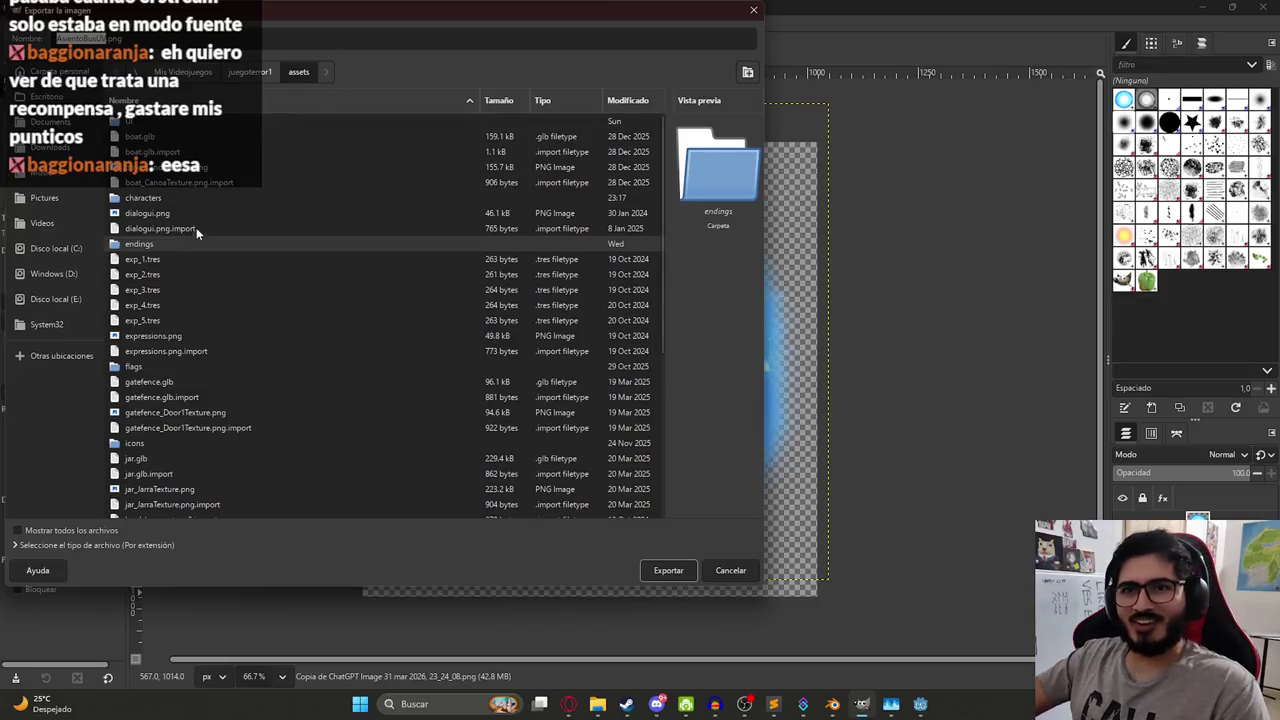
# - Create a new 'sprites' folder inside the game's assets folder
pyautogui.scroll(-5, 286, 366)
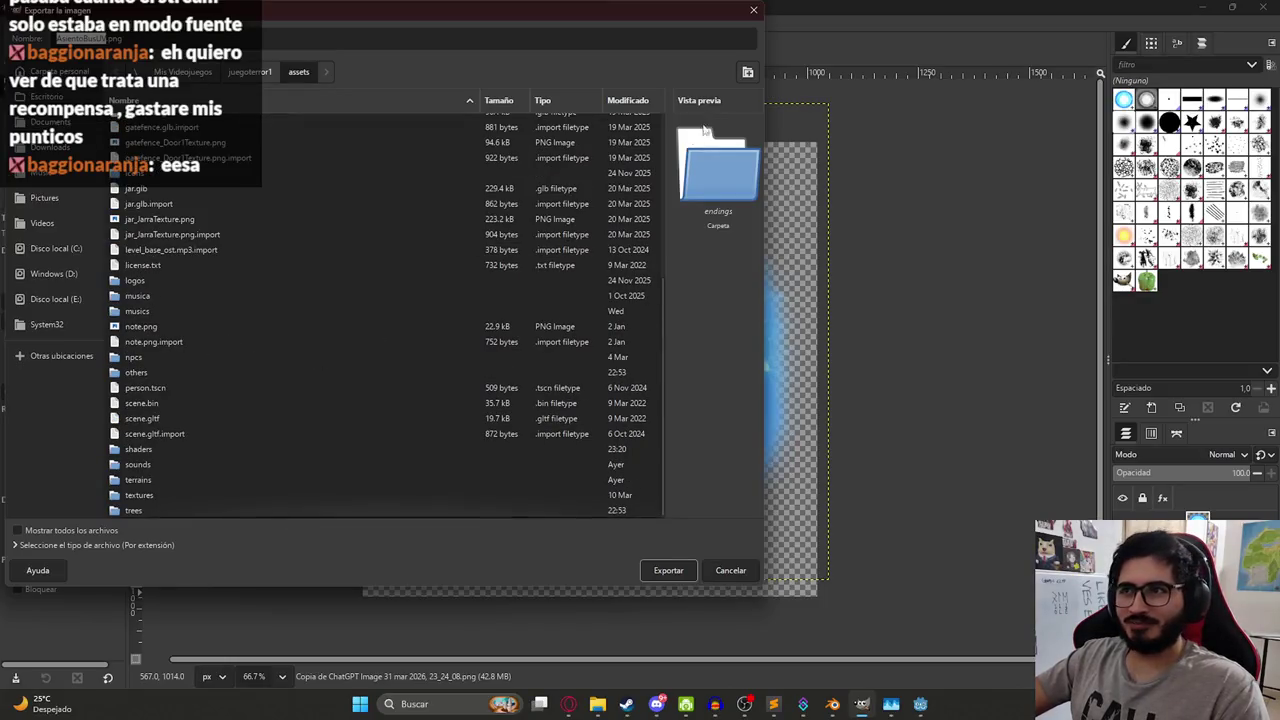
pyautogui.hotkey('ctrl', 'shift', 'n')
pyautogui.write('sprites')
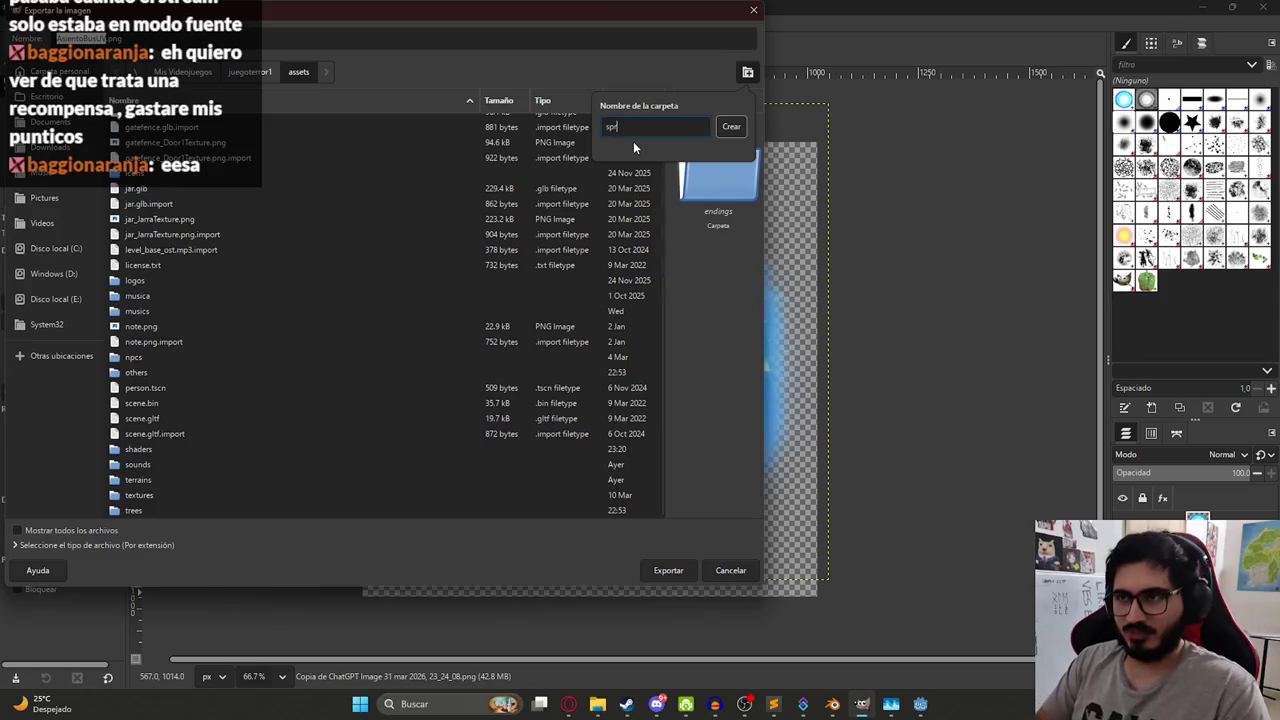
pyautogui.press('Return')
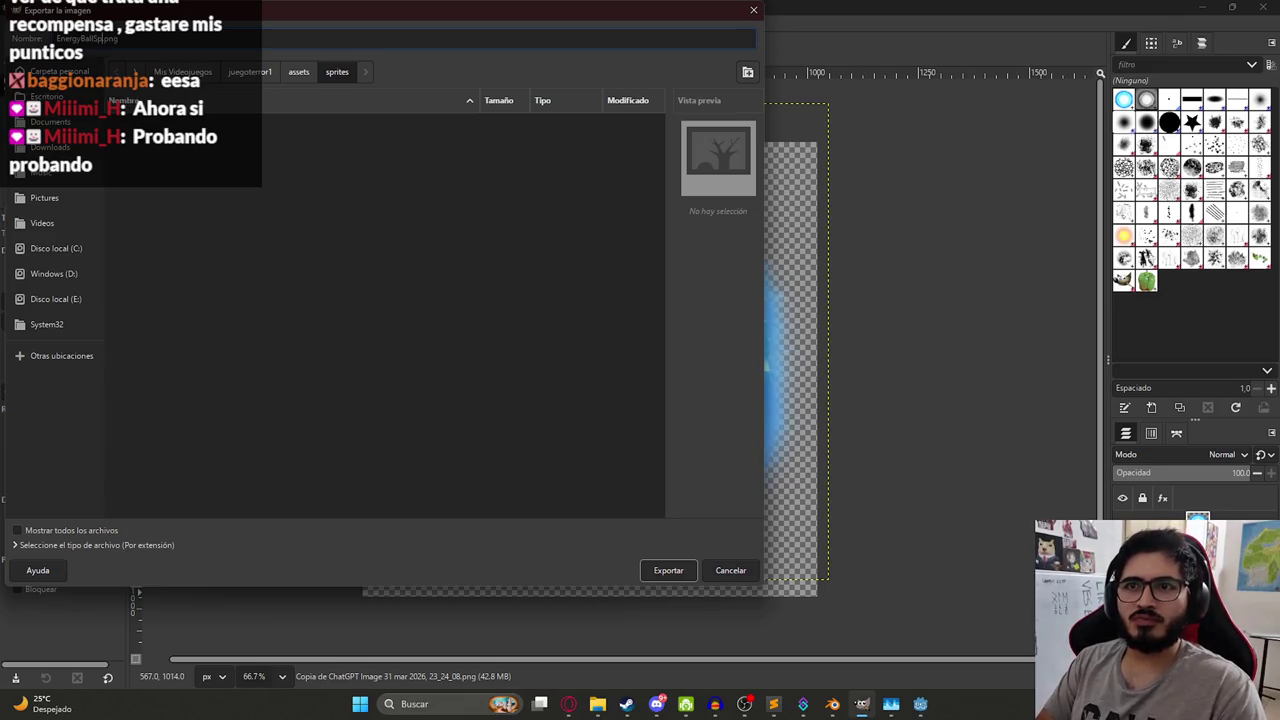
# - Export the image there as EnergyBallSprite.png with default PNG options
pyautogui.press('Return')
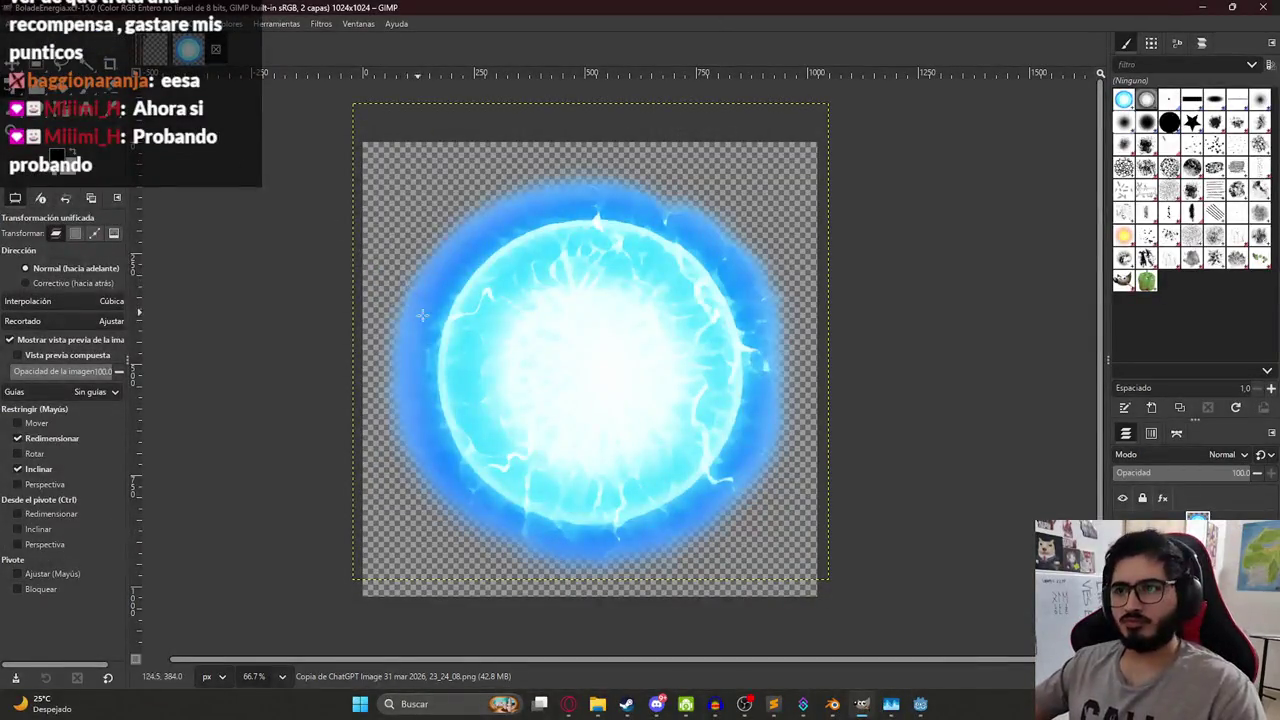
pyautogui.click(336, 366)
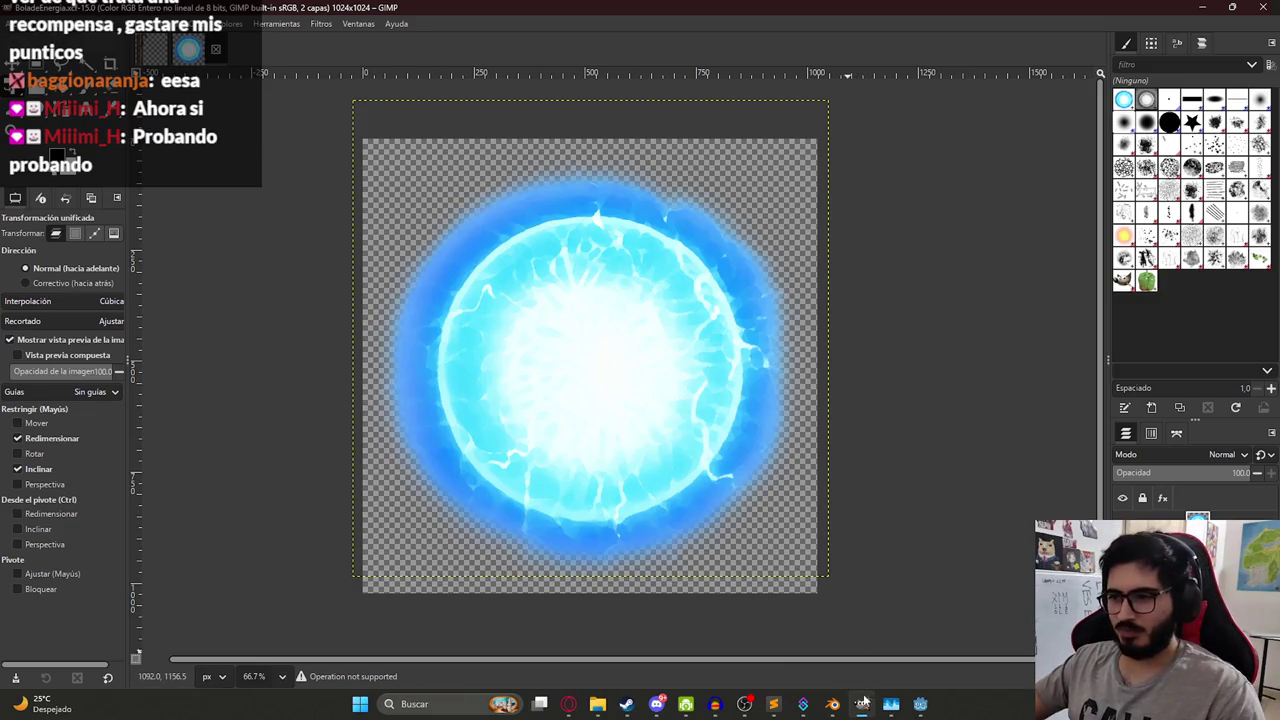
pyautogui.click(920, 705)
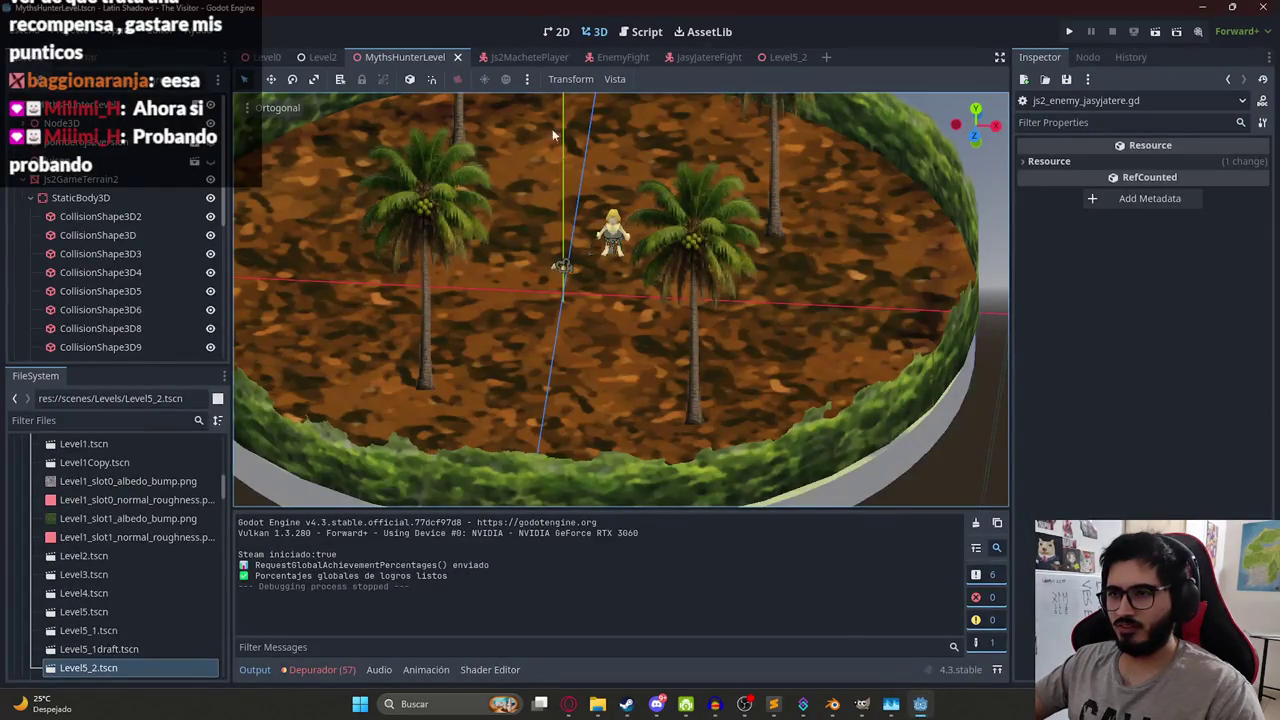
# - Open the JasyJatereFight scene tab in the 3D viewport
pyautogui.scroll(-10, 623, 440)
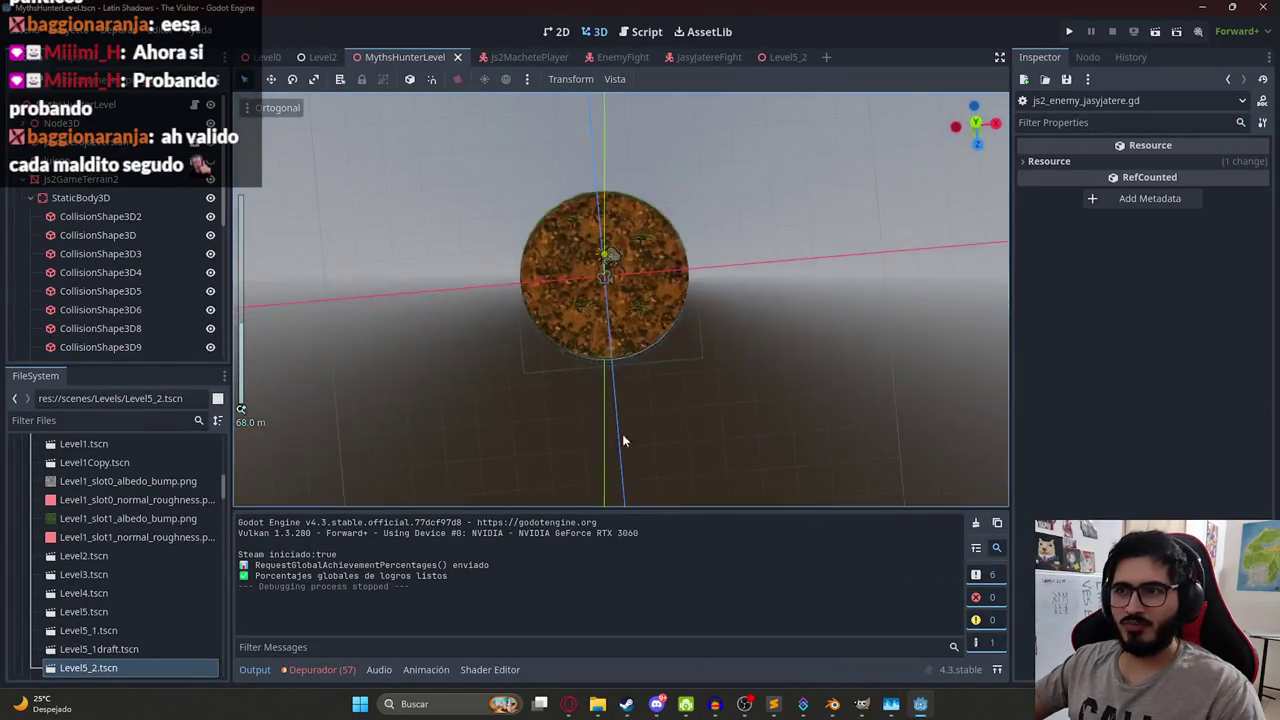
pyautogui.scroll(8, 623, 440)
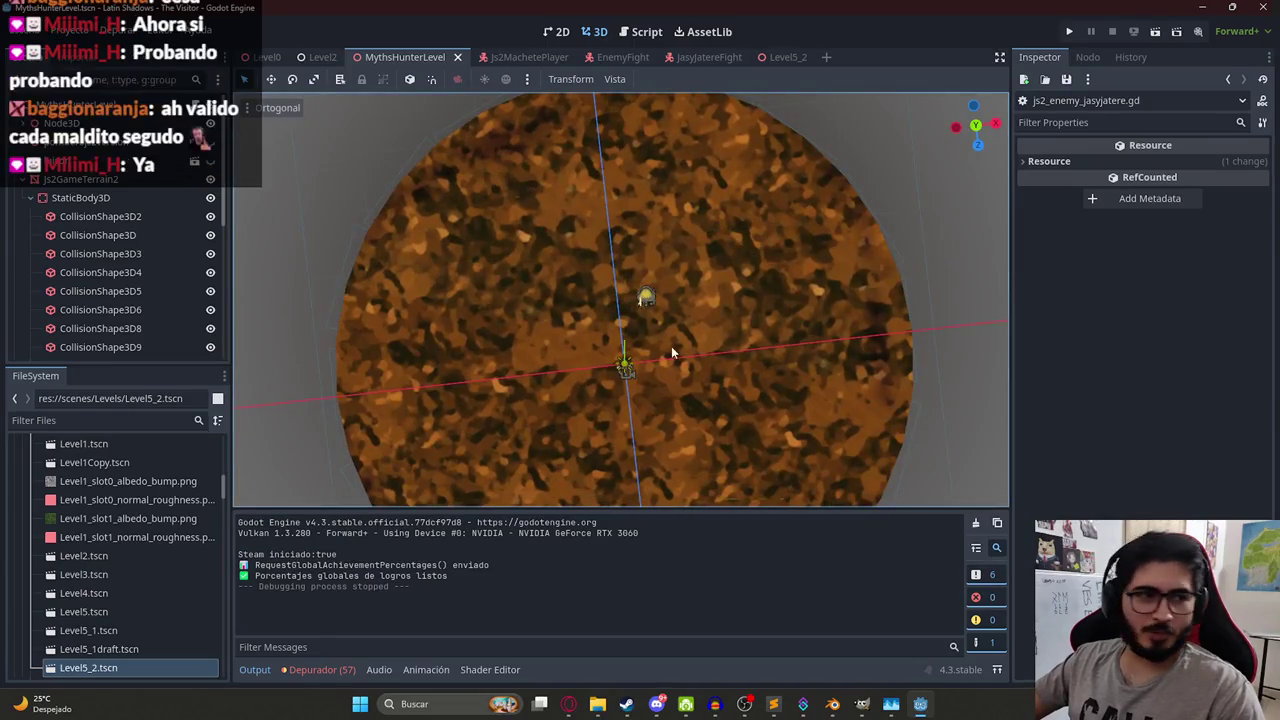
pyautogui.moveTo(802, 412); pyautogui.dragTo(673, 207)
pyautogui.click(705, 57)
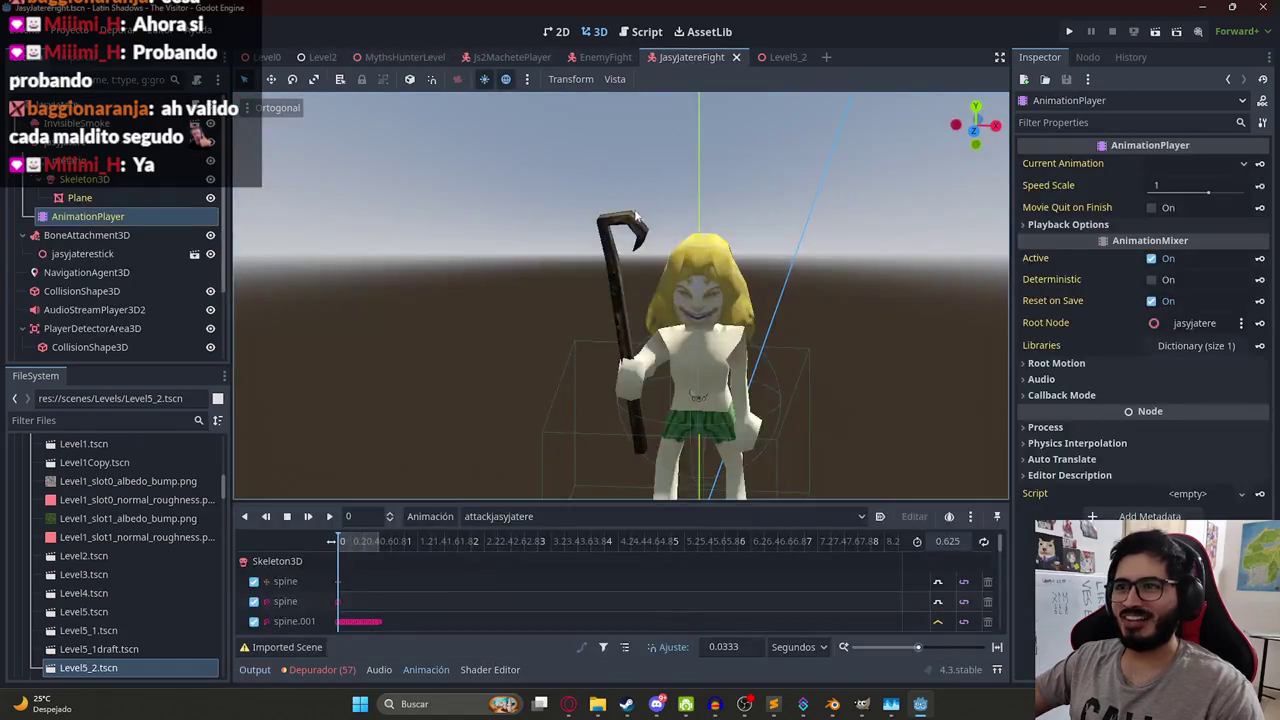
pyautogui.scroll(-3, 626, 247)
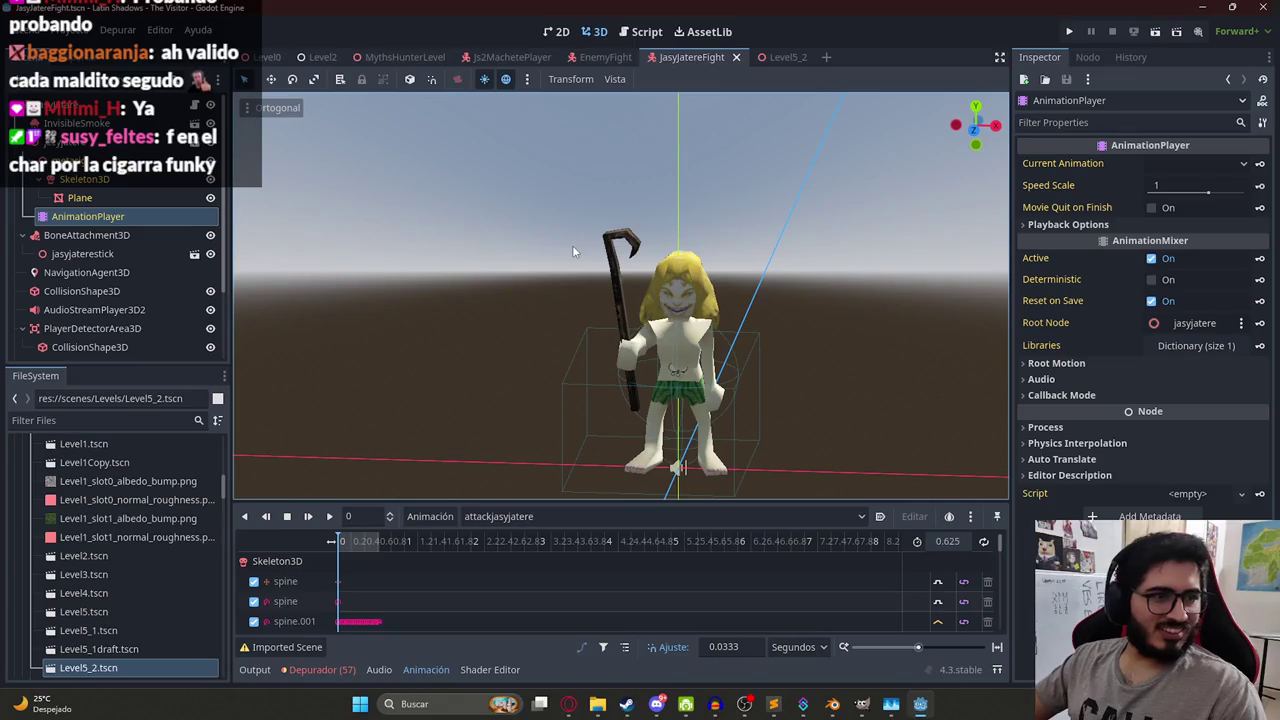
pyautogui.scroll(-4, 575, 248)
pyautogui.scroll(6, 605, 187)
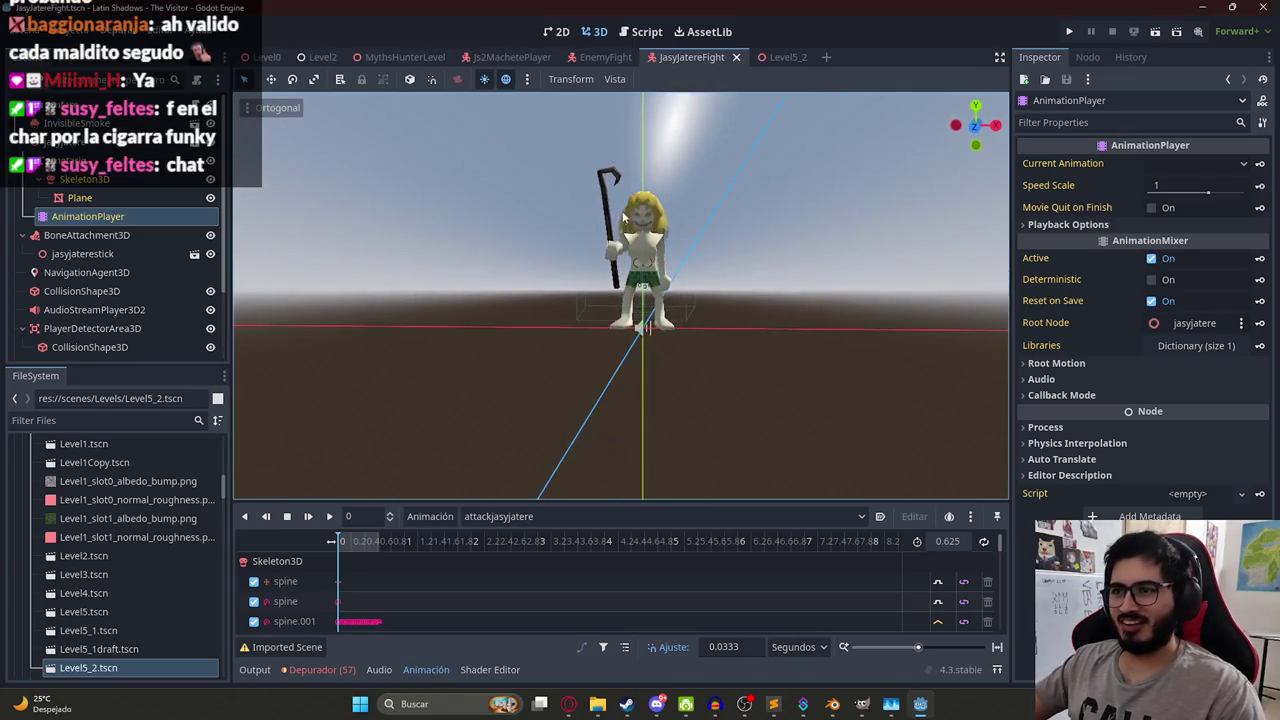
# - Recentre the view on the enemy and select the BoneAttachment3D node
pyautogui.moveTo(542, 244); pyautogui.dragTo(571, 296)
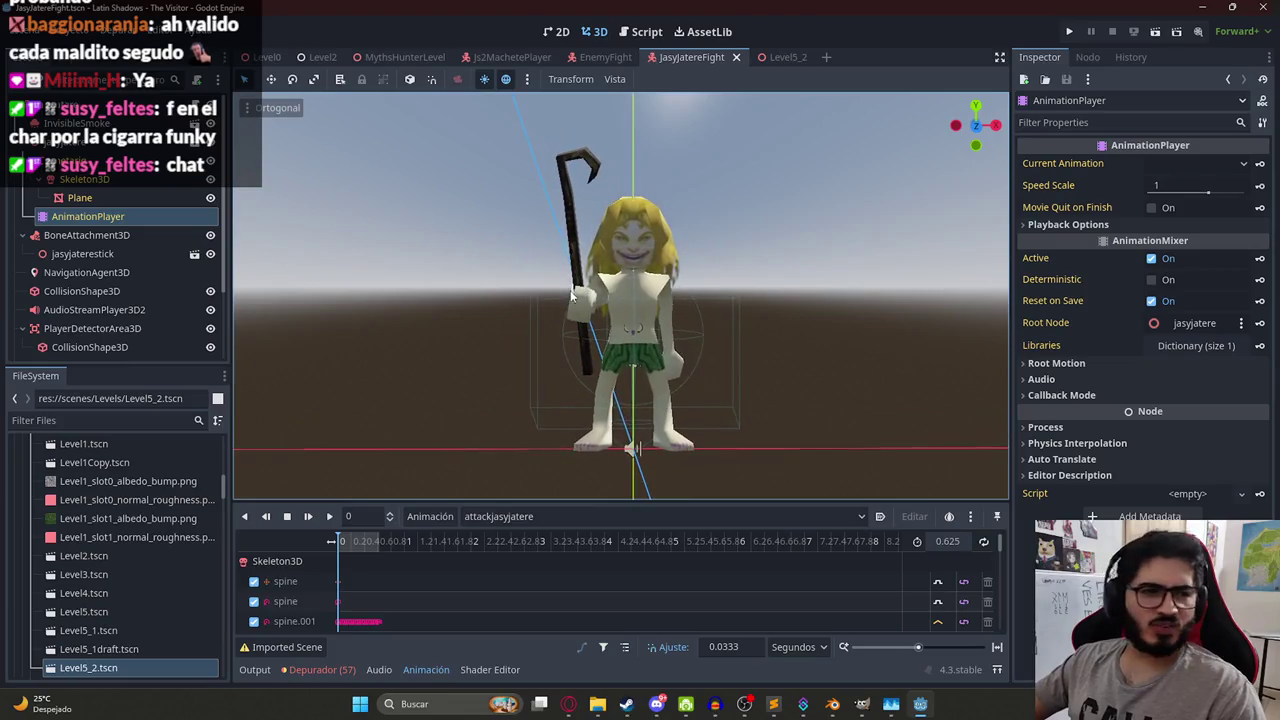
pyautogui.scroll(3, 690, 306)
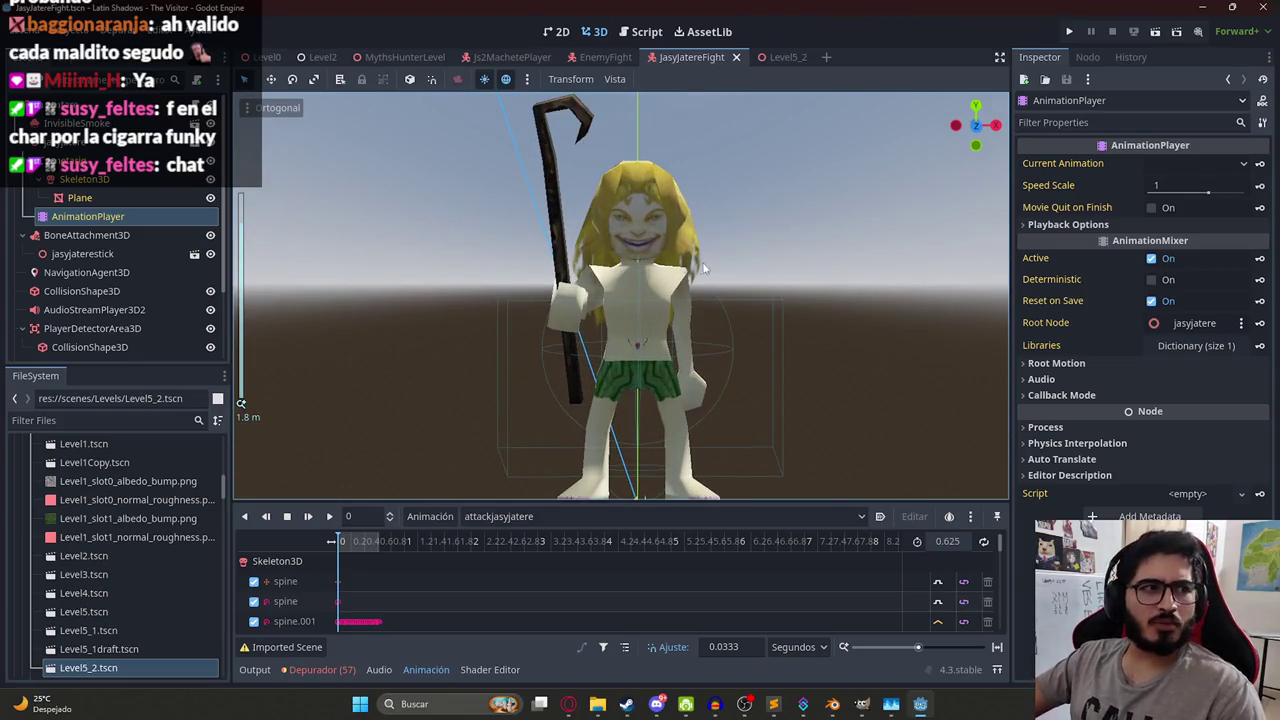
pyautogui.scroll(-3, 610, 323)
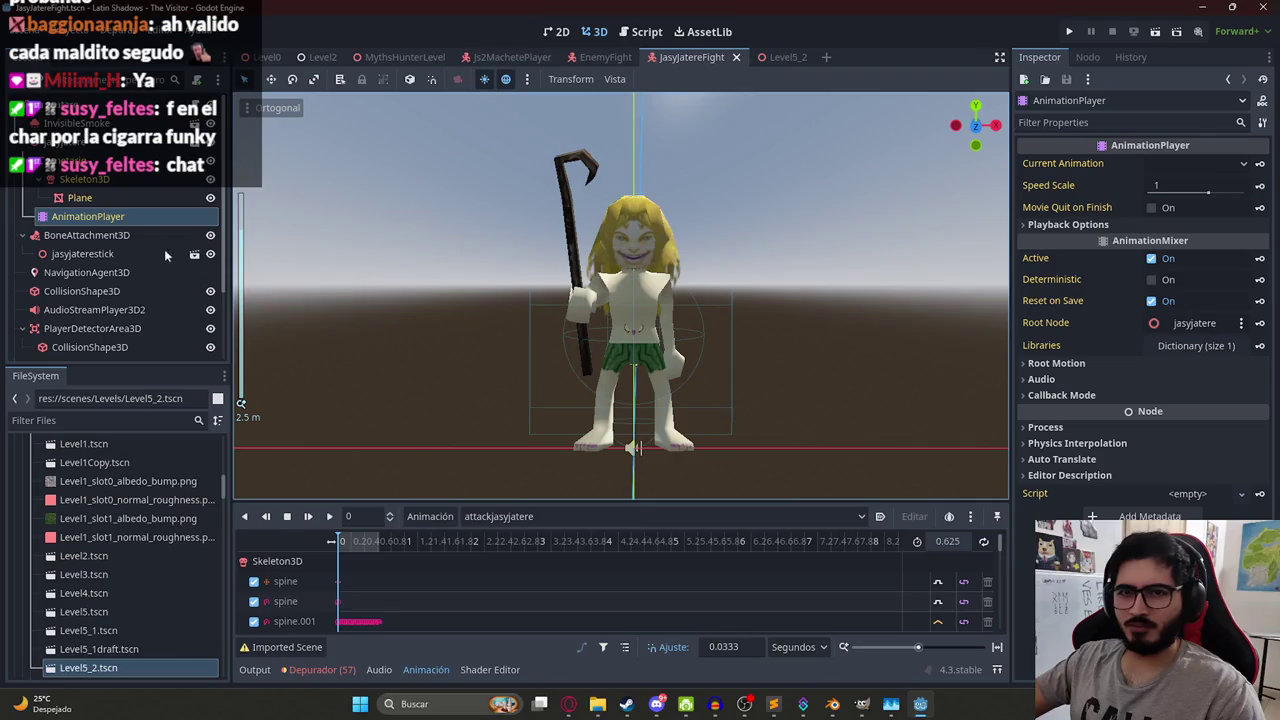
pyautogui.scroll(-3, 30, 147)
pyautogui.scroll(3, 30, 147)
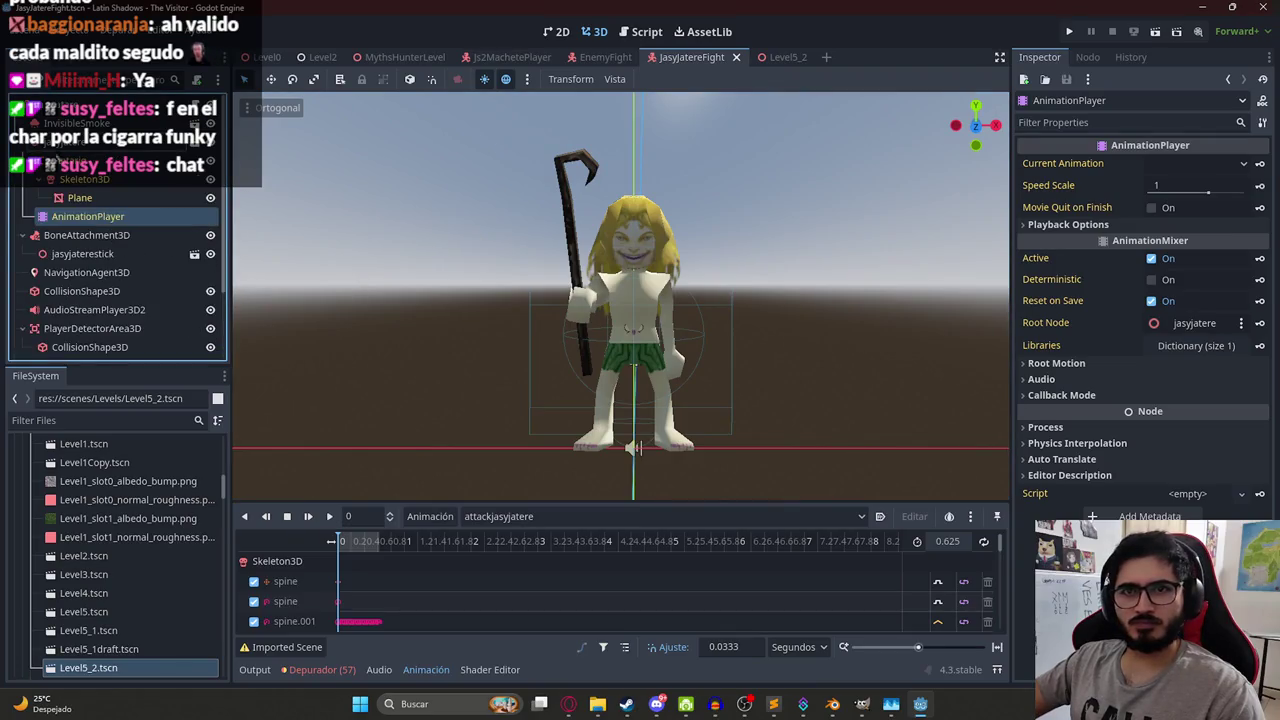
pyautogui.click(73, 233)
# - Add a Sprite3D child node under BoneAttachment3D
pyautogui.rightClick(73, 233)
pyautogui.click(124, 243)
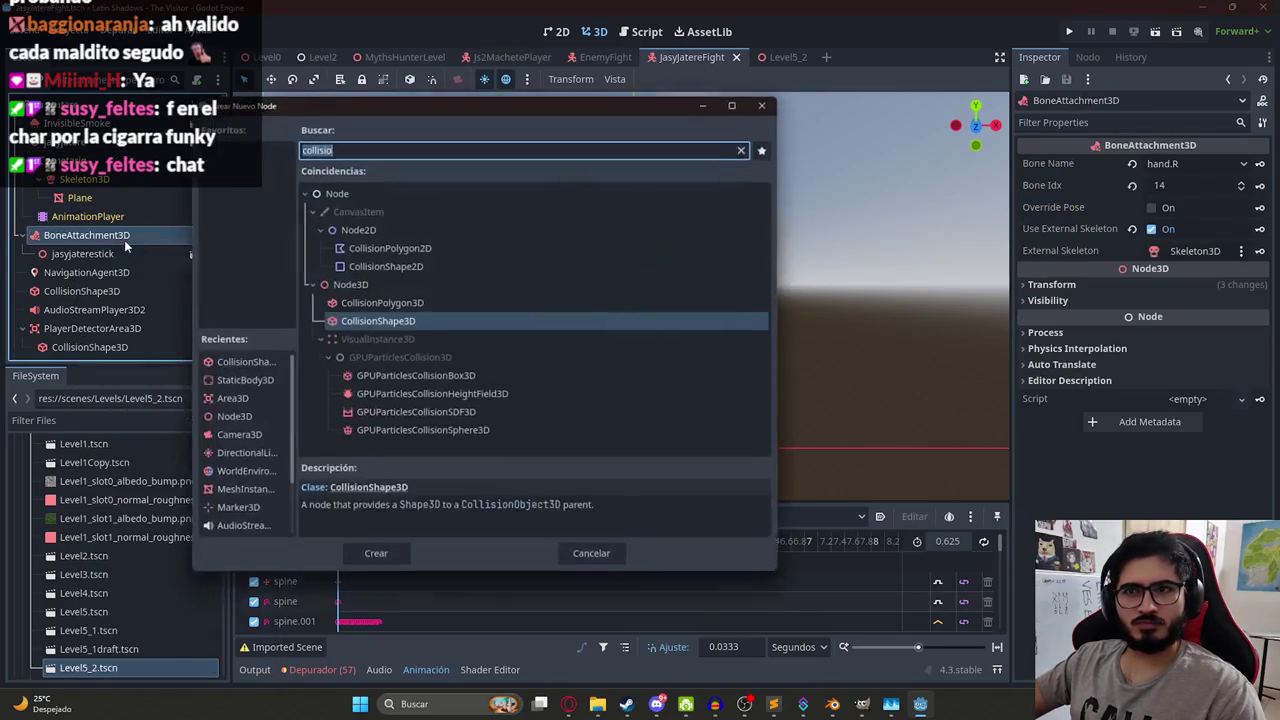
pyautogui.write('sprite3d')
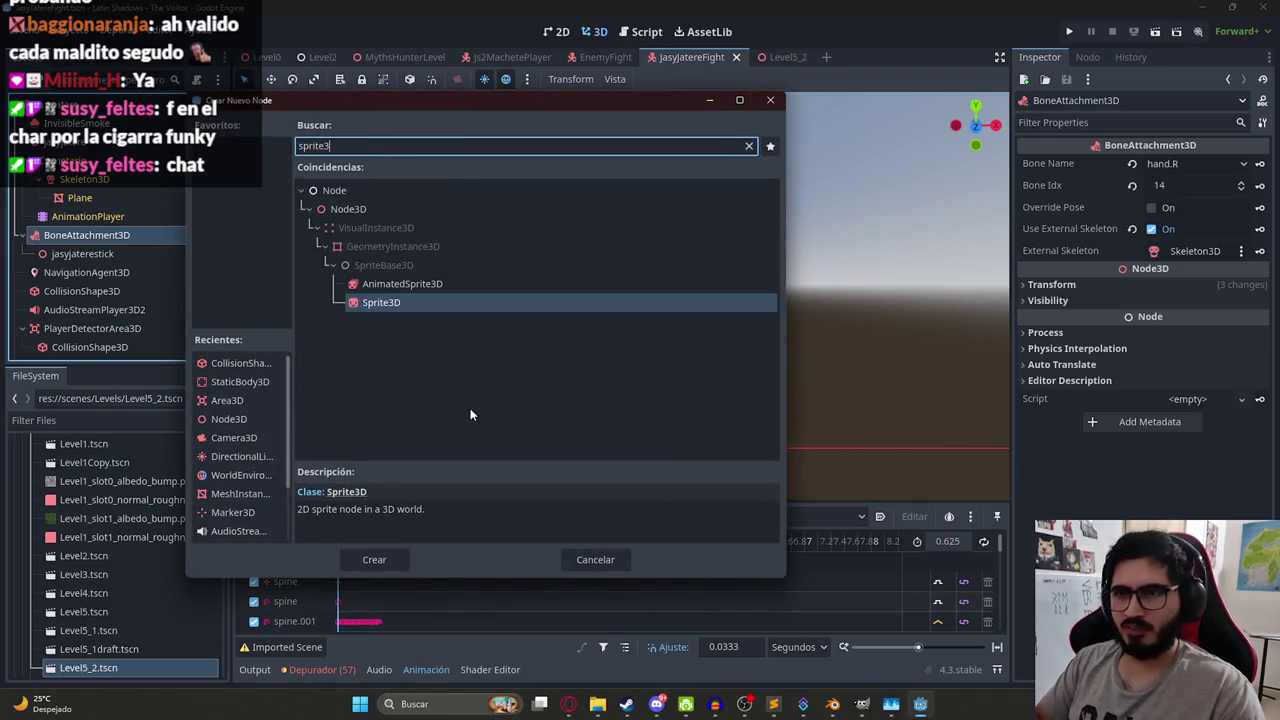
pyautogui.press('Return')
# - Assign EnergyBallSprite.png from the FileSystem as the Sprite3D's texture
pyautogui.click(57, 421)
pyautogui.write('ball')
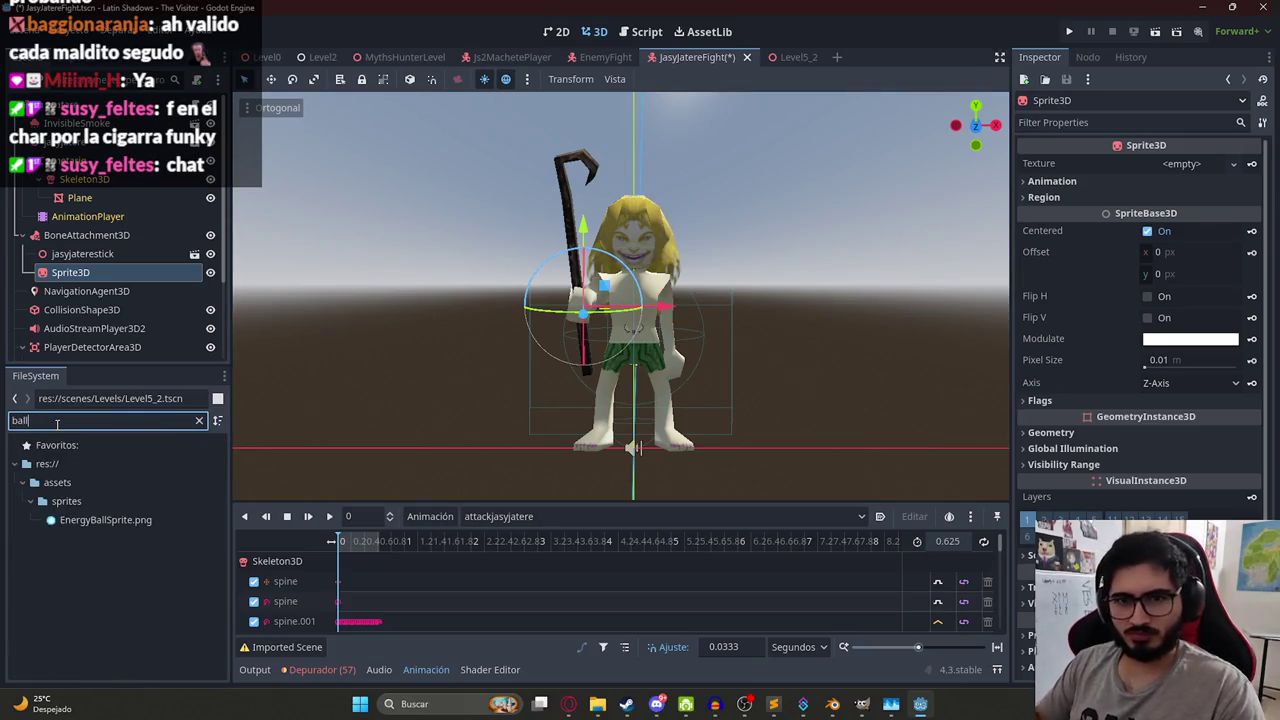
pyautogui.moveTo(100, 519)
pyautogui.mouseDown()
pyautogui.moveTo(120, 250)
pyautogui.moveTo(1190, 175)
pyautogui.mouseUp()
pyautogui.scroll(-2, 861, 270)
pyautogui.click(1088, 122)
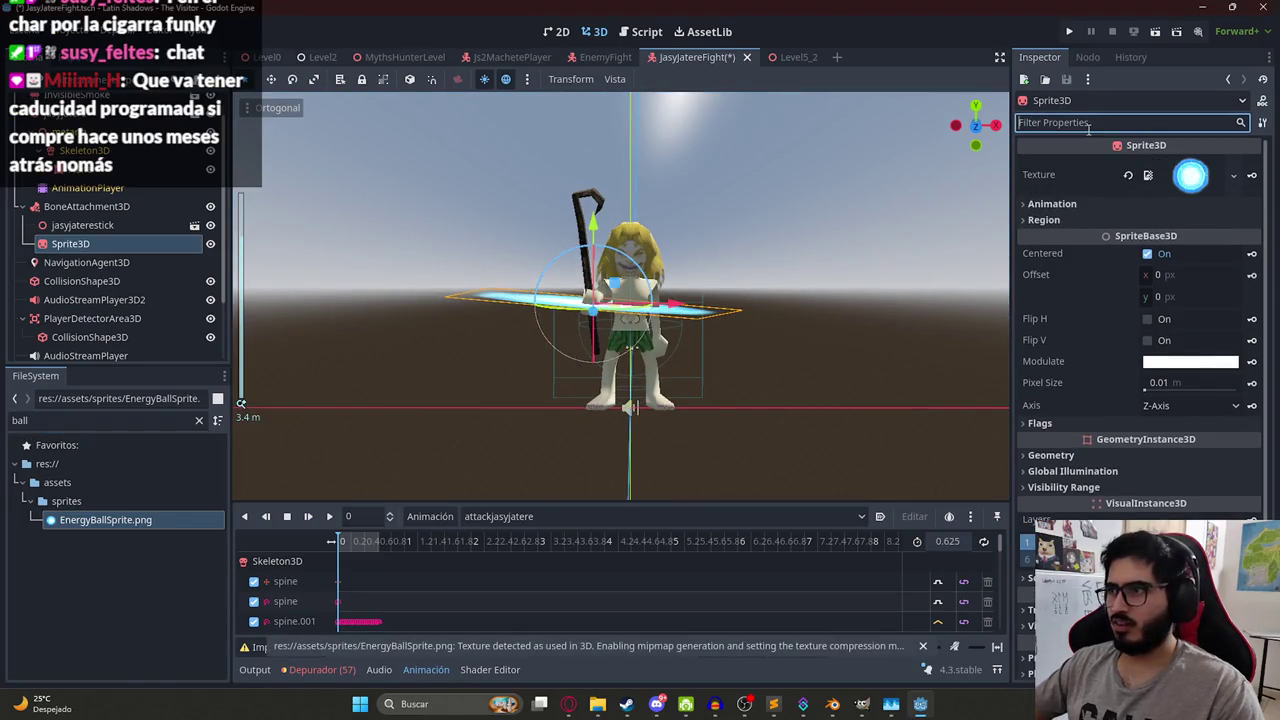
# - Set the sprite's Billboard flag to Enabled so it faces the camera
pyautogui.write('bill')
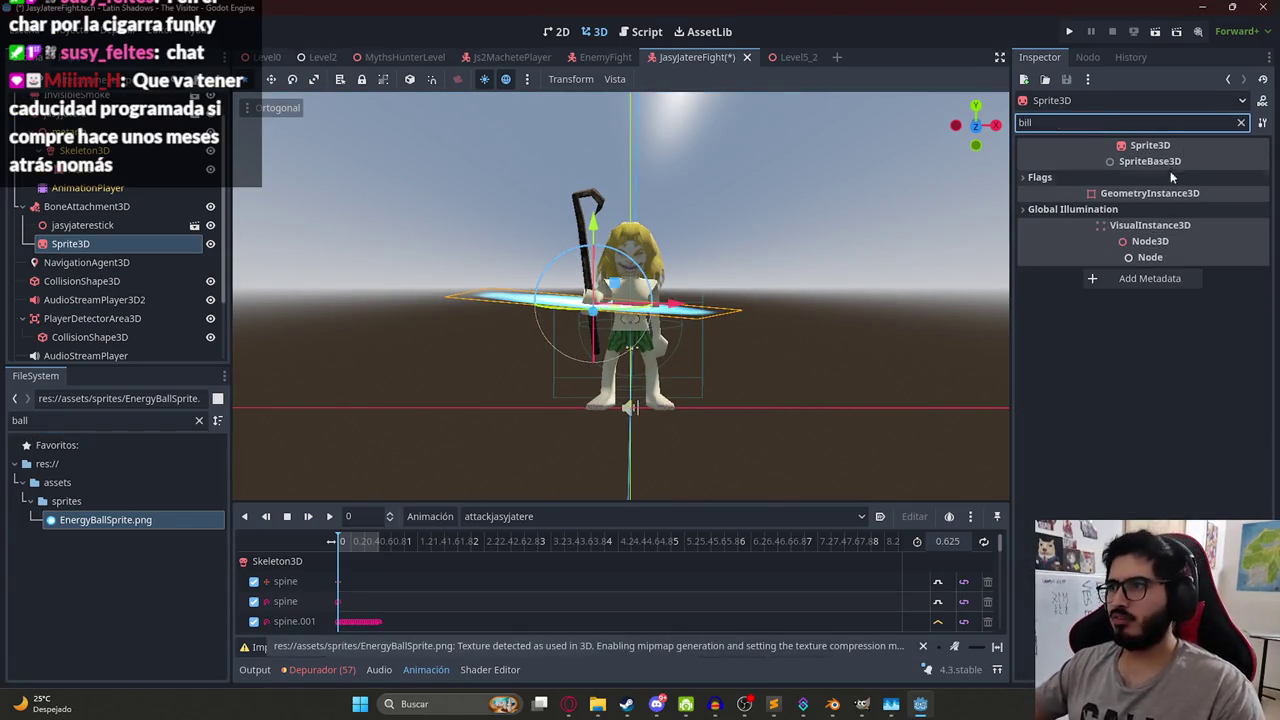
pyautogui.click(1040, 177)
pyautogui.click(1181, 196)
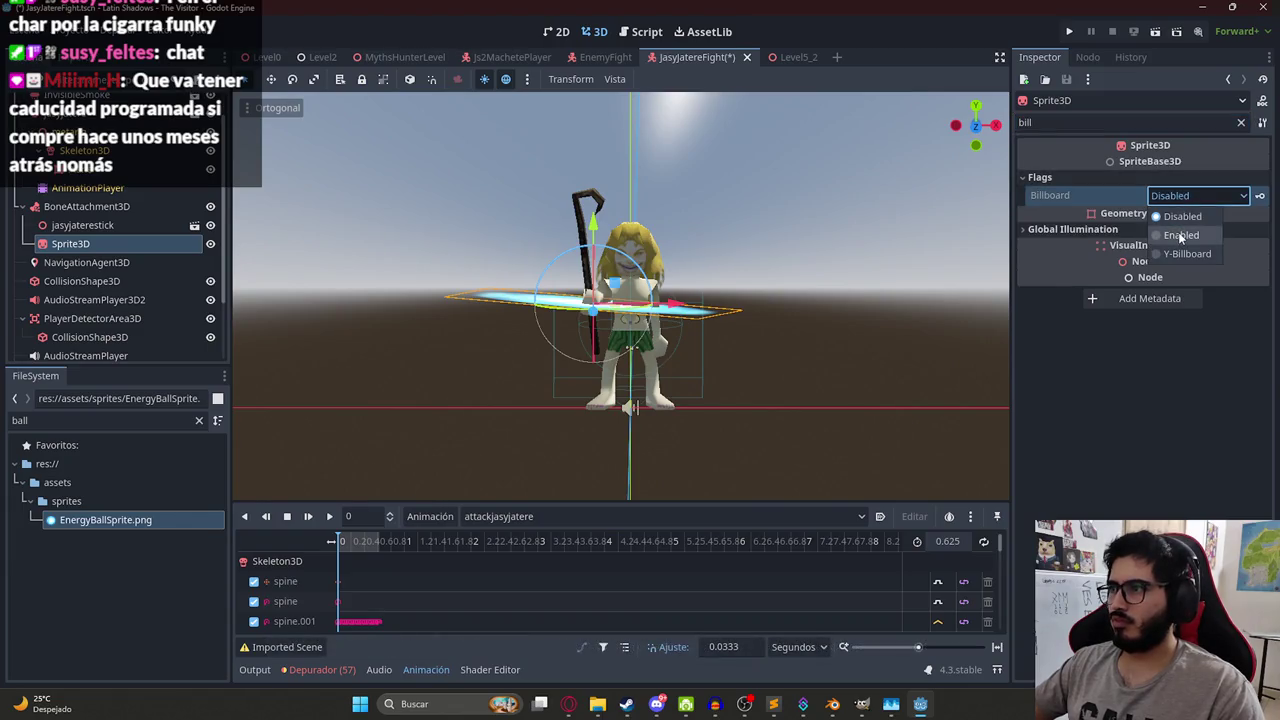
pyautogui.click(1181, 235)
pyautogui.scroll(2, 600, 342)
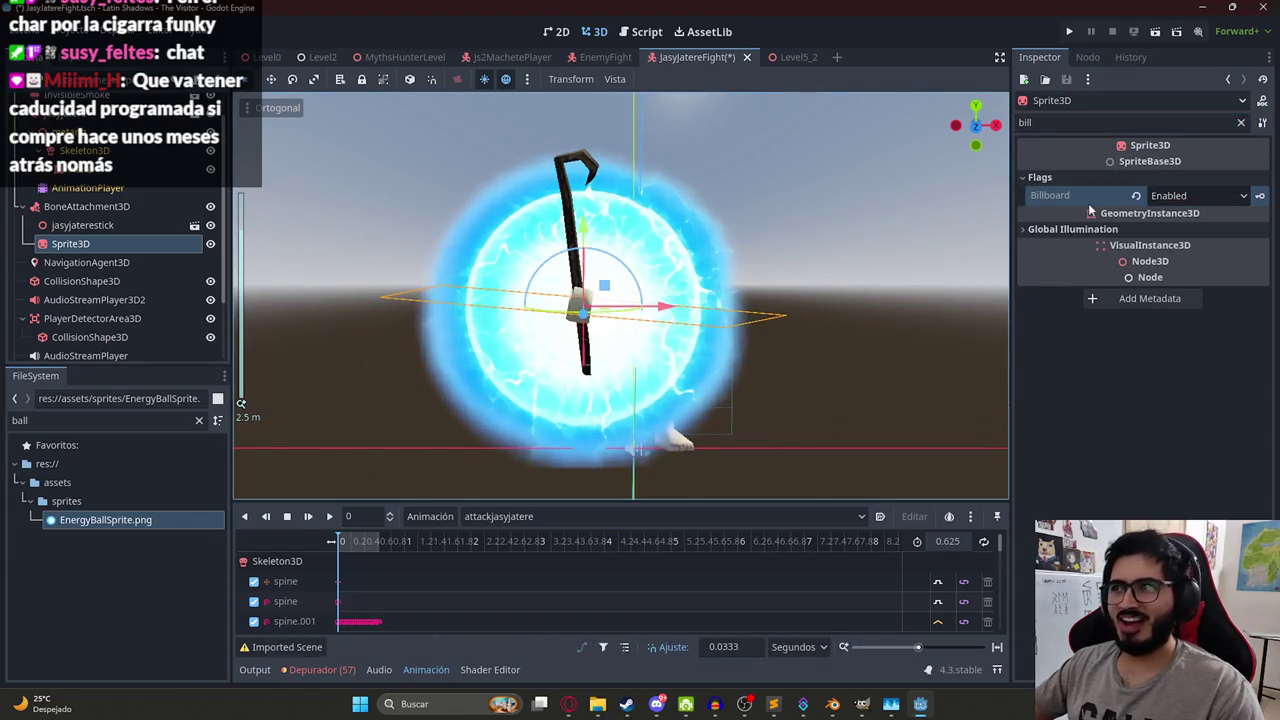
pyautogui.click(1241, 122)
# - Try the Fixed Size option on the sprite, then turn it back off
pyautogui.scroll(-10, 1066, 480)
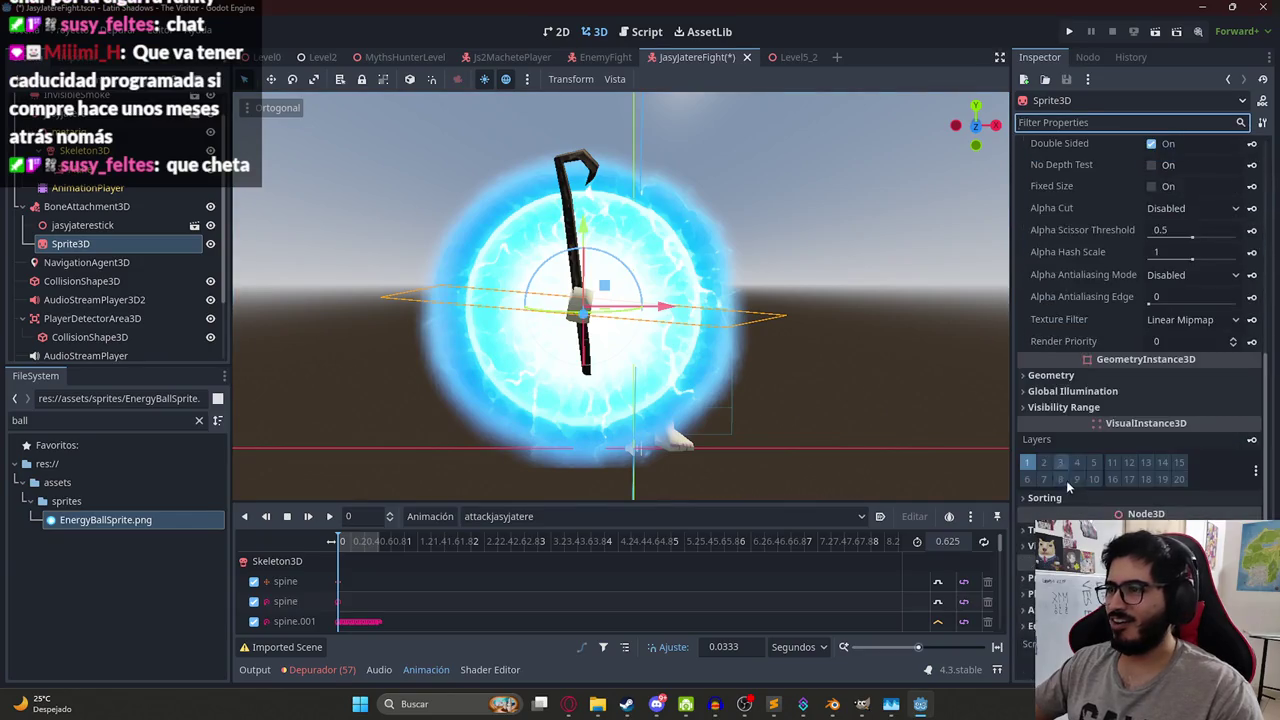
pyautogui.scroll(5, 1082, 460)
pyautogui.scroll(-5, 1090, 298)
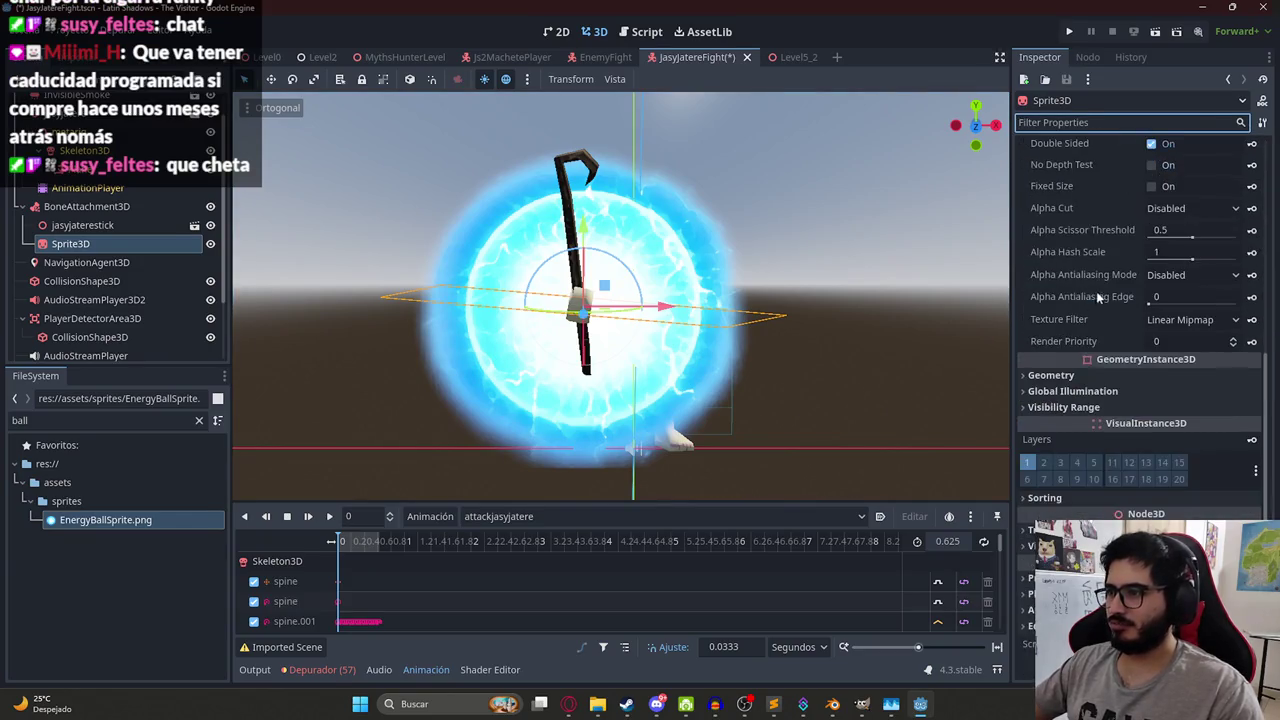
pyautogui.scroll(2, 1100, 300)
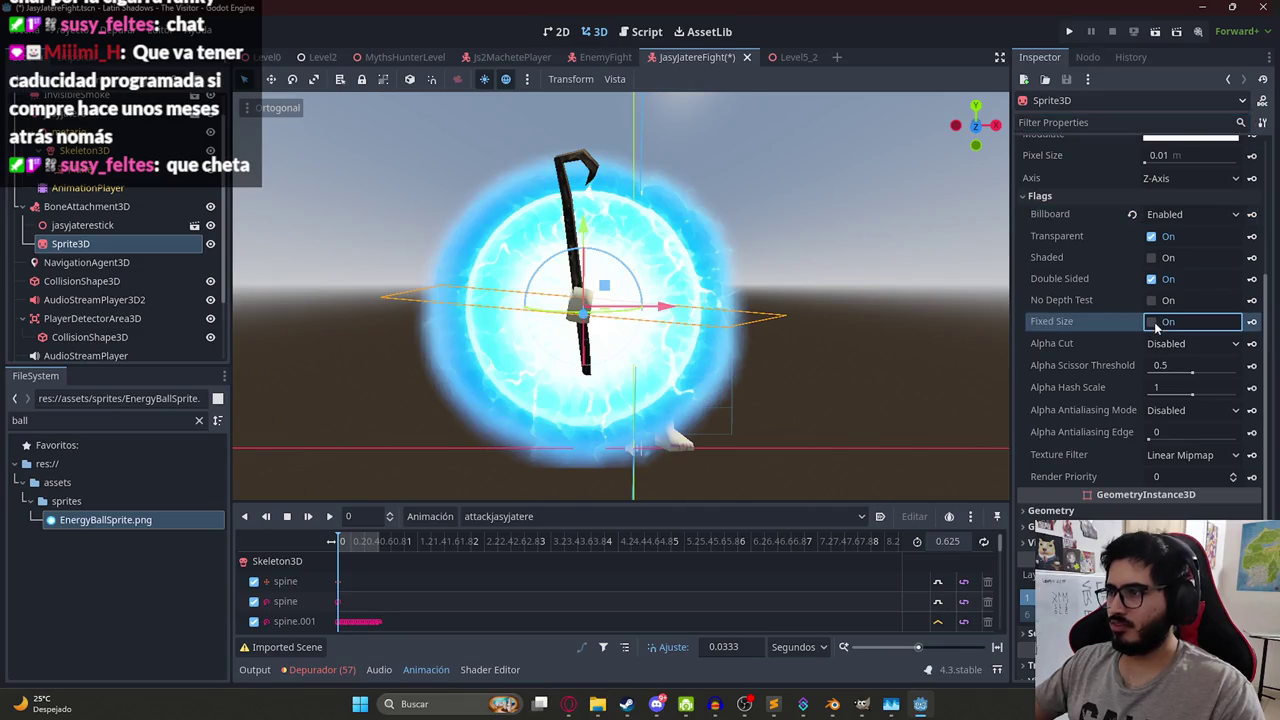
pyautogui.click(1152, 321)
pyautogui.click(1152, 321)
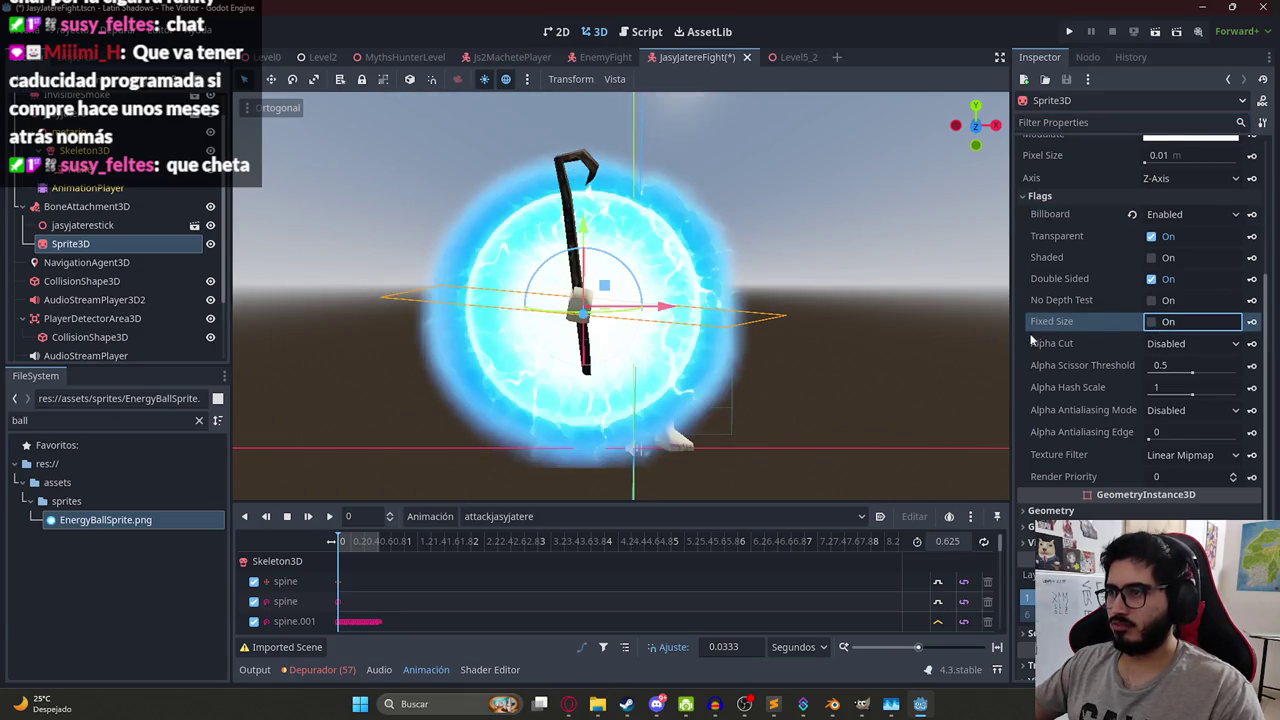
# - Set the energy ball sprite's uniform scale to 0.2
pyautogui.scroll(-3, 1040, 360)
pyautogui.scroll(-4, 1087, 481)
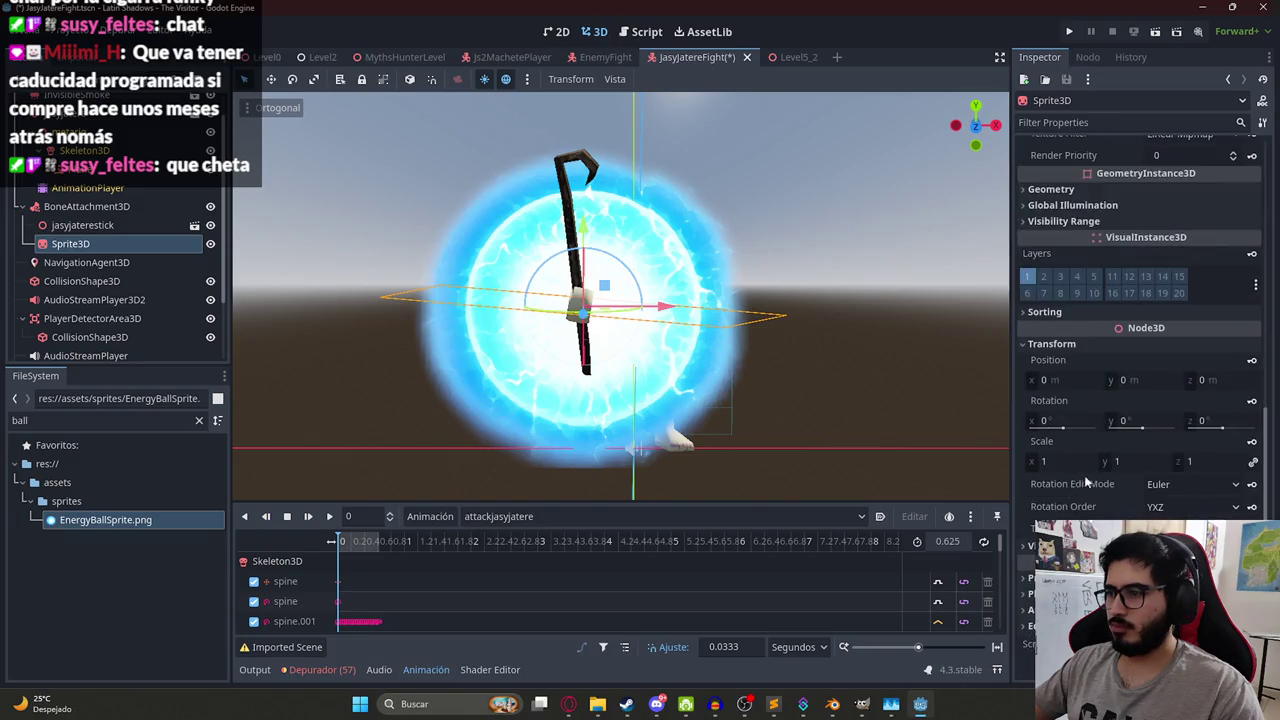
pyautogui.click(1058, 461)
pyautogui.write('0.2')
pyautogui.press('Return')
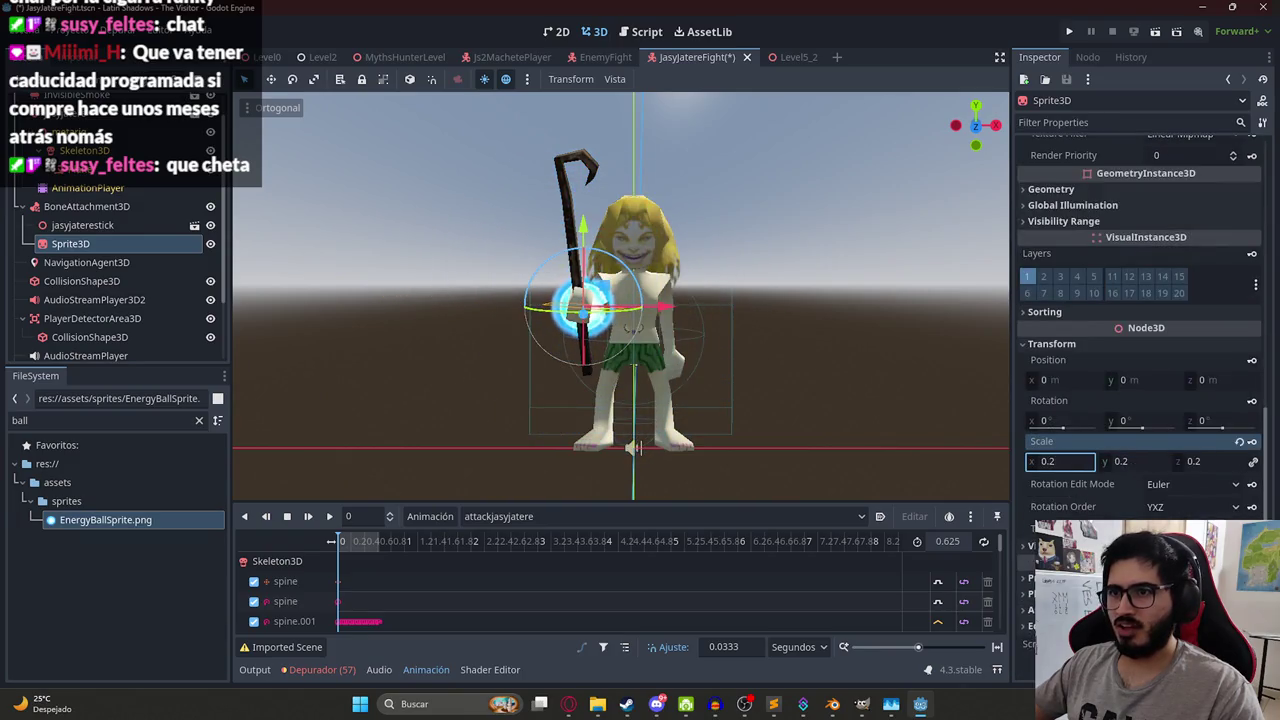
# - Raise the energy ball near the staff hand and preview the attack pose at 0.1667 s
pyautogui.moveTo(645, 308)
pyautogui.mouseDown()
pyautogui.moveTo(645, 100)
pyautogui.moveTo(645, 162)
pyautogui.moveTo(615, 140)
pyautogui.moveTo(641, 215)
pyautogui.mouseUp()
pyautogui.moveTo(354, 541)
pyautogui.mouseDown()
pyautogui.moveTo(373, 541)
pyautogui.moveTo(339, 542)
pyautogui.mouseUp()
pyautogui.press('f')
pyautogui.scroll(5, 632, 162)
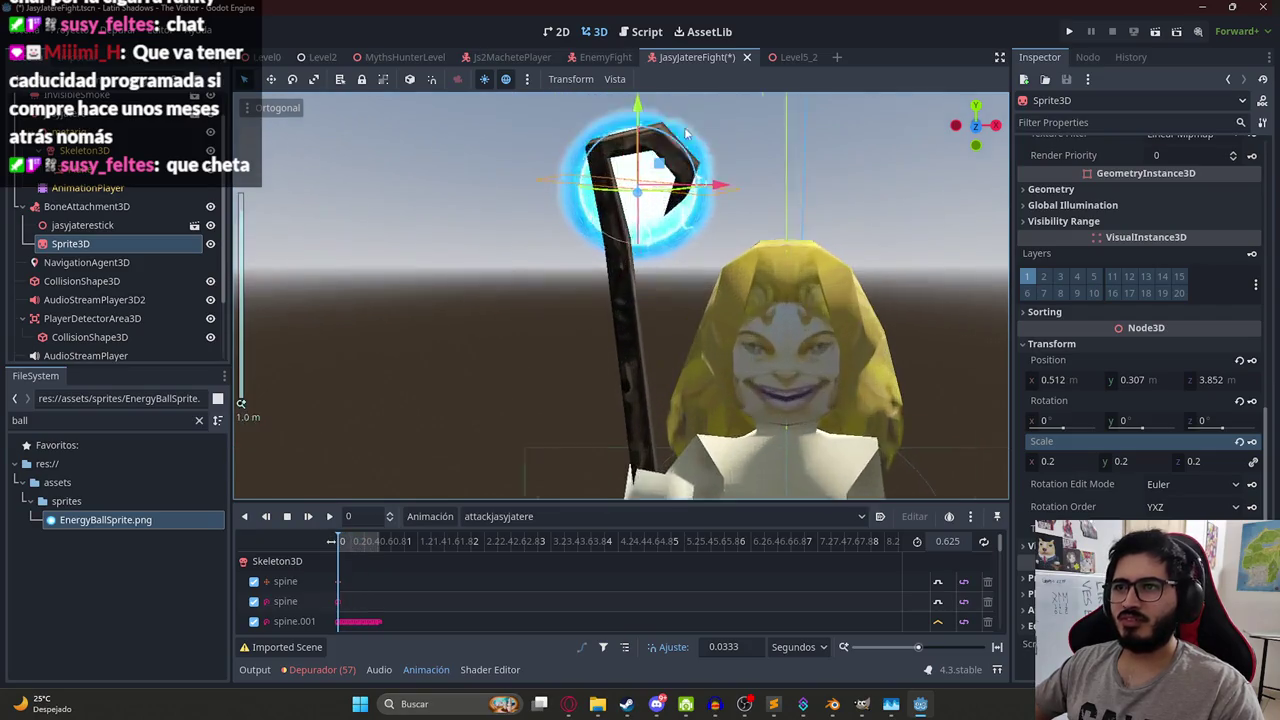
pyautogui.scroll(-4, 510, 222)
pyautogui.moveTo(510, 222); pyautogui.dragTo(740, 310)
# - Move the energy ball along Z onto the staff top at 0.121, 2.5, 3.729
pyautogui.press('g')
pyautogui.press('z')
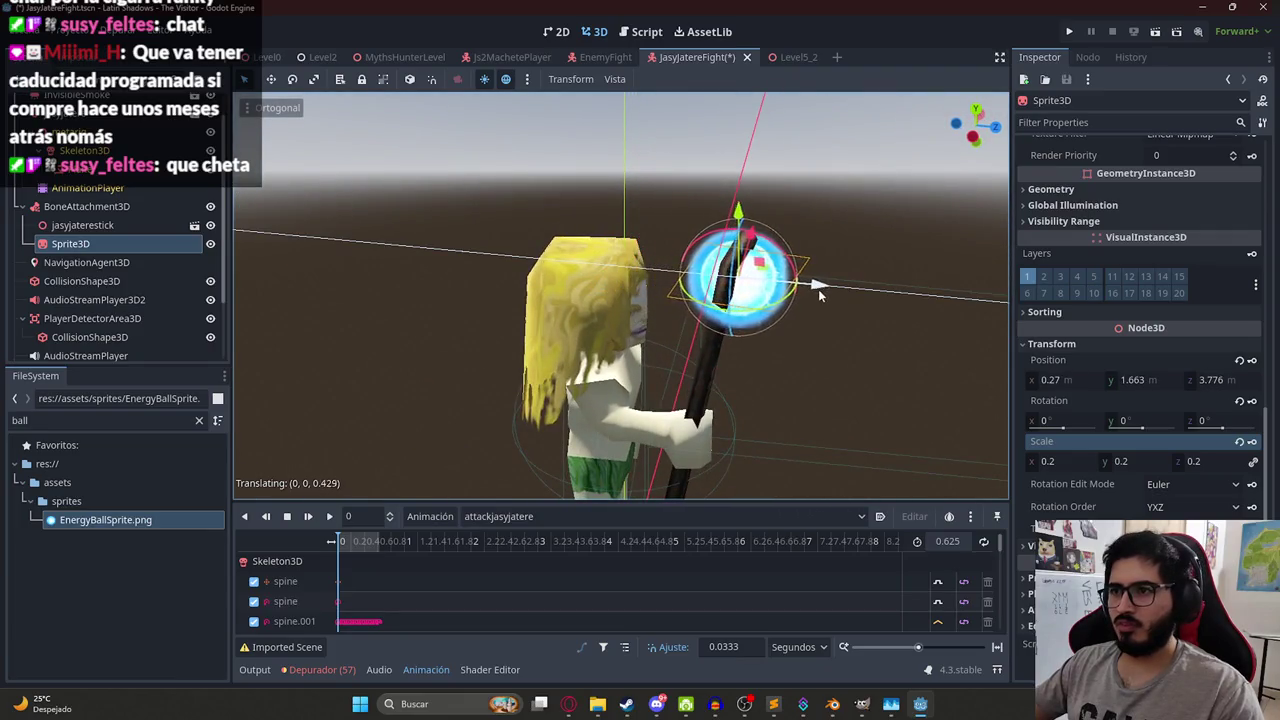
pyautogui.click(817, 315)
pyautogui.moveTo(817, 315)
pyautogui.mouseDown()
pyautogui.moveTo(686, 256)
pyautogui.moveTo(832, 296)
pyautogui.mouseUp()
pyautogui.press('g')
pyautogui.press('z')
pyautogui.click(846, 310)
# - Preview the attack animation with the ball in place and save the scene
pyautogui.moveTo(846, 310); pyautogui.dragTo(650, 224)
pyautogui.scroll(-5, 776, 366)
pyautogui.scroll(5, 776, 366)
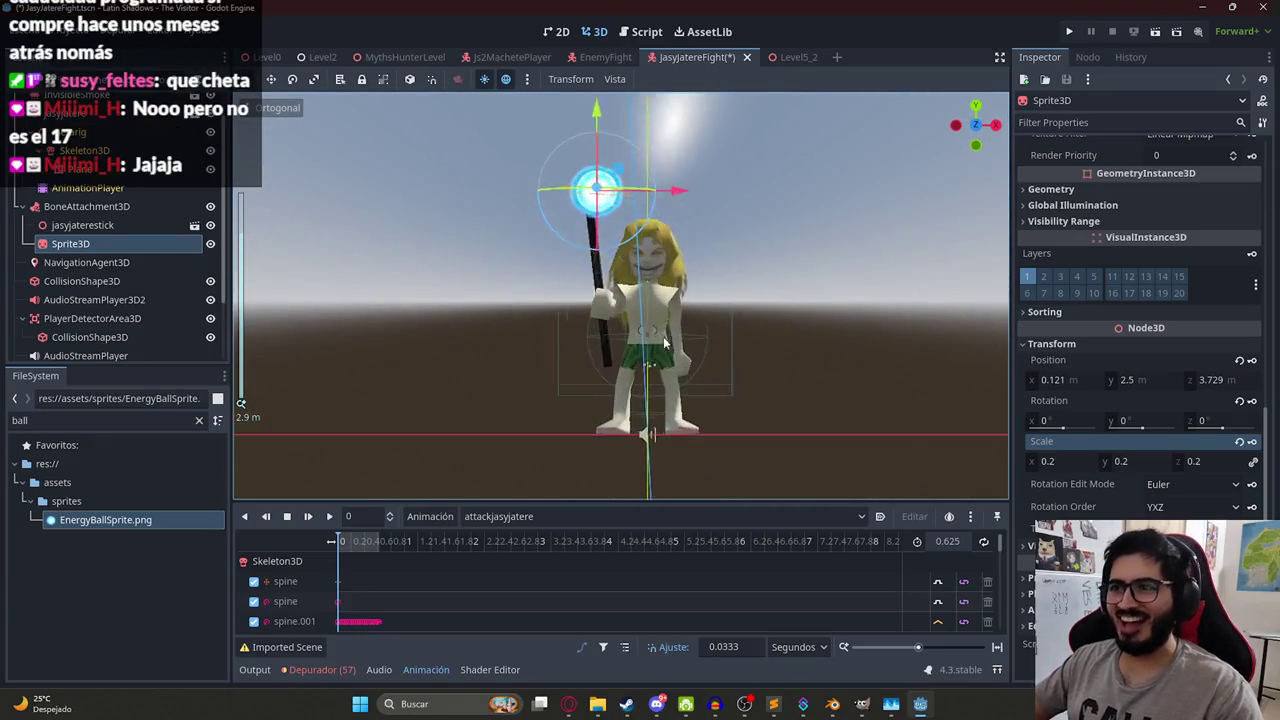
pyautogui.moveTo(358, 541)
pyautogui.mouseDown()
pyautogui.moveTo(378, 541)
pyautogui.moveTo(340, 541)
pyautogui.moveTo(385, 541)
pyautogui.mouseUp()
pyautogui.hotkey('ctrl', 's')
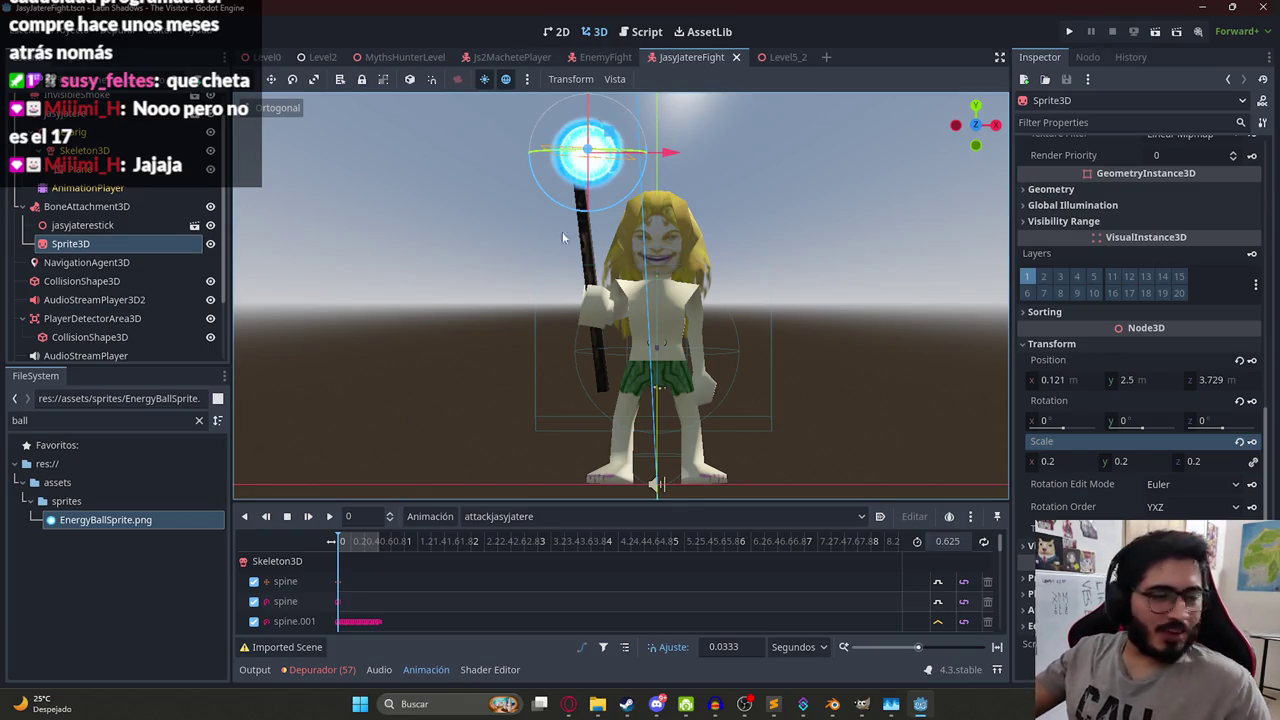
# - Zoom in on the character and bring up the viewport's Ortogonal view menu
pyautogui.scroll(2, 646, 255)
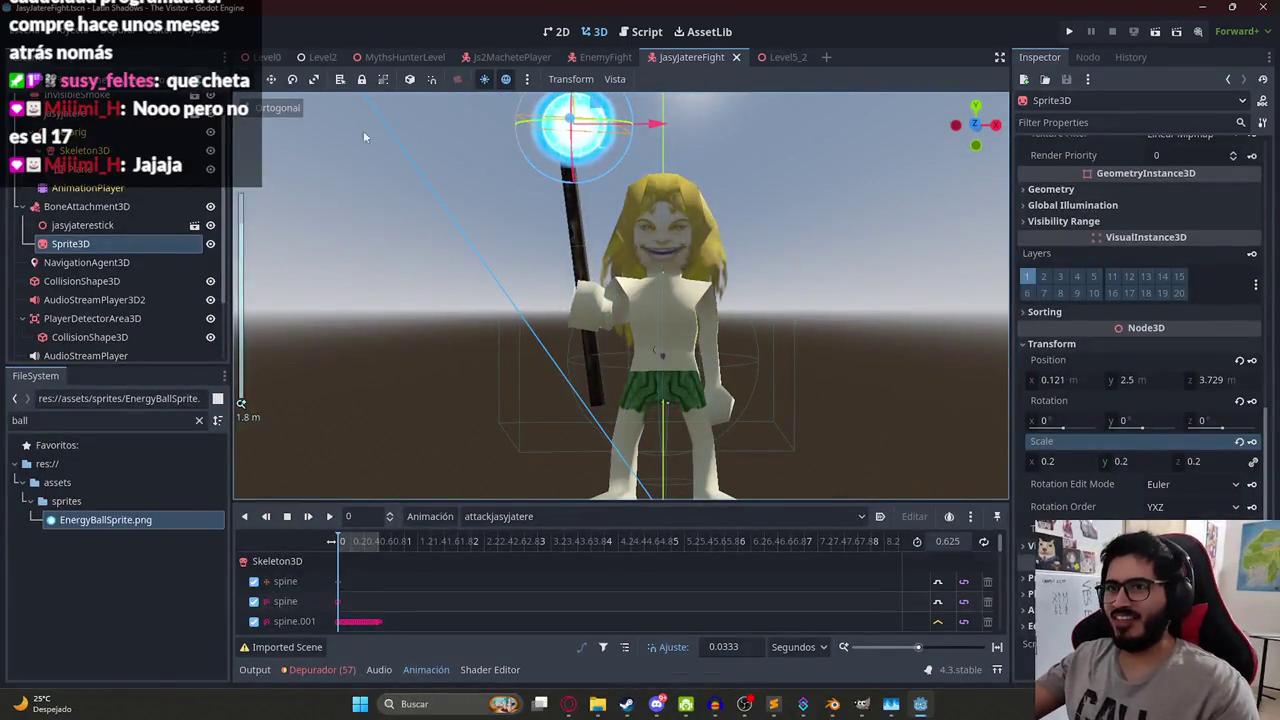
pyautogui.click(259, 93)
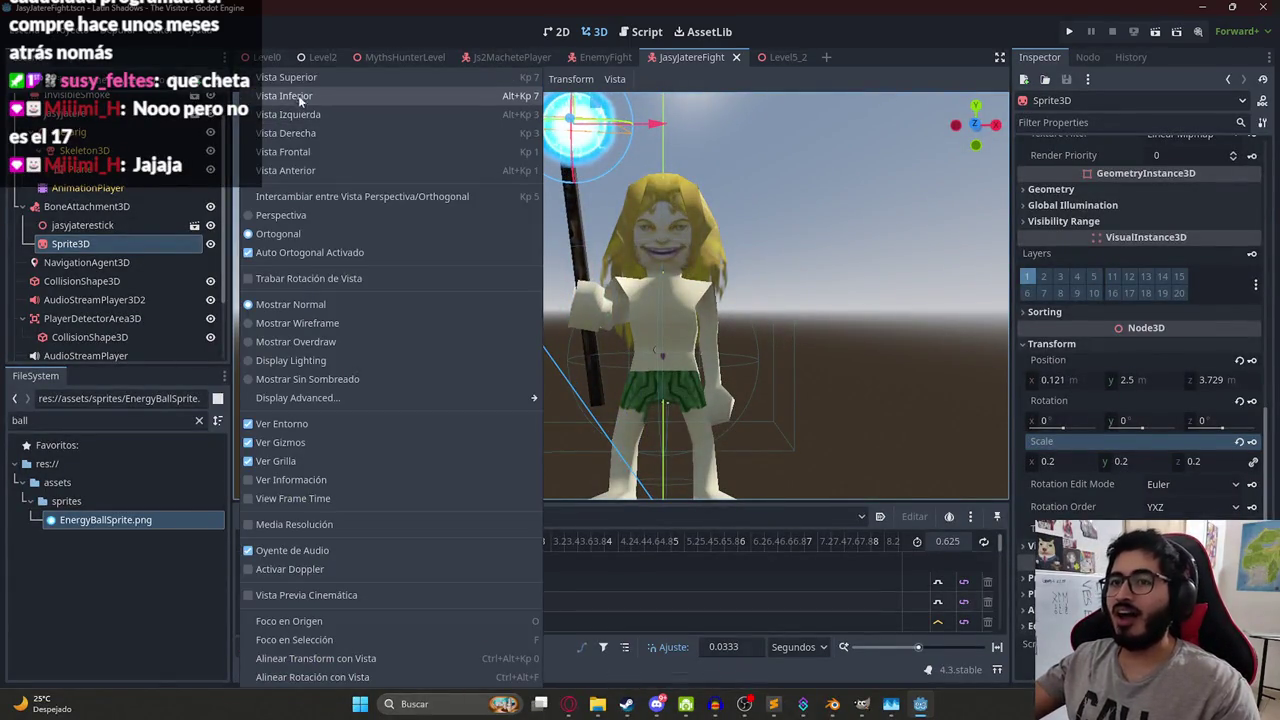
# - Switch to the front view, nudge the energy ball higher on the staff, and save
pyautogui.click(300, 152)
pyautogui.scroll(-3, 680, 250)
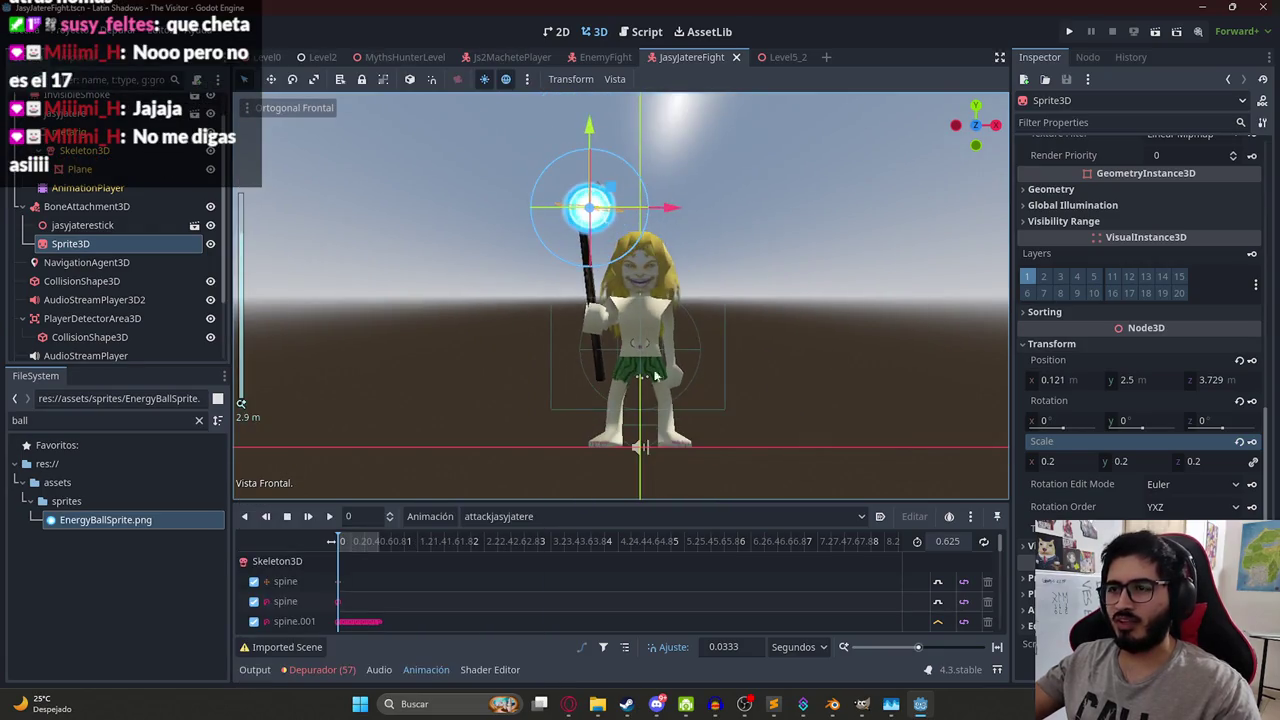
pyautogui.moveTo(590, 380); pyautogui.dragTo(525, 376)
pyautogui.press('f')
pyautogui.moveTo(684, 306); pyautogui.dragTo(694, 309)
pyautogui.hotkey('ctrl', 's')
# - Shift the energy ball along Z to 0.107, 2.578, 3.725 and save the scene
pyautogui.moveTo(620, 450)
pyautogui.mouseDown()
pyautogui.moveTo(677, 390)
pyautogui.moveTo(691, 406)
pyautogui.mouseUp()
pyautogui.press('KP_1')
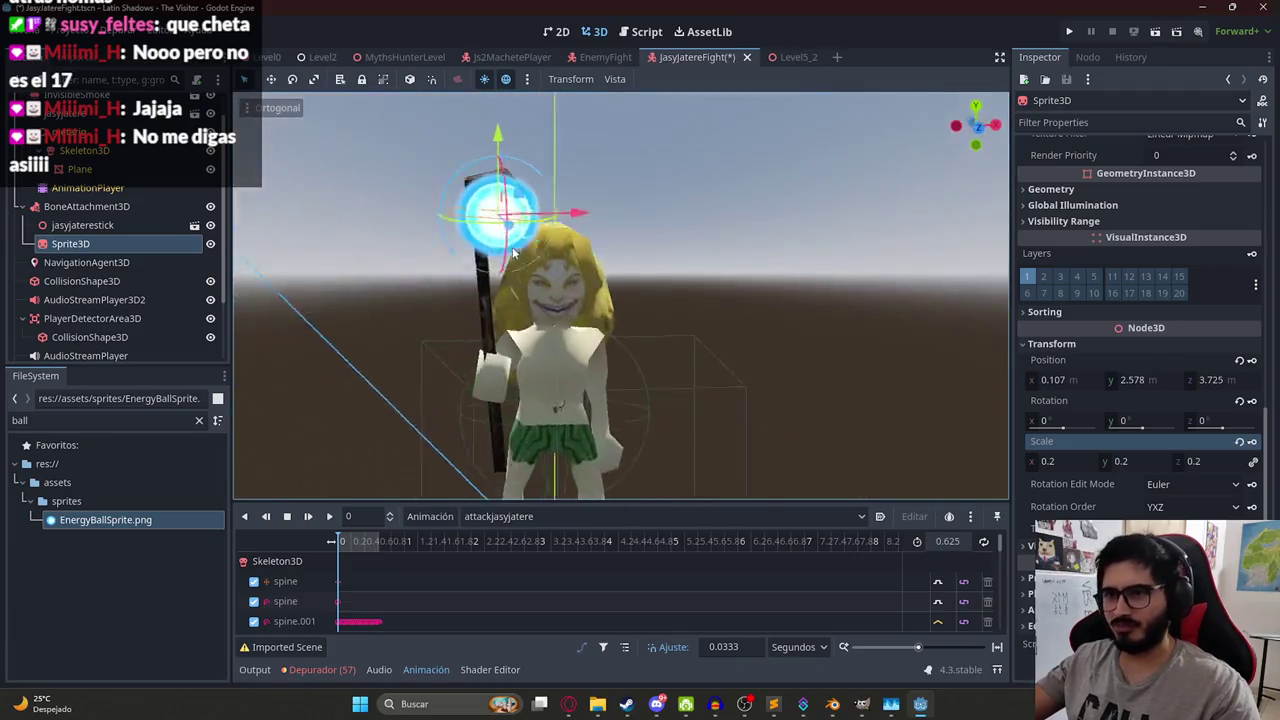
pyautogui.moveTo(467, 237); pyautogui.dragTo(639, 245)
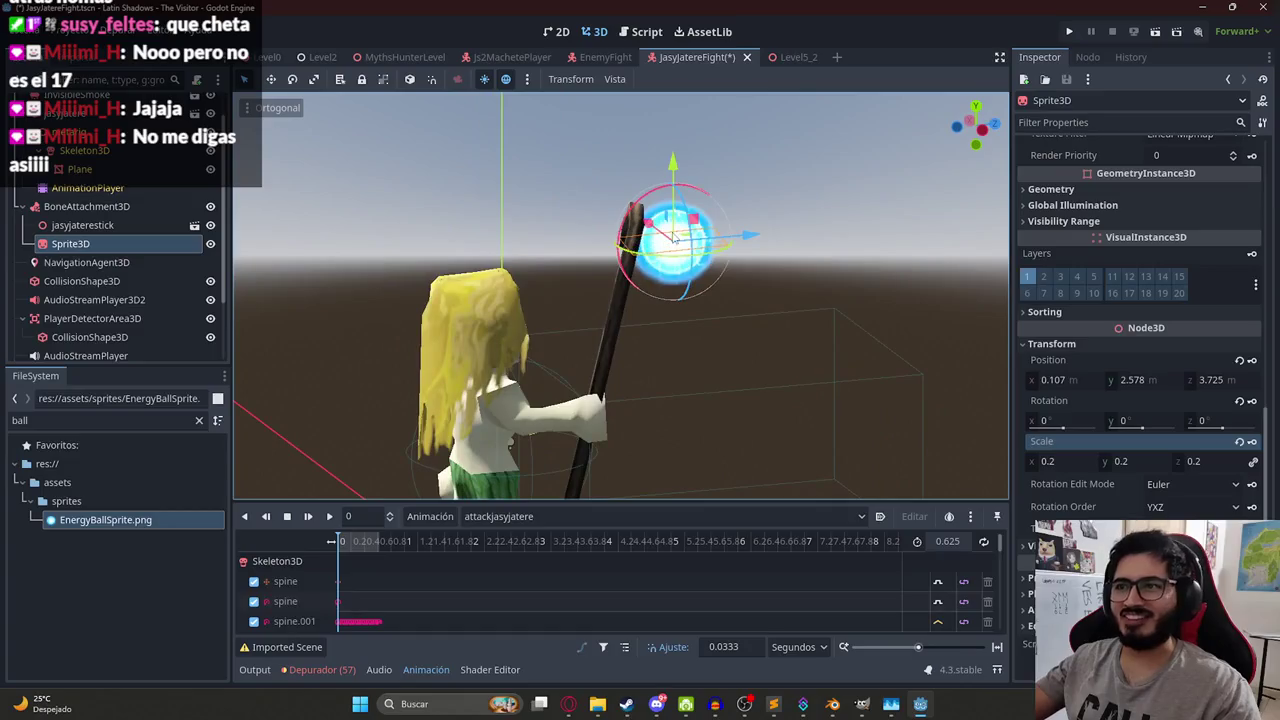
pyautogui.hotkey('ctrl', 's')
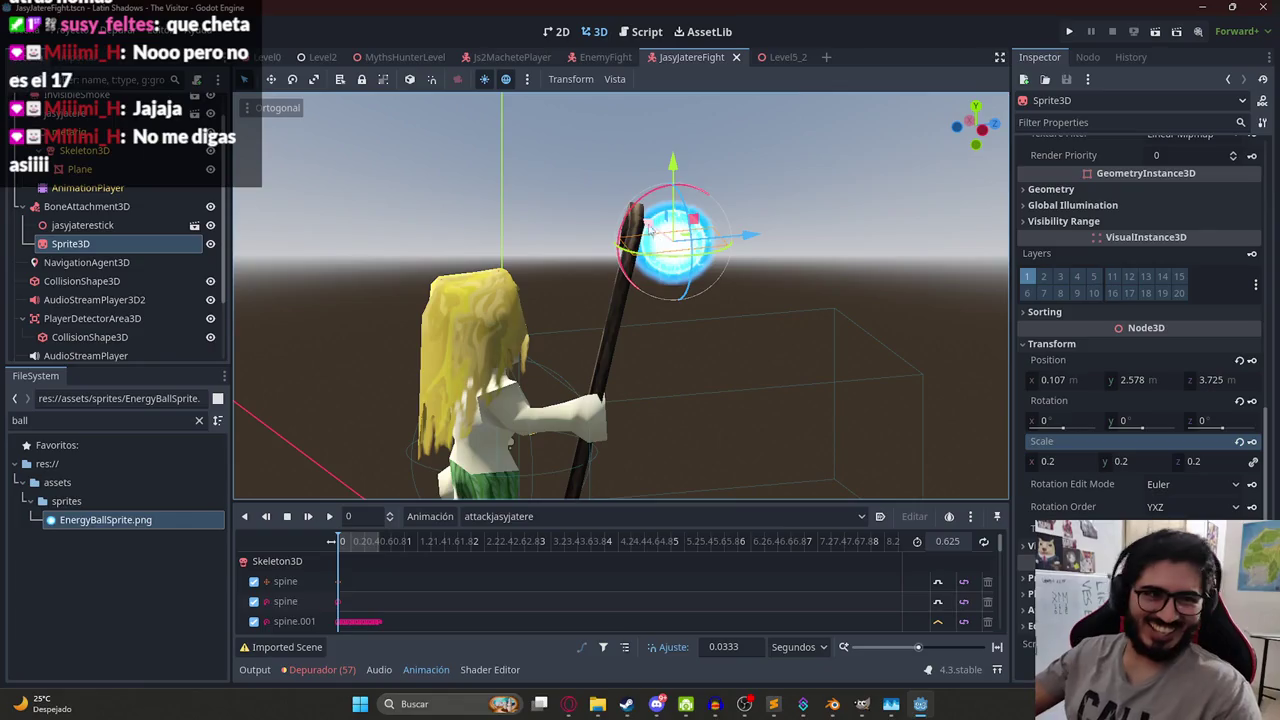
pyautogui.moveTo(812, 249)
pyautogui.mouseDown()
pyautogui.moveTo(601, 227)
pyautogui.moveTo(790, 324)
pyautogui.moveTo(698, 254)
pyautogui.moveTo(518, 342)
pyautogui.moveTo(489, 383)
pyautogui.moveTo(670, 249)
pyautogui.moveTo(670, 228)
pyautogui.mouseUp()
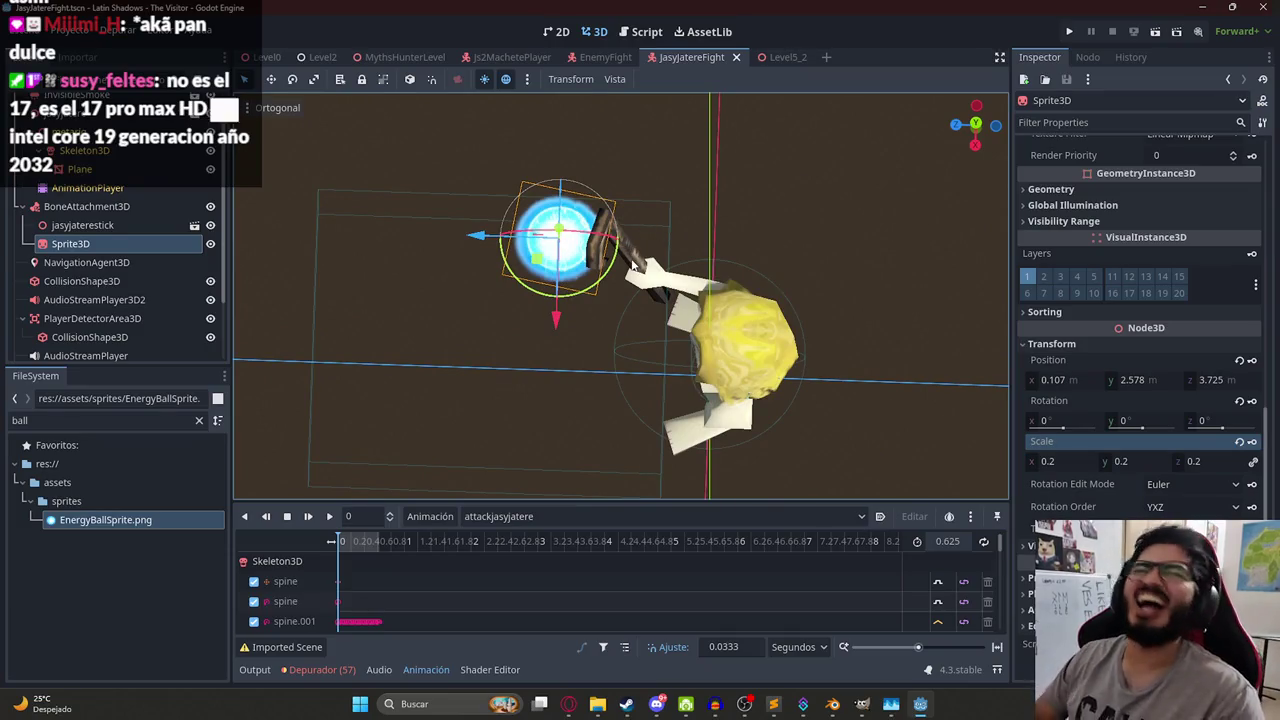
# - Play and scrub the attack animation to check the ball's placement
pyautogui.moveTo(454, 350)
pyautogui.mouseDown()
pyautogui.moveTo(752, 130)
pyautogui.moveTo(462, 265)
pyautogui.mouseUp()
pyautogui.hotkey('shift', 'd')
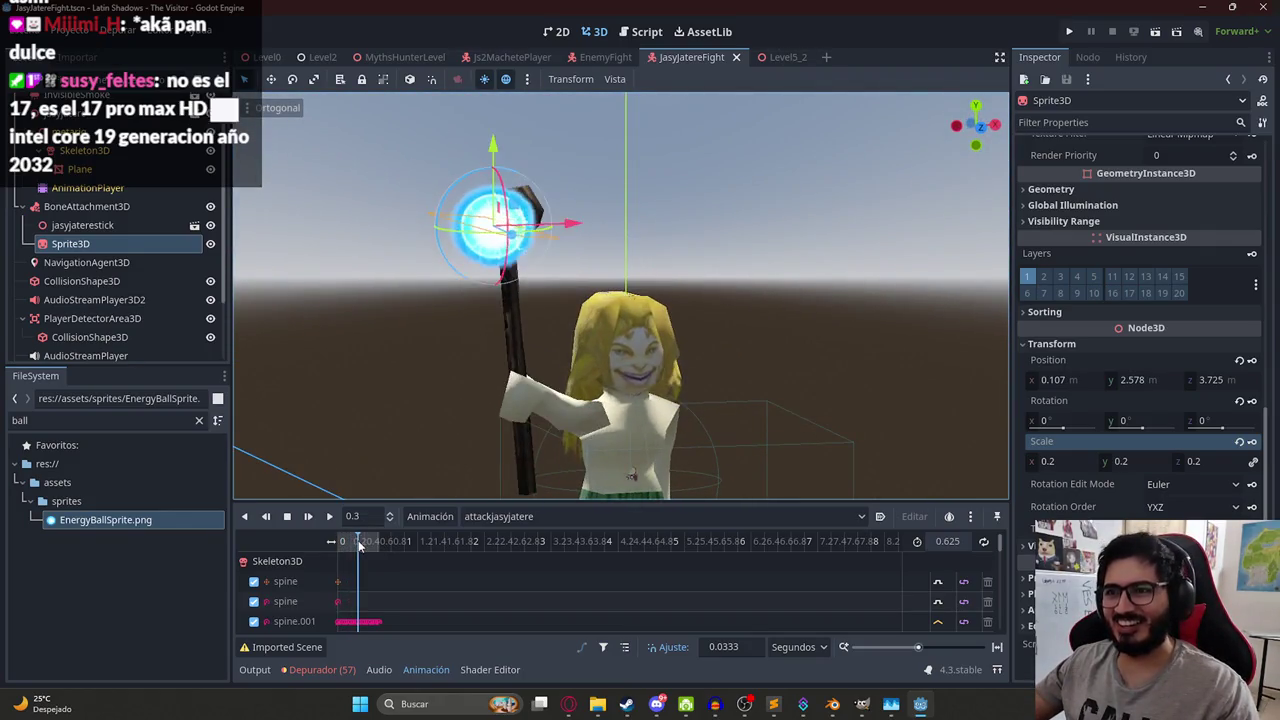
pyautogui.click(340, 545)
pyautogui.moveTo(331, 558)
pyautogui.mouseDown()
pyautogui.moveTo(357, 549)
pyautogui.moveTo(280, 558)
pyautogui.mouseUp()
# - Rename the Sprite3D node to EnergyBallSprite3D and open the enemy script
pyautogui.doubleClick(67, 244)
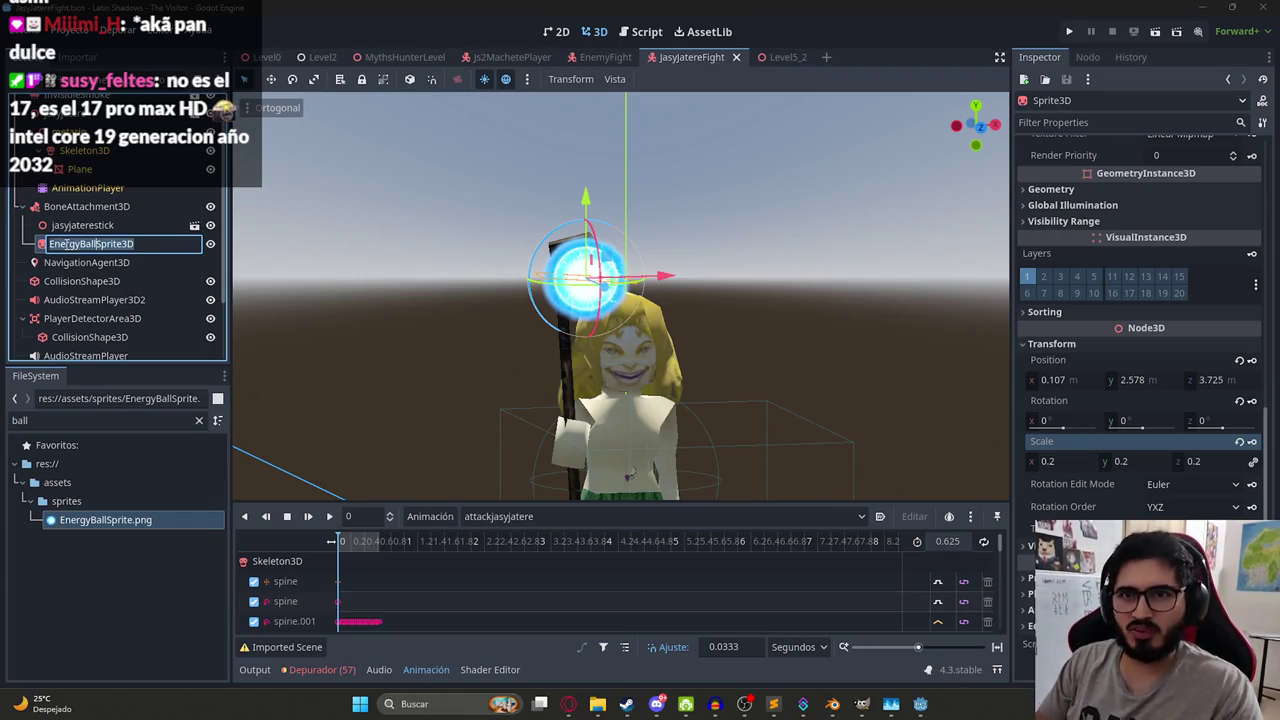
pyautogui.press('Return')
pyautogui.scroll(1, 115, 155)
pyautogui.hotkey('ctrl', 'F3')
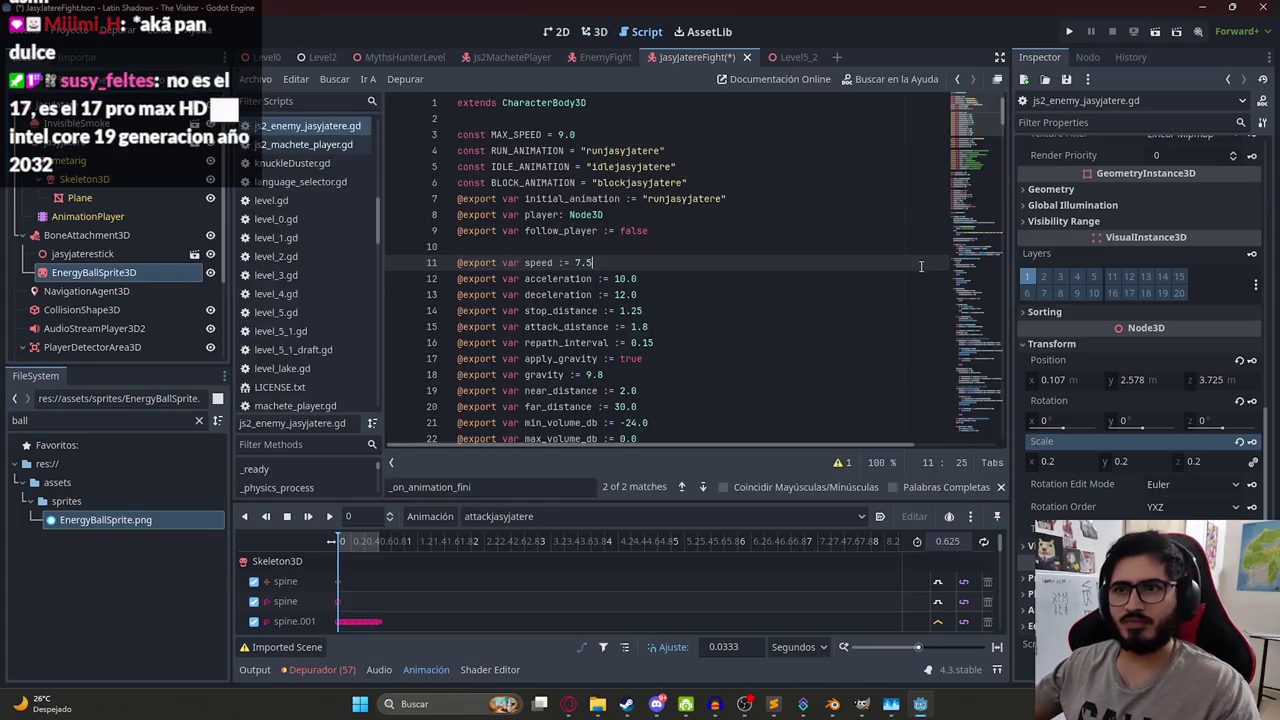
pyautogui.scroll(-10, 900, 200)
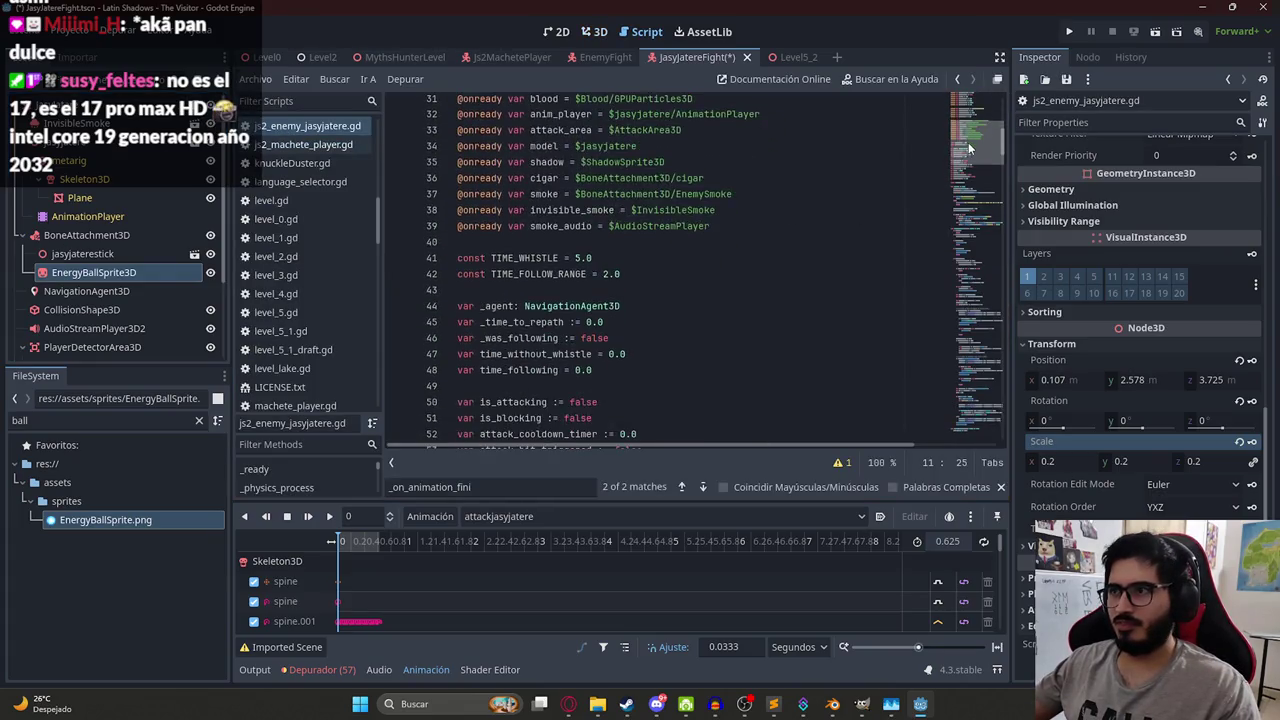
pyautogui.click(717, 241)
pyautogui.write('@onready var')
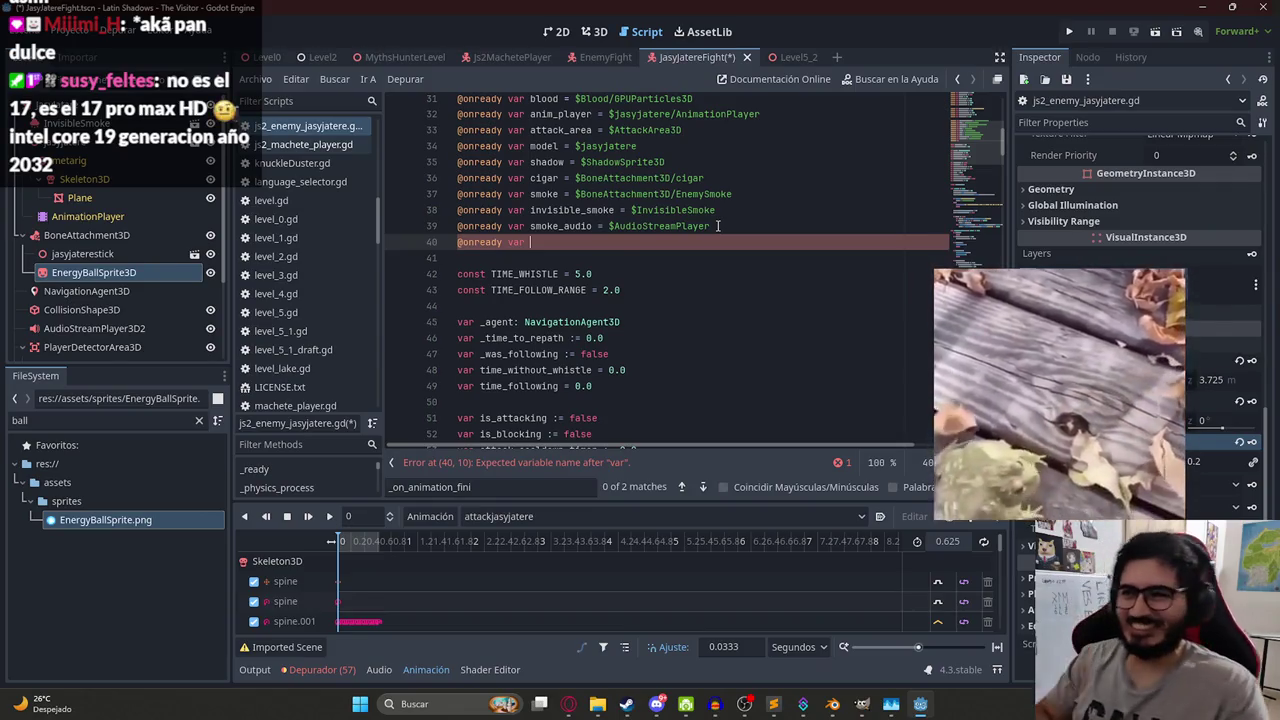
pyautogui.write('energy_ball_sprite = $%')
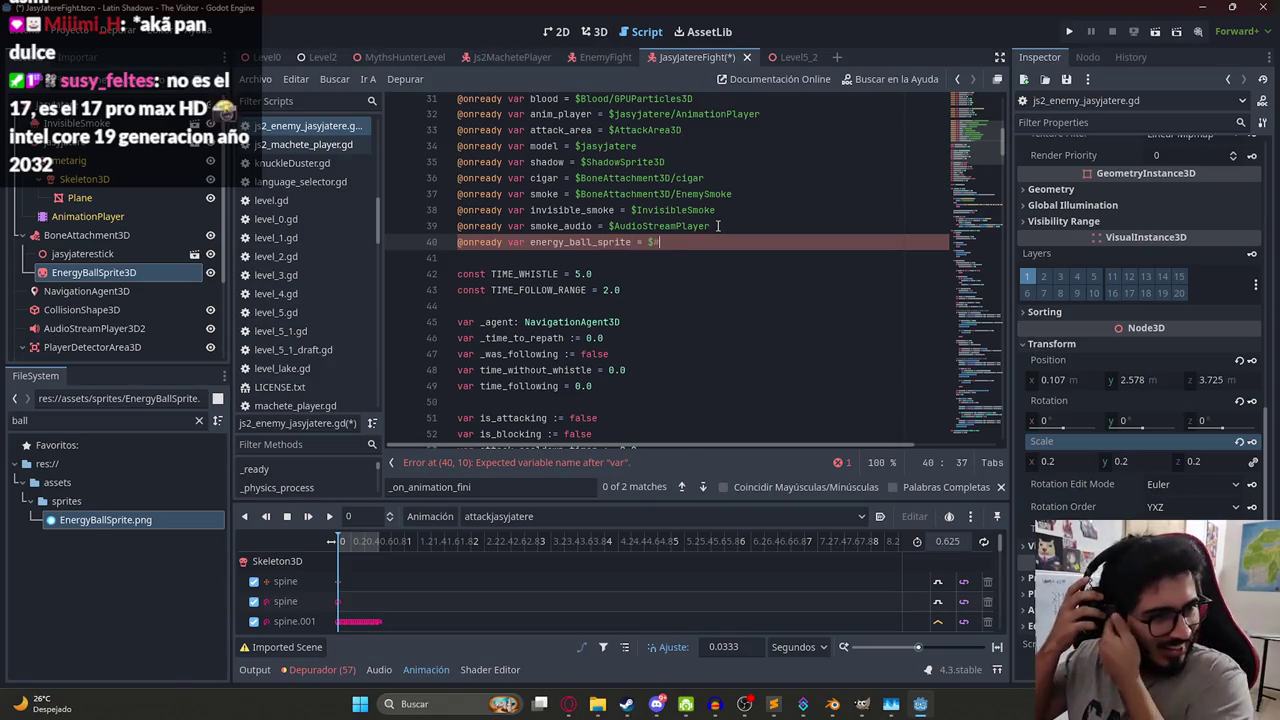
pyautogui.press('BackSpace')
pyautogui.write('EnergyBallSprite3d')
pyautogui.press('Return')
pyautogui.hotkey('ctrl', 's')
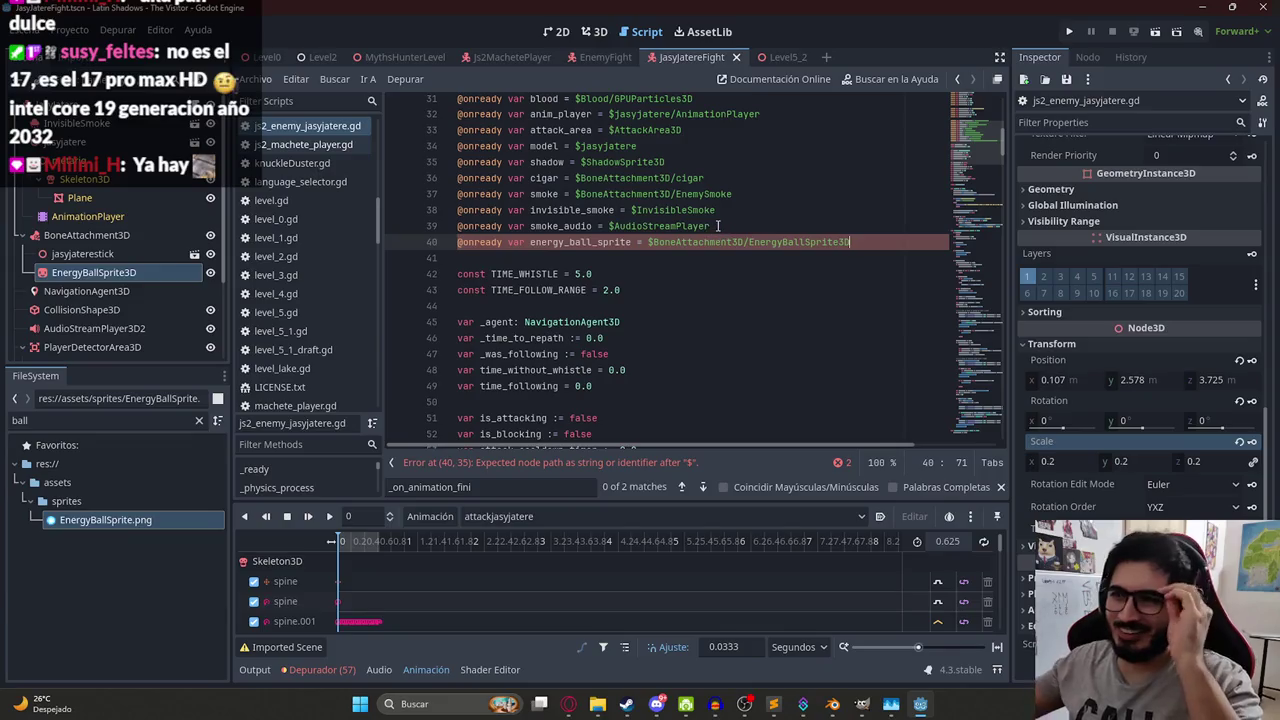
pyautogui.doubleClick(592, 242)
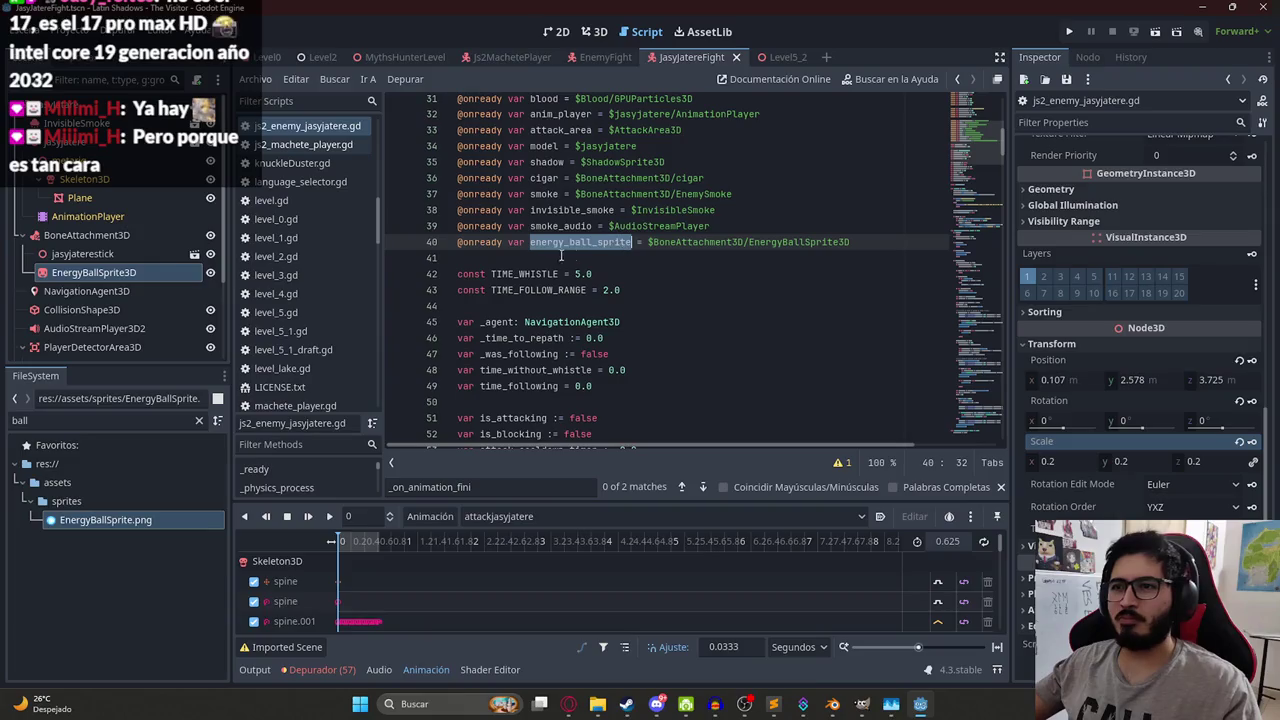
pyautogui.click(594, 31)
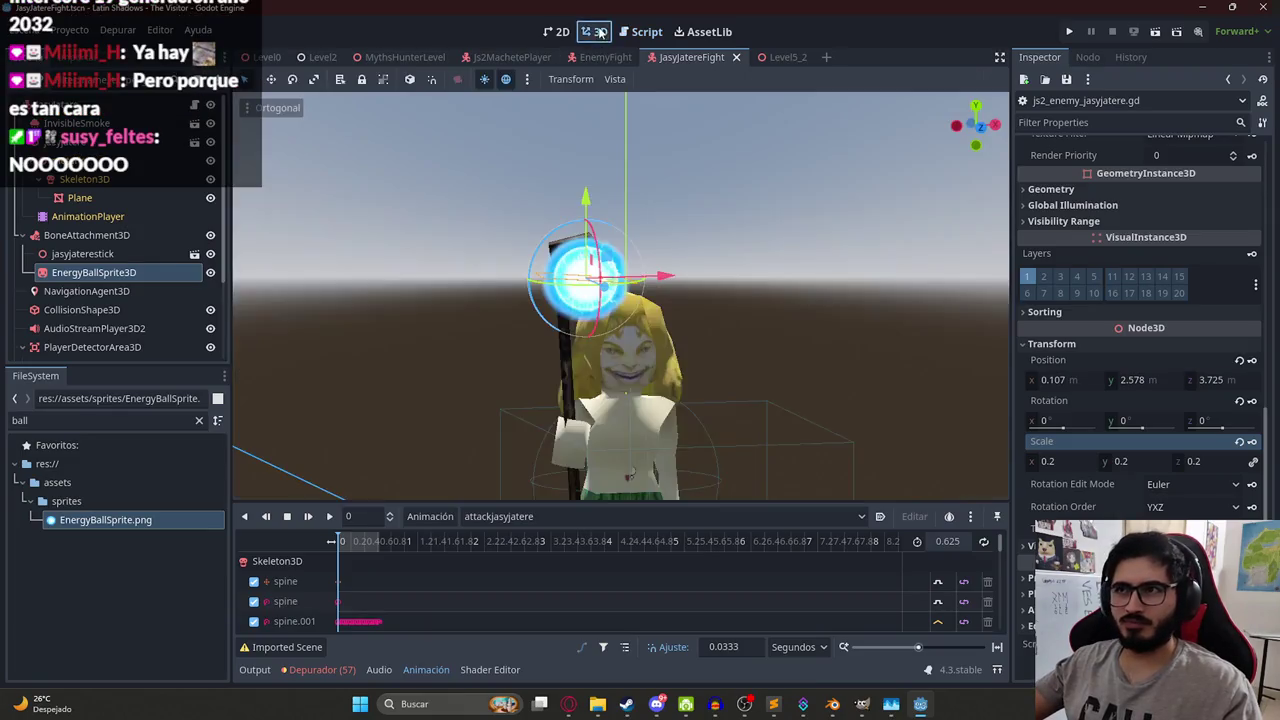
# - Hide EnergyBallSprite3D in the scene and search the script for 'attack'
pyautogui.click(210, 274)
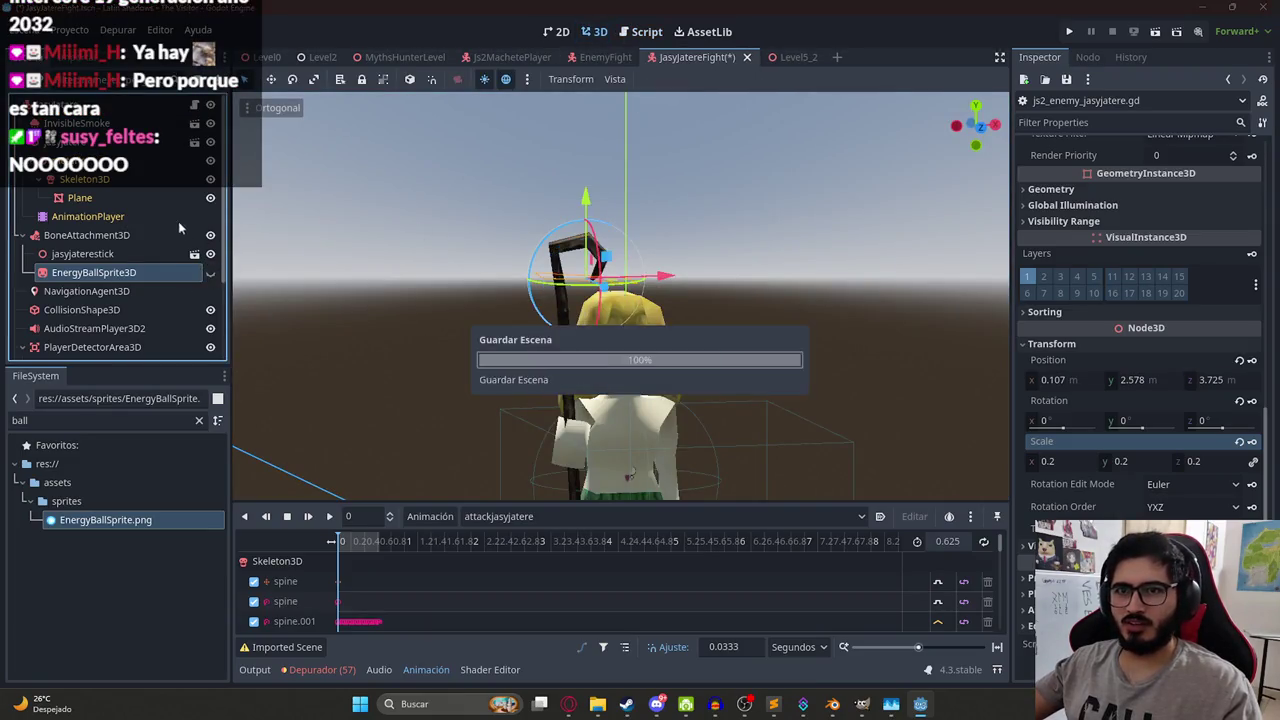
pyautogui.doubleClick(581, 246)
pyautogui.hotkey('ctrl', 'f')
pyautogui.write('attack')
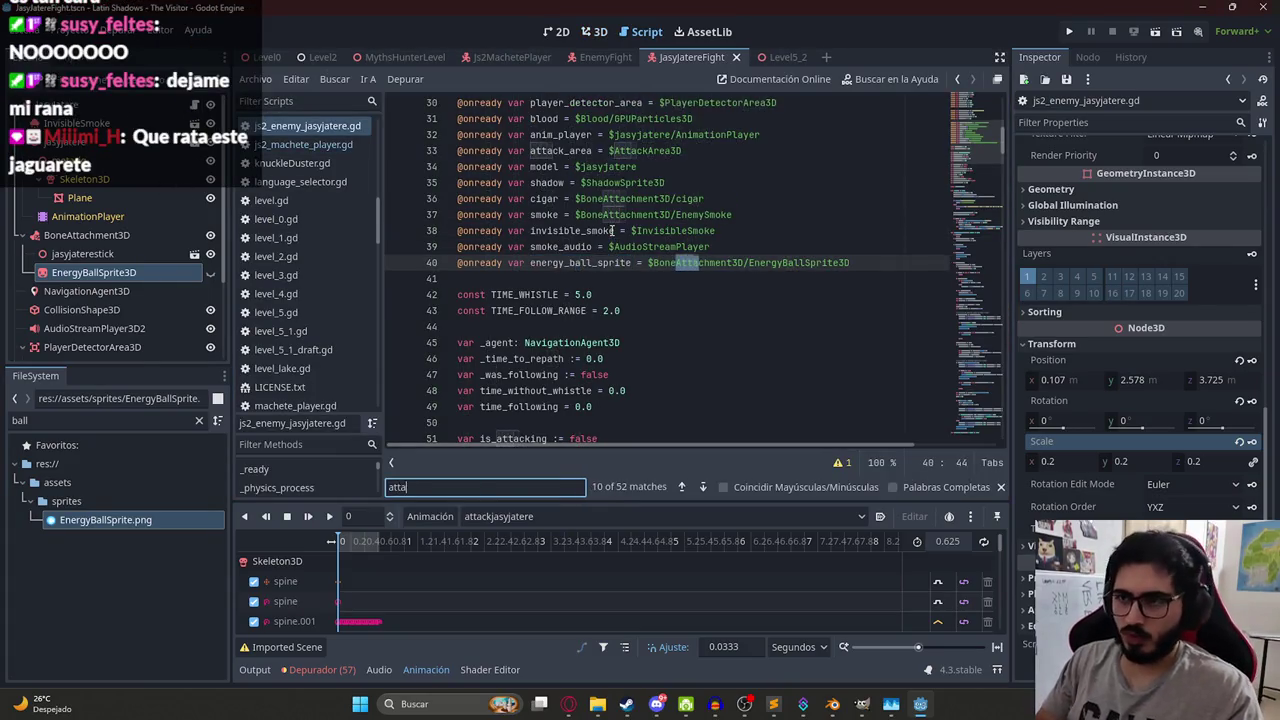
pyautogui.press('Return')
pyautogui.press('Return')
pyautogui.press('Return')
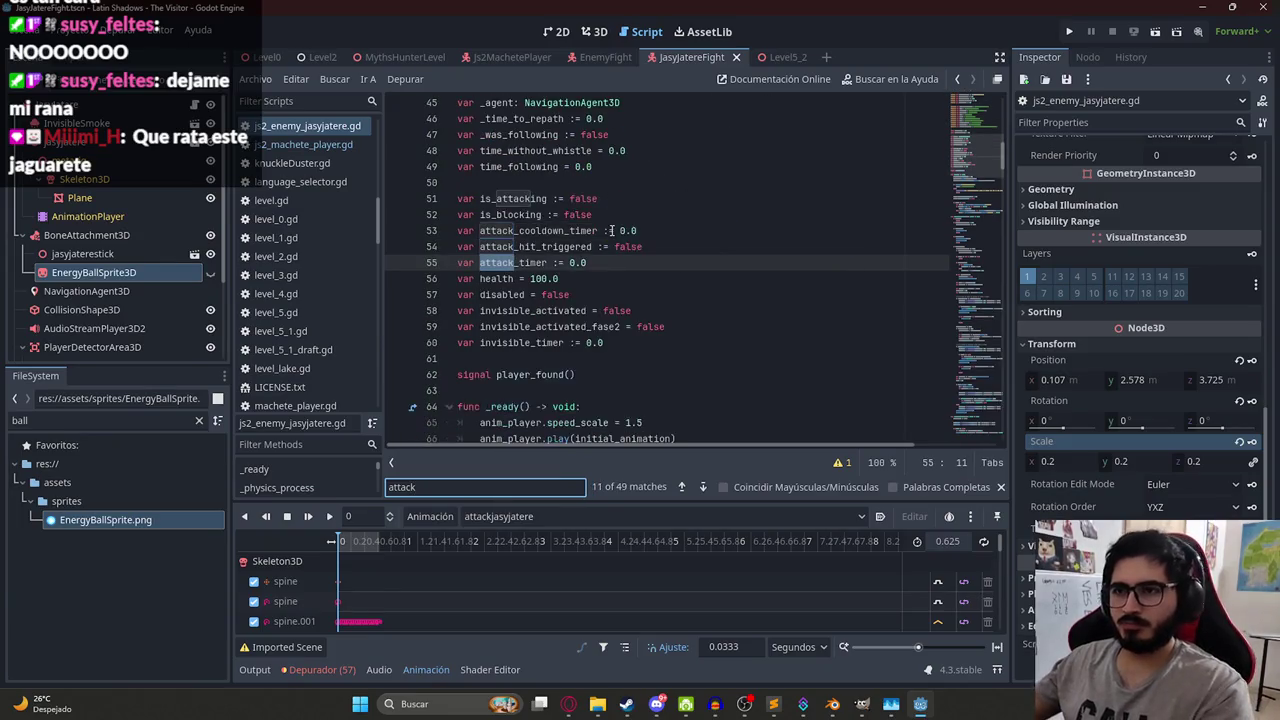
pyautogui.press('Return')
pyautogui.press('Return')
pyautogui.press('Return')
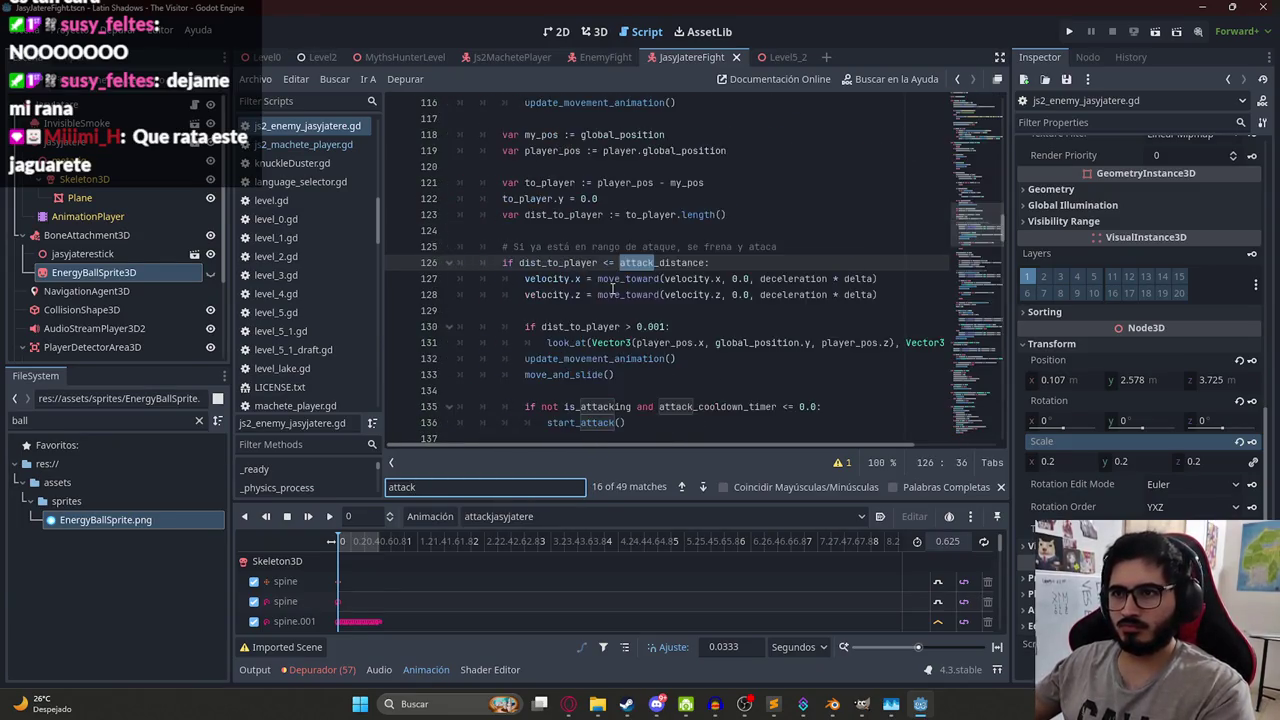
pyautogui.press('Return')
pyautogui.press('Return')
pyautogui.press('Return')
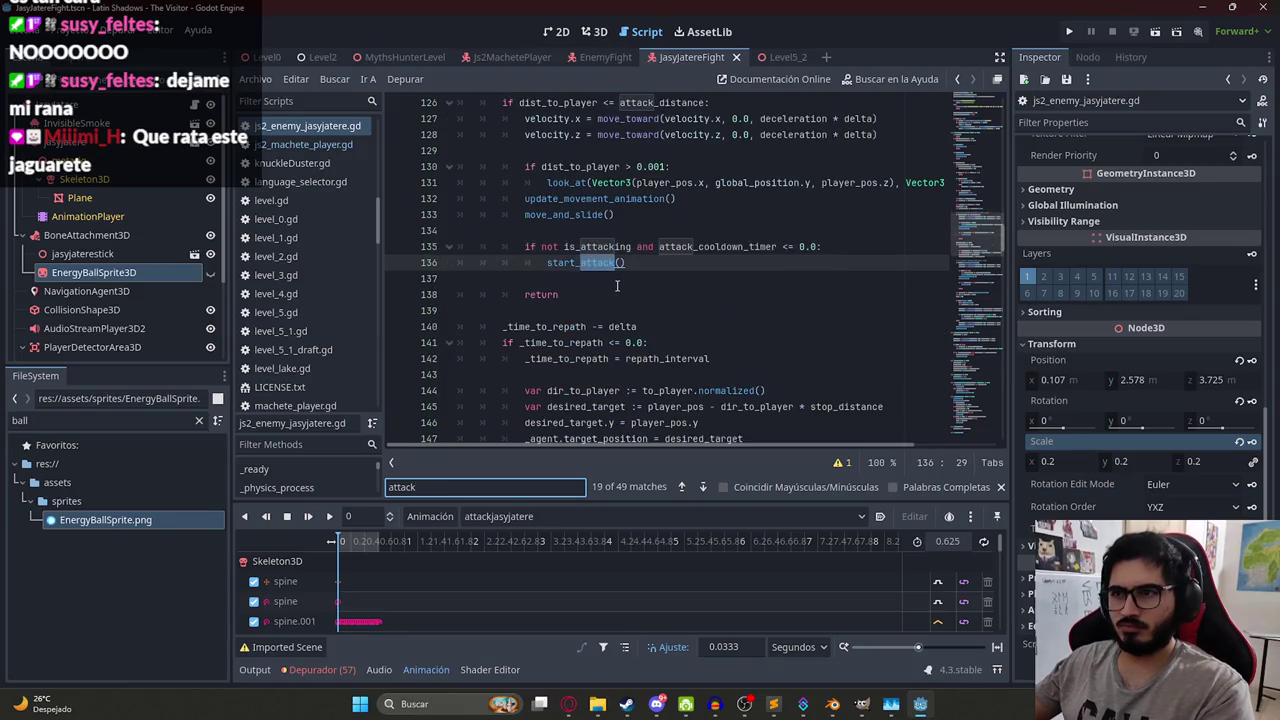
# - Jump to the start_attack function and select the entire enemy script
pyautogui.keyDown('ctrl'); pyautogui.click(588, 286); pyautogui.keyUp('ctrl')
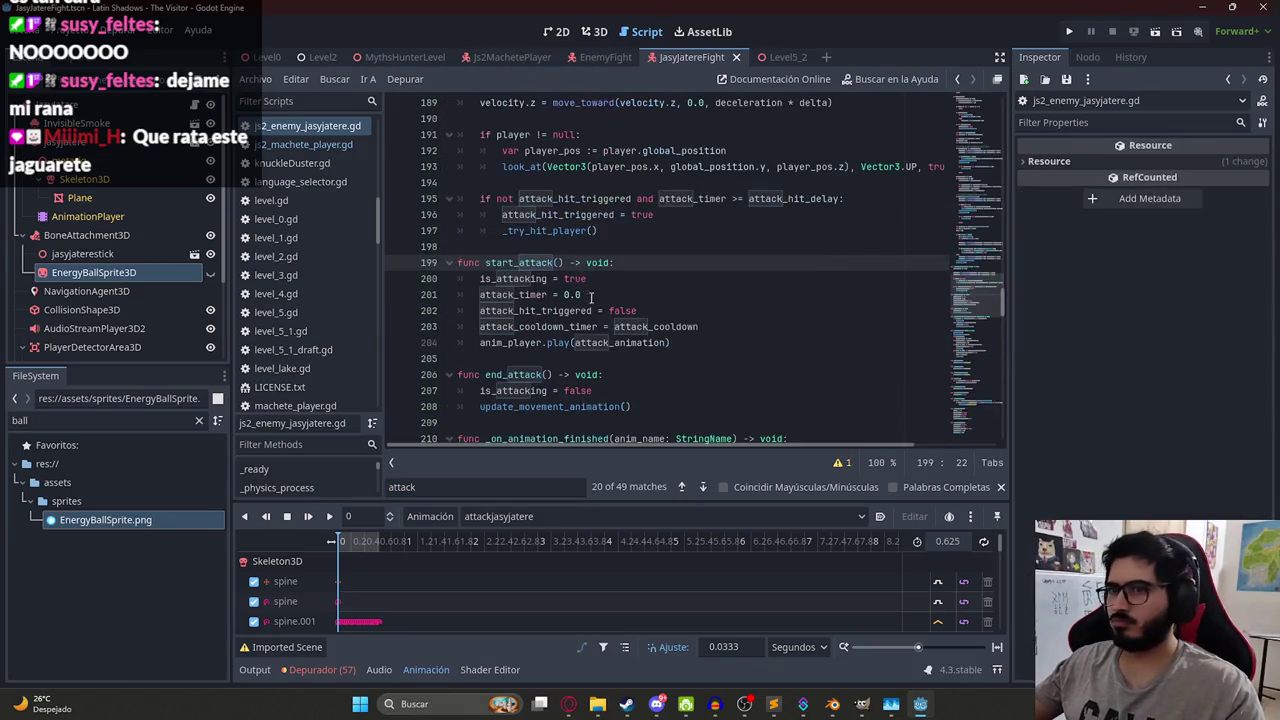
pyautogui.click(651, 294)
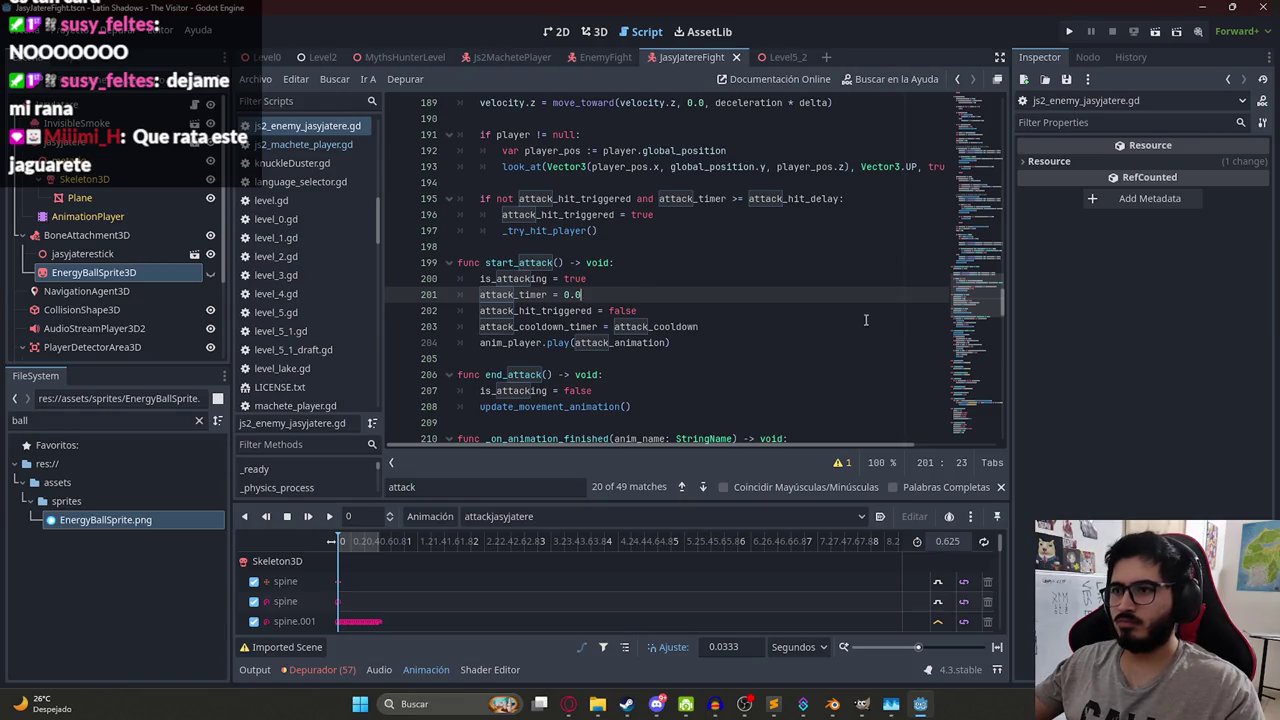
pyautogui.hotkey('ctrl', 'a')
pyautogui.click(568, 704)
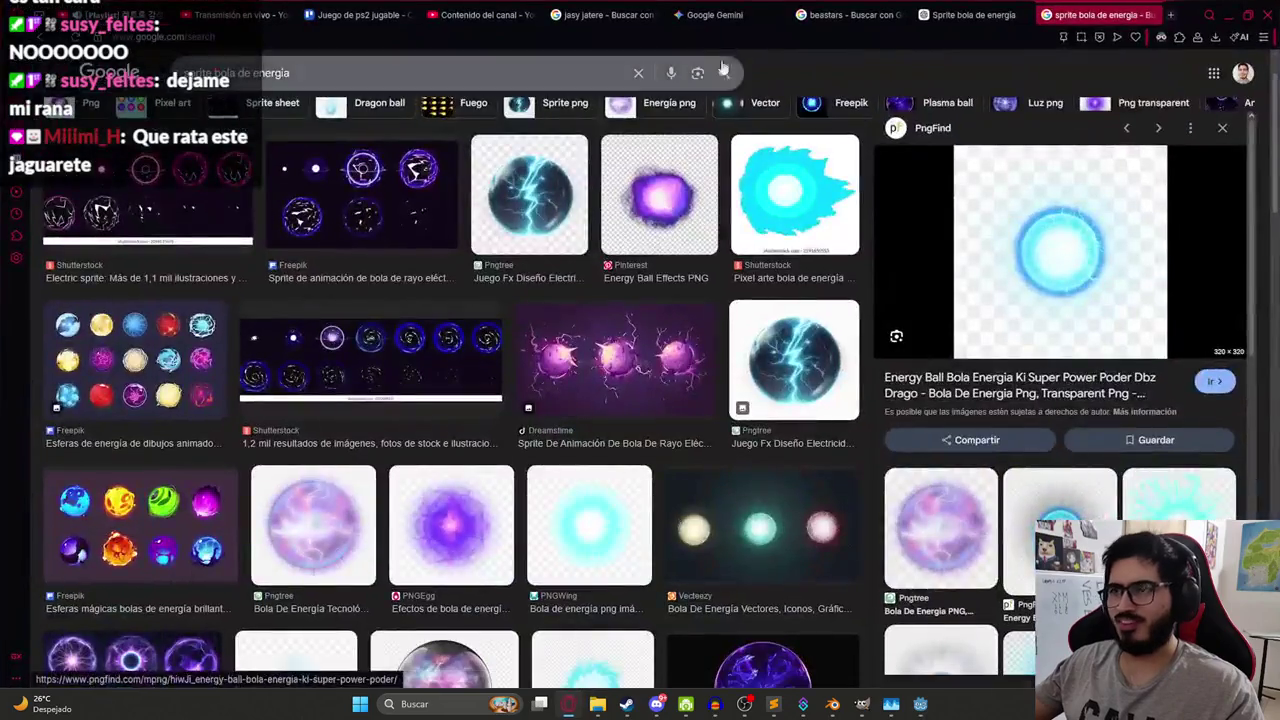
# - Start a new empty ChatGPT chat
pyautogui.click(962, 15)
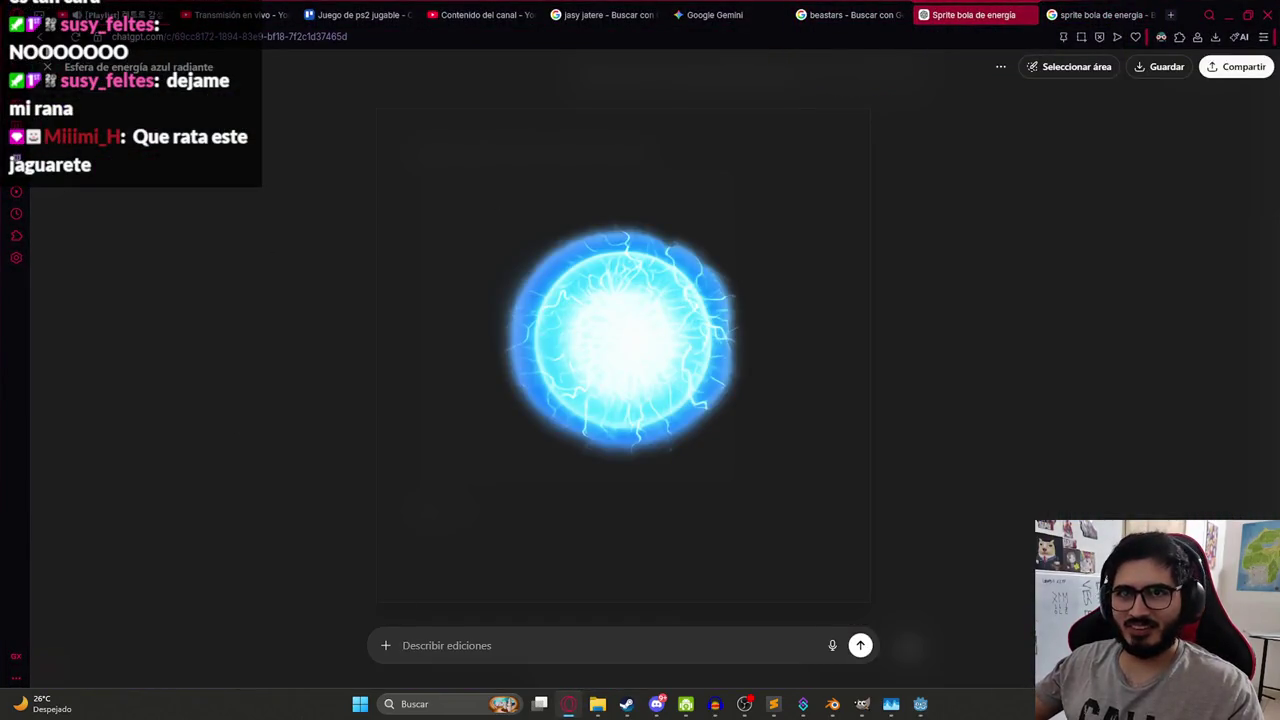
pyautogui.click(47, 67)
pyautogui.click(47, 124)
pyautogui.press('Escape')
pyautogui.click(47, 101)
# - Write the Spanish request about the attack animation and attach the copied enemy script
pyautogui.write('Para este script, quiero que cuando ')
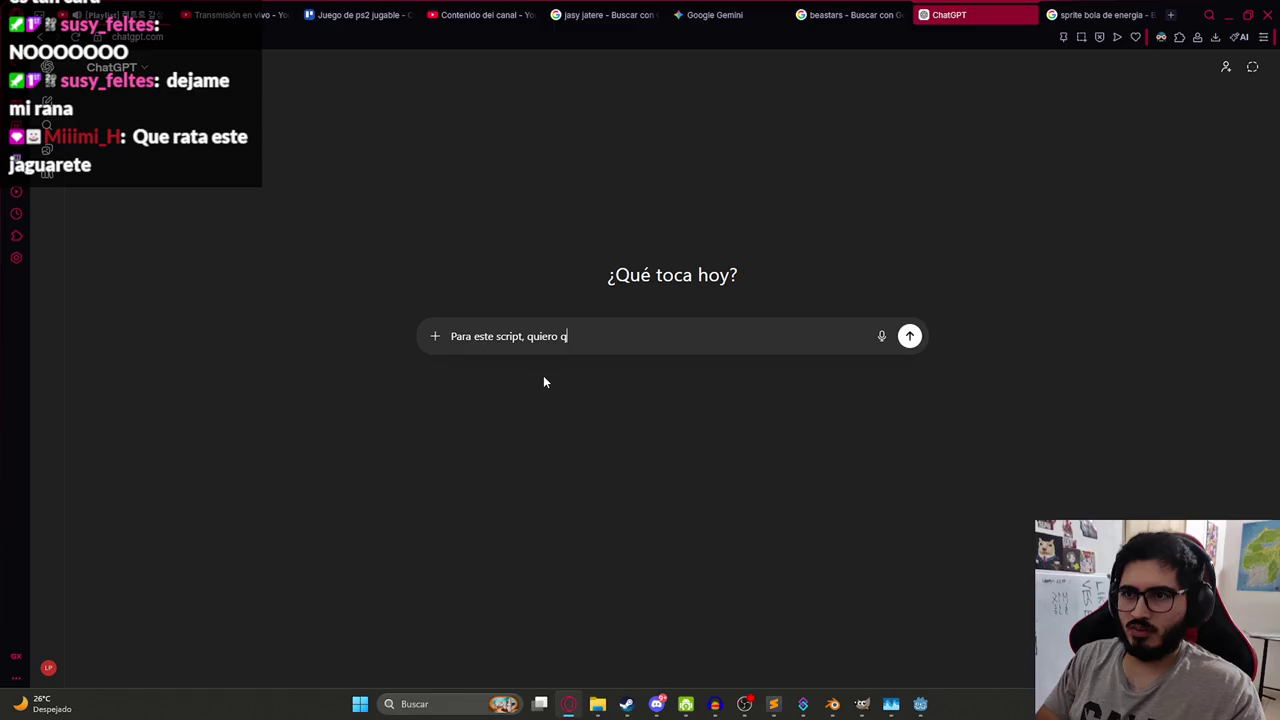
pyautogui.write('se ')
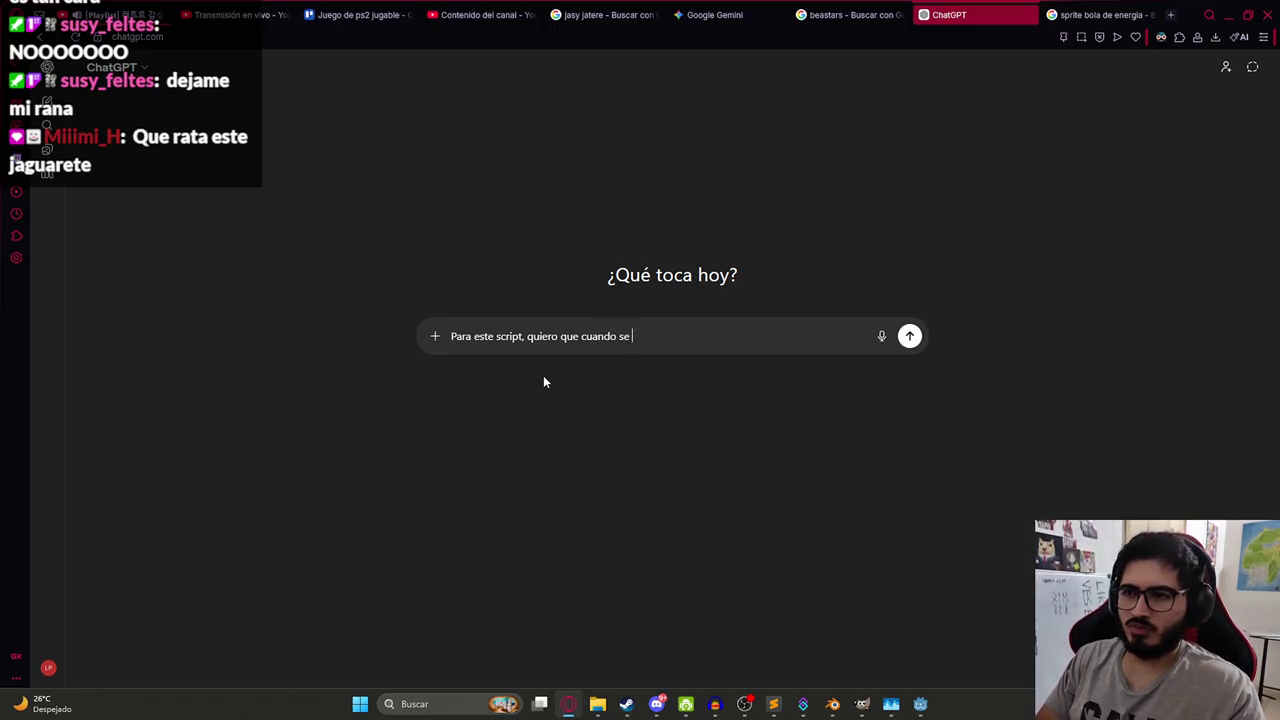
pyautogui.write('rep')
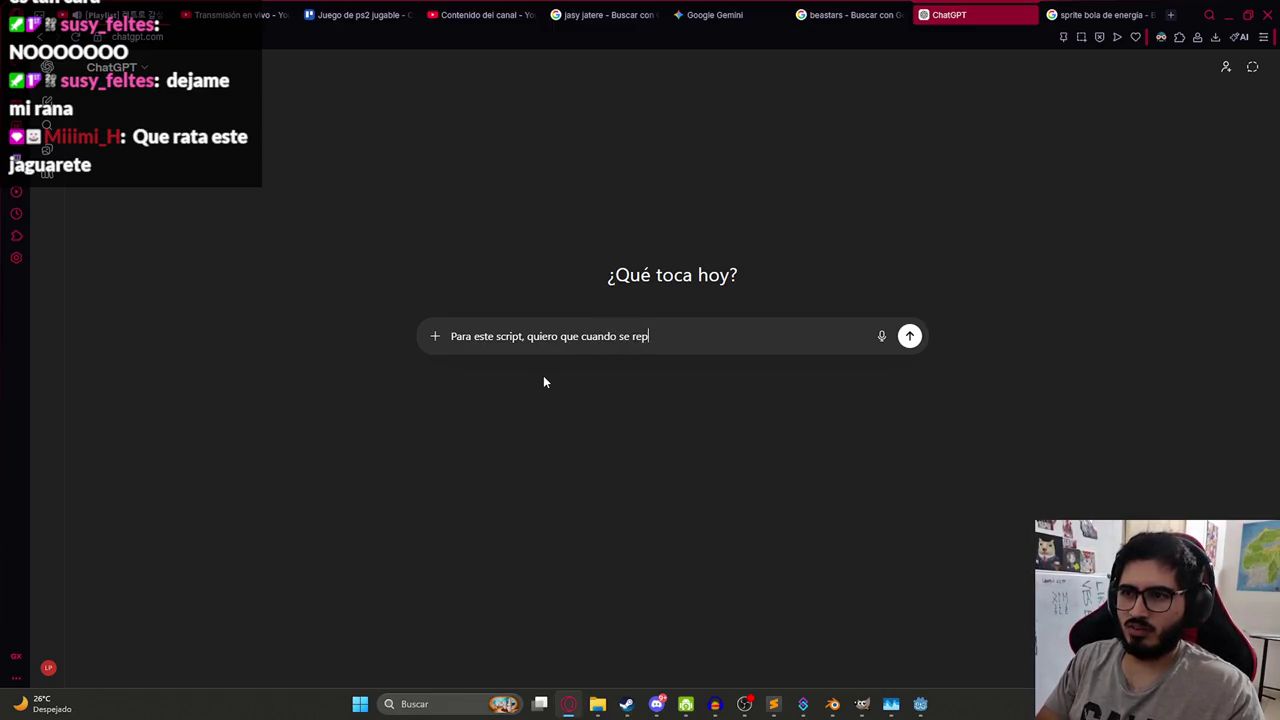
pyautogui.write('roduzca la animacion ')
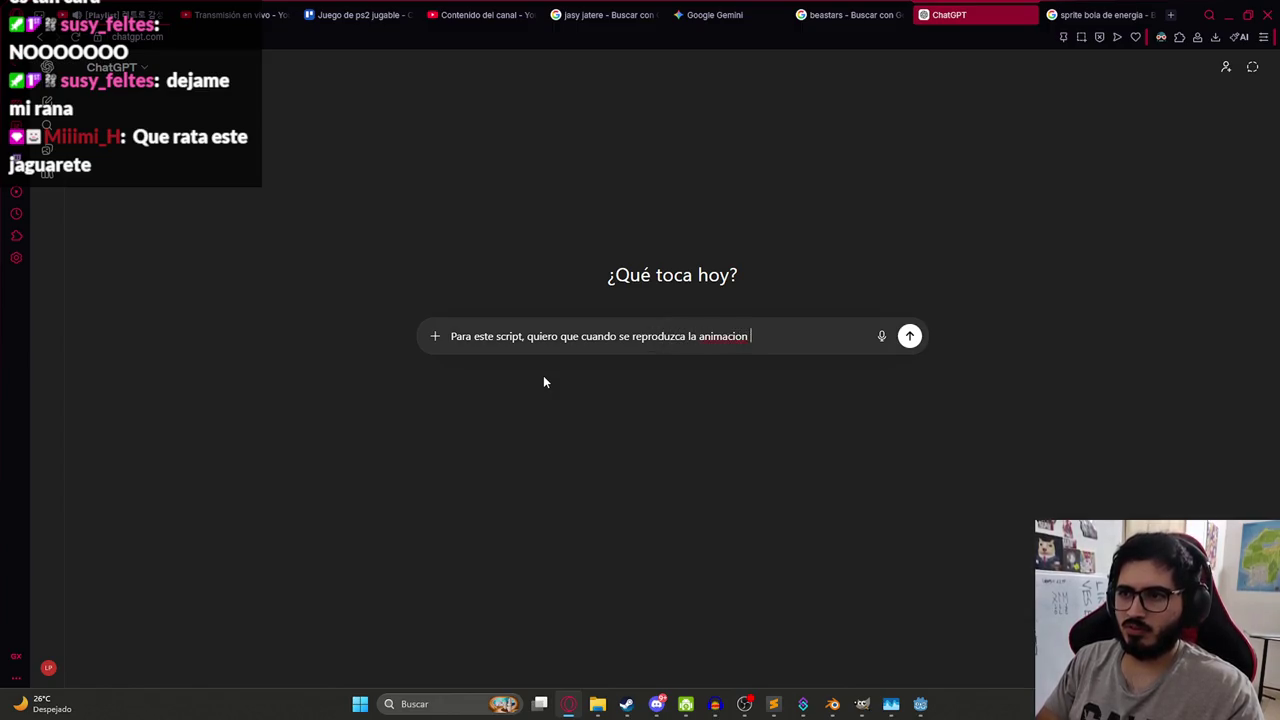
pyautogui.write('de aaaque nada m[as')
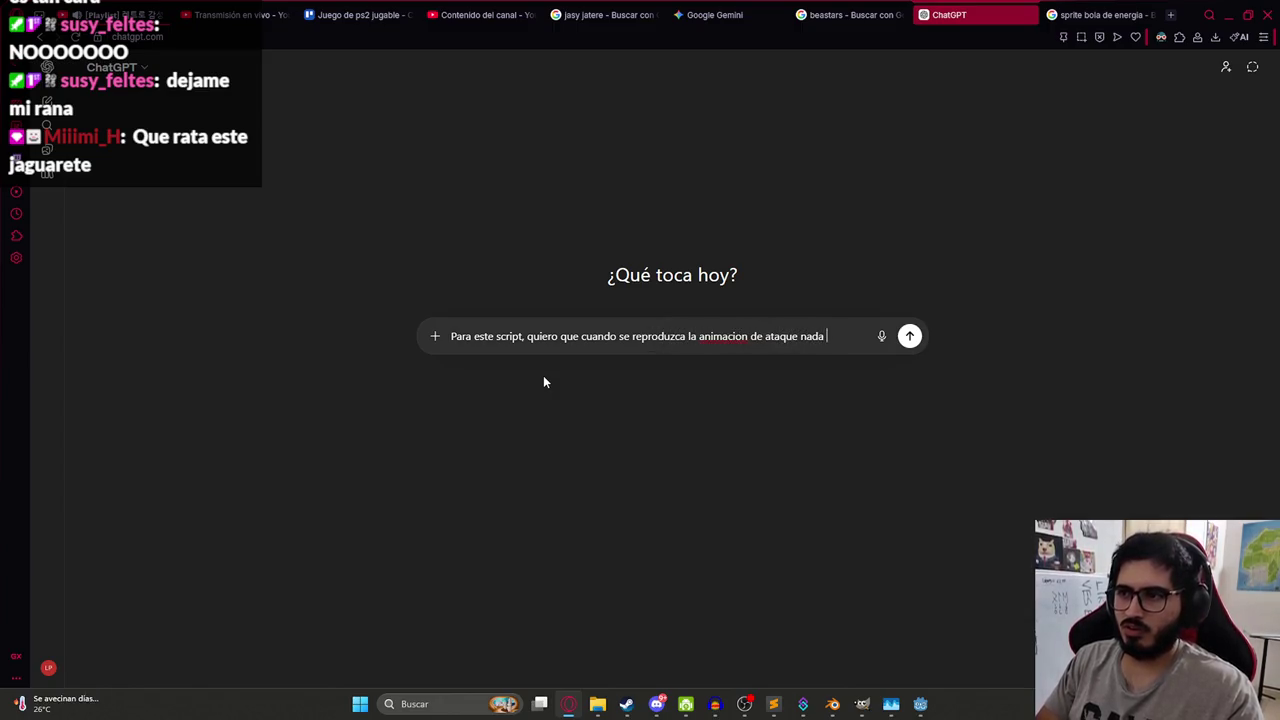
pyautogui.press('BackSpace')
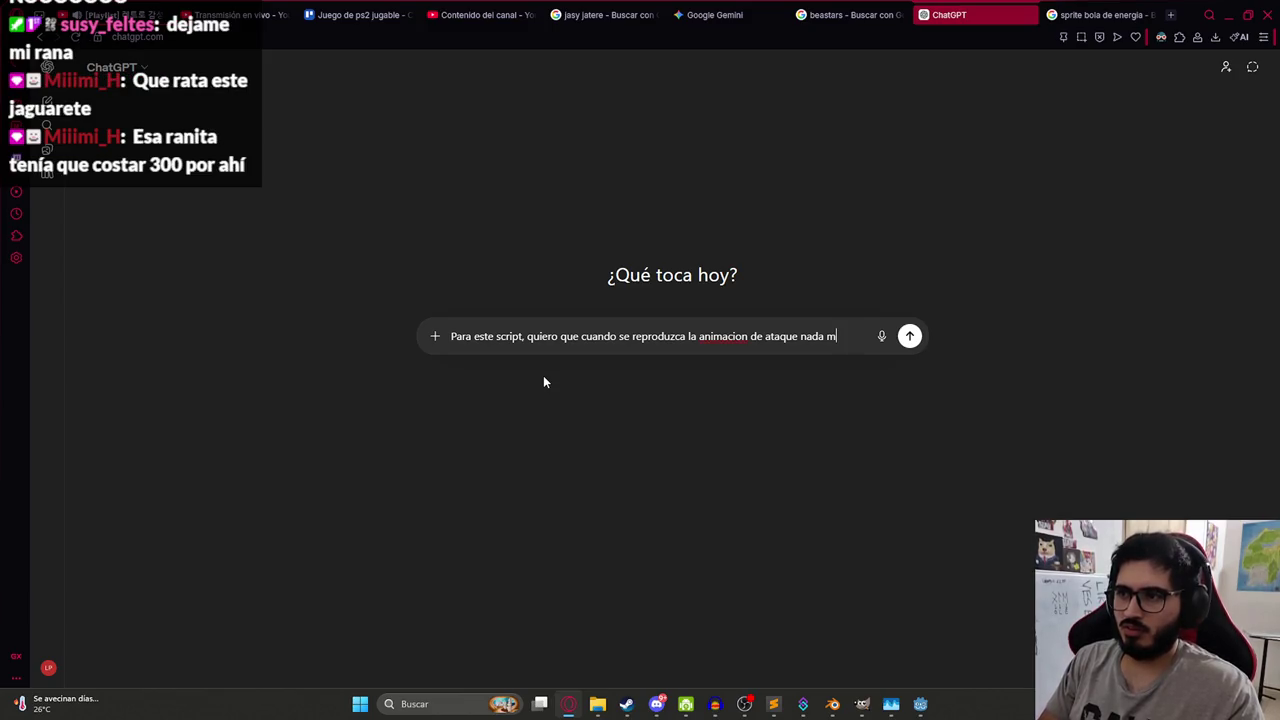
pyautogui.hotkey('ctrl', 'v')
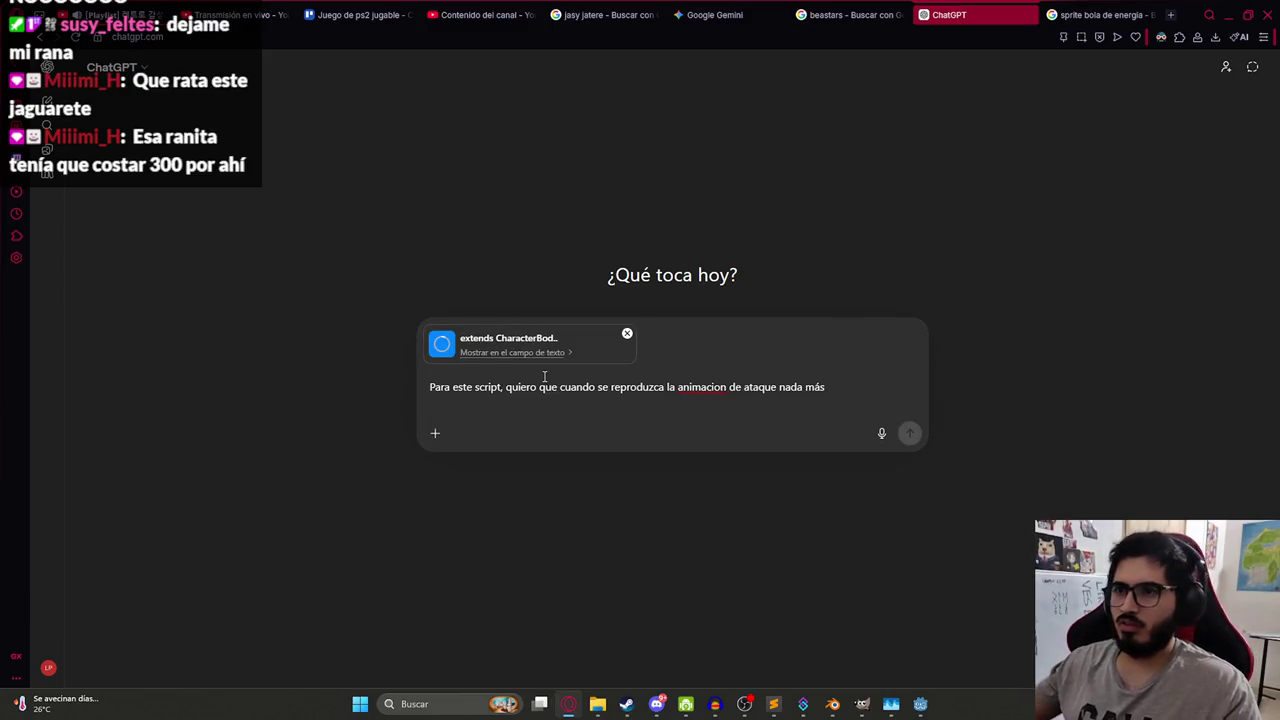
# - Copy energy_ball_sprite from Godot, add '.visible sea true' to the prompt, and send it
pyautogui.hotkey('alt', 'Tab')
pyautogui.click(634, 243)
pyautogui.scroll(15, 700, 260)
pyautogui.click(855, 422)
pyautogui.doubleClick(593, 423)
pyautogui.hotkey('ctrl', 'c')
pyautogui.hotkey('alt', 'Tab')
pyautogui.hotkey('ctrl', 'v')
pyautogui.write('.visible sea true')
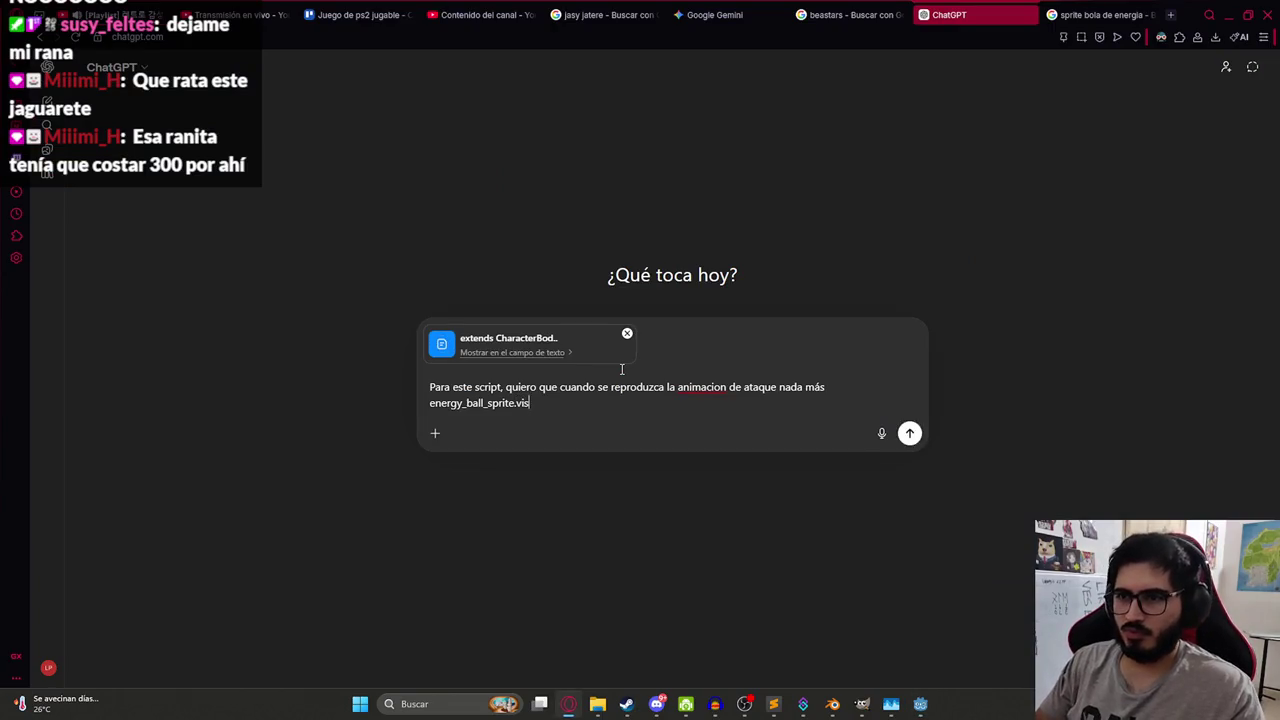
pyautogui.press('Return')
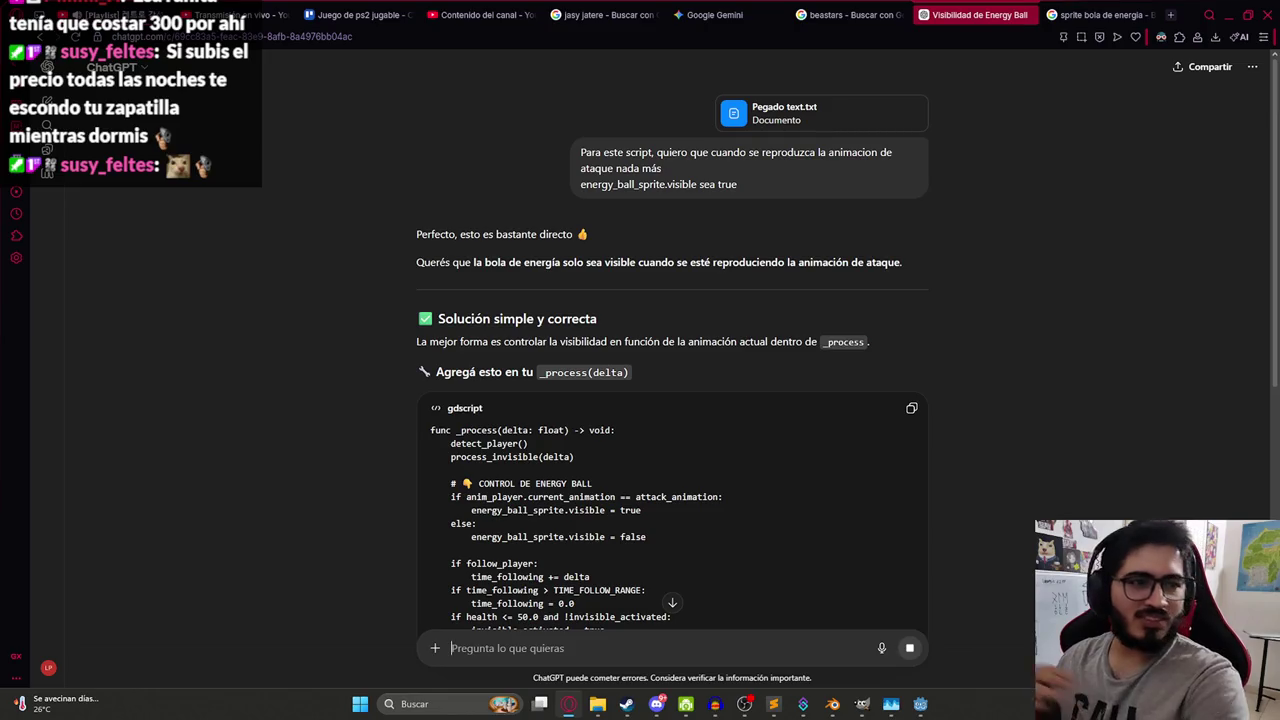
# - Select the if/else block toggling energy_ball_sprite visibility in ChatGPT's answer and copy it
pyautogui.scroll(-2, 843, 495)
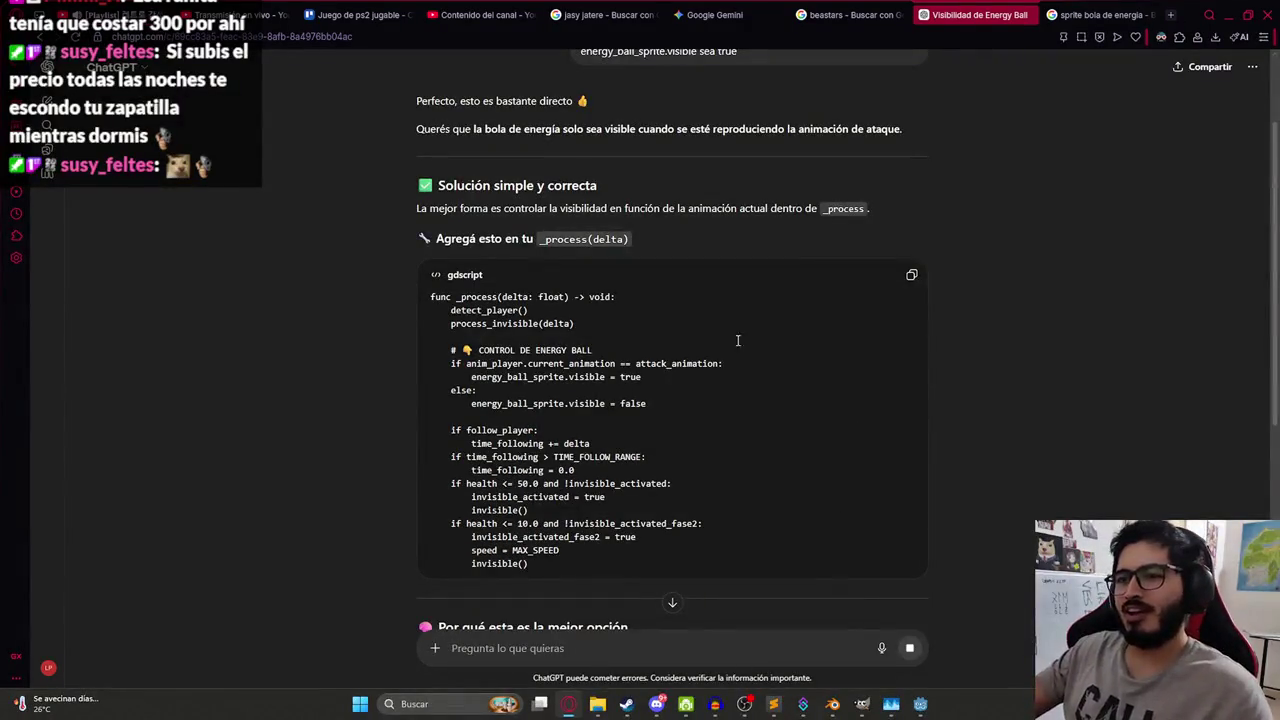
pyautogui.moveTo(654, 398)
pyautogui.mouseDown()
pyautogui.moveTo(471, 400)
pyautogui.moveTo(466, 364)
pyautogui.moveTo(451, 364)
pyautogui.mouseUp()
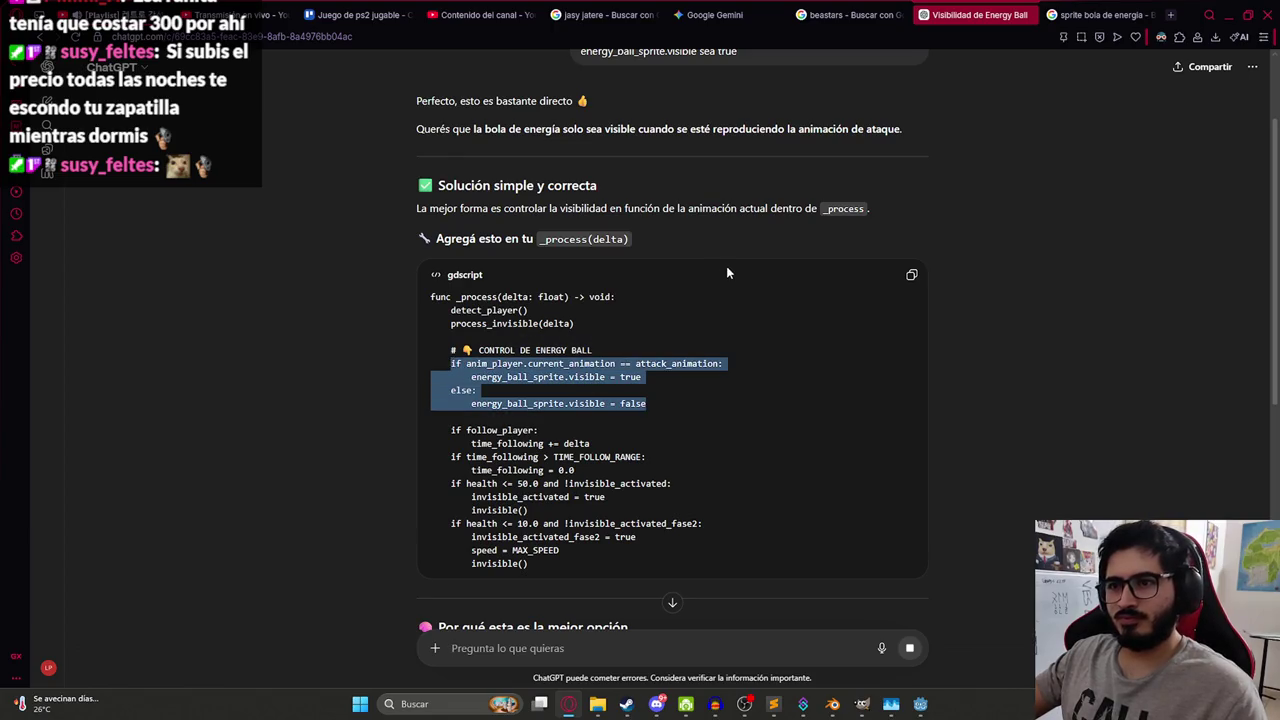
pyautogui.hotkey('alt', 'Tab')
# - Search the Godot enemy script for 'process_invisible('
pyautogui.hotkey('ctrl', 'f')
pyautogui.write('proce')
pyautogui.write('ss?v')
pyautogui.press('BackSpace')
pyautogui.write('_')
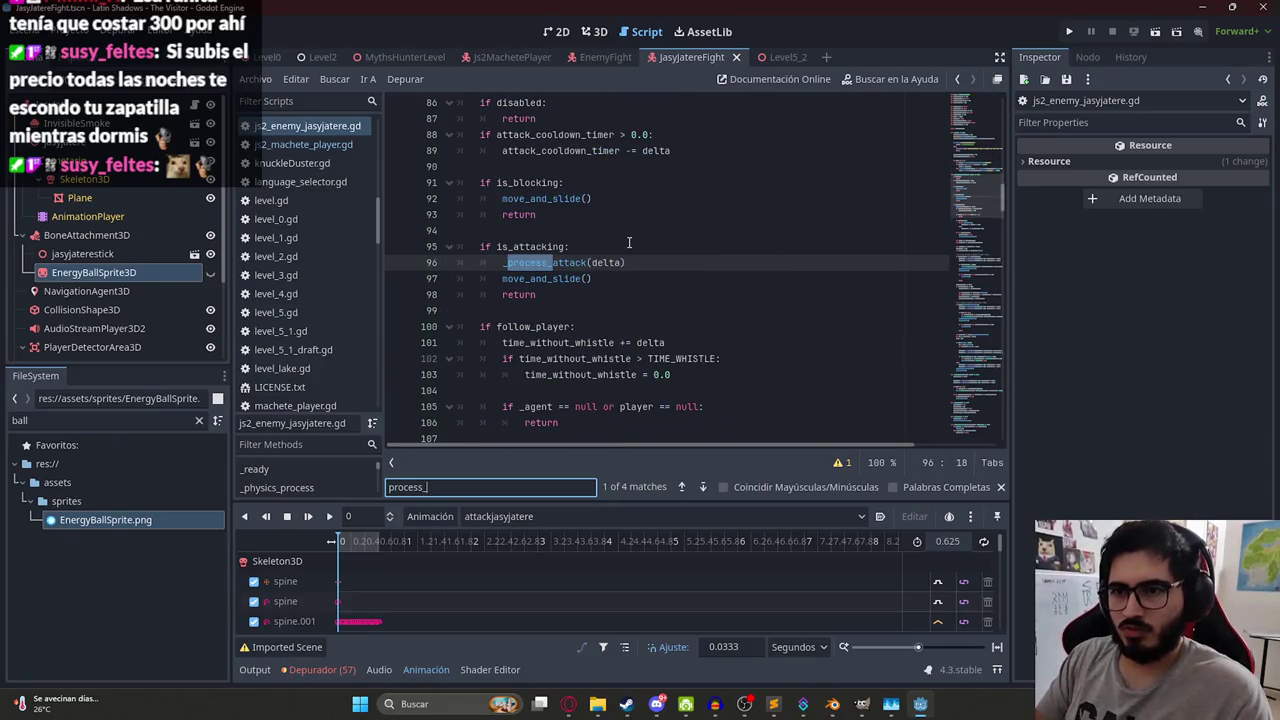
pyautogui.write('invisible(')
# - Paste the visibility block on a new line after process_invisible(delta) in _process and save the script
pyautogui.press('Return')
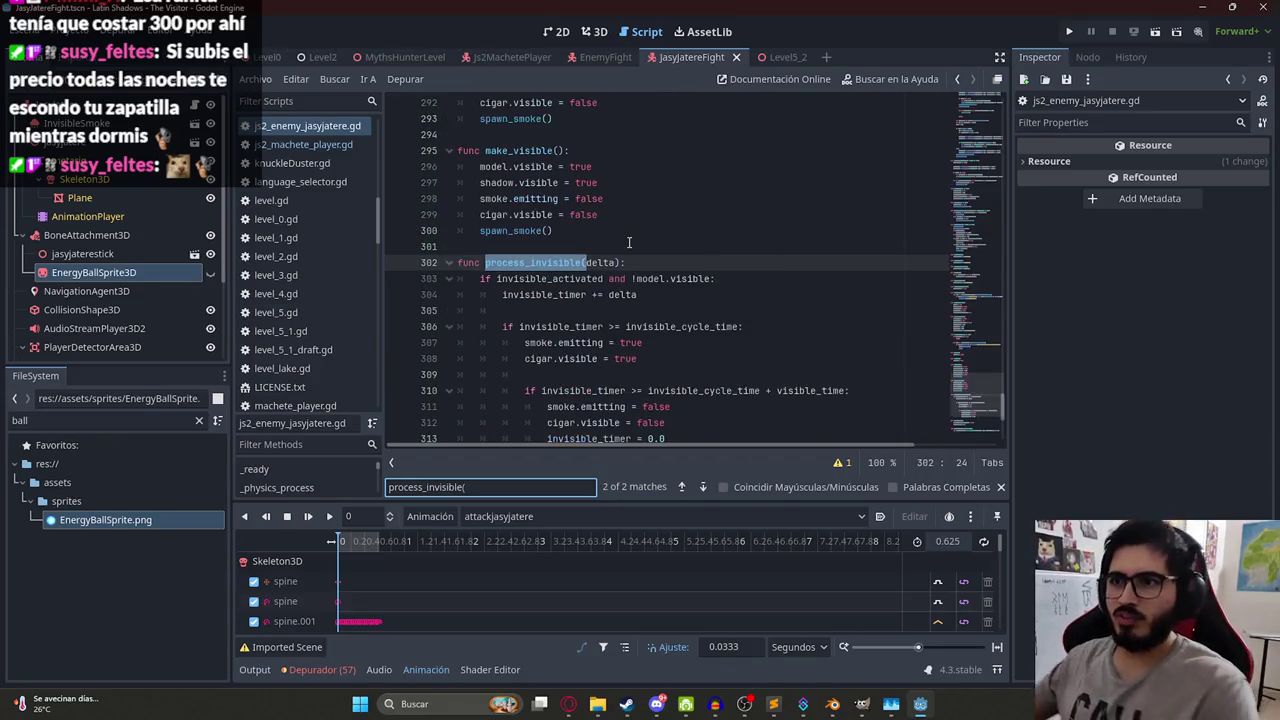
pyautogui.press('Return')
pyautogui.hotkey('alt', 'Tab')
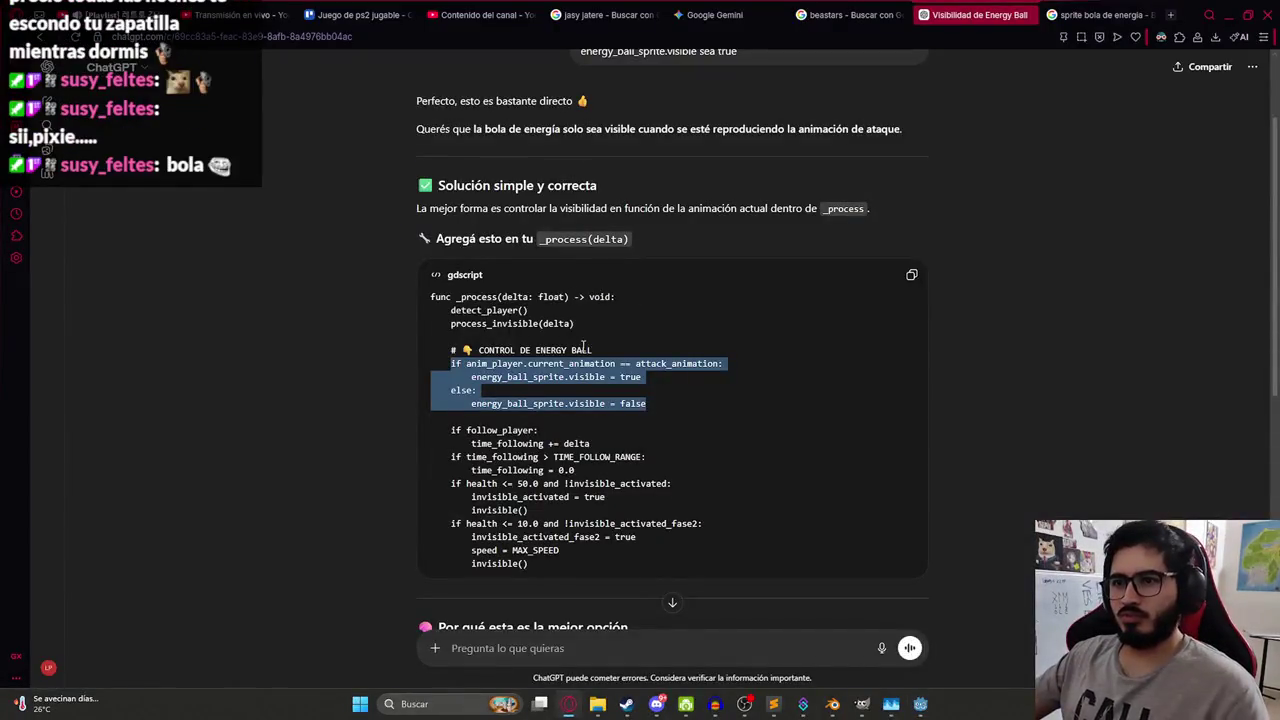
pyautogui.hotkey('alt', 'Tab')
pyautogui.click(640, 266)
pyautogui.press('Return')
pyautogui.hotkey('ctrl', 'v')
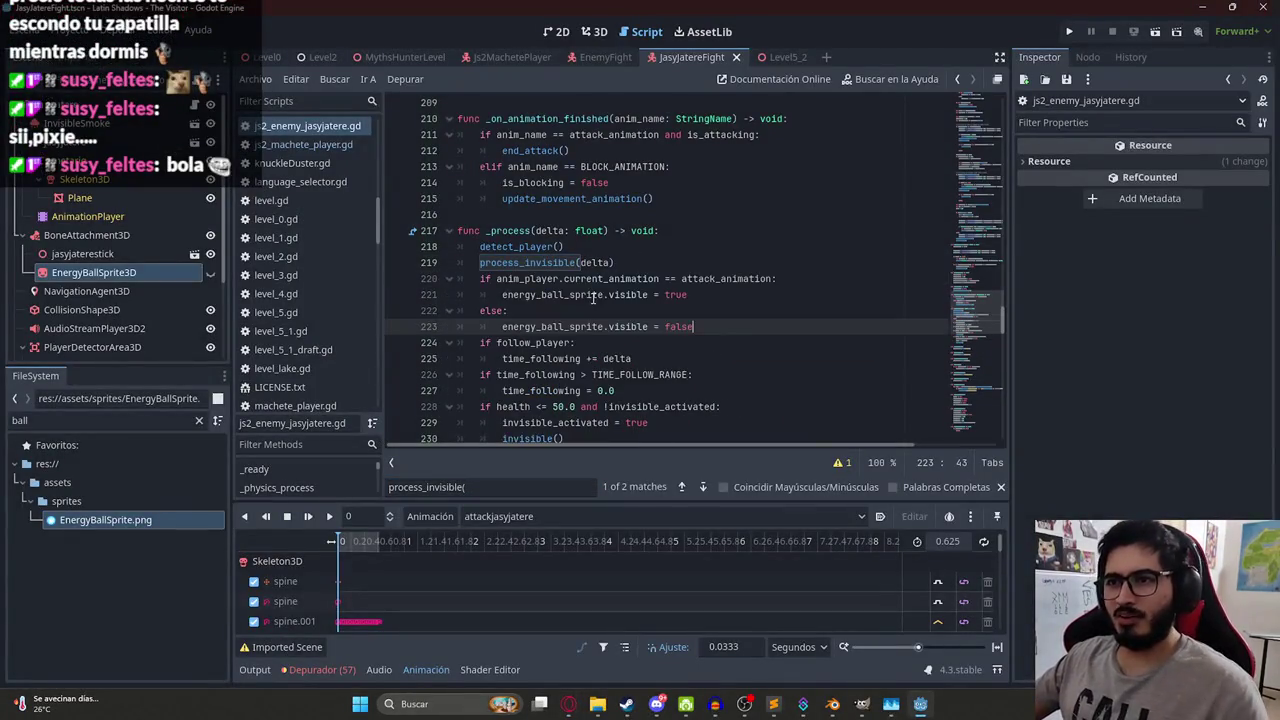
pyautogui.hotkey('ctrl', 's')
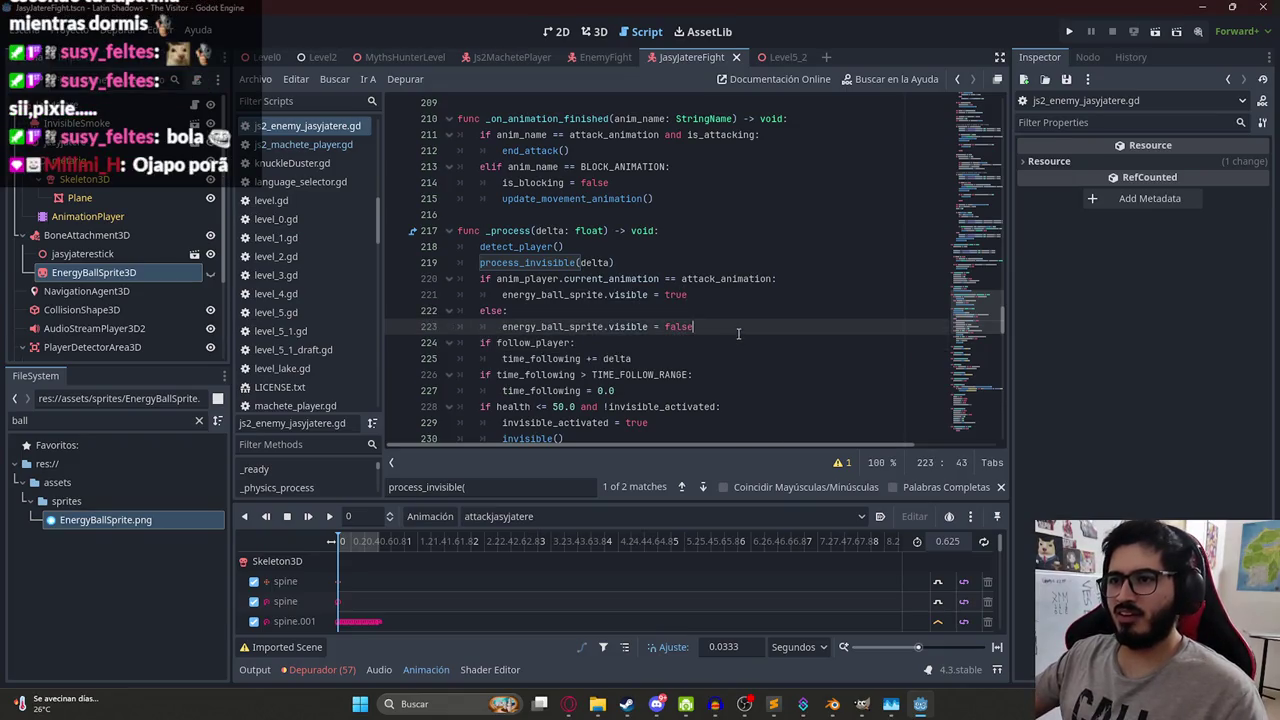
# - Go back to ChatGPT and scroll further down its answer
pyautogui.hotkey('alt', 'Tab')
pyautogui.scroll(-3, 643, 375)
pyautogui.scroll(-3, 643, 375)
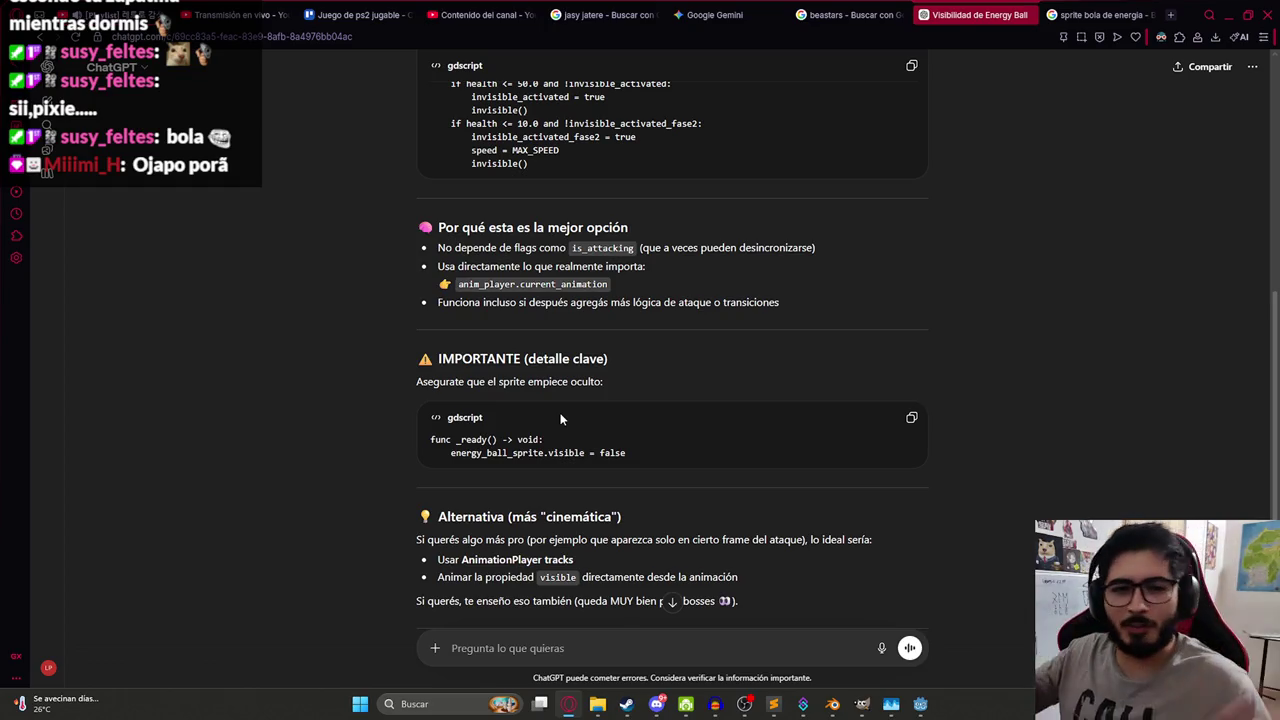
# - Copy 'energy_ball_sprite.visible = false' from the _ready snippet in the energy ball ChatGPT conversation
pyautogui.hotkey('ctrl', 'Tab')
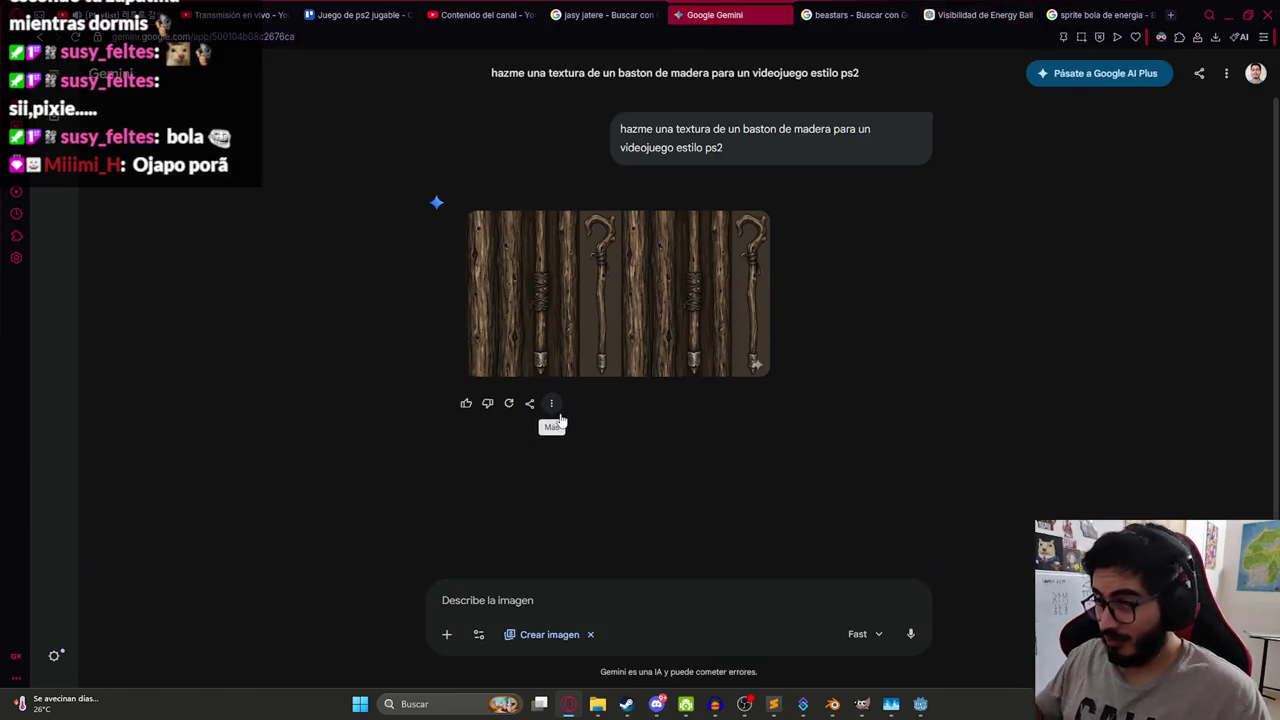
pyautogui.click(975, 15)
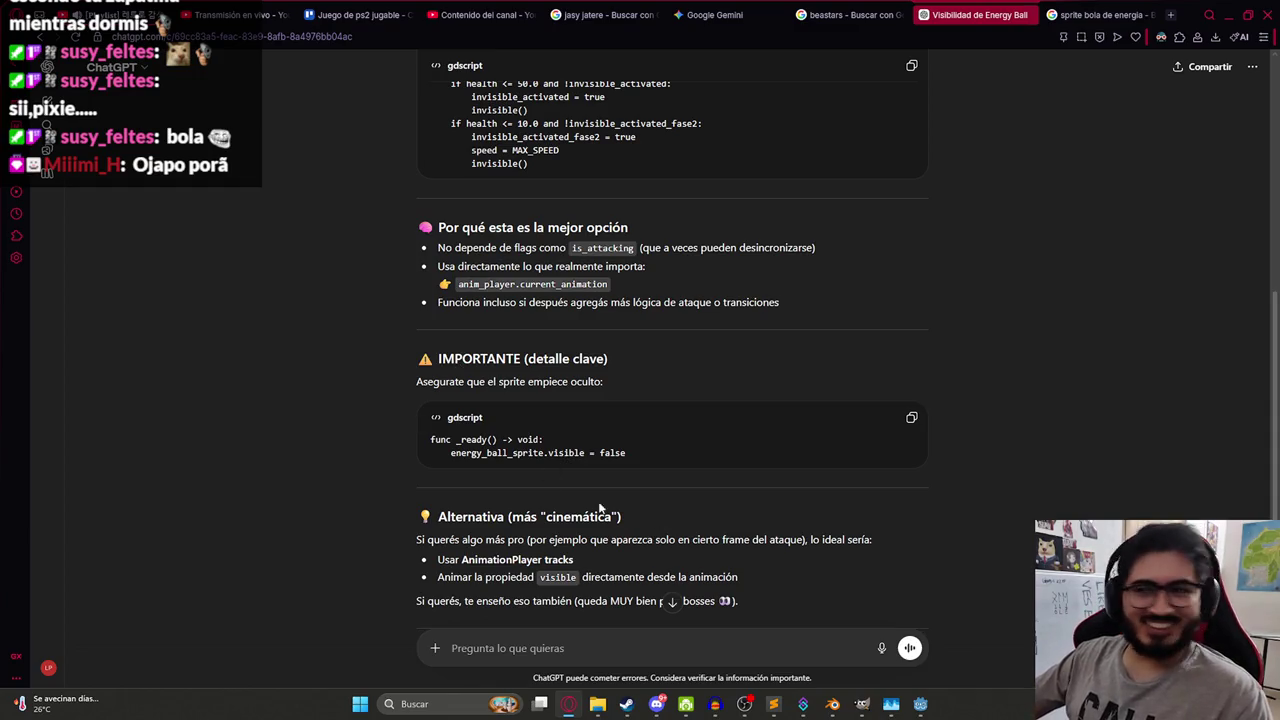
pyautogui.moveTo(627, 454); pyautogui.dragTo(450, 454)
pyautogui.hotkey('ctrl', 'c')
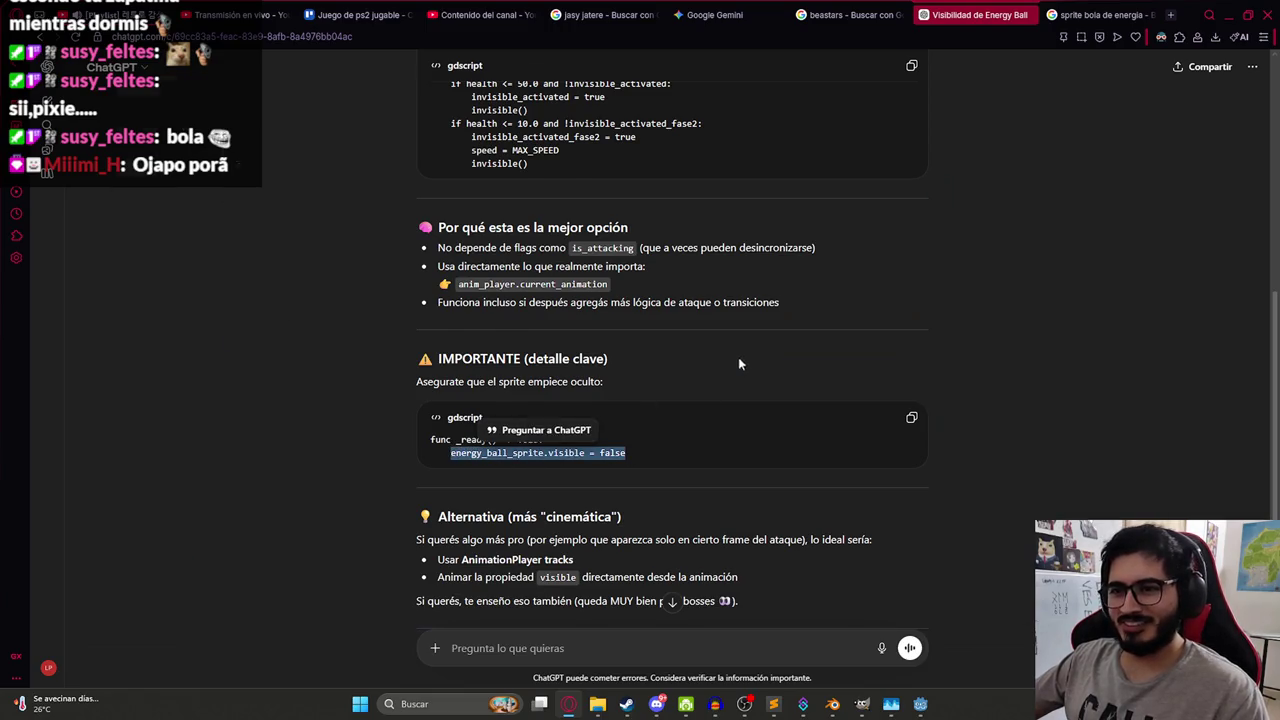
pyautogui.hotkey('alt', 'Tab')
# - Start a search in the Godot enemy script, clearing the mistyped '?read' text
pyautogui.click(726, 296)
pyautogui.hotkey('ctrl', 'f')
pyautogui.write('?read')
pyautogui.hotkey('ctrl', 'a')
# - Paste energy_ball_sprite.visible = false under func _ready() and save the script
pyautogui.write('_ready')
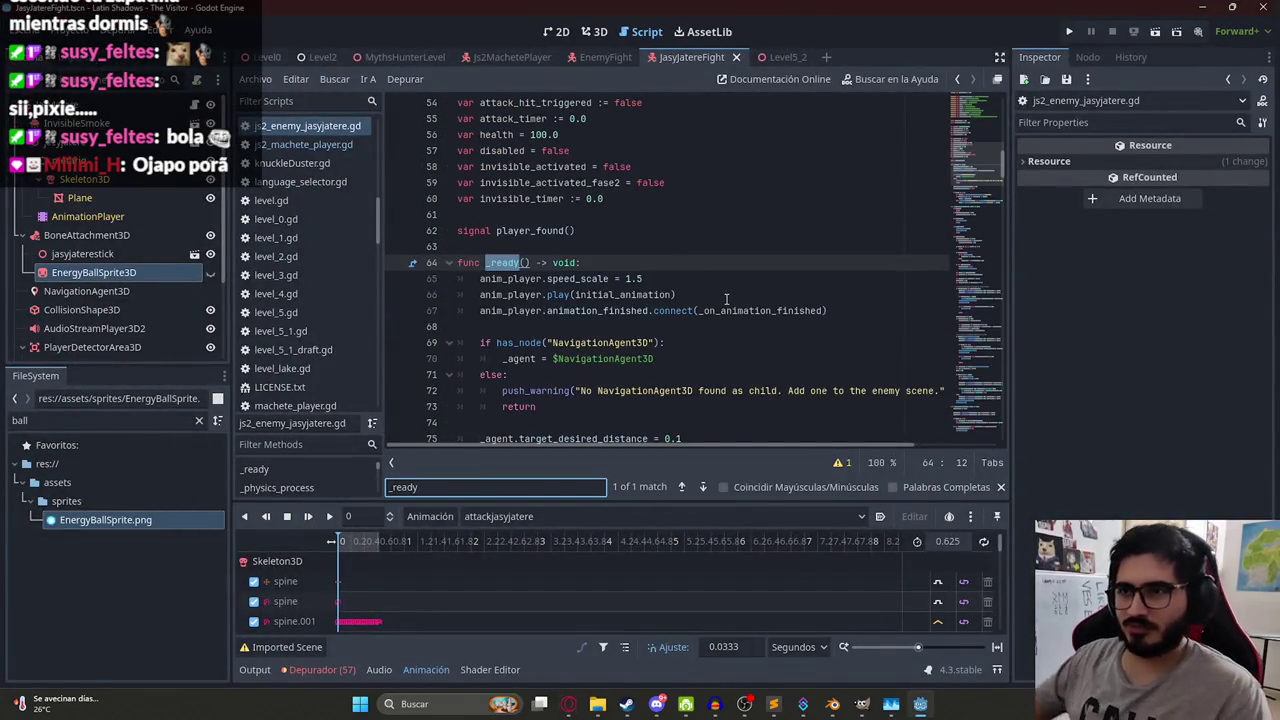
pyautogui.click(671, 264)
pyautogui.press('Return')
pyautogui.hotkey('ctrl', 'v')
pyautogui.hotkey('ctrl', 's')
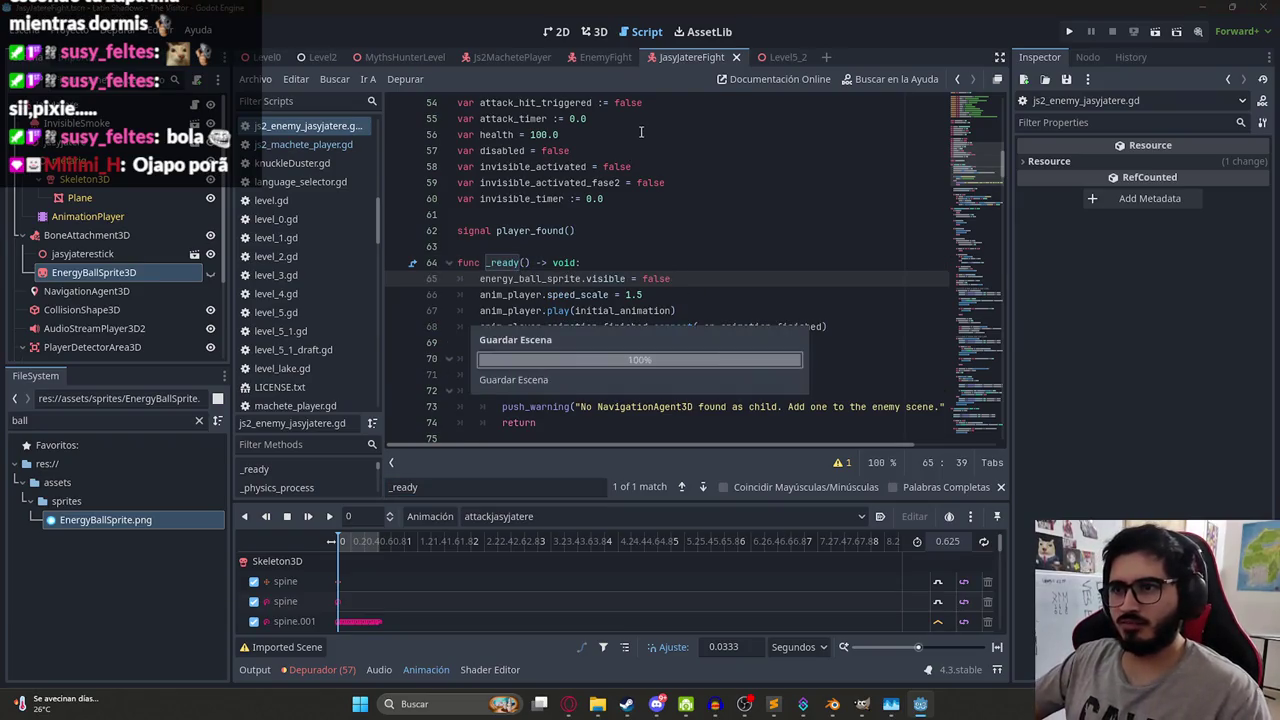
# - Test-play the MythsHunterLevel scene with Reproducir Esta Escena, then stop it with F8
pyautogui.click(399, 57)
pyautogui.rightClick(399, 57)
pyautogui.click(446, 170)
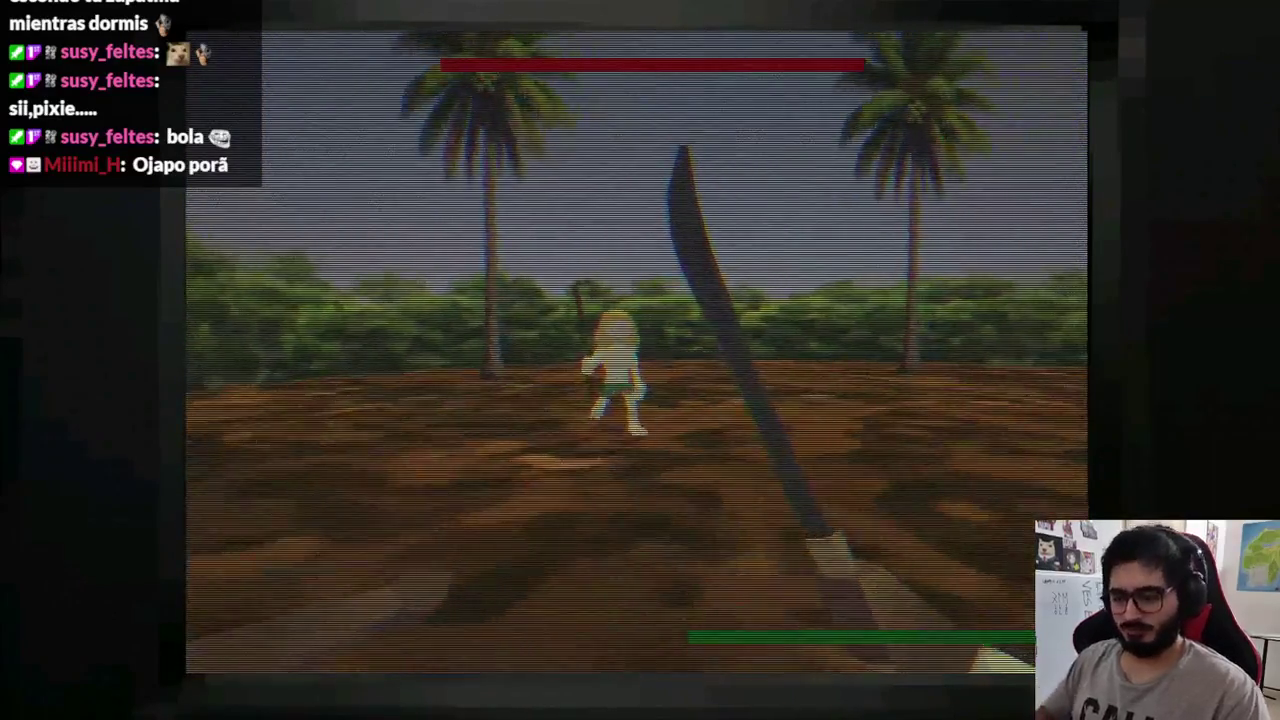
pyautogui.press('F8')
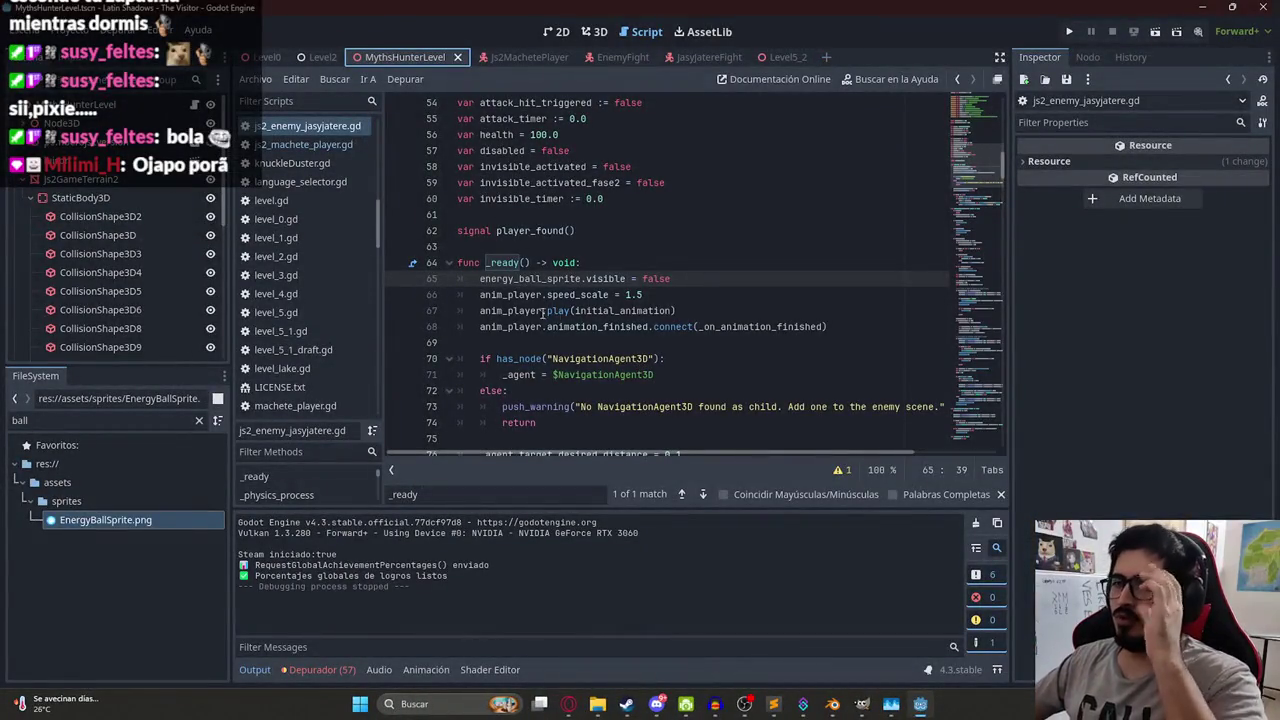
# - Select the entire enemy script before heading to ChatGPT
pyautogui.click(545, 326)
pyautogui.hotkey('ctrl', 'a')
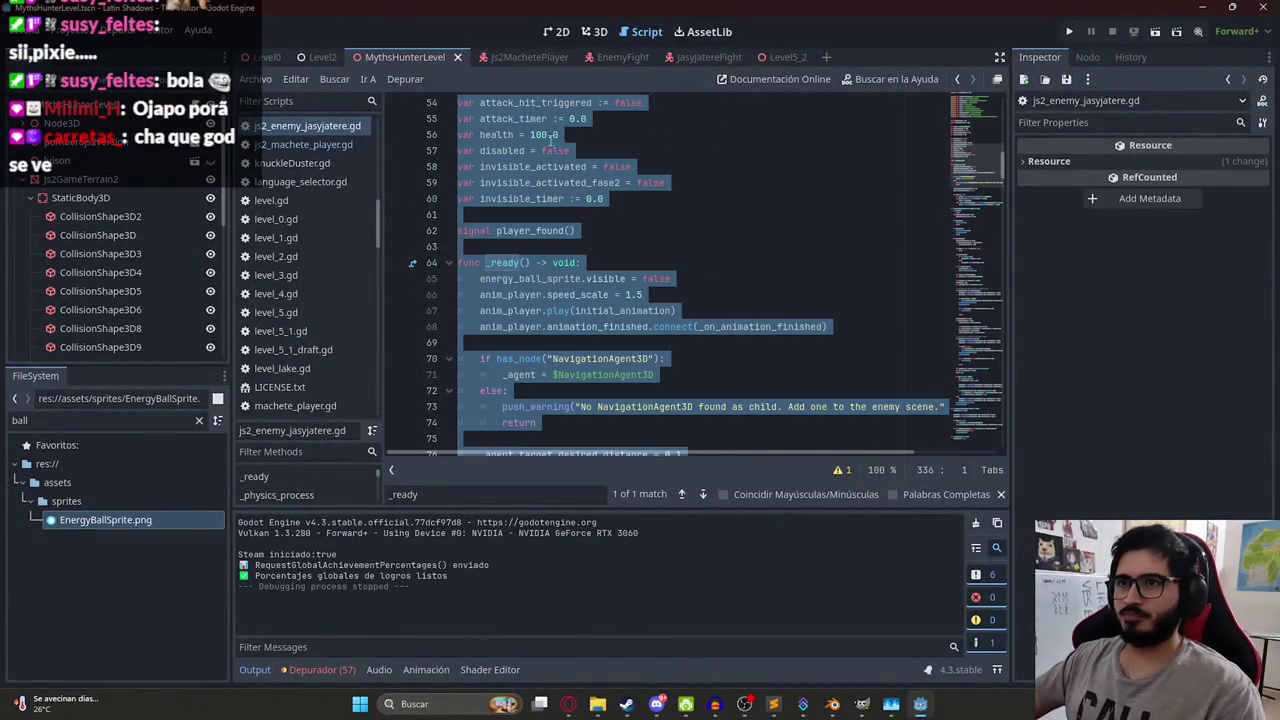
pyautogui.click(566, 703)
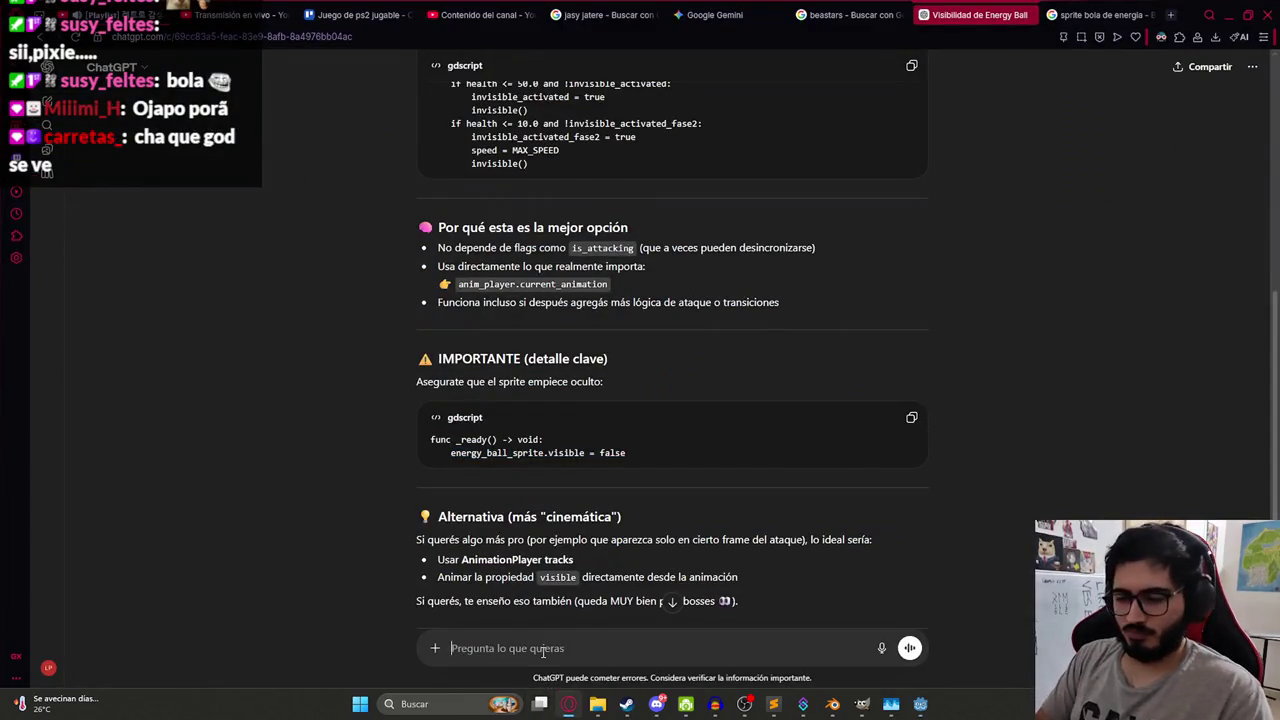
# - Send ChatGPT the script plus a Spanish prompt asking energy_ball_sprite to fly toward the player at a parametrizable speed
pyautogui.write('Excelente,')
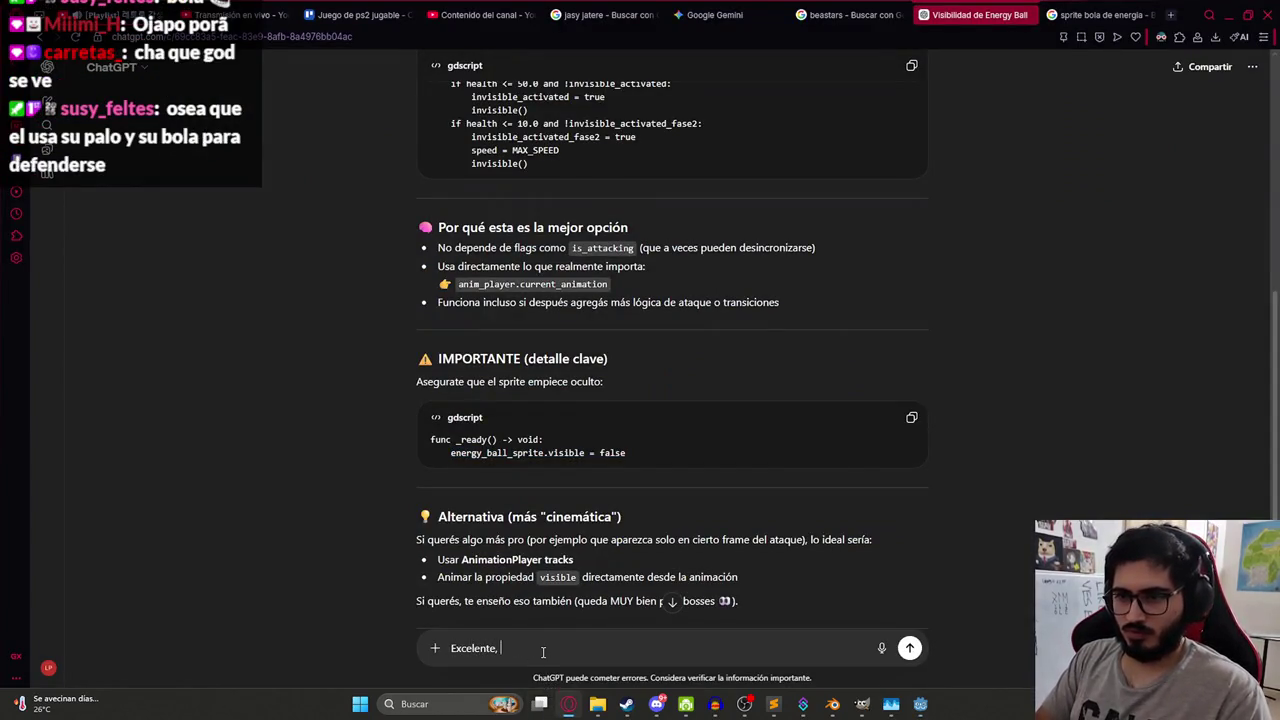
pyautogui.hotkey('ctrl', 'v')
pyautogui.write('ahora cuand')
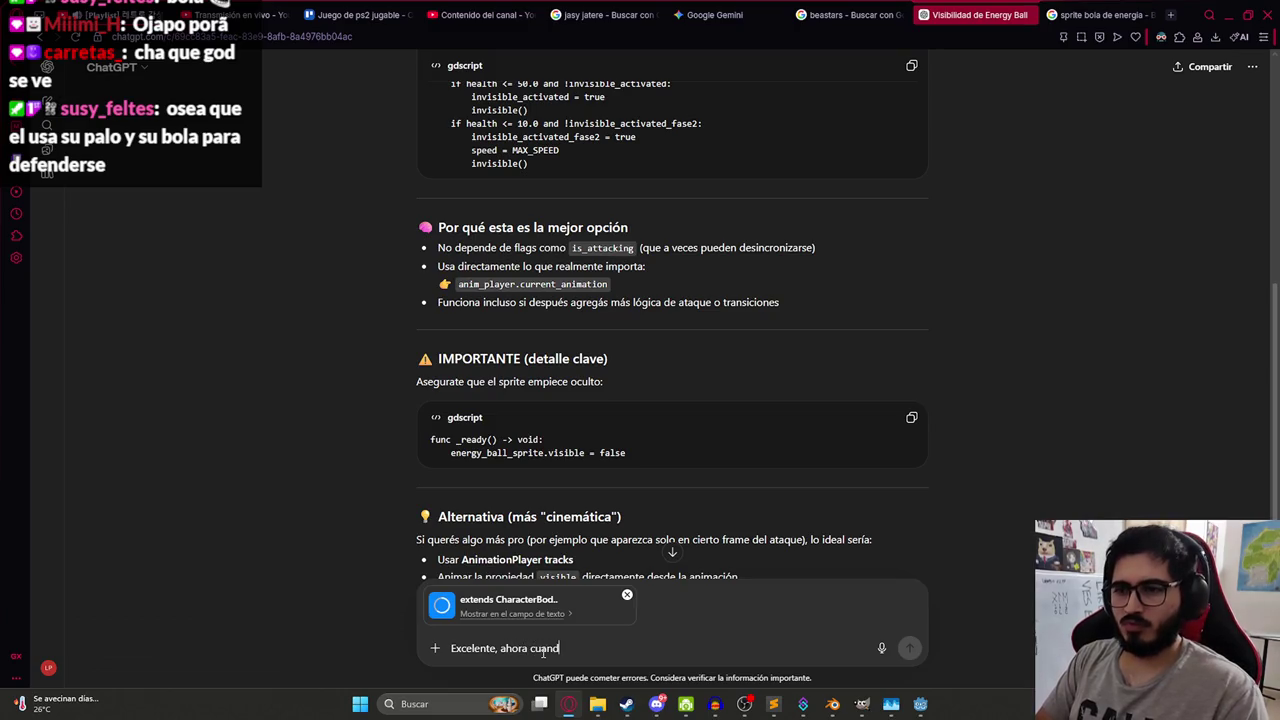
pyautogui.write('o se lanza el')
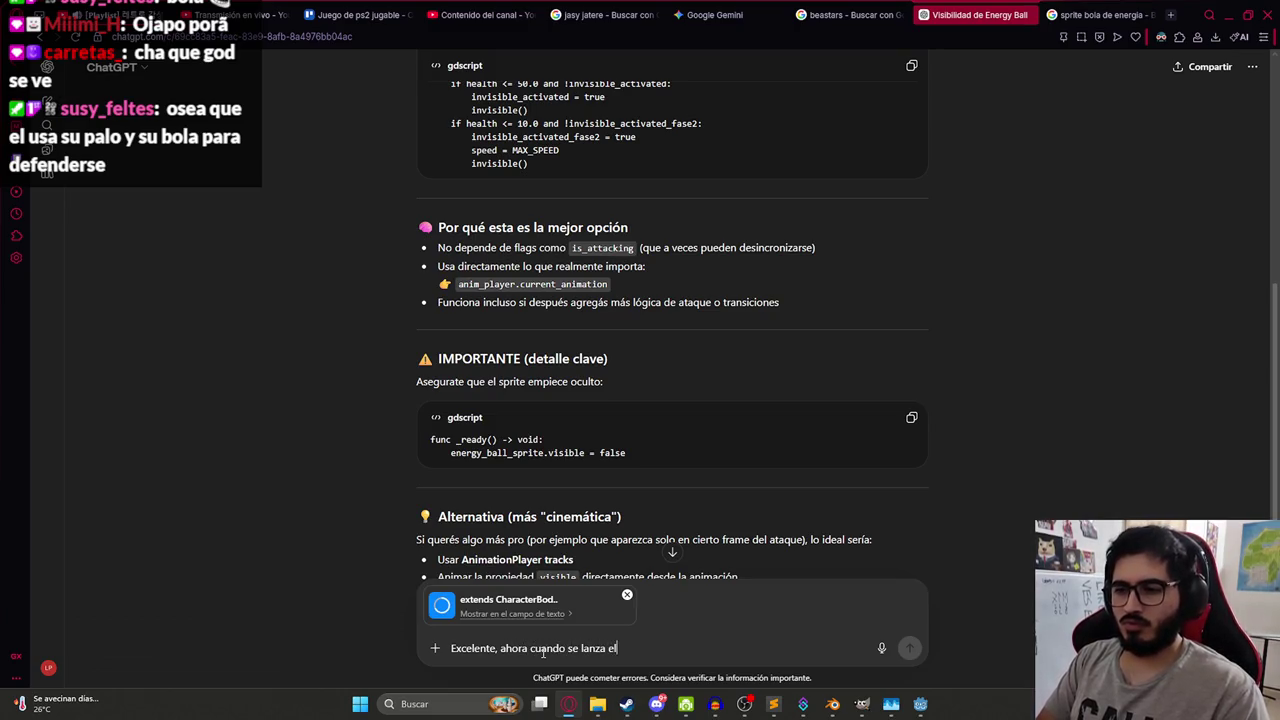
pyautogui.write(' ataque, se debe ')
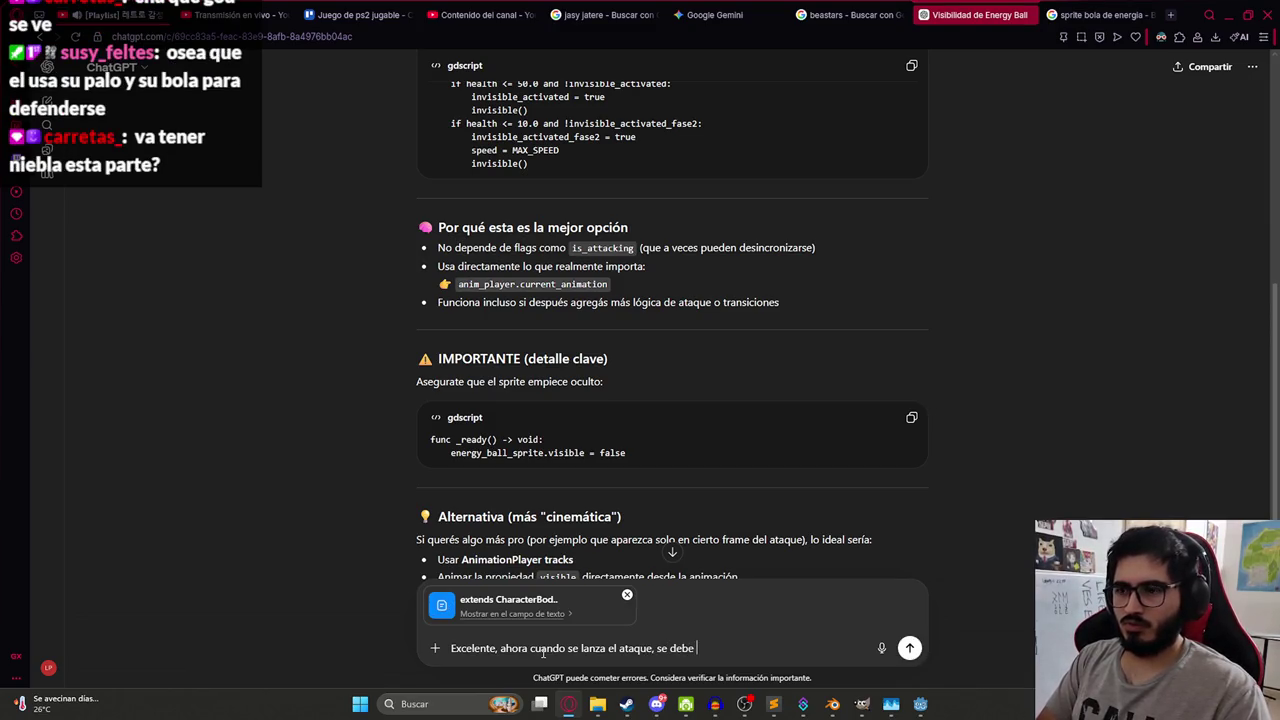
pyautogui.write('dirigi')
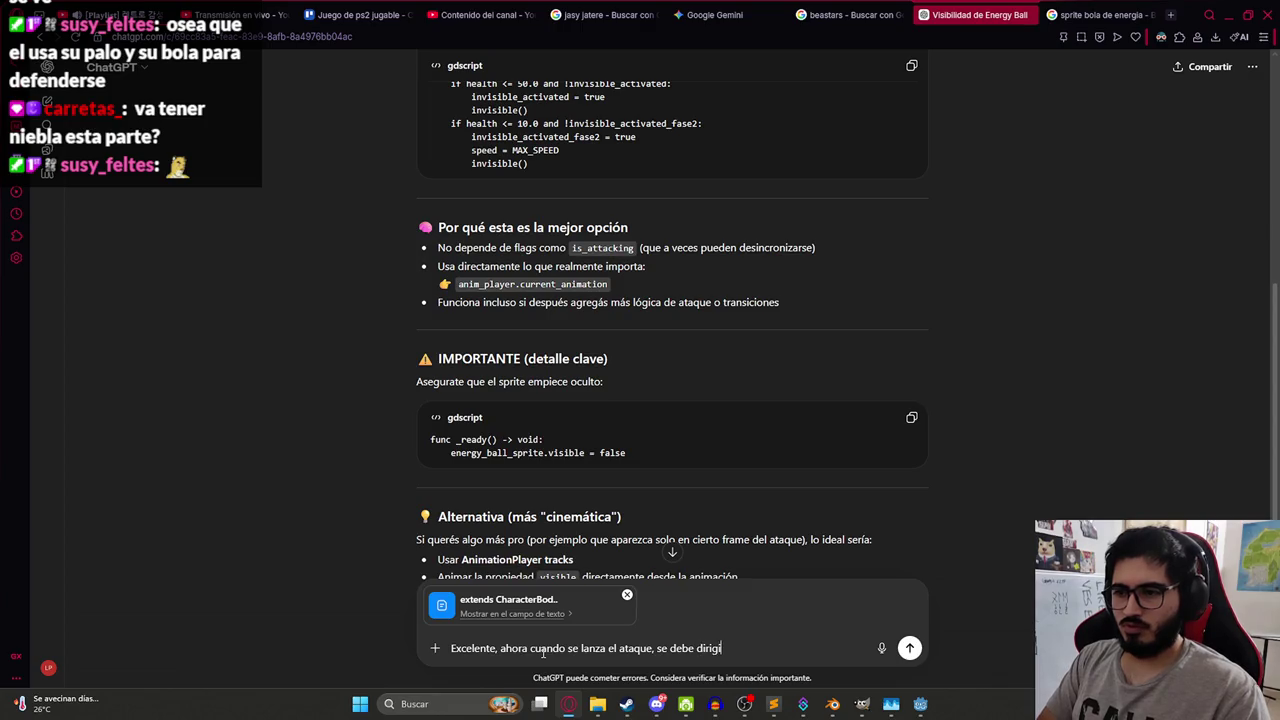
pyautogui.write('r a una velocidad pa')
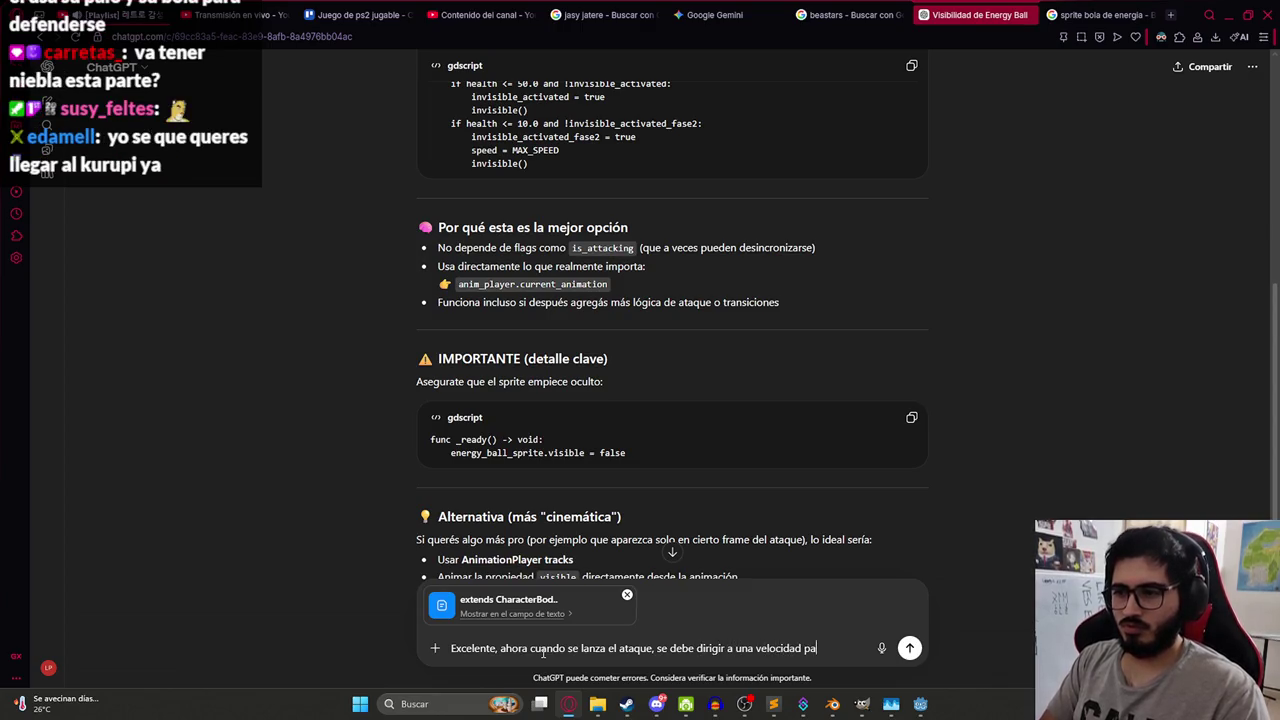
pyautogui.write('rametrizabl')
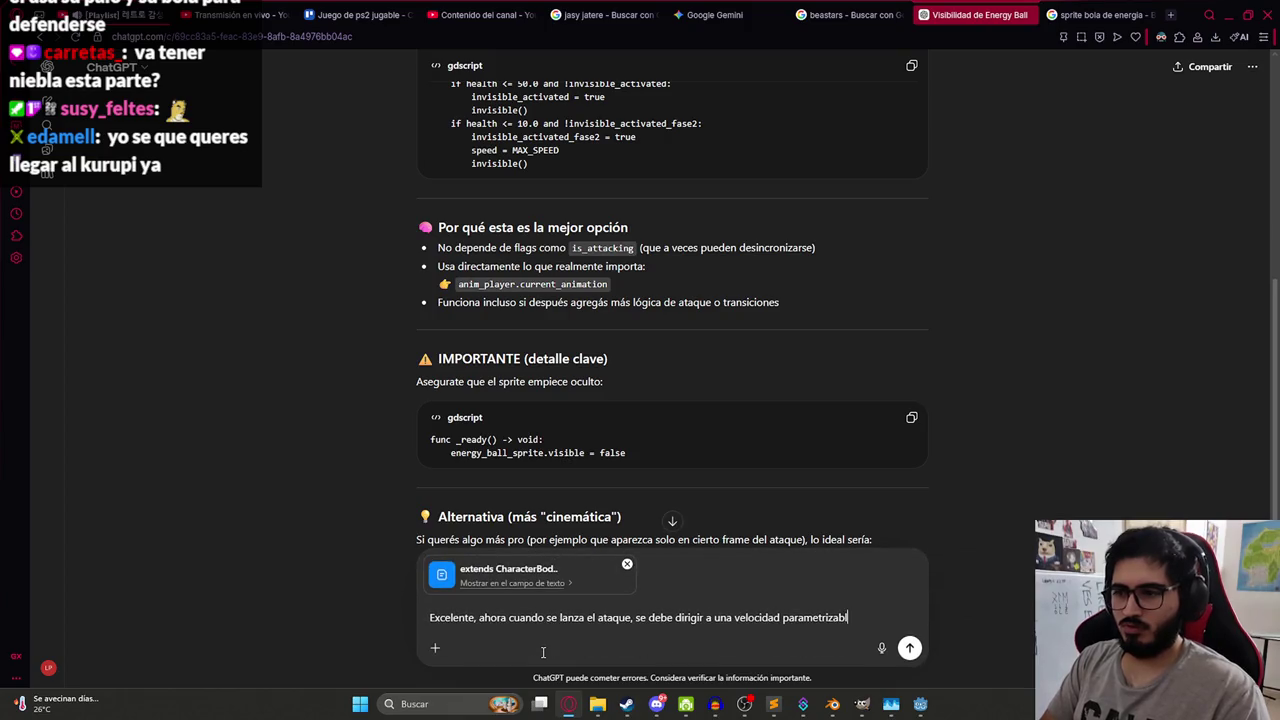
pyautogui.write('e un spr')
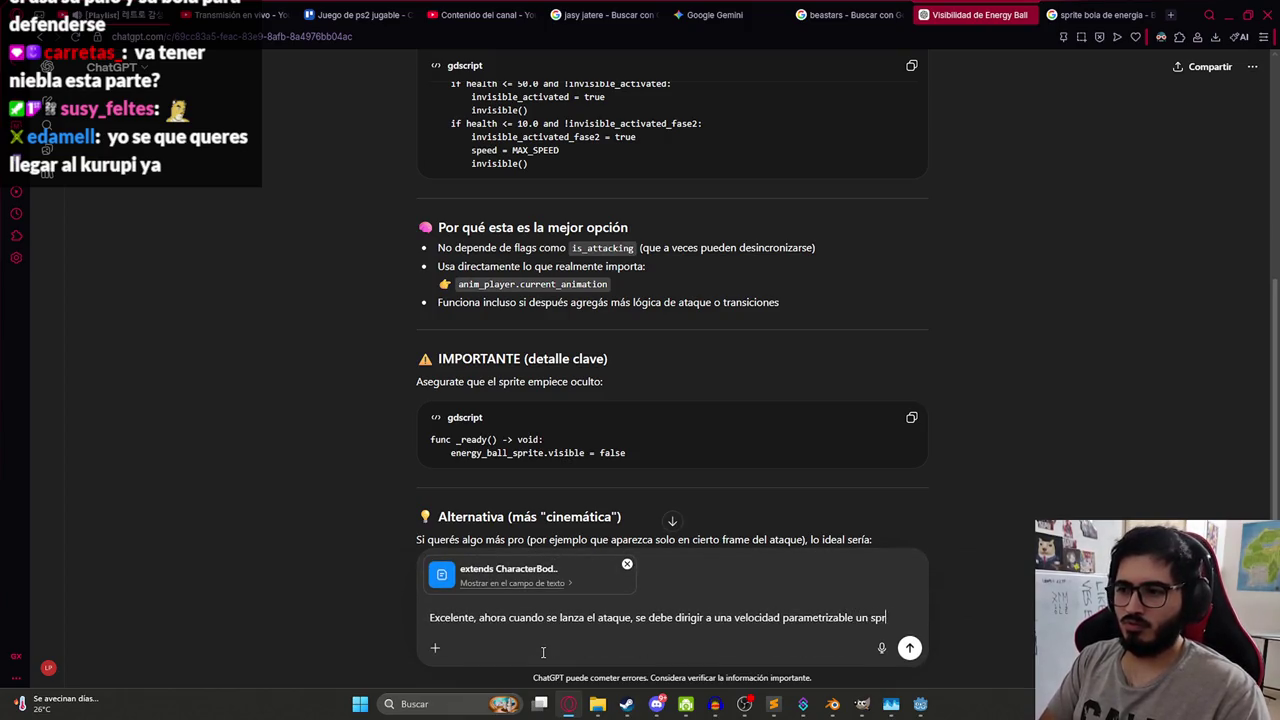
pyautogui.write('ite igual')
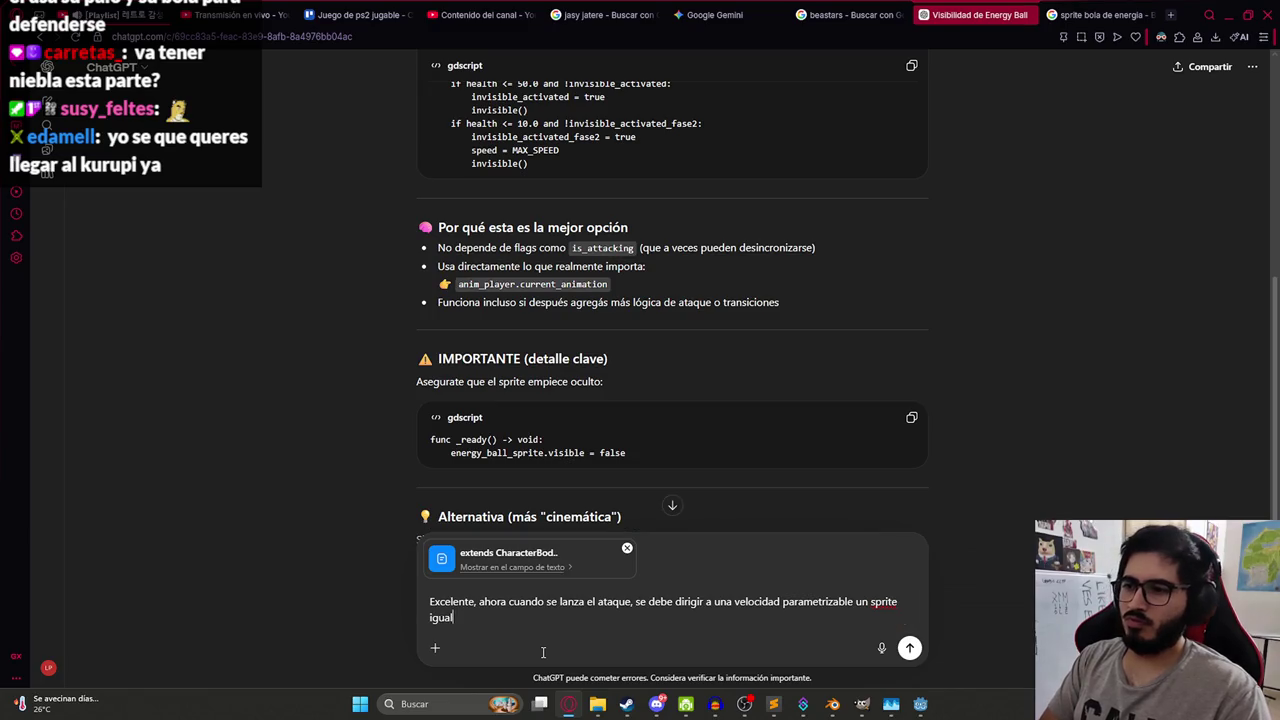
pyautogui.write(' desde la pos')
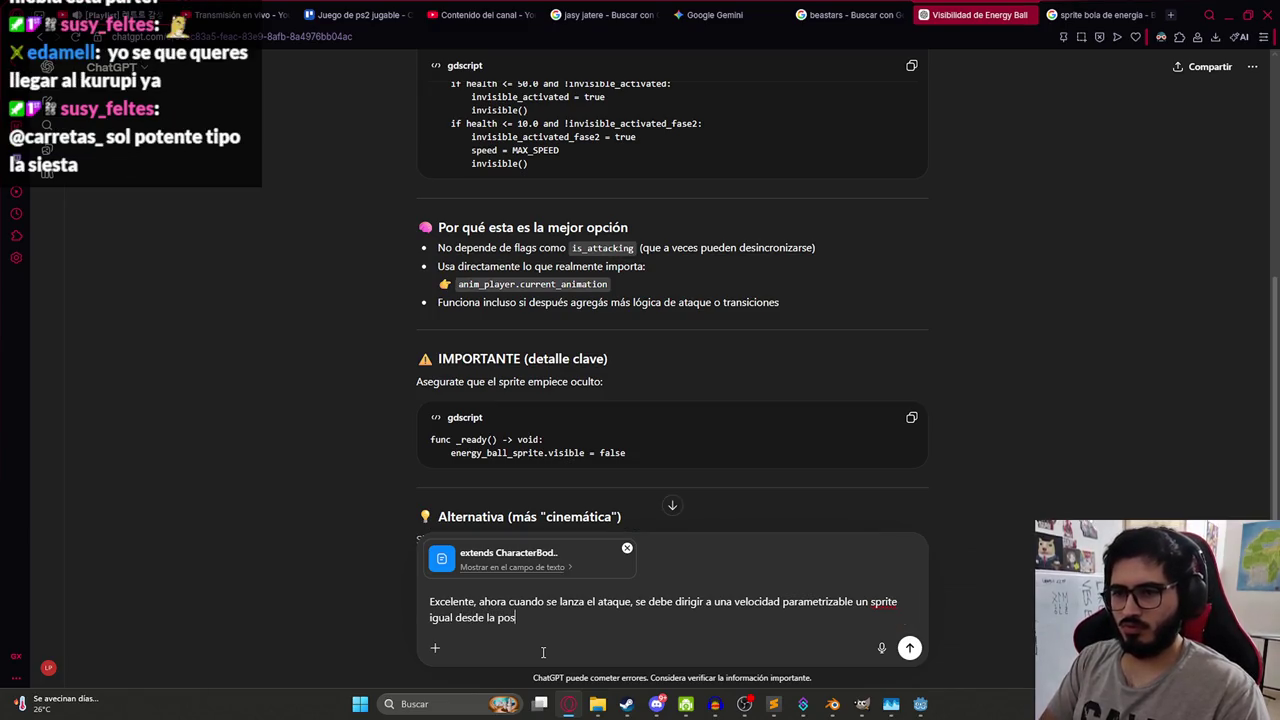
pyautogui.write('icion de')
pyautogui.scroll(5, 516, 280)
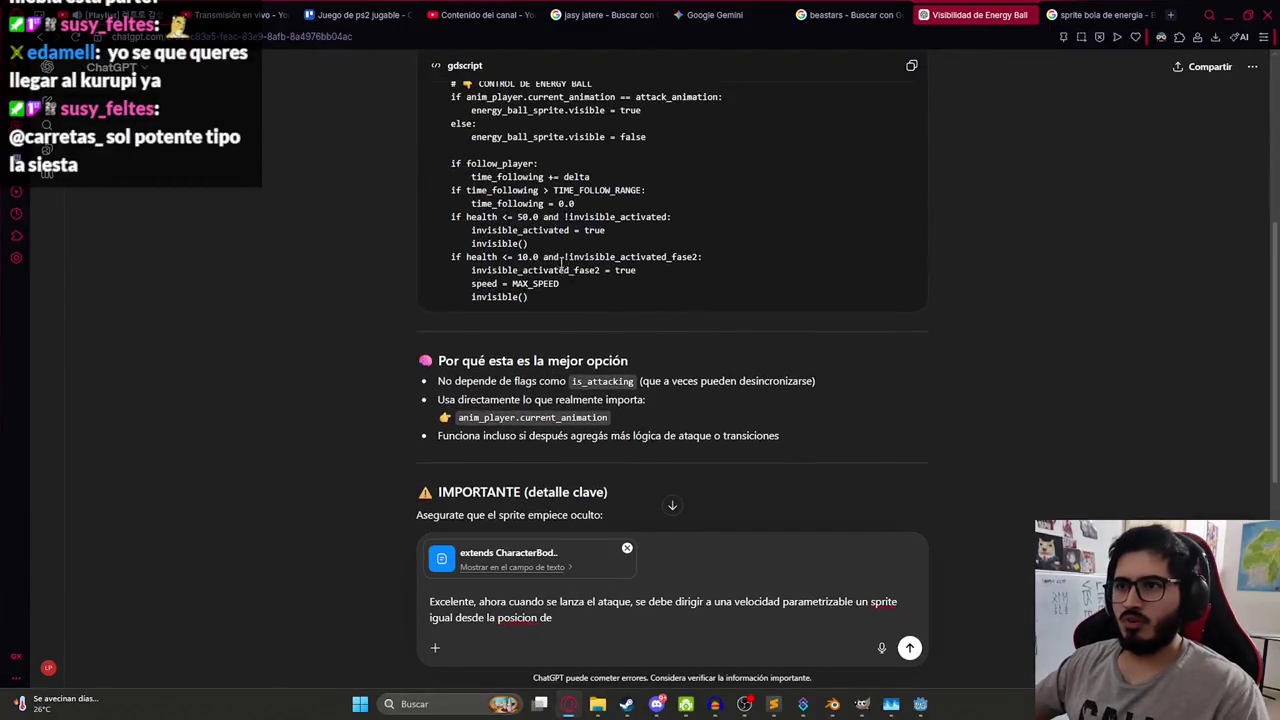
pyautogui.scroll(-8, 516, 280)
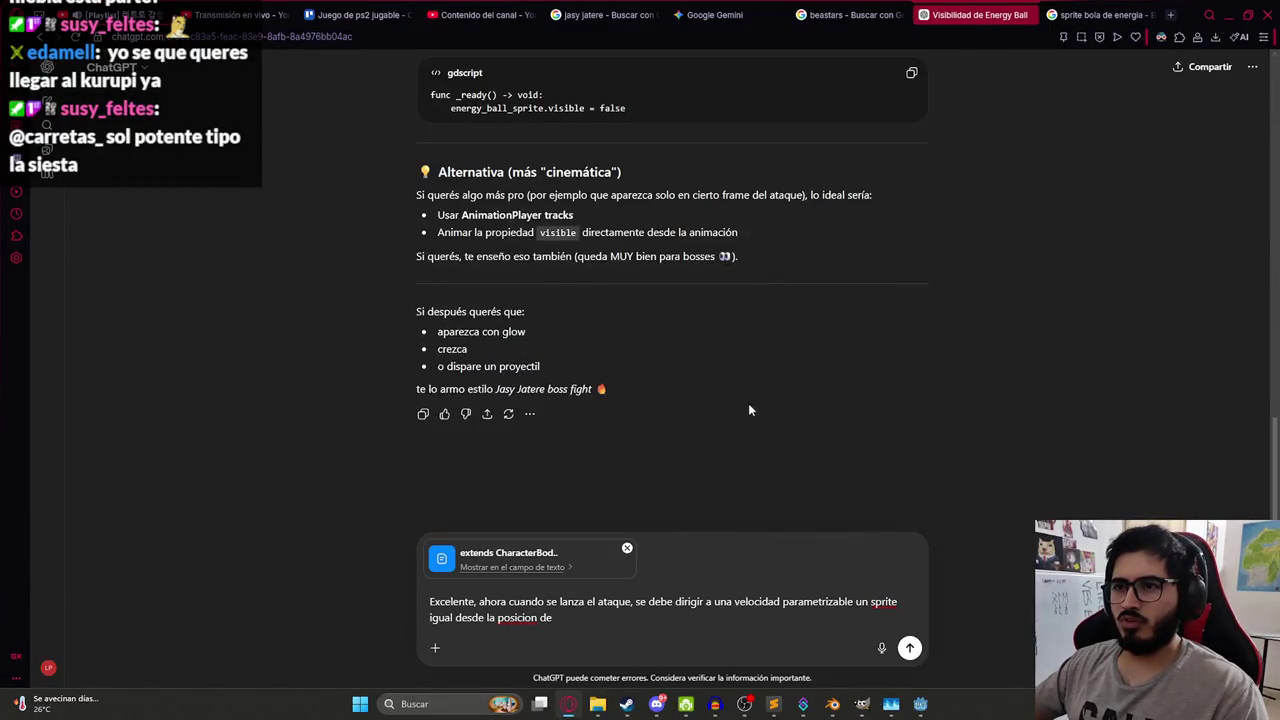
pyautogui.scroll(3, 464, 343)
pyautogui.doubleClick(500, 374)
pyautogui.hotkey('ctrl', 'c')
pyautogui.click(655, 625)
pyautogui.hotkey('ctrl', 'v')
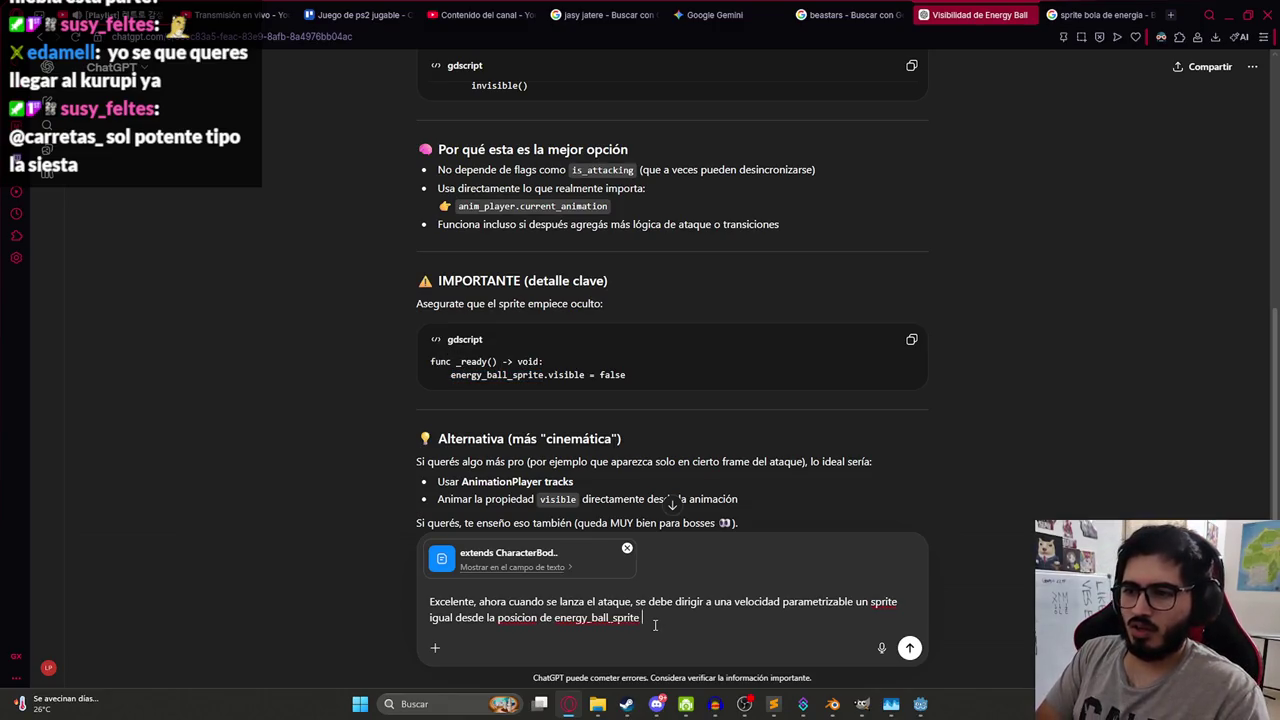
pyautogui.write('al jugador')
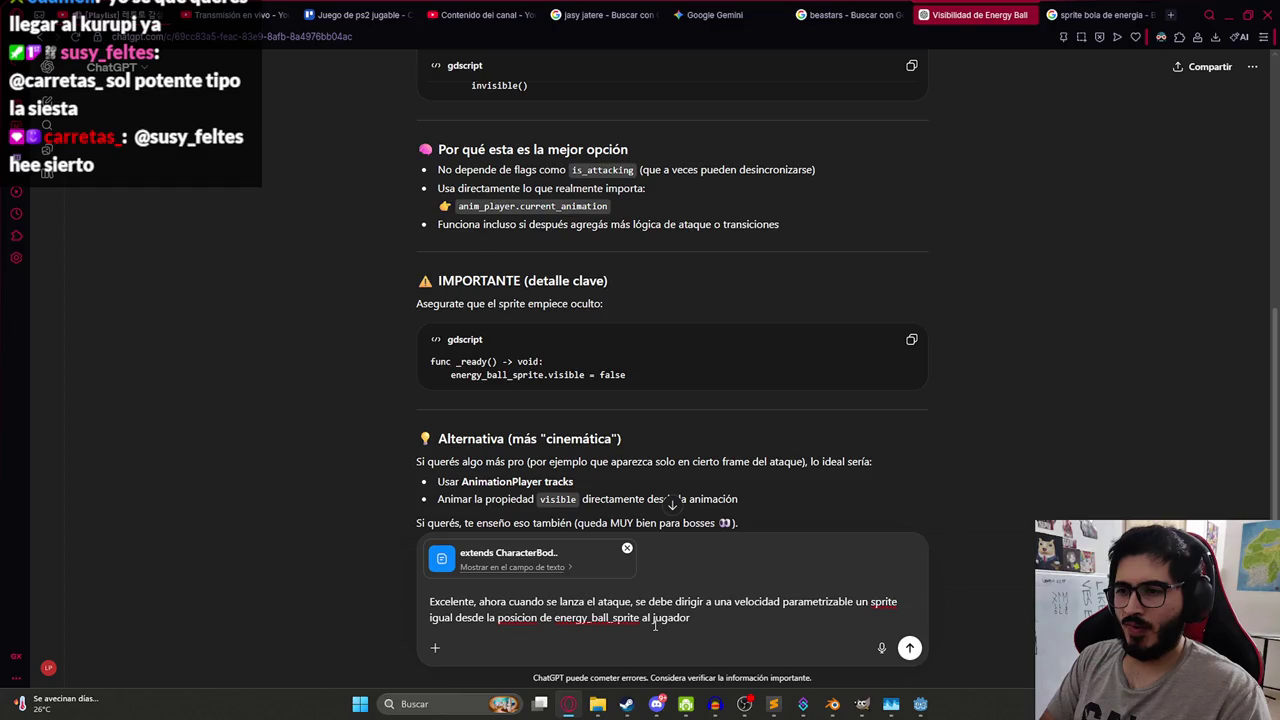
pyautogui.press('Return')
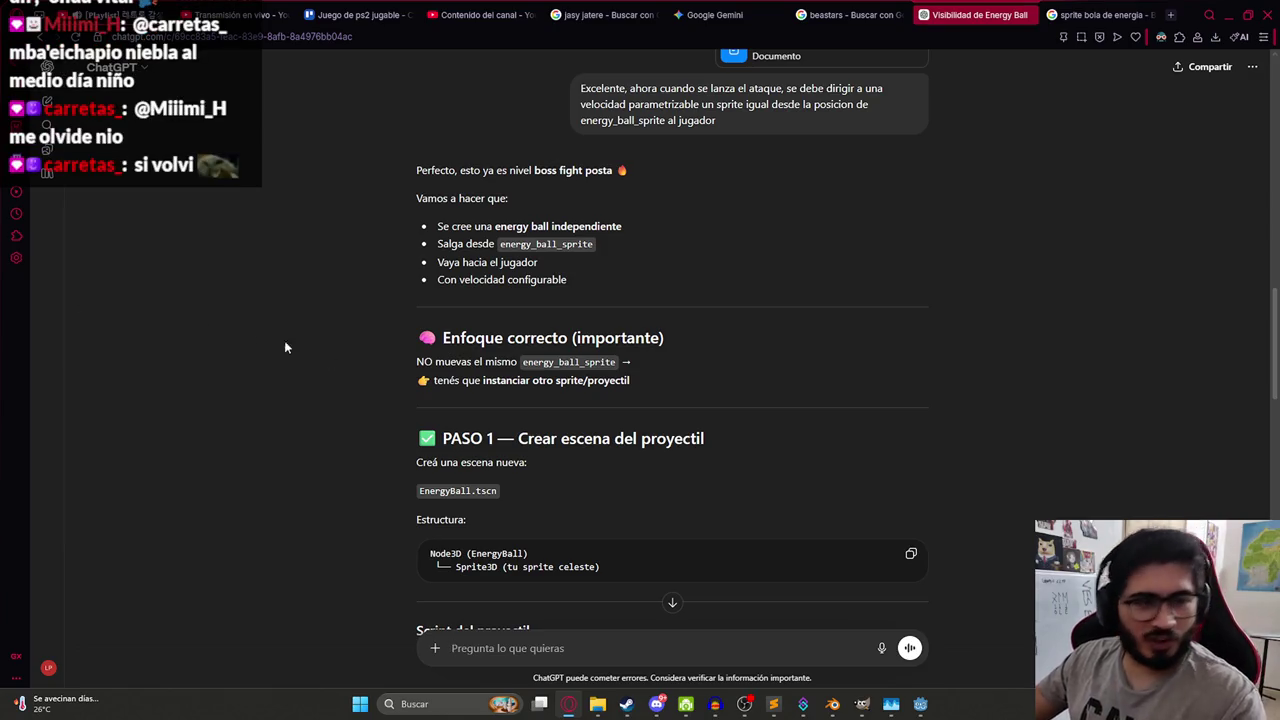
# - Switch to the Google Gemini wooden staff texture conversation tab
pyautogui.hotkey('ctrl', 'shift', 'Tab')
pyautogui.hotkey('ctrl', 'shift', 'Tab')
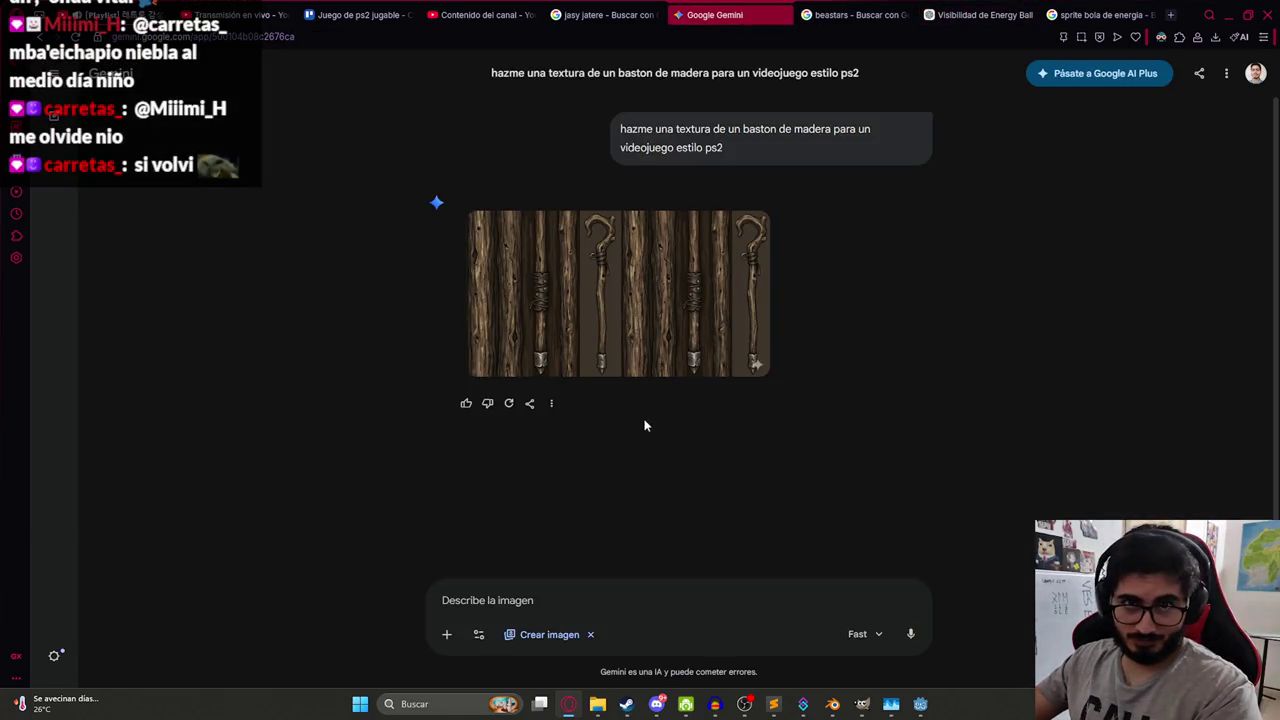
# - Move the 'Visibilidad de Energy Ball' tab ahead of Gemini and read the EnergyBall script answer
pyautogui.moveTo(985, 14); pyautogui.dragTo(735, 14)
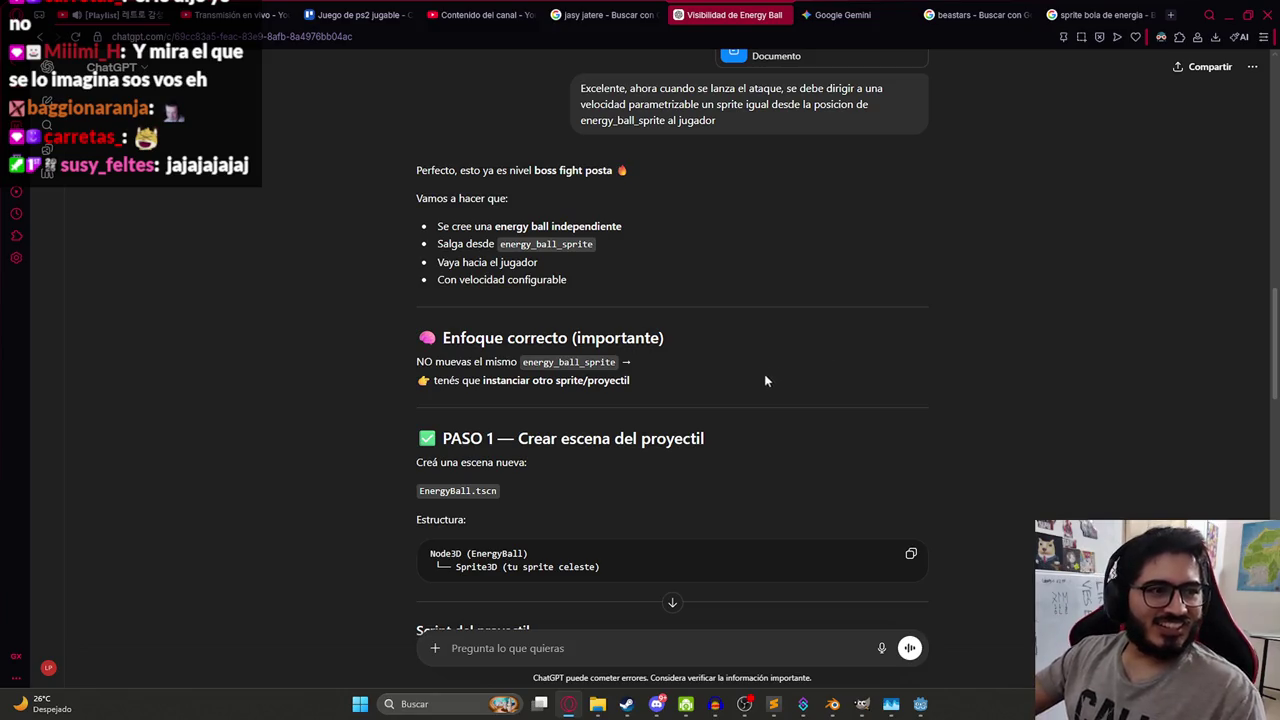
pyautogui.scroll(-2, 800, 383)
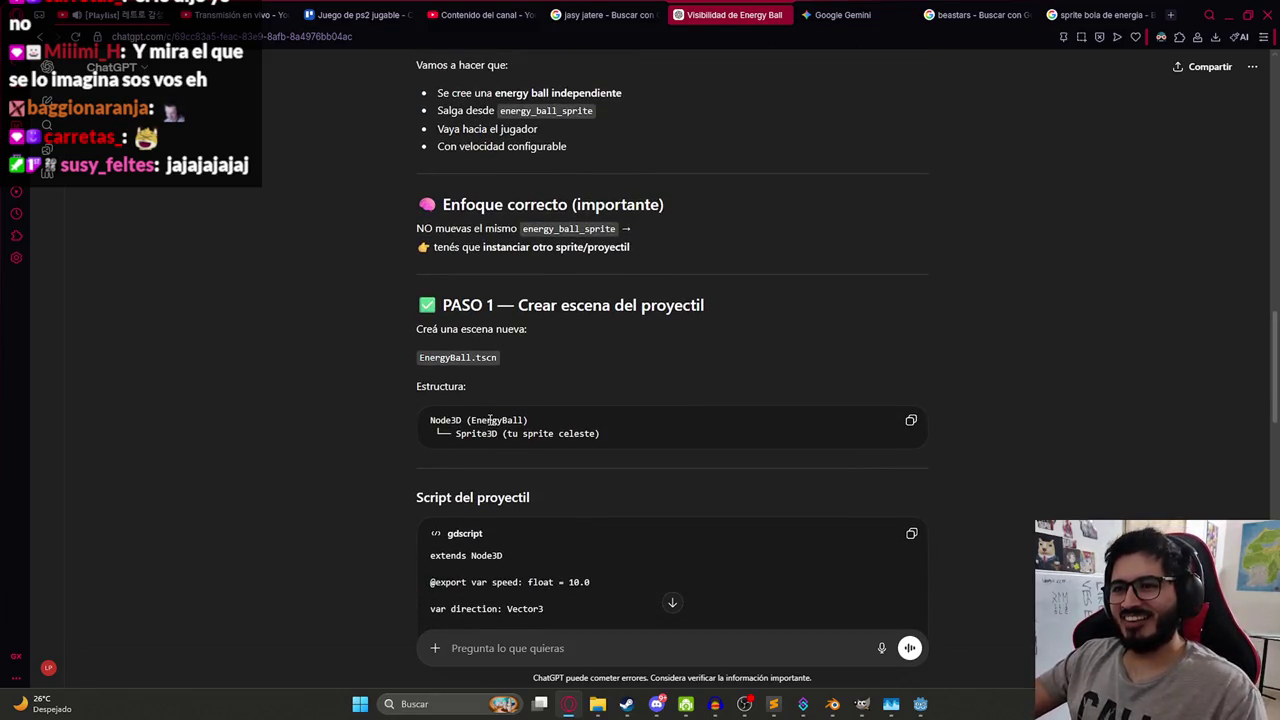
# - Highlight the projectile scene heading, the Sprite3D line and the EnergyBall.tscn name in PASO 1
pyautogui.moveTo(518, 306); pyautogui.dragTo(704, 306)
pyautogui.click(732, 392)
pyautogui.moveTo(456, 434); pyautogui.dragTo(640, 440)
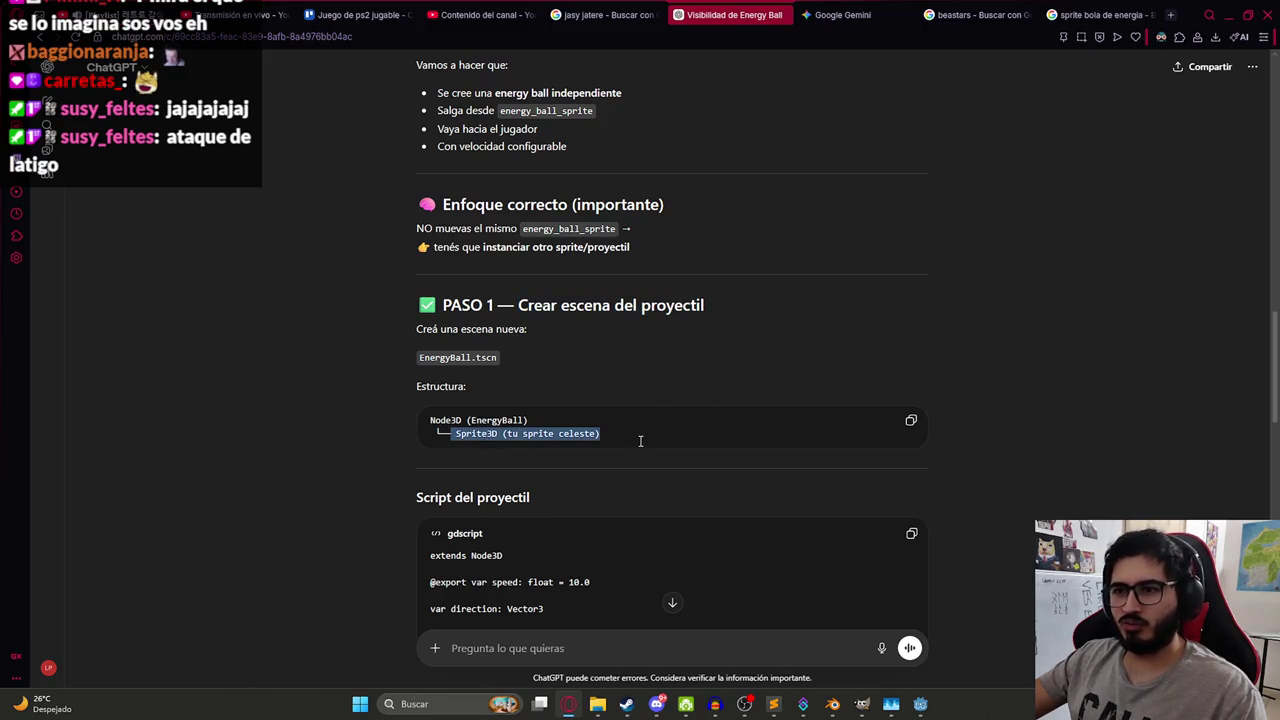
pyautogui.click(300, 423)
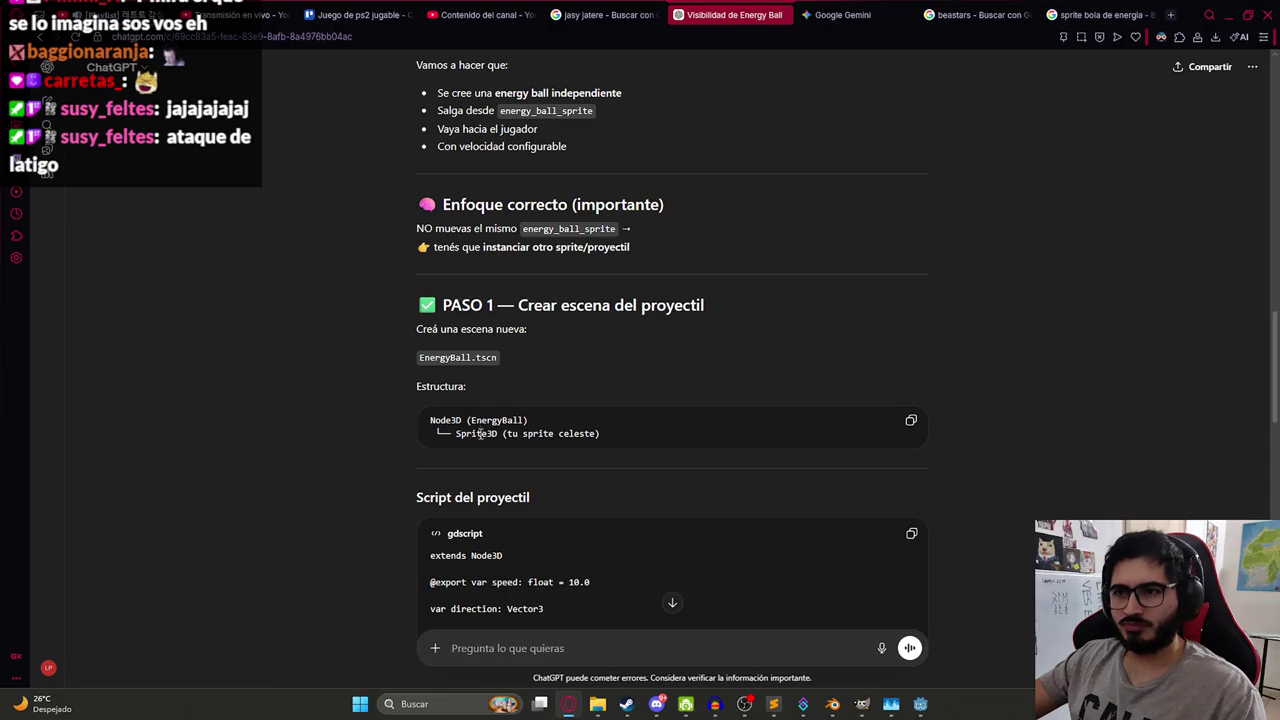
pyautogui.moveTo(516, 370); pyautogui.dragTo(420, 366)
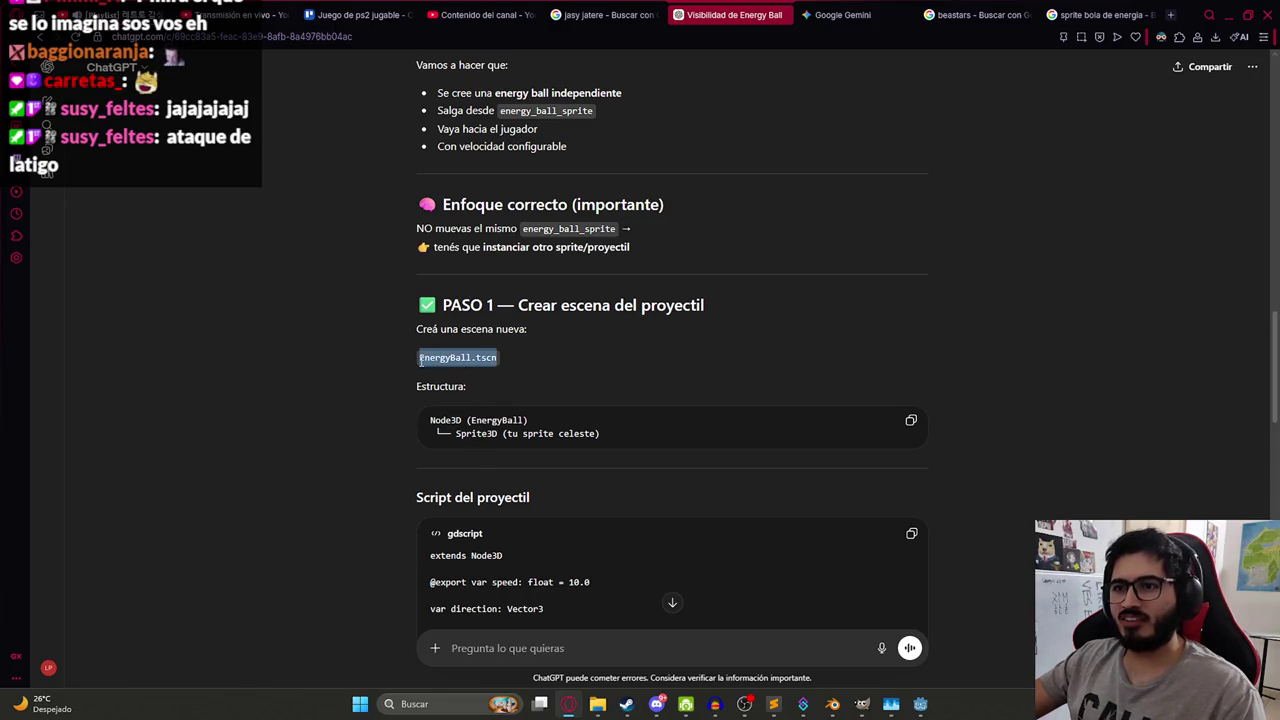
pyautogui.hotkey('alt', 'Tab')
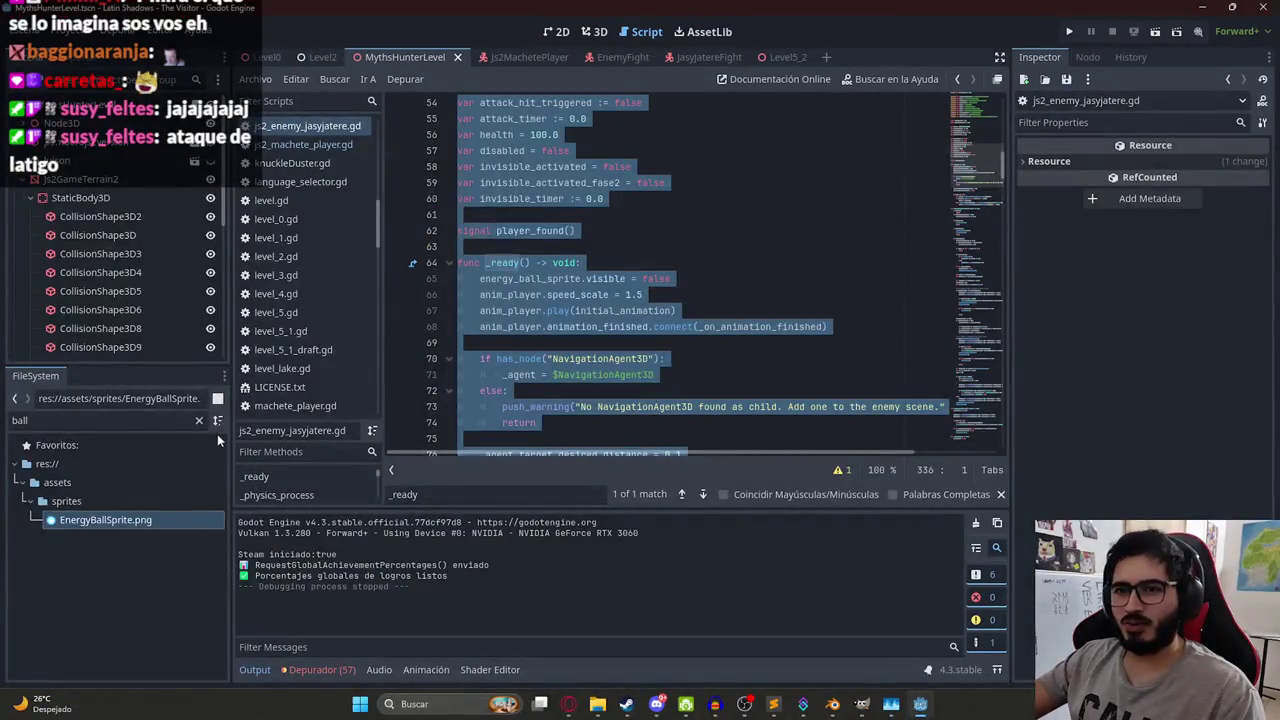
# - Reveal JasyJatereFight.tscn in the FileSystem dock from its scene tab
pyautogui.click(689, 56)
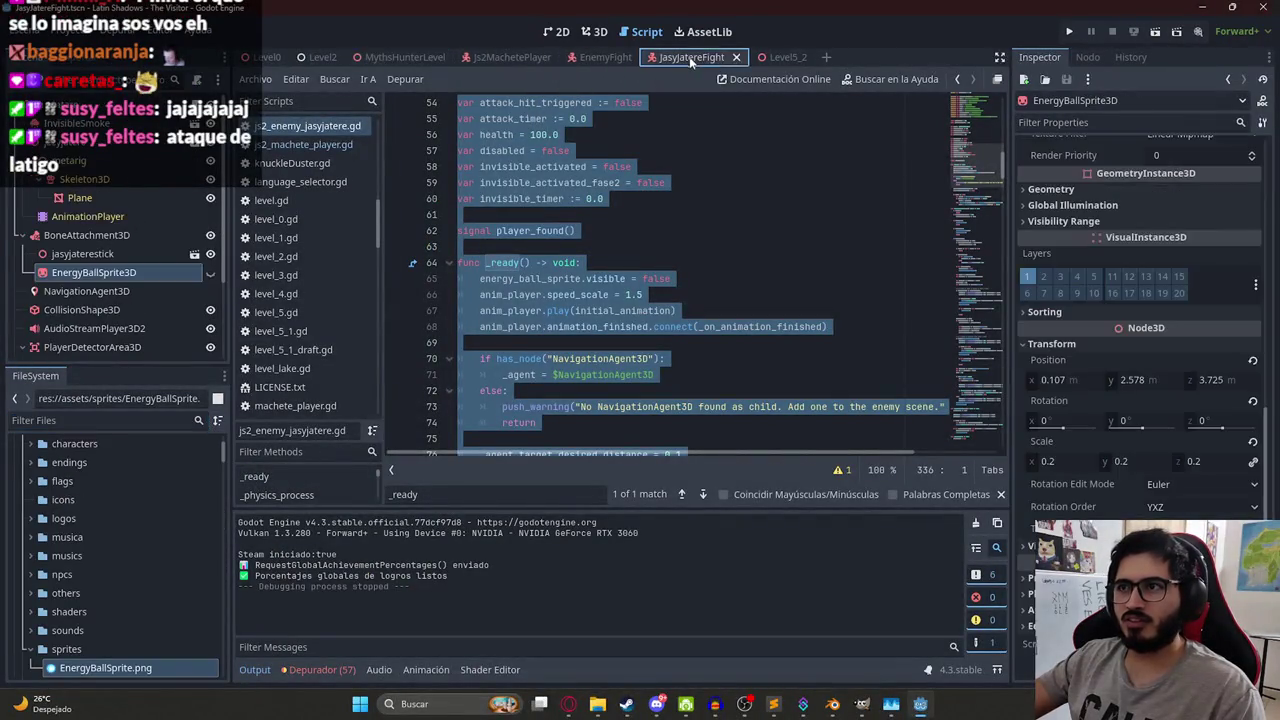
pyautogui.rightClick(690, 58)
pyautogui.click(787, 149)
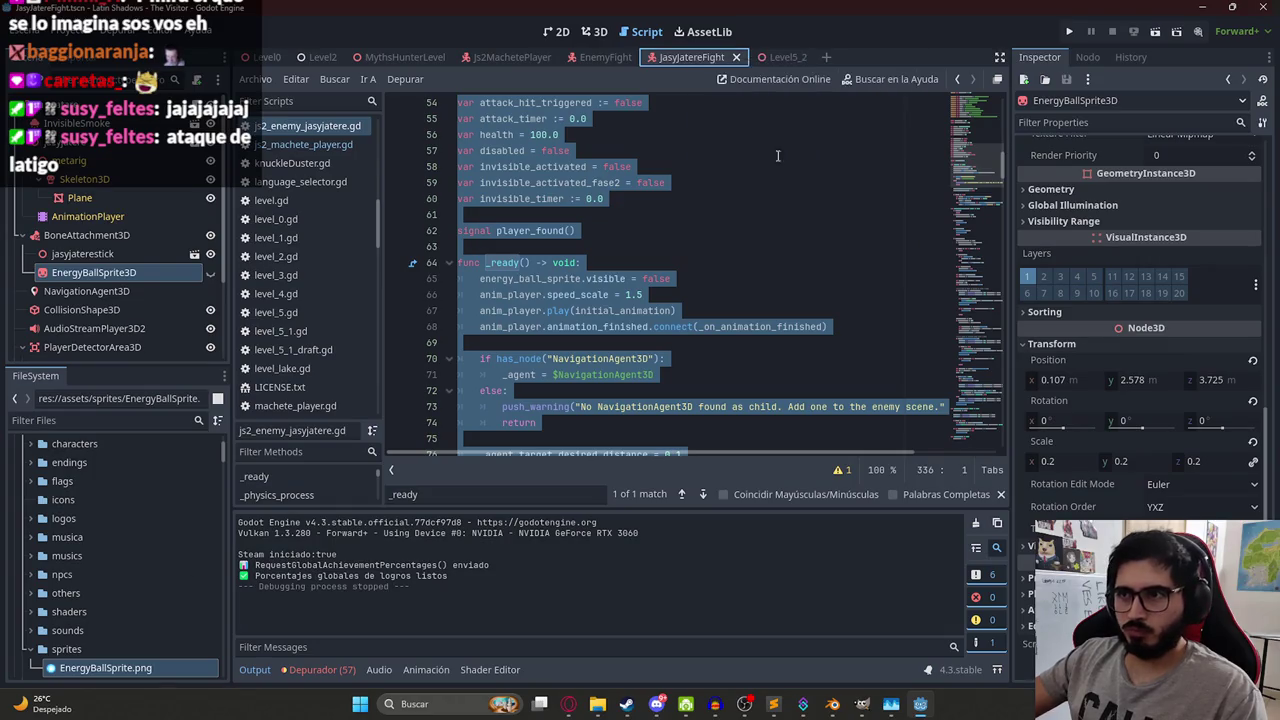
pyautogui.scroll(5, 145, 540)
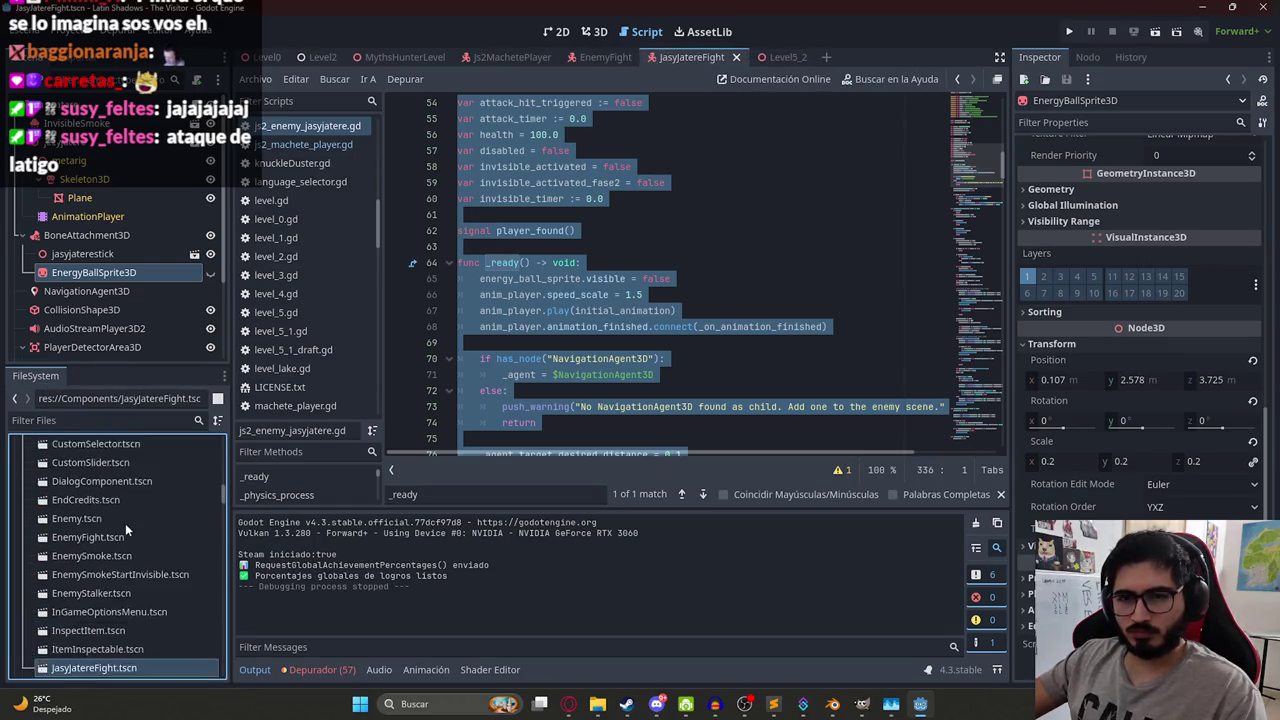
# - Create JasyJatereEnergyBall.tscn with a 3D scene root in the Components folder
pyautogui.rightClick(82, 484)
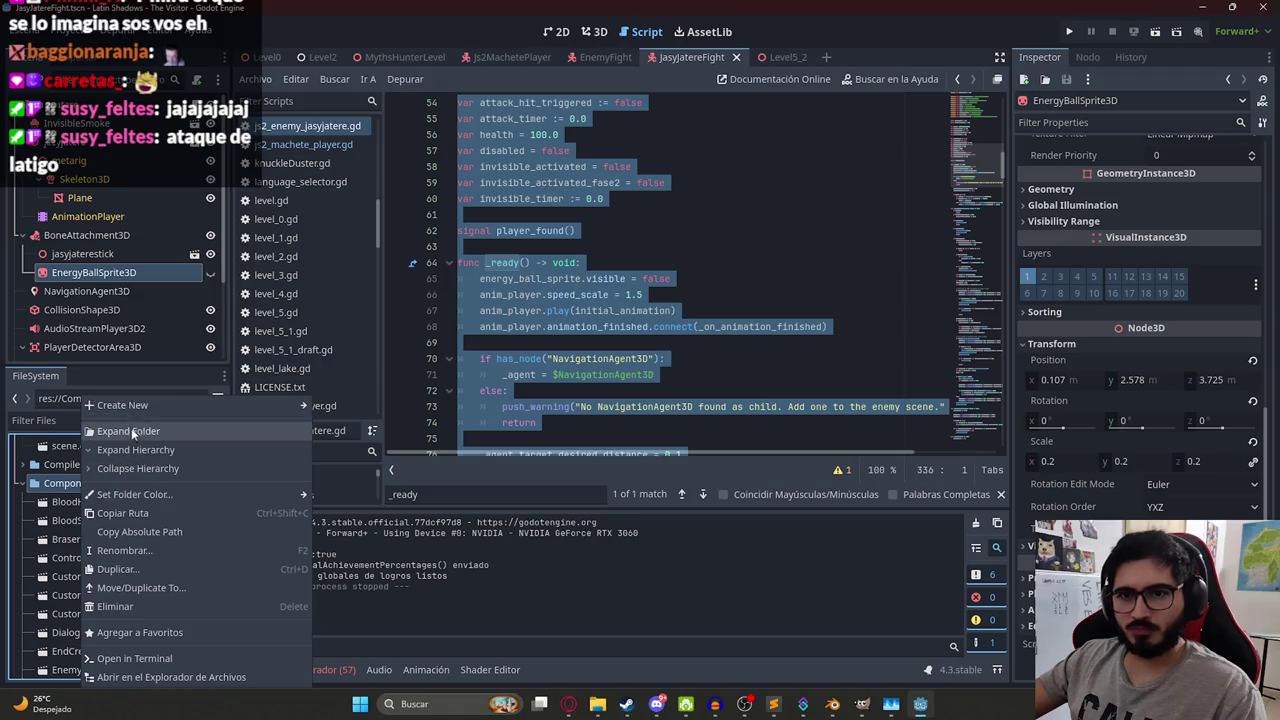
pyautogui.moveTo(134, 407)
pyautogui.click(340, 425)
pyautogui.write('EnergyBall.tscn')
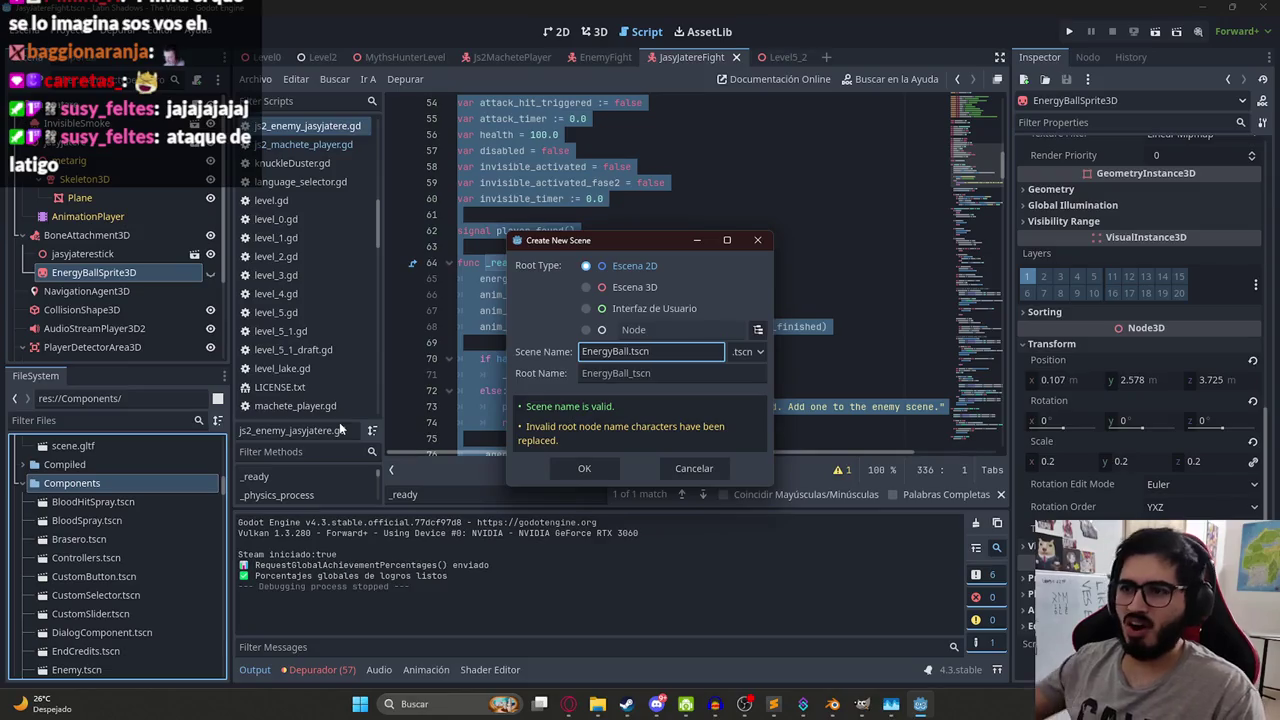
pyautogui.press('Home')
pyautogui.write('JasyJatere')
pyautogui.click(636, 288)
pyautogui.click(584, 471)
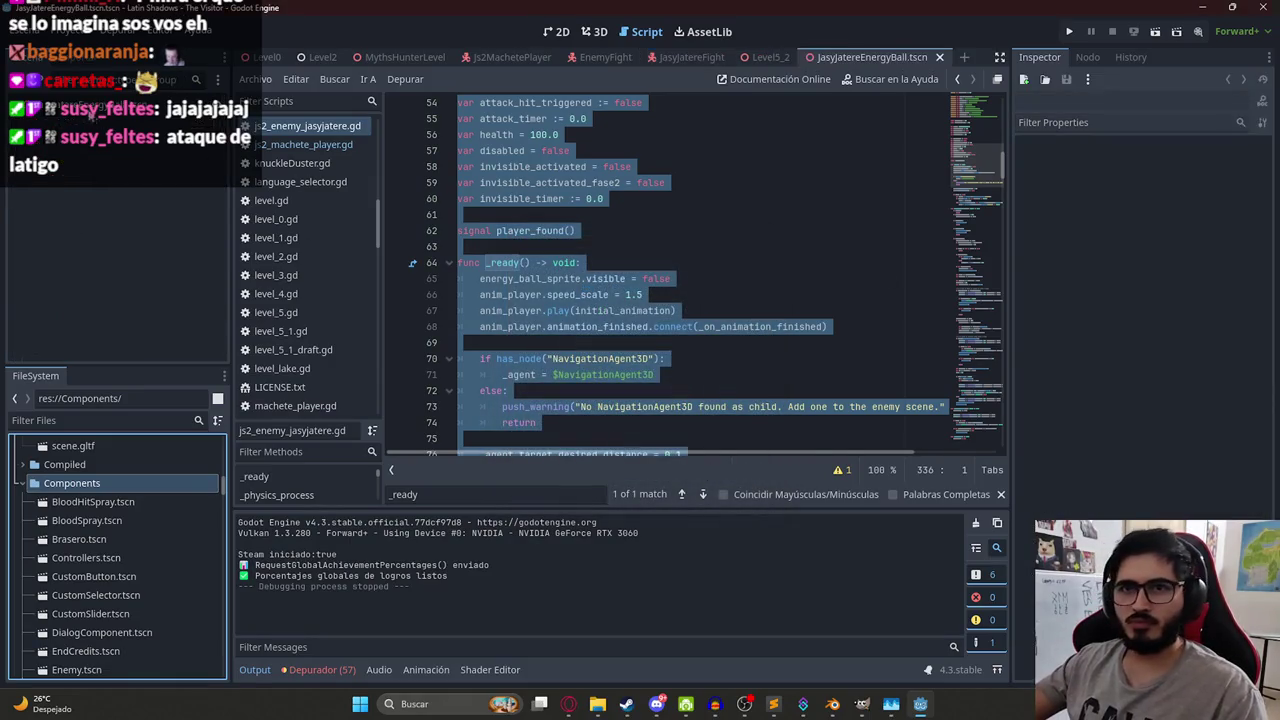
# - Confirm the JasyJatereEnergyBall root name and filter the FileSystem by 'jasyjatereenerg'
pyautogui.hotkey('alt', 'Tab')
pyautogui.hotkey('alt', 'Tab')
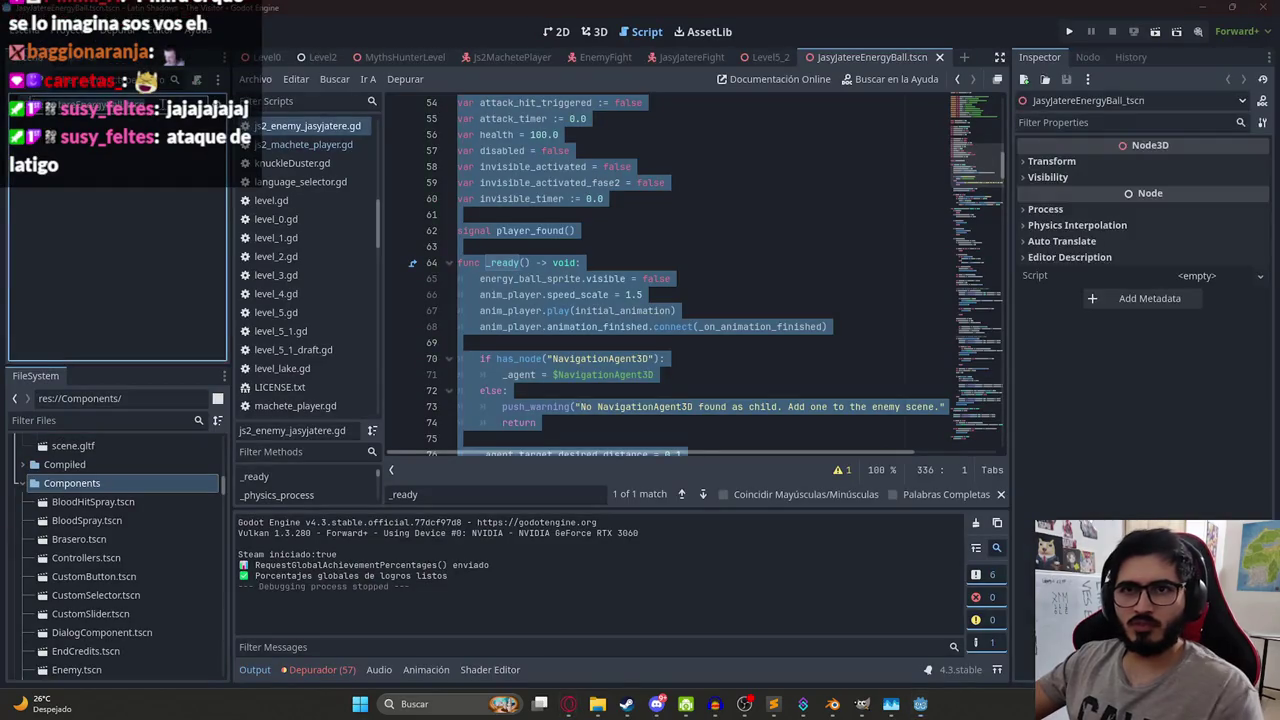
pyautogui.press('Return')
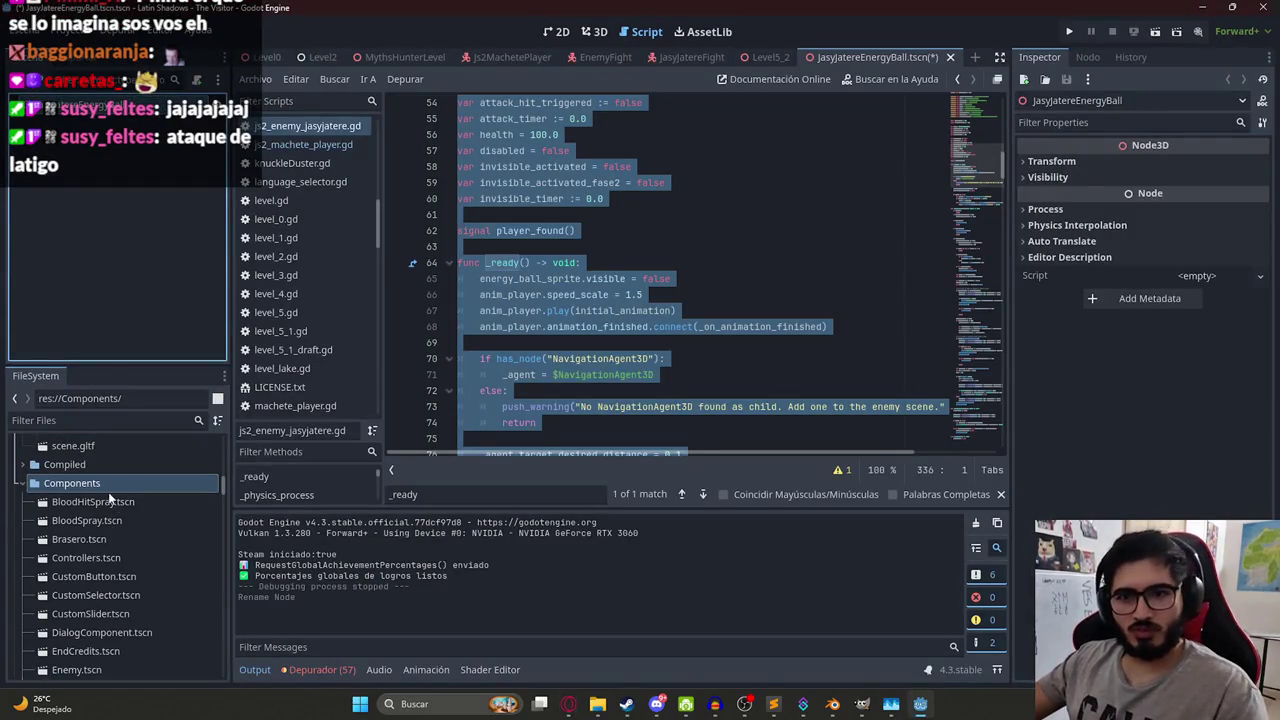
pyautogui.click(88, 420)
pyautogui.write('jasyjatereenerg')
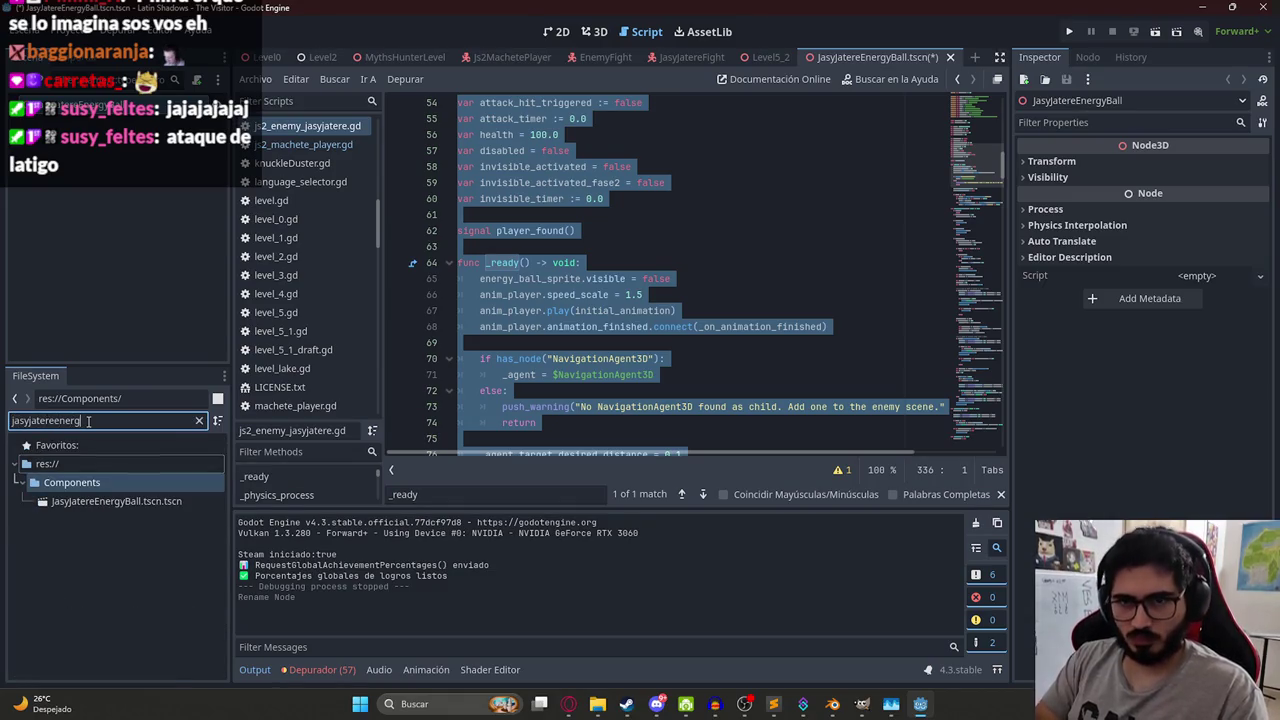
# - Rename the scene file to drop the doubled .tscn, leaving JasyJatereEnergyBall.tscn
pyautogui.rightClick(161, 504)
pyautogui.click(227, 532)
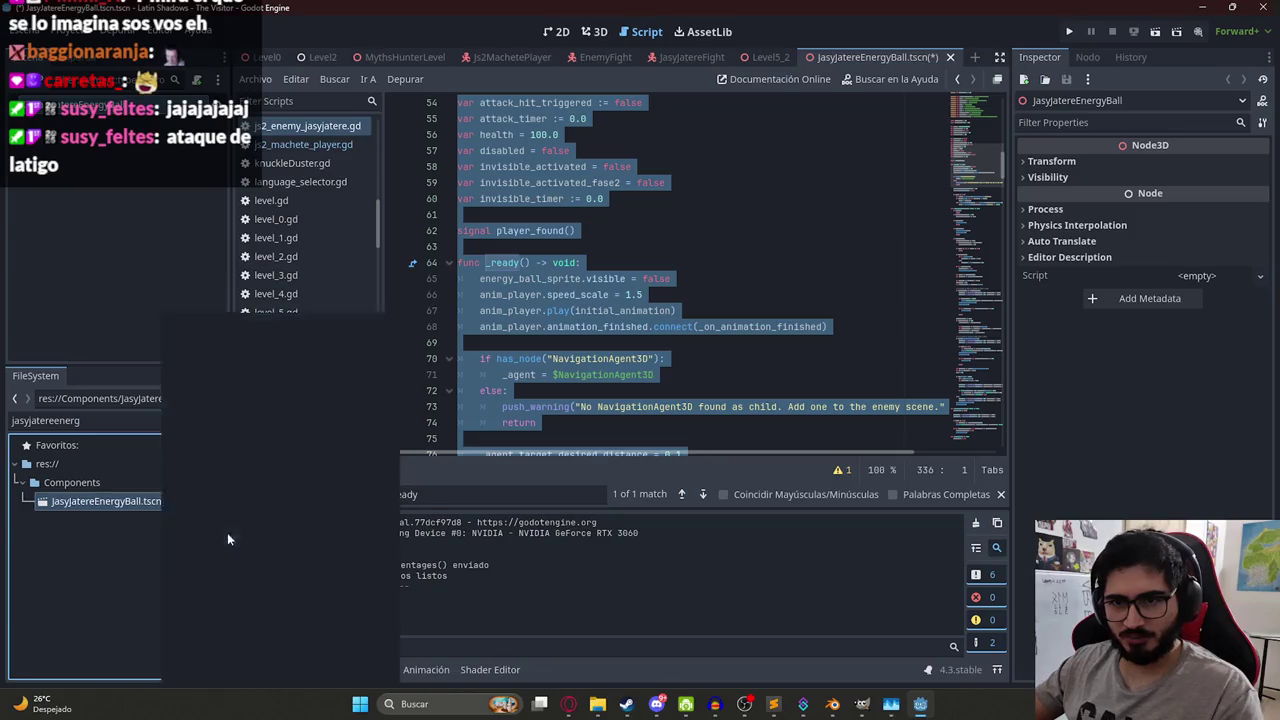
pyautogui.click(160, 500)
pyautogui.press('BackSpace')
pyautogui.press('BackSpace')
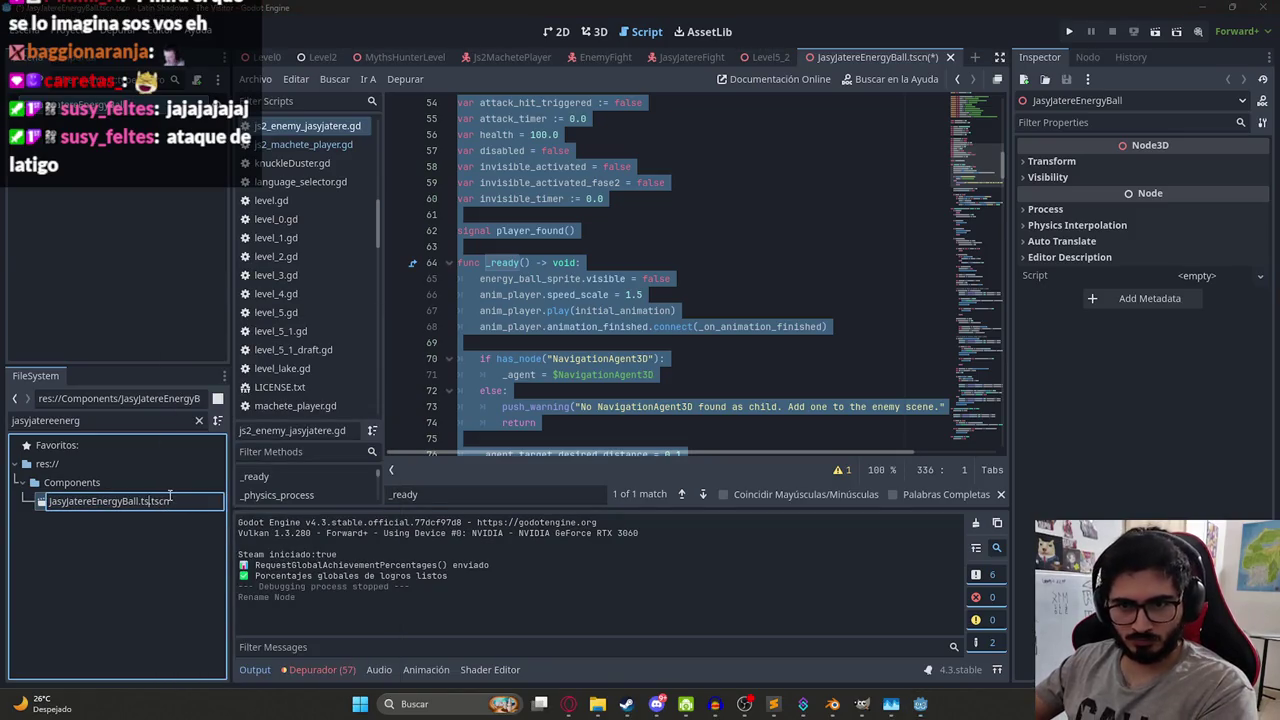
pyautogui.press('BackSpace')
pyautogui.press('BackSpace')
pyautogui.press('BackSpace')
pyautogui.press('Return')
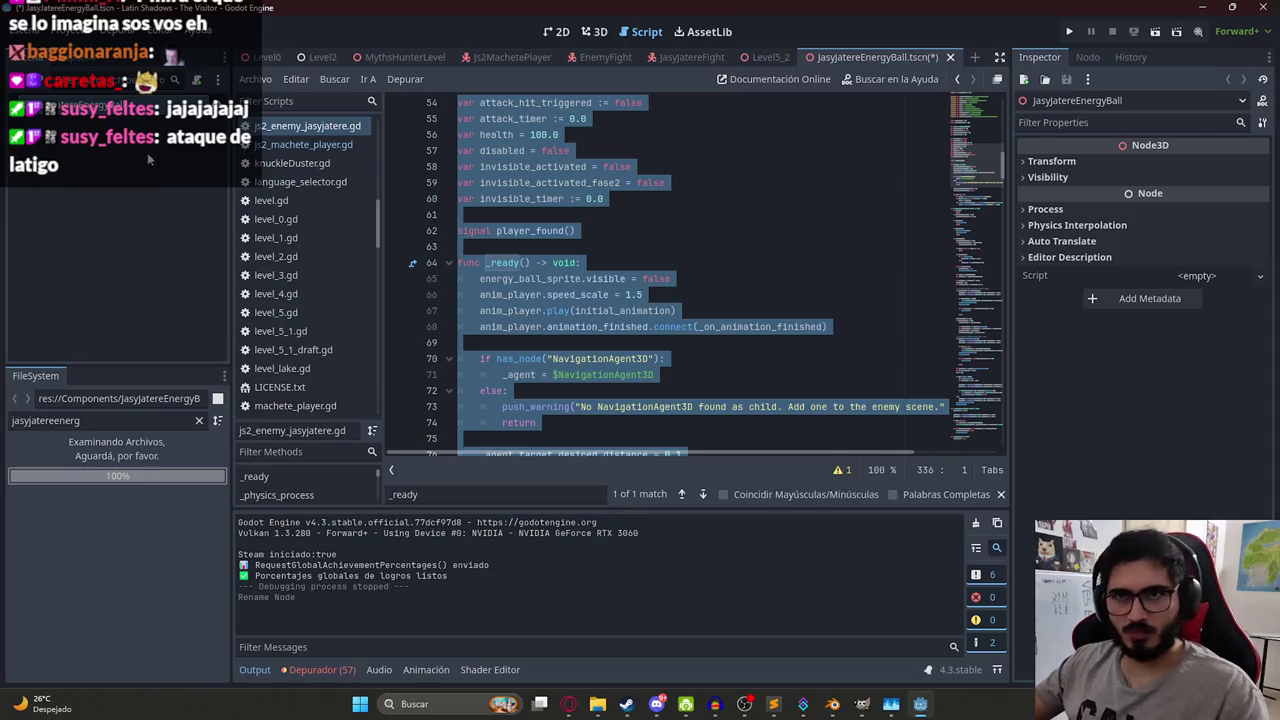
pyautogui.hotkey('alt', 'Tab')
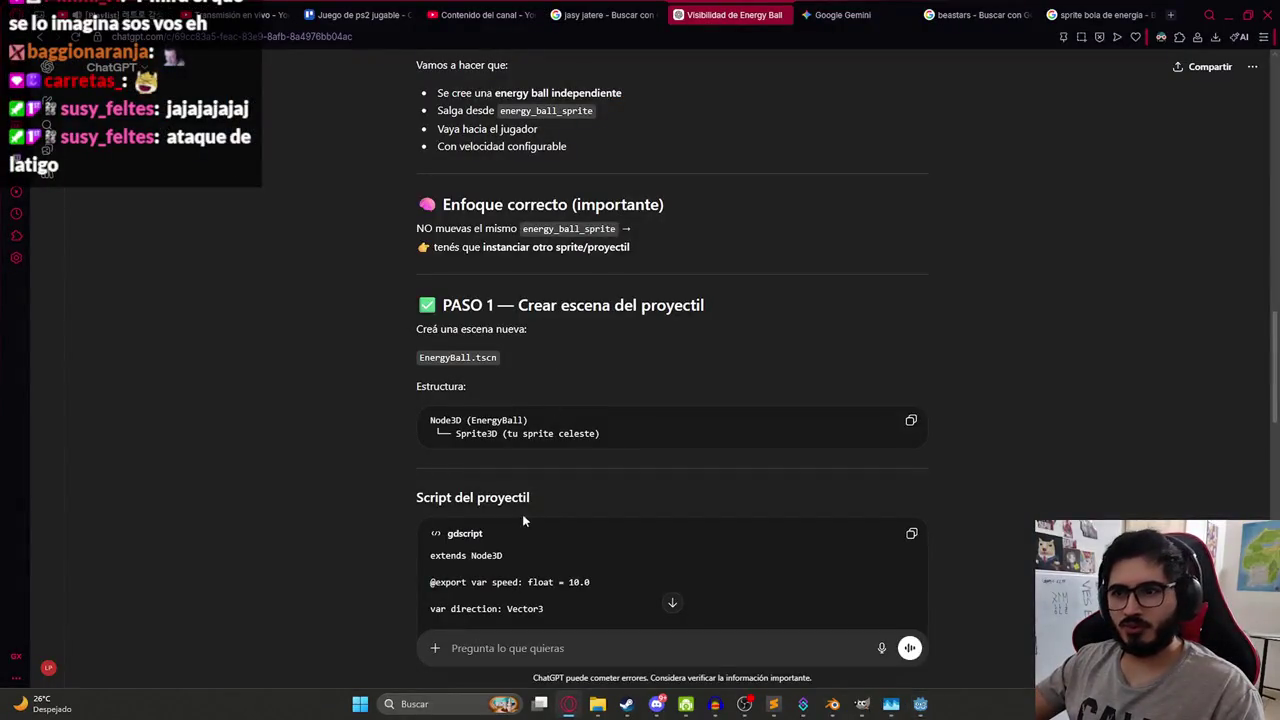
pyautogui.hotkey('alt', 'Tab')
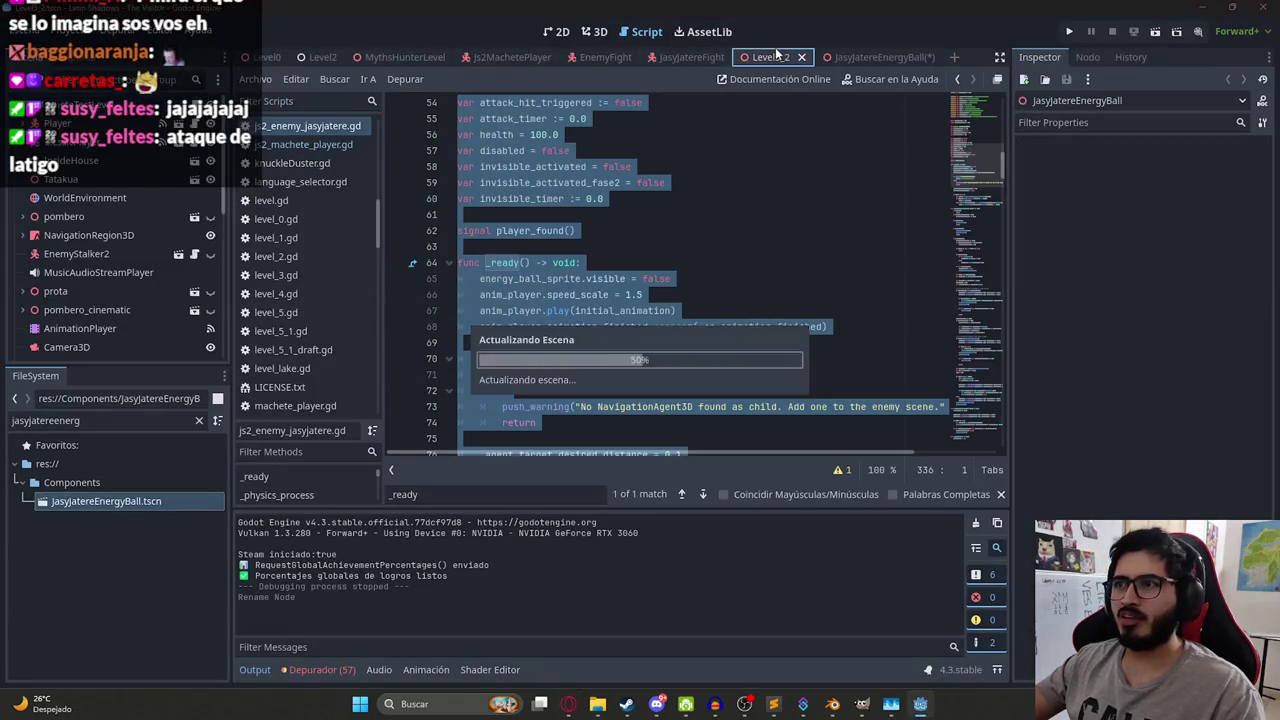
# - Copy the EnergyBallSprite3D node from the JasyJatereFight scene
pyautogui.click(595, 31)
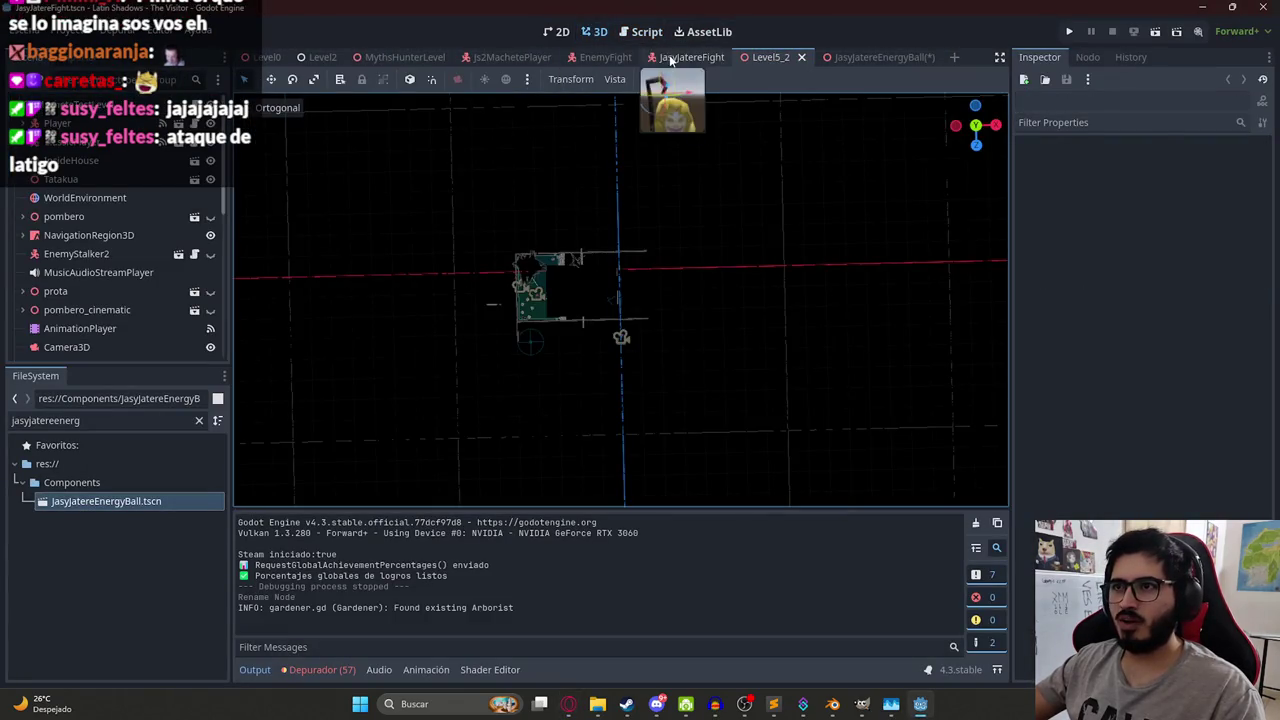
pyautogui.click(671, 62)
pyautogui.click(210, 272)
pyautogui.hotkey('ctrl', 'c')
pyautogui.click(210, 272)
# - Paste the sprite under the JasyJatereEnergyBall root, move it to the origin, and save the scene
pyautogui.click(885, 57)
pyautogui.hotkey('ctrl', 'v')
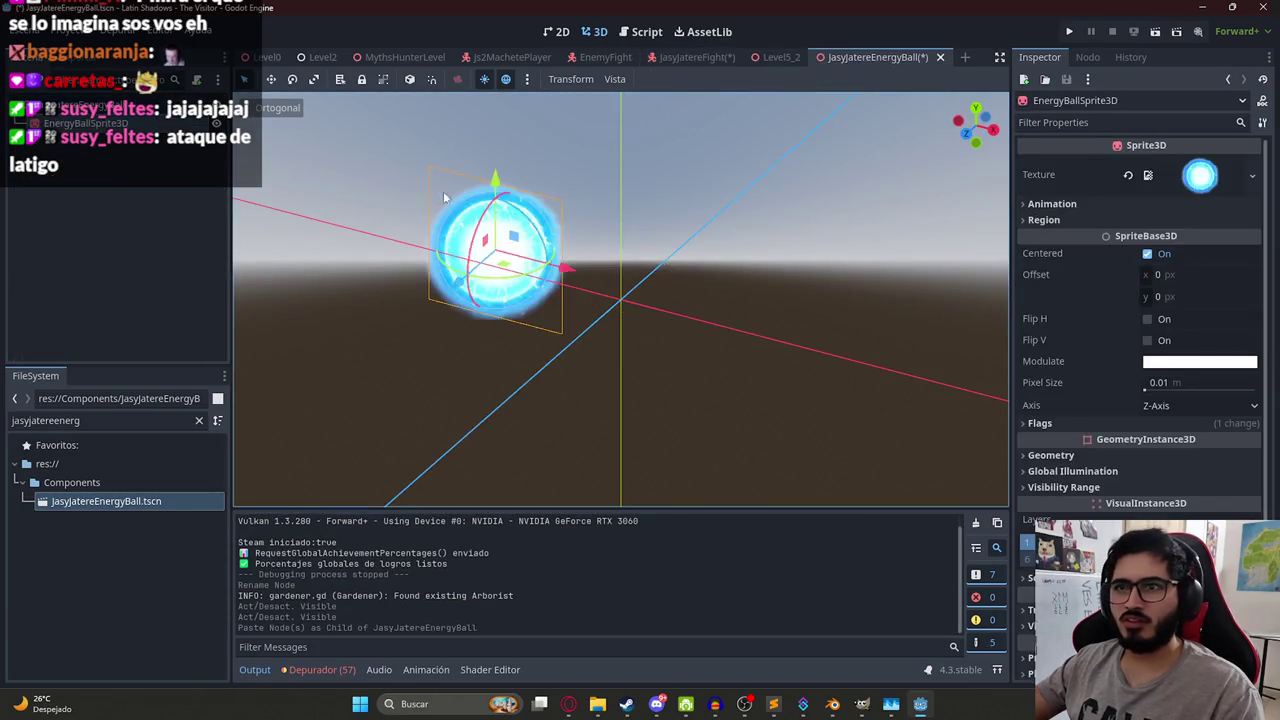
pyautogui.moveTo(445, 197); pyautogui.dragTo(566, 339)
pyautogui.scroll(-2, 1028, 421)
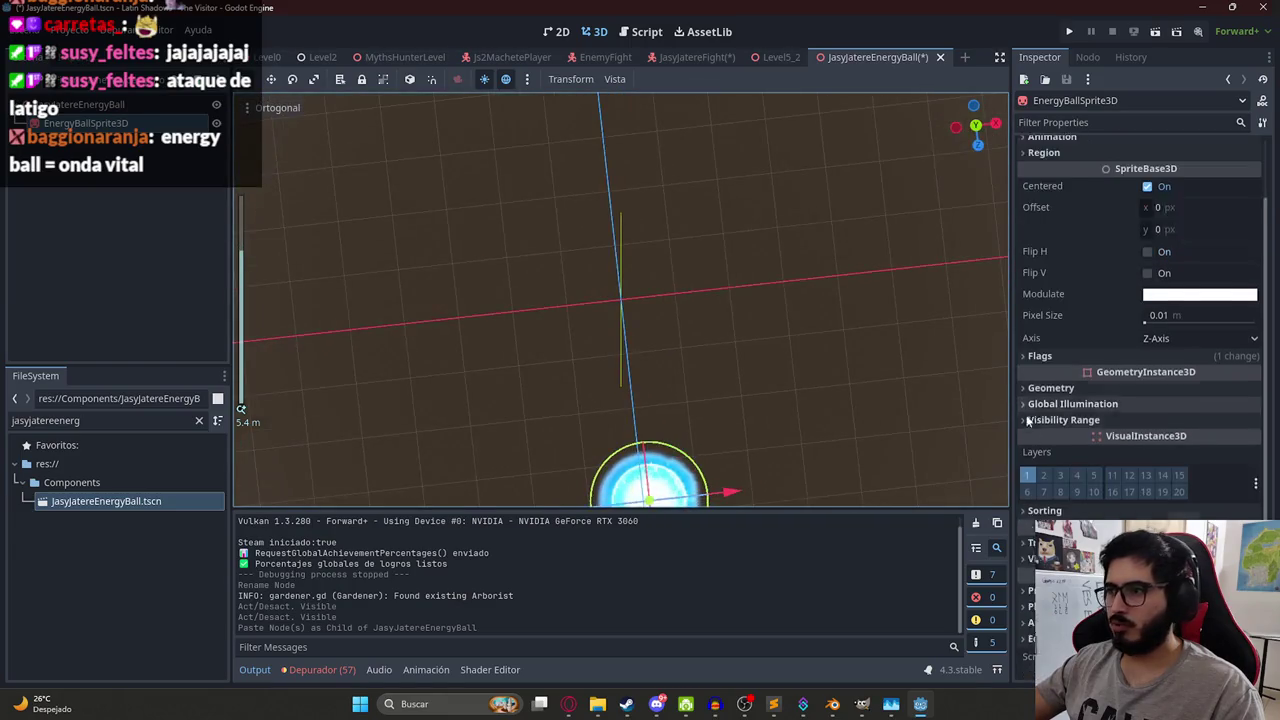
pyautogui.scroll(-1, 1028, 421)
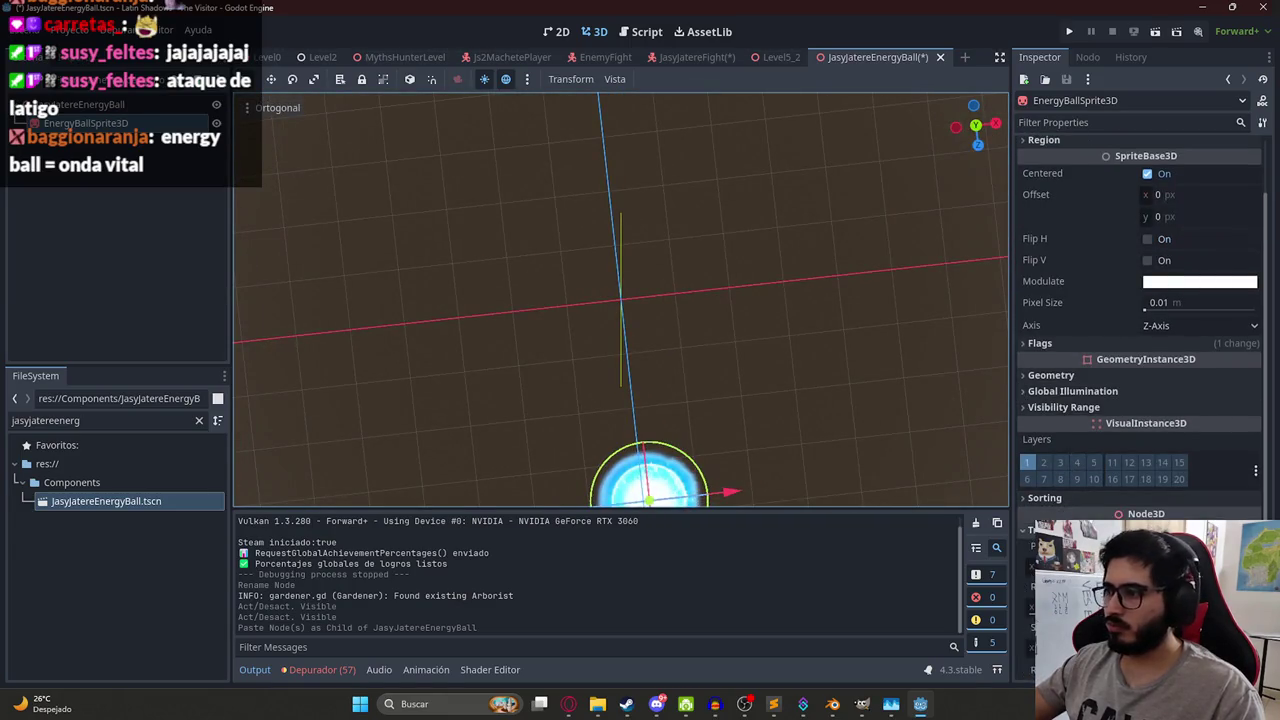
pyautogui.moveTo(620, 300)
pyautogui.mouseDown()
pyautogui.moveTo(573, 160)
pyautogui.moveTo(614, 290)
pyautogui.mouseUp()
pyautogui.scroll(3, 573, 160)
pyautogui.hotkey('ctrl', 's')
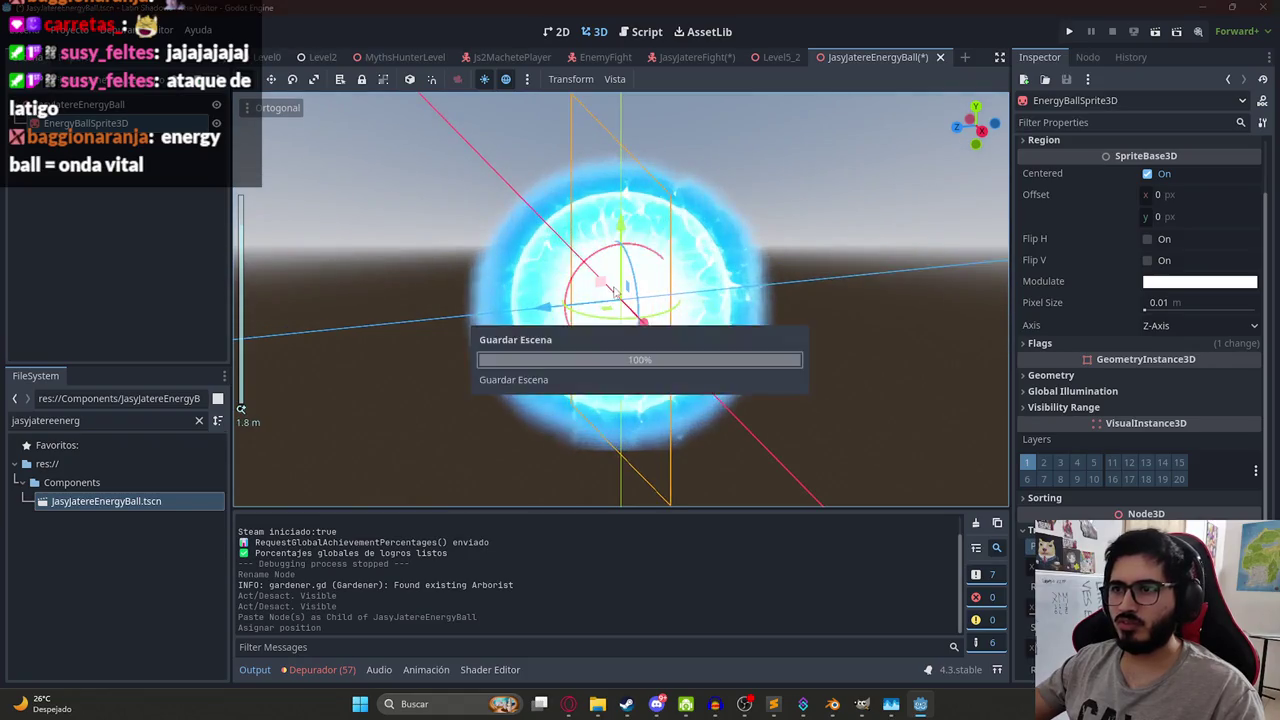
pyautogui.hotkey('alt', 'Tab')
pyautogui.scroll(-2, 612, 348)
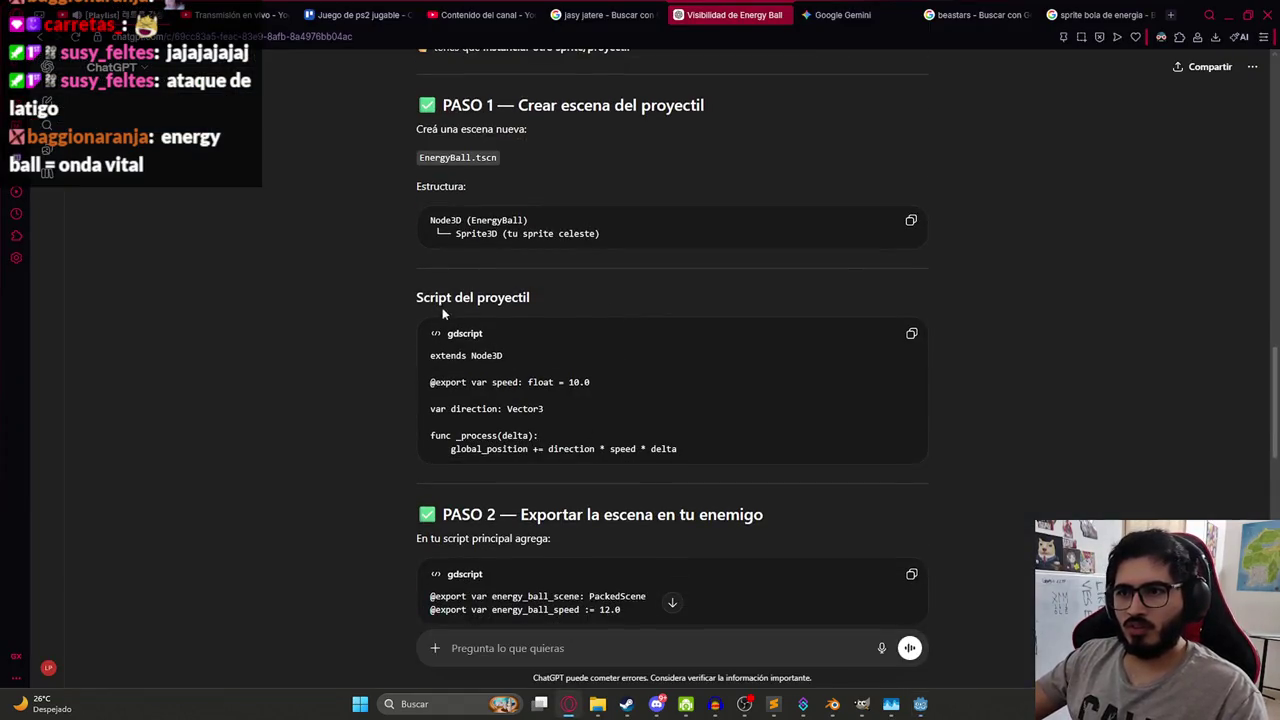
# - Copy ChatGPT's projectile script and attach a new script to the energy ball root in res://scripts
pyautogui.click(910, 332)
pyautogui.hotkey('alt', 'Tab')
pyautogui.click(192, 104)
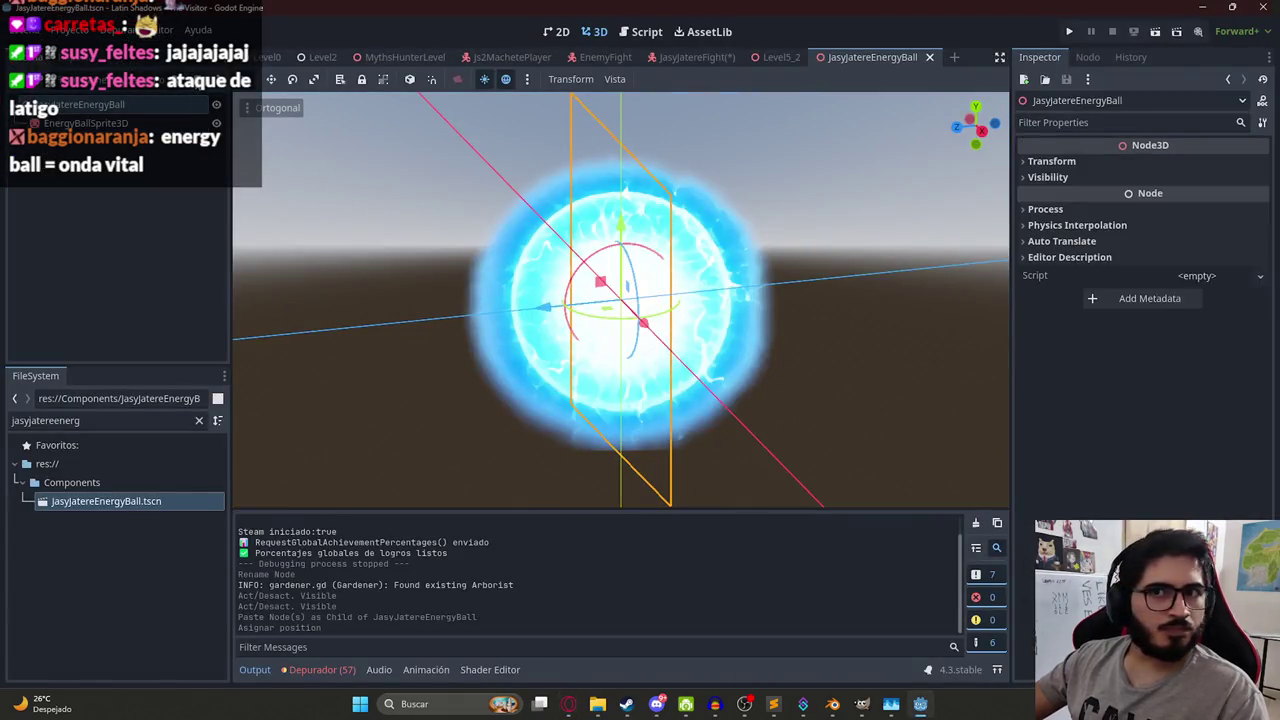
pyautogui.click(200, 80)
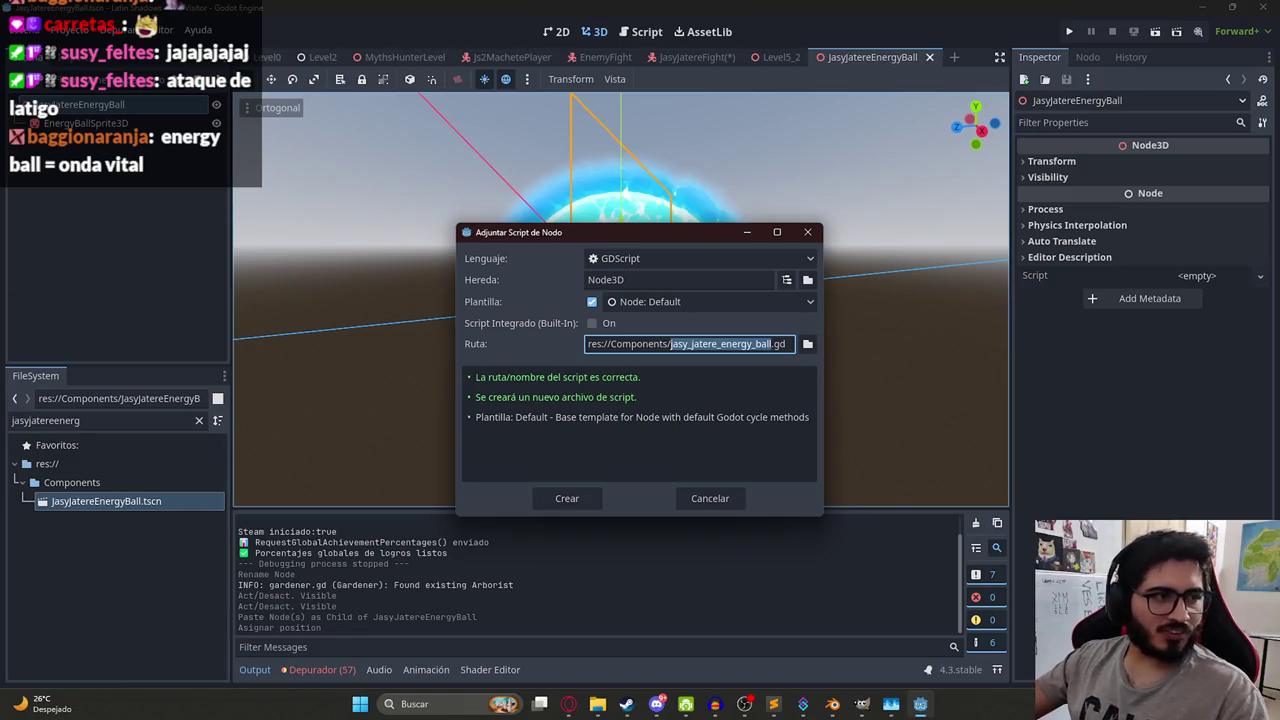
pyautogui.click(807, 343)
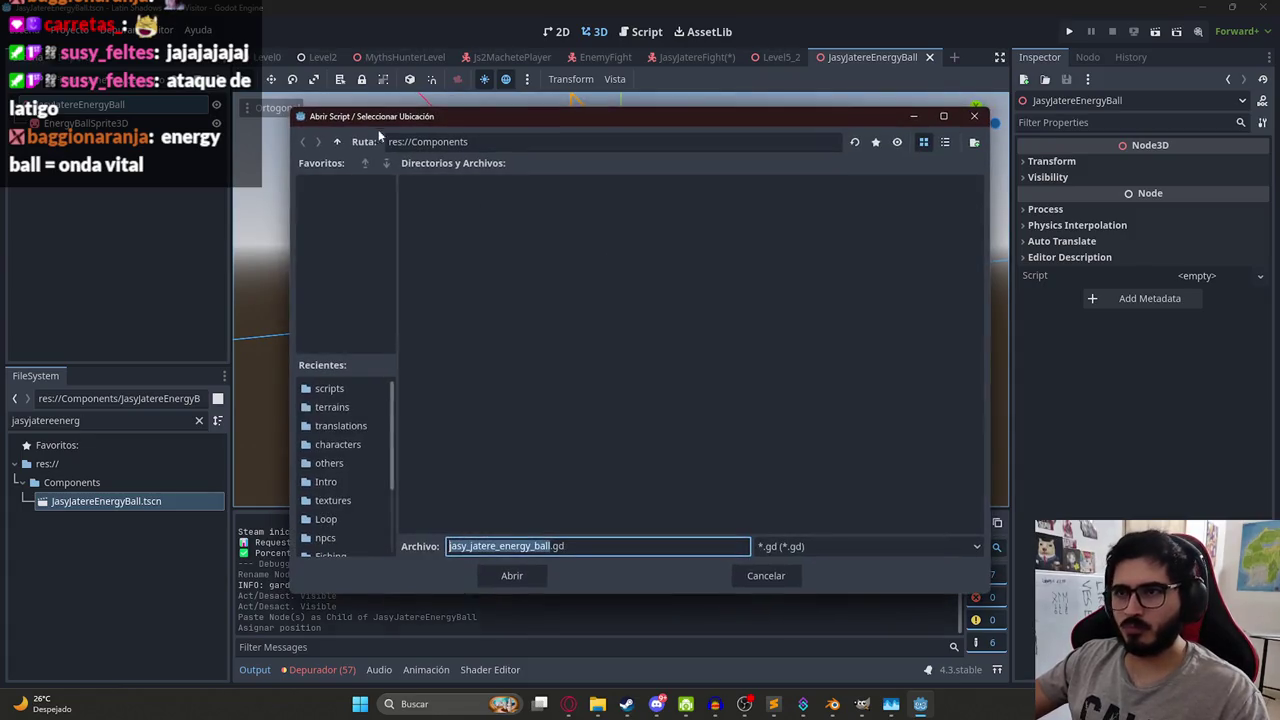
pyautogui.click(337, 143)
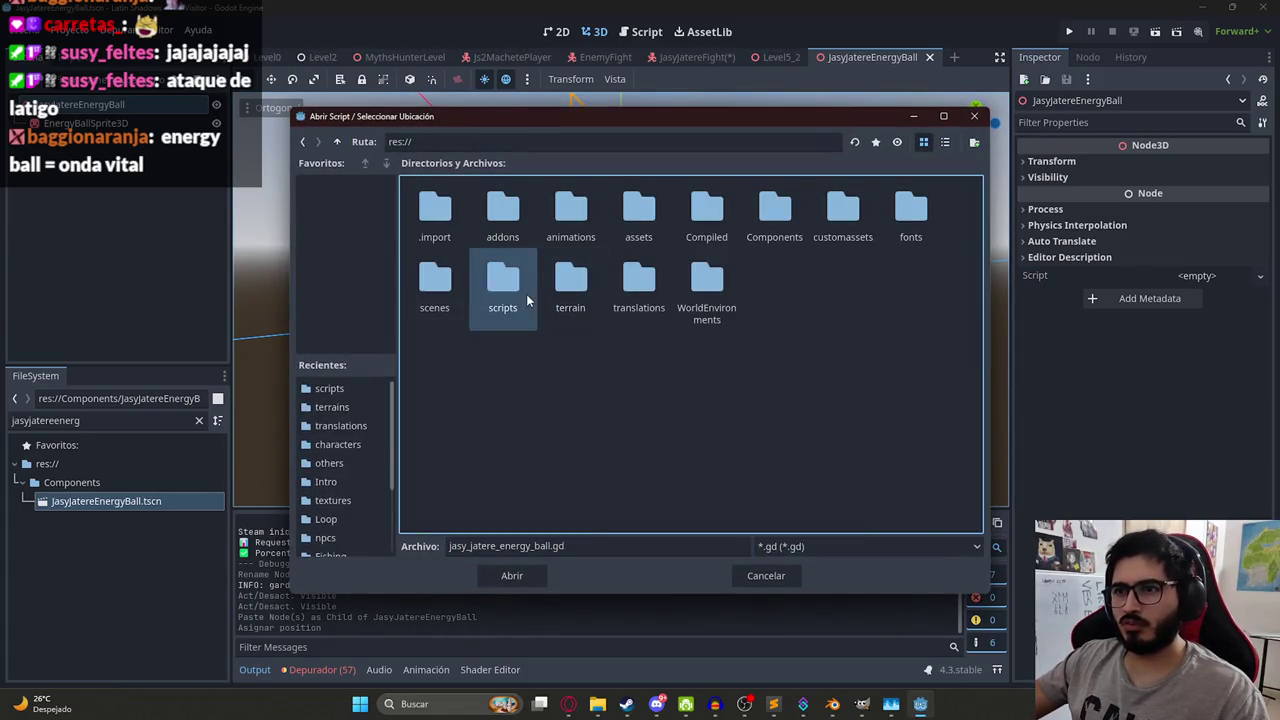
pyautogui.doubleClick(502, 290)
pyautogui.click(525, 578)
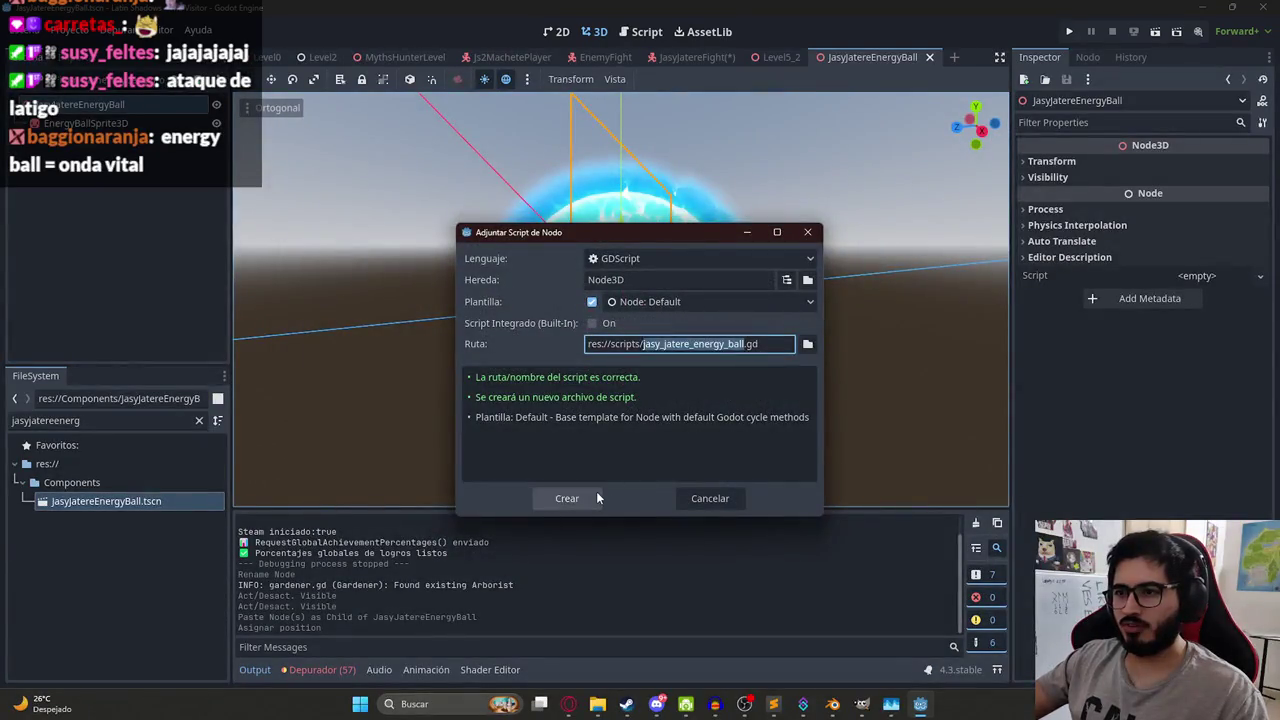
# - Create jasy_jatere_energy_ball.gd, replace its template with the speed-and-direction code, and save
pyautogui.click(563, 497)
pyautogui.hotkey('ctrl', 'a')
pyautogui.hotkey('ctrl', 'v')
pyautogui.hotkey('ctrl', 's')
pyautogui.doubleClick(510, 214)
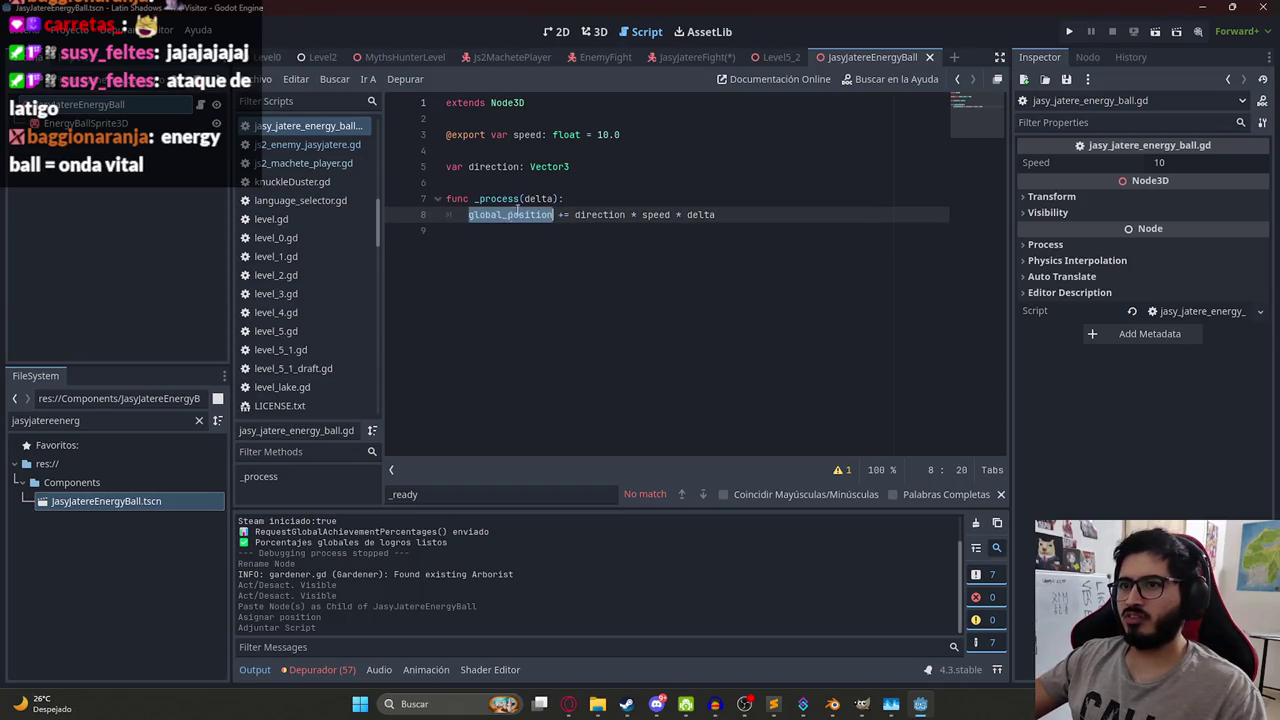
pyautogui.hotkey('alt', 'Tab')
pyautogui.scroll(-1, 534, 360)
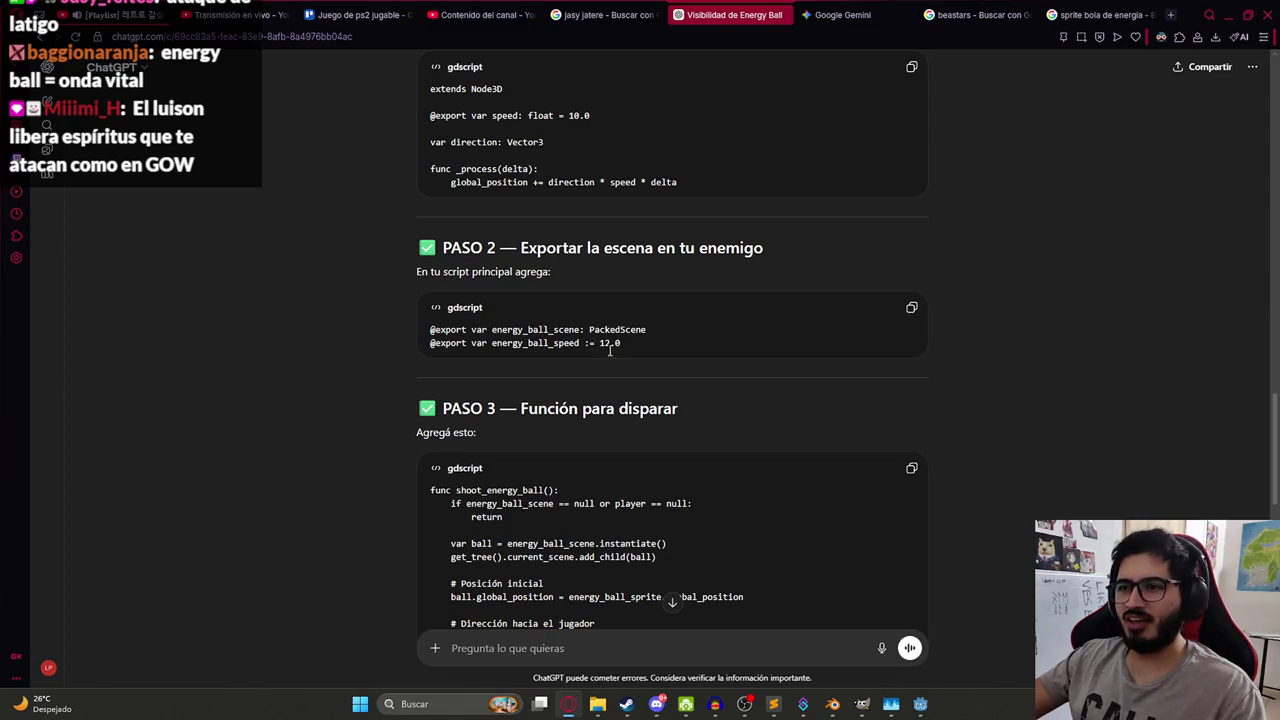
# - Copy ChatGPT's two export lines and open the js2_enemy_jasyjatere.gd script
pyautogui.click(911, 307)
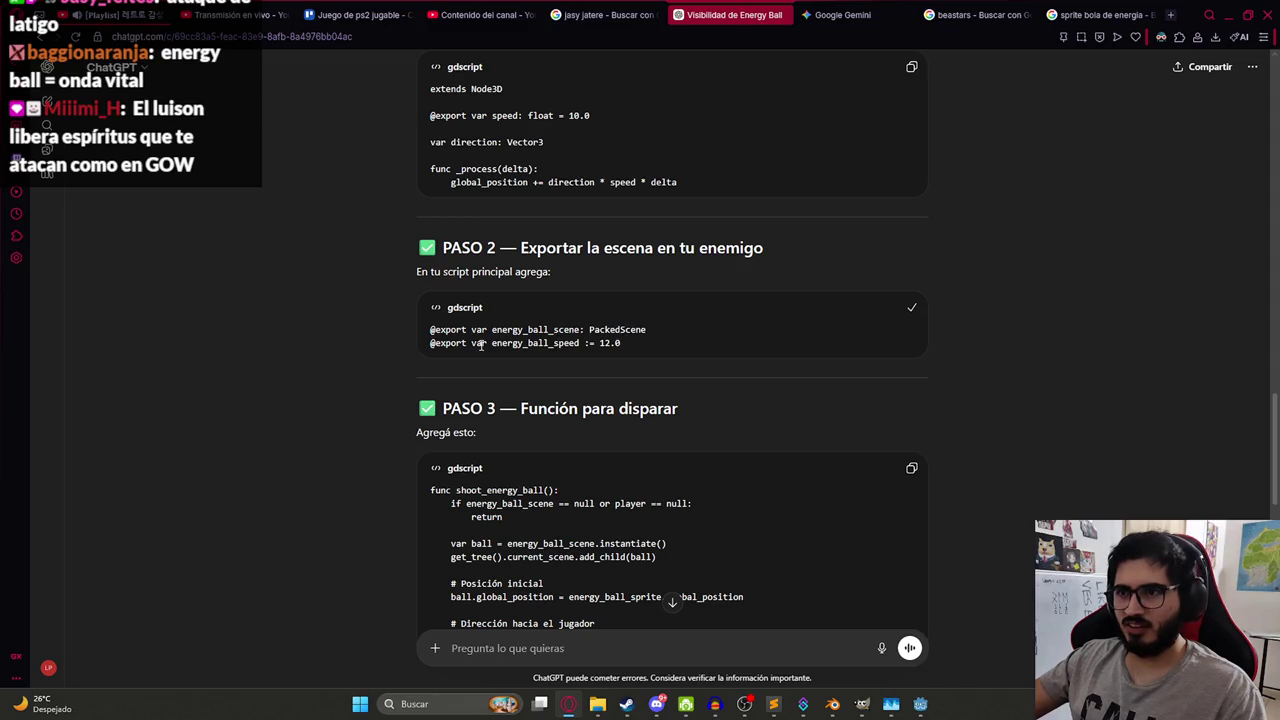
pyautogui.hotkey('alt', 'Tab')
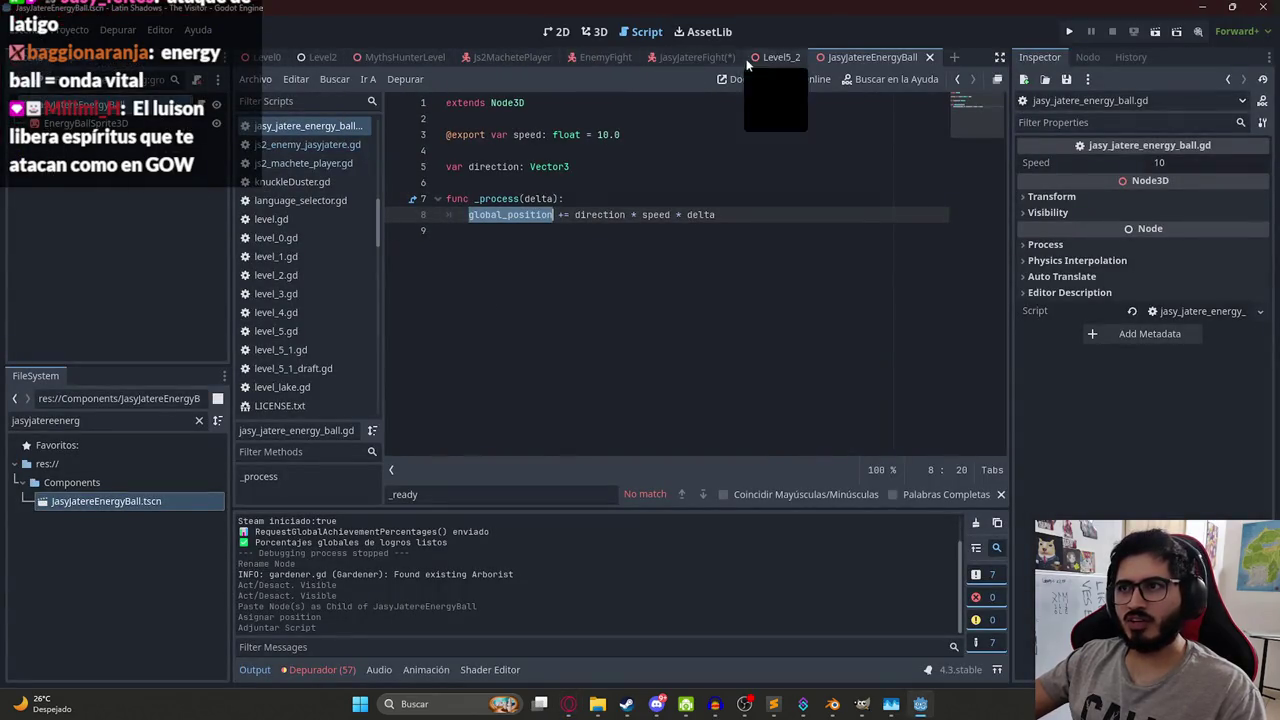
pyautogui.click(697, 57)
pyautogui.click(197, 113)
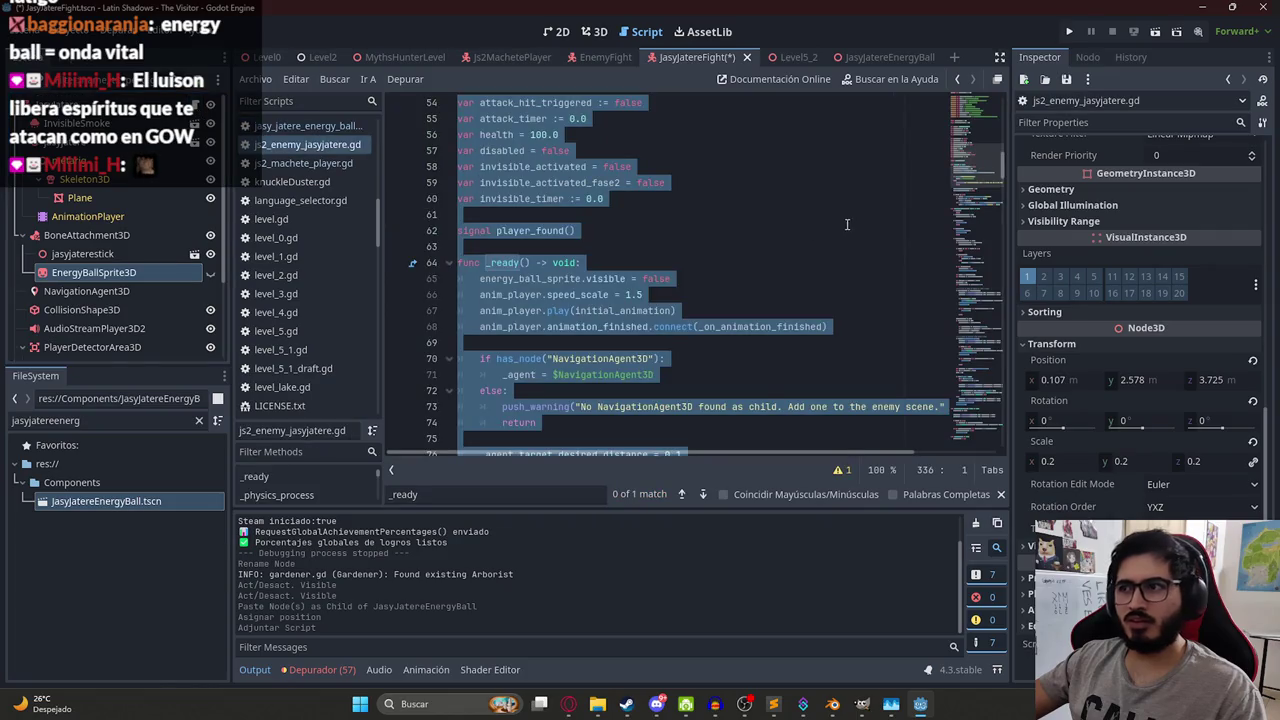
pyautogui.scroll(15, 941, 165)
# - Paste the energy_ball_scene and energy_ball_speed := 12.0 exports after line 9 and save
pyautogui.click(784, 207)
pyautogui.click(784, 200)
pyautogui.hotkey('ctrl', 'v')
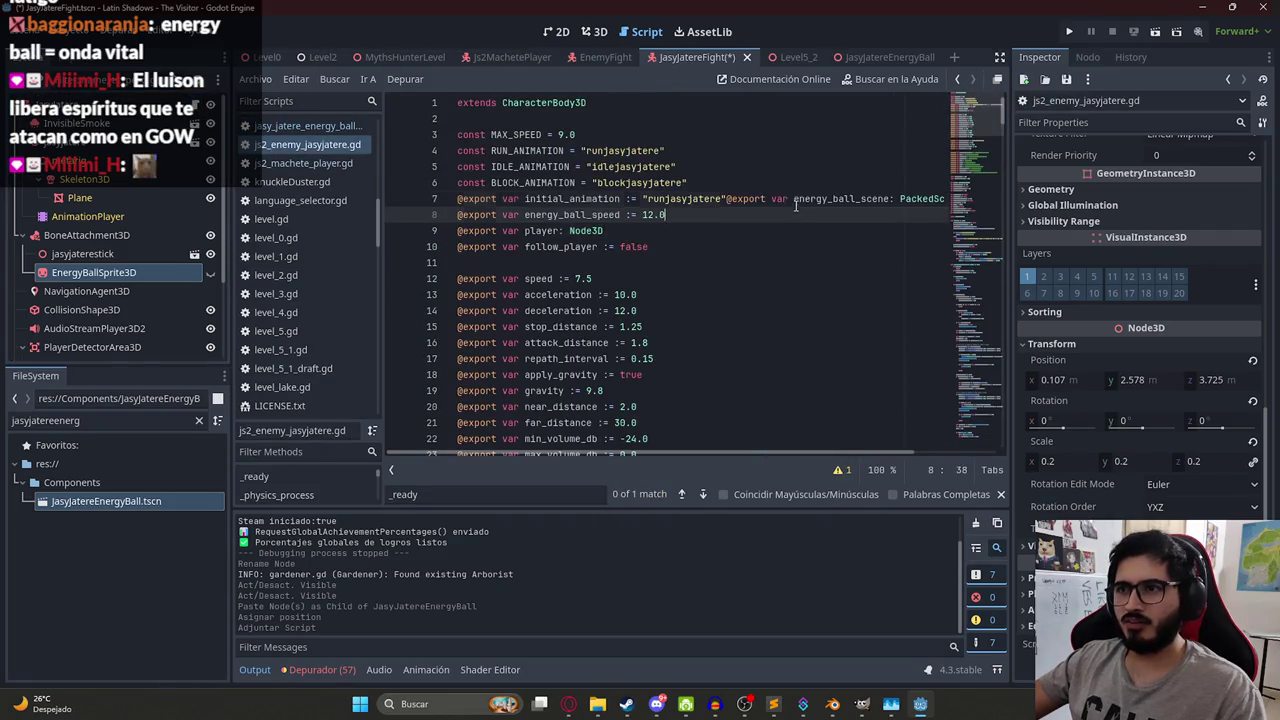
pyautogui.hotkey('ctrl', 'z')
pyautogui.click(679, 230)
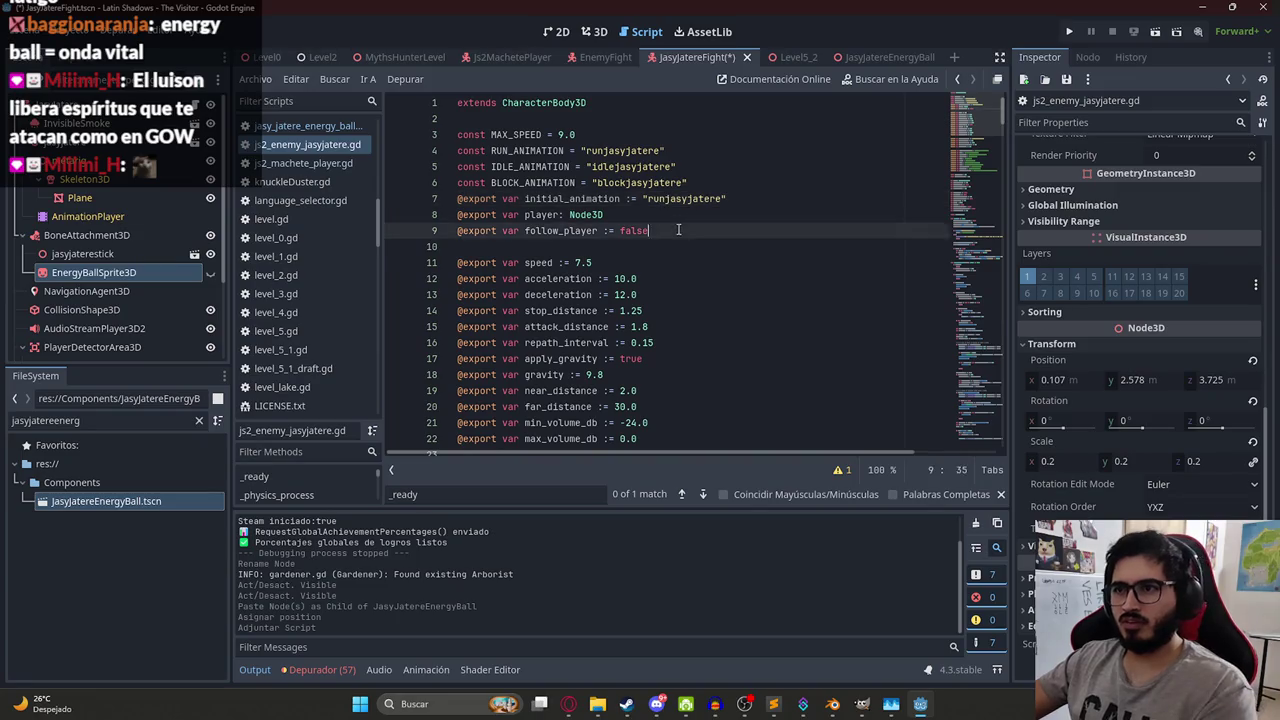
pyautogui.hotkey('ctrl', 'v')
pyautogui.hotkey('ctrl', 's')
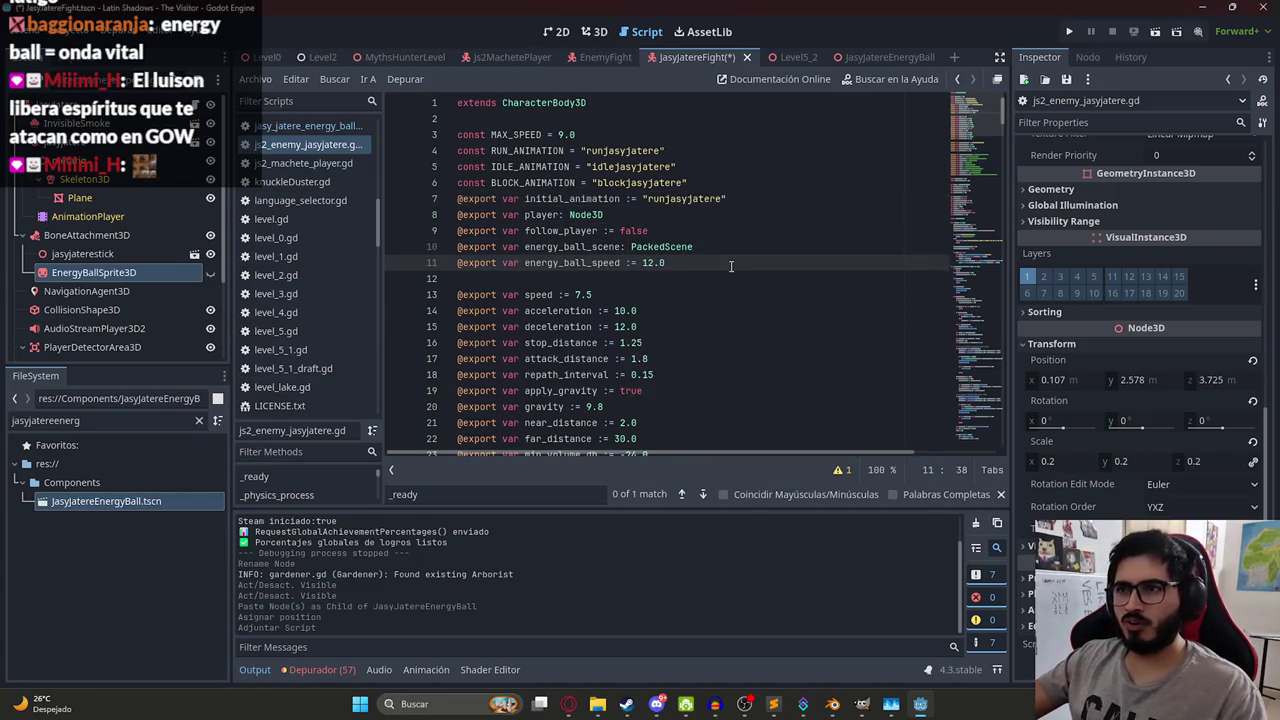
pyautogui.hotkey('alt', 'Tab')
pyautogui.scroll(-3, 545, 290)
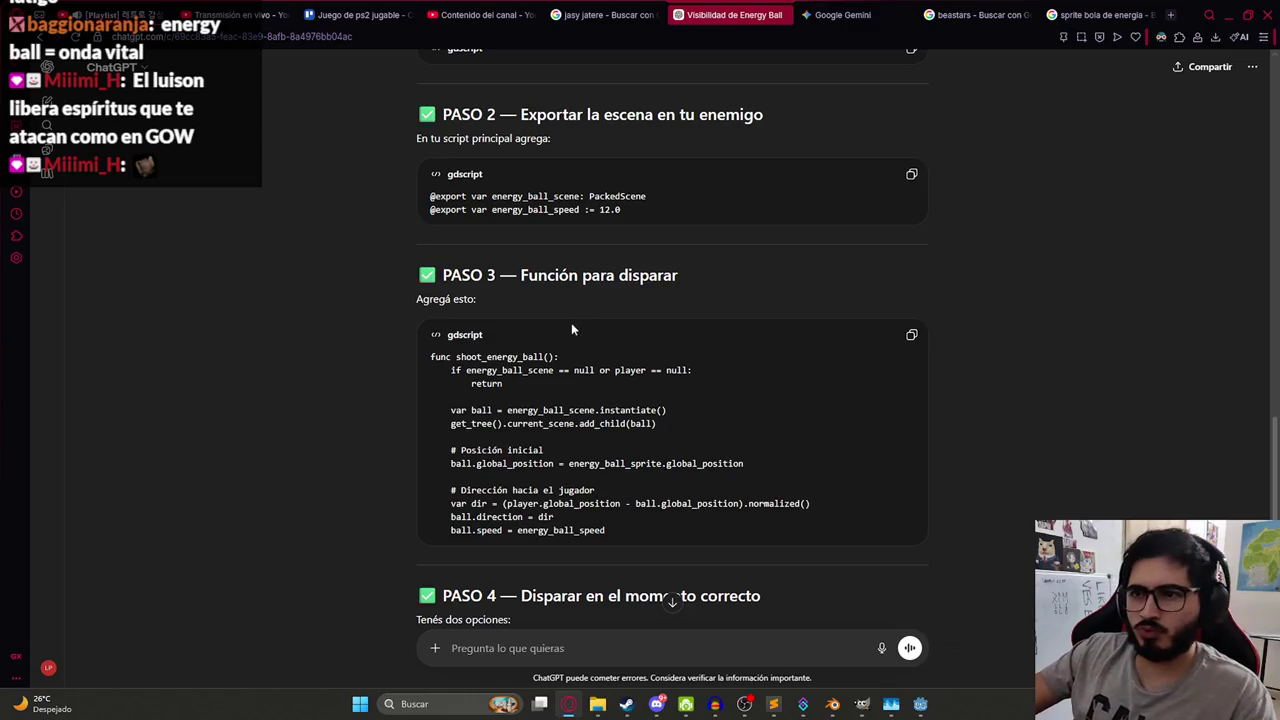
# - Paste ChatGPT's shoot_energy_ball() function at the end of the enemy script, lines 339–352
pyautogui.scroll(-2, 572, 326)
pyautogui.click(912, 203)
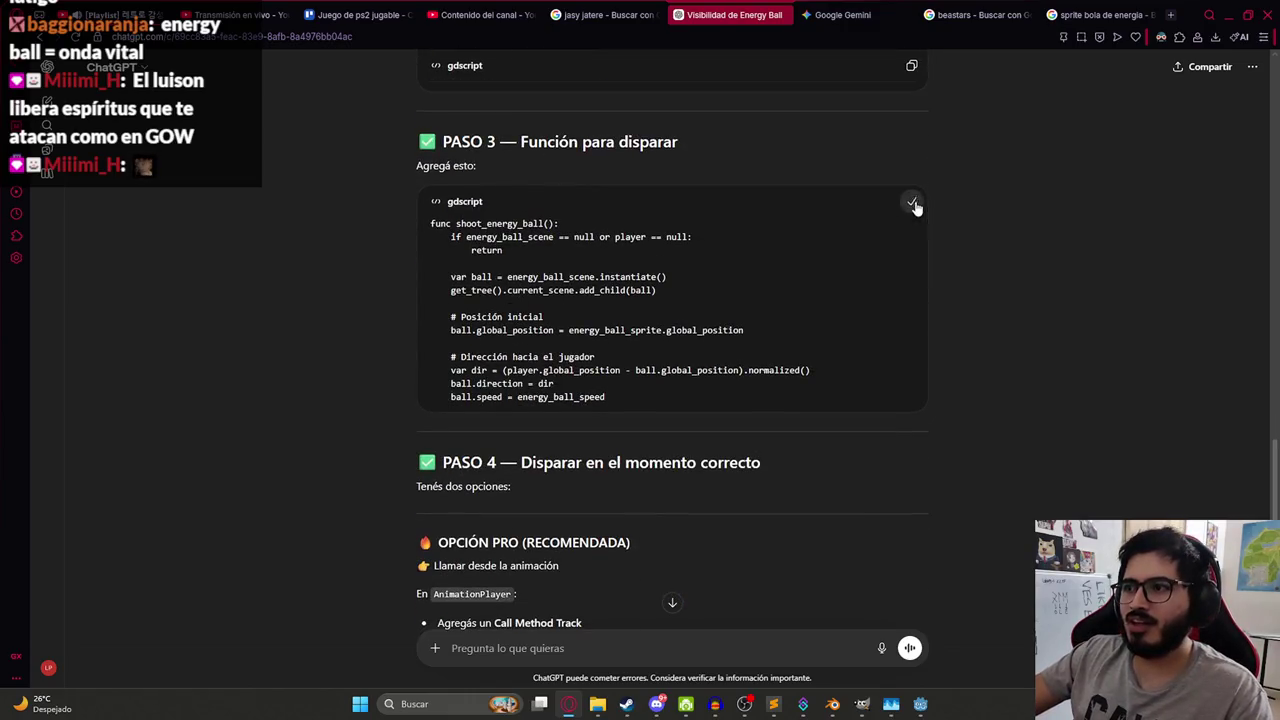
pyautogui.hotkey('alt', 'Tab')
pyautogui.hotkey('ctrl', 'End')
pyautogui.click(630, 433)
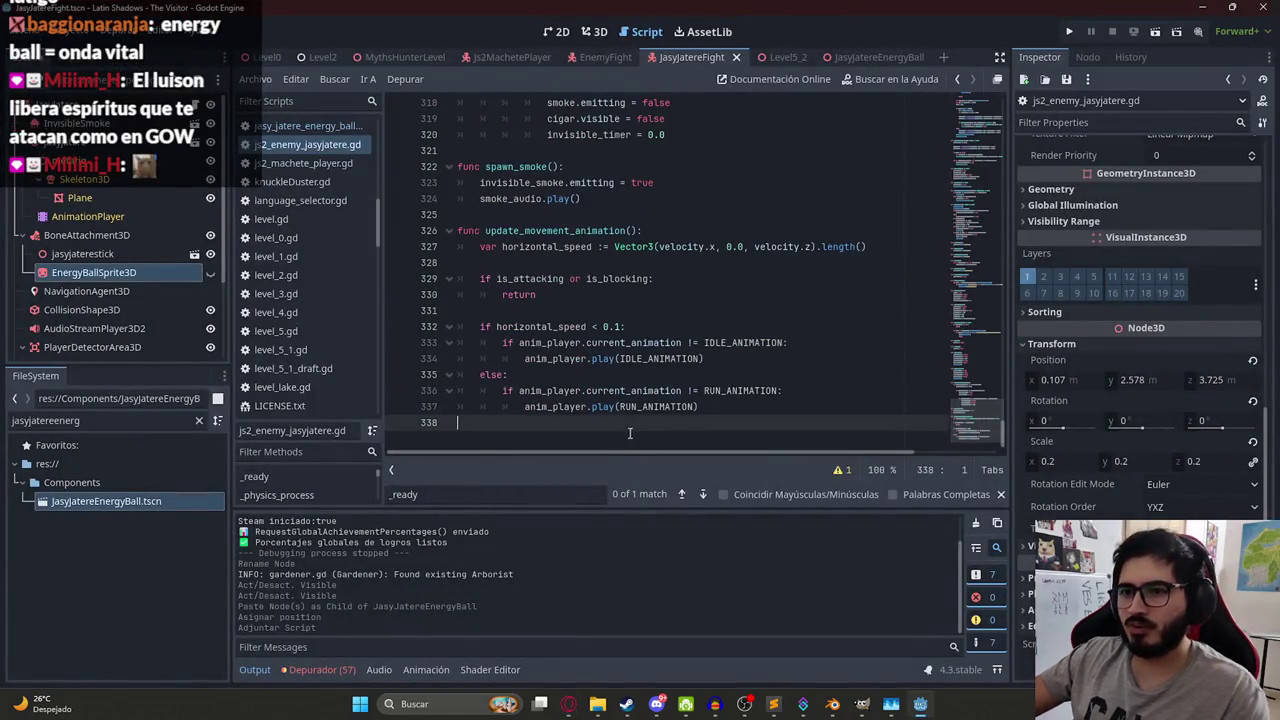
pyautogui.hotkey('ctrl', 'v')
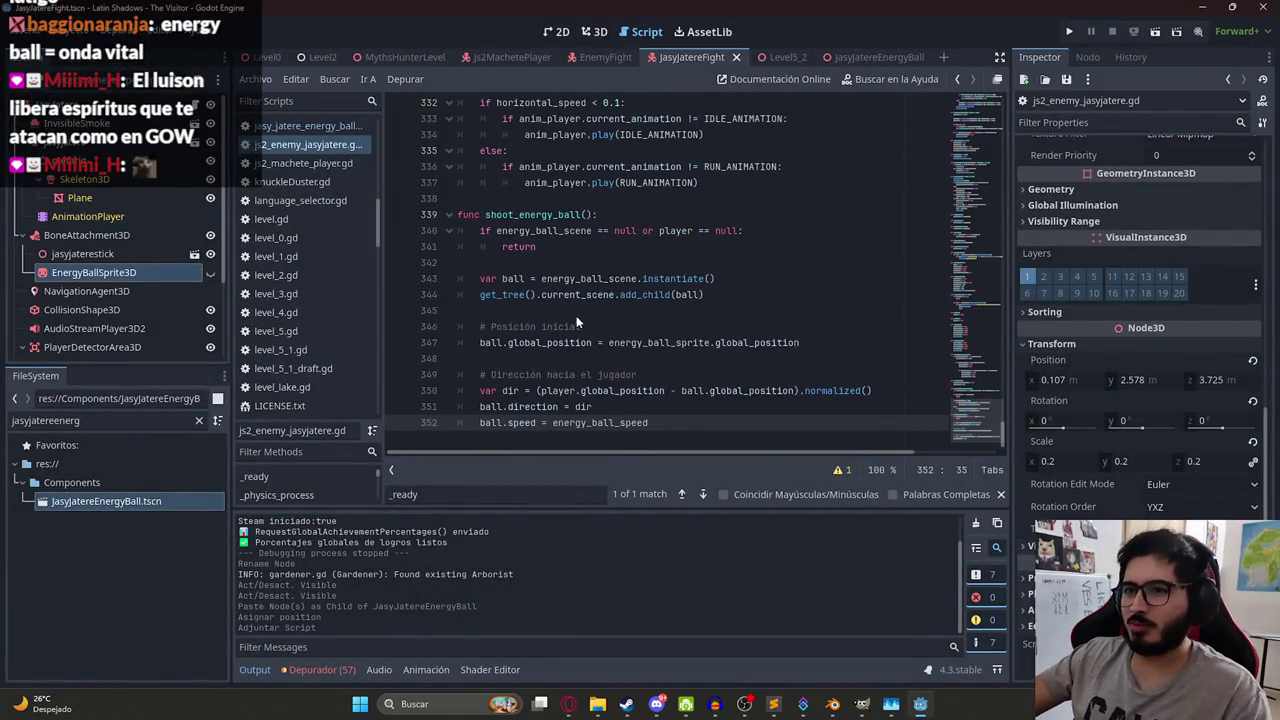
pyautogui.hotkey('alt', 'Tab')
pyautogui.scroll(-2, 720, 300)
pyautogui.moveTo(521, 262); pyautogui.dragTo(730, 263)
# - Read ChatGPT's step-4 options for firing via AnimationPlayer or shoot_energy_ball, then return to Godot
pyautogui.click(783, 305)
pyautogui.scroll(-1, 392, 298)
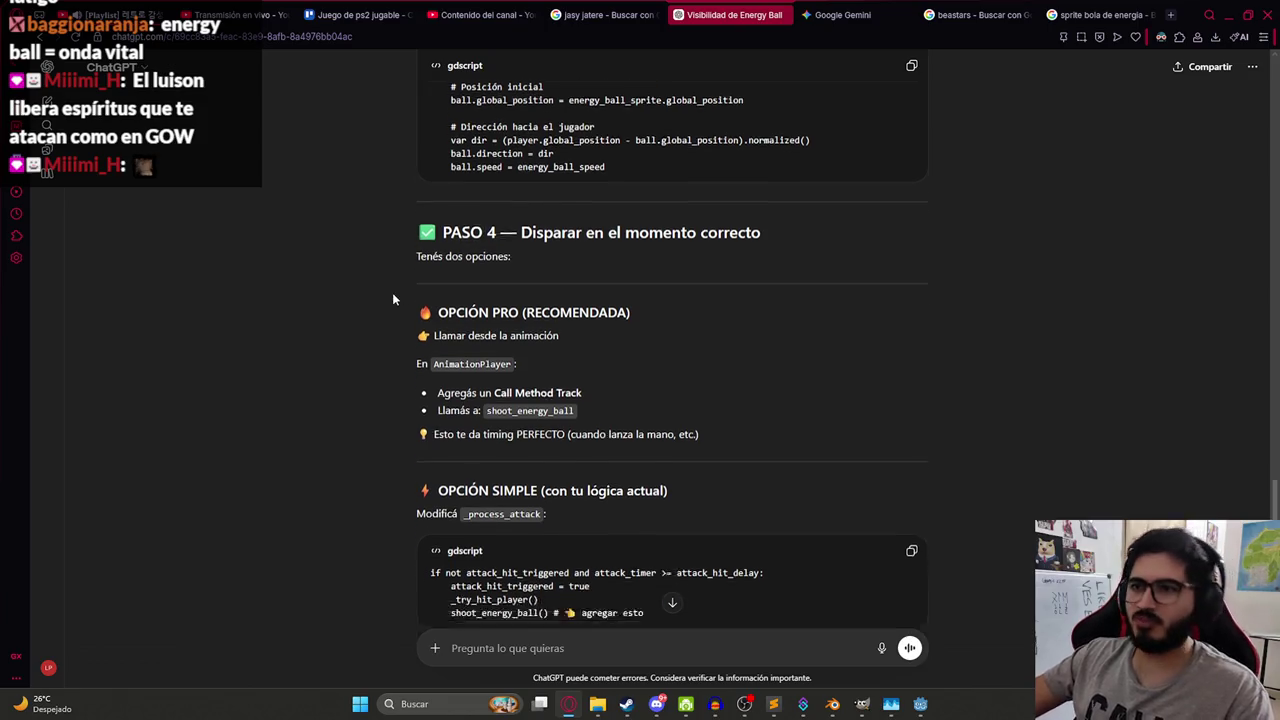
pyautogui.scroll(-1, 392, 298)
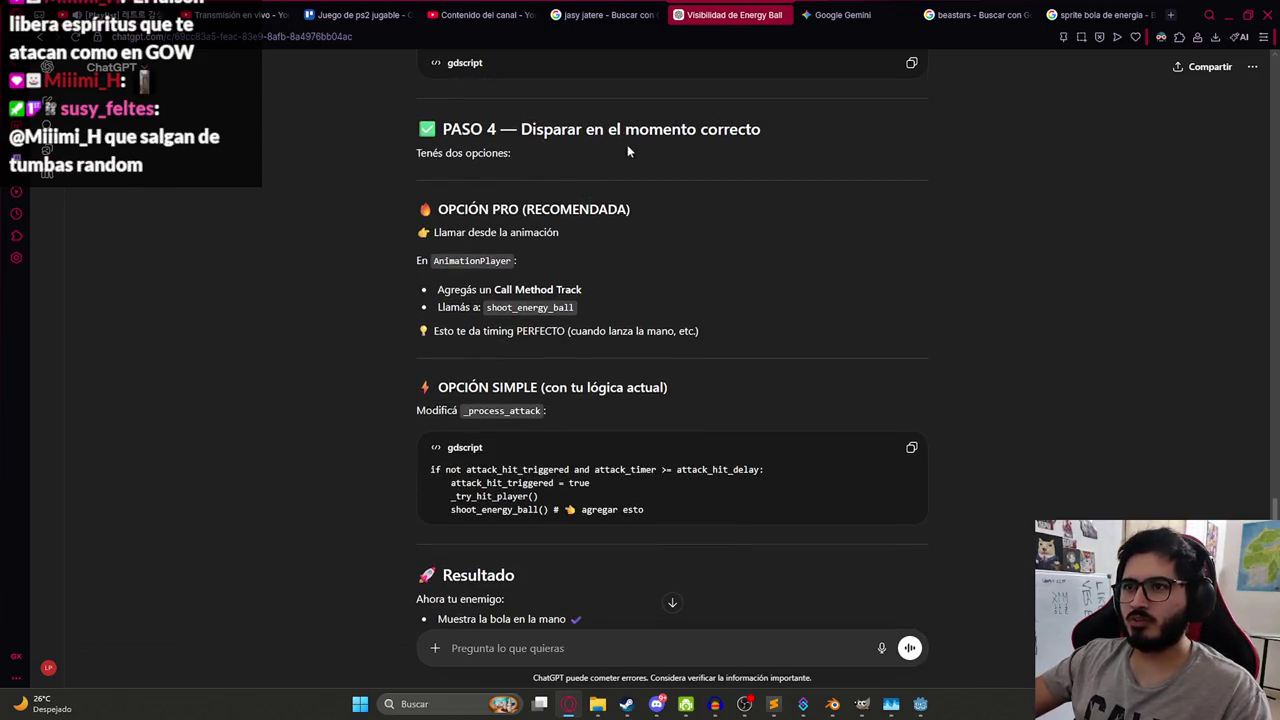
pyautogui.moveTo(449, 209)
pyautogui.mouseDown()
pyautogui.moveTo(435, 188)
pyautogui.moveTo(576, 247)
pyautogui.moveTo(700, 212)
pyautogui.mouseUp()
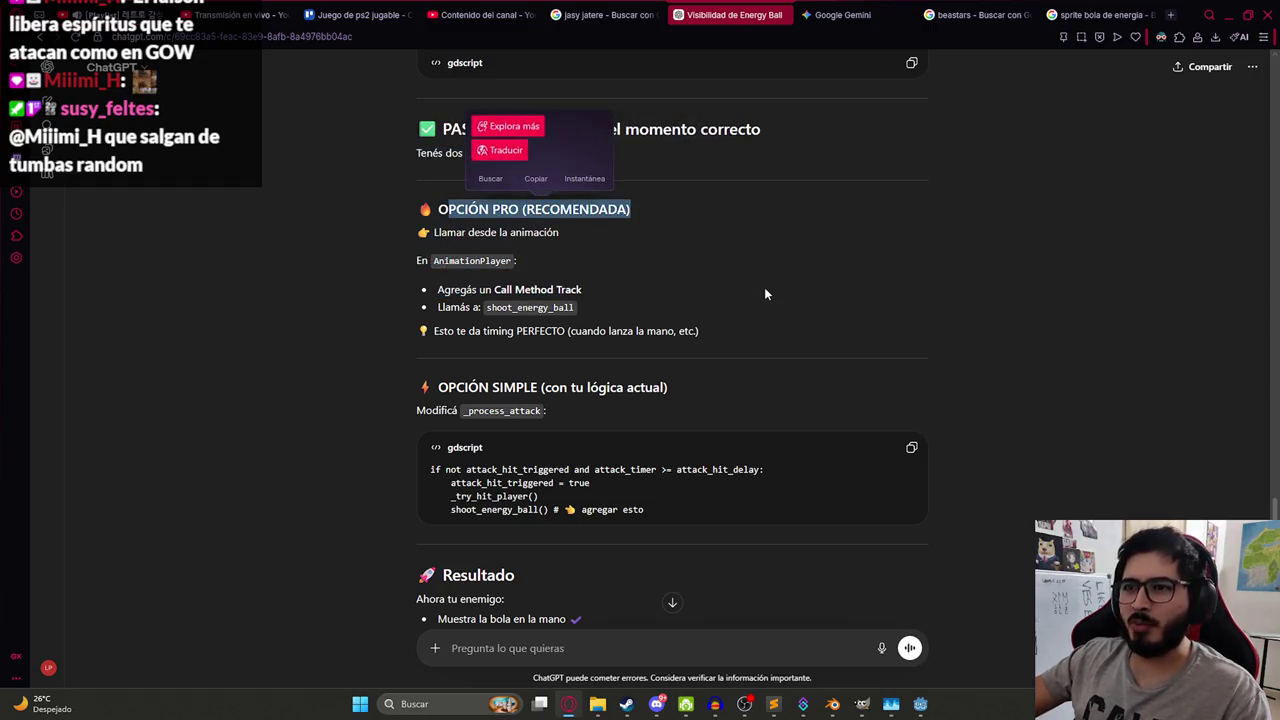
pyautogui.click(764, 293)
pyautogui.doubleClick(471, 260)
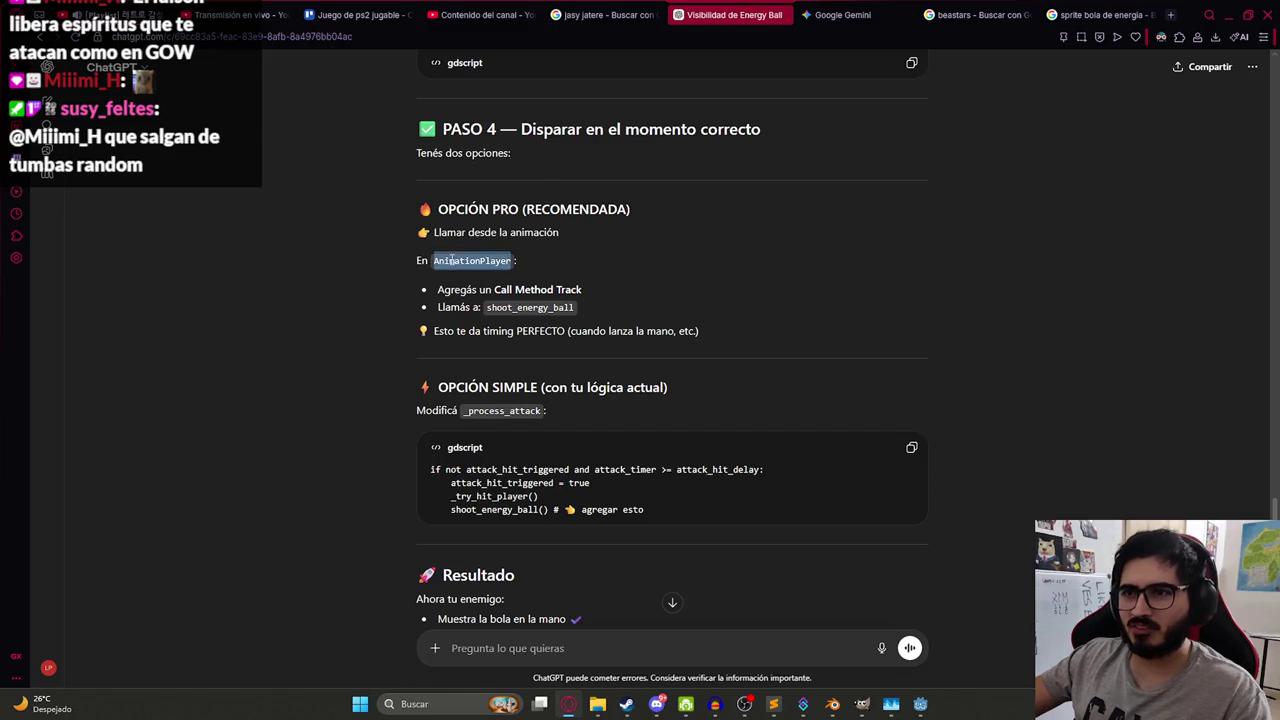
pyautogui.click(531, 286)
pyautogui.doubleClick(533, 307)
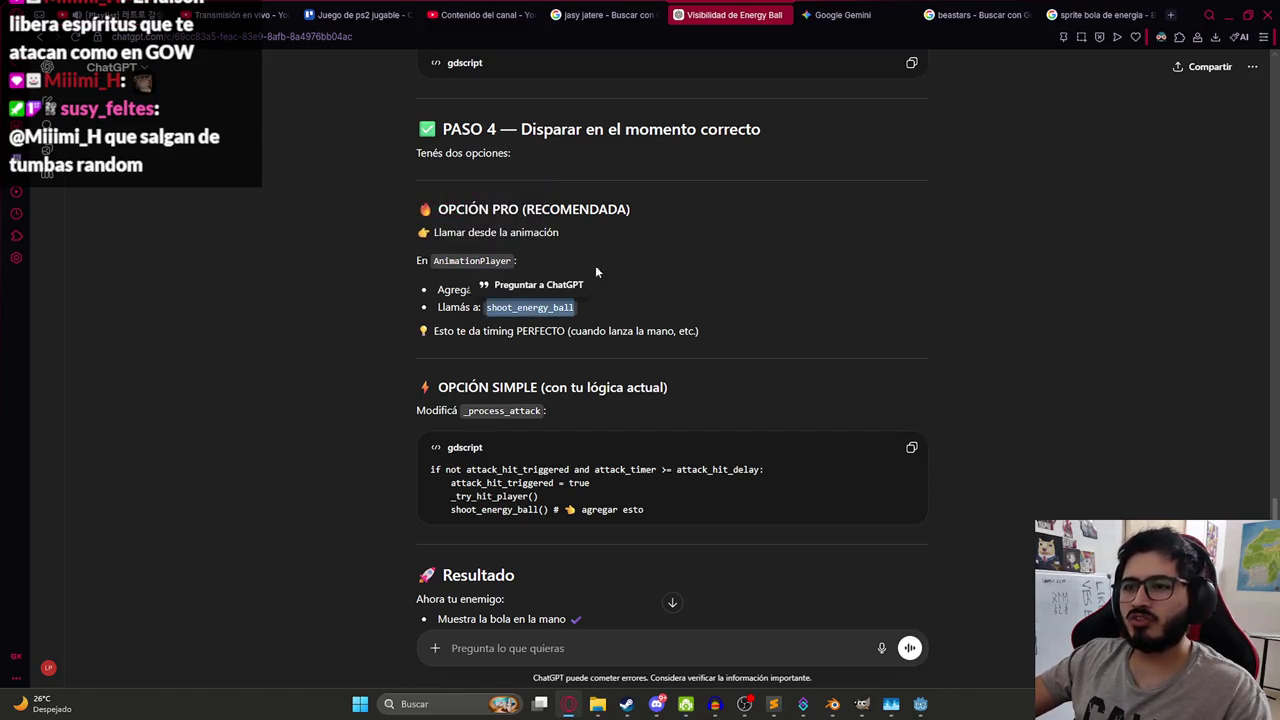
pyautogui.click(685, 295)
pyautogui.hotkey('alt', 'Tab')
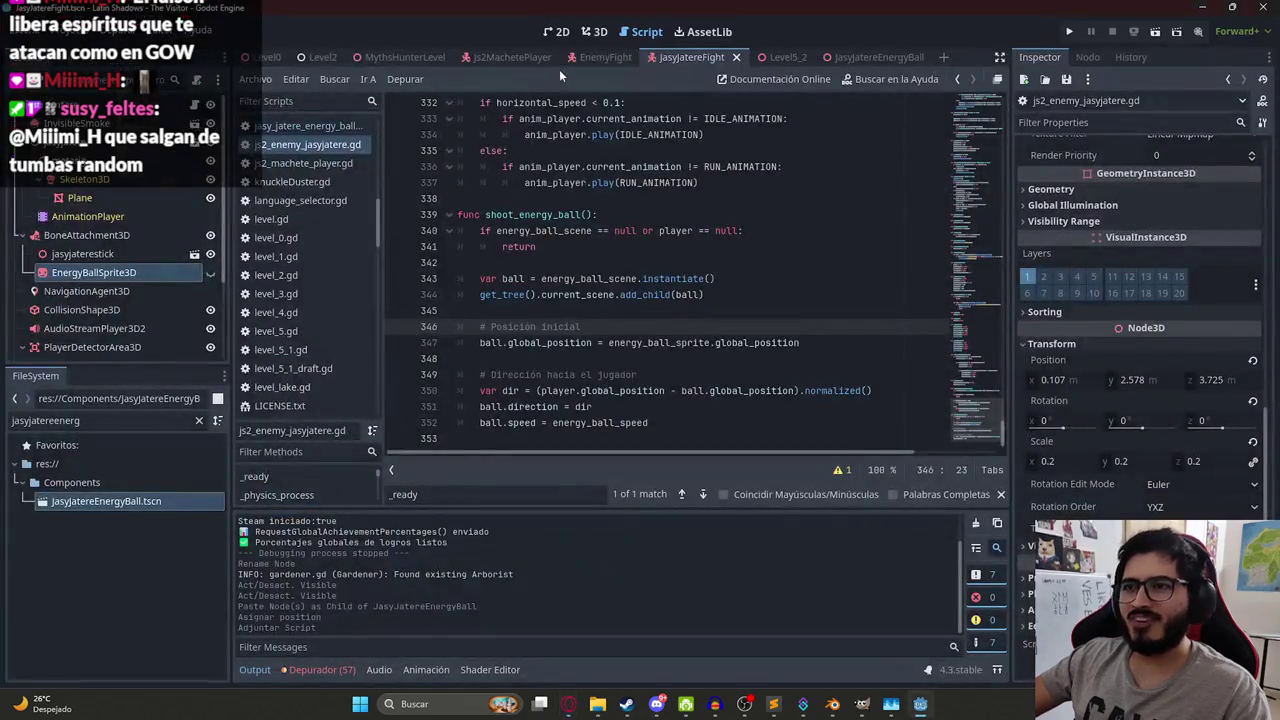
# - Switch to the 3D view and select AnimationPlayer to show the attackjasyjatere animation
pyautogui.click(590, 32)
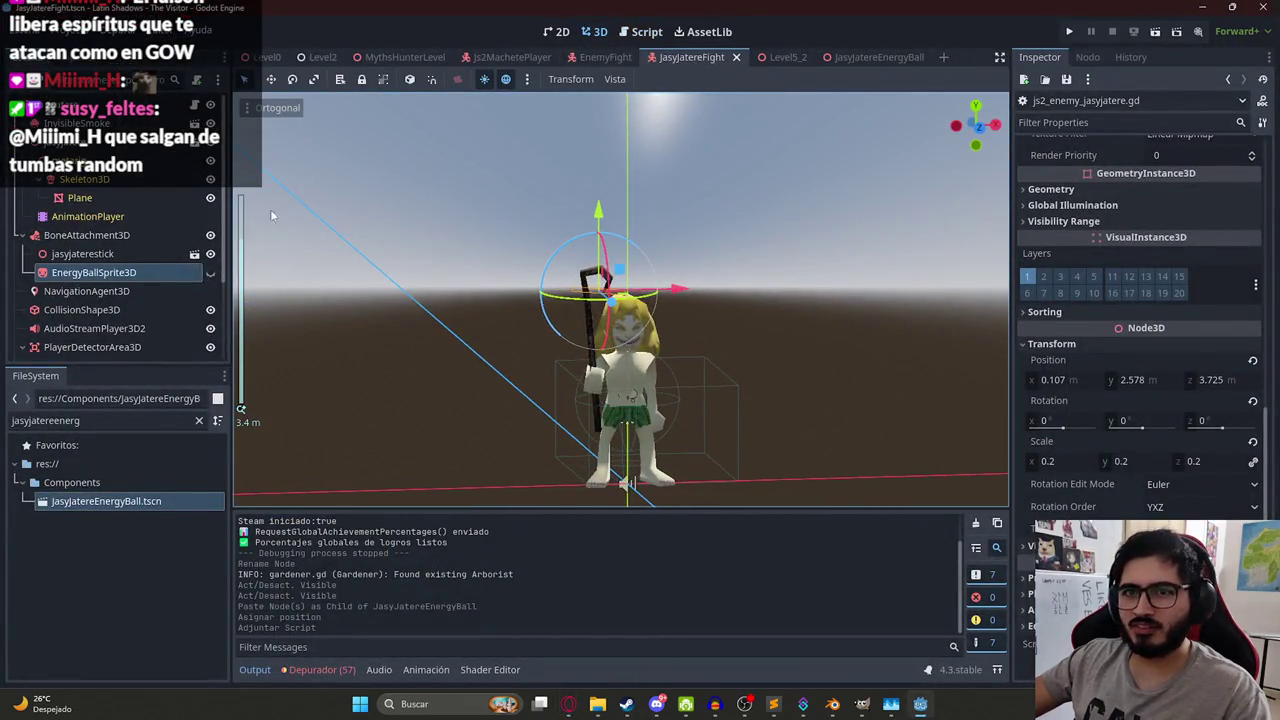
pyautogui.click(110, 216)
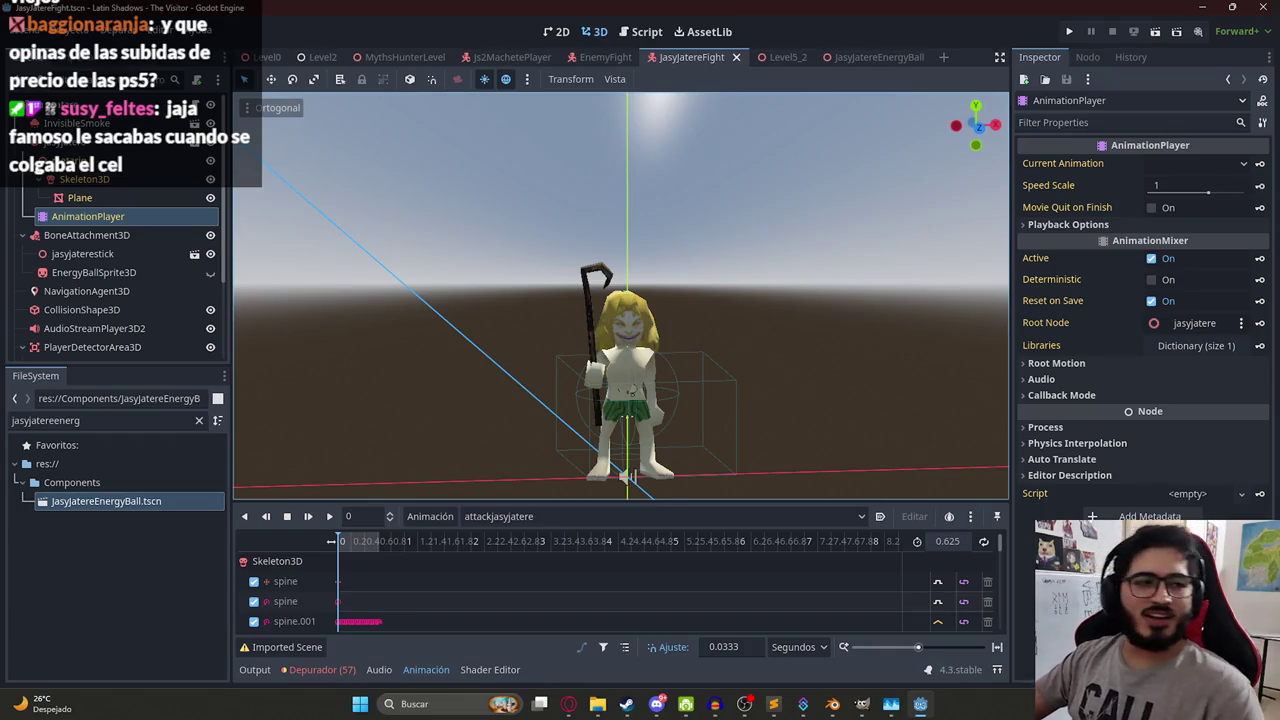
pyautogui.scroll(-5, 710, 310)
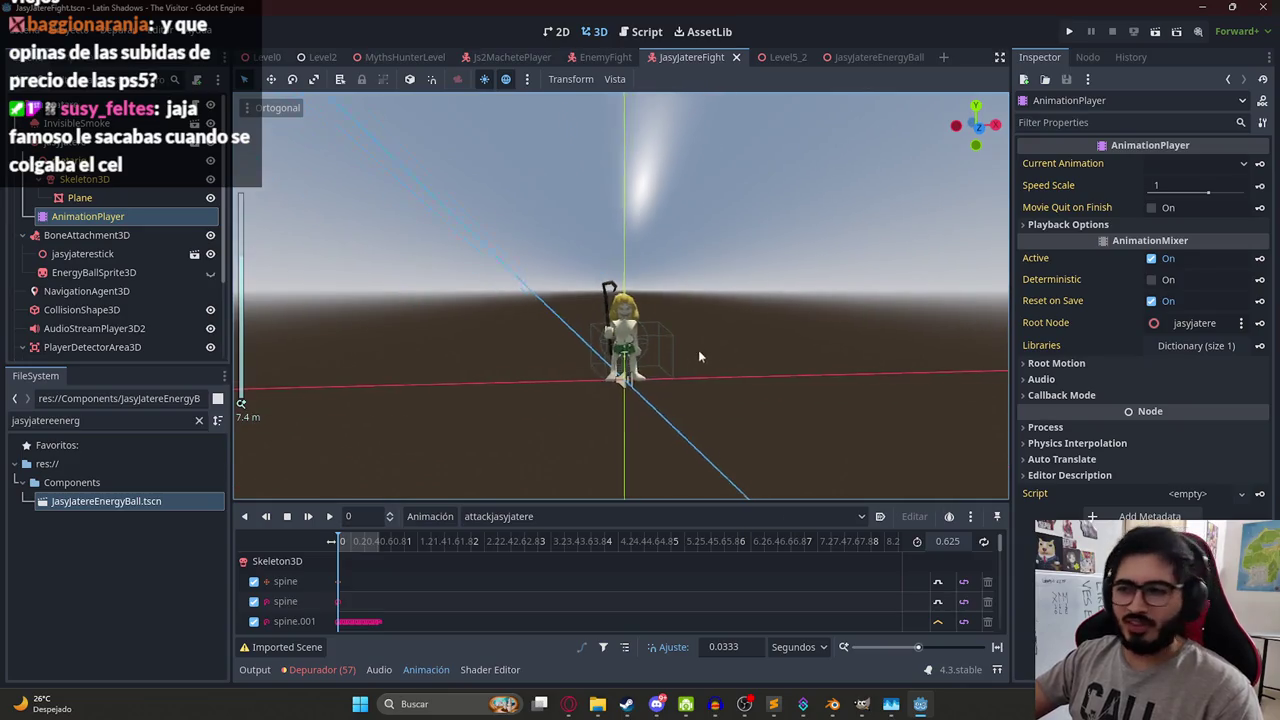
pyautogui.scroll(5, 698, 356)
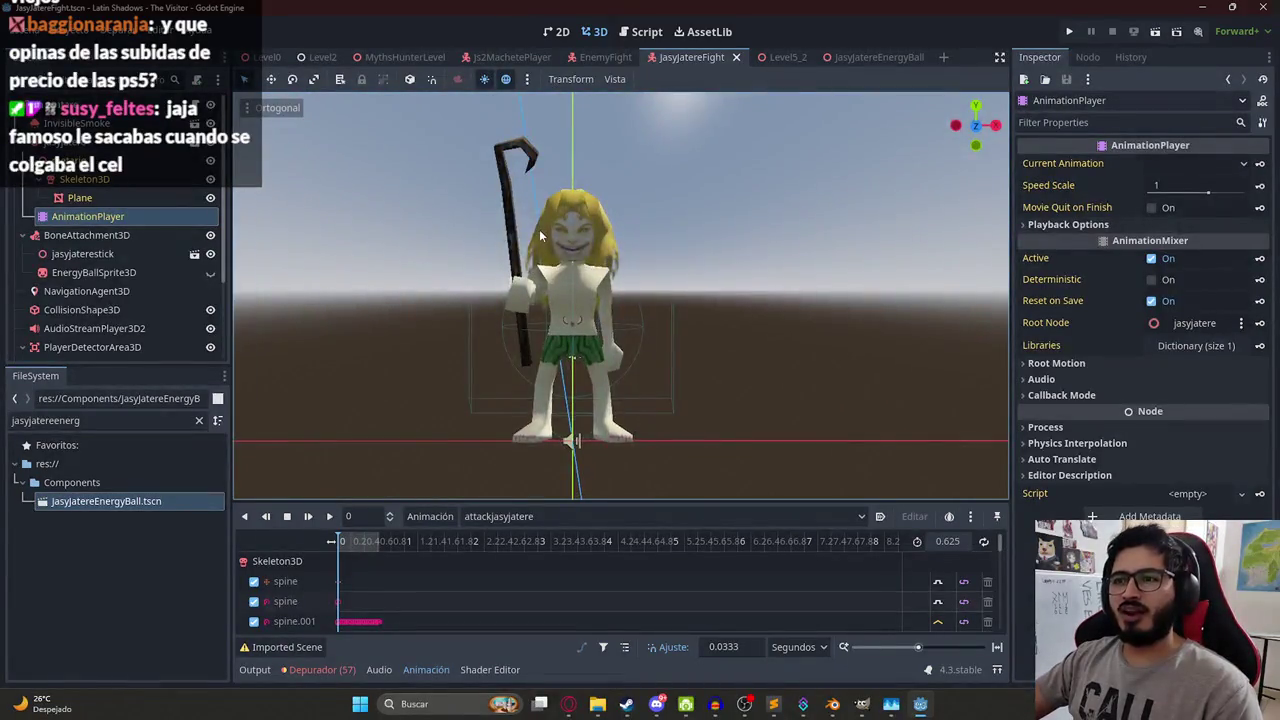
pyautogui.scroll(1, 535, 240)
pyautogui.scroll(2, 527, 248)
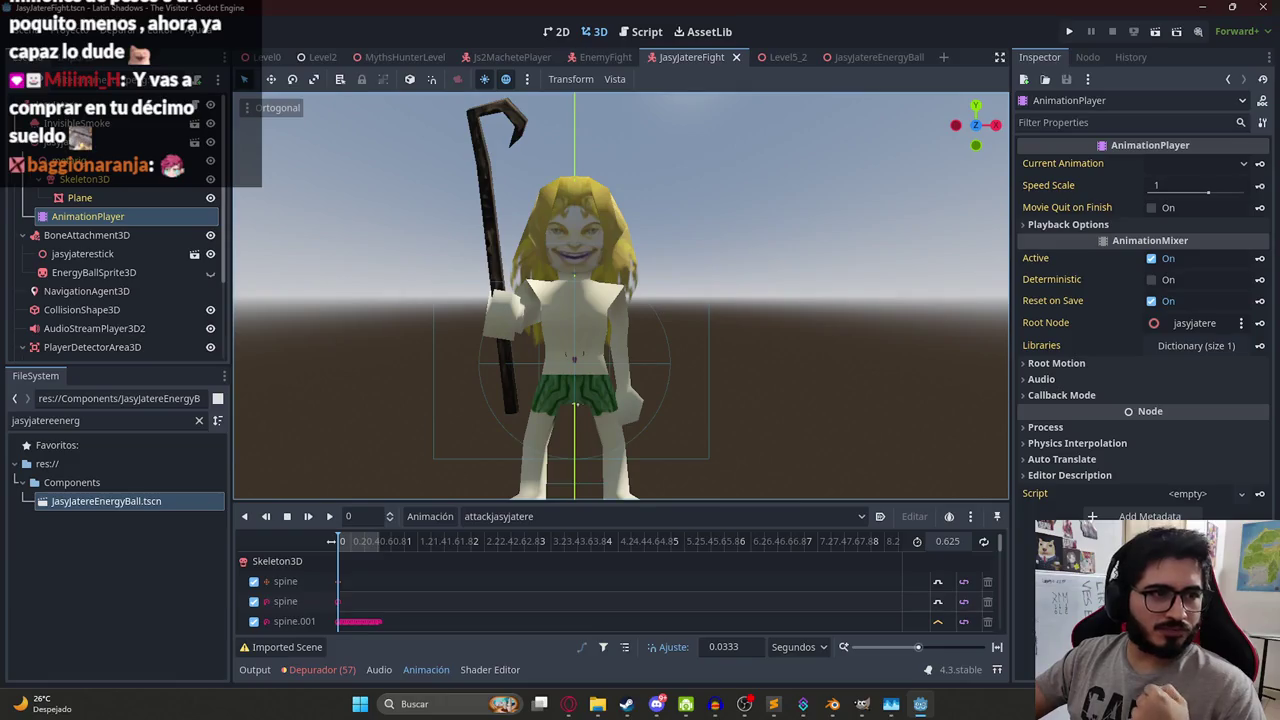
# - Return the 3D editor to a single viewport layout
pyautogui.scroll(-3, 521, 271)
pyautogui.hotkey('ctrl', '2')
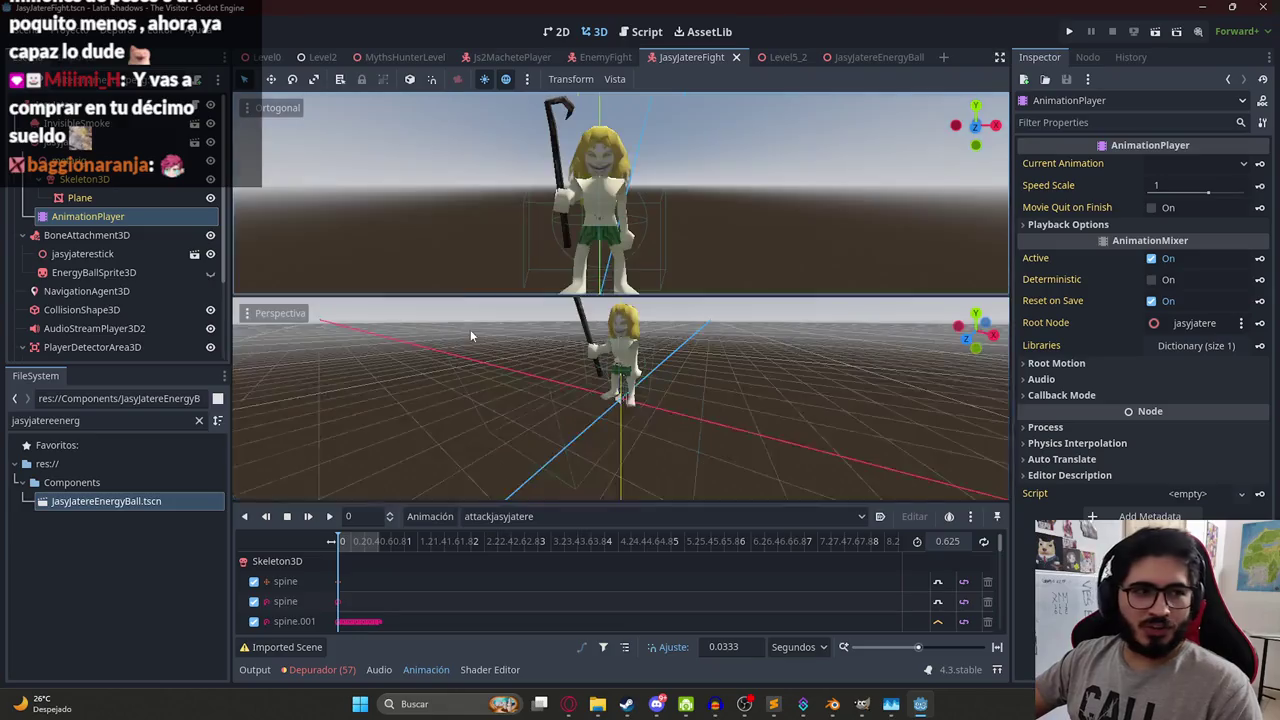
pyautogui.click(614, 79)
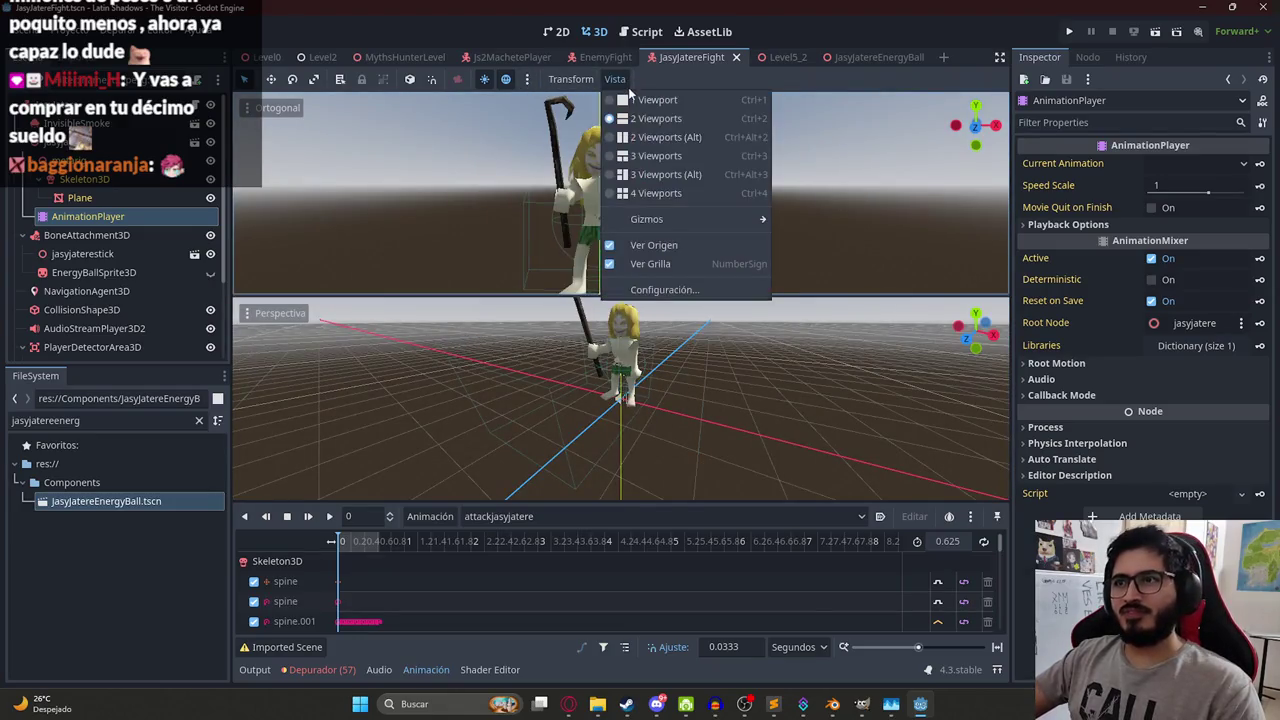
pyautogui.click(655, 99)
pyautogui.click(420, 255)
pyautogui.scroll(3, 419, 272)
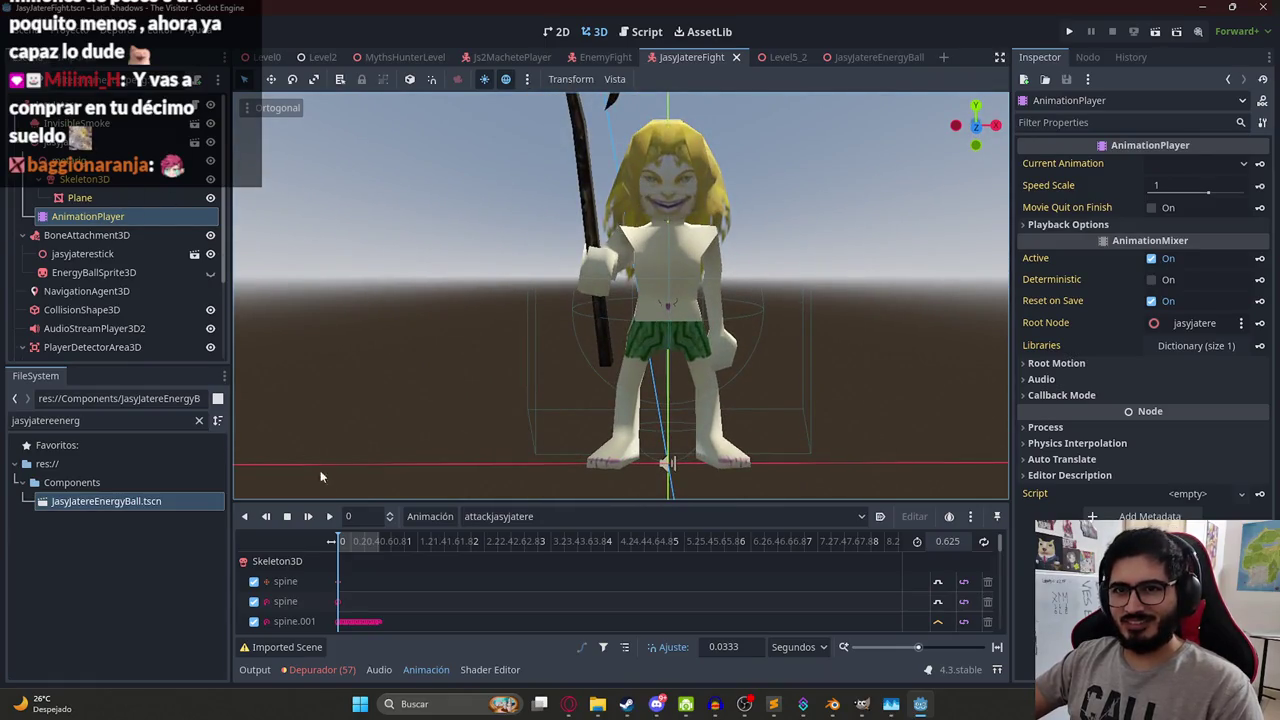
# - Scrub the attackjasyjatere animation from 0.2667 through 0.3667 to its 0.625 end
pyautogui.click(479, 516)
pyautogui.click(350, 541)
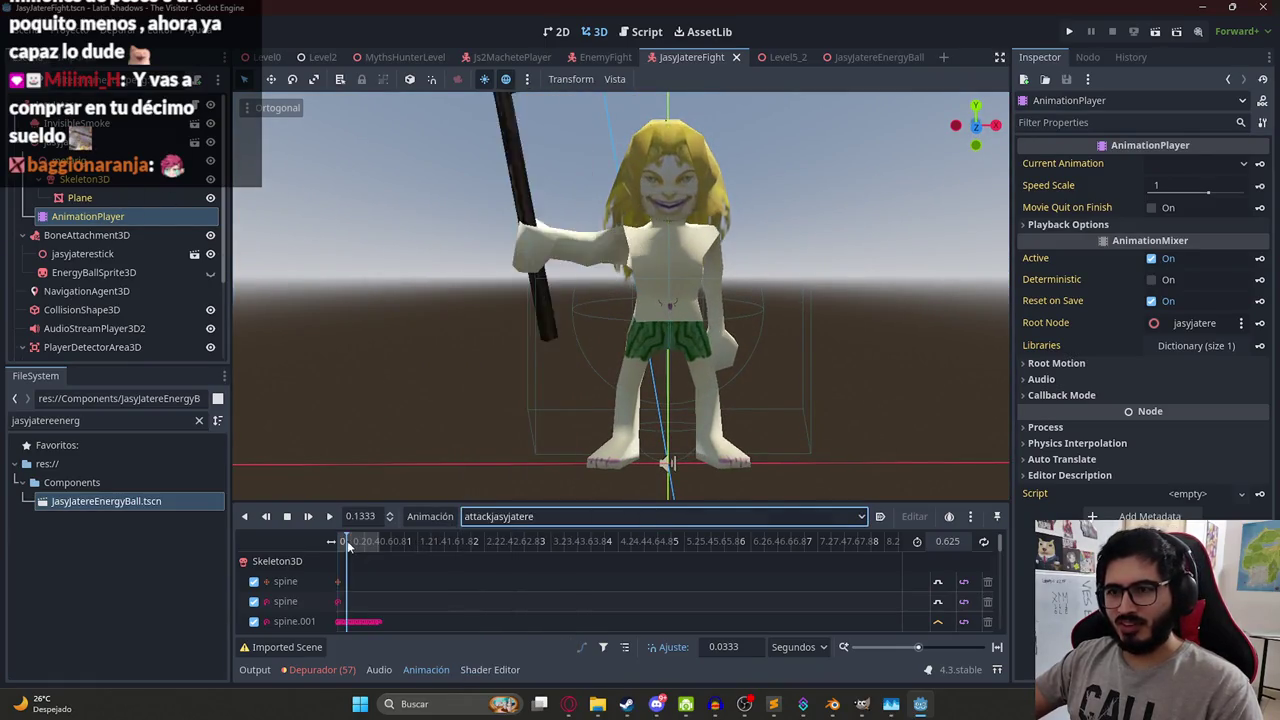
pyautogui.click(355, 541)
pyautogui.moveTo(358, 552); pyautogui.dragTo(369, 541)
pyautogui.scroll(-2, 323, 571)
pyautogui.scroll(2, 323, 571)
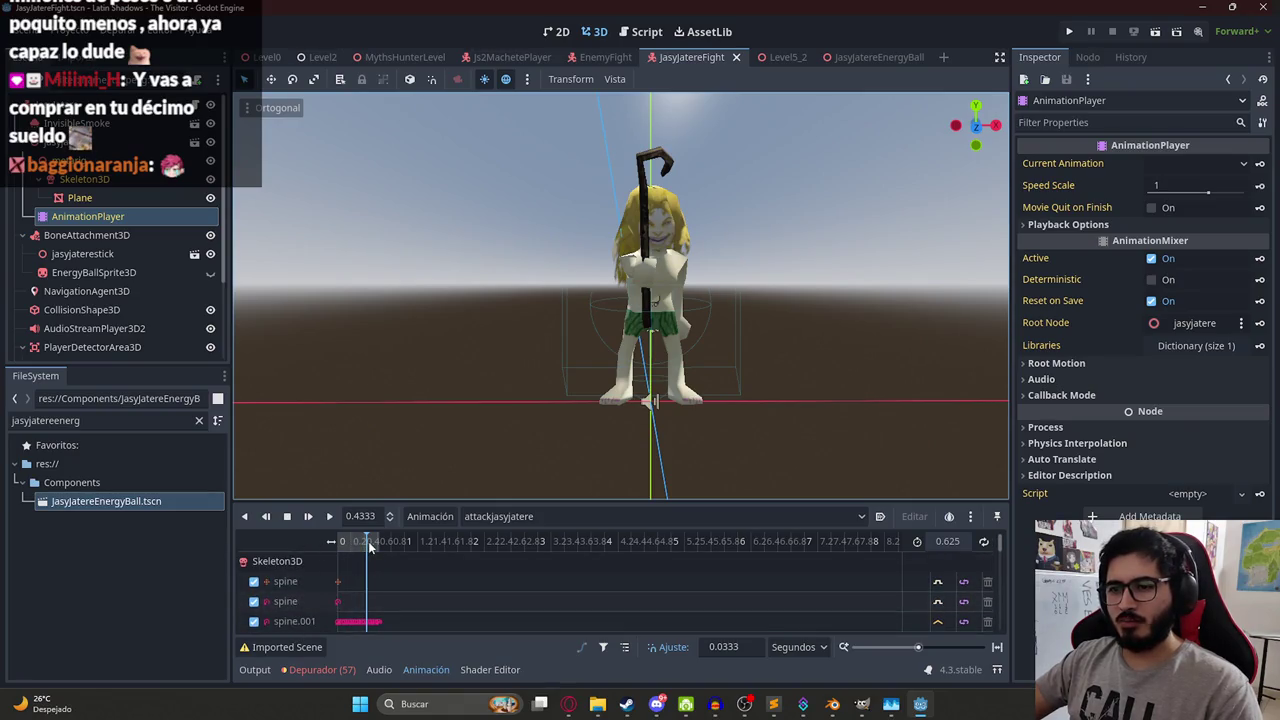
pyautogui.moveTo(369, 545); pyautogui.dragTo(403, 542)
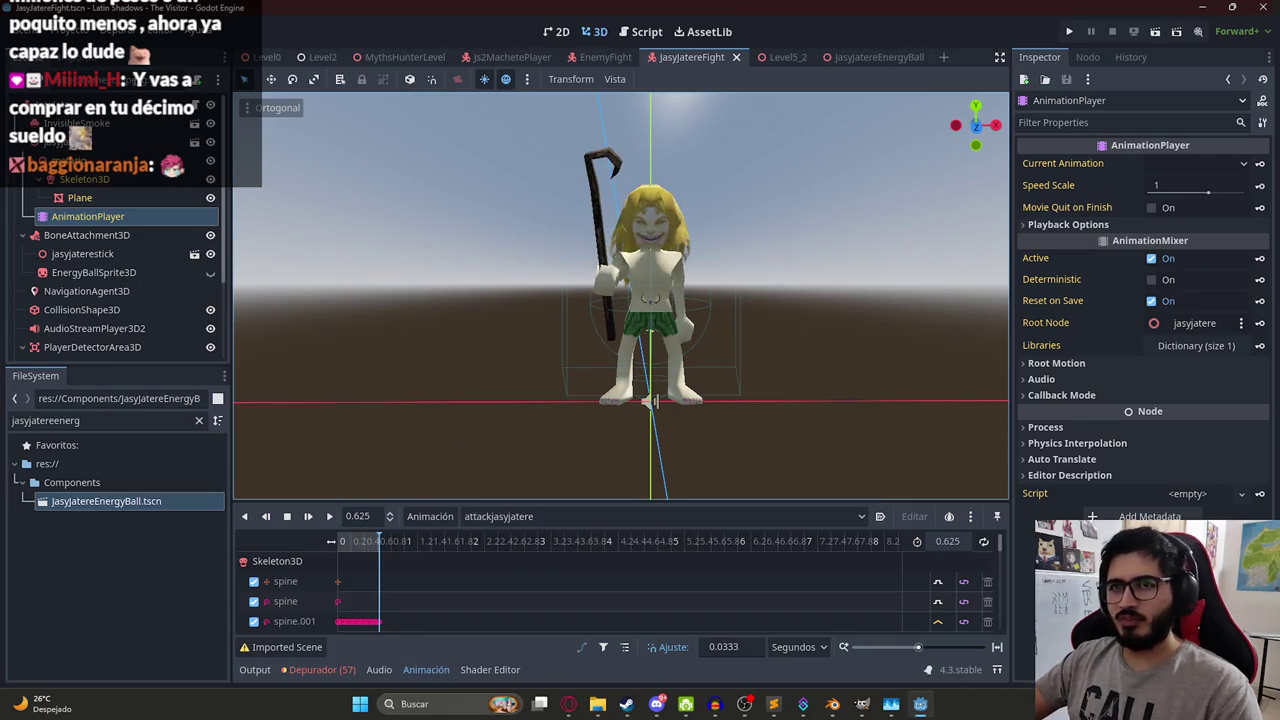
pyautogui.click(192, 115)
pyautogui.hotkey('alt', 'Tab')
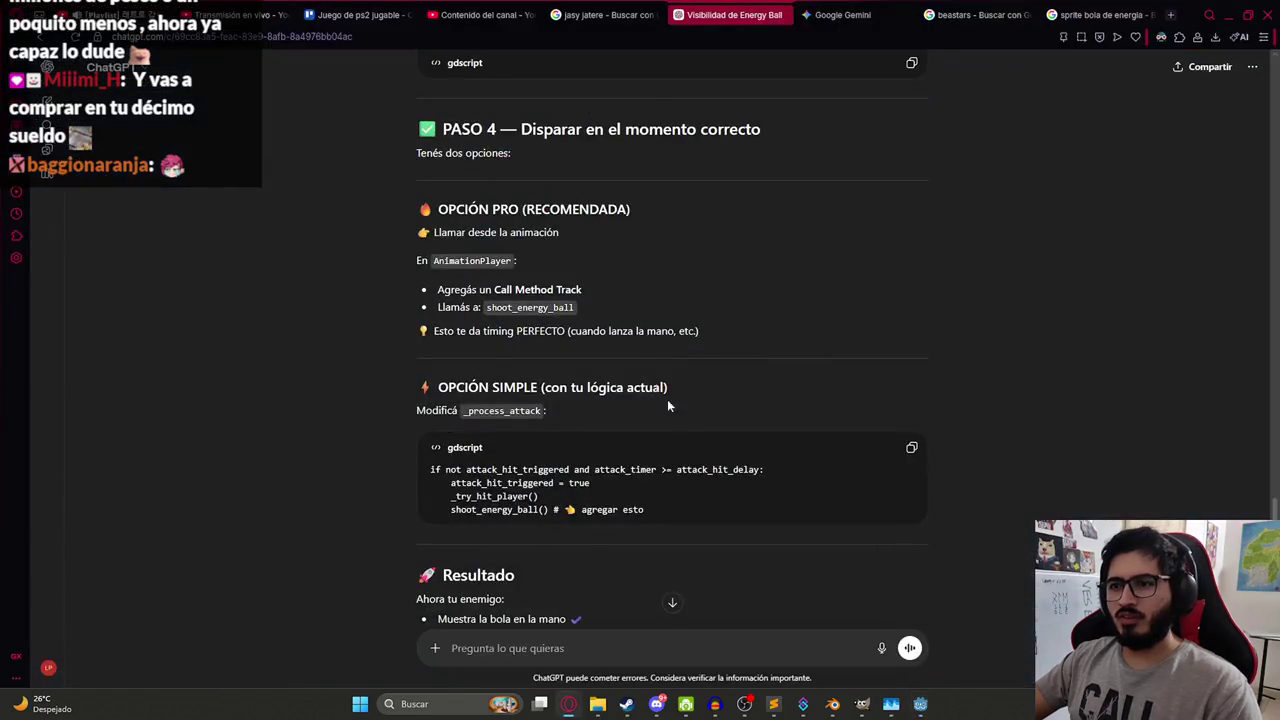
# - Copy the shoot_energy_ball() call from ChatGPT's step-4 code
pyautogui.scroll(-3, 600, 380)
pyautogui.moveTo(430, 202); pyautogui.dragTo(650, 245)
pyautogui.scroll(3, 757, 257)
pyautogui.click(756, 252)
pyautogui.scroll(-3, 657, 380)
pyautogui.scroll(4, 480, 223)
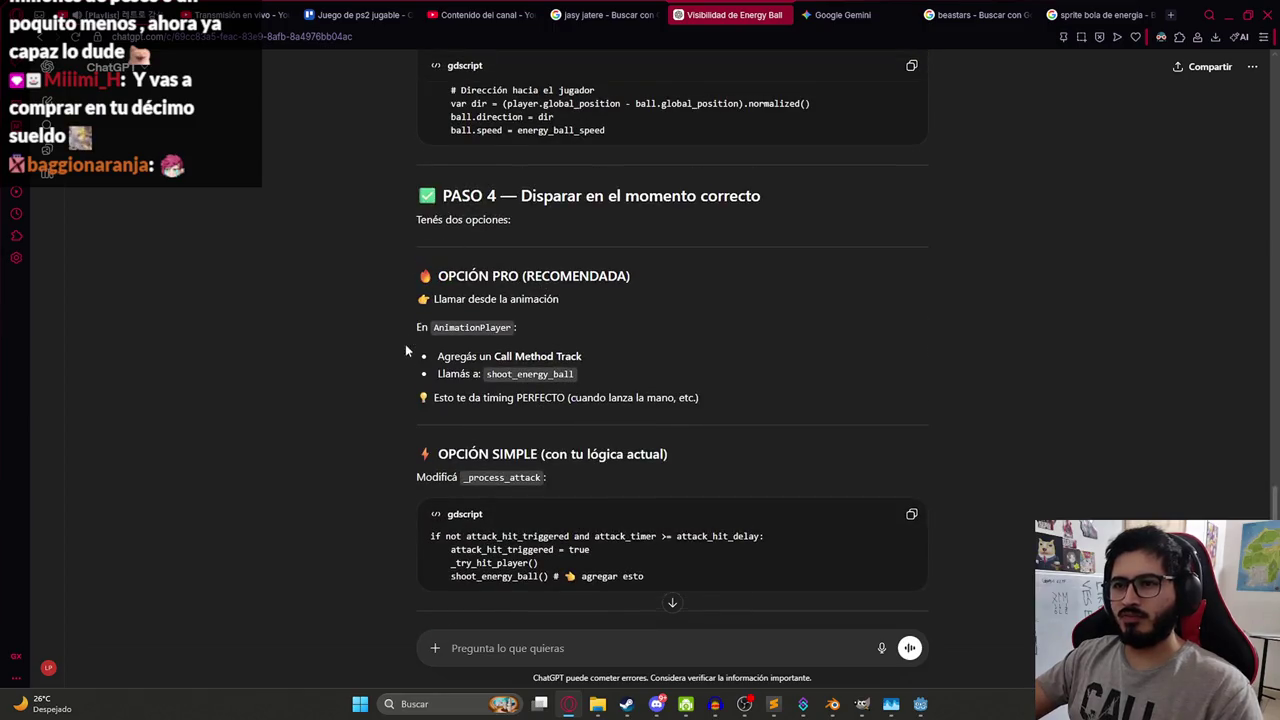
pyautogui.scroll(-1, 405, 347)
pyautogui.scroll(-1, 445, 398)
pyautogui.doubleClick(500, 306)
pyautogui.hotkey('ctrl', 'c')
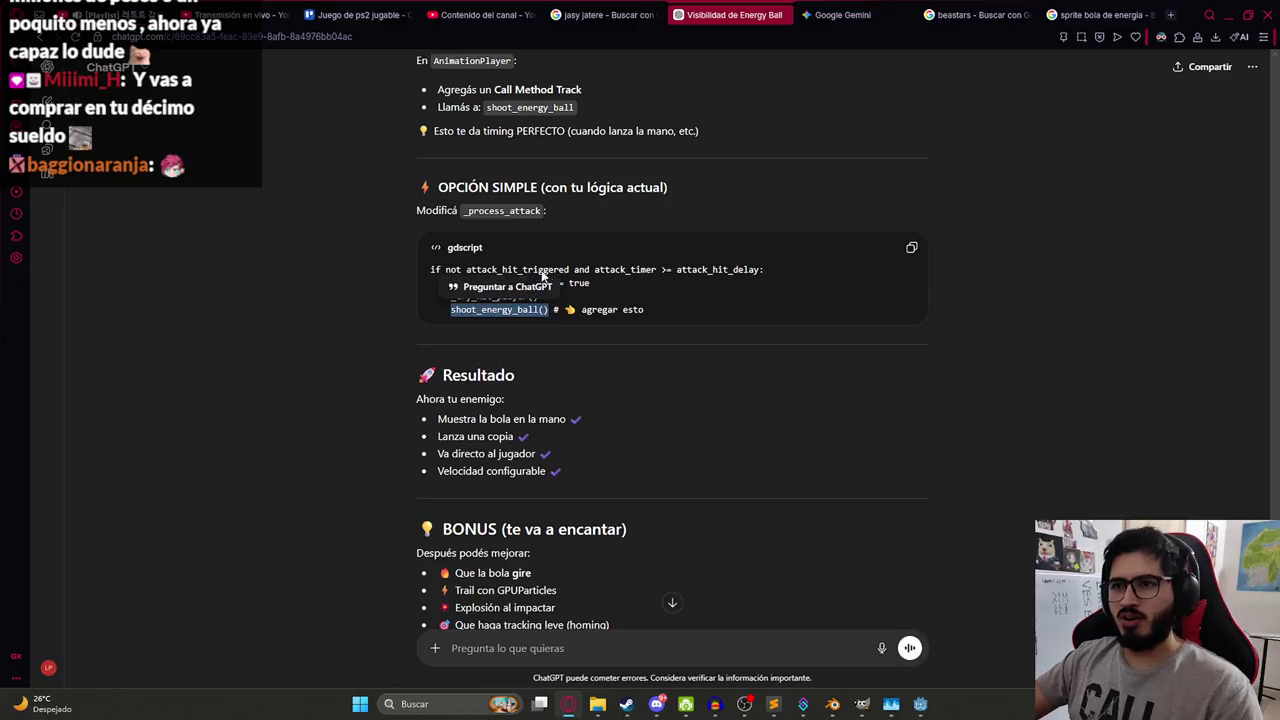
# - Insert shoot_energy_ball() on new line 201, right after _try_hit_player() in _process_attack
pyautogui.hotkey('alt', 'Tab')
pyautogui.scroll(-3, 630, 310)
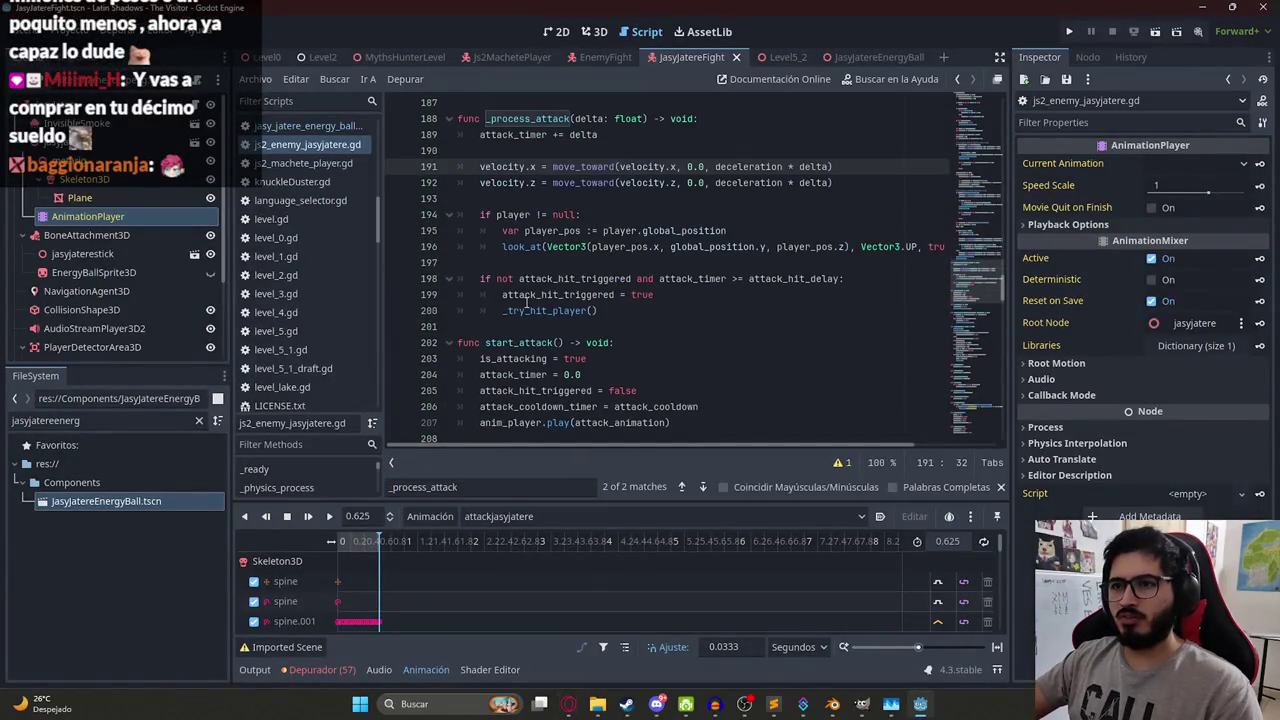
pyautogui.click(609, 310)
pyautogui.press('Return')
pyautogui.hotkey('ctrl', 'v')
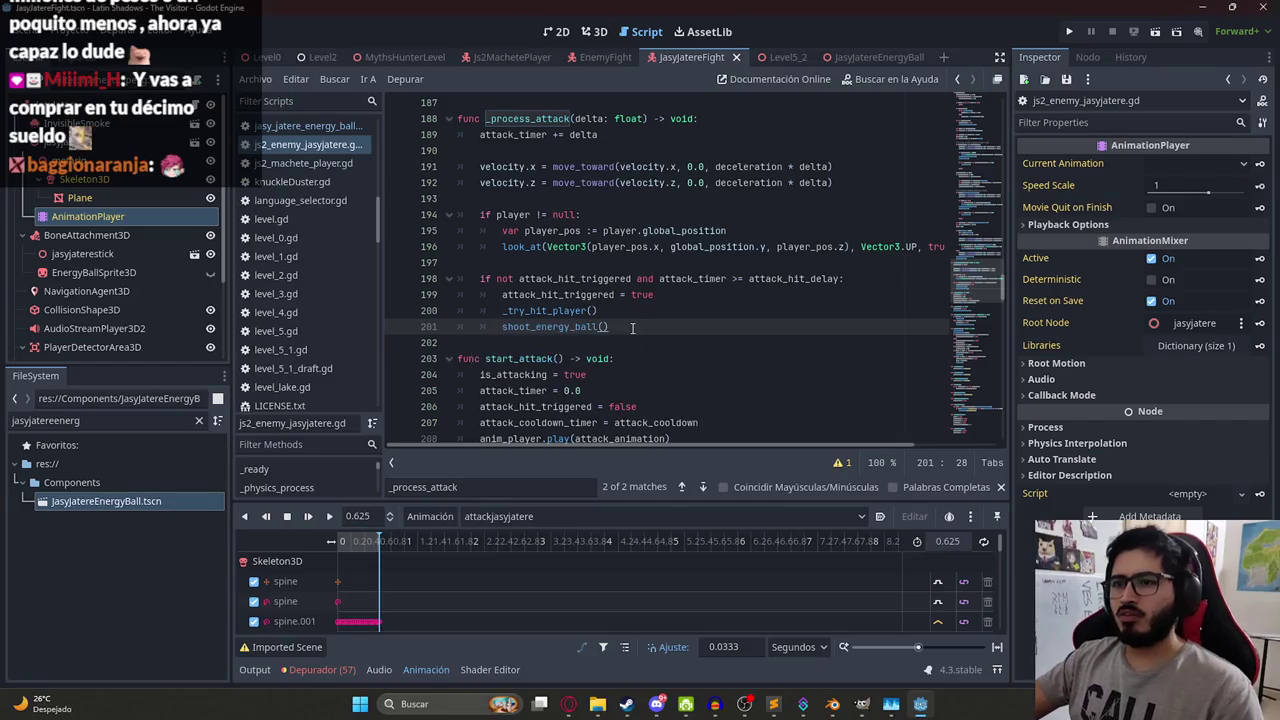
pyautogui.hotkey('alt', 'Tab')
pyautogui.scroll(-1, 561, 428)
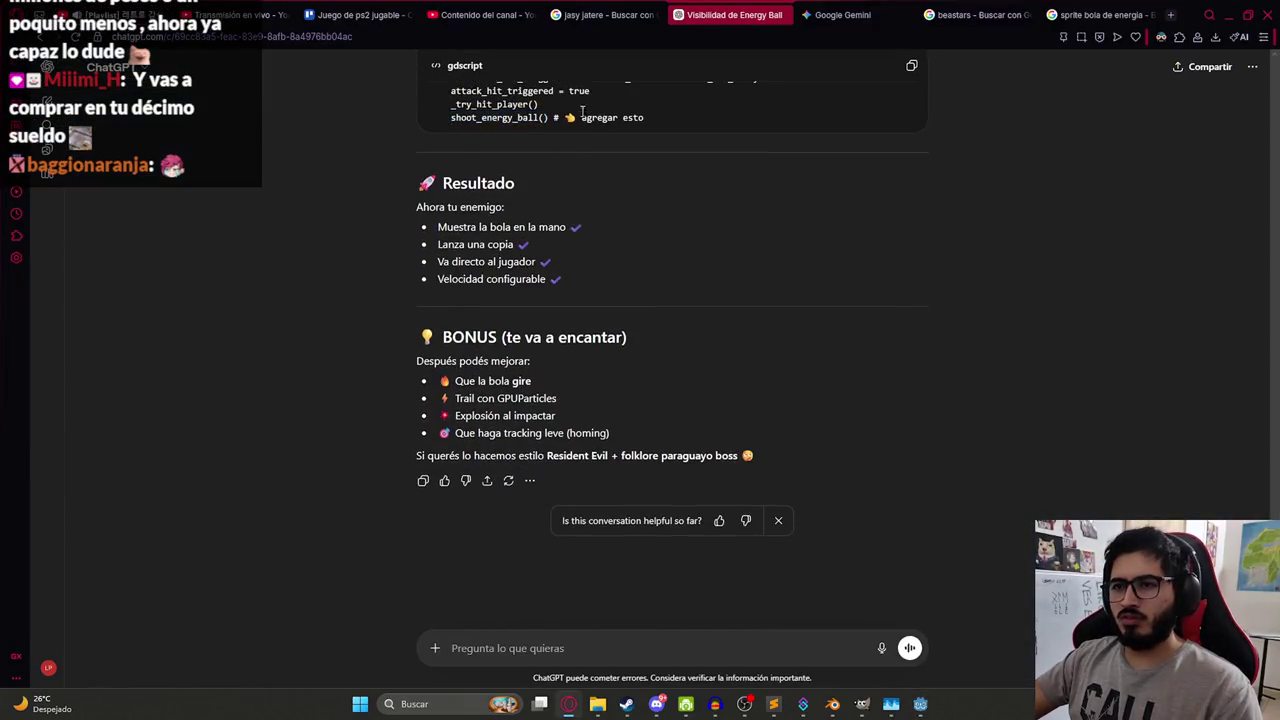
pyautogui.hotkey('alt', 'Tab')
pyautogui.click(305, 56)
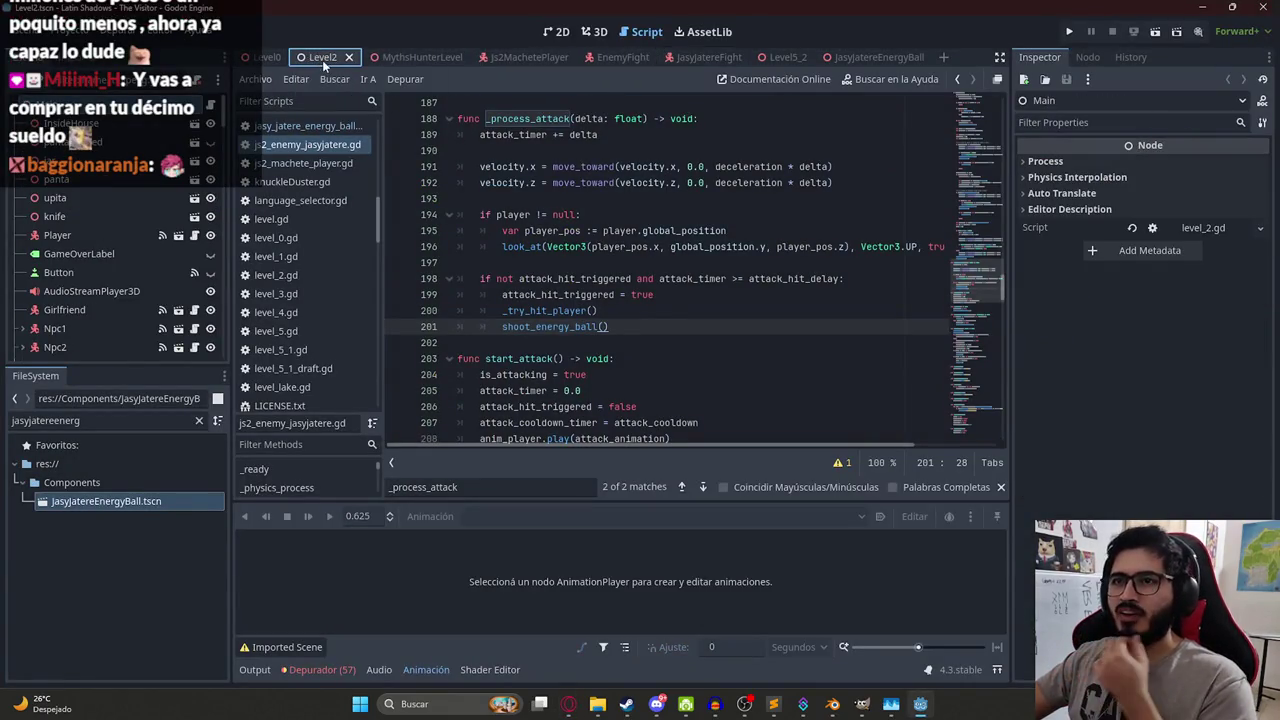
# - Playtest the MythsHunterLevel fight, then jump to the shoot_energy_ball() definition at line 340
pyautogui.rightClick(406, 58)
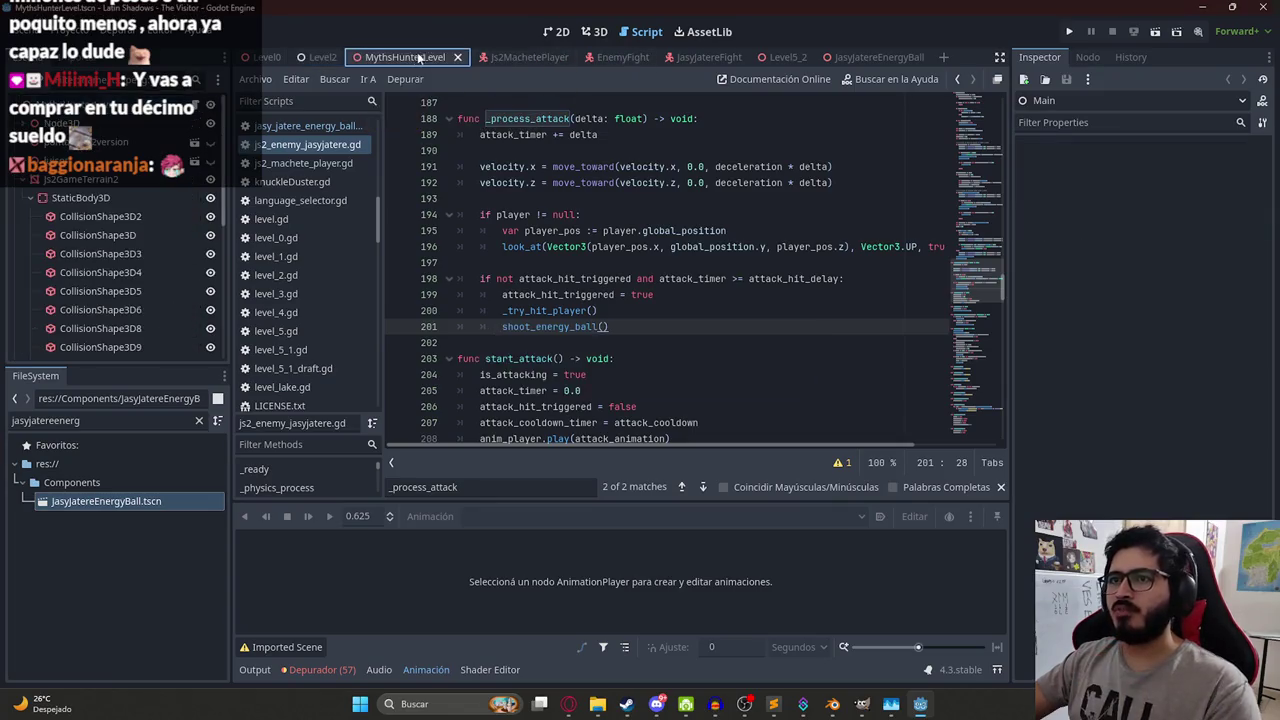
pyautogui.click(444, 168)
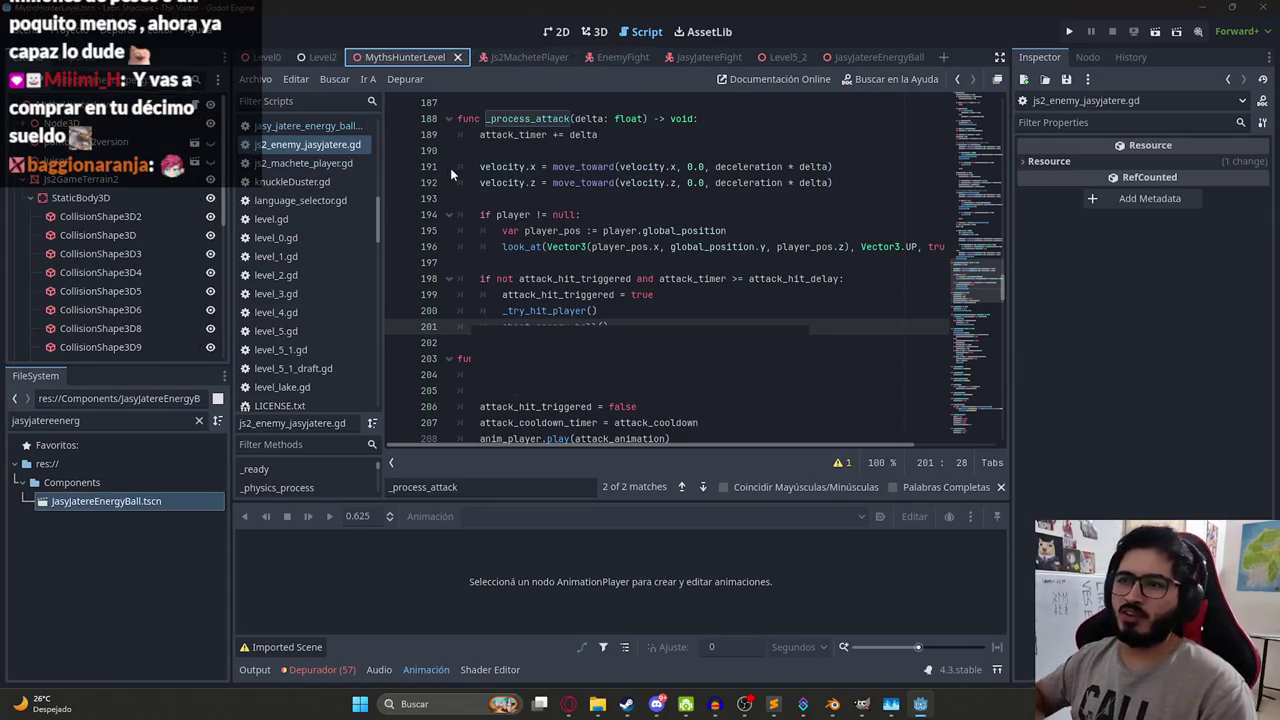
pyautogui.press('F6')
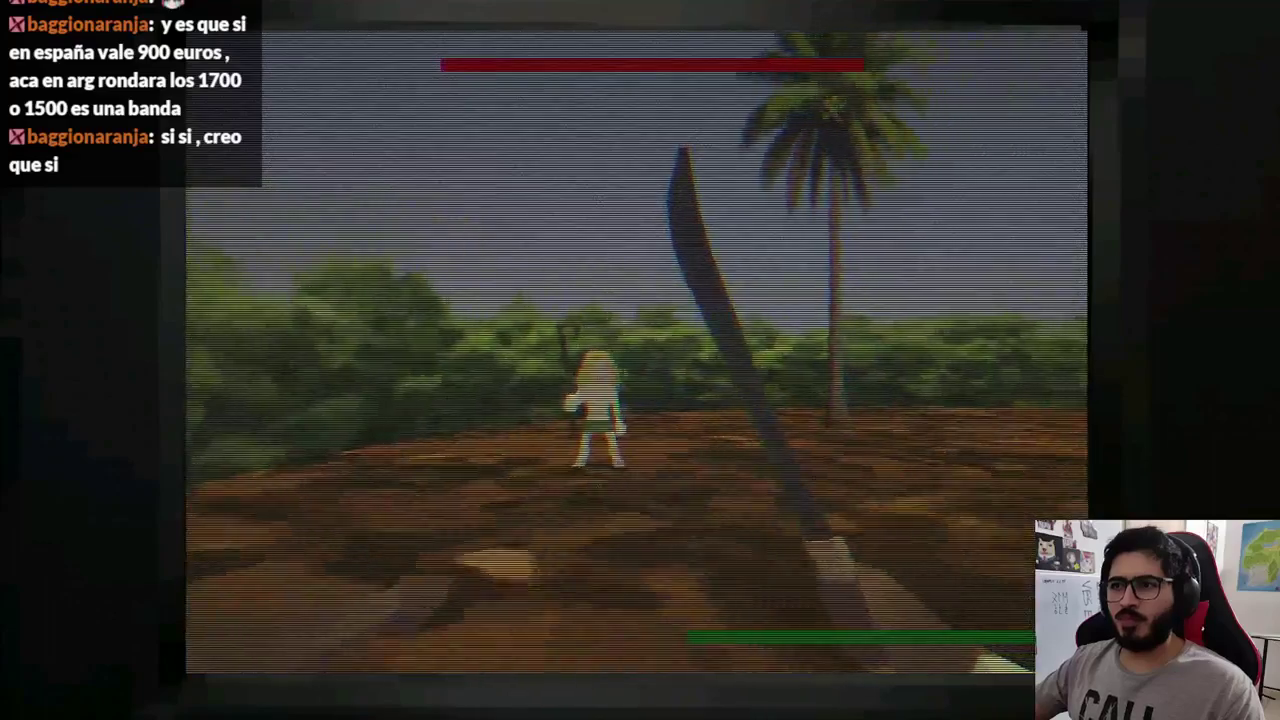
pyautogui.press('F8')
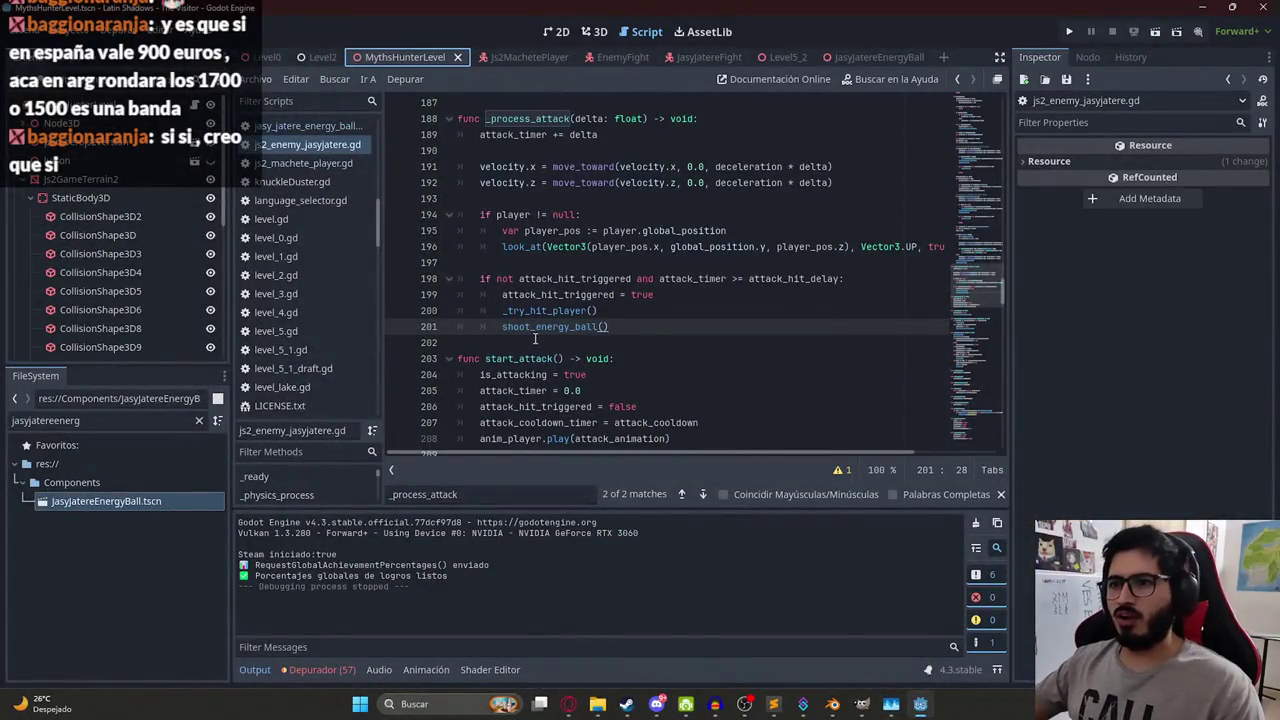
pyautogui.keyDown('ctrl'); pyautogui.click(536, 327); pyautogui.keyUp('ctrl')
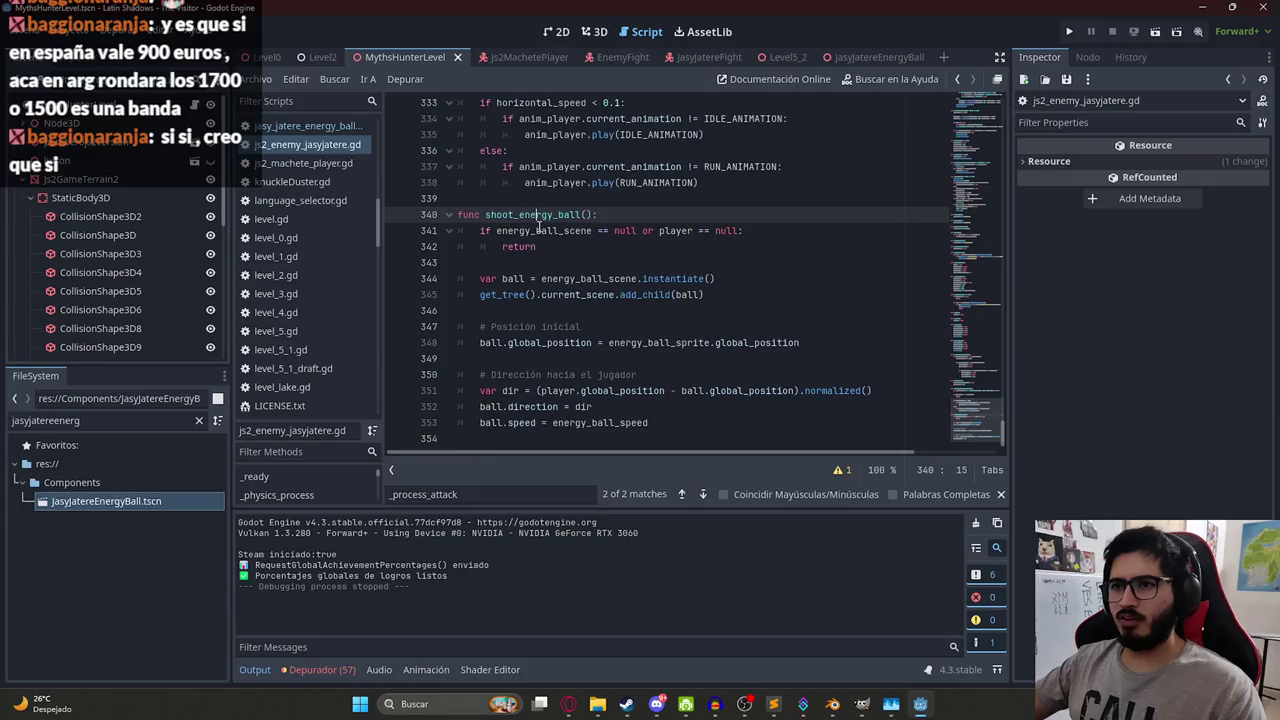
pyautogui.doubleClick(538, 230)
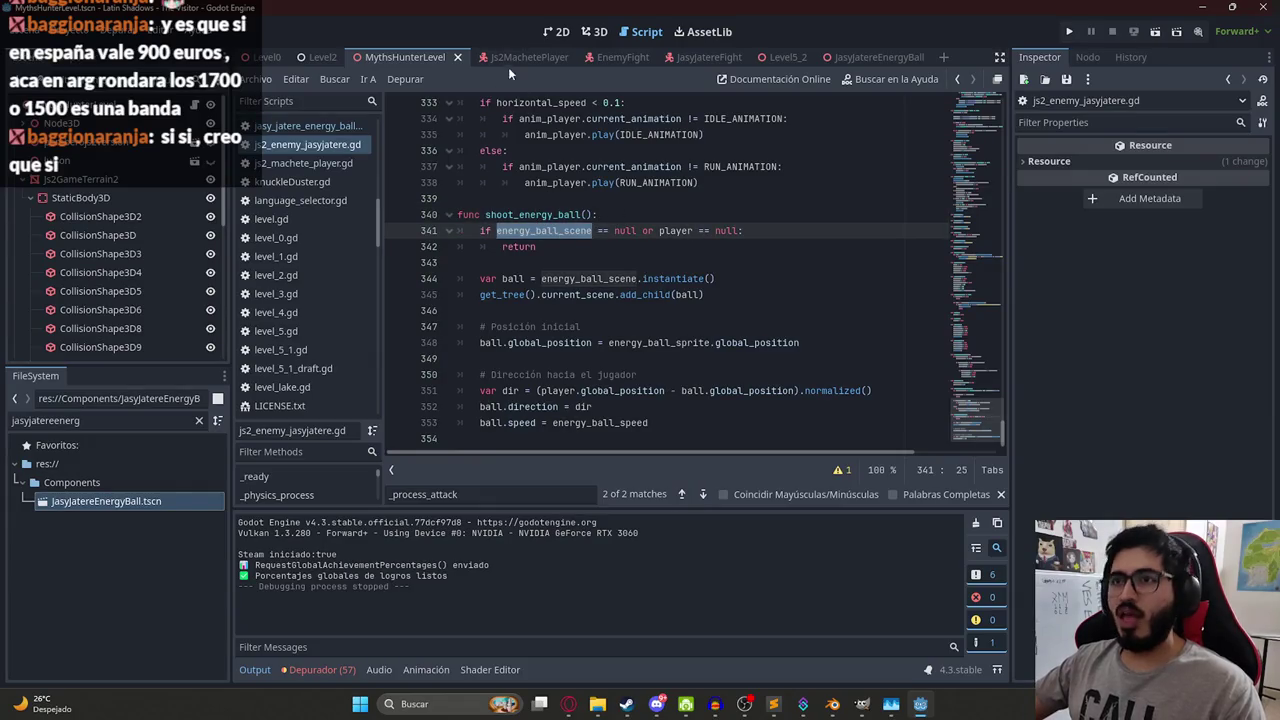
# - Find the energy_ball_scene declaration on line 10 and remove its PackedScene type
pyautogui.moveTo(958, 428); pyautogui.dragTo(958, 100)
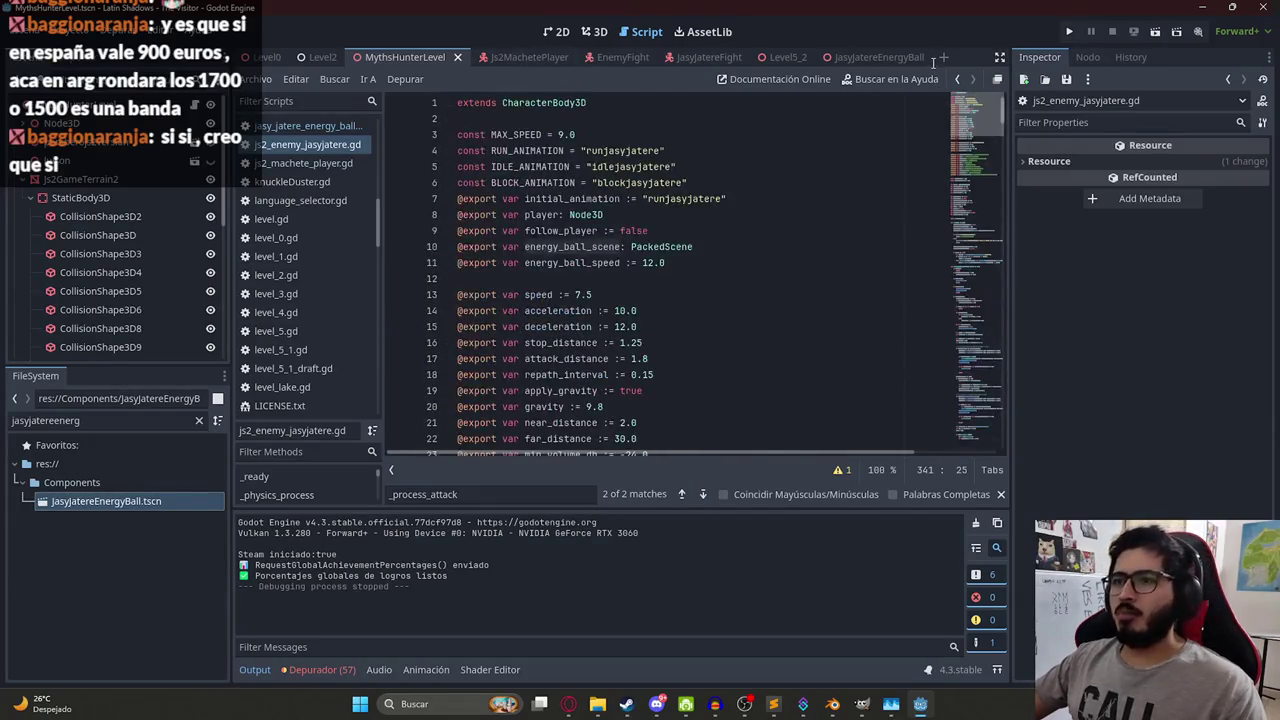
pyautogui.hotkey('ctrl', 'f')
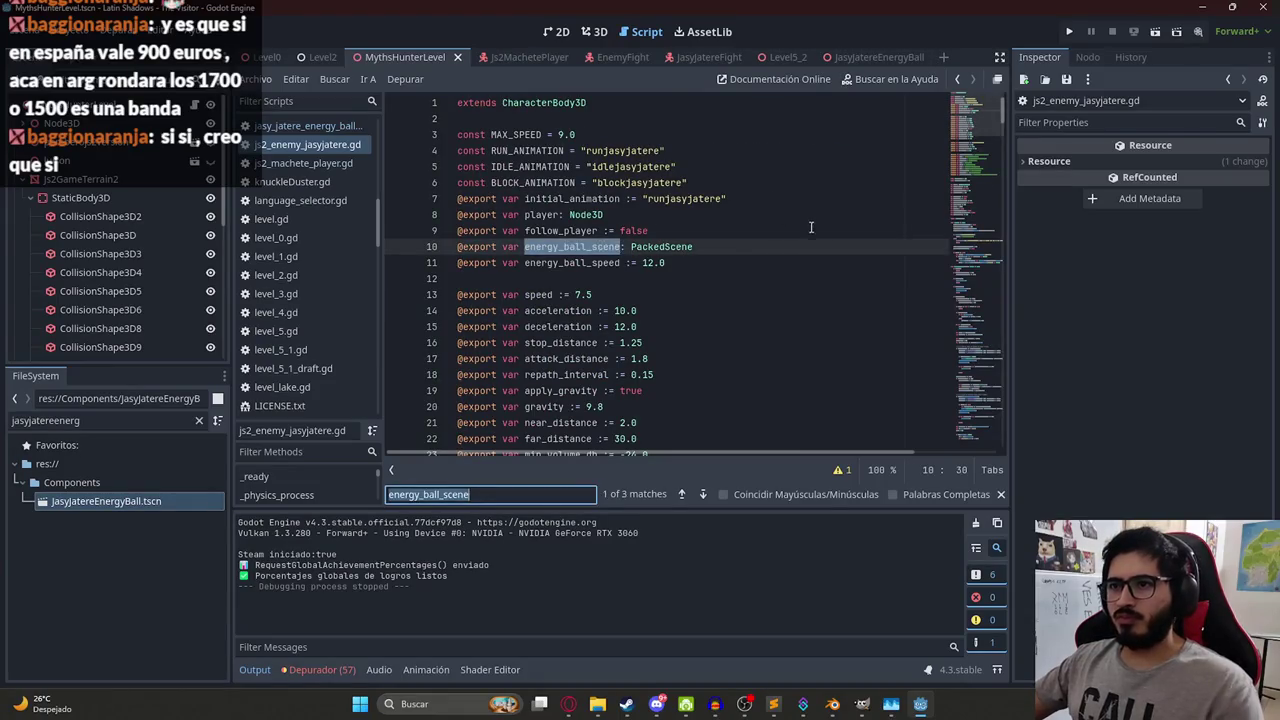
pyautogui.press('Return')
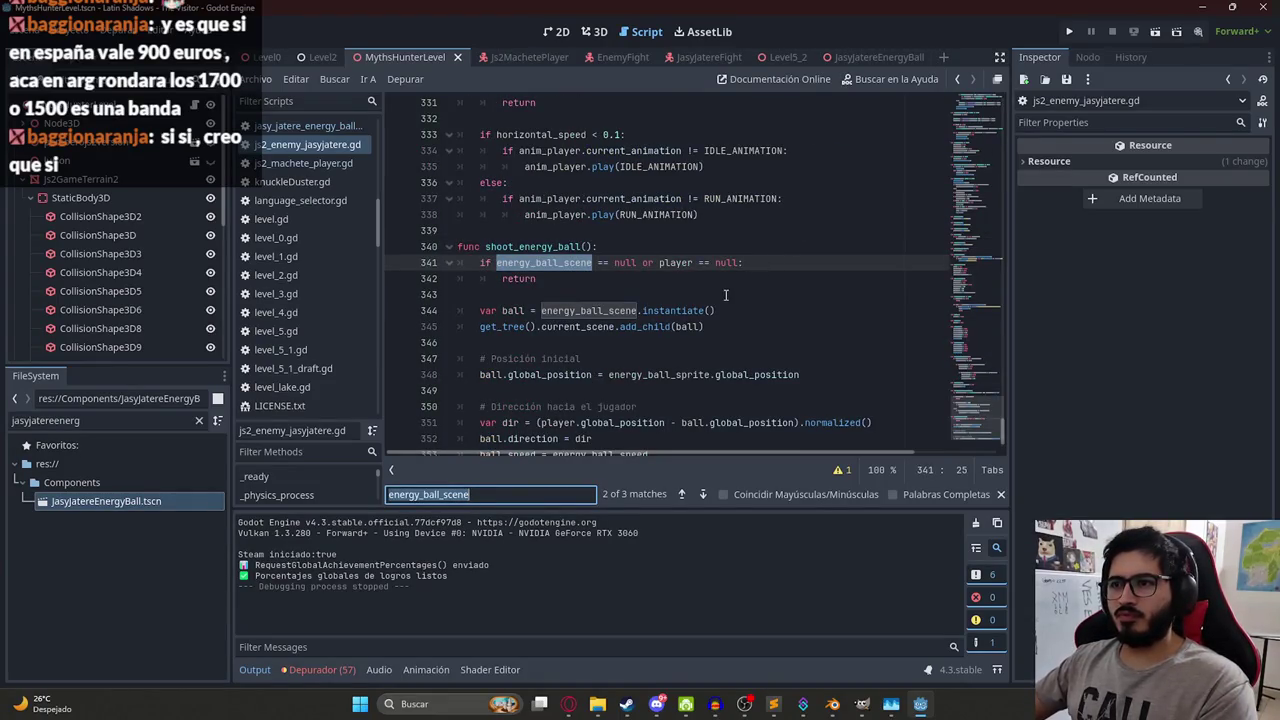
pyautogui.hotkey('shift', 'Return')
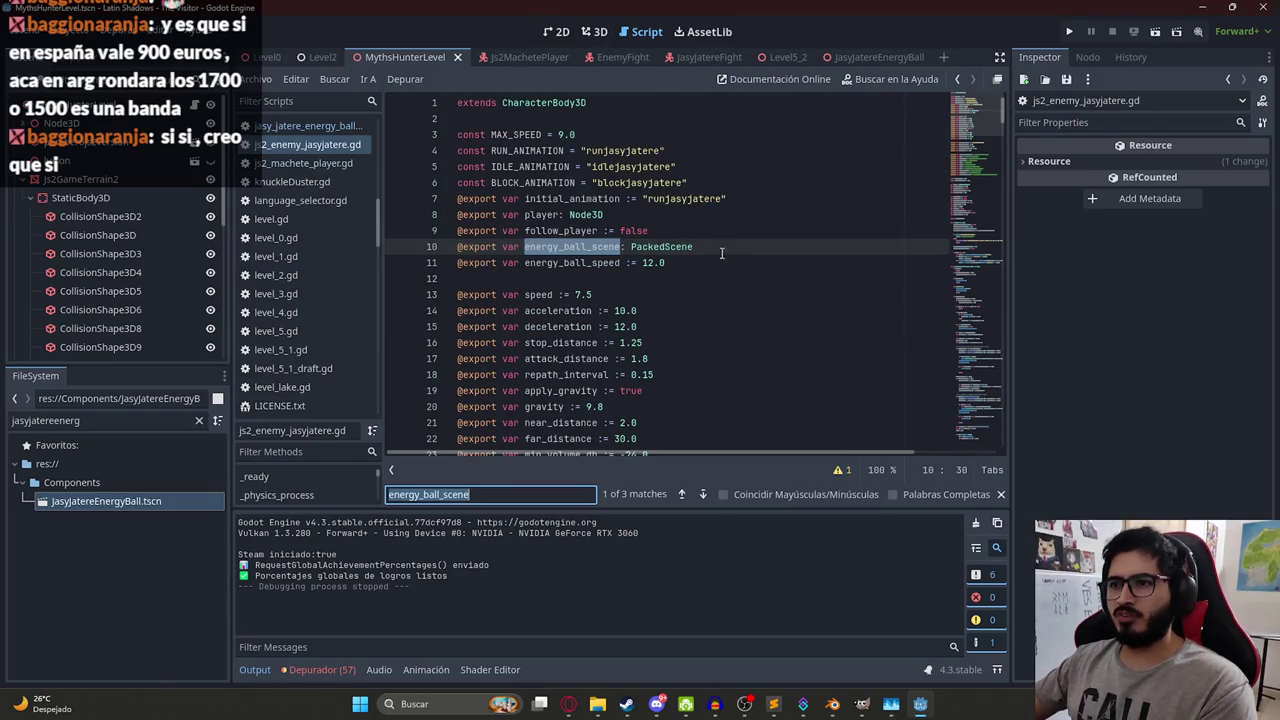
pyautogui.moveTo(721, 253); pyautogui.dragTo(625, 247)
pyautogui.press('BackSpace')
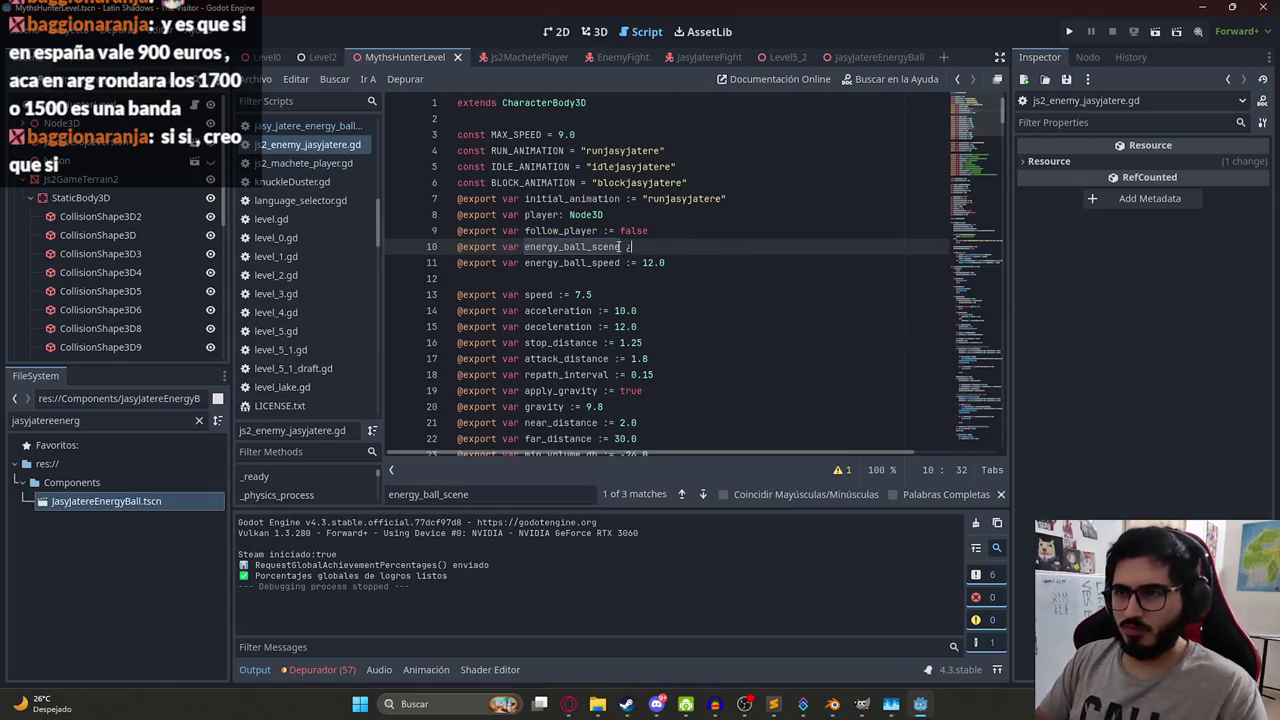
pyautogui.press('BackSpace')
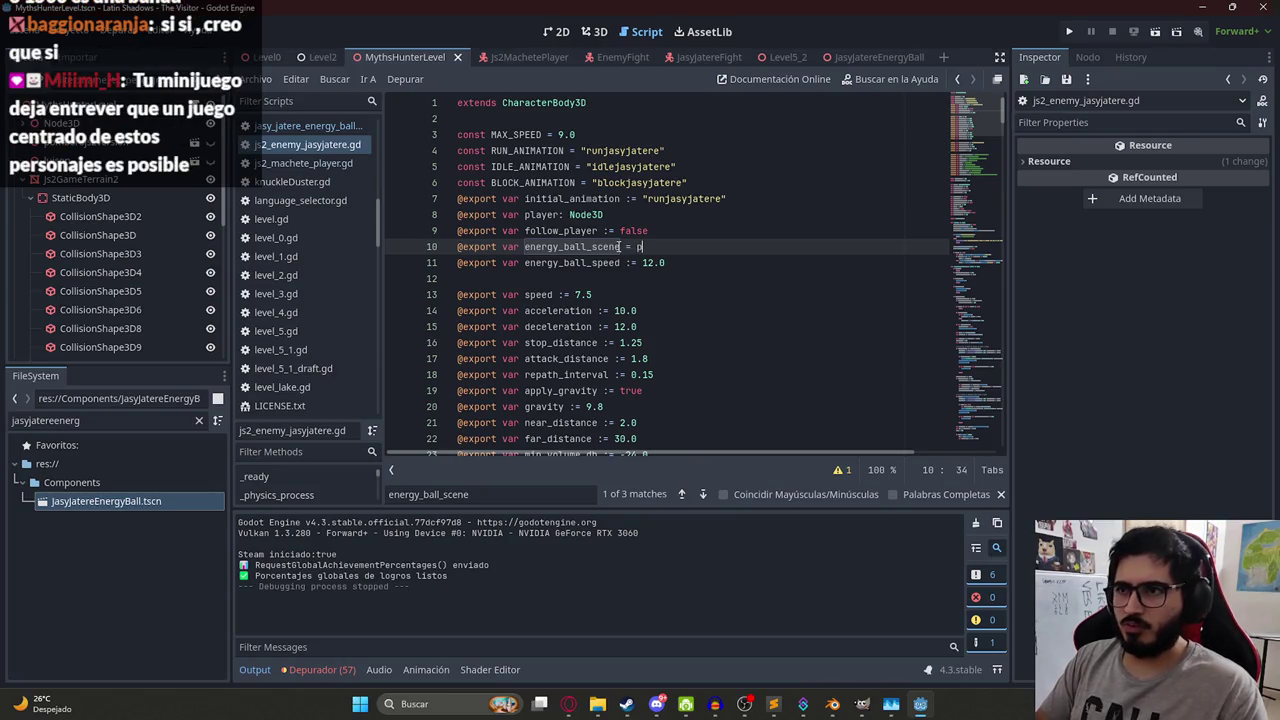
# - Assign preload("res://Components/JasyJatereEnergyBall.tscn"), save the script and level scene, and run the game
pyautogui.write('reloa')
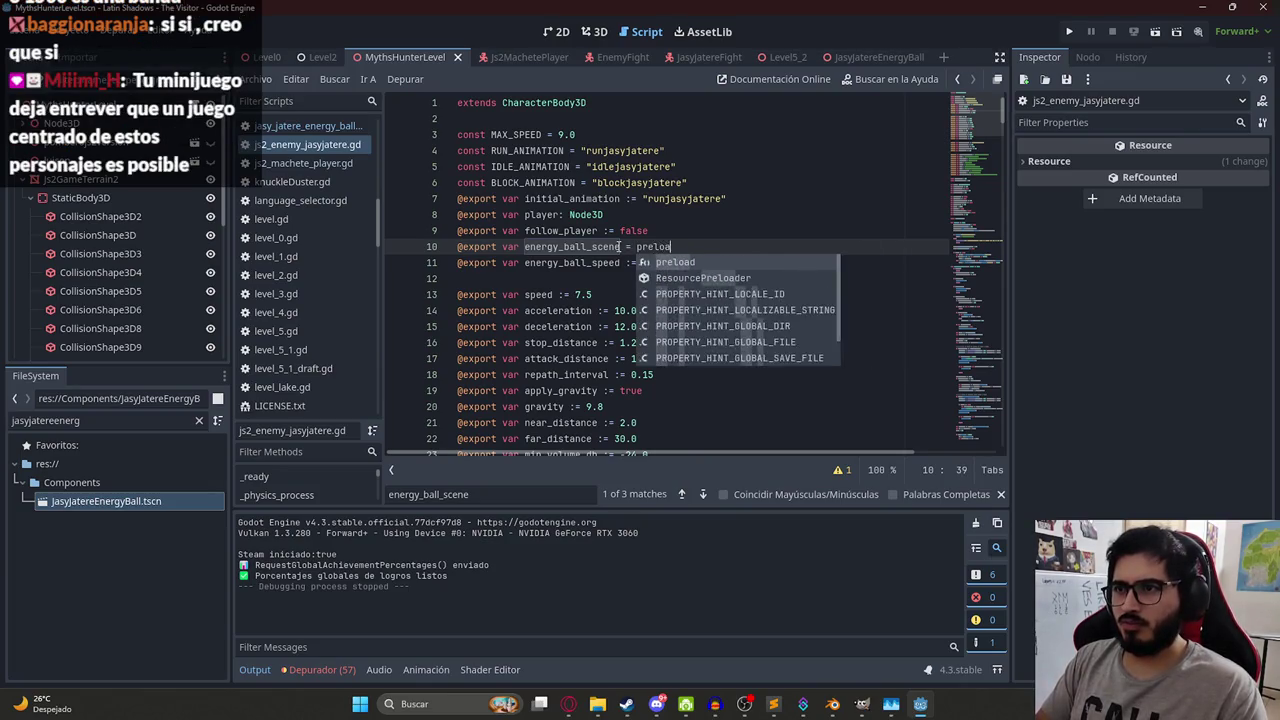
pyautogui.press('Return')
pyautogui.write('ener')
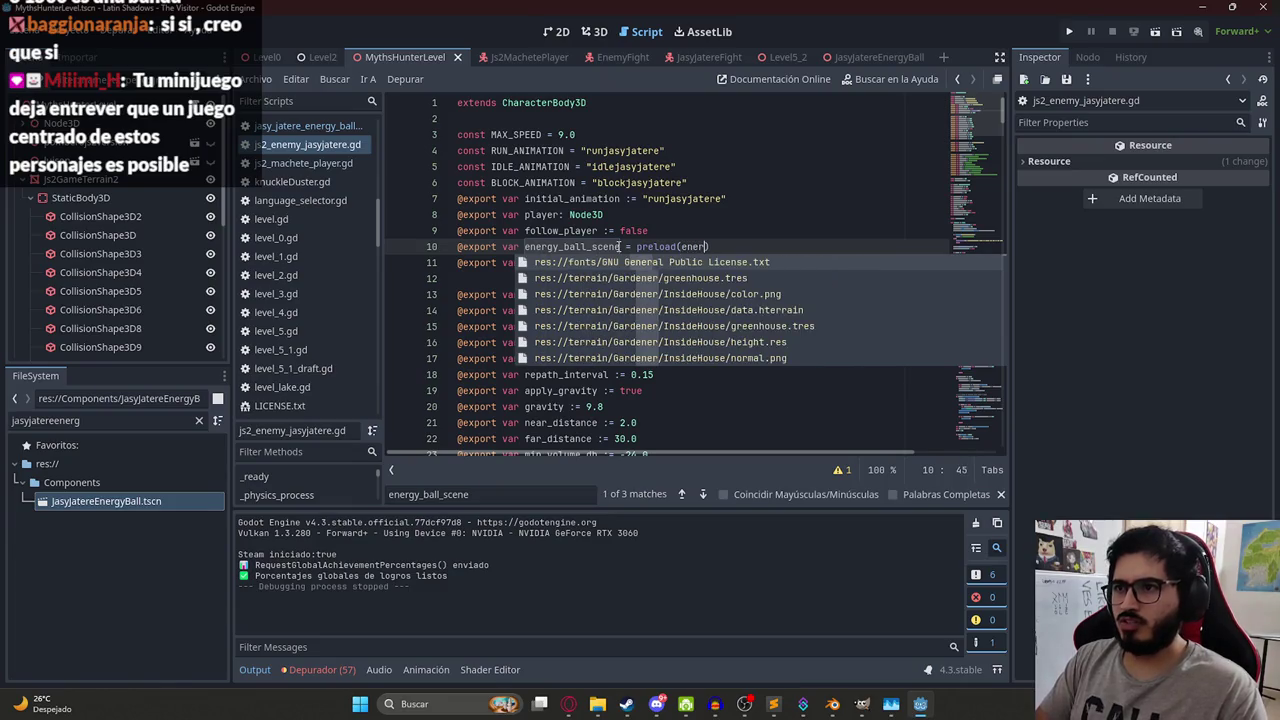
pyautogui.write('gy')
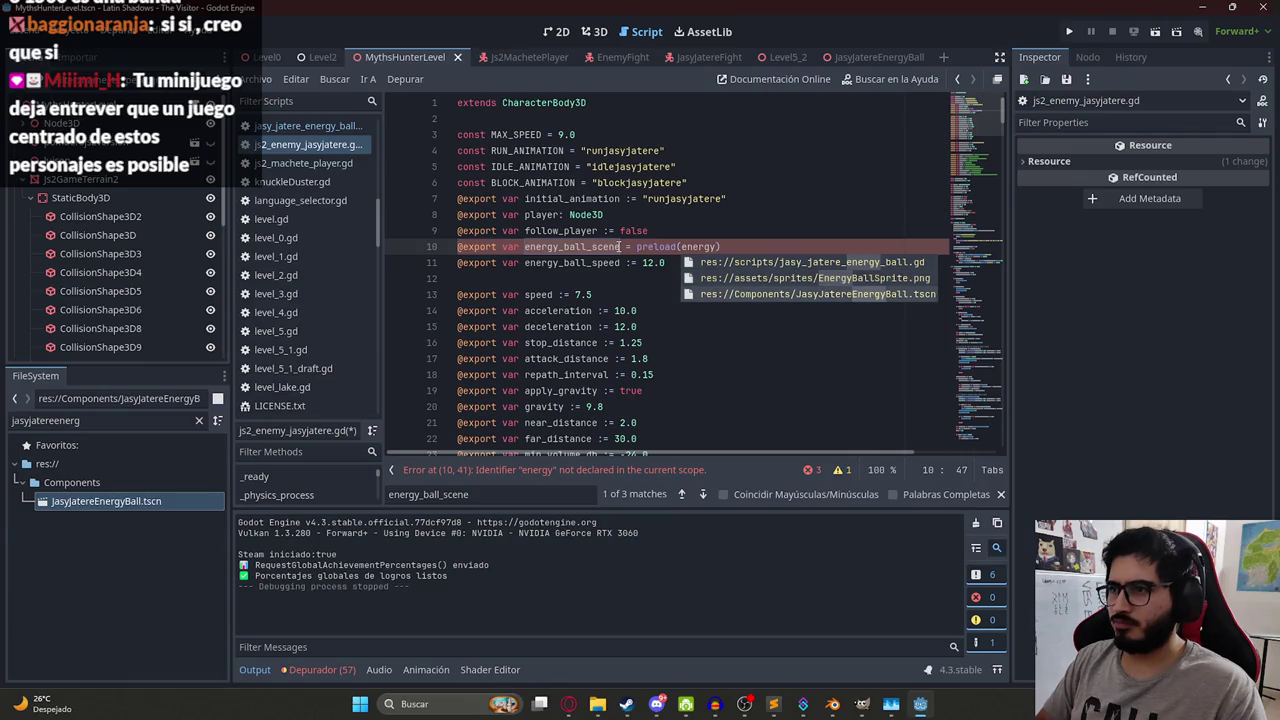
pyautogui.press('Down')
pyautogui.press('Down')
pyautogui.press('Return')
pyautogui.hotkey('ctrl', 's')
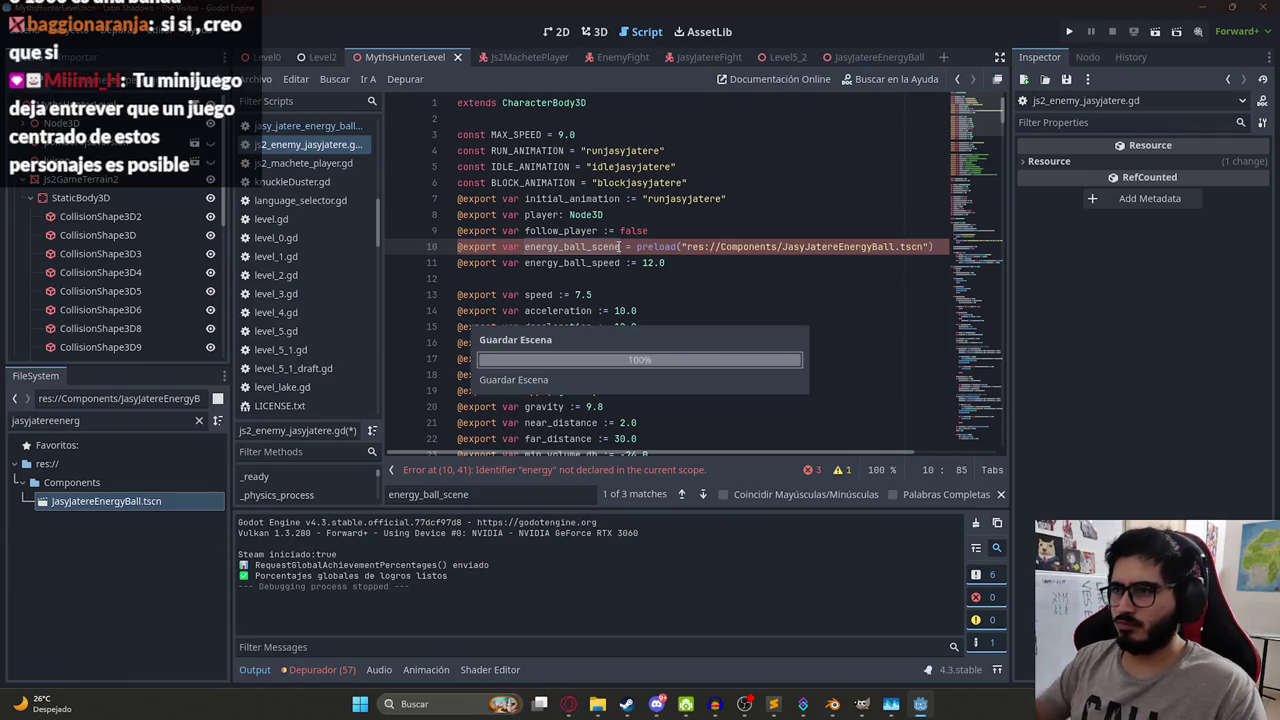
pyautogui.rightClick(422, 54)
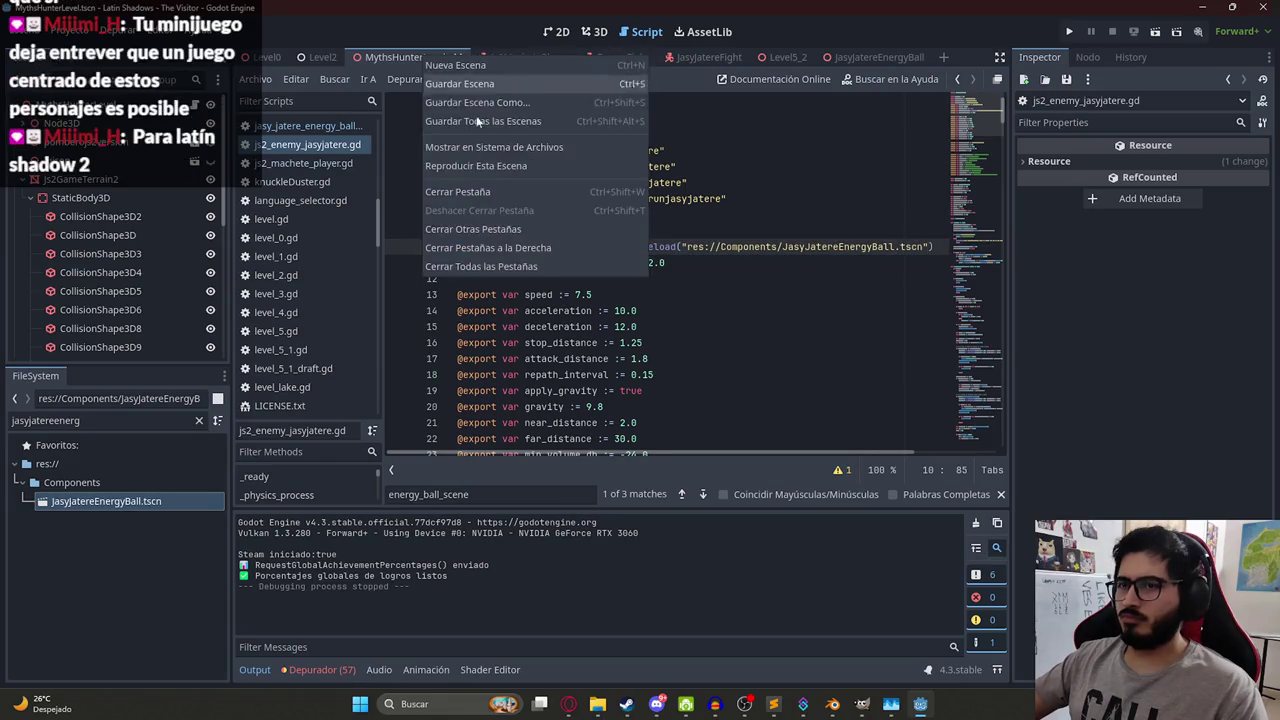
pyautogui.click(496, 159)
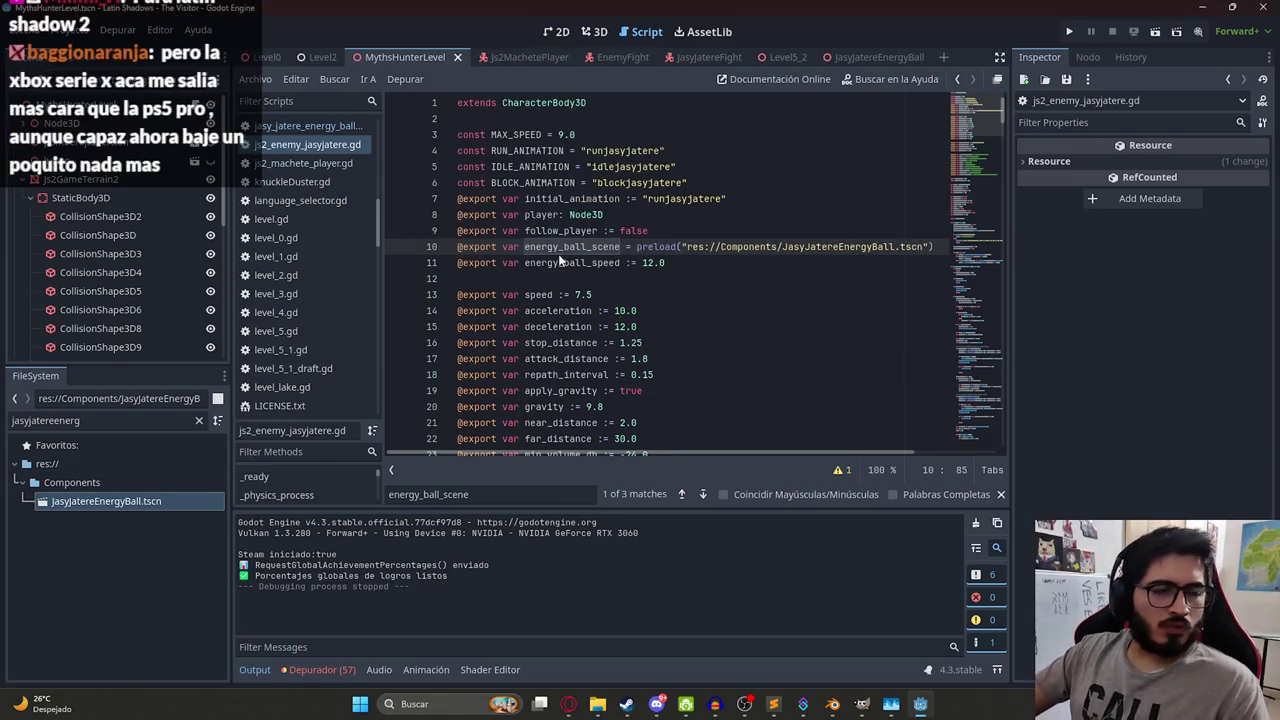
pyautogui.press('F5')
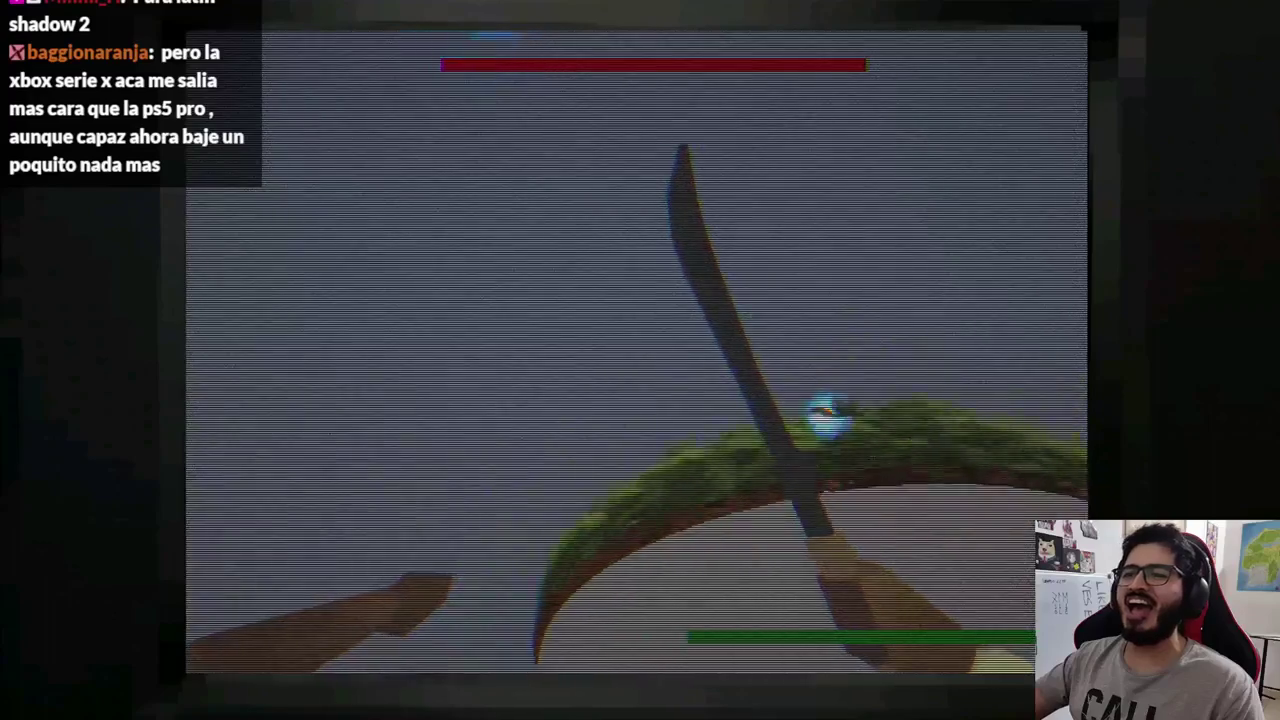
pyautogui.press('F8')
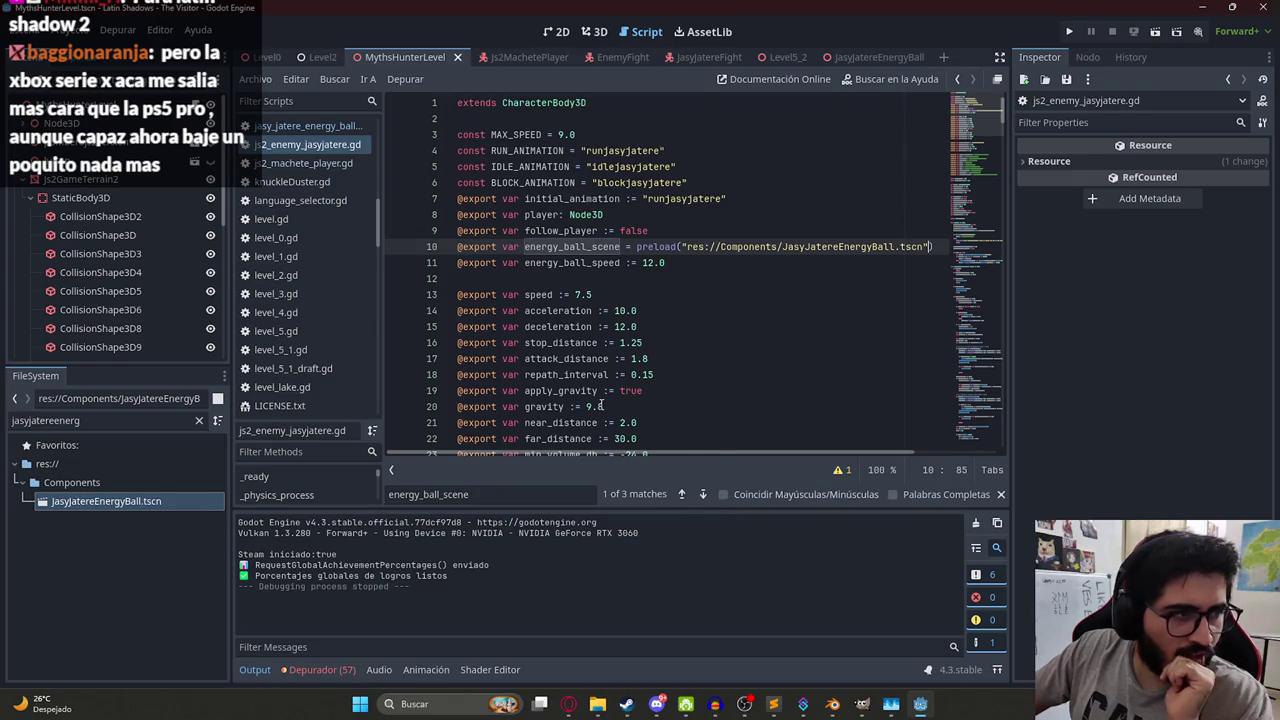
pyautogui.moveTo(570, 710)
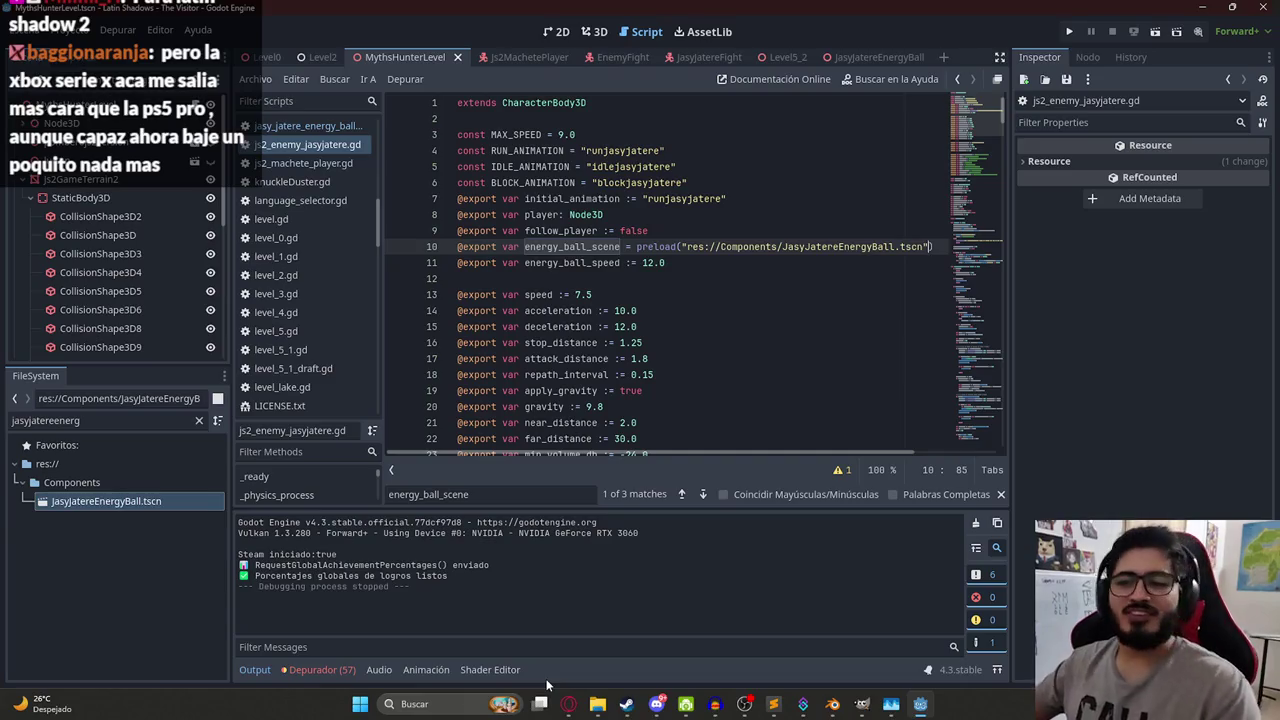
pyautogui.click(568, 704)
# - In Chrome, replace the old image search with 'duende maldito'
pyautogui.click(1100, 14)
pyautogui.click(582, 72)
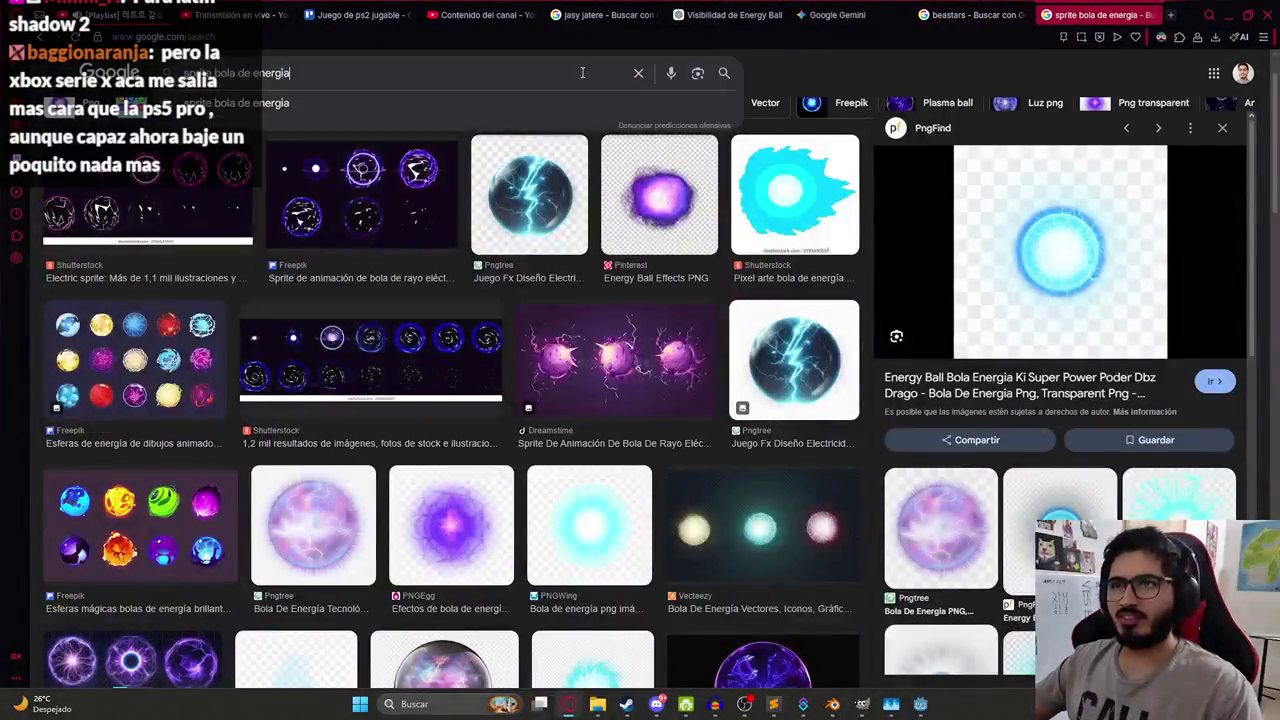
pyautogui.hotkey('ctrl', 'a')
pyautogui.press('BackSpace')
pyautogui.write('duende maldito')
pyautogui.press('Return')
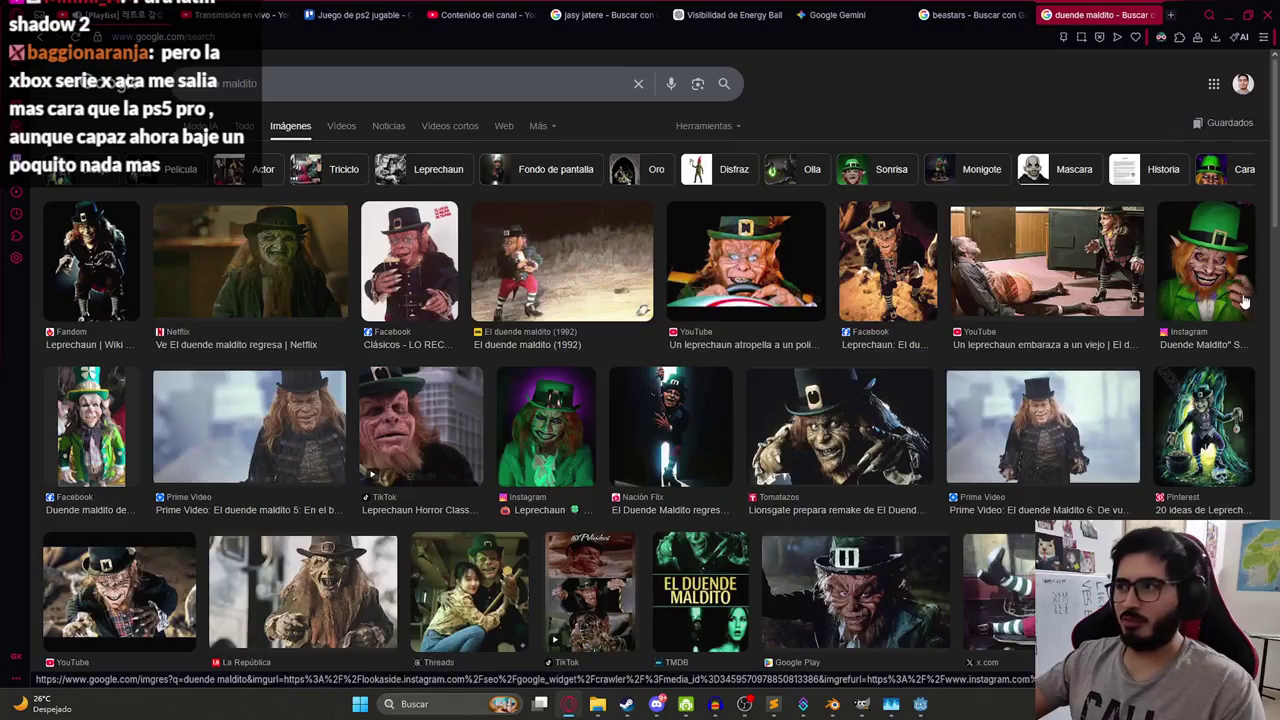
# - Search 'duende captado en camra', preview the night-vision result, and return to Godot
pyautogui.doubleClick(251, 83)
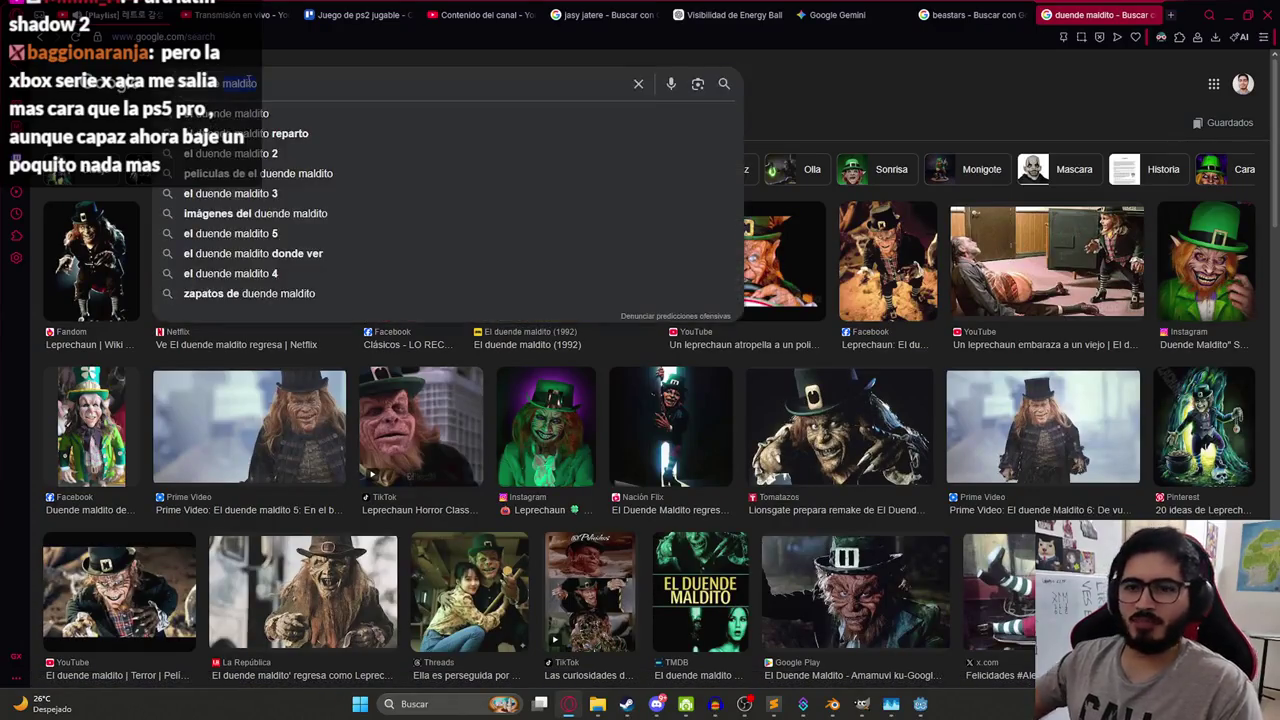
pyautogui.write('captado en cam')
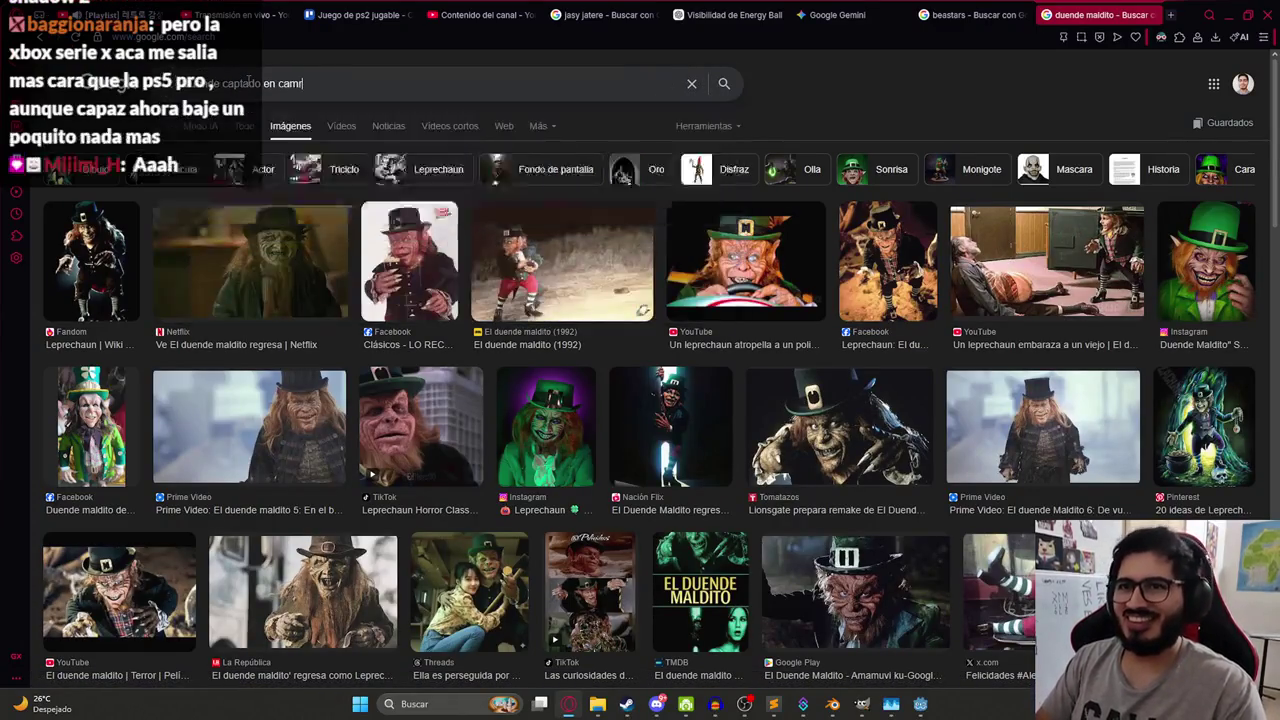
pyautogui.write('ra')
pyautogui.press('Return')
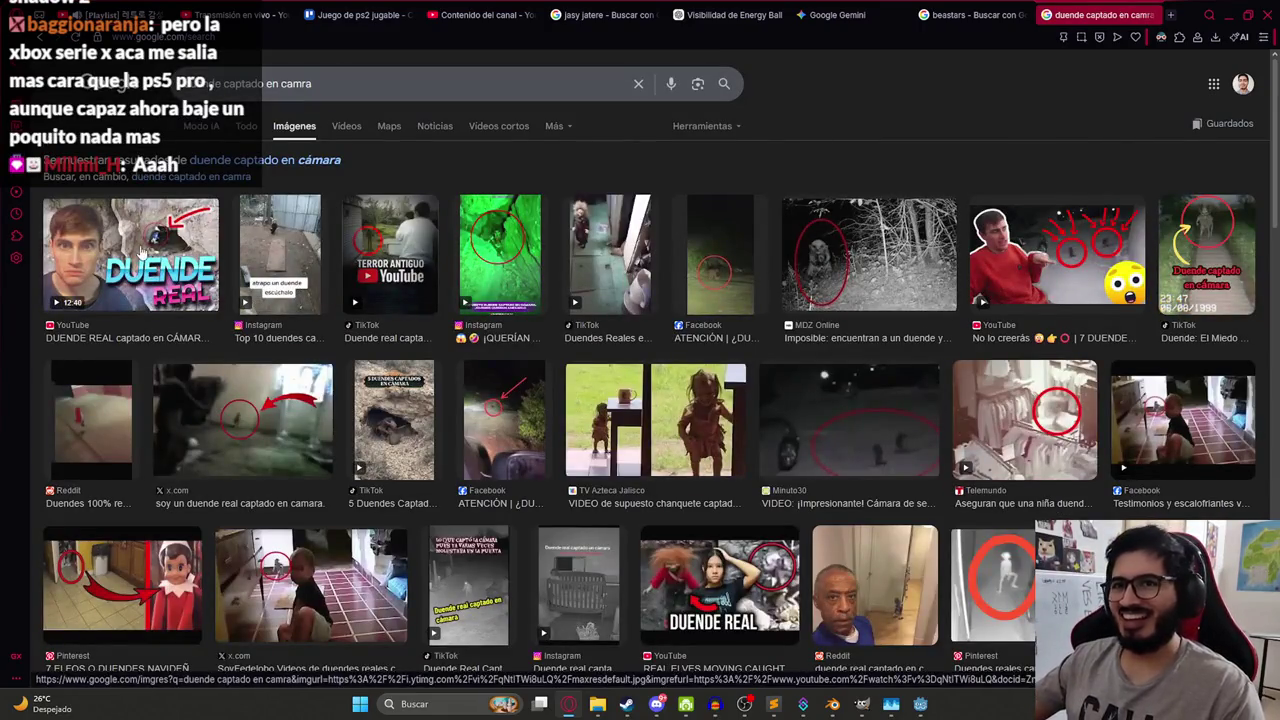
pyautogui.click(143, 253)
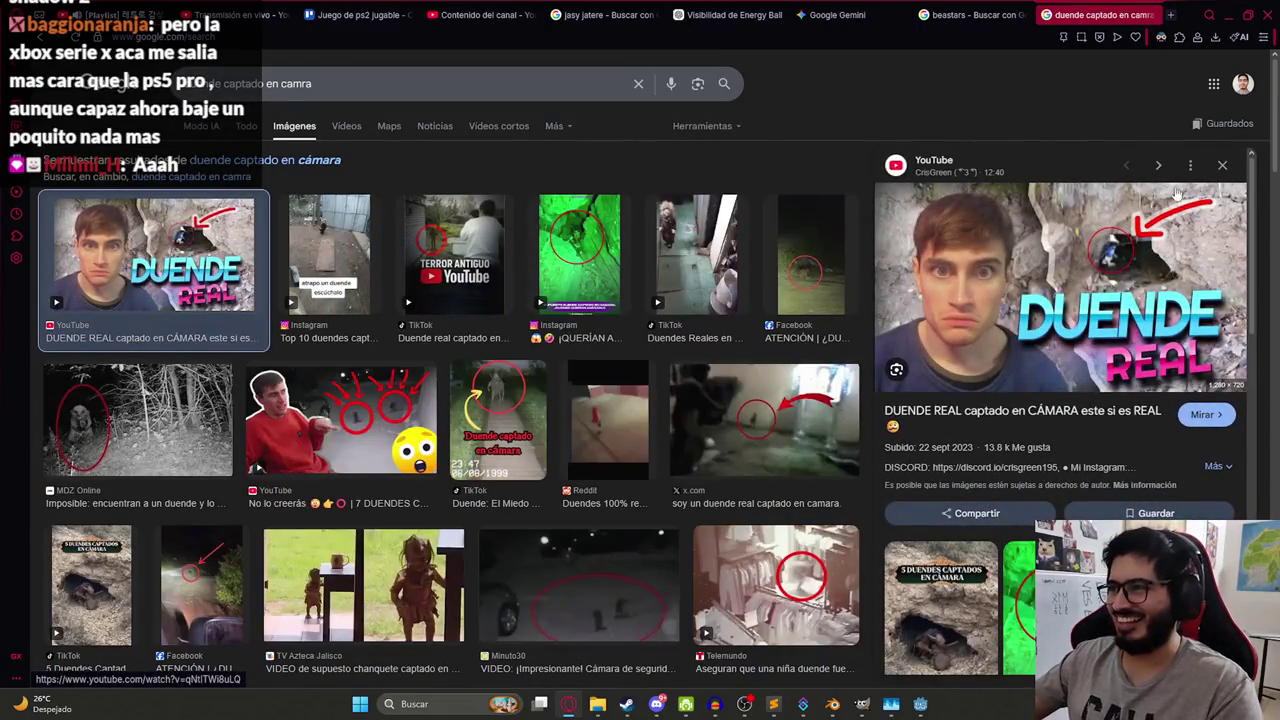
pyautogui.click(1222, 165)
pyautogui.click(1025, 217)
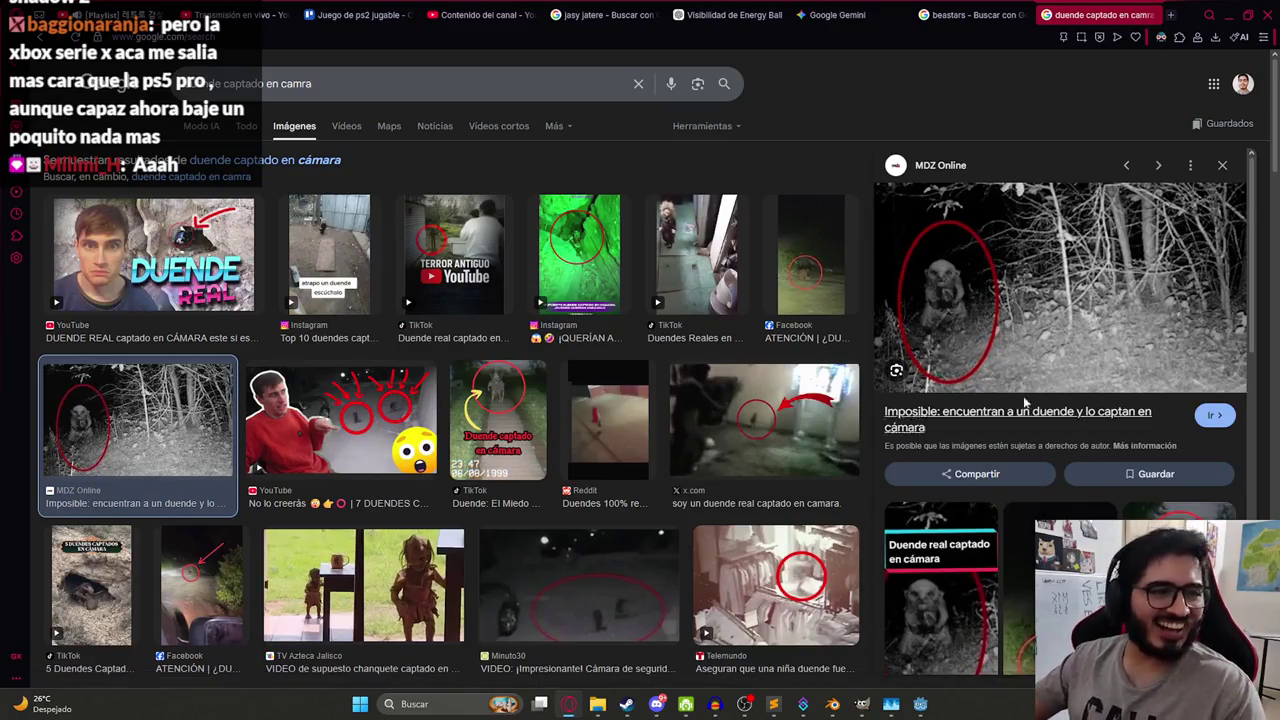
pyautogui.hotkey('alt', 'Tab')
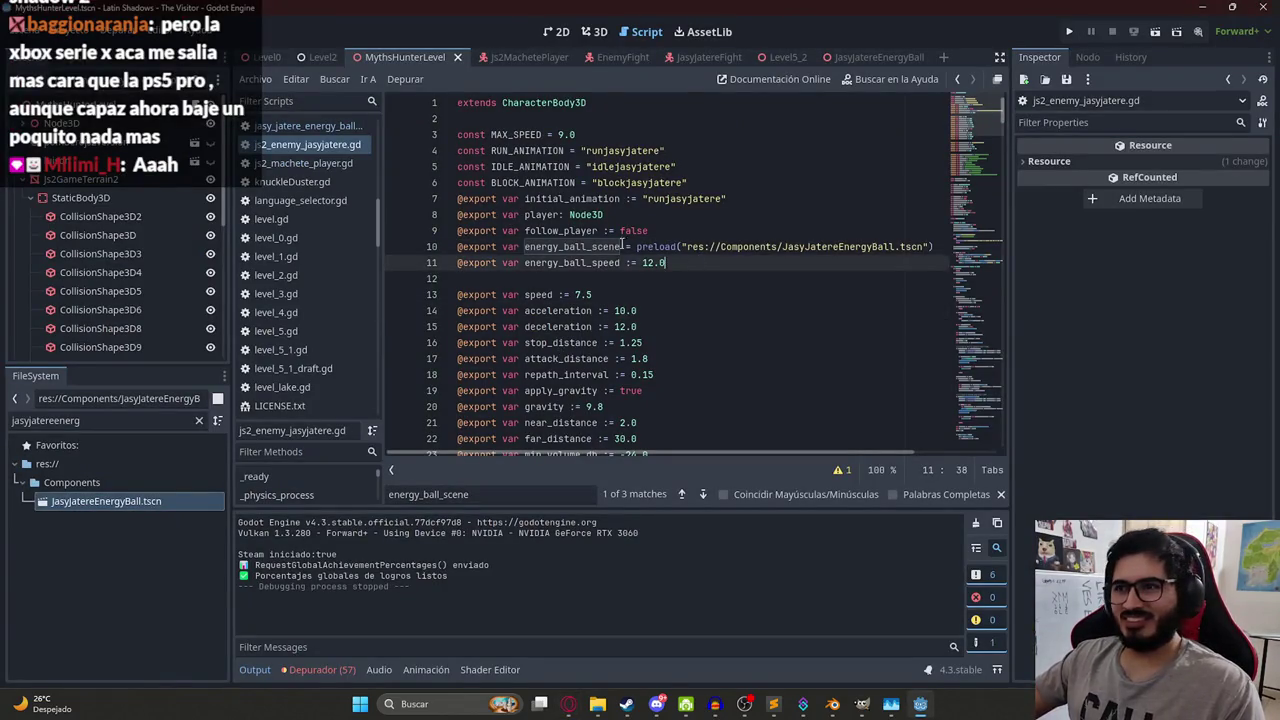
# - Save the level scene with Guardar Escena, then test-run the game and stop it
pyautogui.press('F3')
pyautogui.rightClick(410, 58)
pyautogui.click(439, 163)
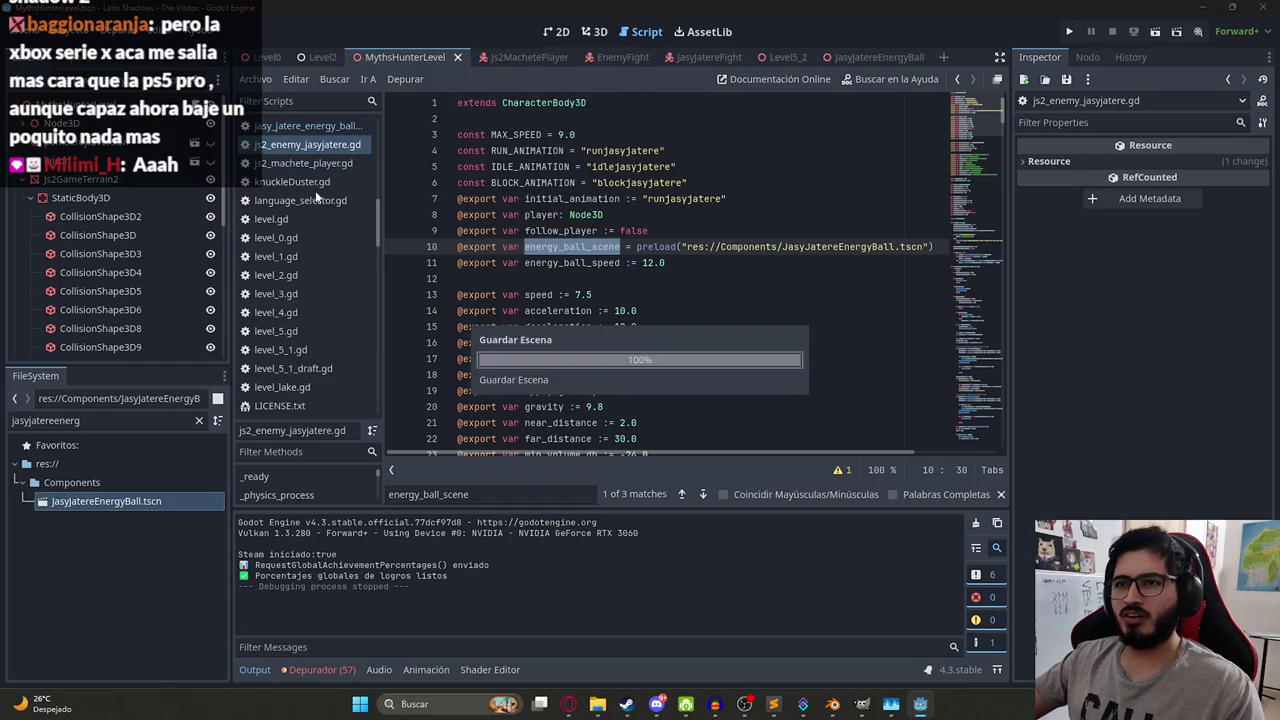
pyautogui.press('F5')
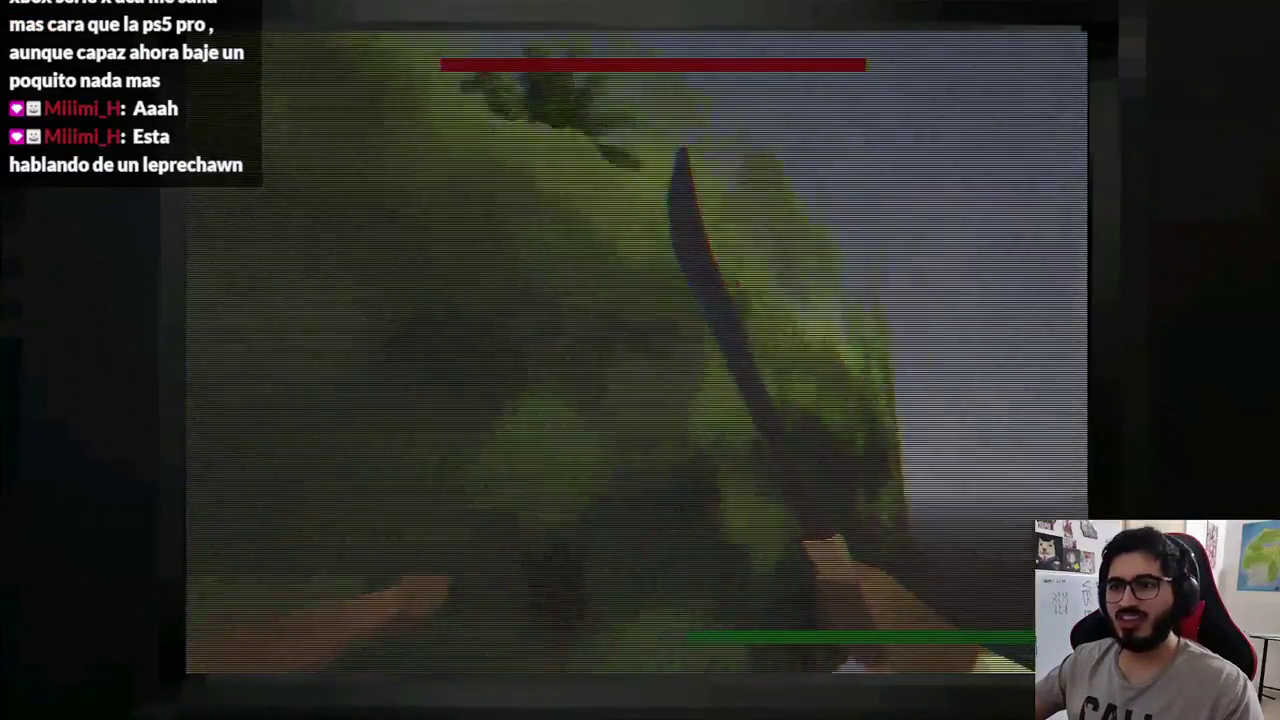
pyautogui.press('F8')
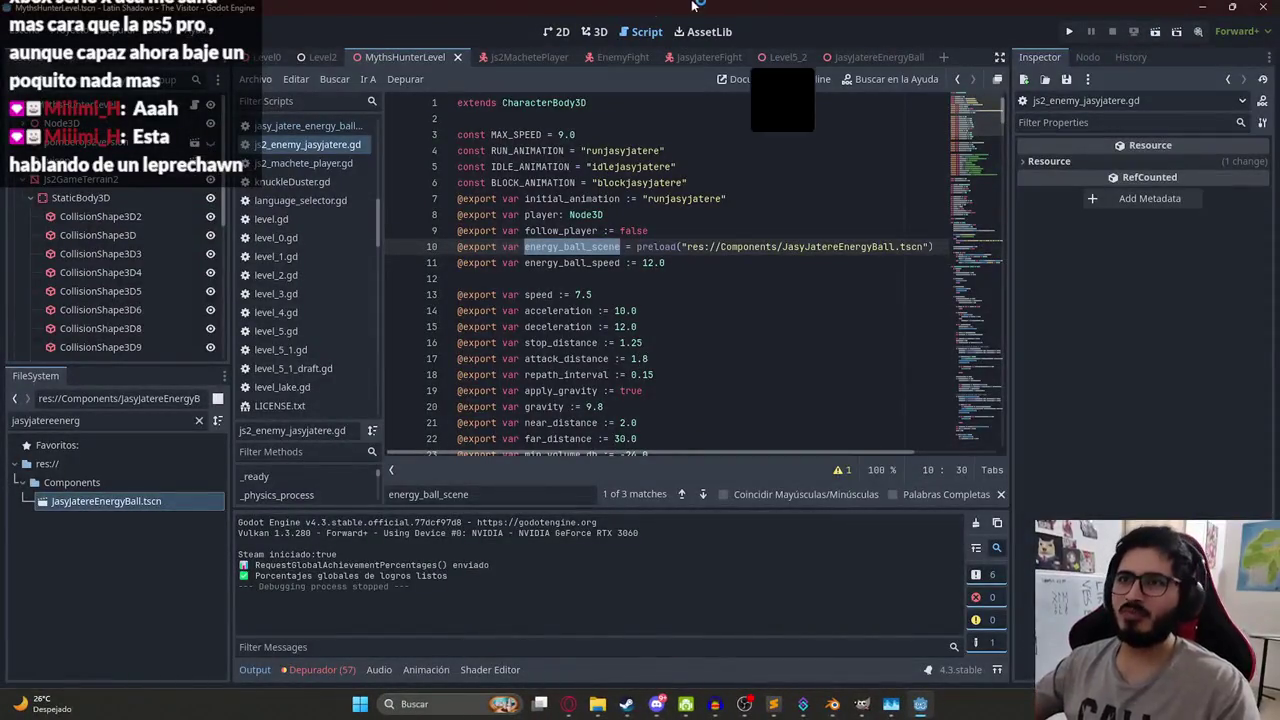
# - Run the game again, then go back to the Google image search box
pyautogui.rightClick(405, 57)
pyautogui.press('Escape')
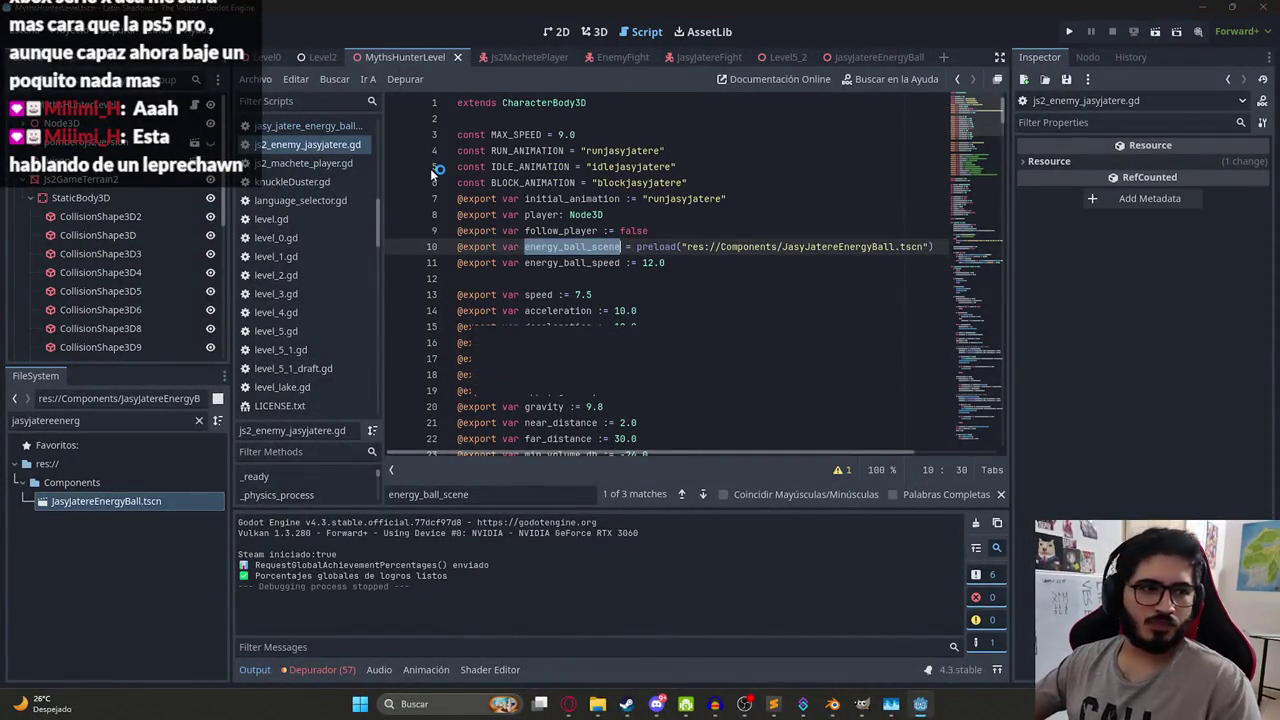
pyautogui.press('F6')
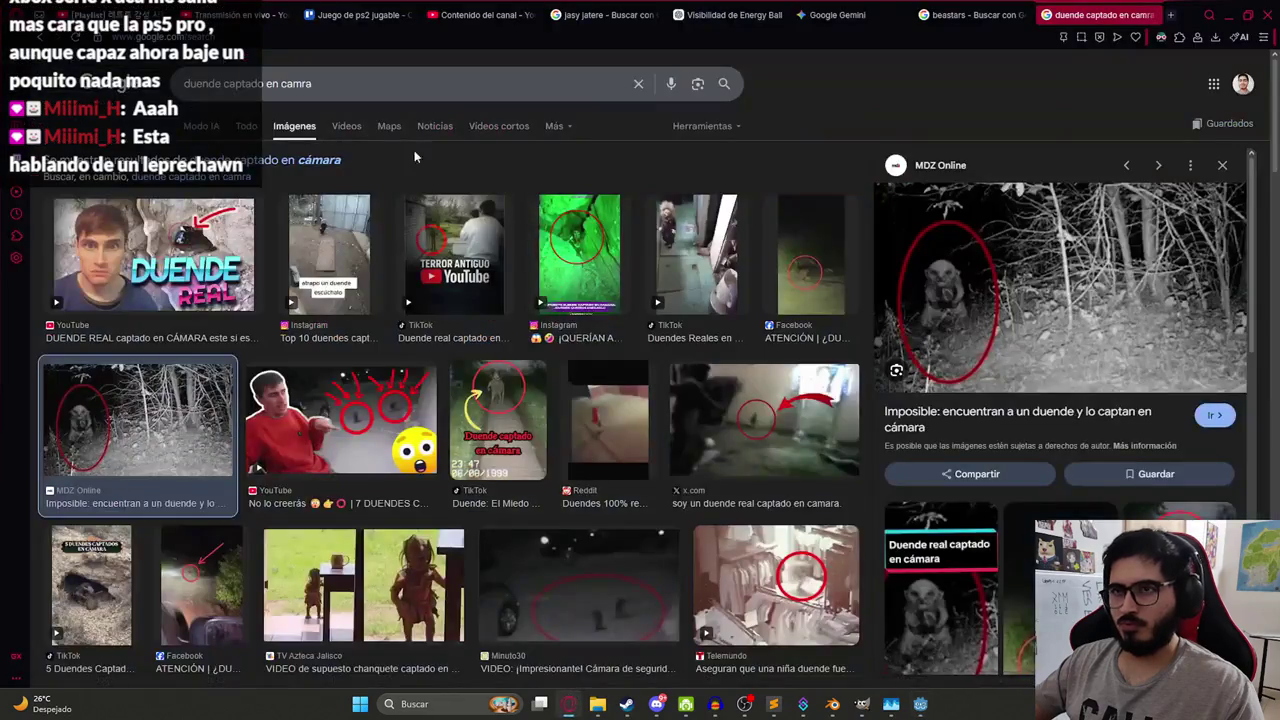
pyautogui.click(347, 82)
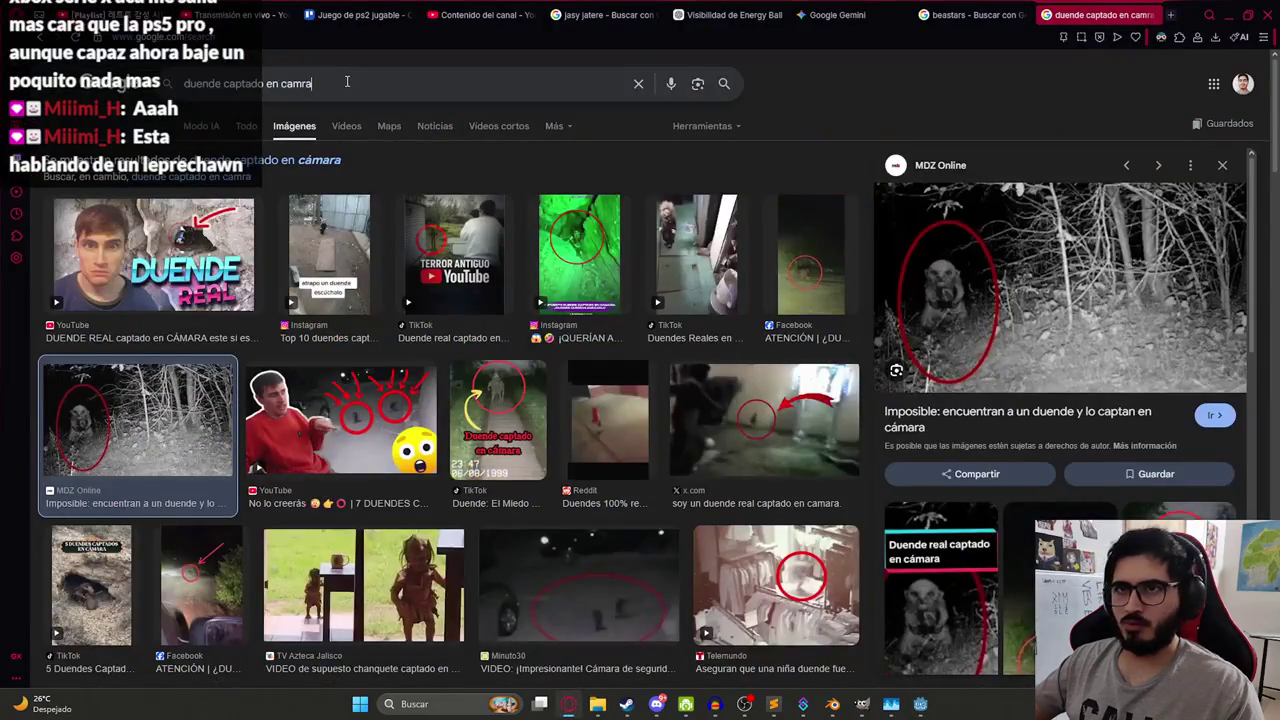
# - Search Google Images for 'leprechawn', then bring Godot back to the front
pyautogui.write('leprechawn')
pyautogui.press('Return')
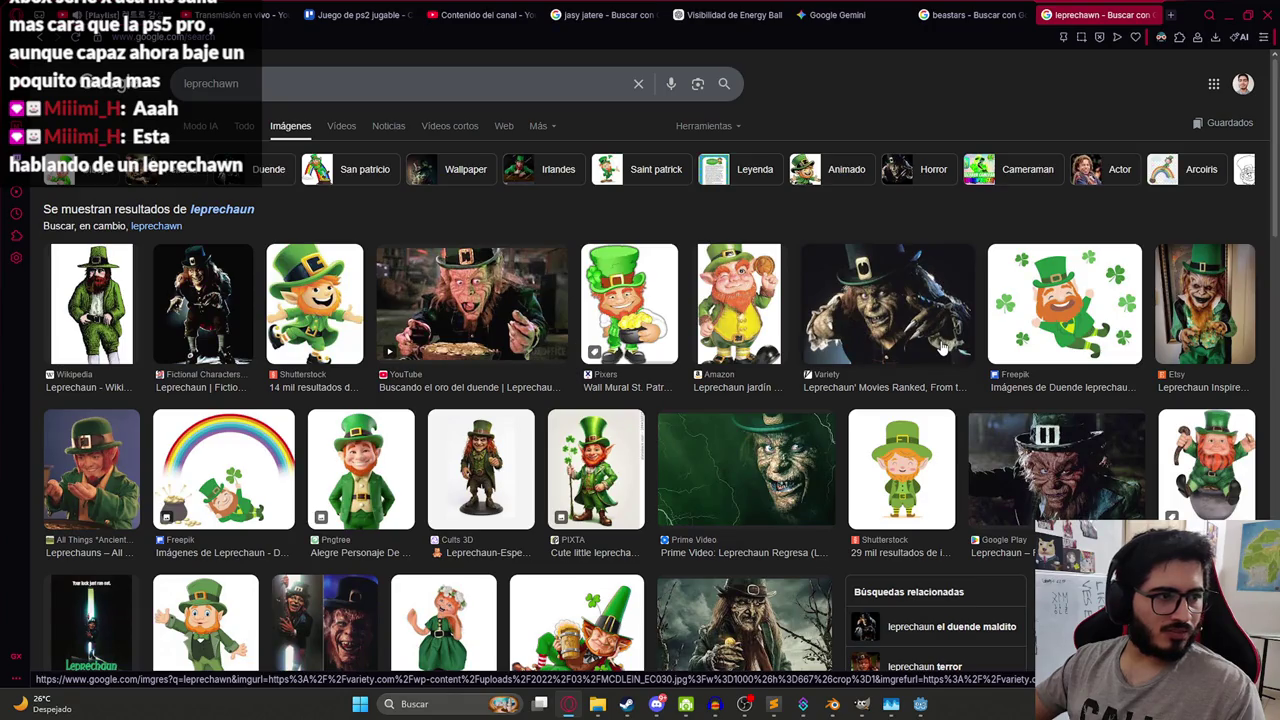
pyautogui.hotkey('alt', 'Tab')
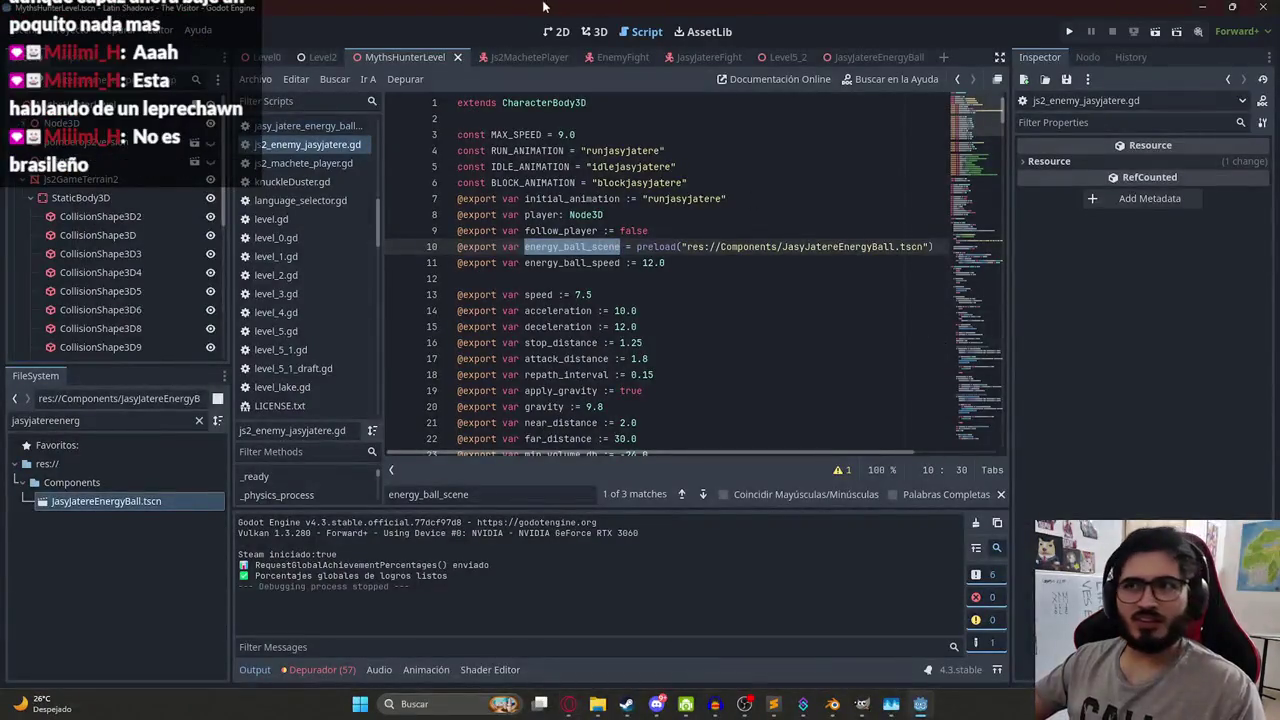
# - In the JasyJatereEnergyBall scene, set EnergyBallSprite3D's scale to 0.15
pyautogui.rightClick(411, 56)
pyautogui.press('Escape')
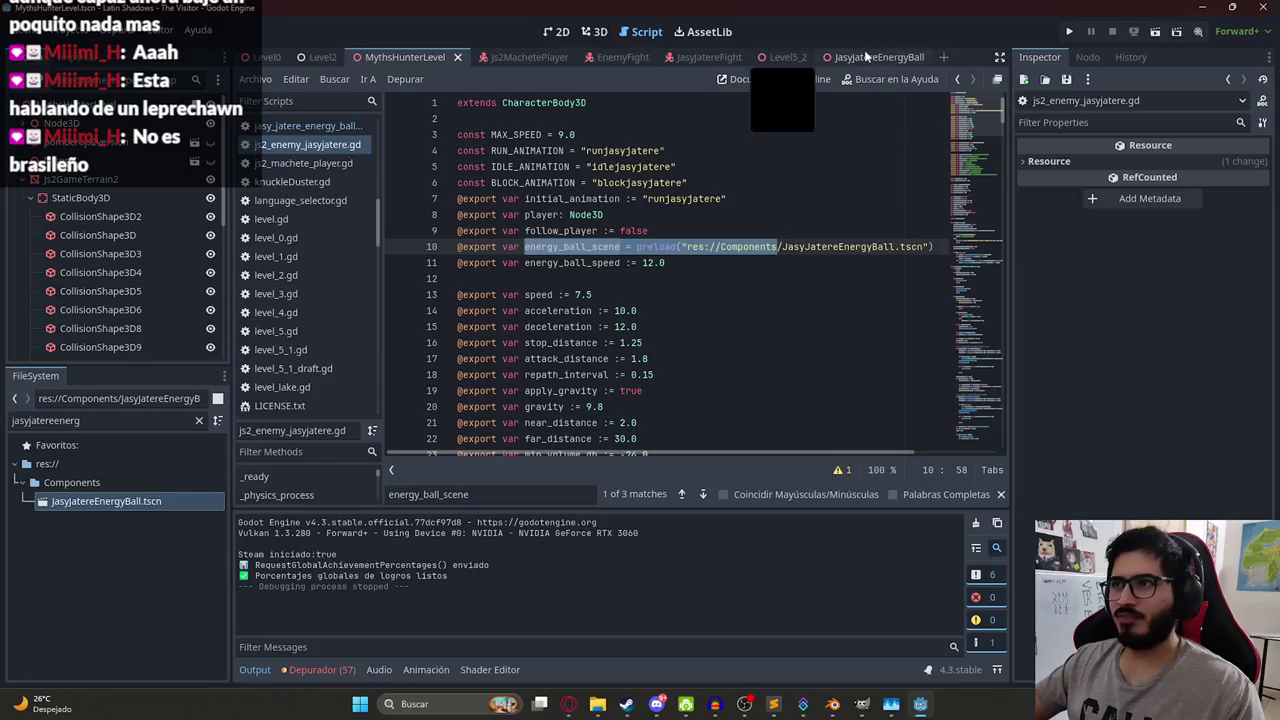
pyautogui.click(862, 57)
pyautogui.click(596, 31)
pyautogui.scroll(-4, 655, 303)
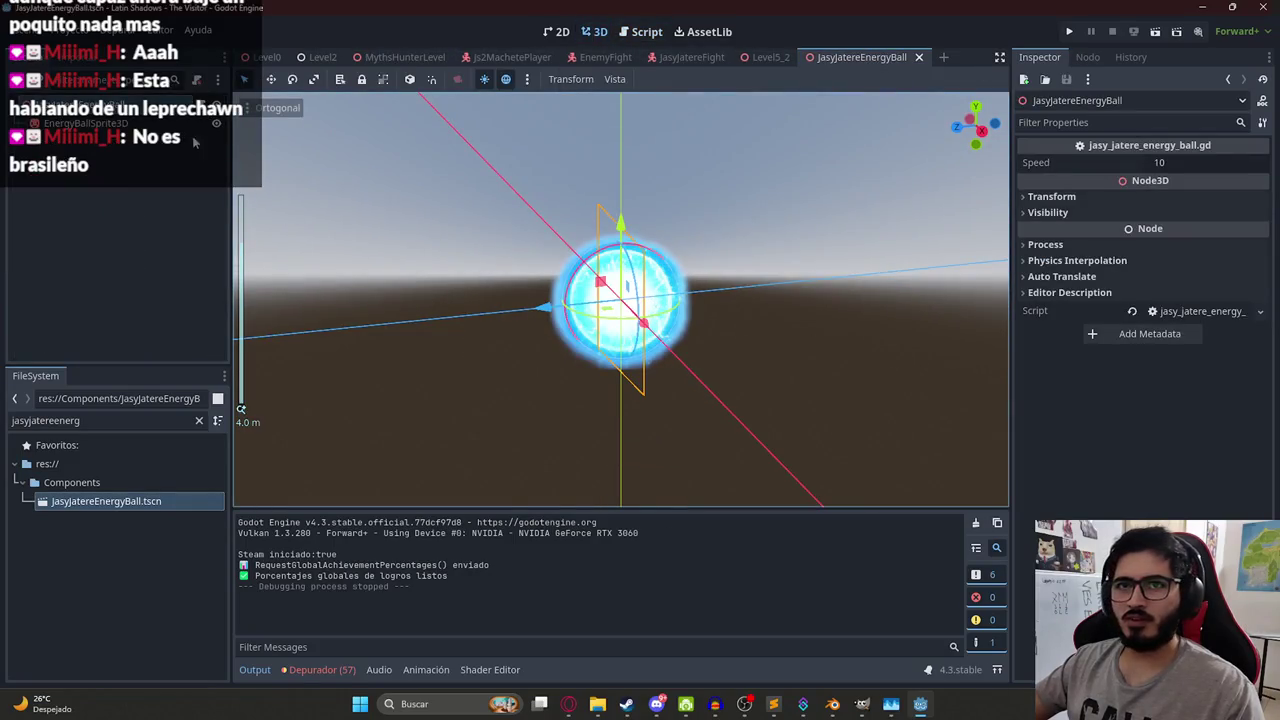
pyautogui.click(100, 123)
pyautogui.scroll(-4, 1128, 417)
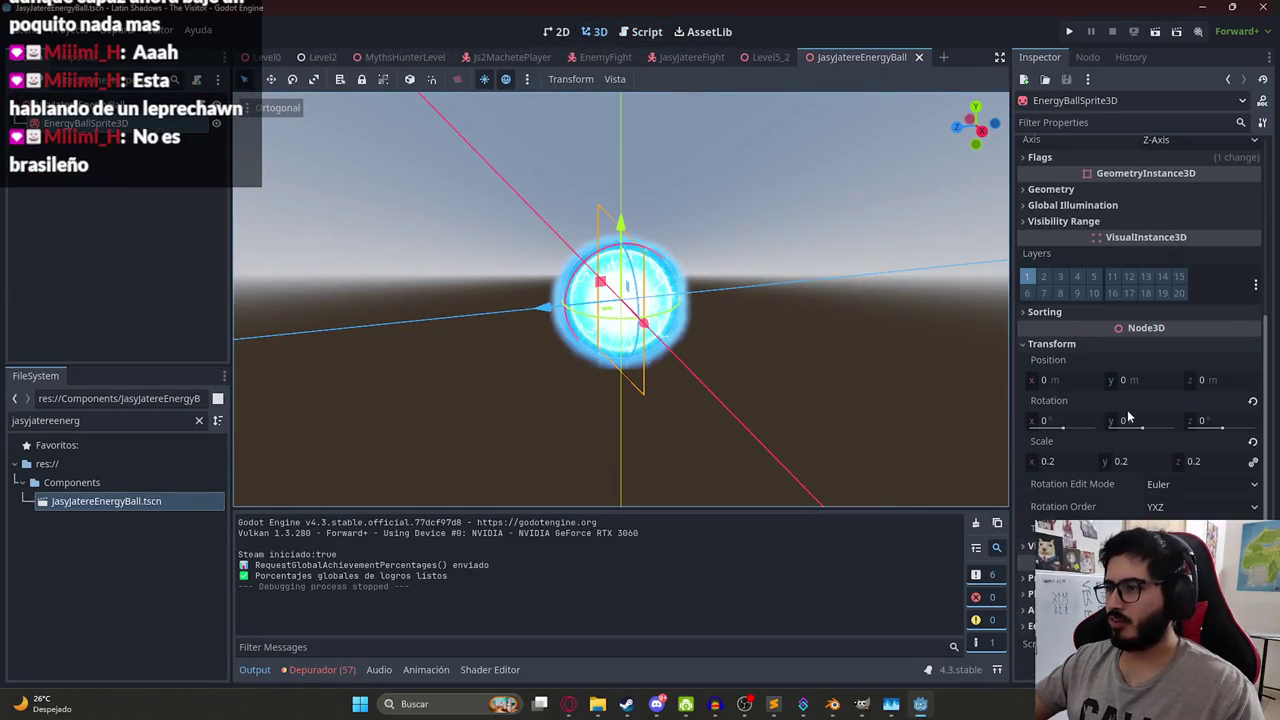
pyautogui.click(1064, 460)
pyautogui.write('15')
pyautogui.press('Return')
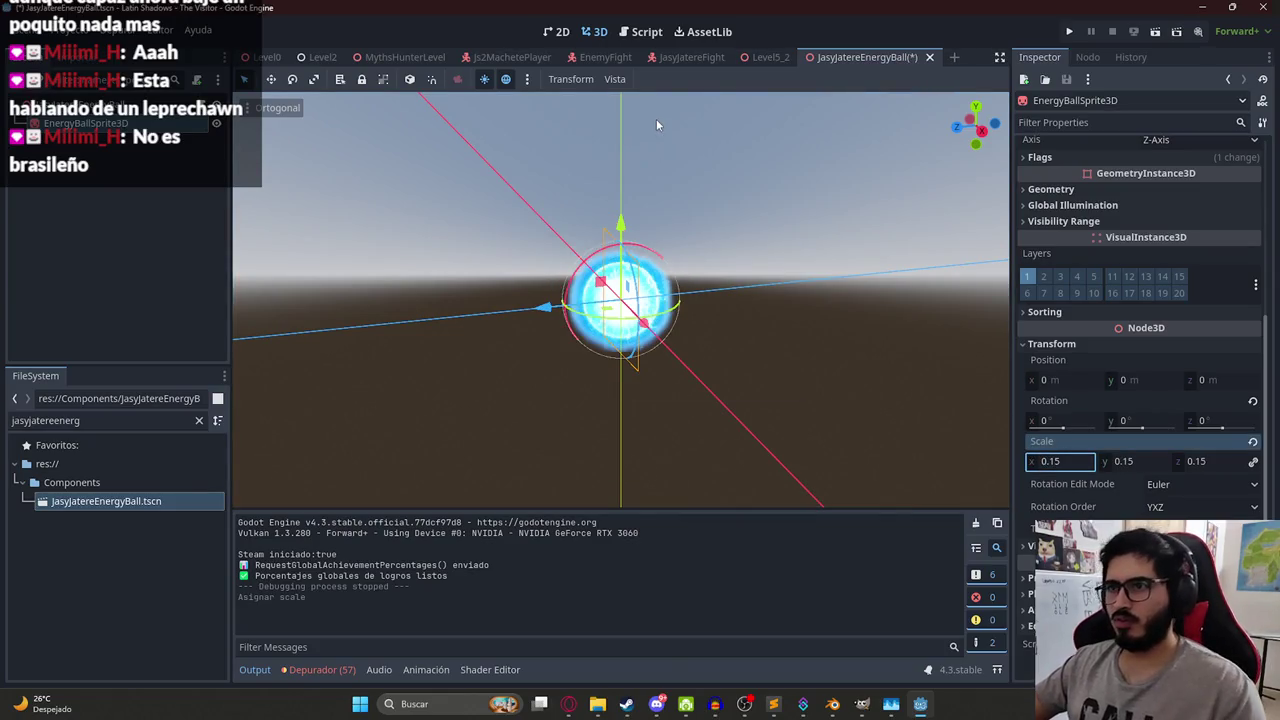
# - Filter the Inspector for 'rende', set the sprite's Render Priority to 10, and save
pyautogui.click(499, 58)
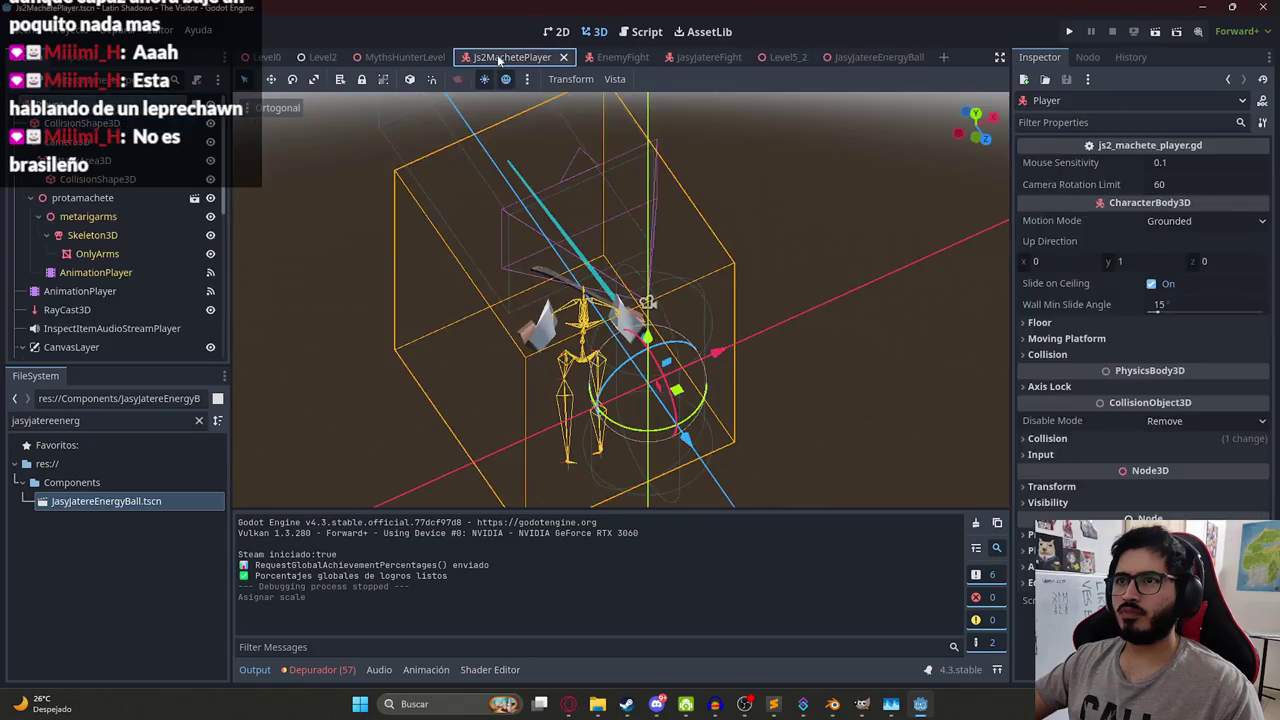
pyautogui.moveTo(879, 57); pyautogui.dragTo(456, 62)
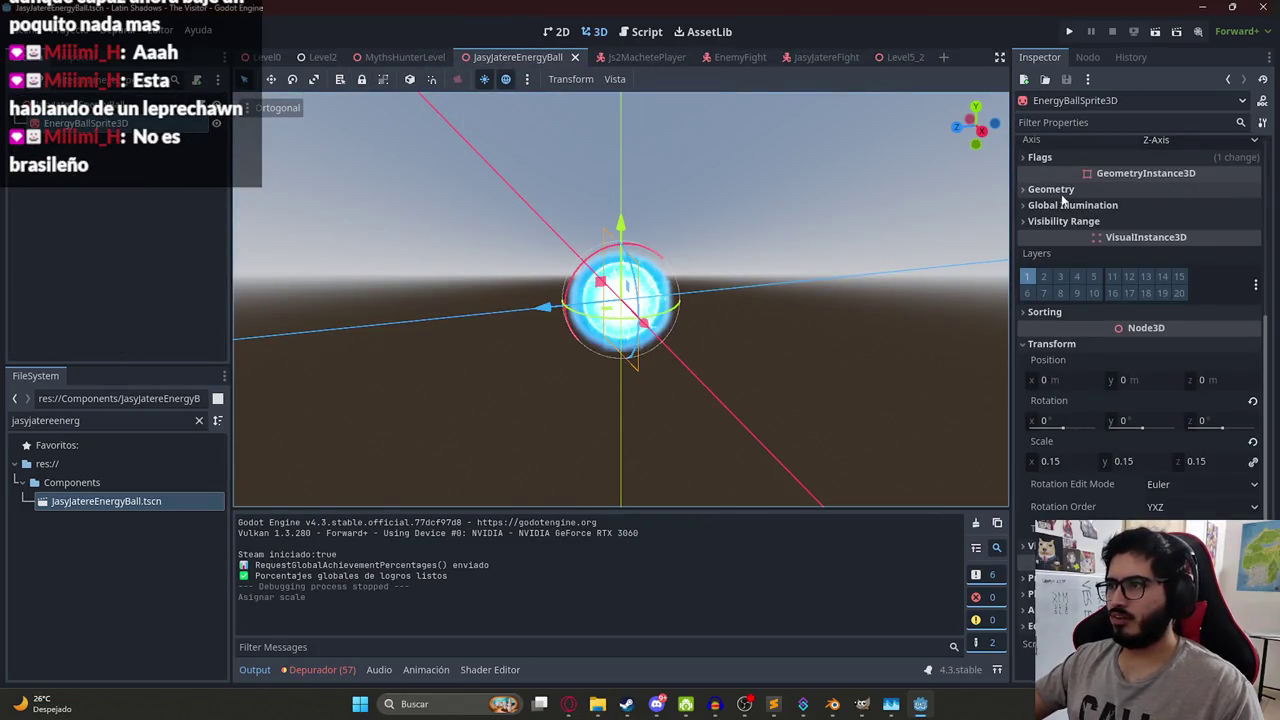
pyautogui.scroll(5, 1055, 159)
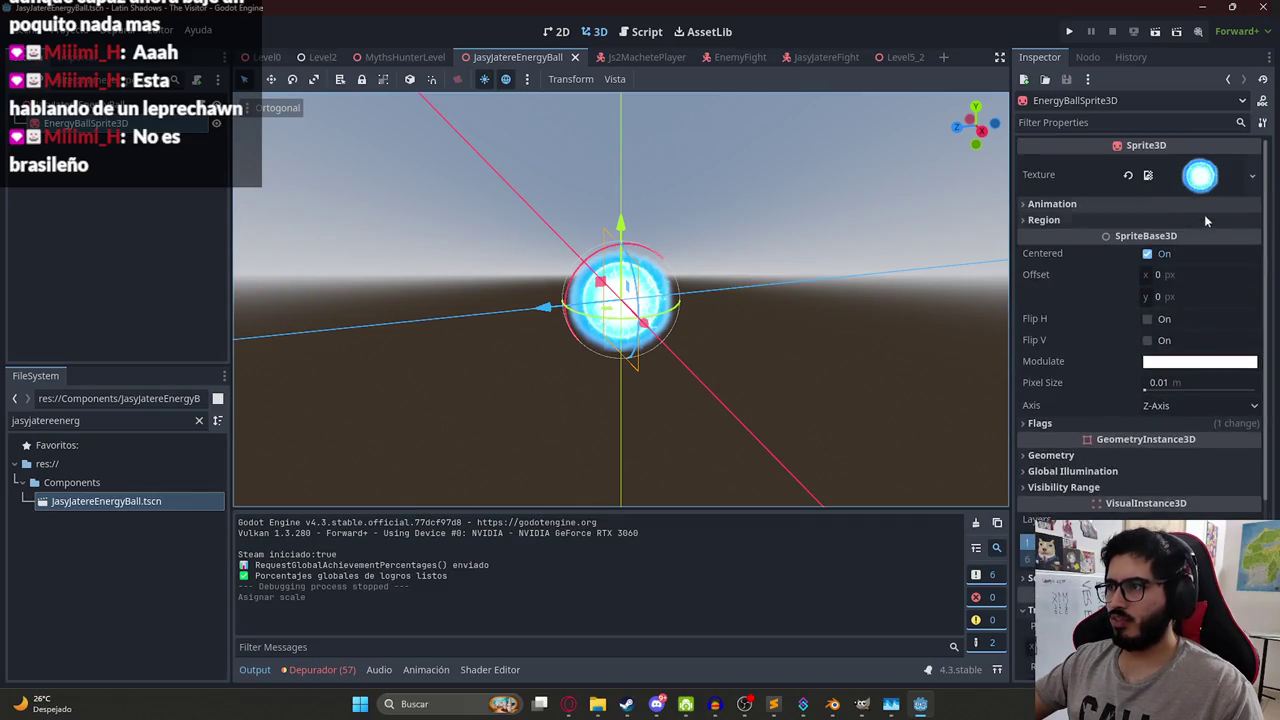
pyautogui.click(1044, 122)
pyautogui.write('index')
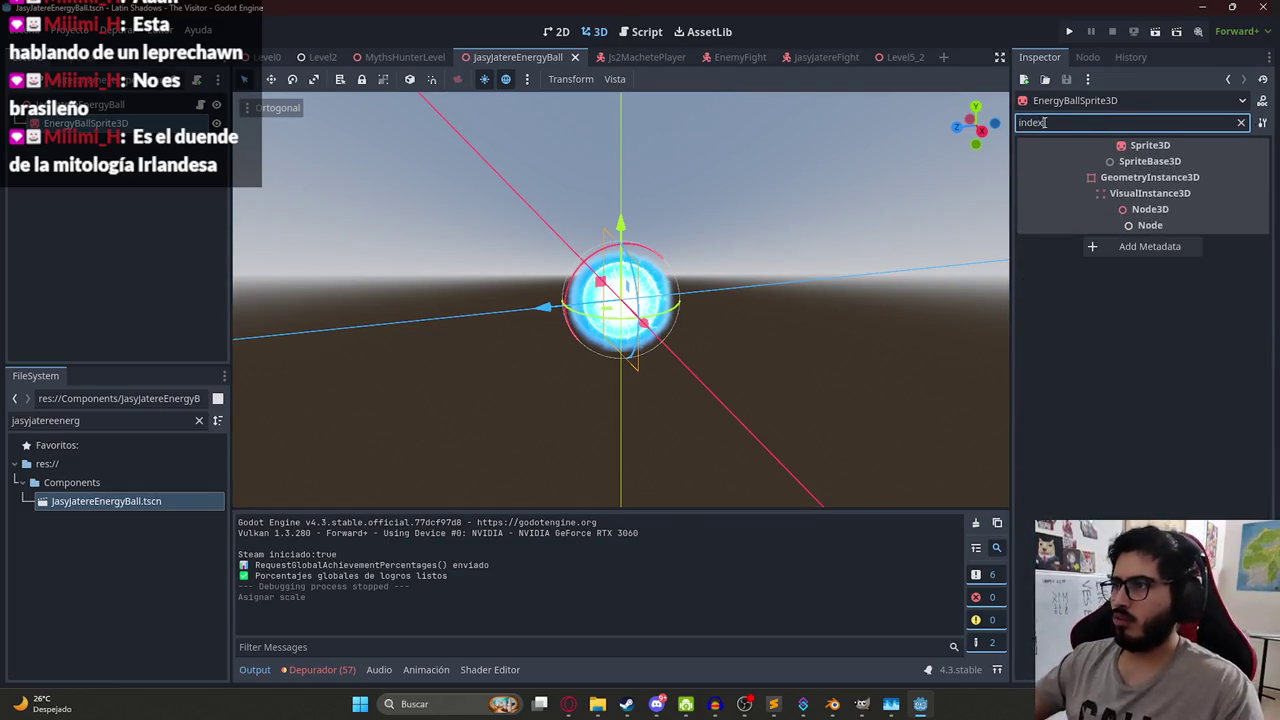
pyautogui.press('BackSpace')
pyautogui.write('rende')
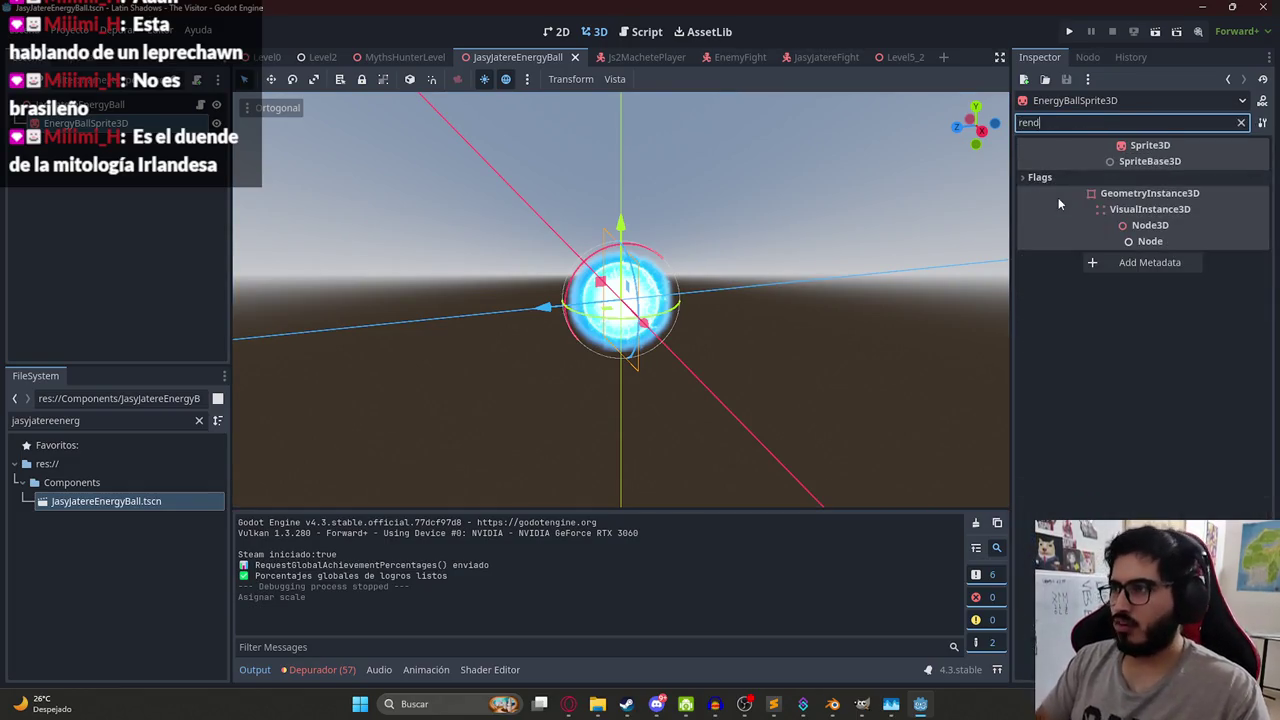
pyautogui.click(1063, 177)
pyautogui.click(1258, 194)
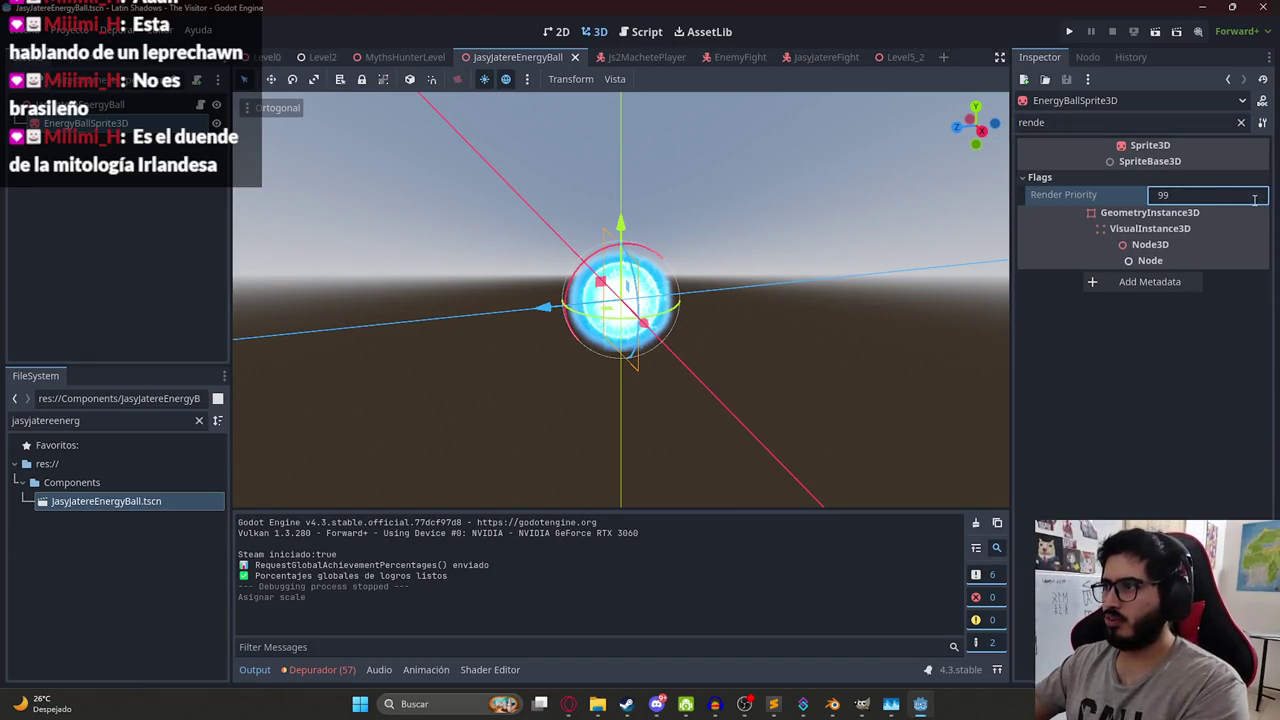
pyautogui.write('10')
pyautogui.press('Return')
pyautogui.hotkey('ctrl', 's')
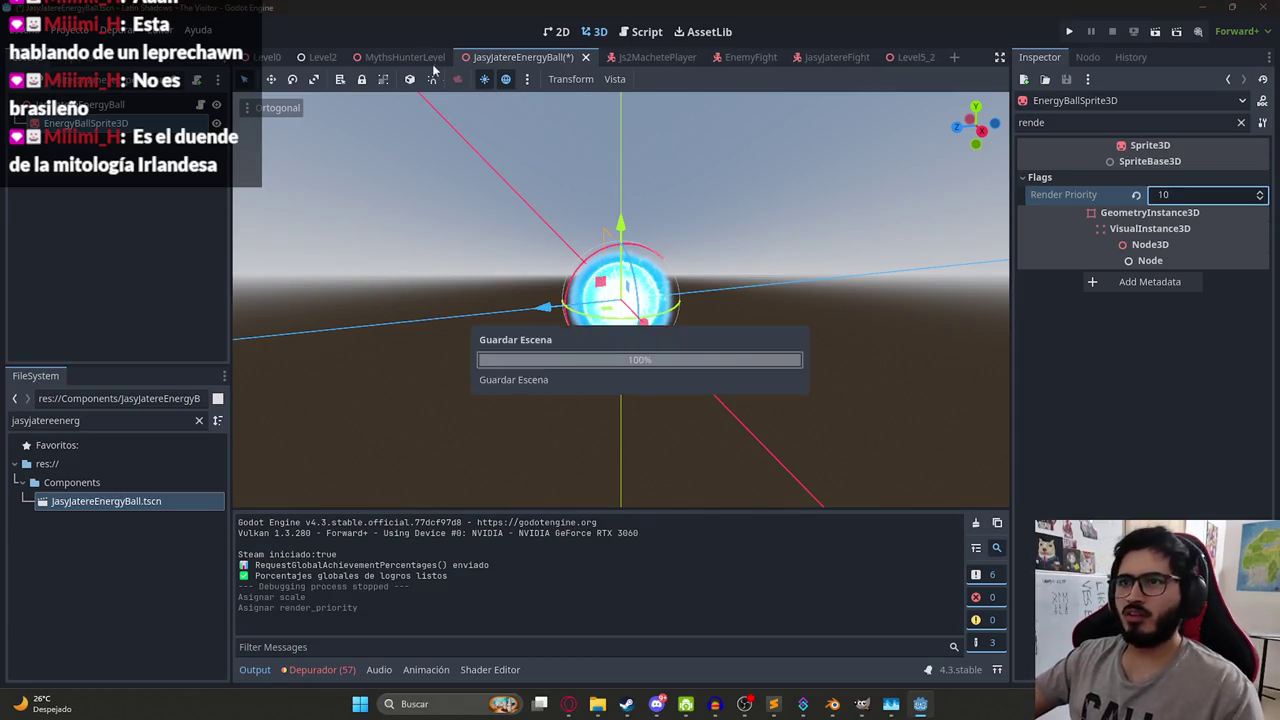
# - Play the MythsHunterLevel scene to test the energy ball
pyautogui.click(402, 57)
pyautogui.rightClick(401, 57)
pyautogui.click(486, 169)
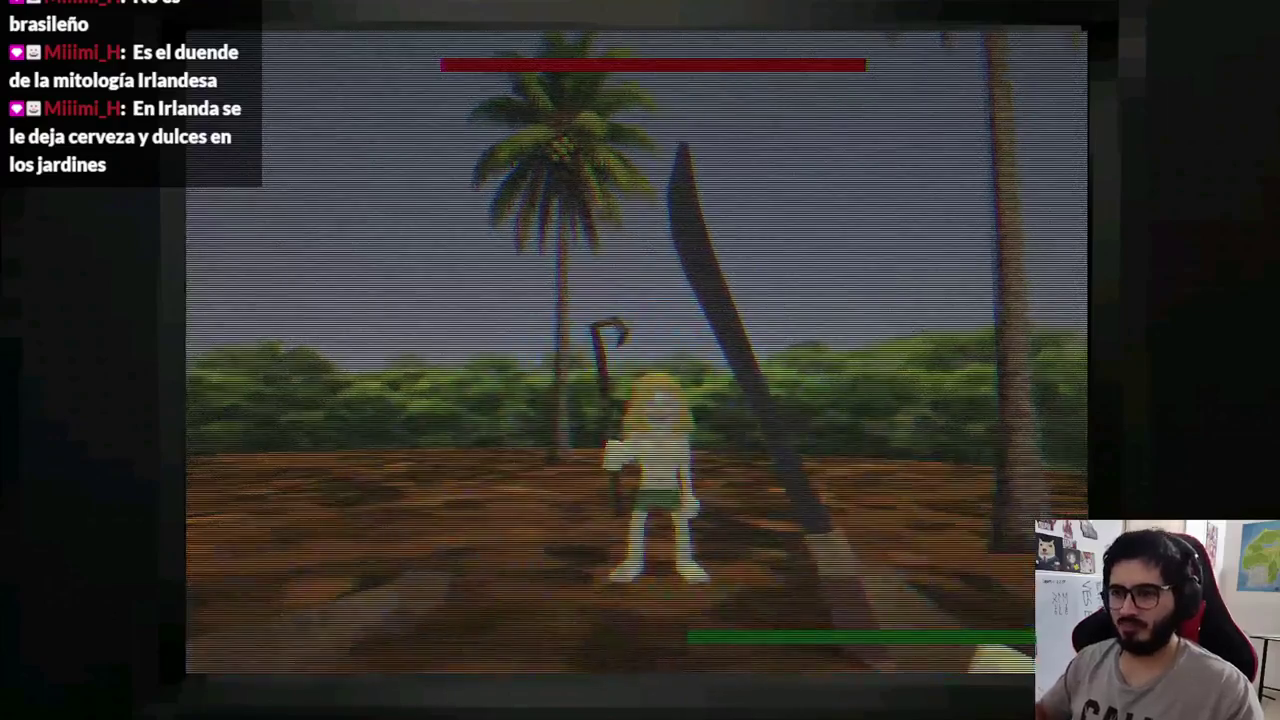
# - Stop the test run and return to the JasyJatereEnergyBall scene tab
pyautogui.press('F8')
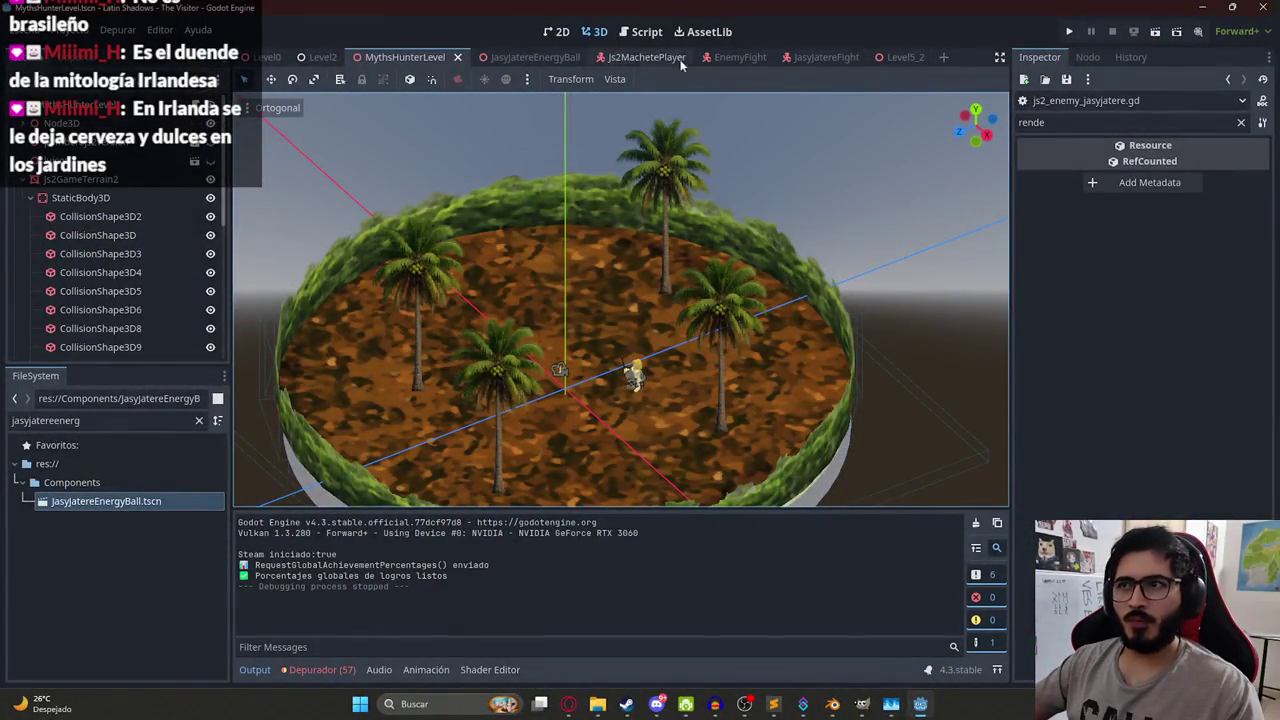
pyautogui.click(518, 57)
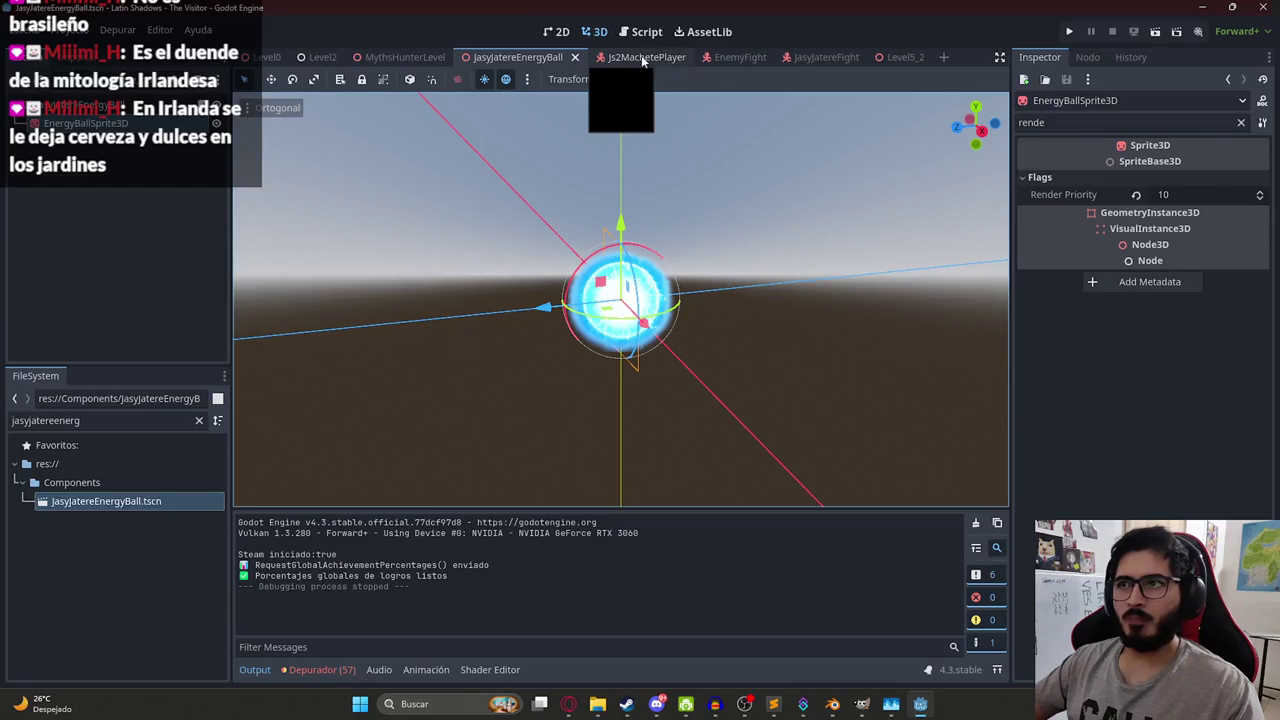
# - Open the JasyjatereFight script, search 'energy_bal', and jump to shoot_energy_ball()'s definition
pyautogui.moveTo(826, 57); pyautogui.dragTo(481, 63)
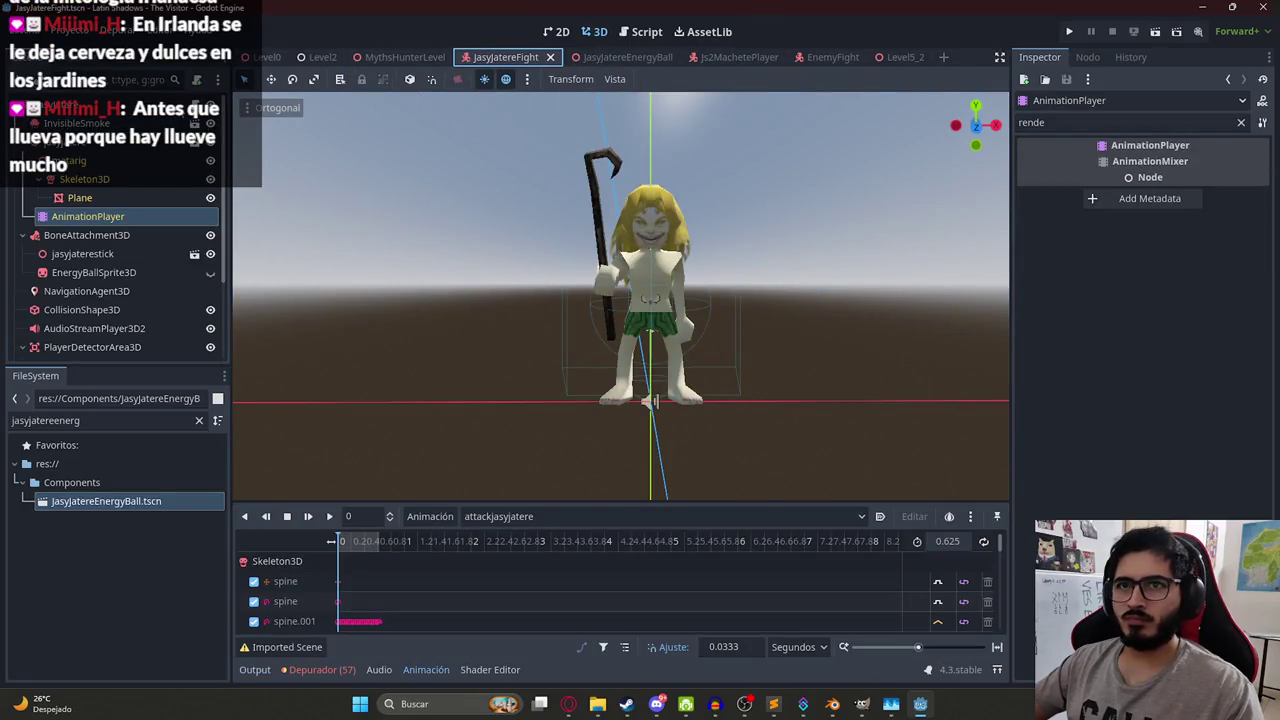
pyautogui.click(647, 31)
pyautogui.click(745, 280)
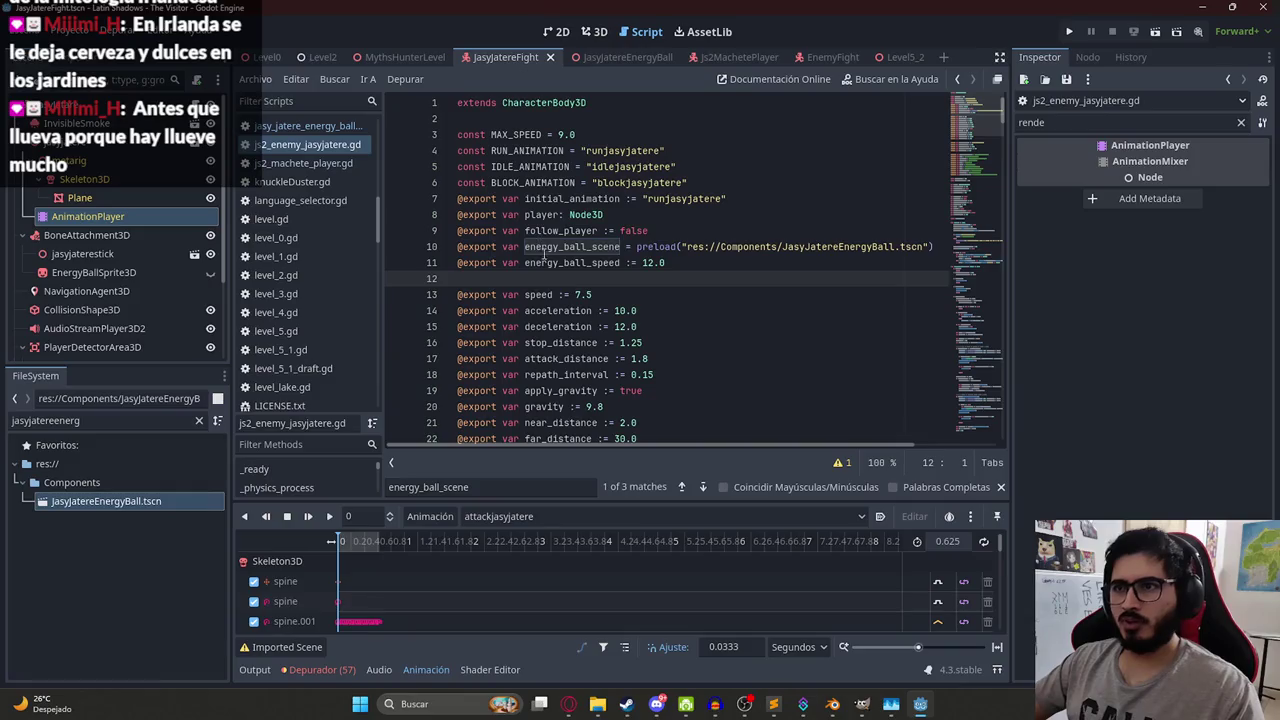
pyautogui.doubleClick(548, 262)
pyautogui.hotkey('ctrl', 'f')
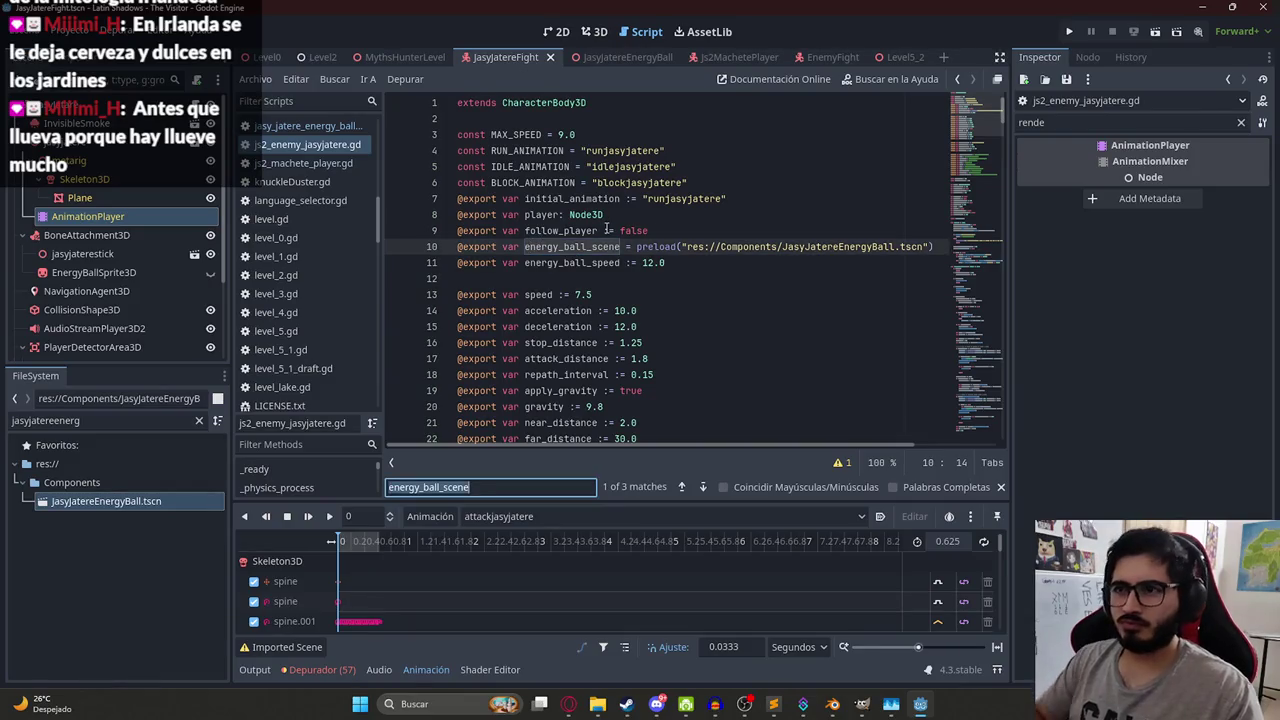
pyautogui.write('energy_ba')
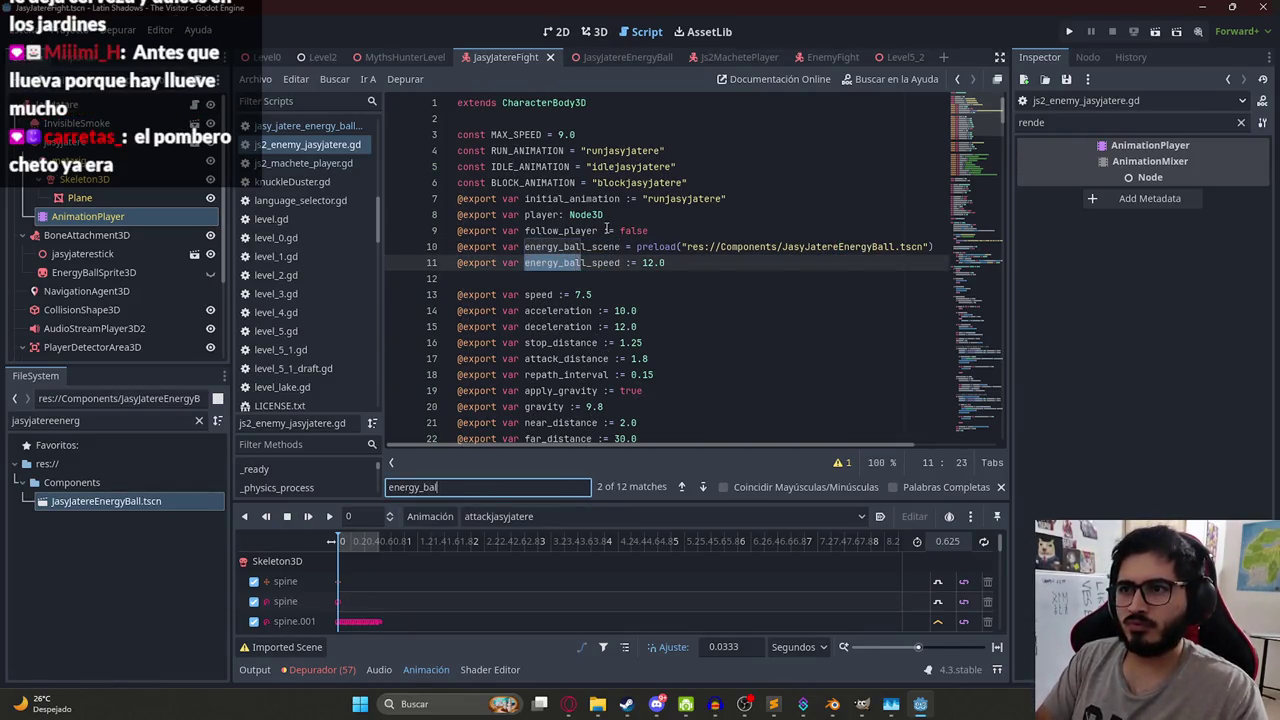
pyautogui.write('l')
pyautogui.press('Return')
pyautogui.press('Return')
pyautogui.press('Return')
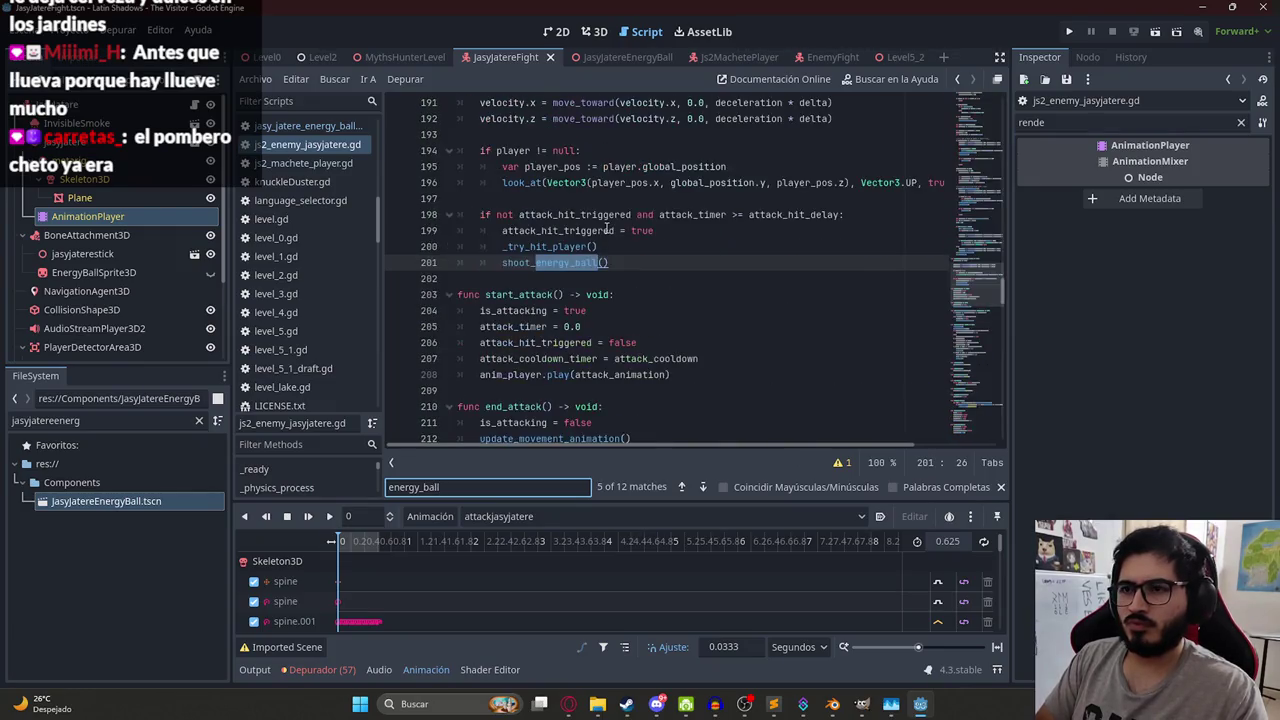
pyautogui.keyDown('ctrl'); pyautogui.click(569, 264); pyautogui.keyUp('ctrl')
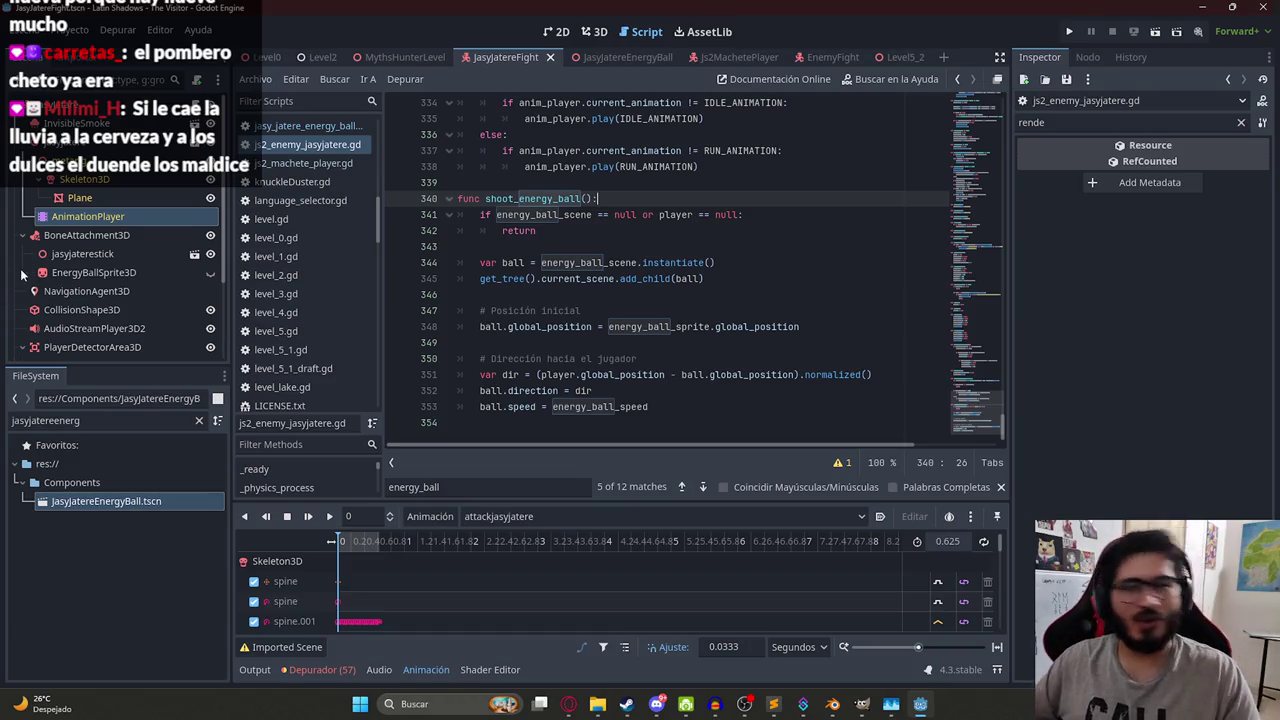
pyautogui.moveTo(606, 310); pyautogui.dragTo(409, 309)
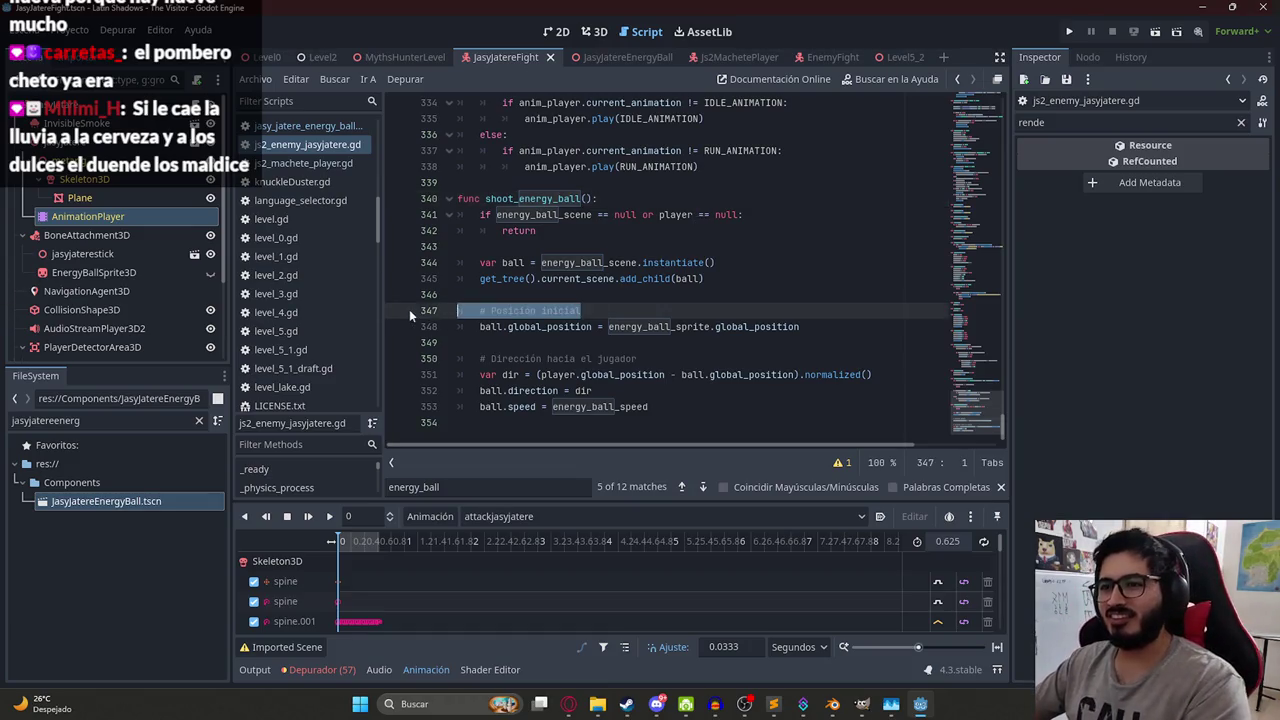
# - Delete the '# Posición inicial' and '# Dirección hacia el jugador' comment lines
pyautogui.press('BackSpace')
pyautogui.press('BackSpace')
pyautogui.moveTo(645, 342); pyautogui.dragTo(468, 338)
pyautogui.press('BackSpace')
pyautogui.press('BackSpace')
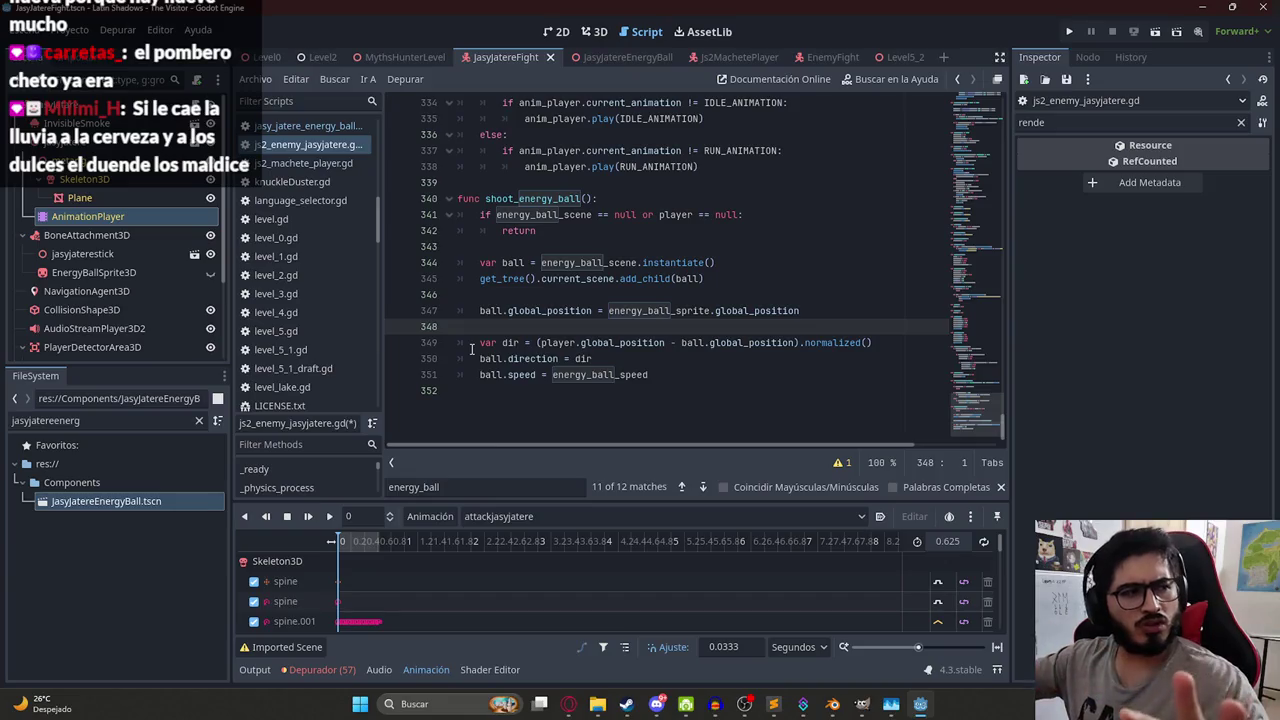
# - Review the direction calculation, then select the whole shoot_energy_ball function
pyautogui.click(611, 342)
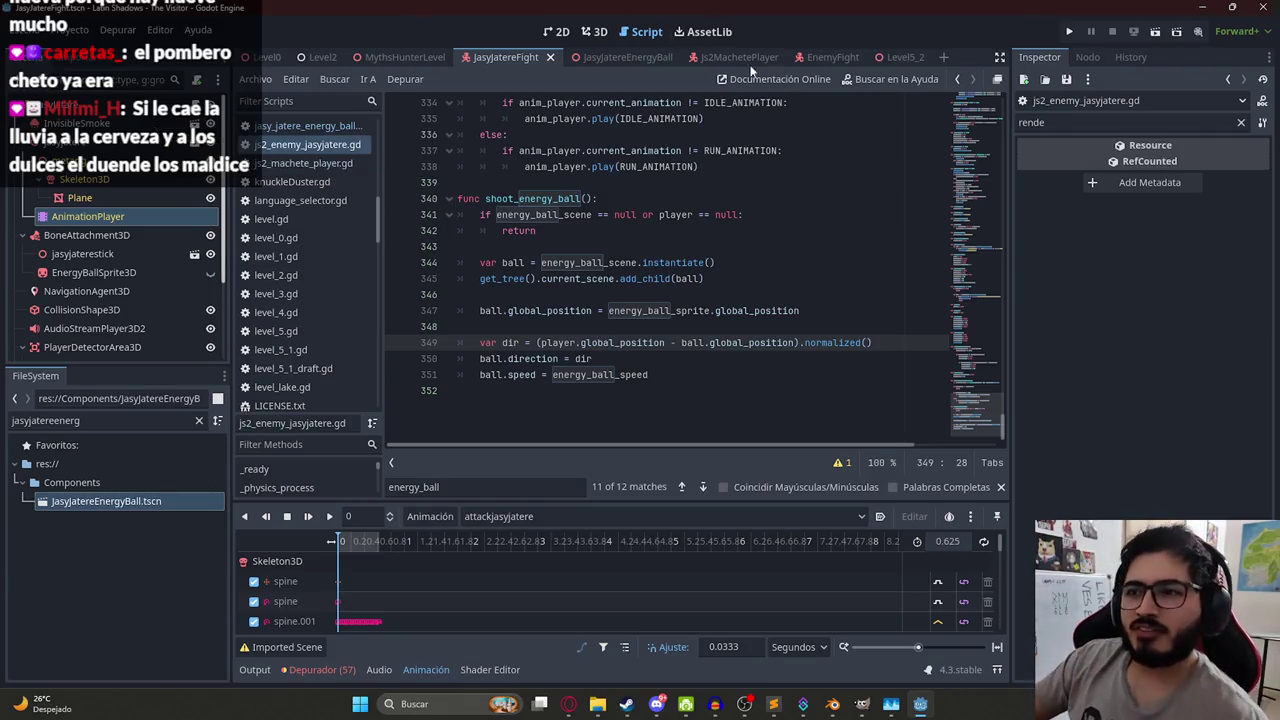
pyautogui.click(650, 330)
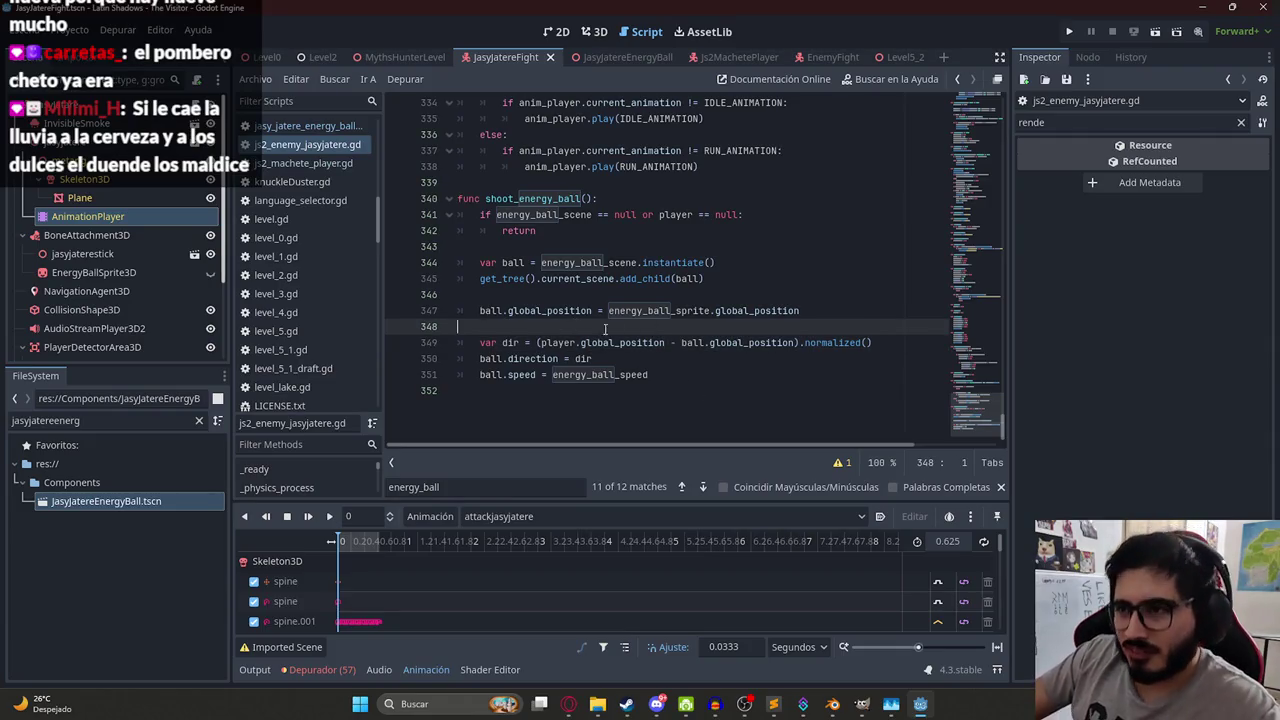
pyautogui.doubleClick(655, 311)
pyautogui.click(812, 342)
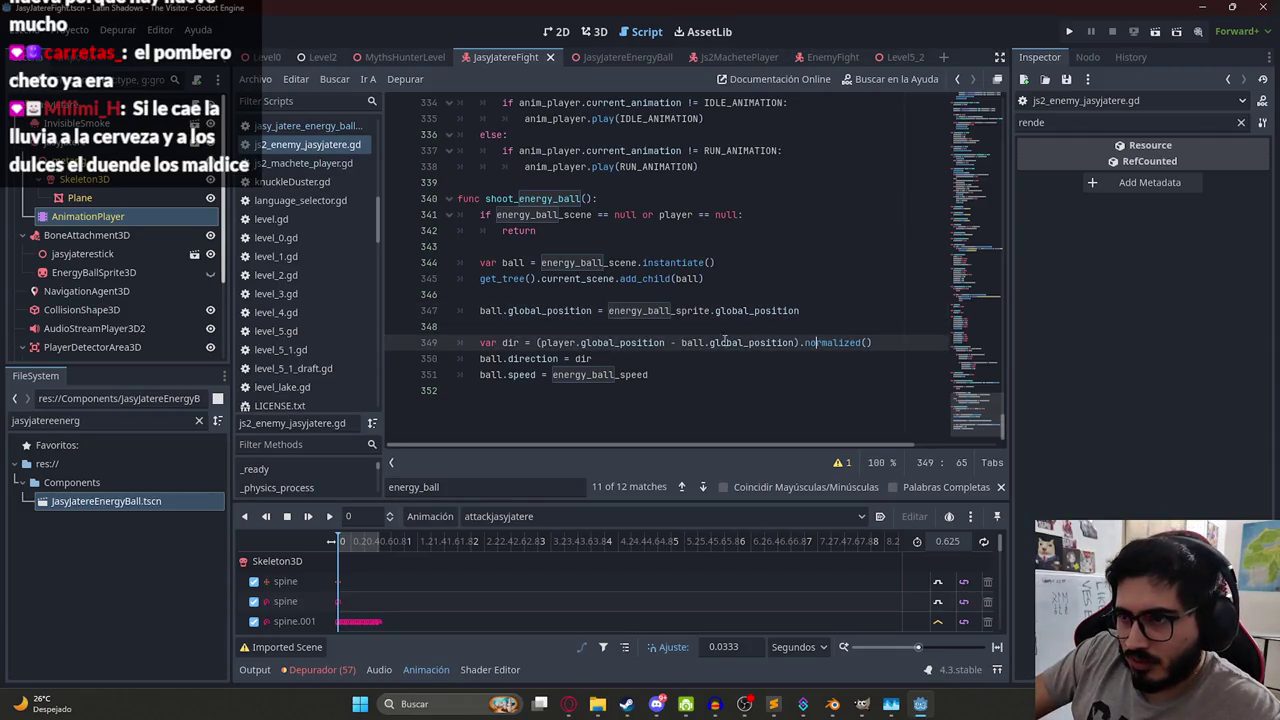
pyautogui.moveTo(654, 374)
pyautogui.mouseDown()
pyautogui.moveTo(429, 214)
pyautogui.moveTo(429, 200)
pyautogui.mouseUp()
pyautogui.hotkey('ctrl', 'c')
# - Ask ChatGPT to make the energy ball fire a bit higher, pasting the shoot_energy_ball code
pyautogui.hotkey('alt', 'Tab')
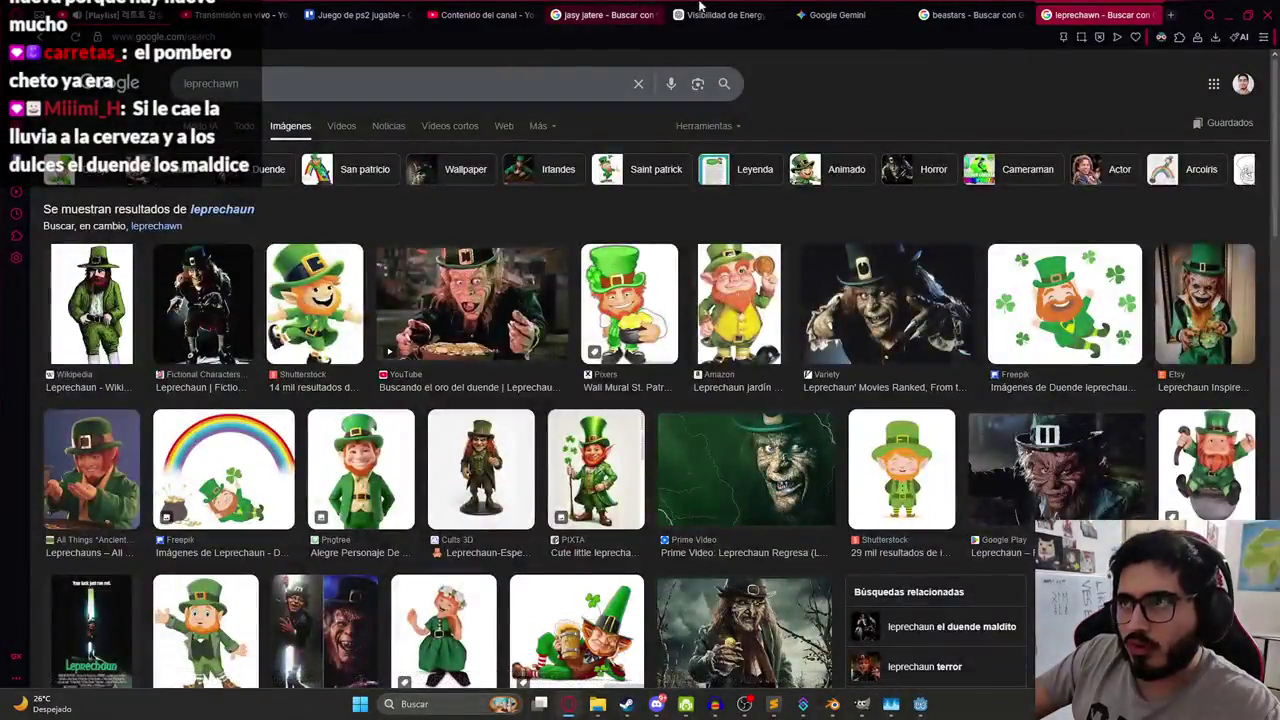
pyautogui.hotkey('ctrl', 'Tab')
pyautogui.write('Funciona bien per')
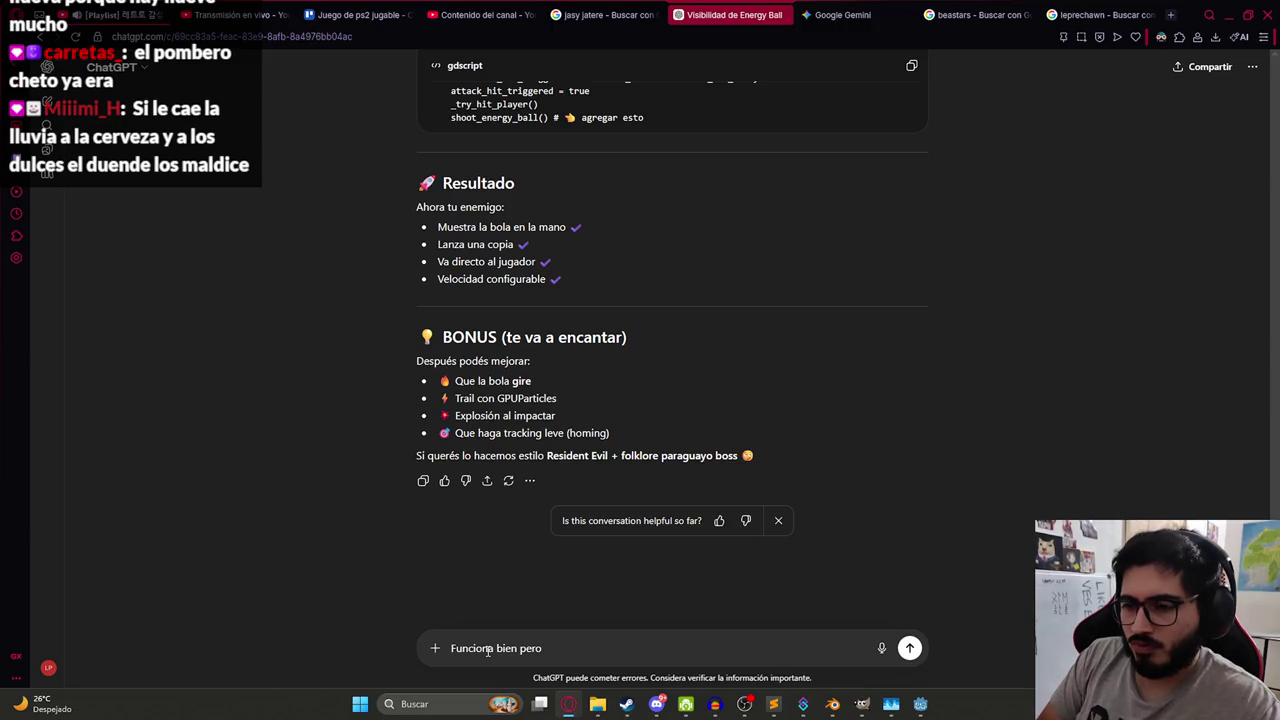
pyautogui.write('iara ')
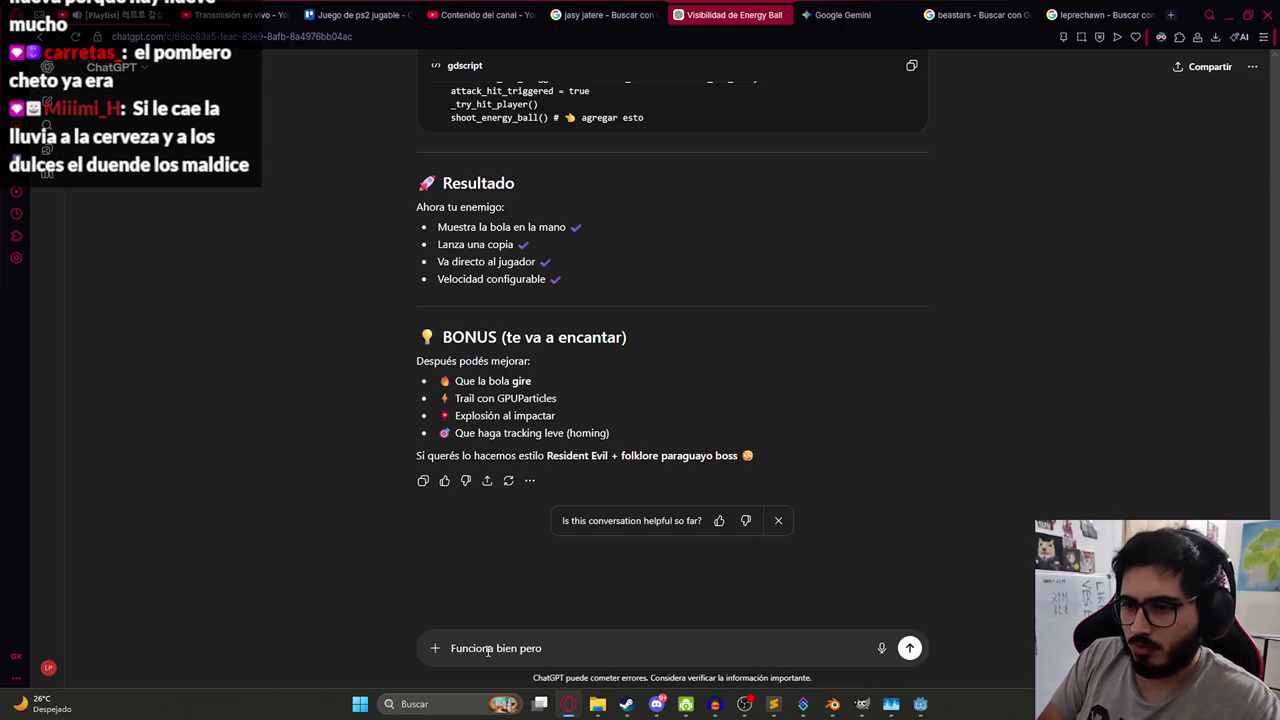
pyautogui.write('gustaria que ')
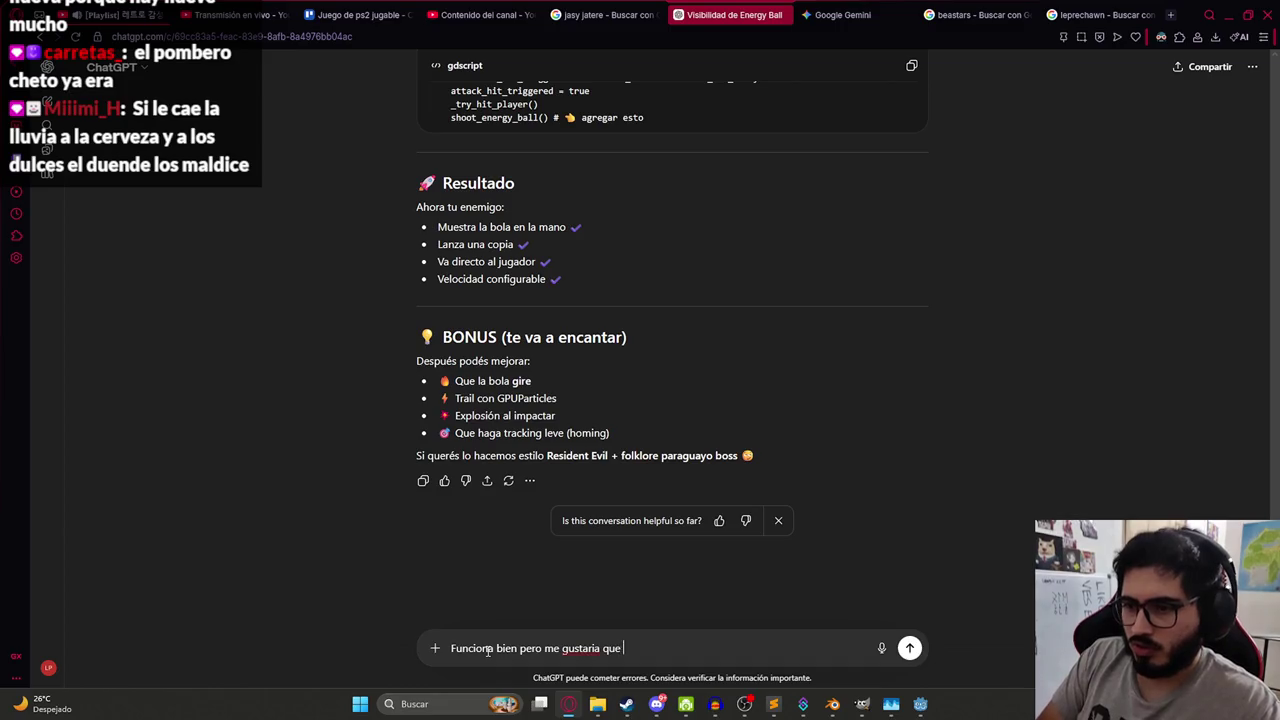
pyautogui.write('oco mas hacia arriba')
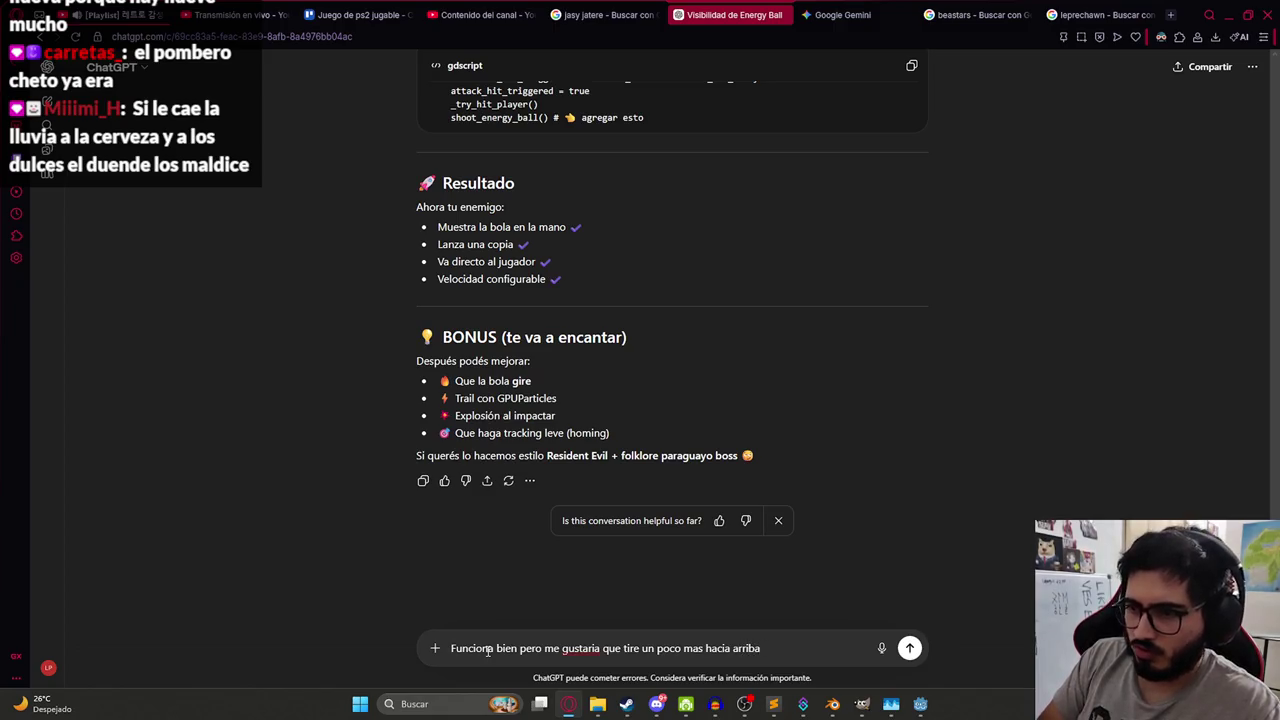
pyautogui.hotkey('shift', 'Return')
pyautogui.hotkey('ctrl', 'v')
pyautogui.press('Return')
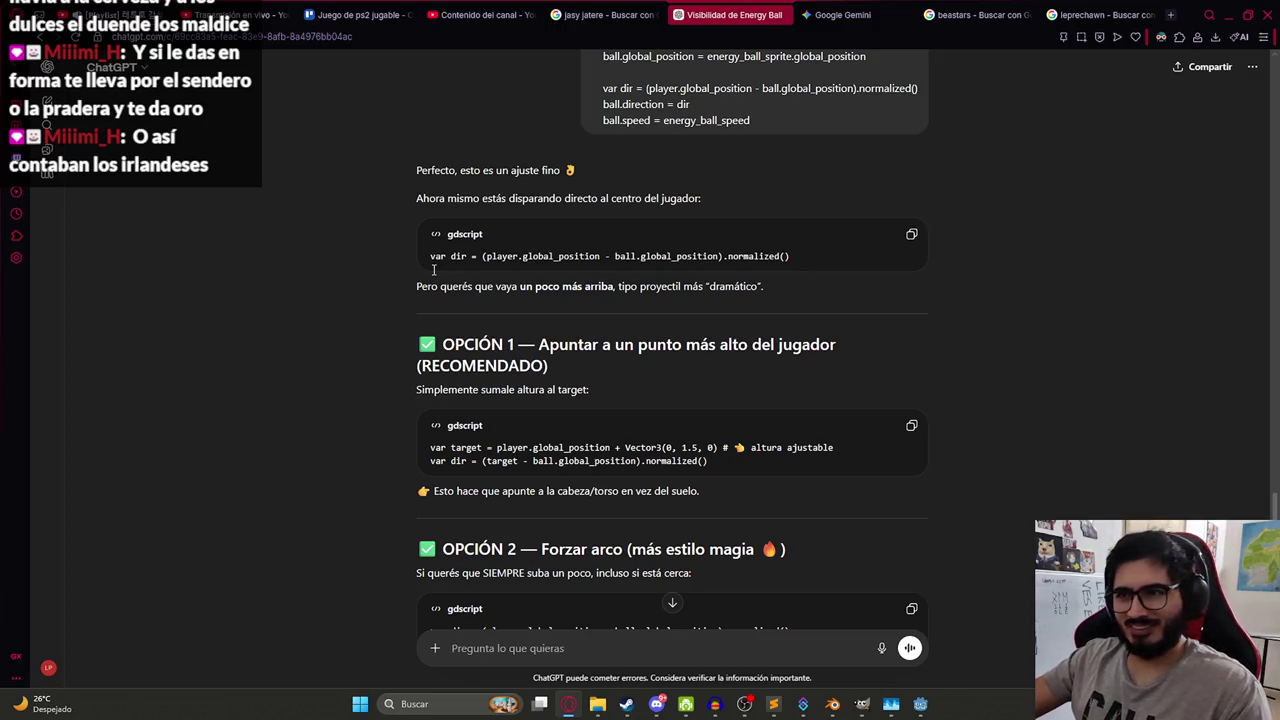
# - Copy the OPCIÓN 1 raised-target line and select the old direction line 349 in Godot
pyautogui.scroll(-2, 464, 252)
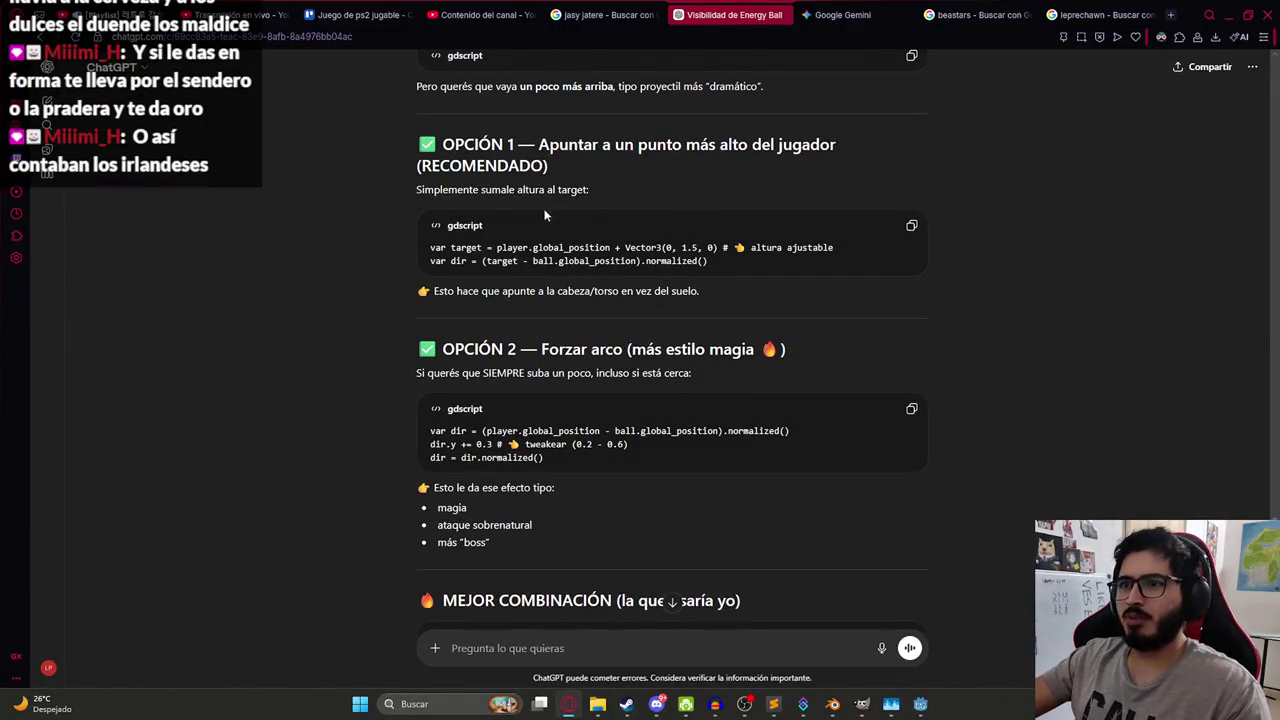
pyautogui.moveTo(719, 244); pyautogui.dragTo(428, 247)
pyautogui.click(911, 225)
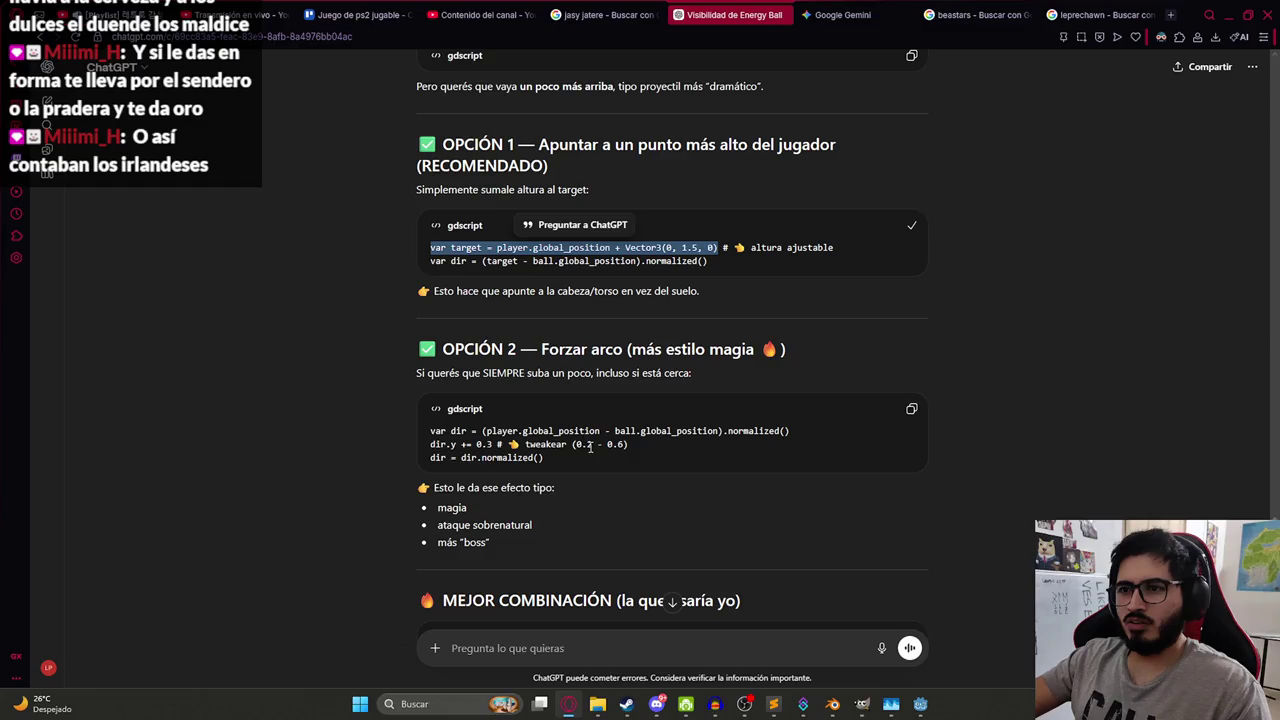
pyautogui.hotkey('alt', 'Tab')
pyautogui.hotkey('alt', 'Tab')
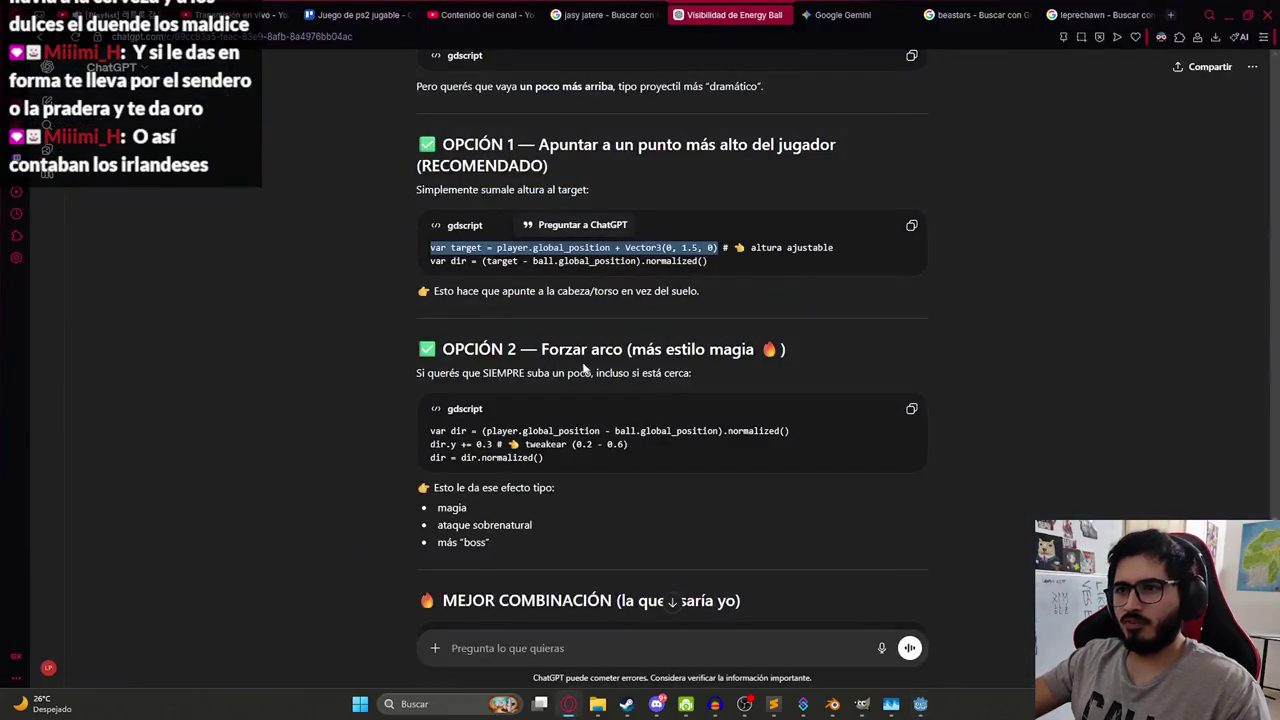
pyautogui.hotkey('alt', 'Tab')
pyautogui.moveTo(880, 342)
pyautogui.mouseDown()
pyautogui.moveTo(900, 342)
pyautogui.moveTo(480, 342)
pyautogui.mouseUp()
# - Paste the raised-target code over line 349 and replace the 1.5 offset with energy_ball_height
pyautogui.hotkey('ctrl', 'v')
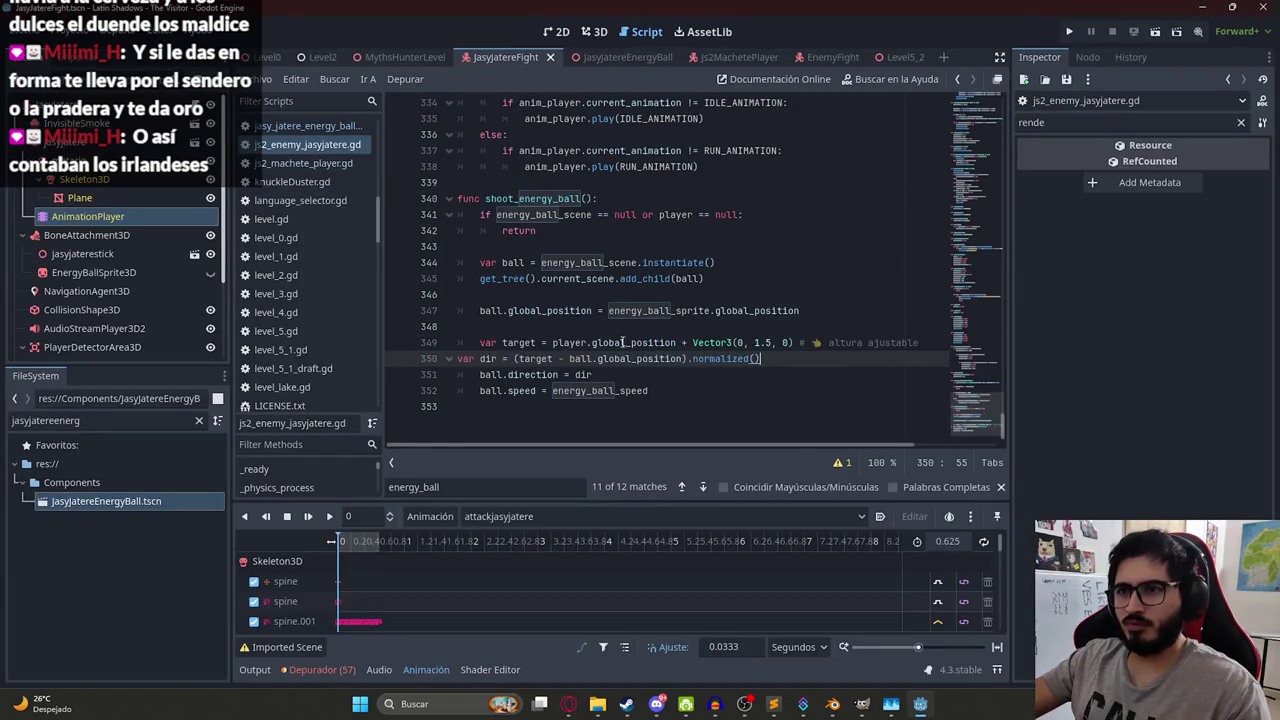
pyautogui.press('Tab')
pyautogui.moveTo(920, 342); pyautogui.dragTo(796, 342)
pyautogui.press('BackSpace')
pyautogui.press('Up')
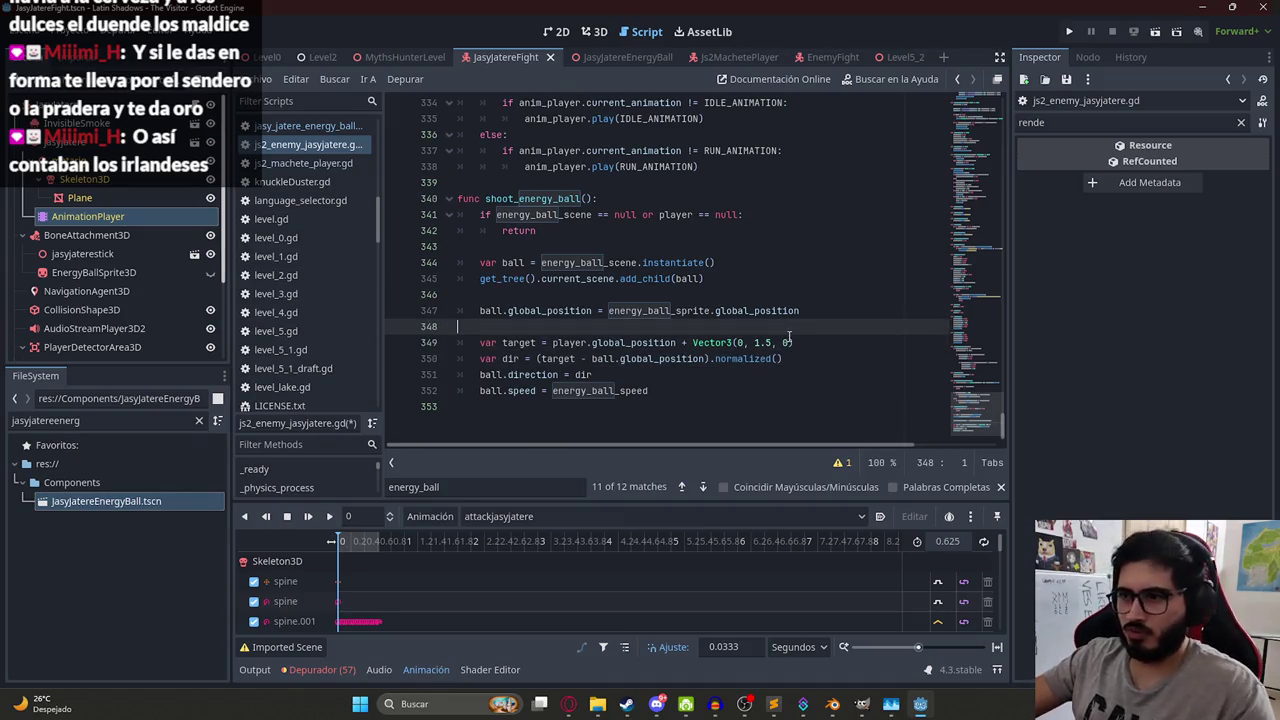
pyautogui.click(771, 342)
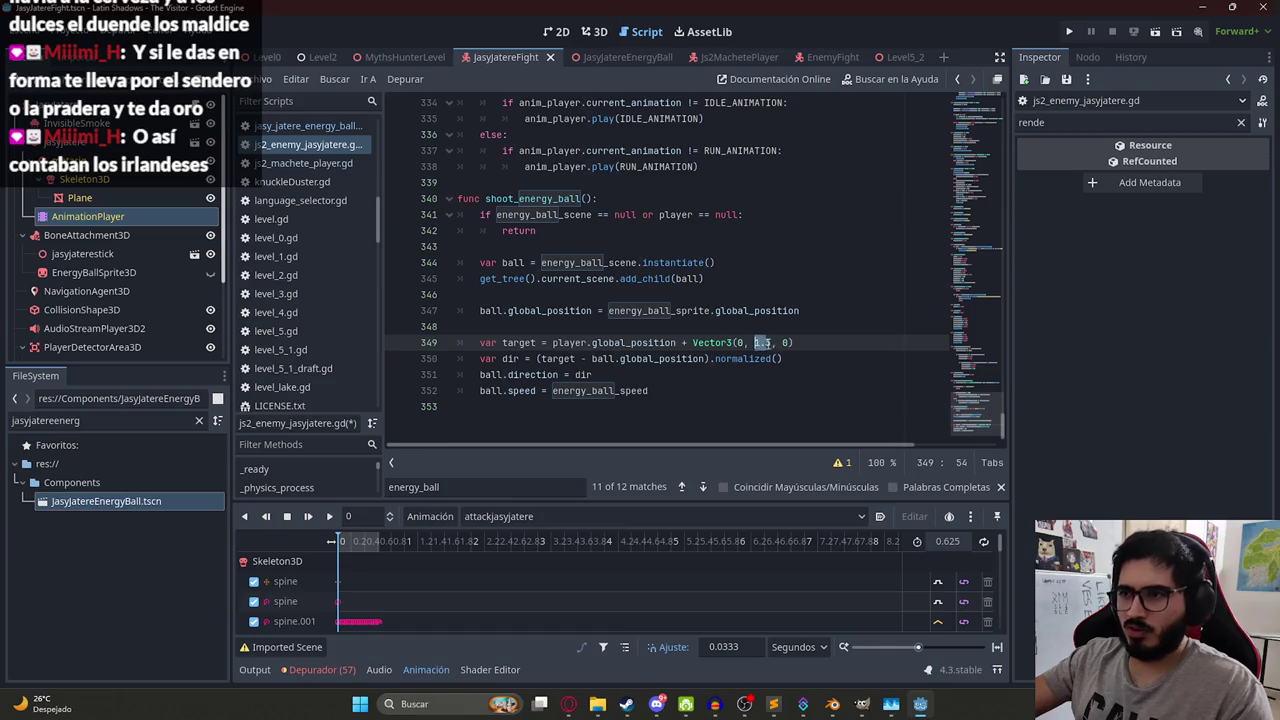
pyautogui.moveTo(771, 342); pyautogui.dragTo(755, 342)
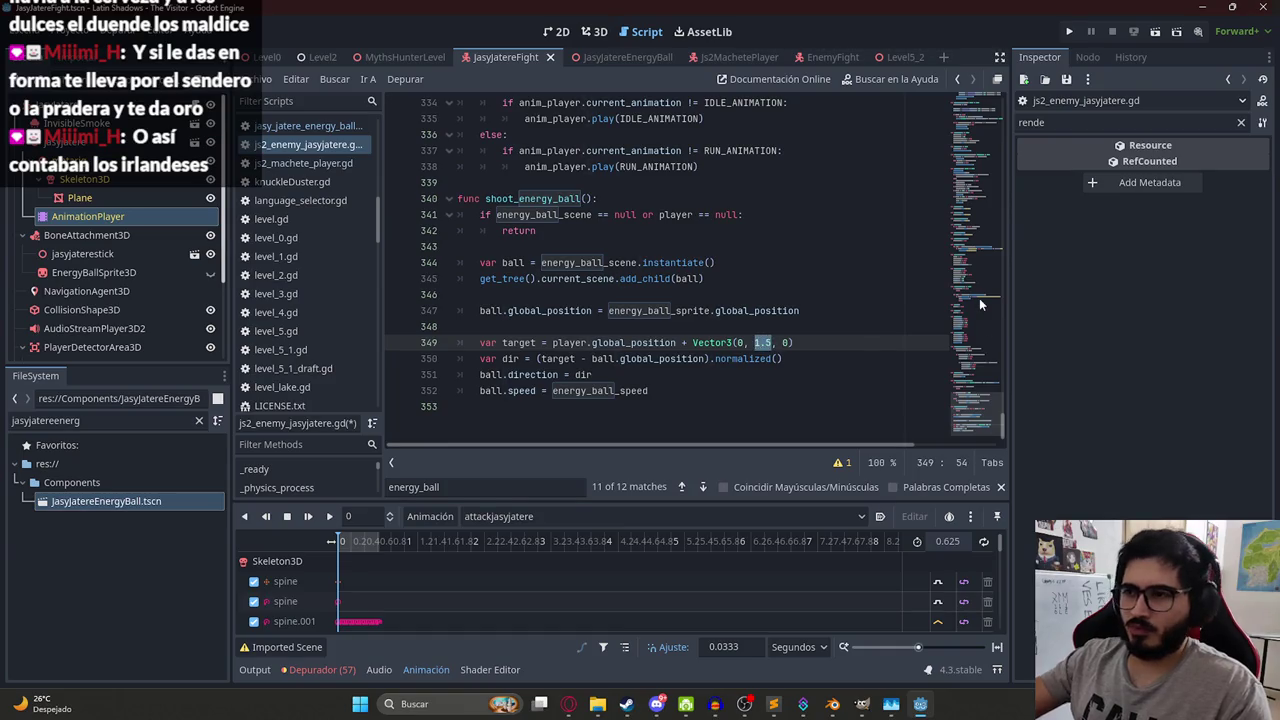
pyautogui.press('BackSpace')
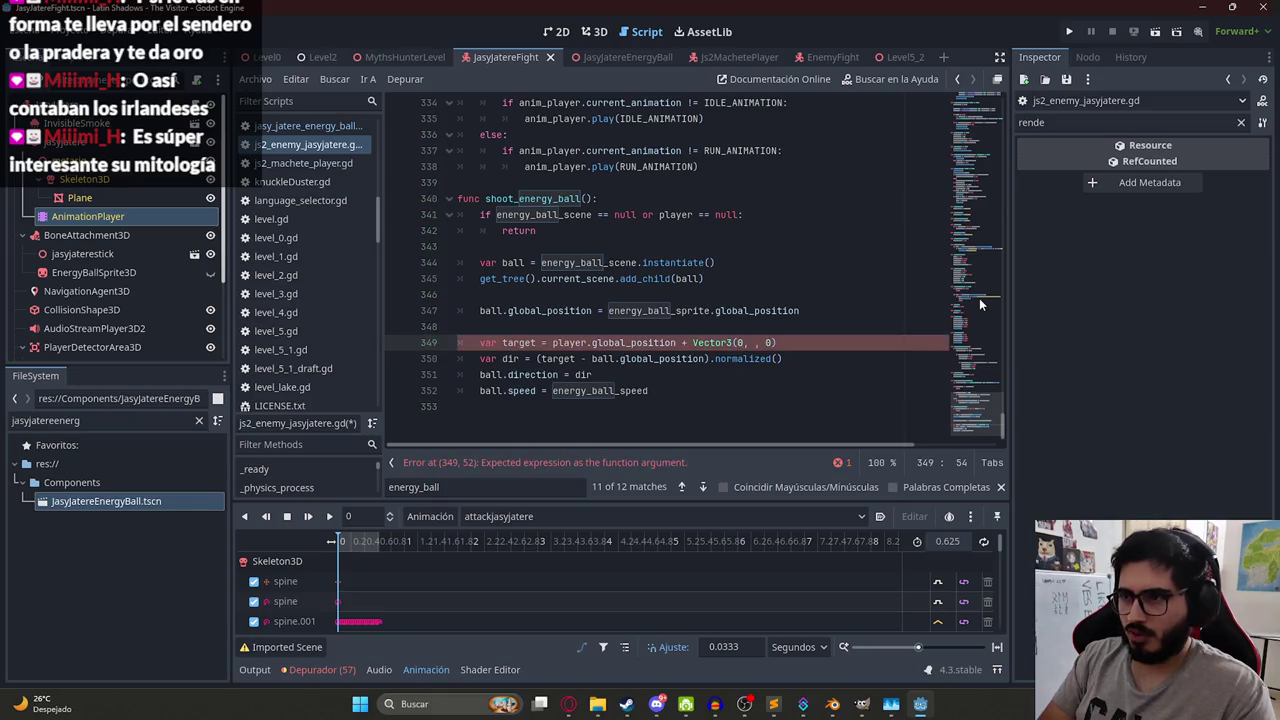
pyautogui.write('energy')
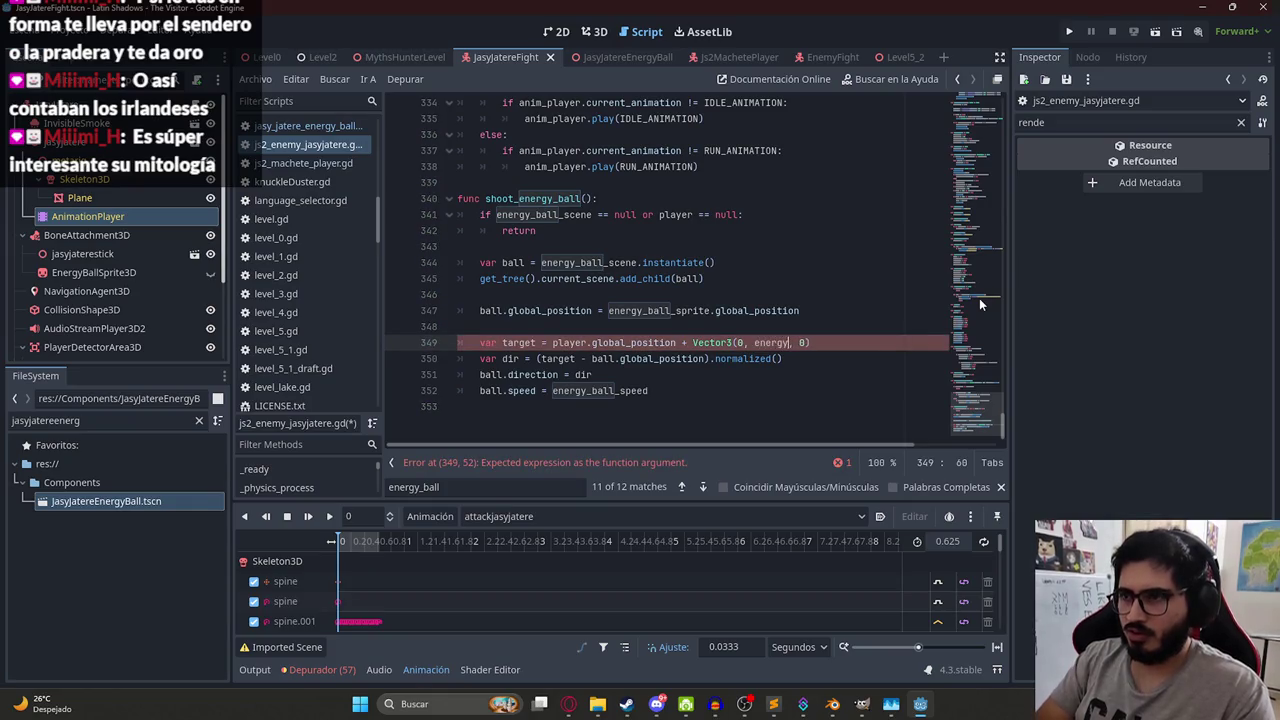
pyautogui.write('_ball_')
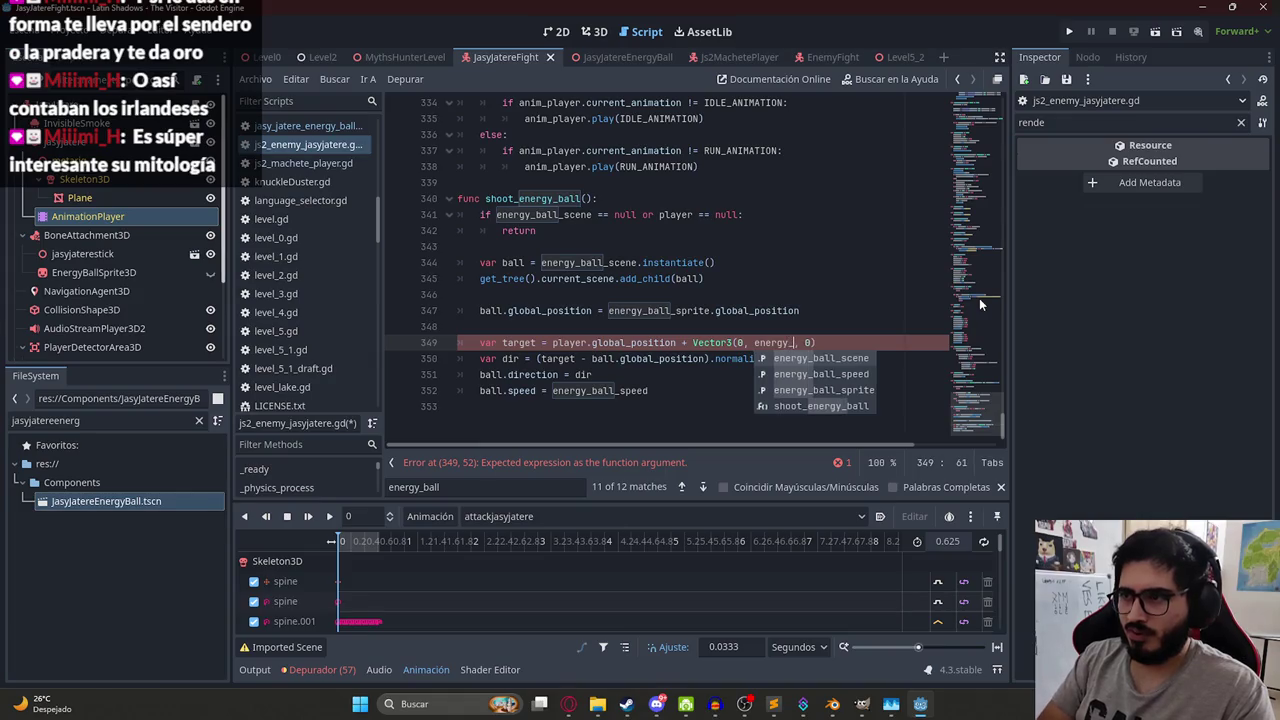
pyautogui.write('sprite')
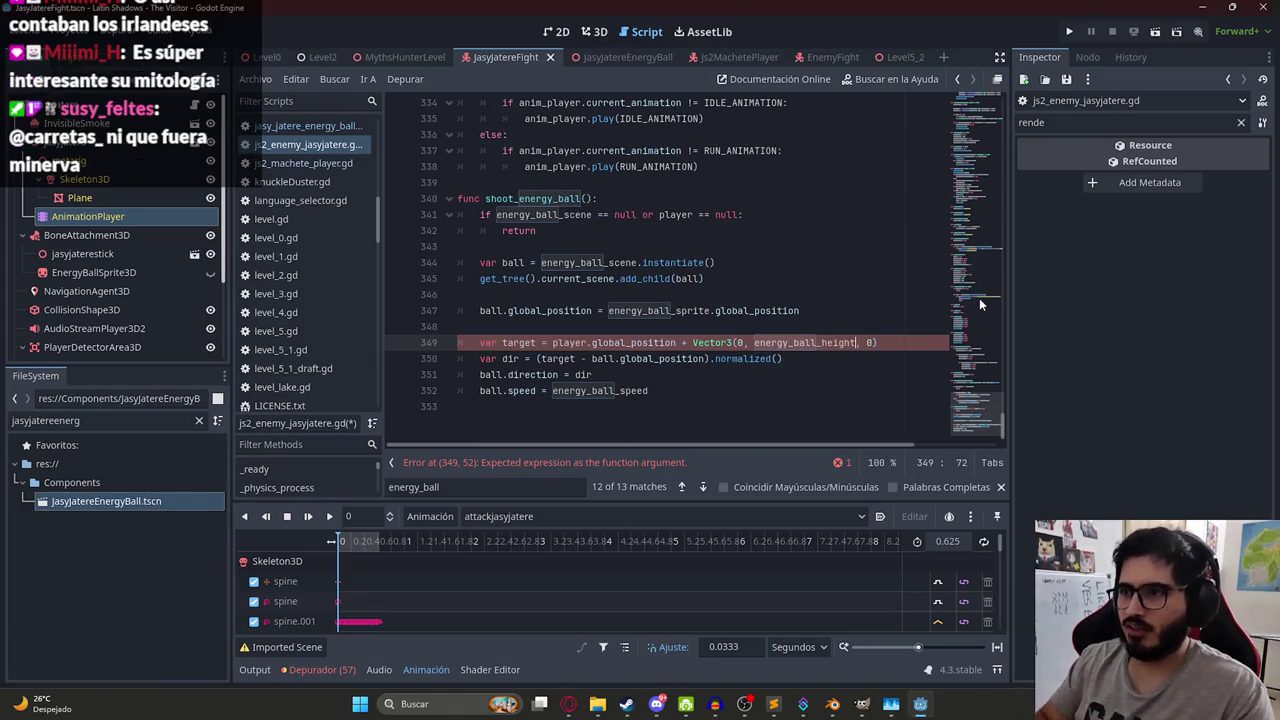
pyautogui.click(980, 255)
pyautogui.moveTo(980, 255); pyautogui.dragTo(976, 100)
pyautogui.click(739, 265)
pyautogui.press('Return')
pyautogui.write('ex')
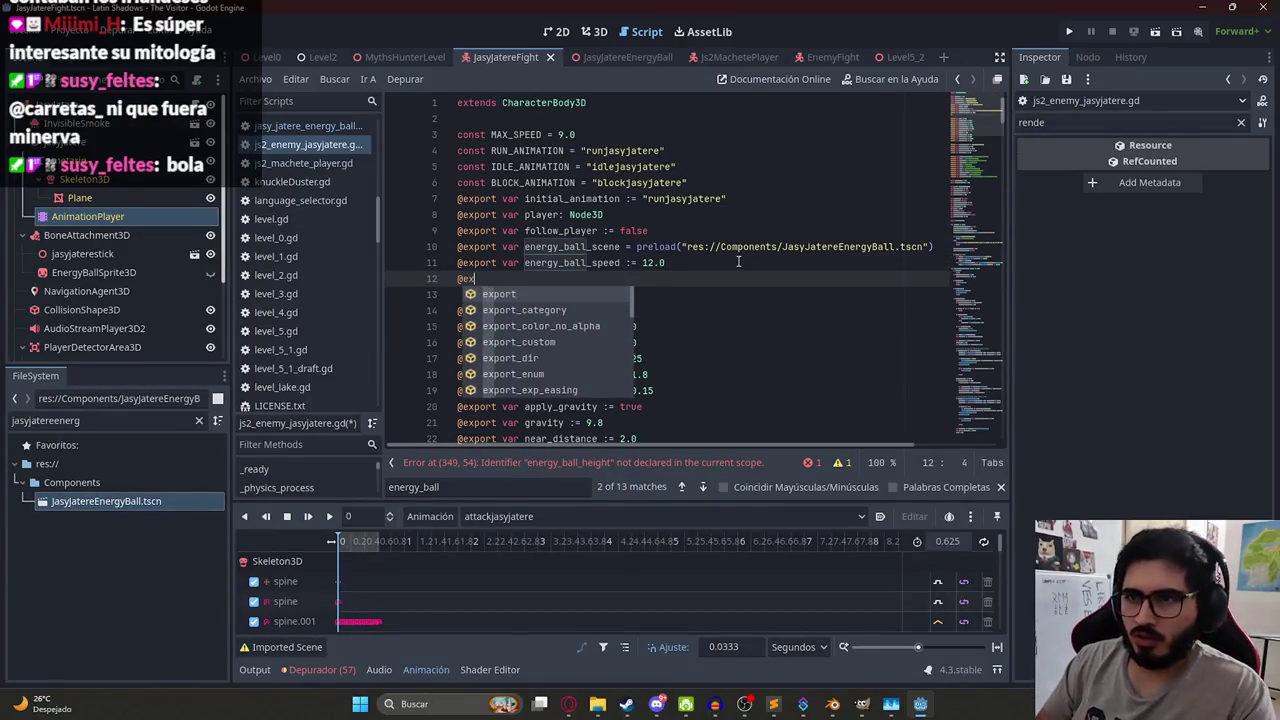
pyautogui.write('port var energy_b')
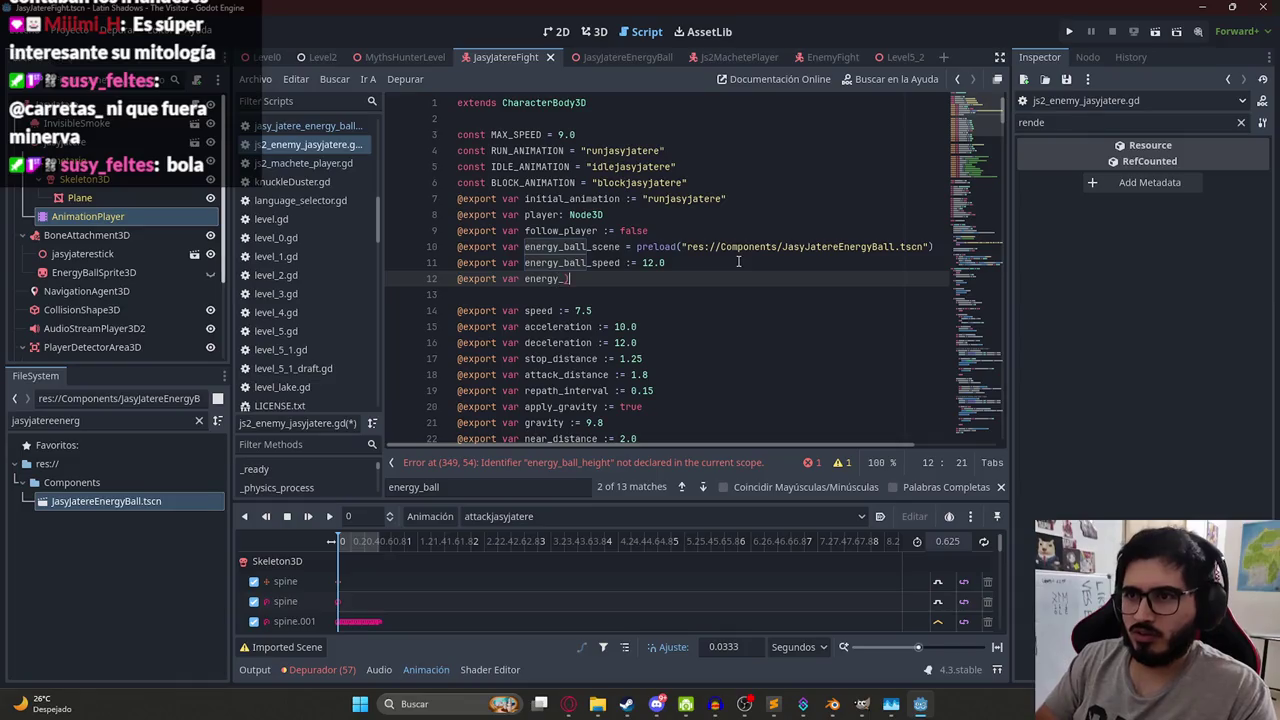
pyautogui.write('all_height = 2.0')
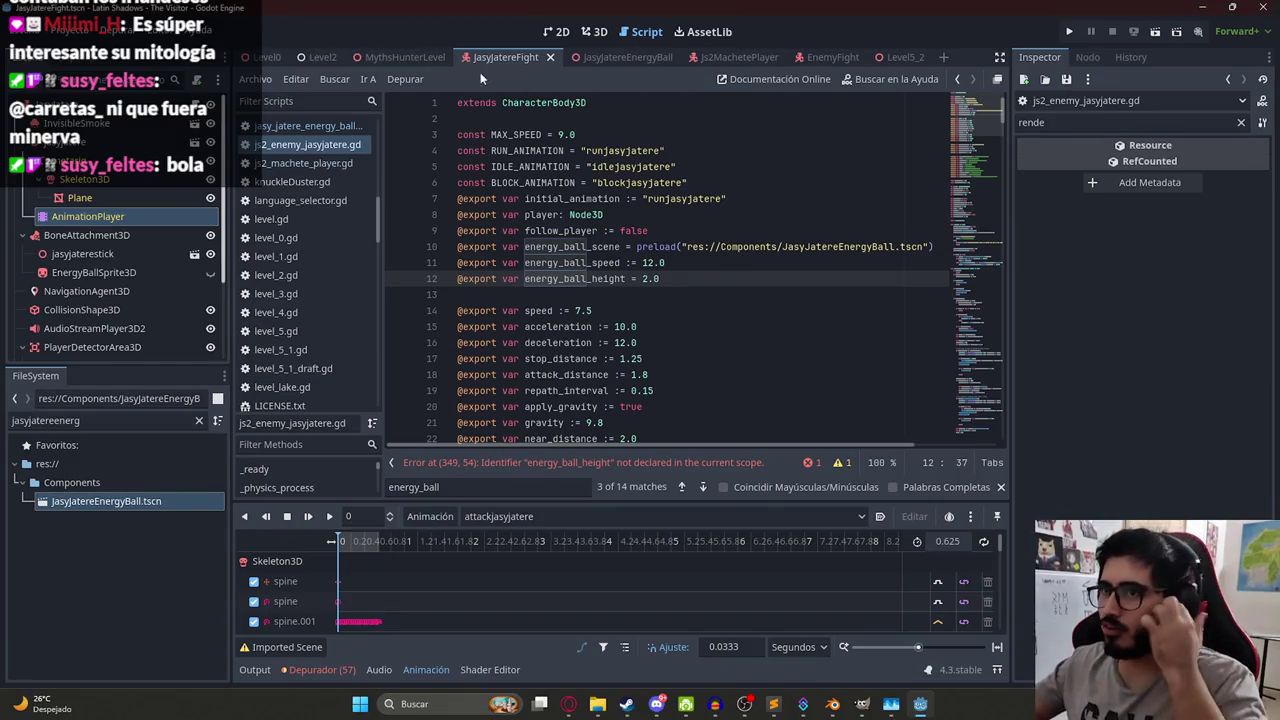
# - Play the MythsHunterLevel scene to test the raised energy ball
pyautogui.click(413, 56)
pyautogui.rightClick(413, 56)
pyautogui.click(594, 161)
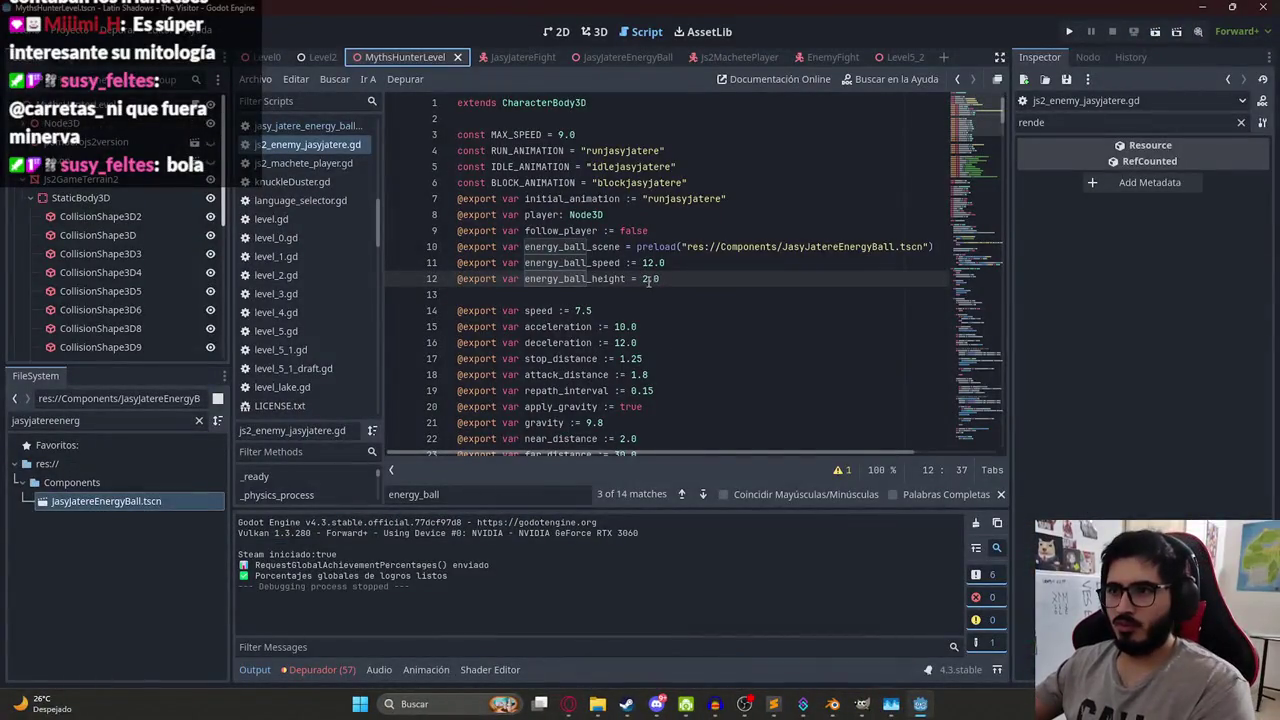
# - Change energy_ball_height to 1.0 and play-test the MythsHunterLevel scene
pyautogui.click(648, 279)
pyautogui.press('BackSpace')
pyautogui.write('1.0')
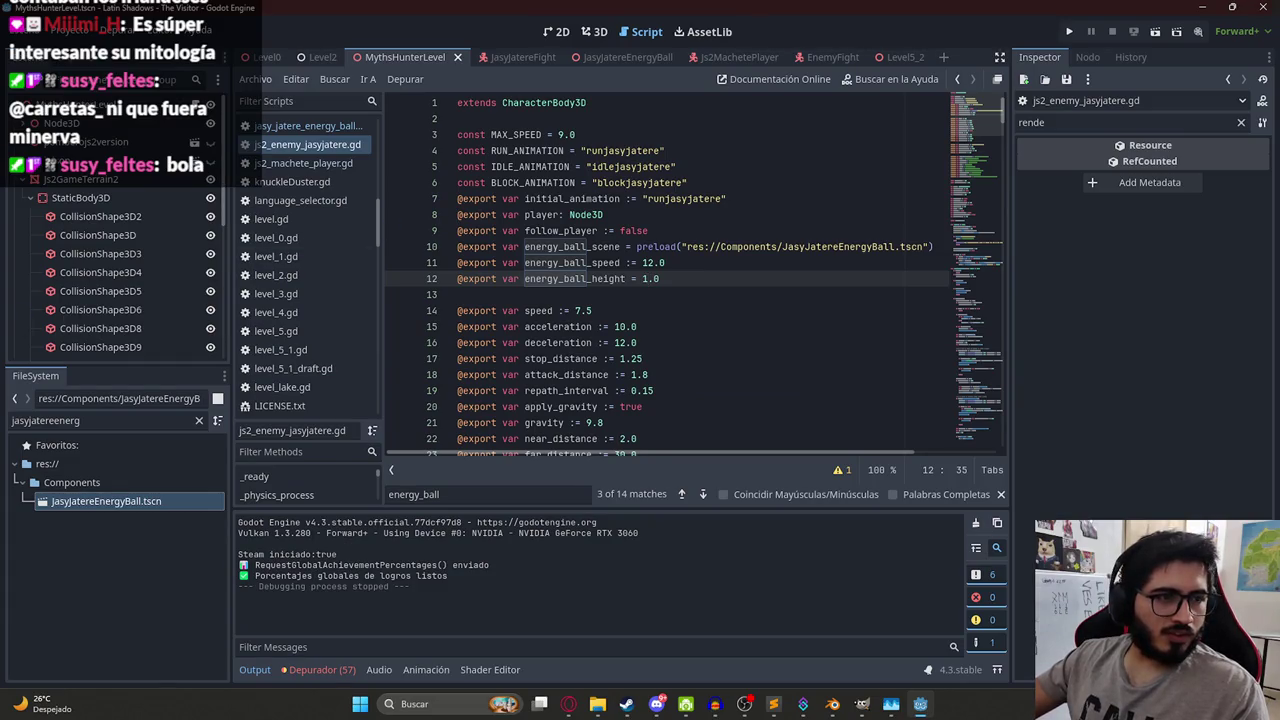
pyautogui.rightClick(408, 68)
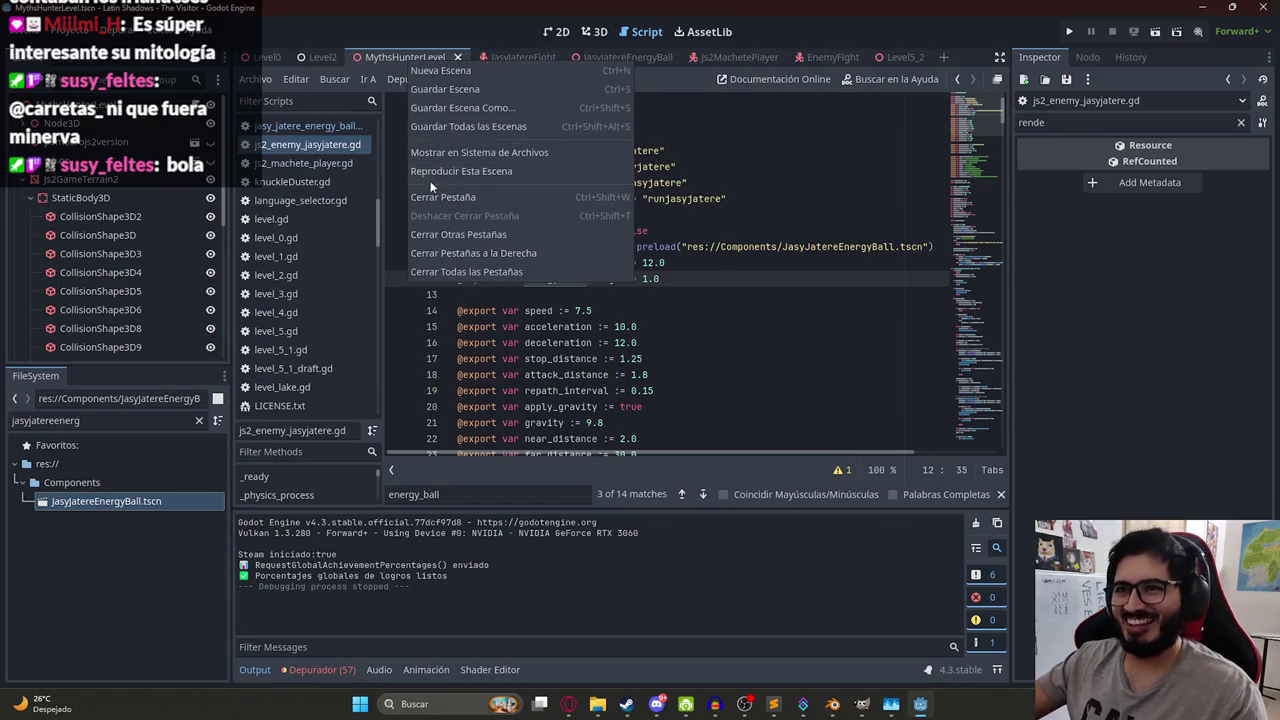
pyautogui.click(485, 182)
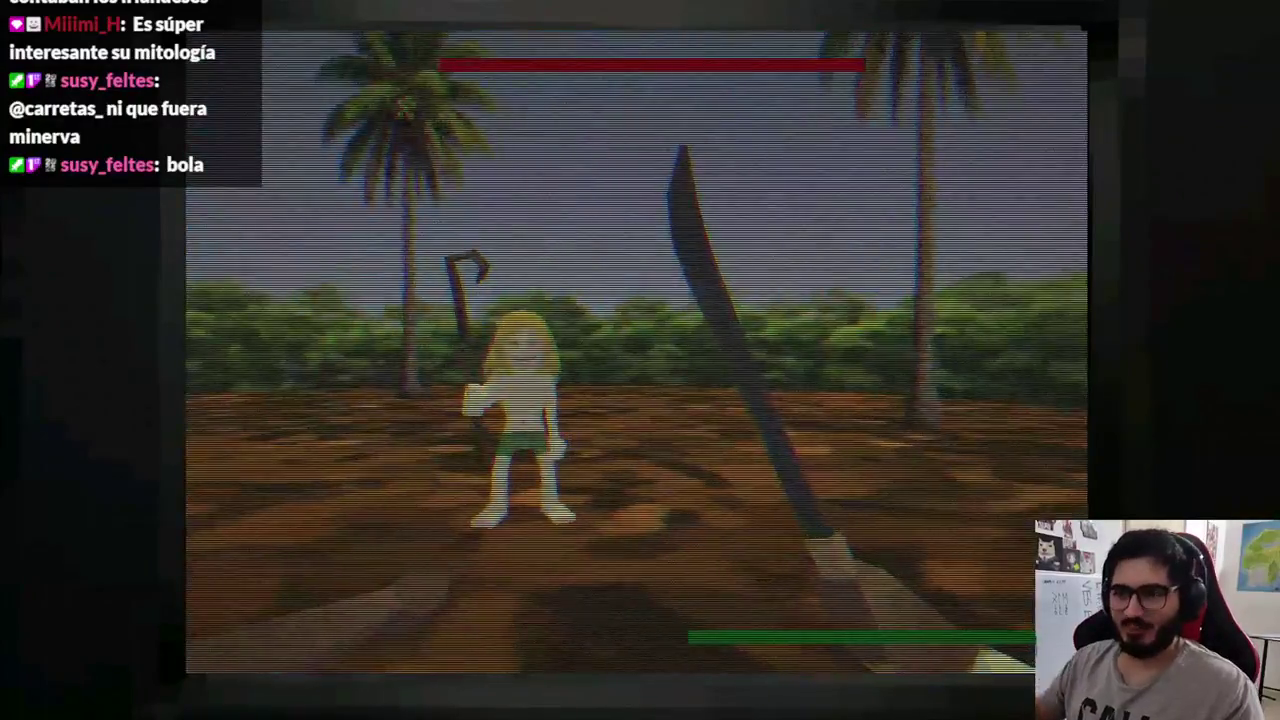
# - Lower energy_ball_height to 0.8, save the script, and replay the level
pyautogui.press('Escape')
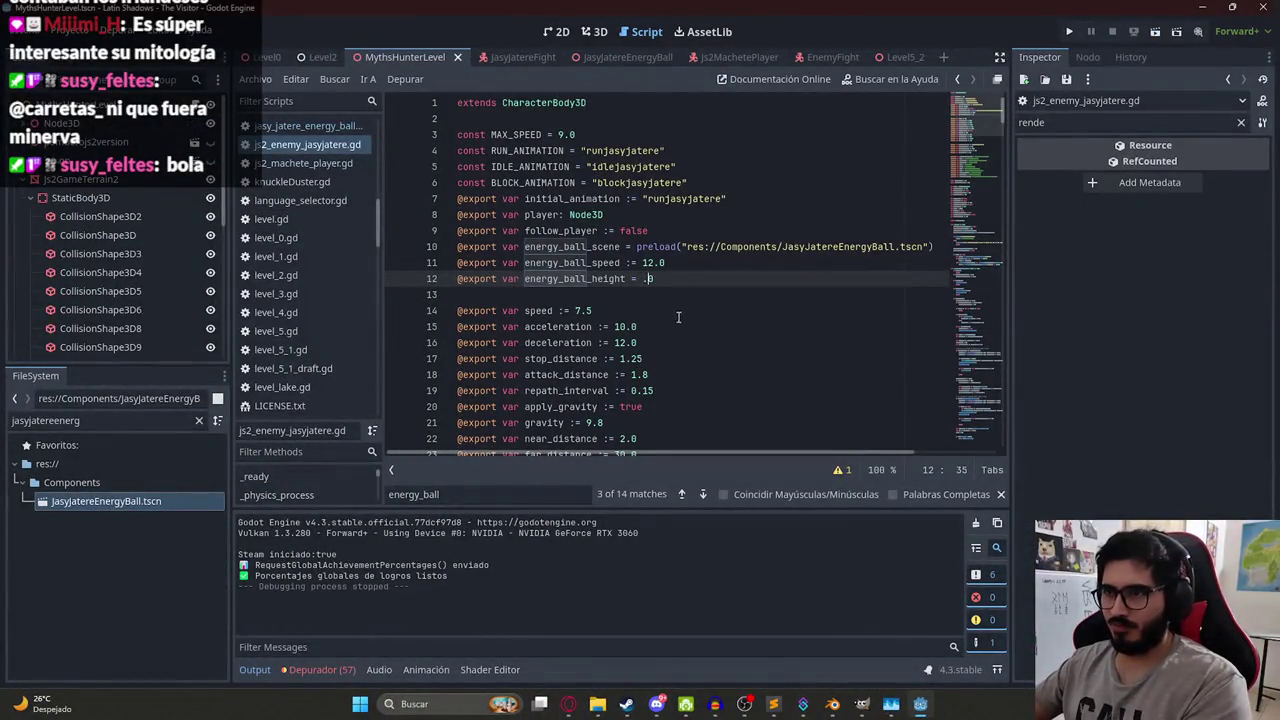
pyautogui.write('.')
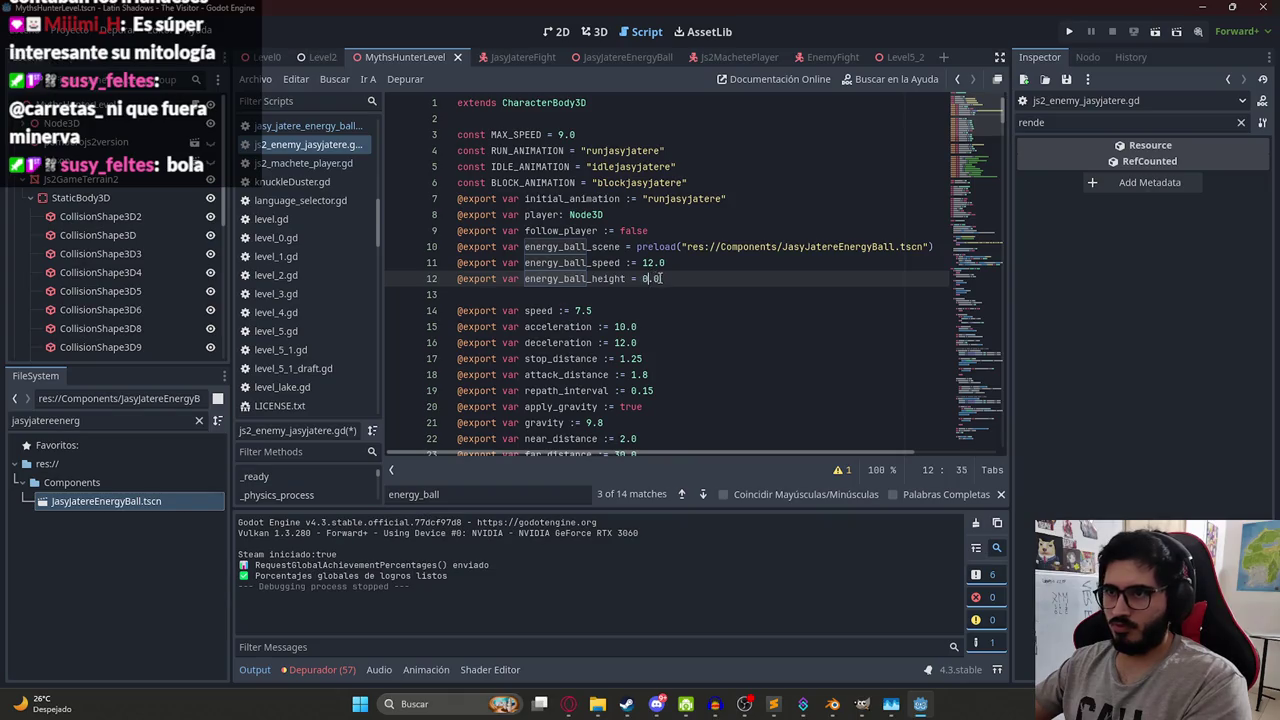
pyautogui.write('8')
pyautogui.hotkey('ctrl', 's')
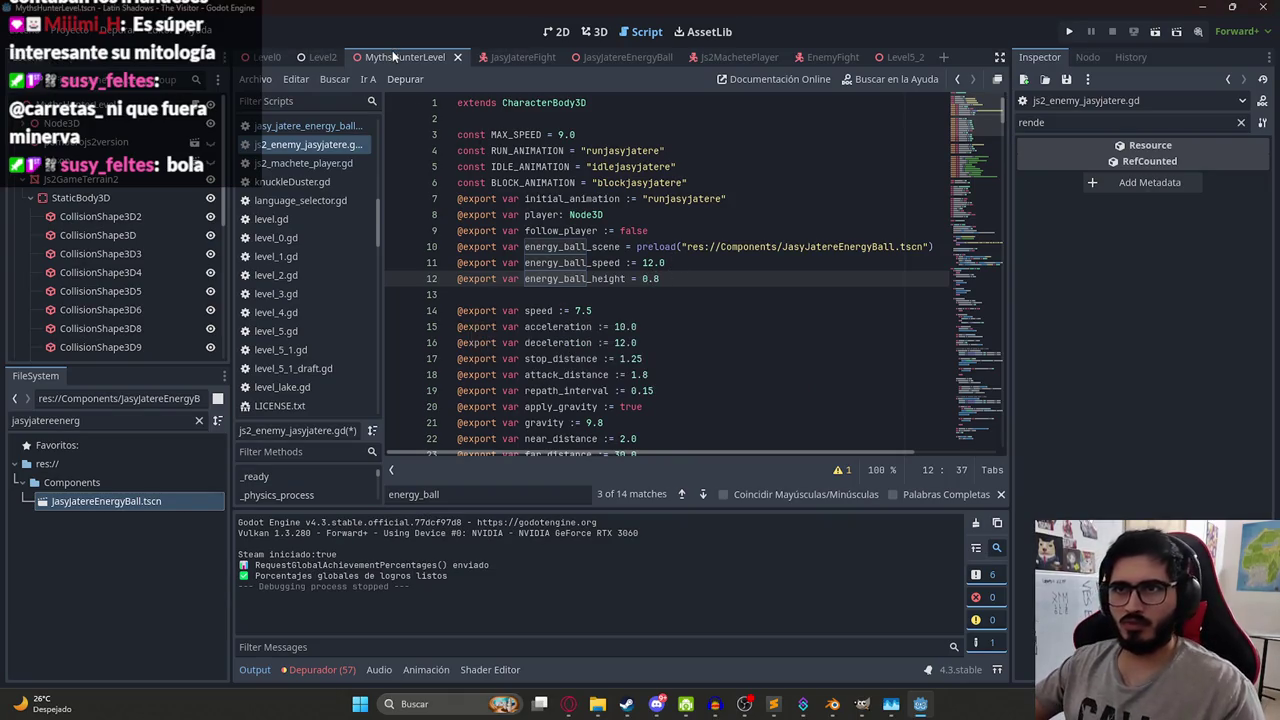
pyautogui.rightClick(392, 50)
pyautogui.click(464, 164)
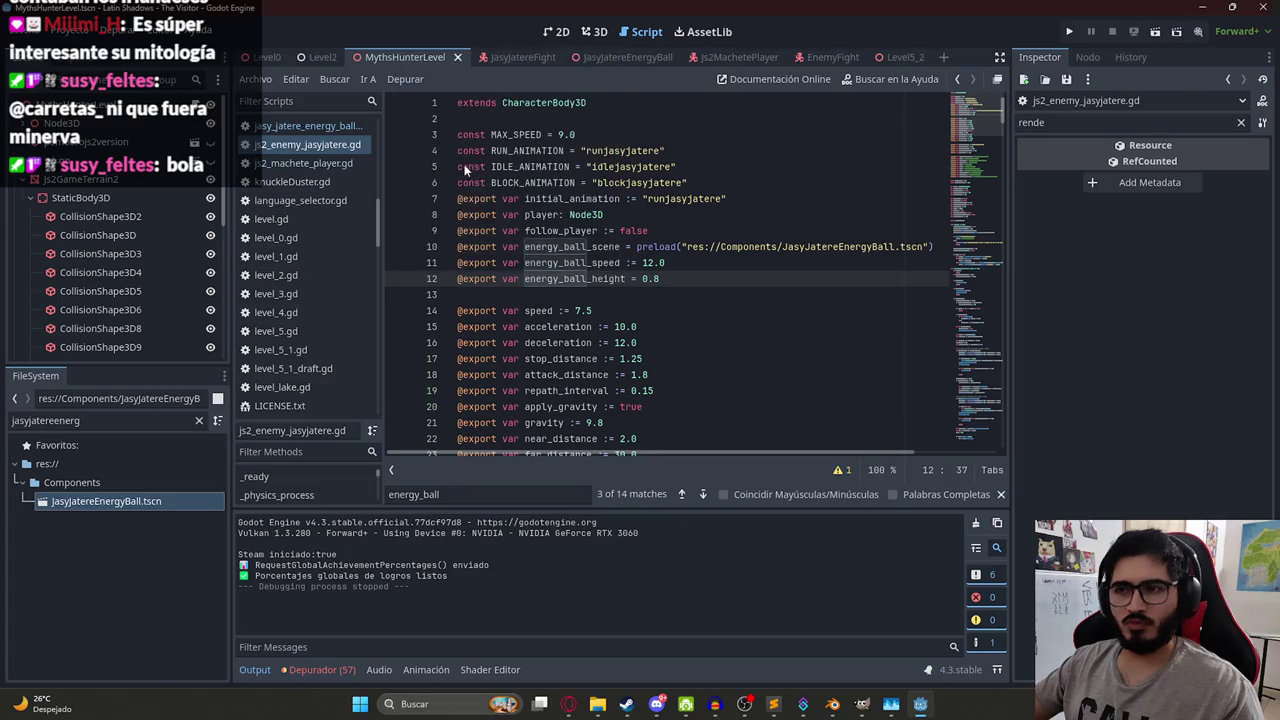
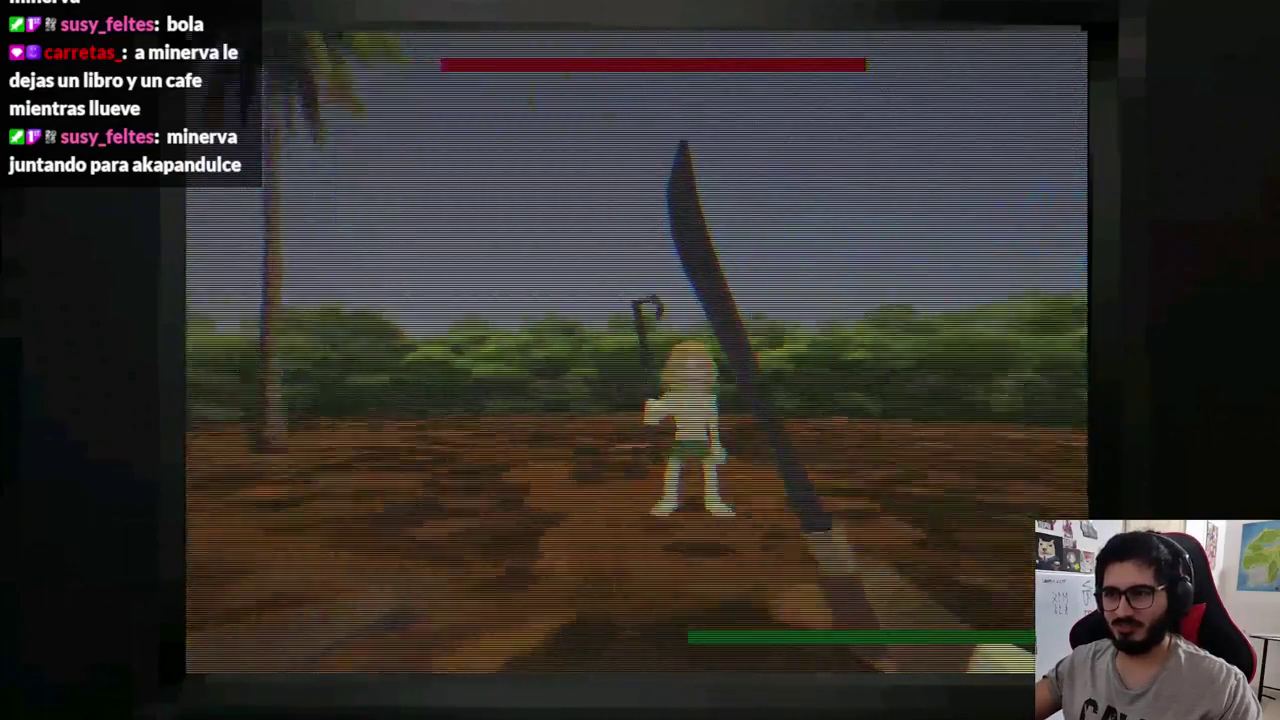
# - Change energy_ball_speed to 15.0 and play the MythsHunterLevel scene to test it
pyautogui.press('F8')
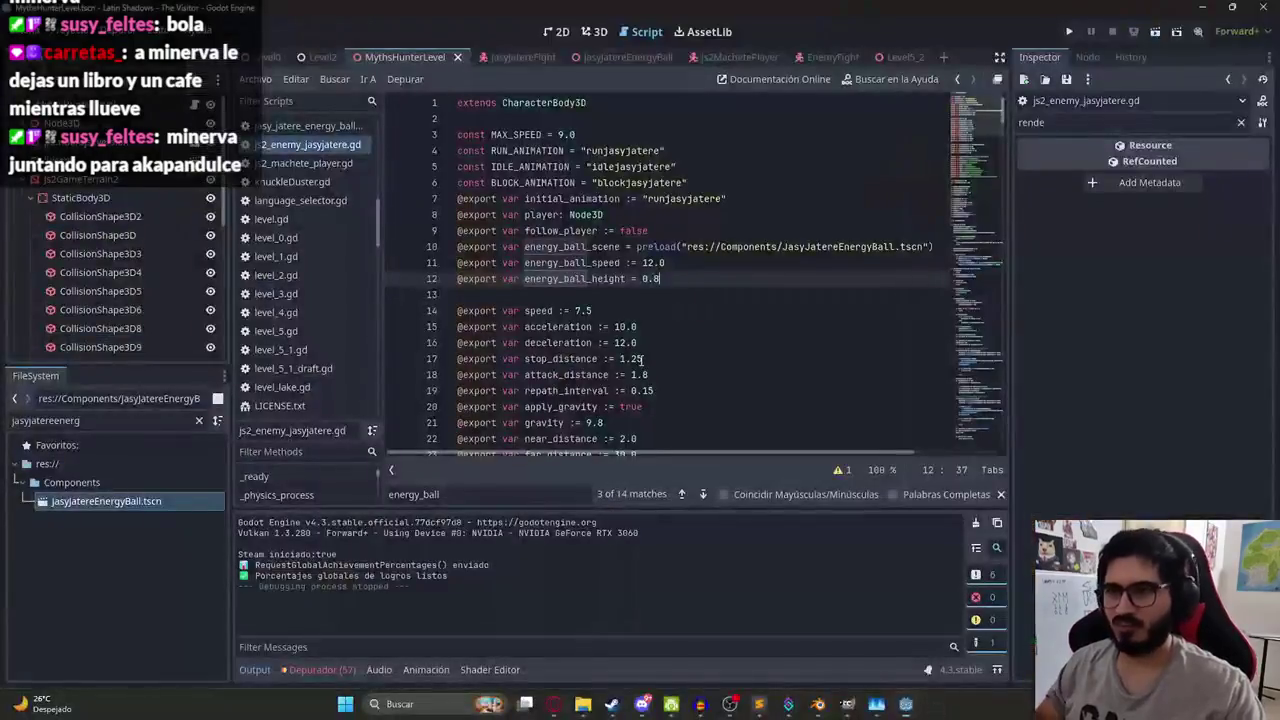
pyautogui.doubleClick(645, 262)
pyautogui.write('5')
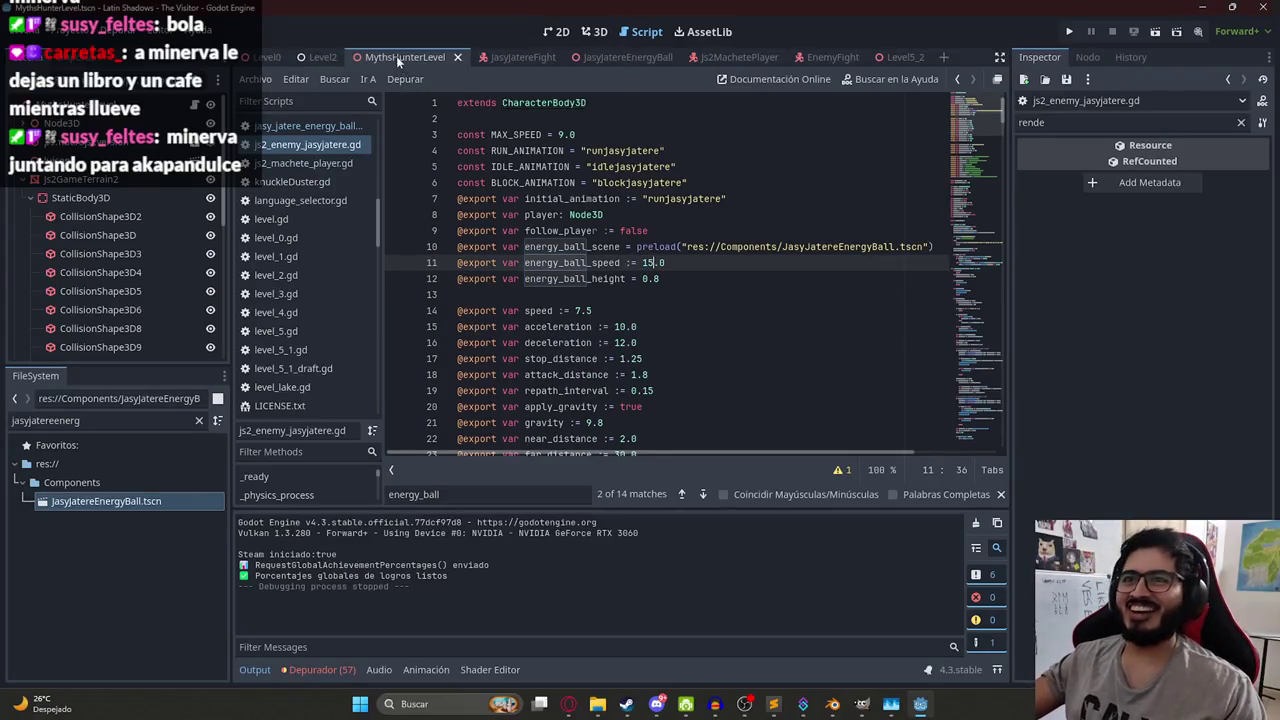
pyautogui.rightClick(396, 56)
pyautogui.click(447, 165)
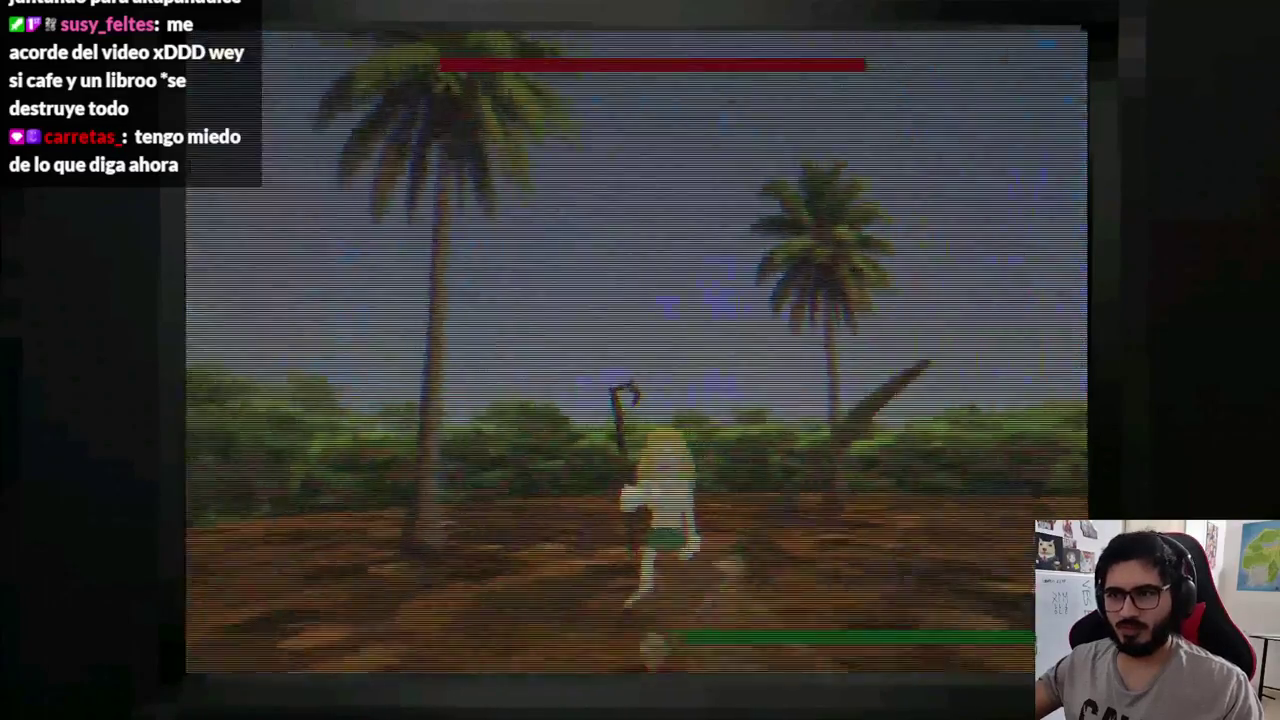
# - Restore energy_ball_speed to 12.0, replay the scene, then stop it and return to the script
pyautogui.press('F8')
pyautogui.press('BackSpace')
pyautogui.write('2.0')
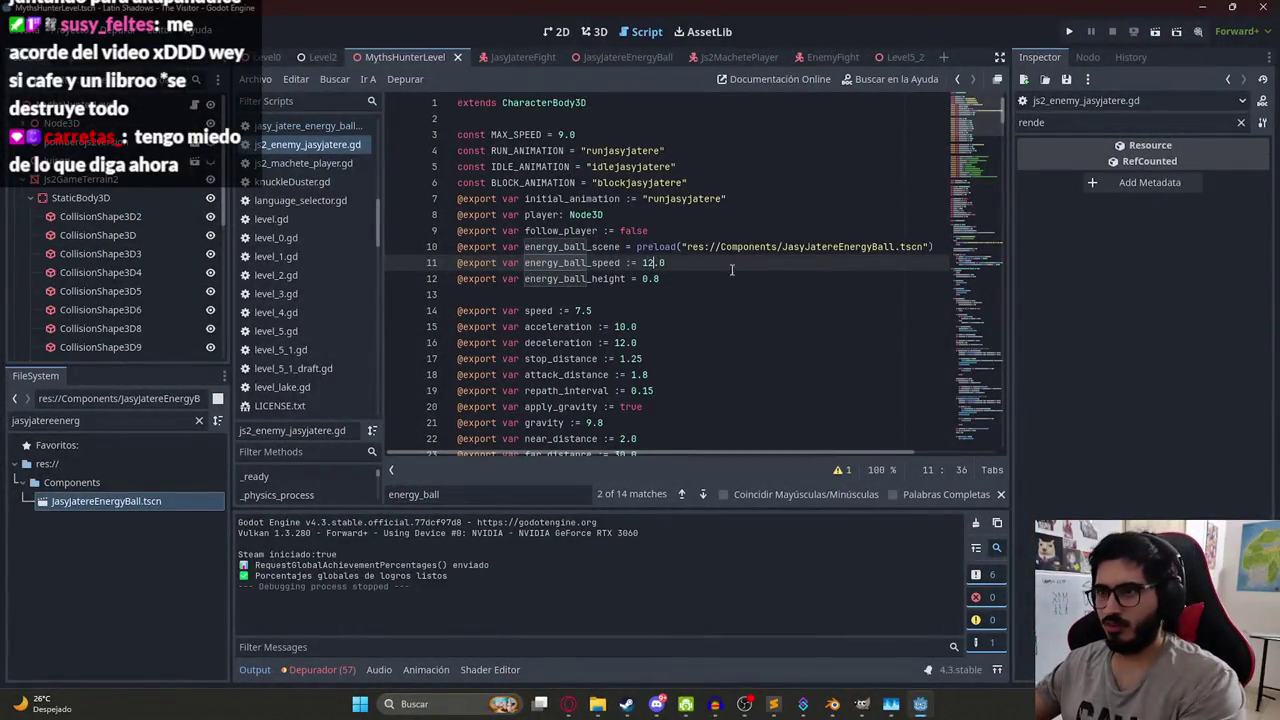
pyautogui.rightClick(398, 58)
pyautogui.click(428, 162)
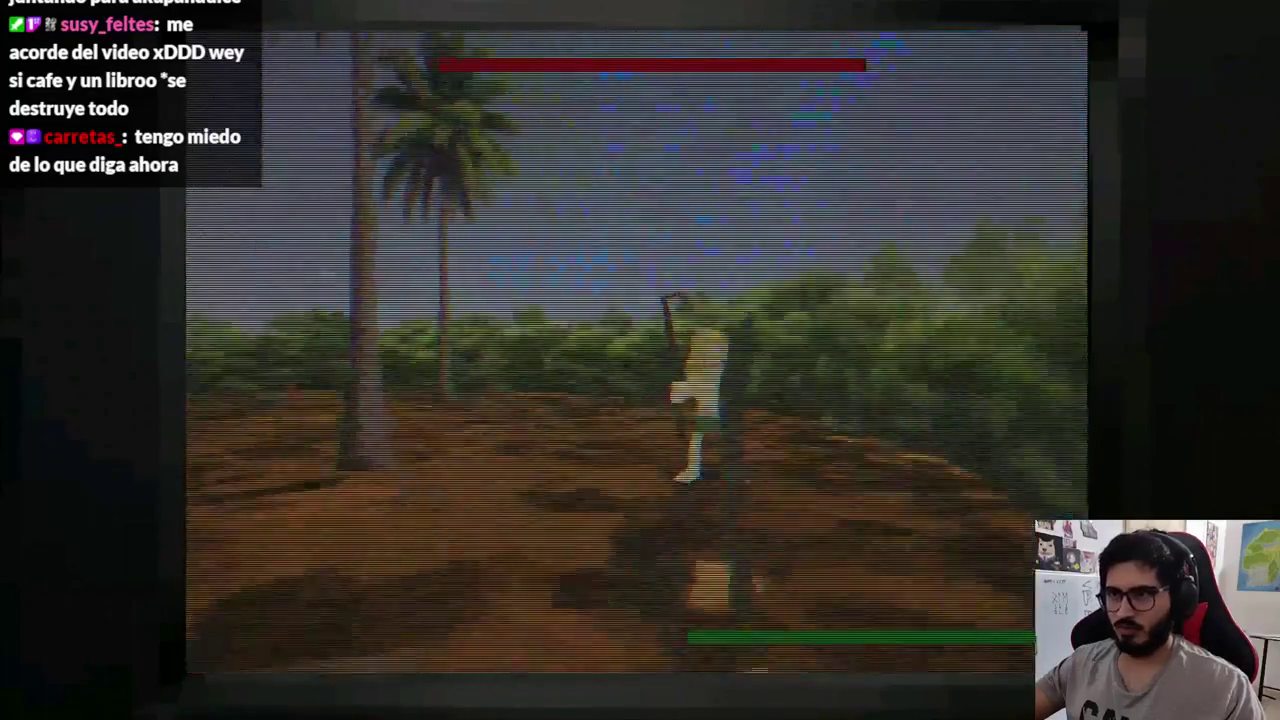
pyautogui.press('F8')
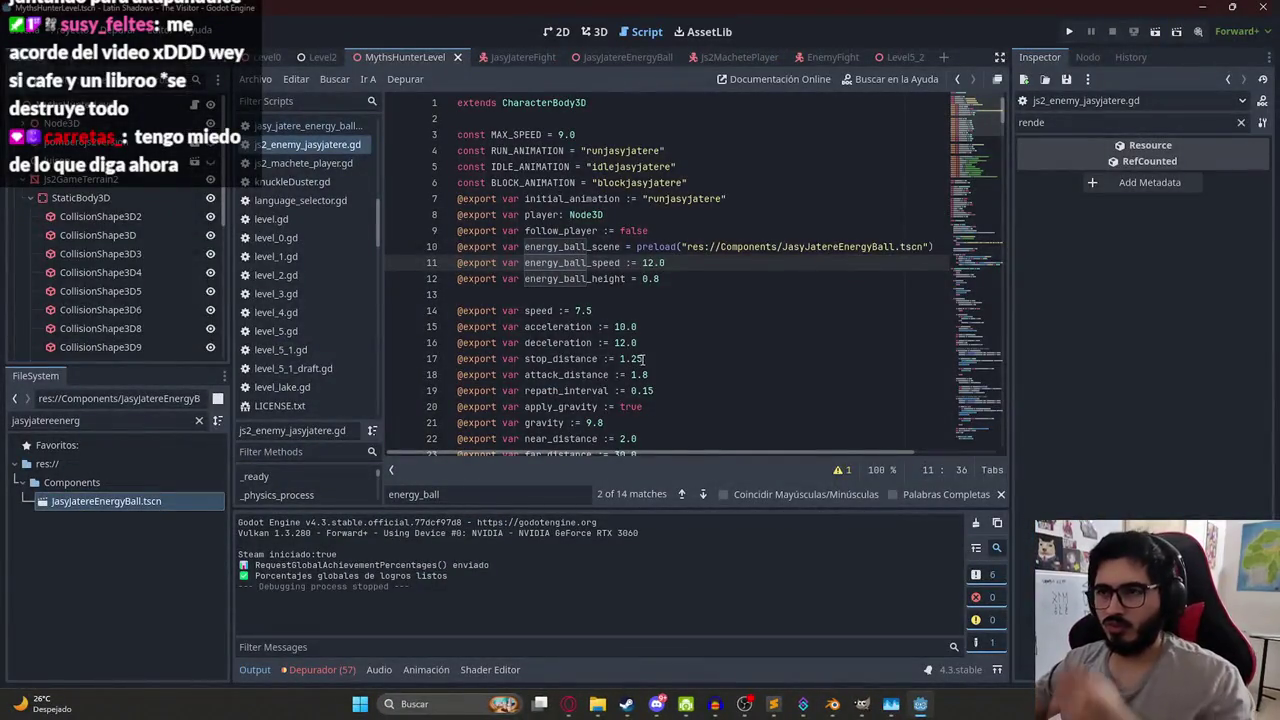
pyautogui.hotkey('ctrl', 'z')
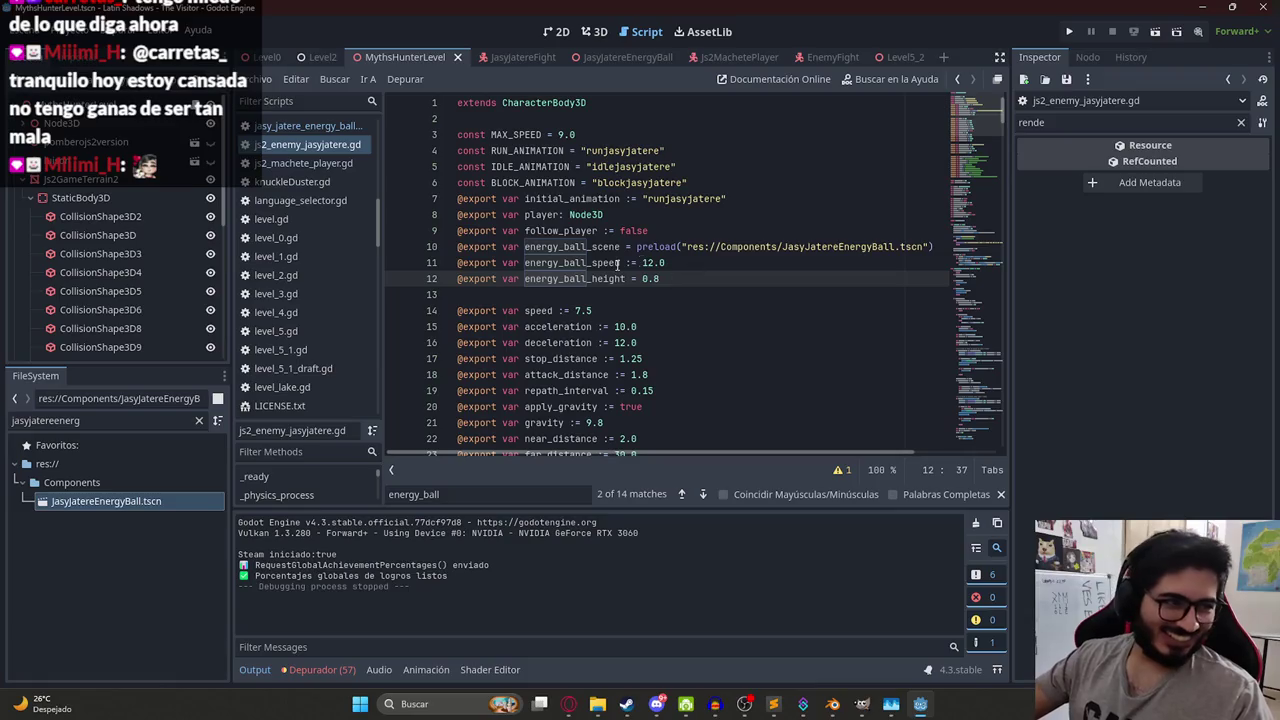
pyautogui.click(532, 278)
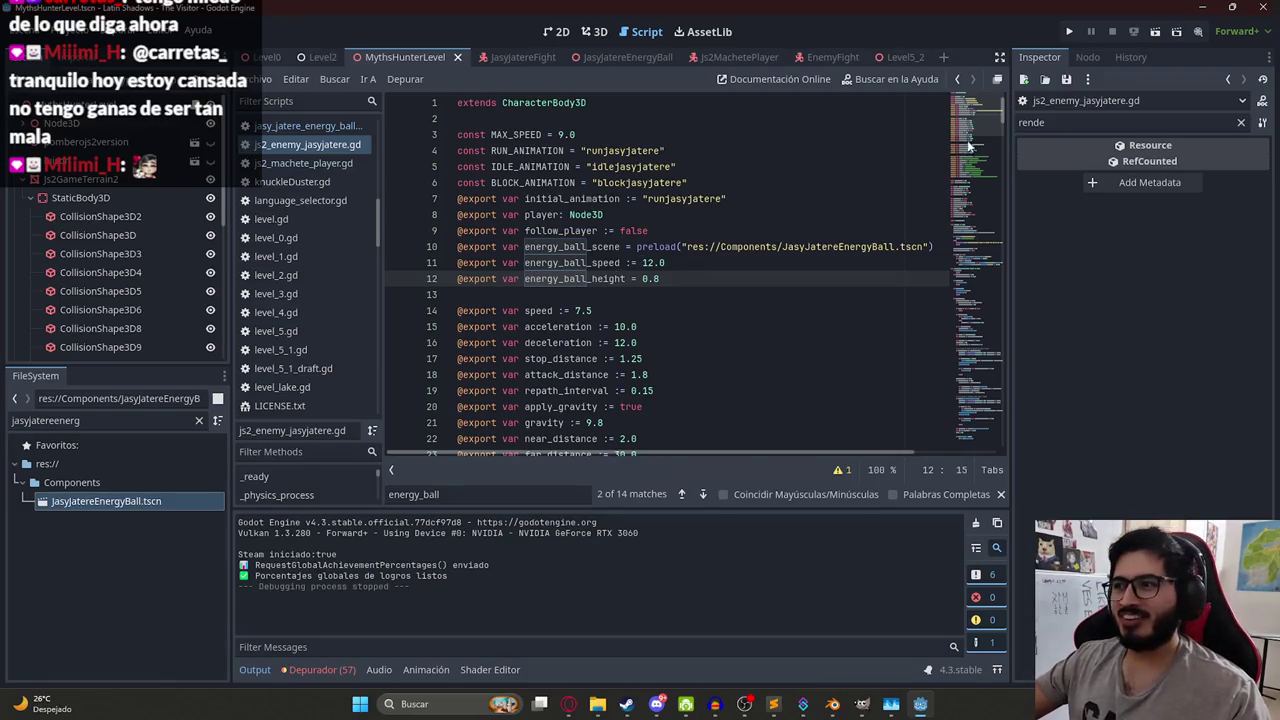
# - Search the enemy script for receive_attack
pyautogui.click(541, 233)
pyautogui.hotkey('ctrl', 'f')
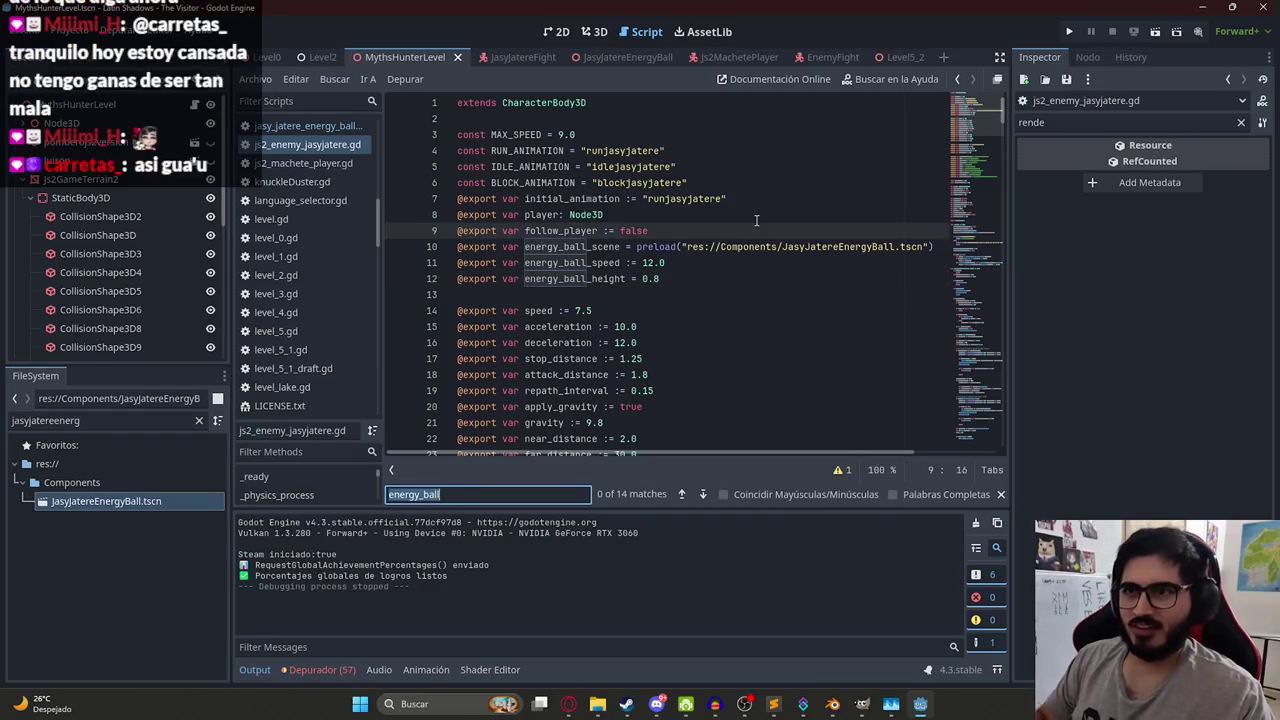
pyautogui.write('receive_attack')
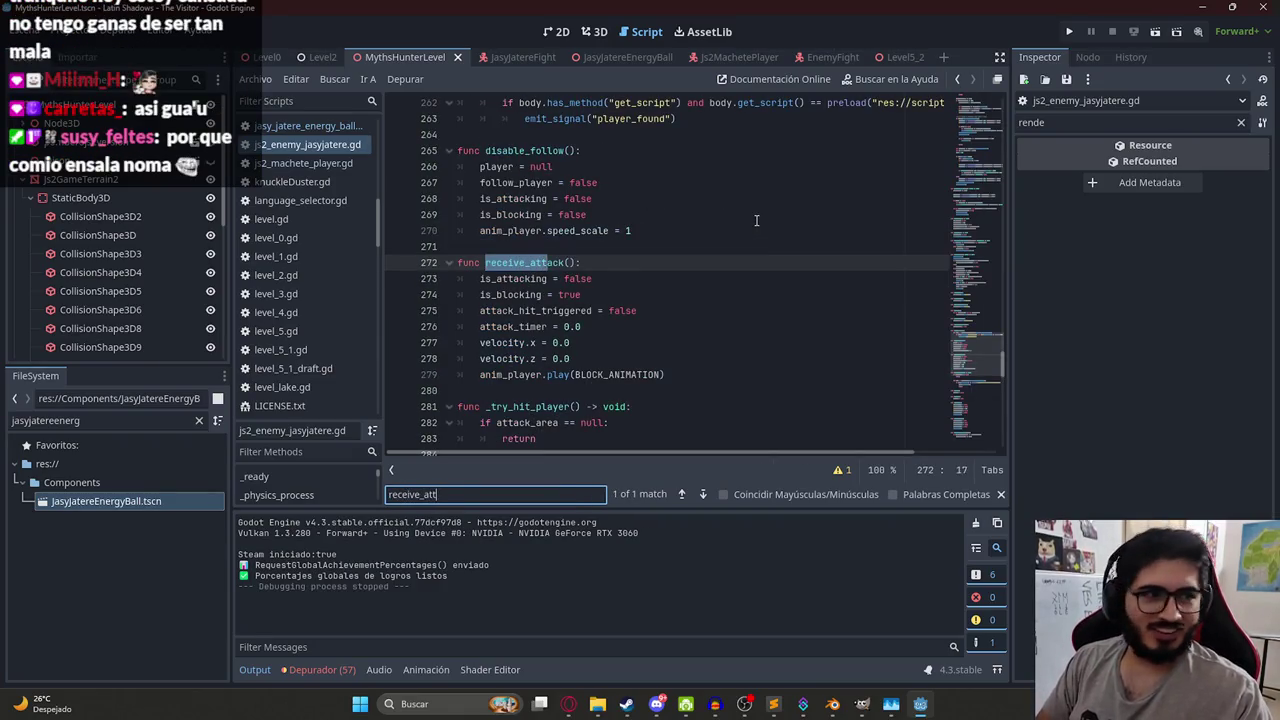
pyautogui.hotkey('ctrl', 'a')
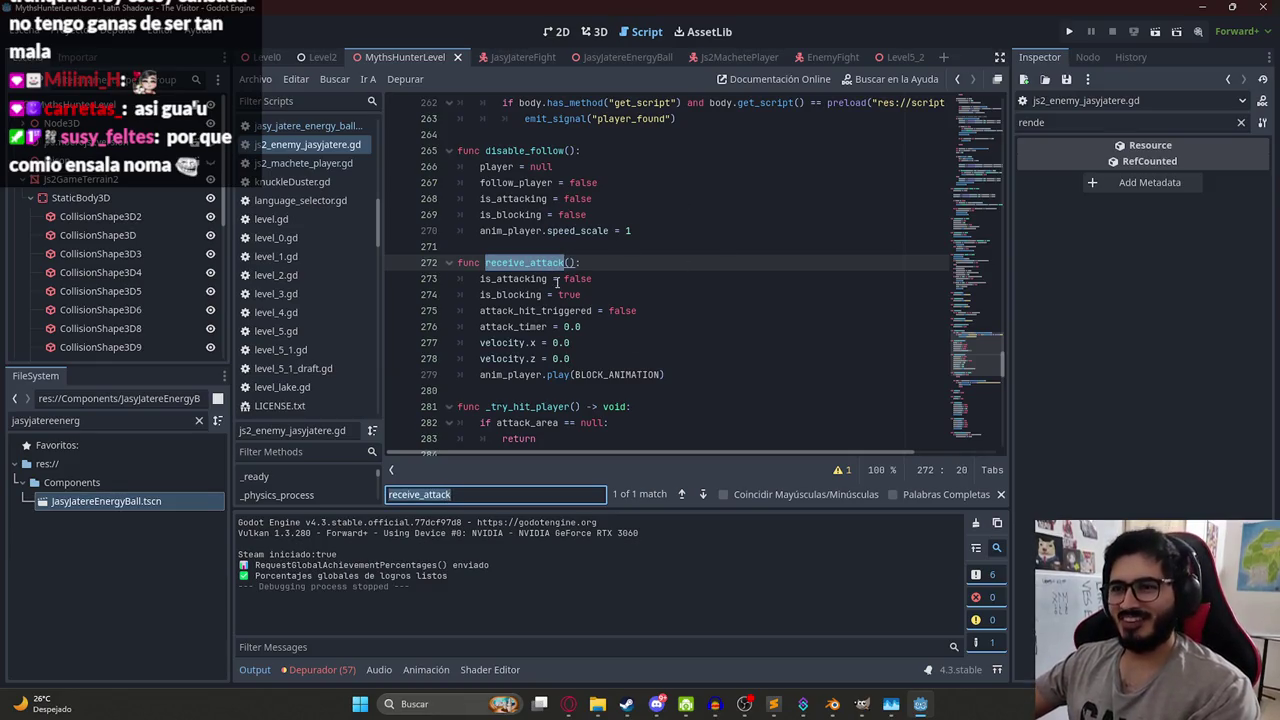
pyautogui.click(634, 338)
pyautogui.press('F3')
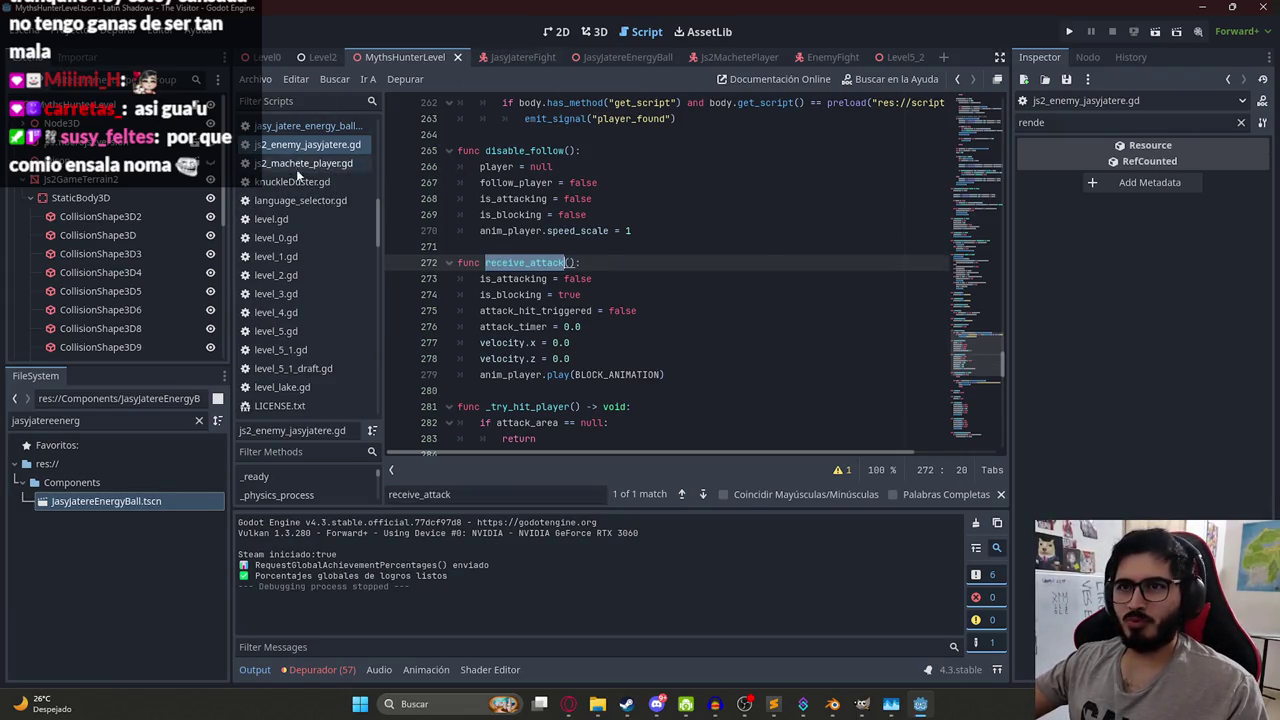
pyautogui.scroll(1, 325, 168)
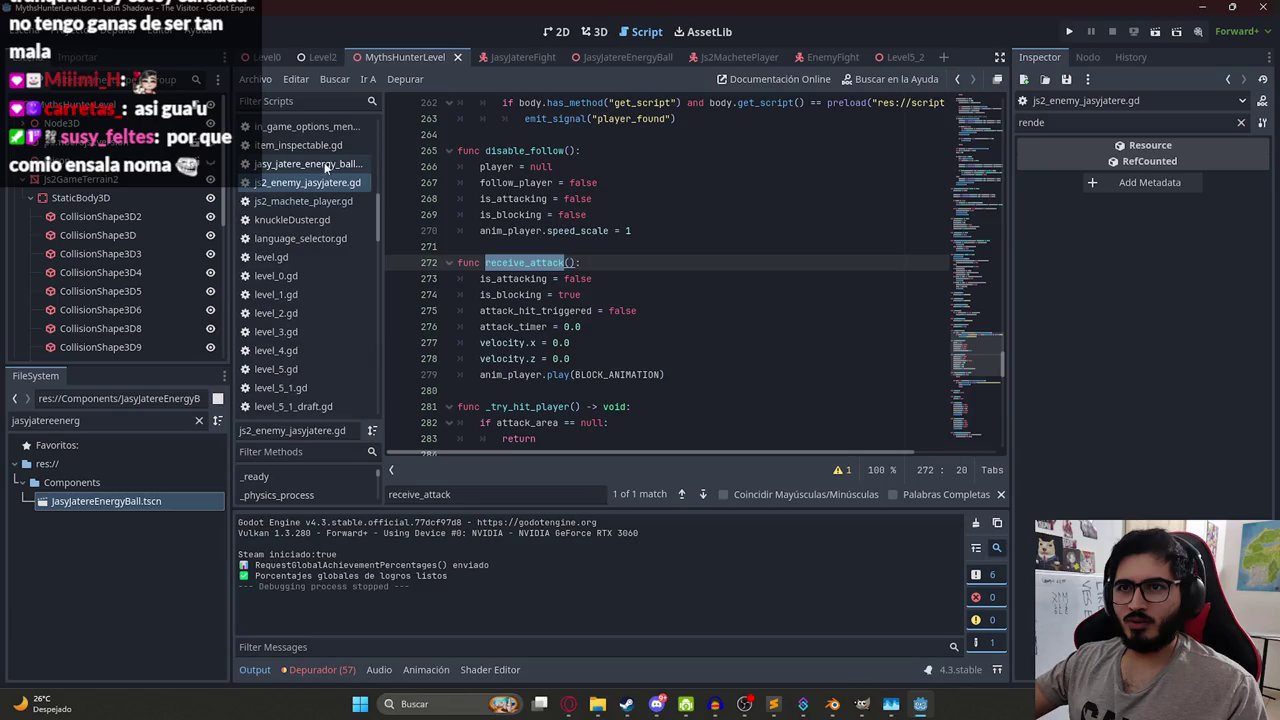
# - In js2_machete_player.gd, start a line after the break on line 179: 'if body.get_script() == pre'
pyautogui.click(287, 202)
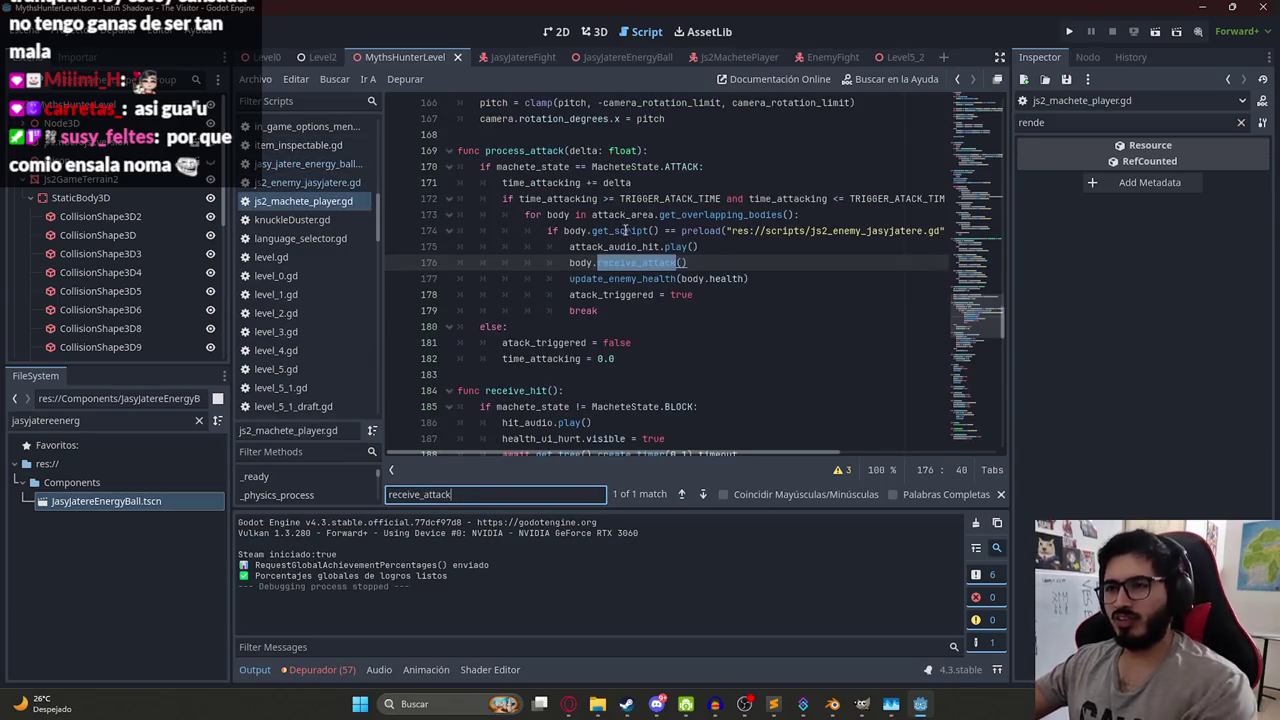
pyautogui.click(708, 262)
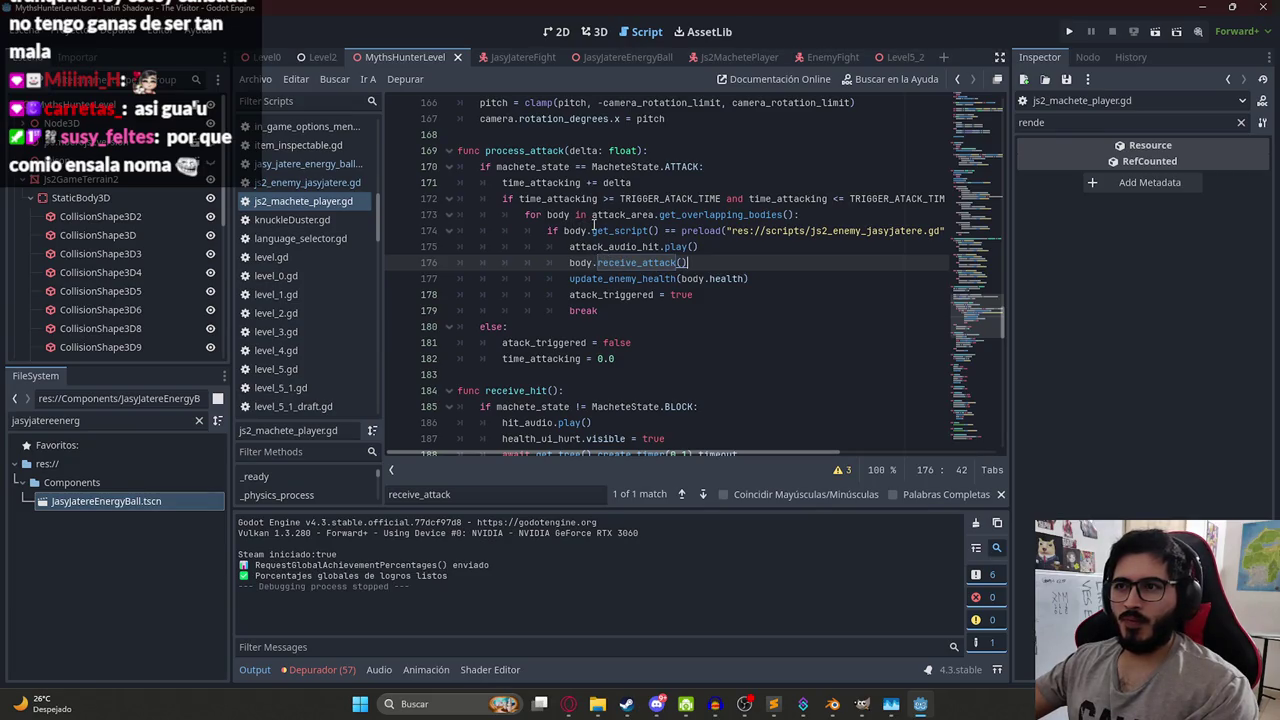
pyautogui.click(677, 214)
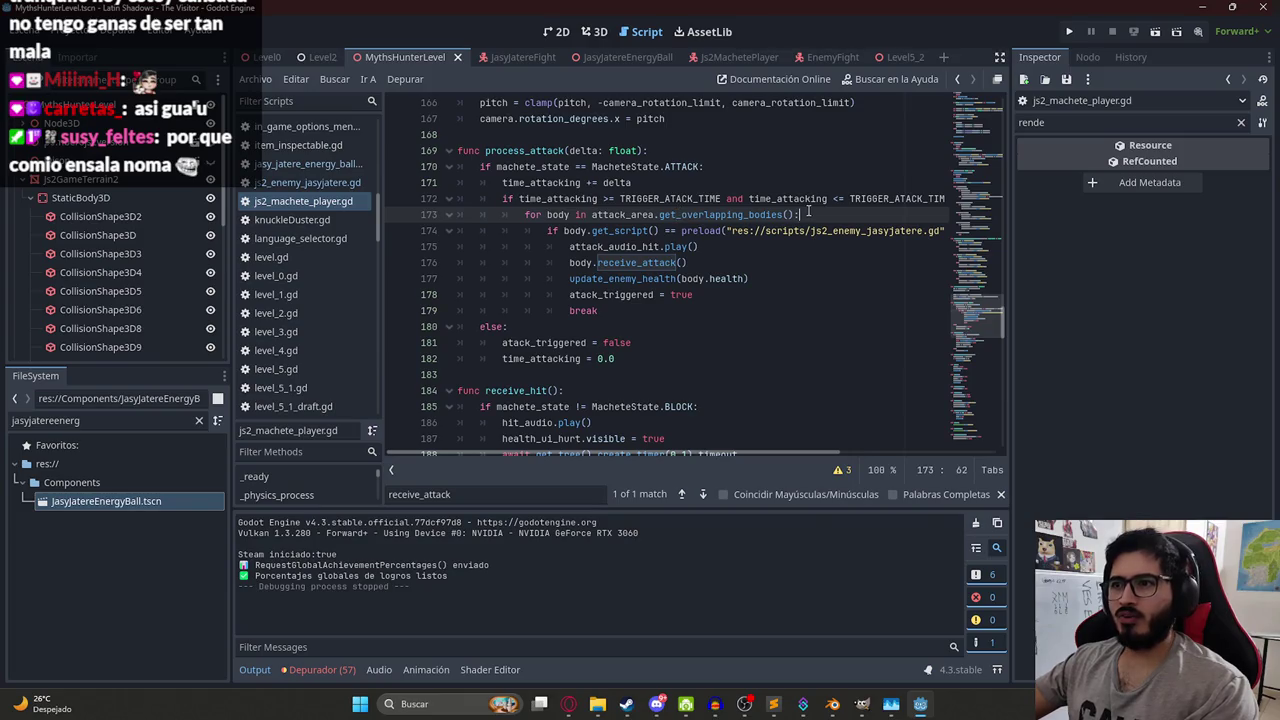
pyautogui.doubleClick(625, 214)
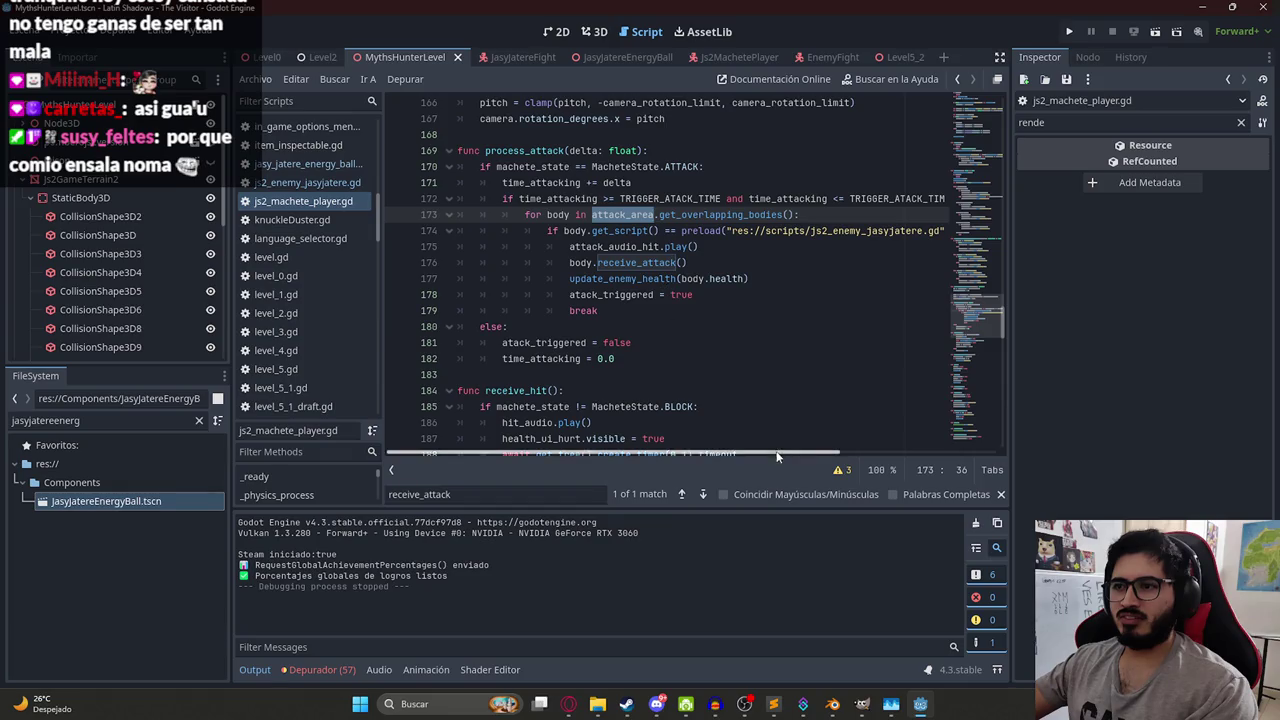
pyautogui.click(668, 311)
pyautogui.press('Return')
pyautogui.write('if body.')
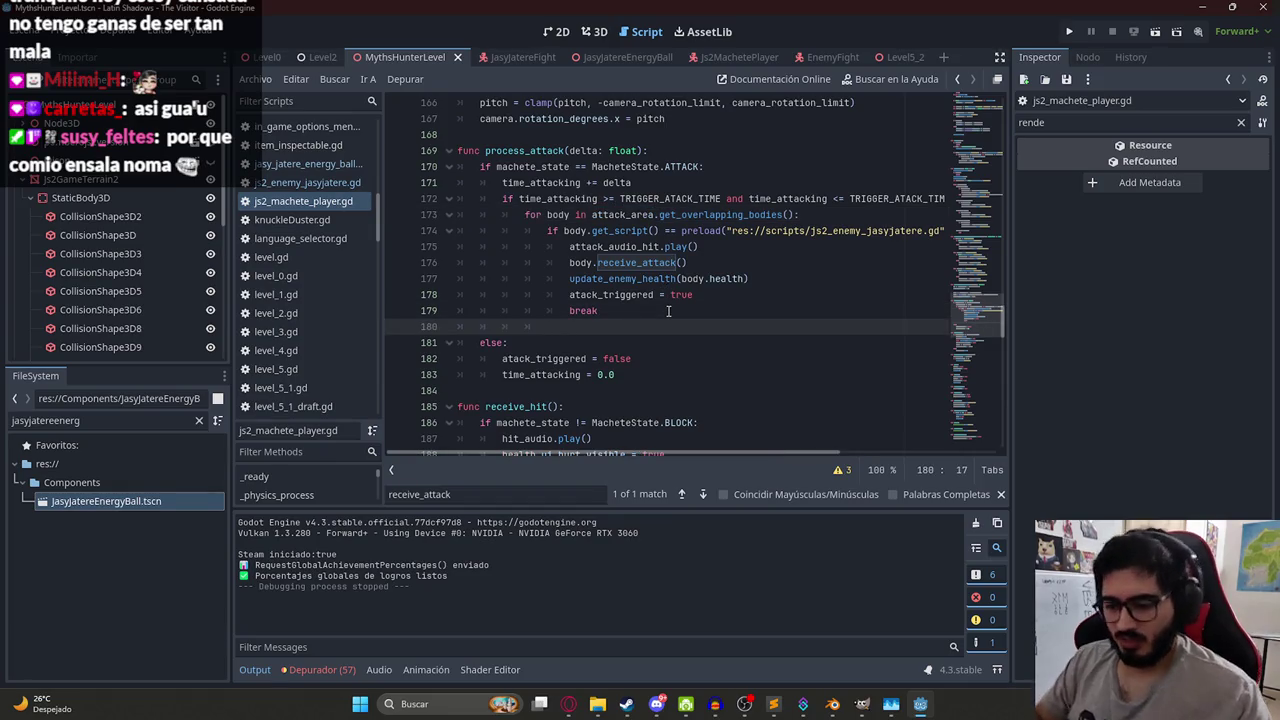
pyautogui.write('get')
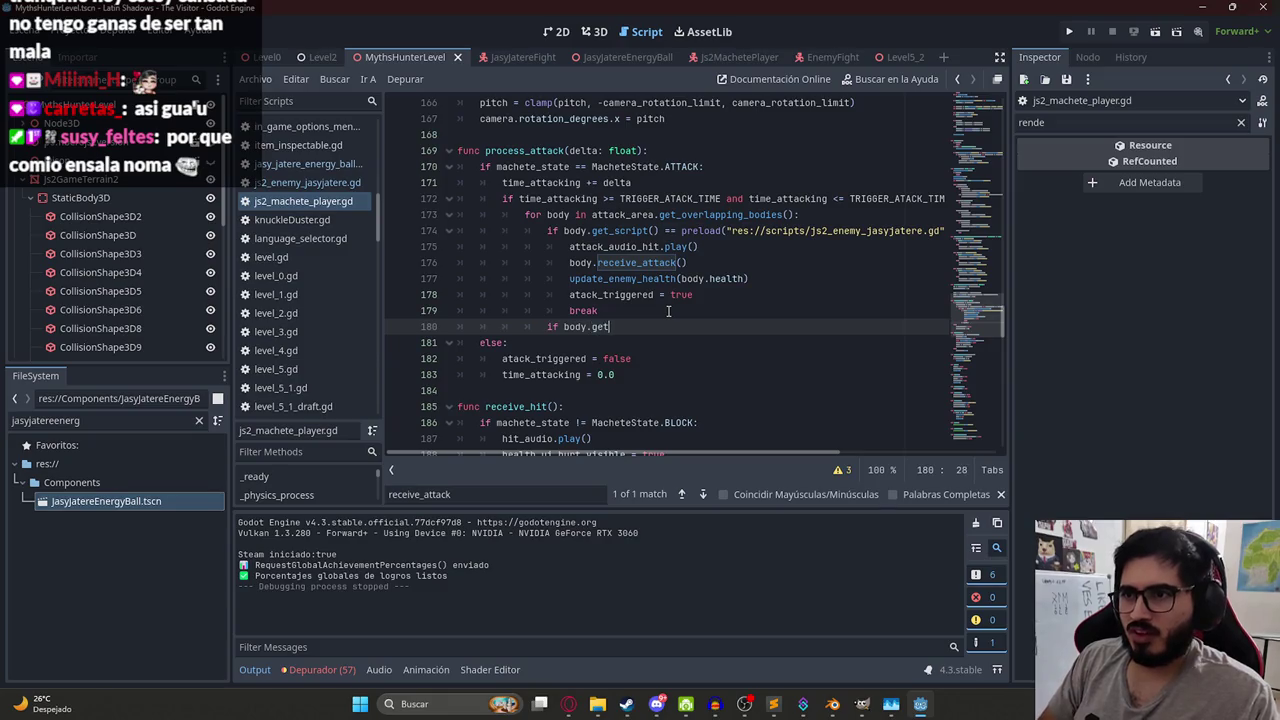
pyautogui.write('_script() == pre')
# - Complete the condition with preload("res://scripts/jasy_jatere_energy_ball.gd") and a closing colon
pyautogui.press('Return')
pyautogui.write('"energy')
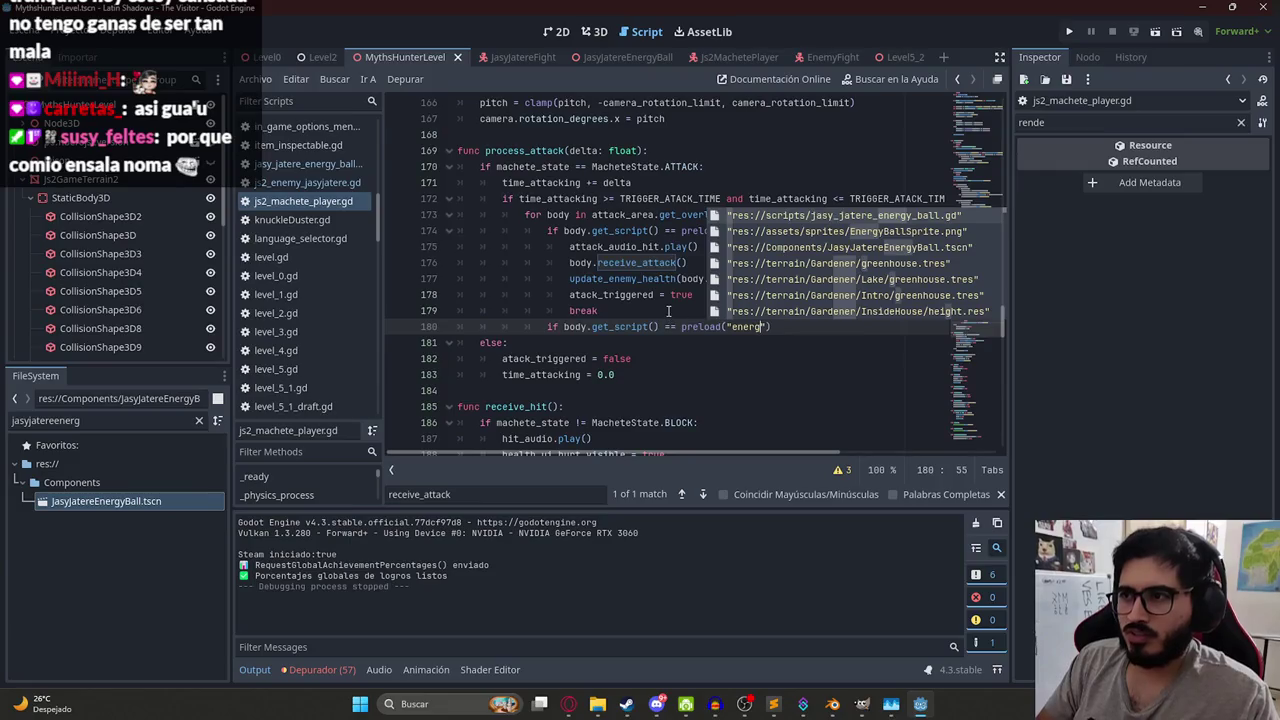
pyautogui.press('Left')
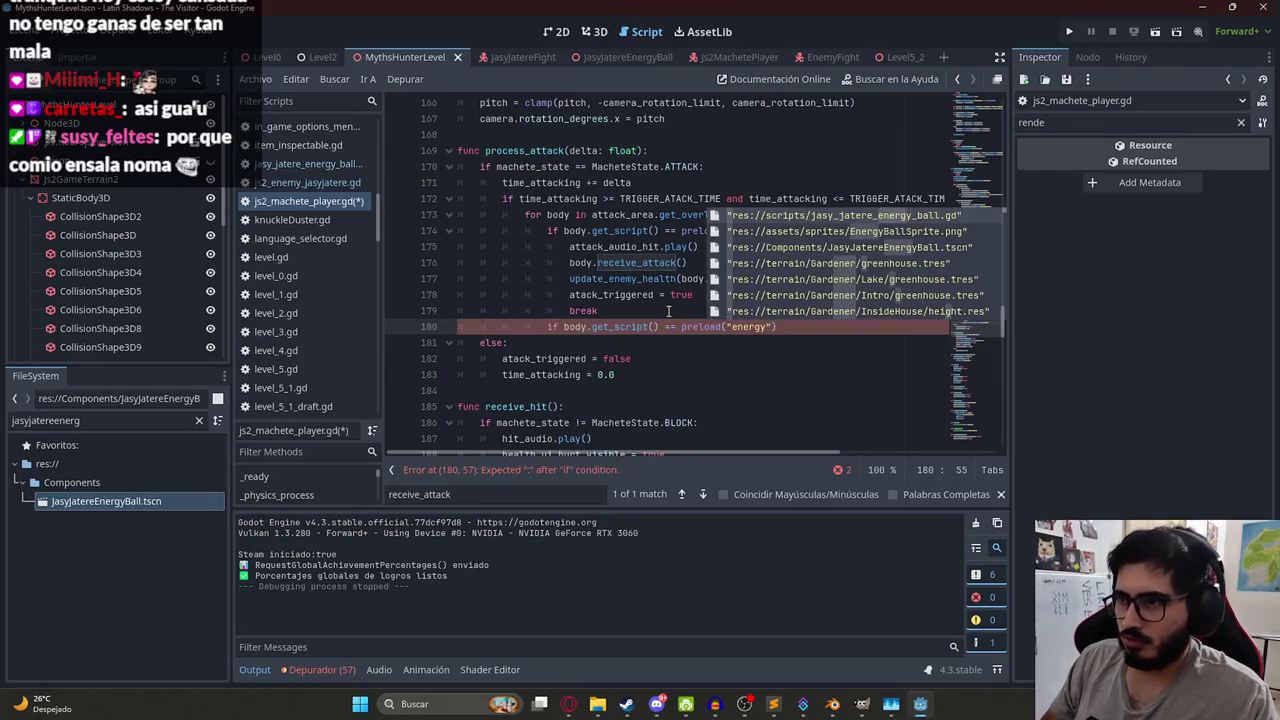
pyautogui.press('Right')
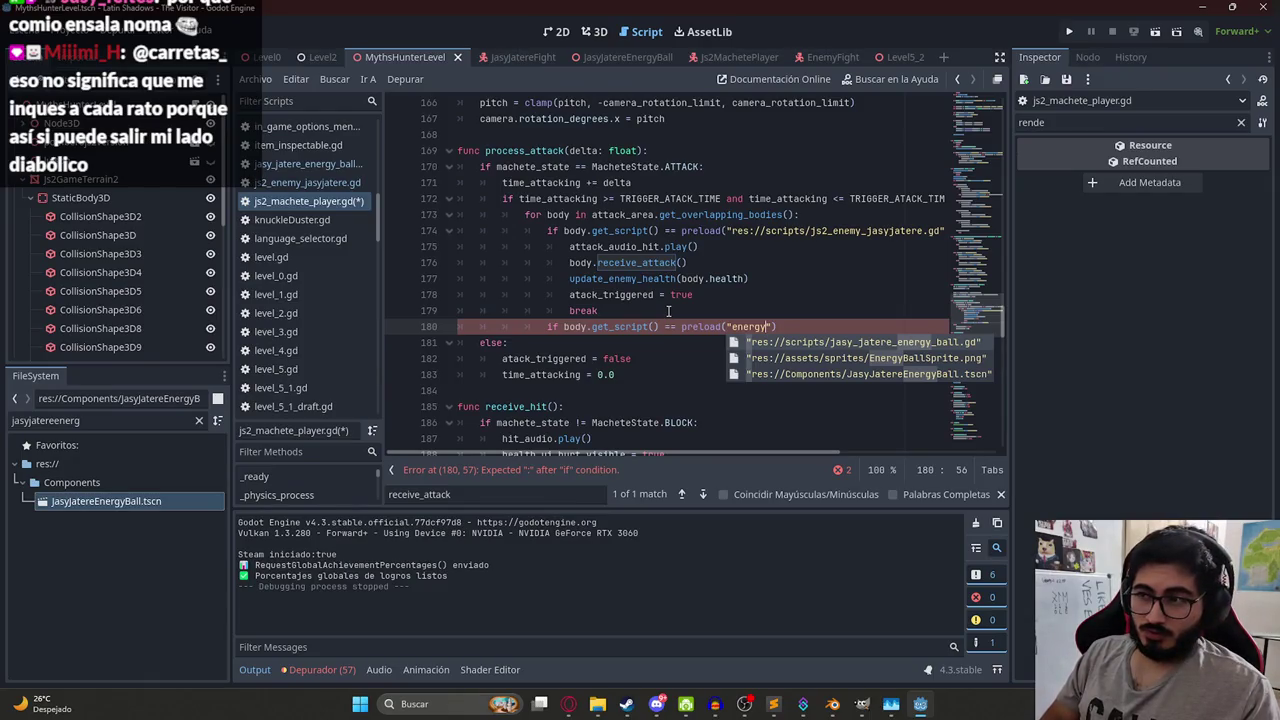
pyautogui.press('Return')
pyautogui.press('End')
pyautogui.write(':')
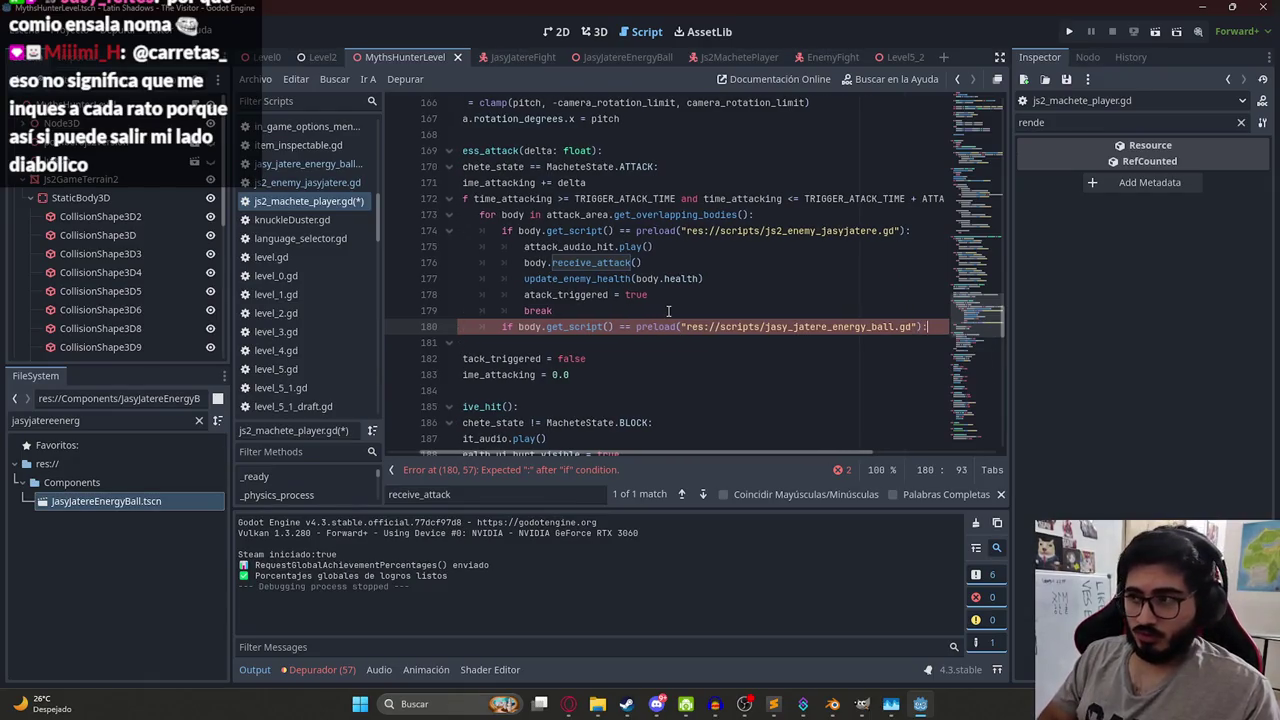
# - Add break under the condition, save the machete player script, then switch to Streamer.bot
pyautogui.press('Return')
pyautogui.write('pass')
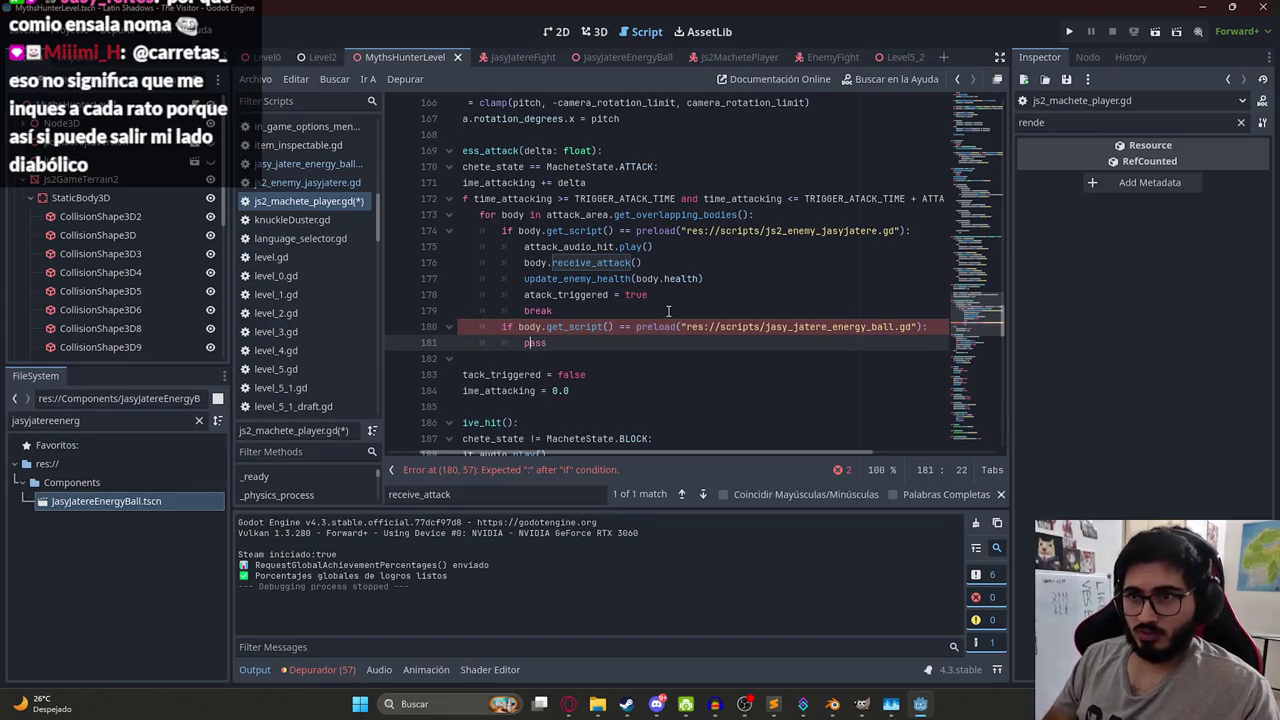
pyautogui.press('BackSpace')
pyautogui.press('BackSpace')
pyautogui.press('BackSpace')
pyautogui.write('breao')
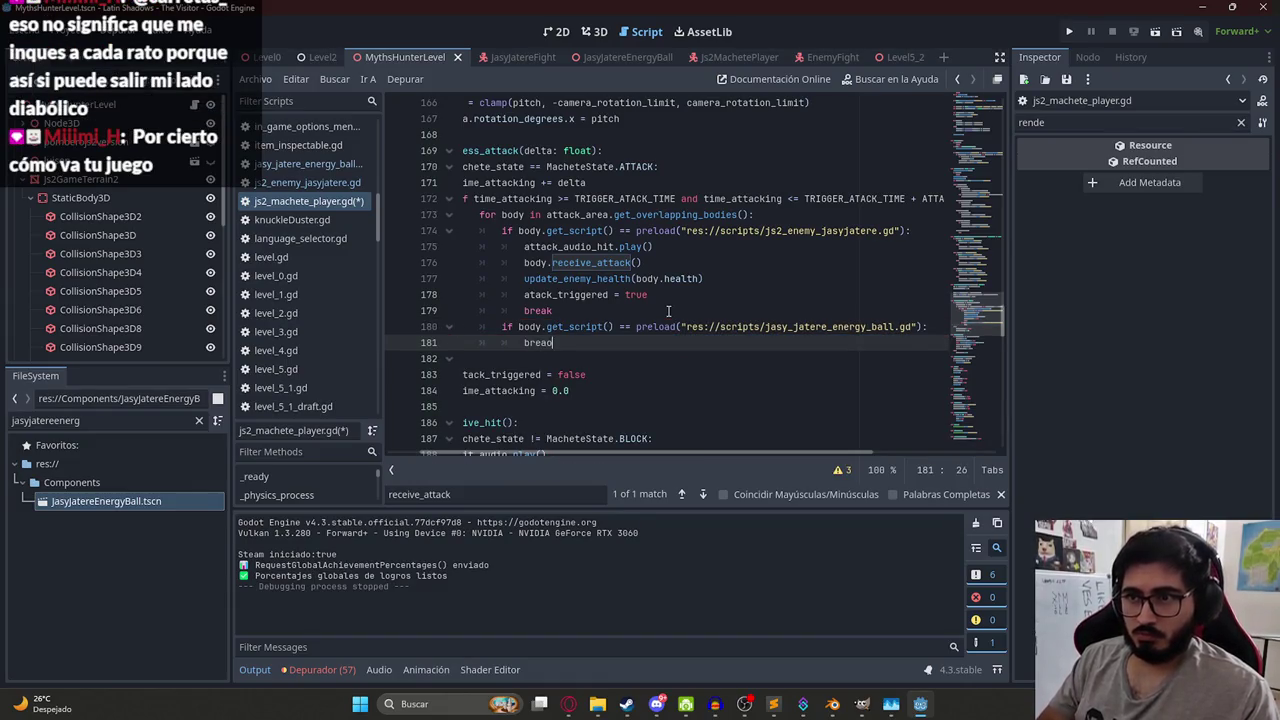
pyautogui.press('BackSpace')
pyautogui.write('k')
pyautogui.press('Home')
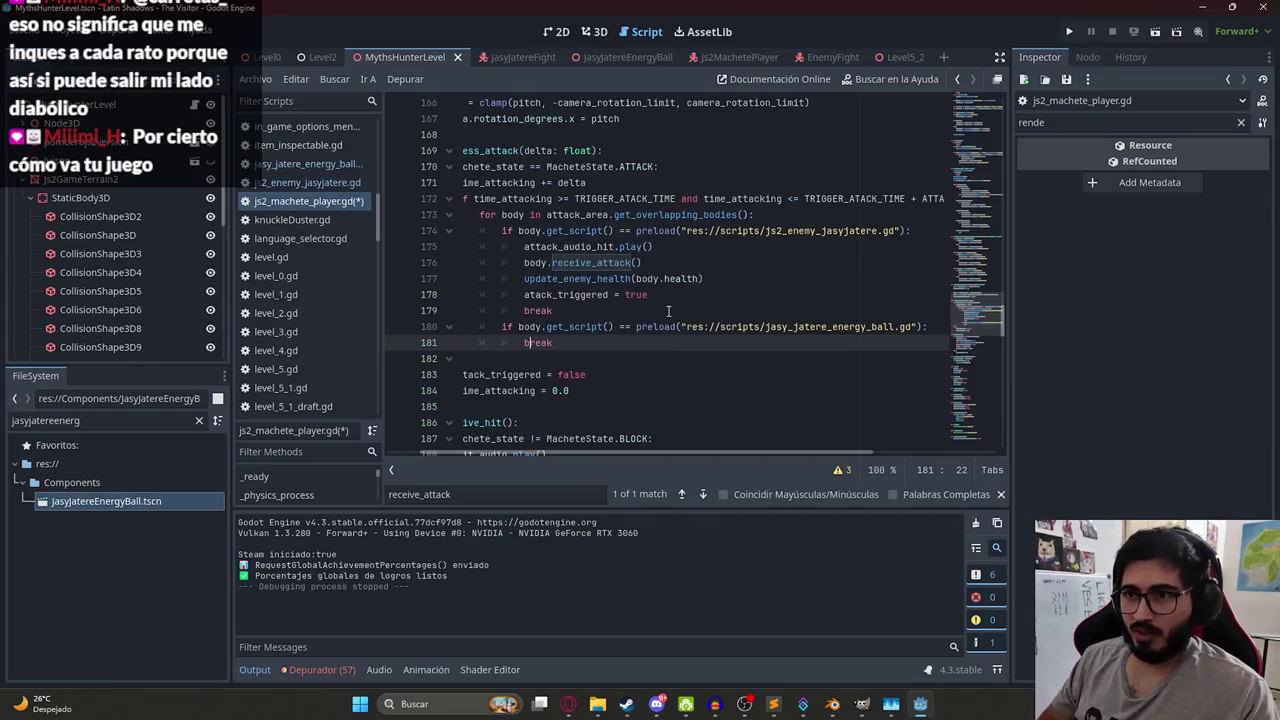
pyautogui.press('Return')
pyautogui.press('Up')
pyautogui.hotkey('ctrl', 's')
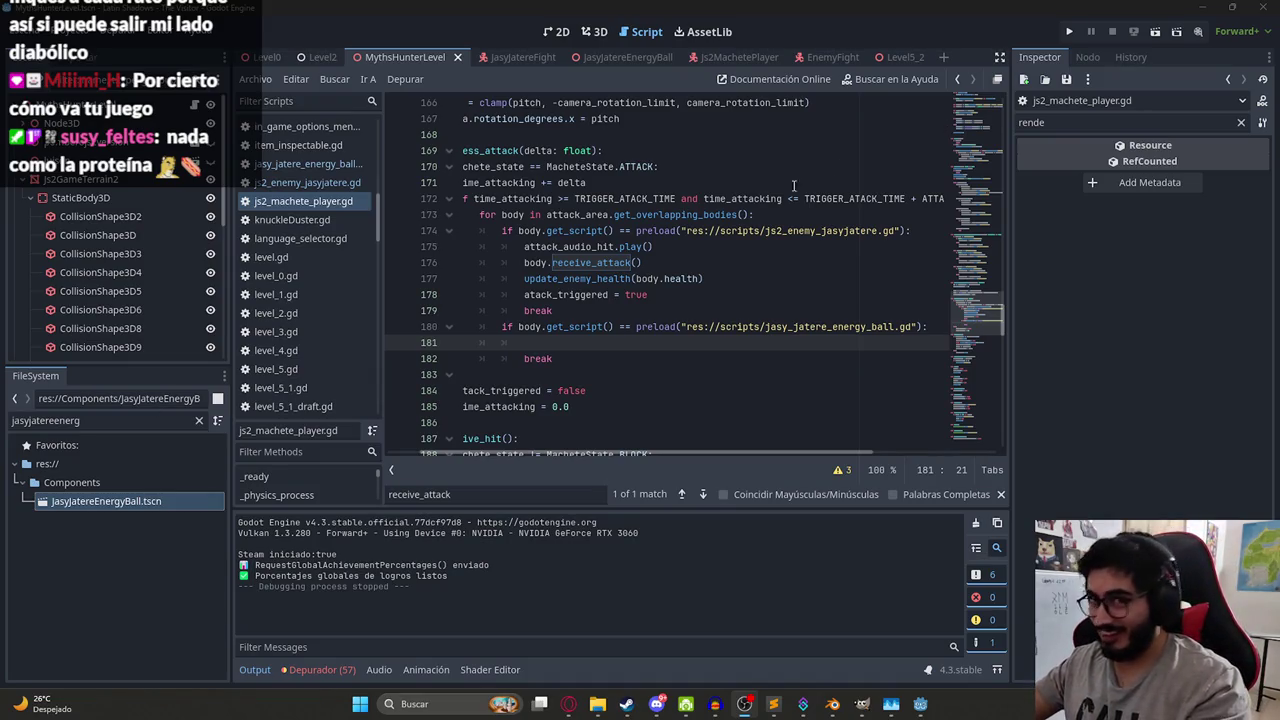
pyautogui.click(803, 704)
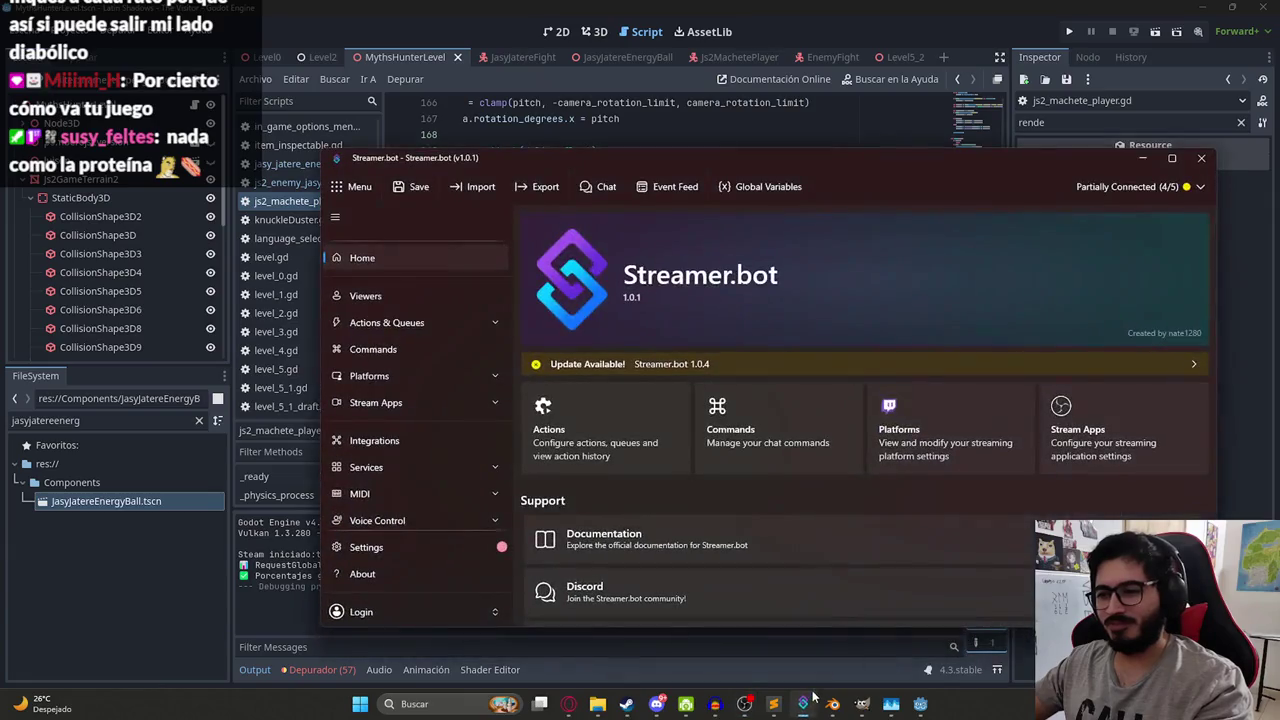
pyautogui.click(633, 118)
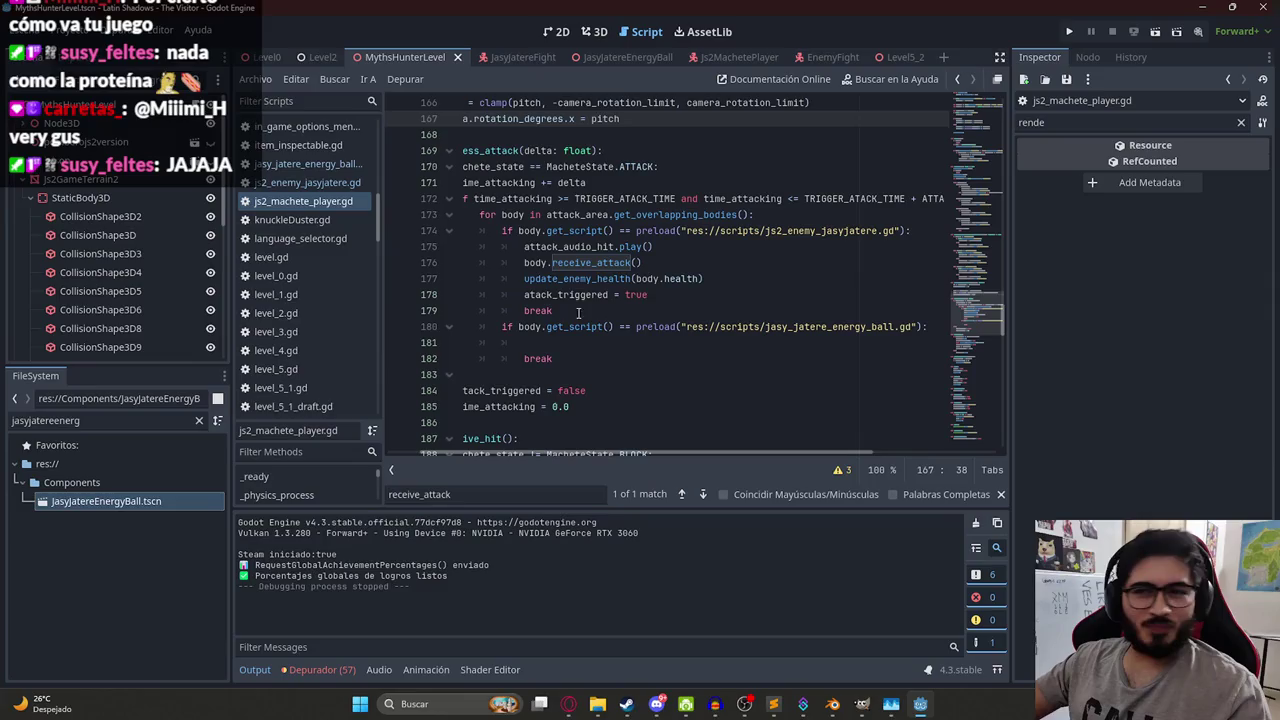
pyautogui.click(657, 306)
# - Type print("PEGO LA BOLA") on line 181 of the energy-ball branch
pyautogui.click(719, 389)
pyautogui.press('Up')
pyautogui.press('Up')
pyautogui.press('Up')
pyautogui.press('Down')
pyautogui.press('Home')
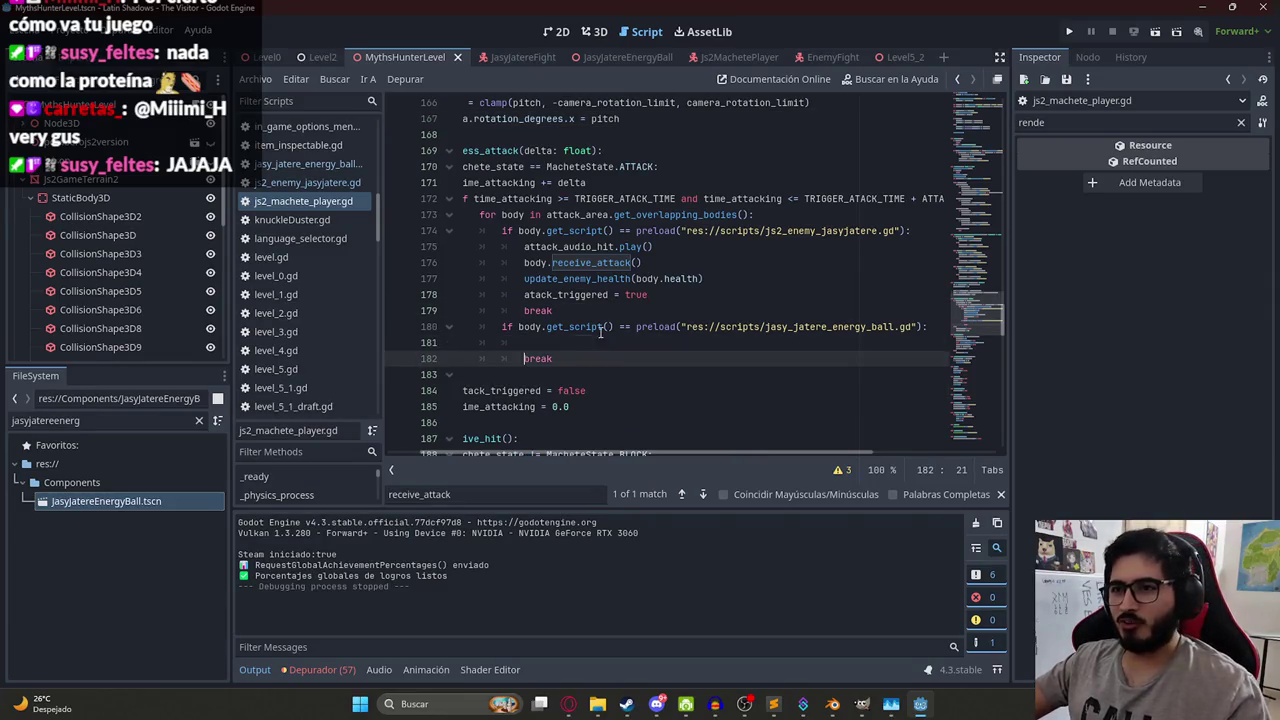
pyautogui.click(567, 337)
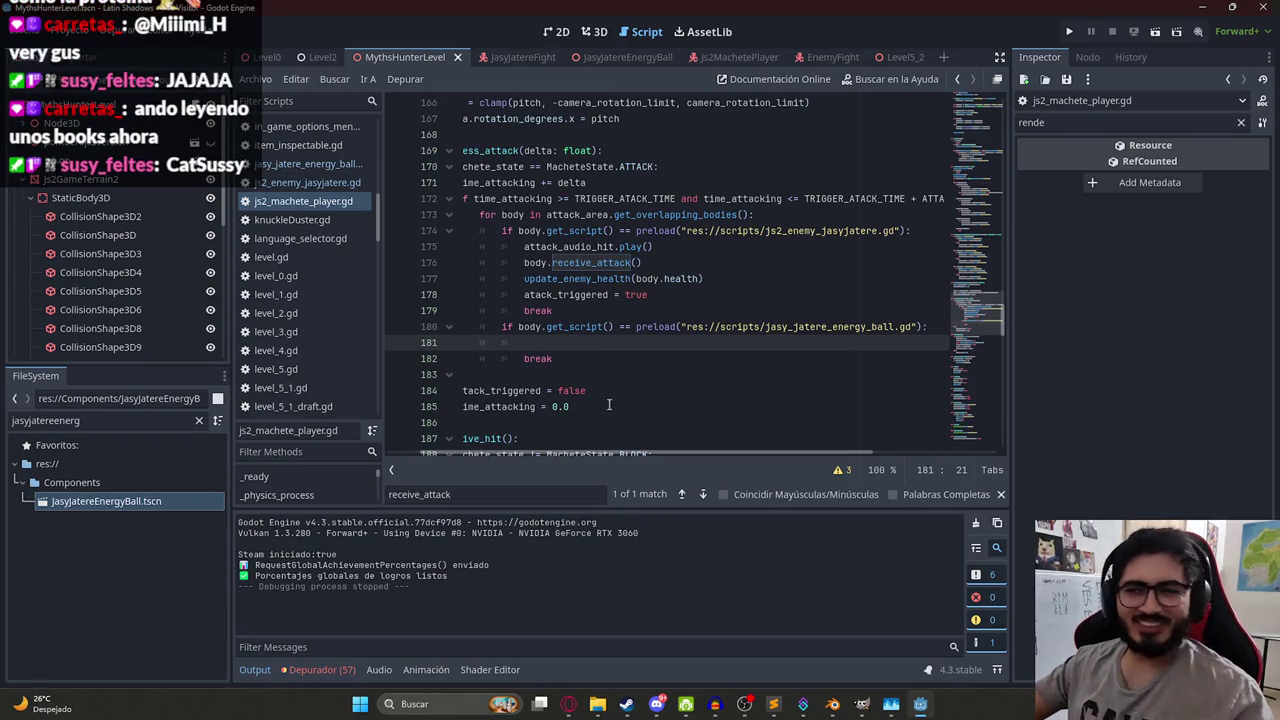
pyautogui.moveTo(730, 459); pyautogui.dragTo(614, 459)
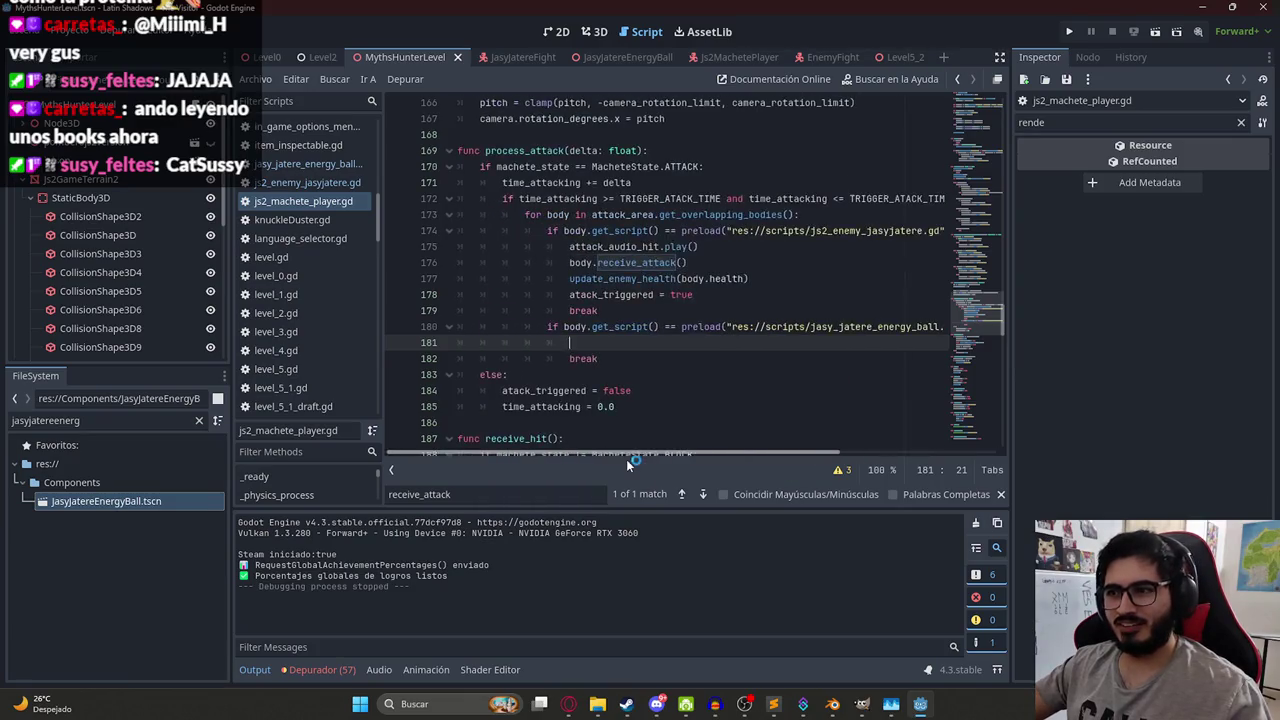
pyautogui.write('print("')
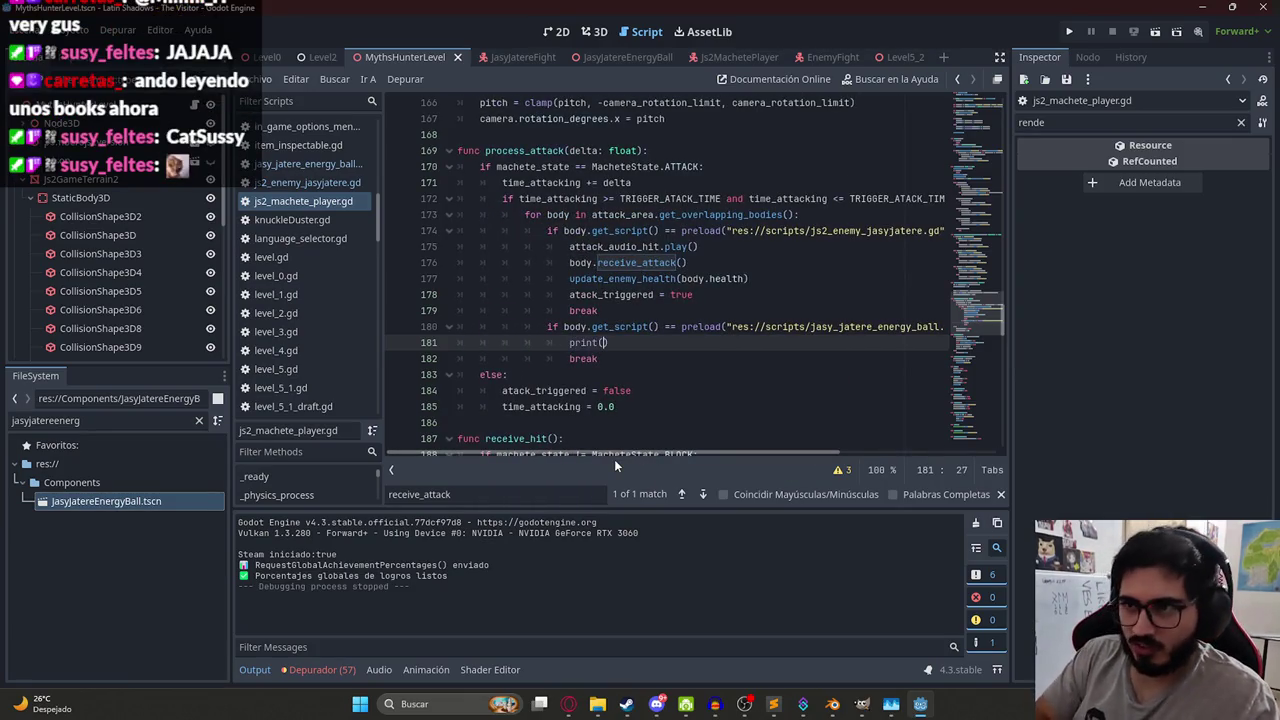
pyautogui.write('PEGO LA BO')
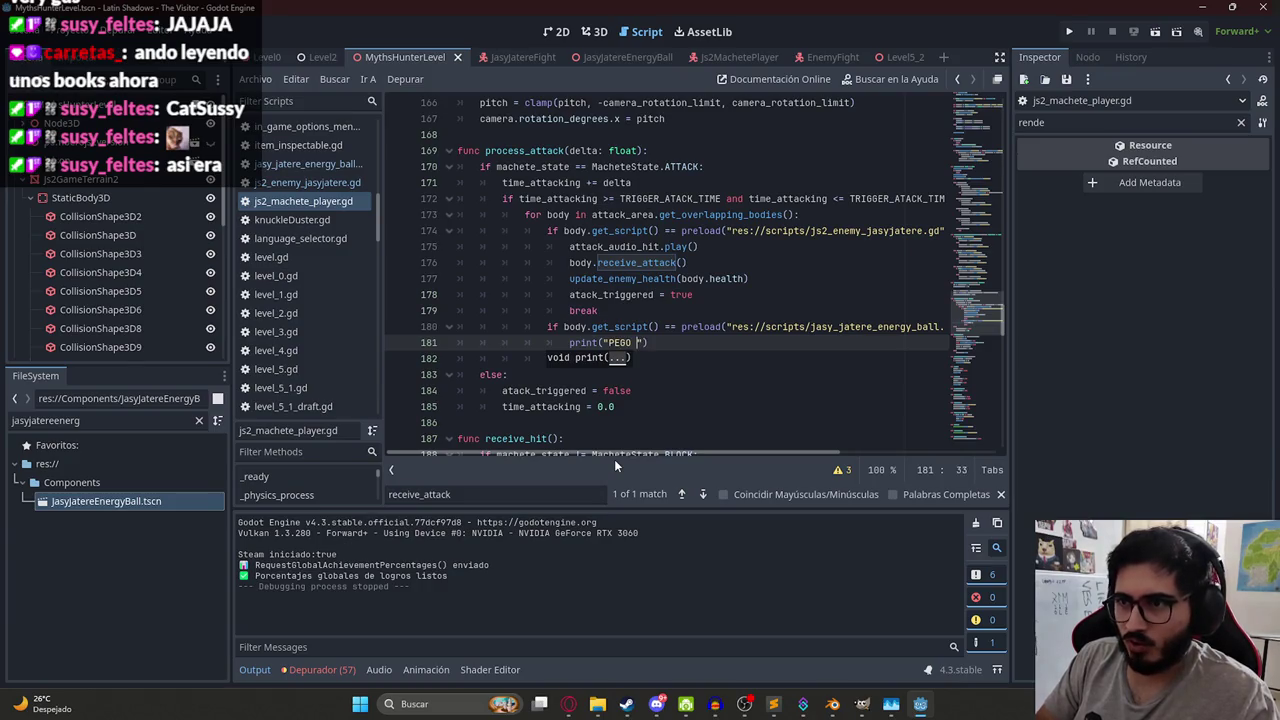
pyautogui.write('LA')
# - Play the MythsHunterLevel scene with Reproducir Esta Escena to test the print
pyautogui.rightClick(421, 59)
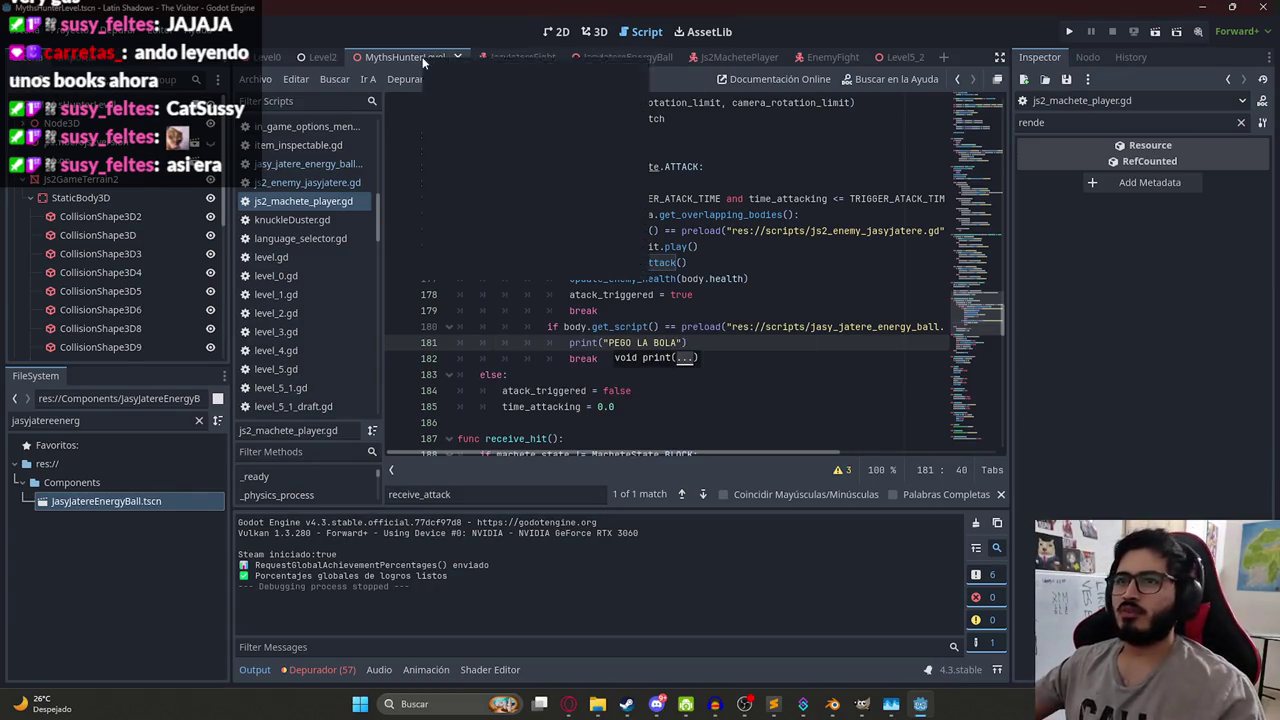
pyautogui.click(445, 169)
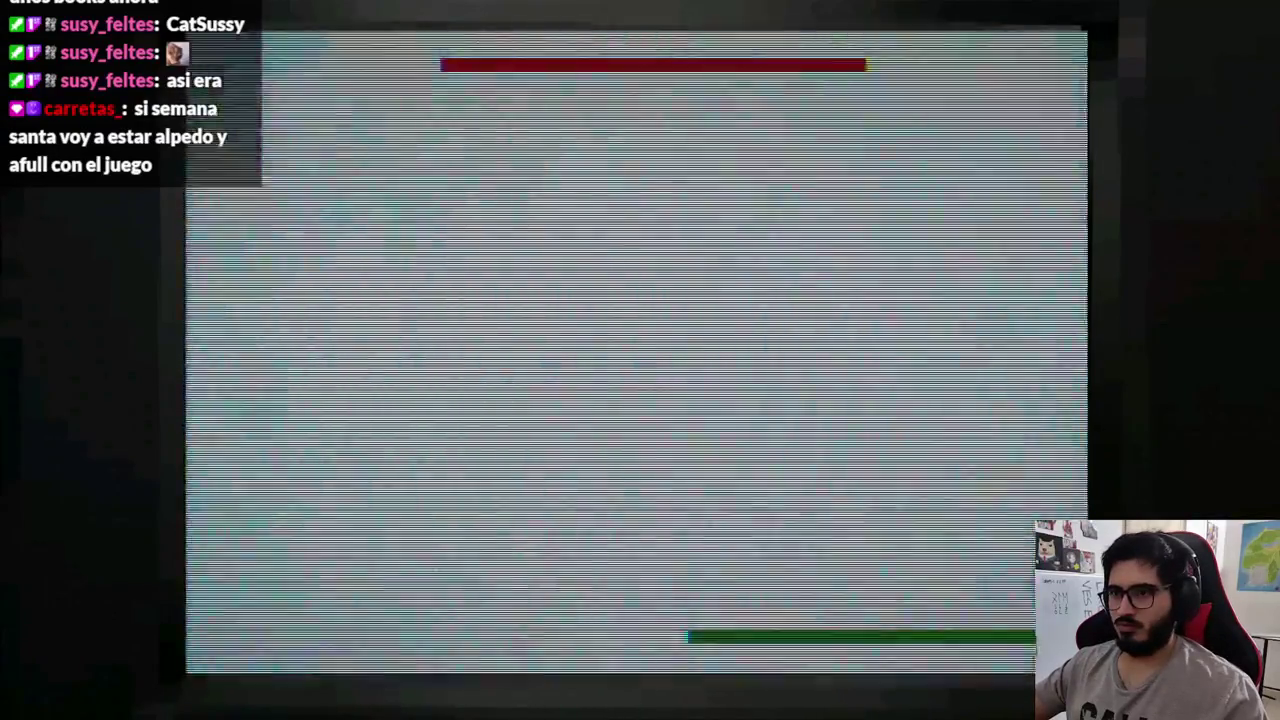
pyautogui.press('super')
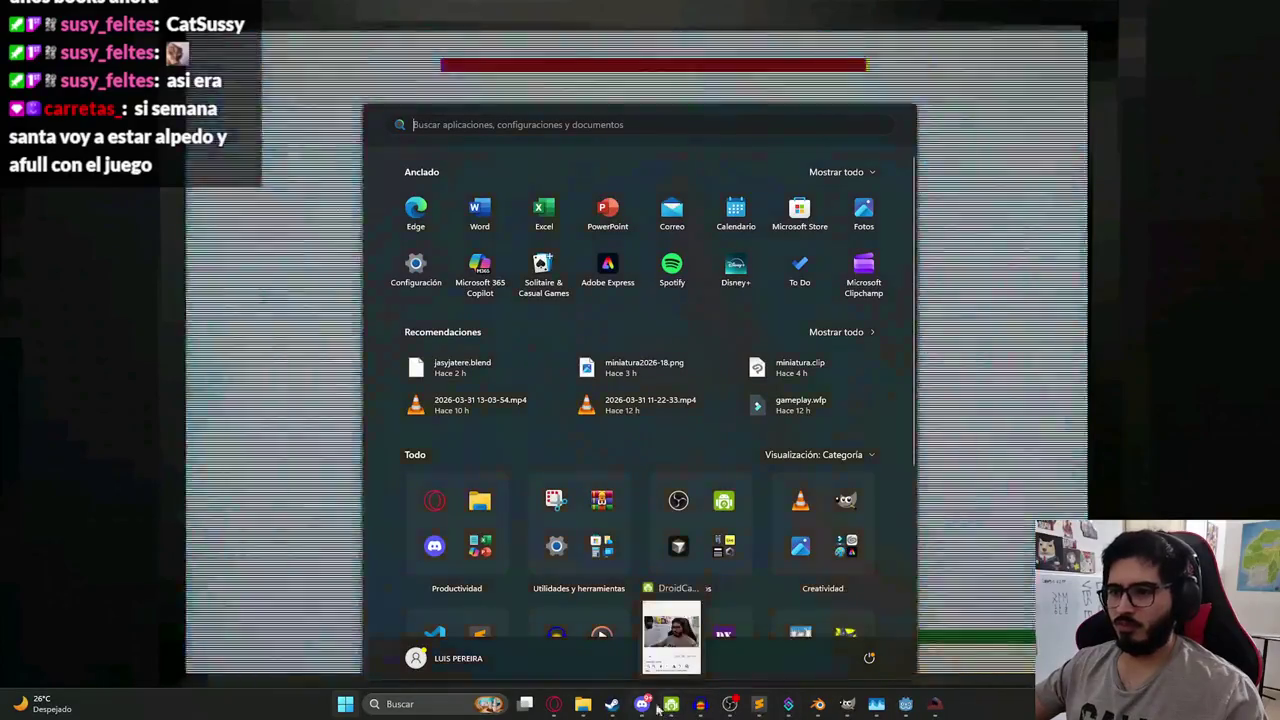
# - Loop over attack_area.get_overlapping_areas() and paste the energy-ball check, using area instead of body
pyautogui.click(904, 704)
pyautogui.write('for area in attack_area.get_overlapping_area')
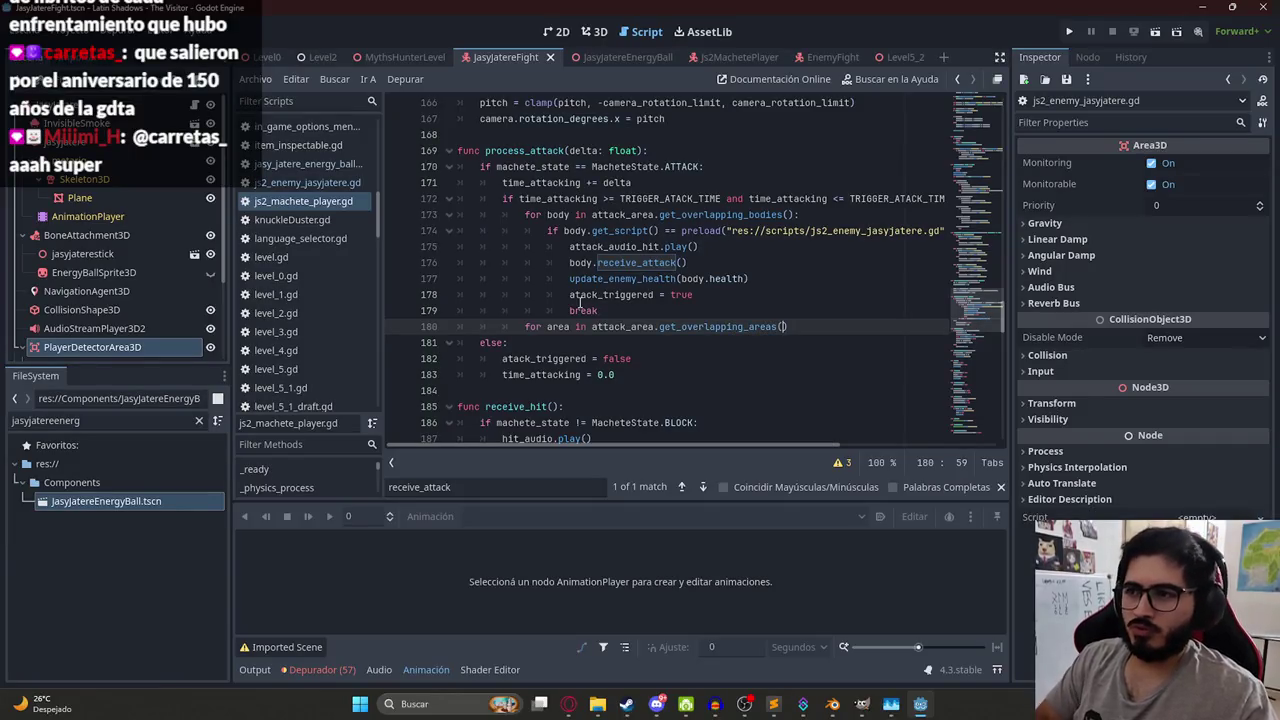
pyautogui.write('s()')
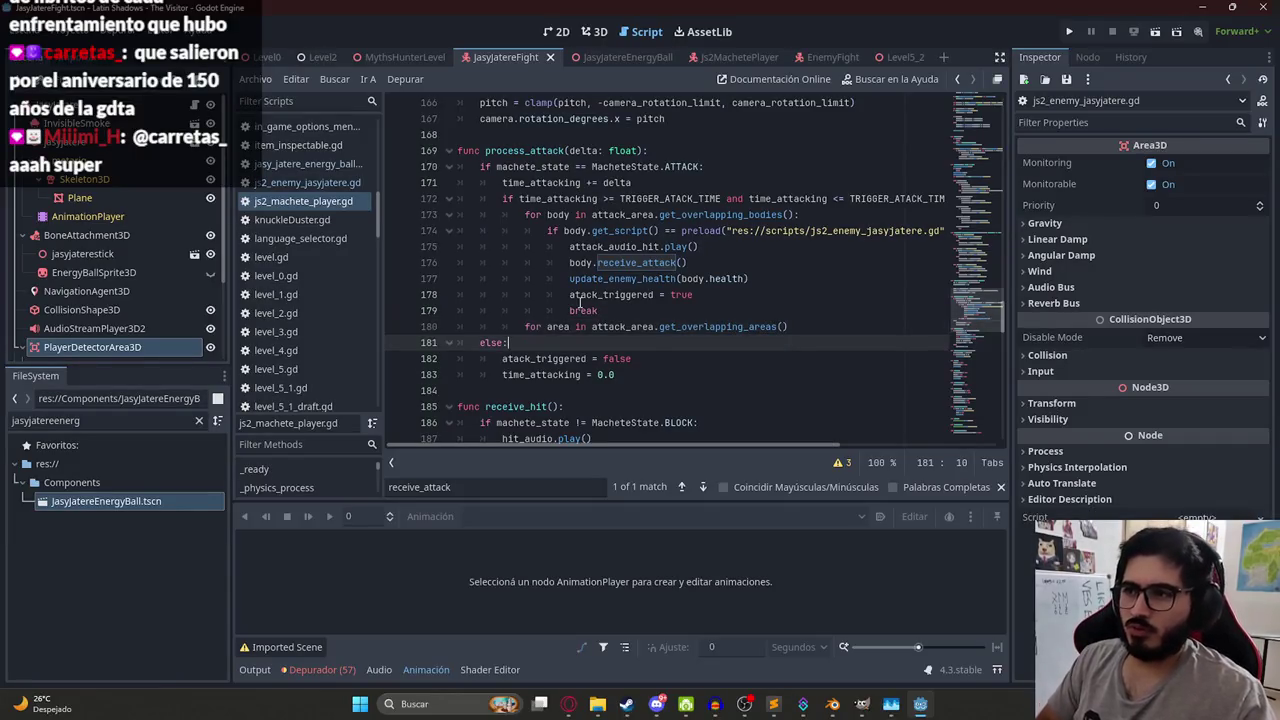
pyautogui.write(':')
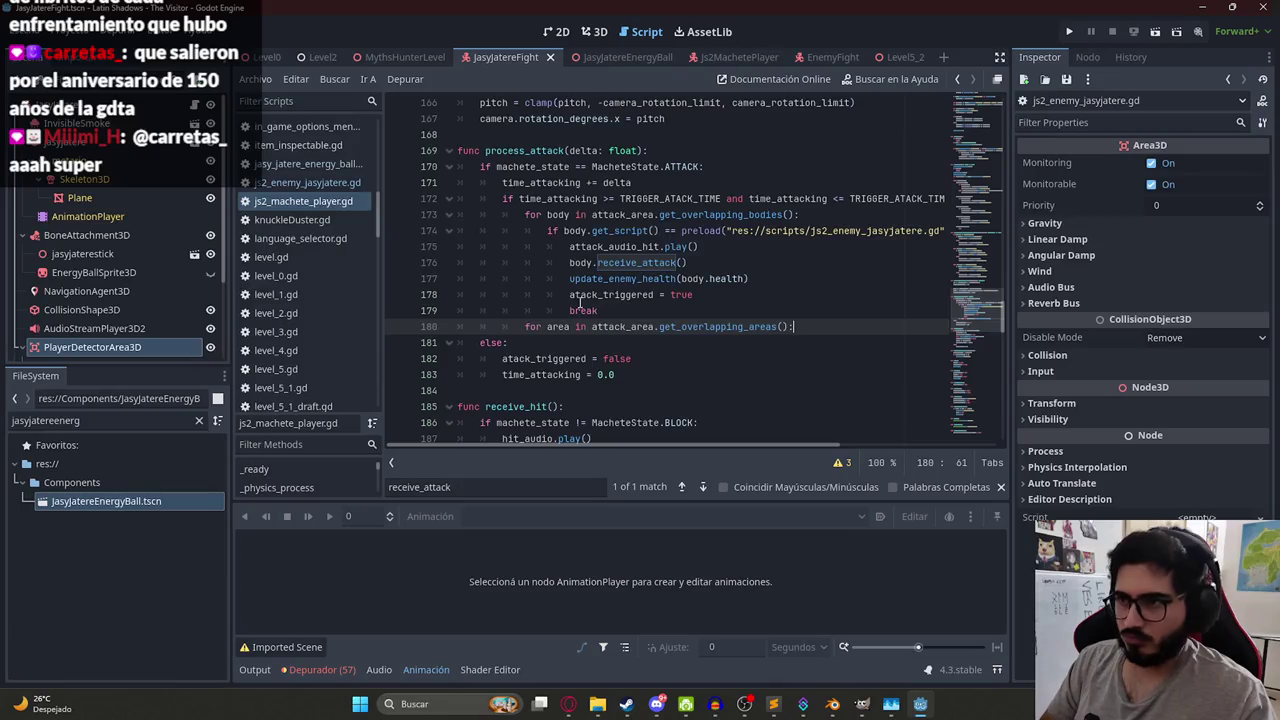
pyautogui.press('Return')
pyautogui.hotkey('ctrl', 'v')
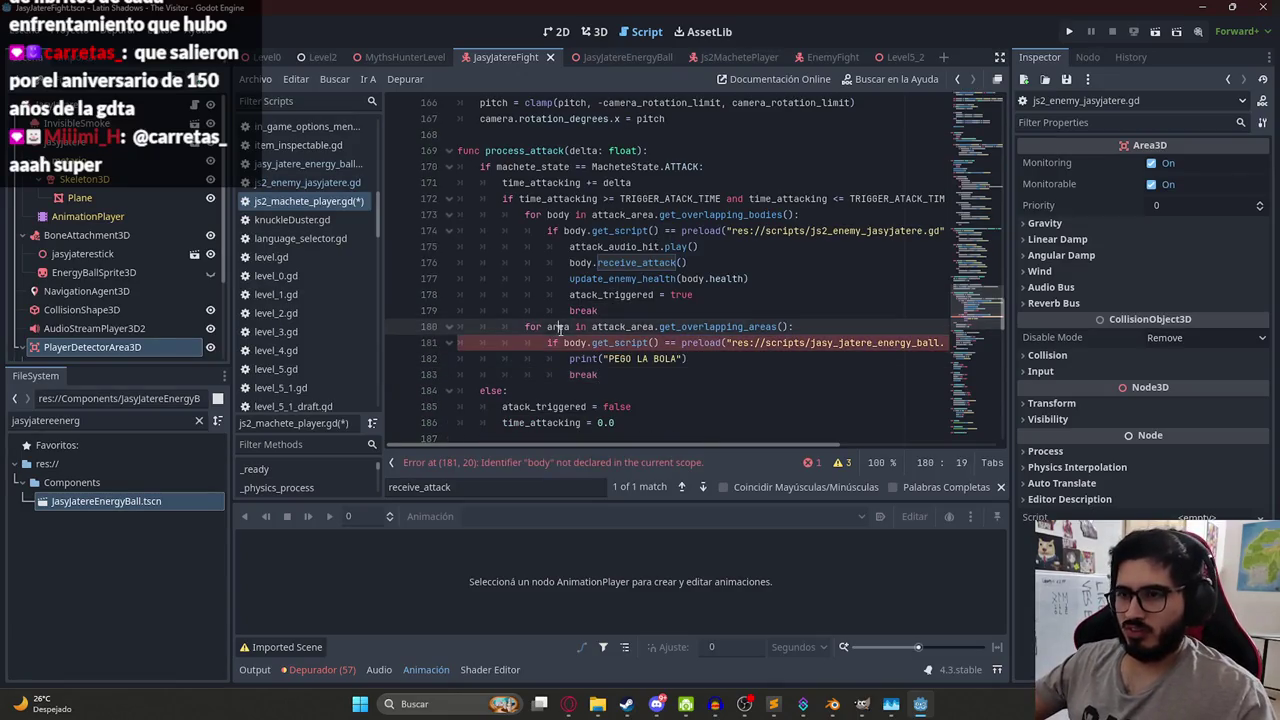
pyautogui.doubleClick(575, 342)
pyautogui.write('area')
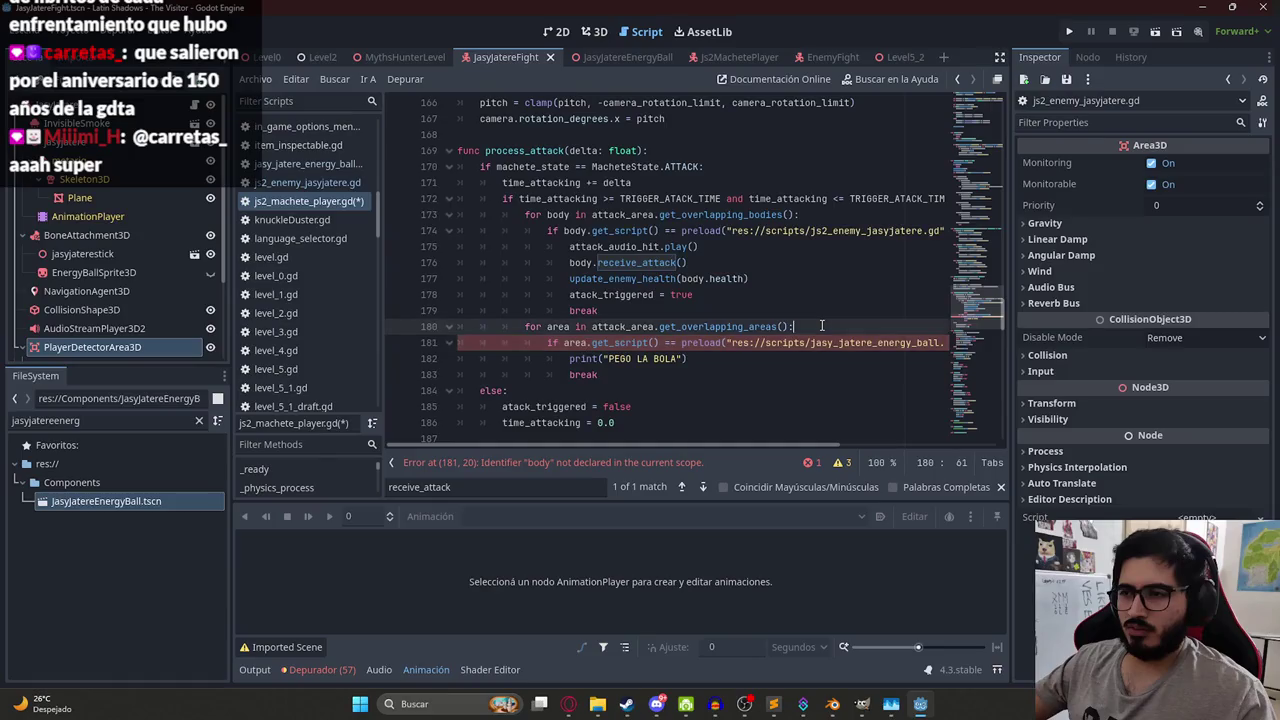
# - Add var parent = area.get_parent() and test parent's script against the energy ball script
pyautogui.hotkey('ctrl', 'shift', 'Return')
pyautogui.write('var ')
pyautogui.write('area.get')
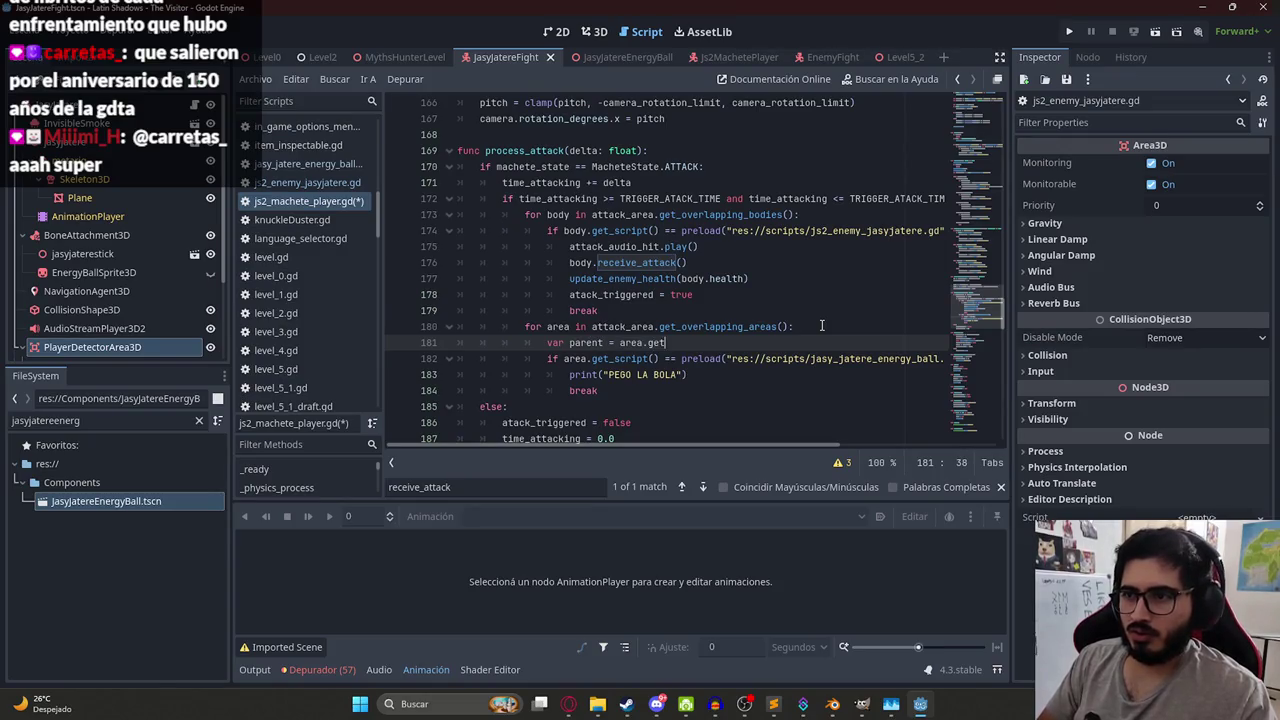
pyautogui.write('ent')
pyautogui.press('BackSpace')
pyautogui.press('BackSpace')
pyautogui.write('(')
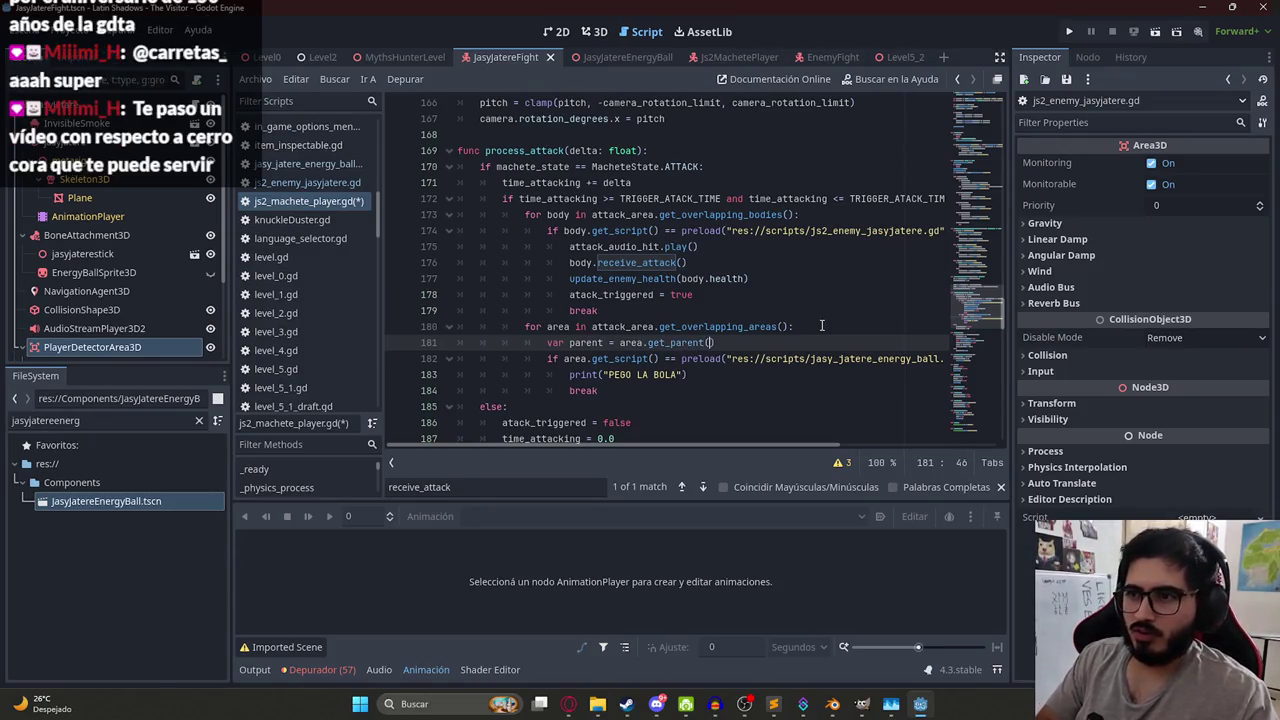
pyautogui.doubleClick(574, 358)
pyautogui.write('parent')
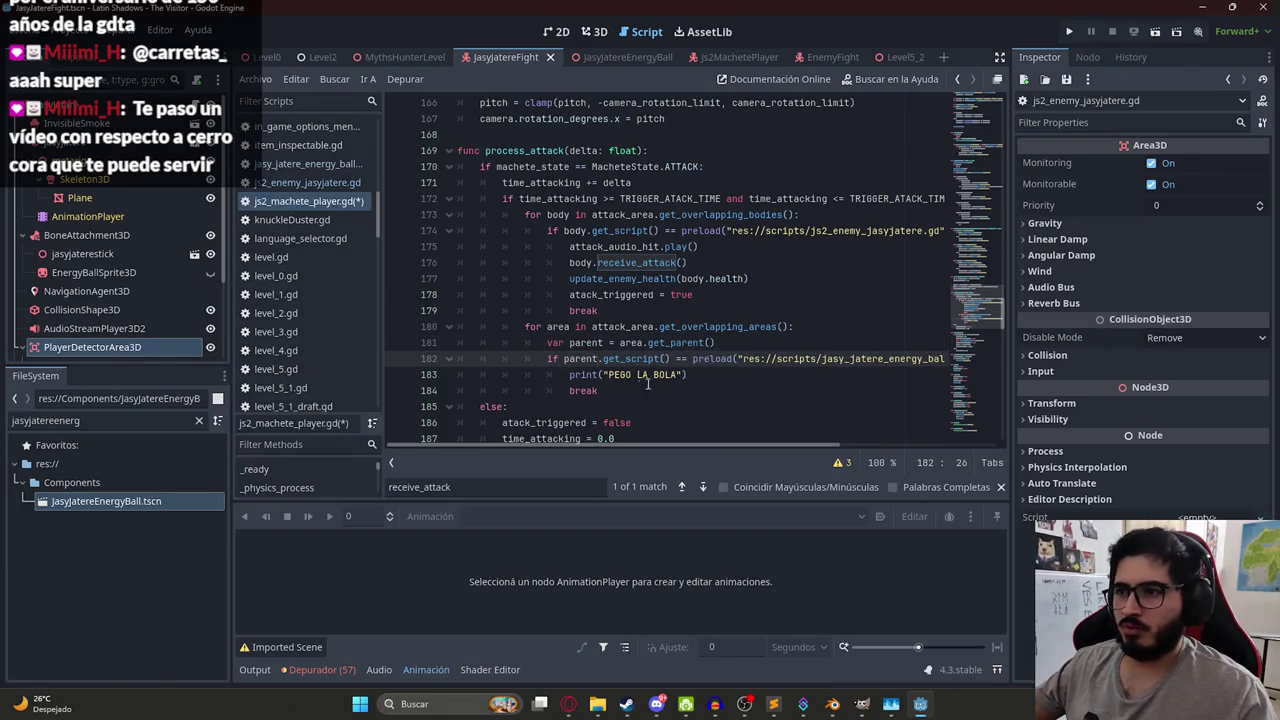
pyautogui.click(627, 314)
pyautogui.rightClick(499, 64)
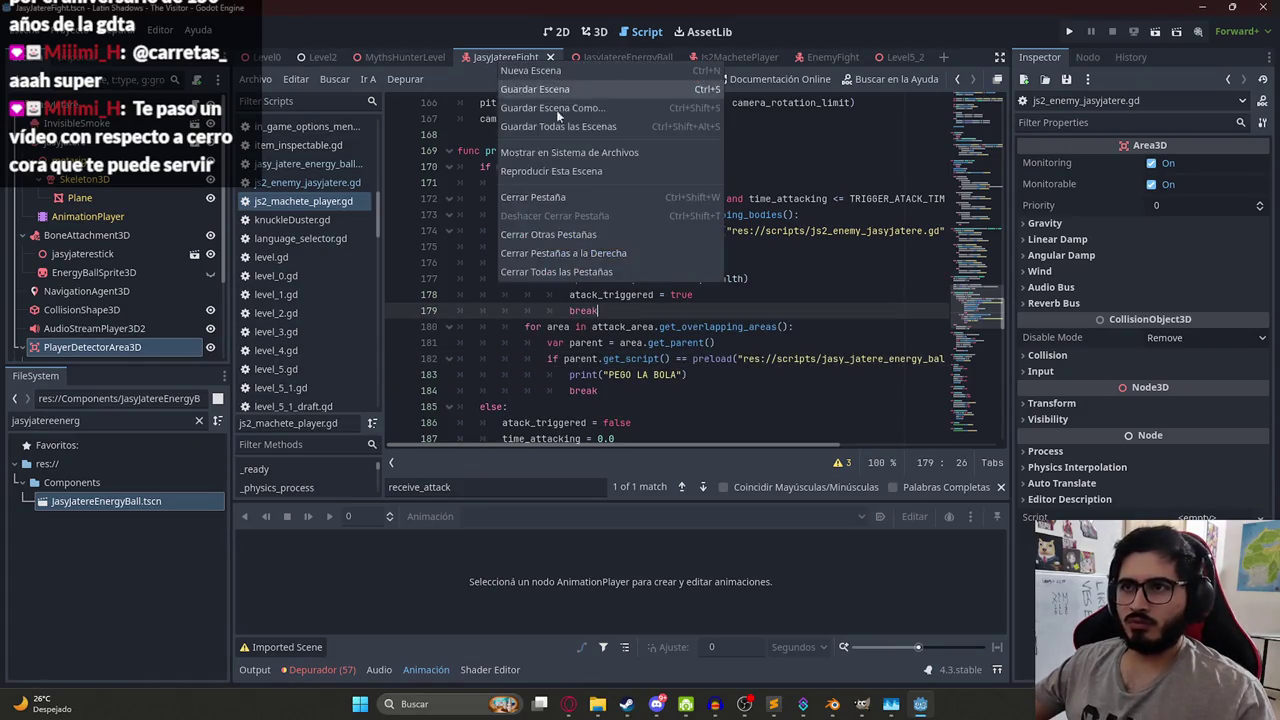
# - Switch to the MythsHunterLevel scene and run it with F6
pyautogui.click(388, 56)
pyautogui.rightClick(388, 56)
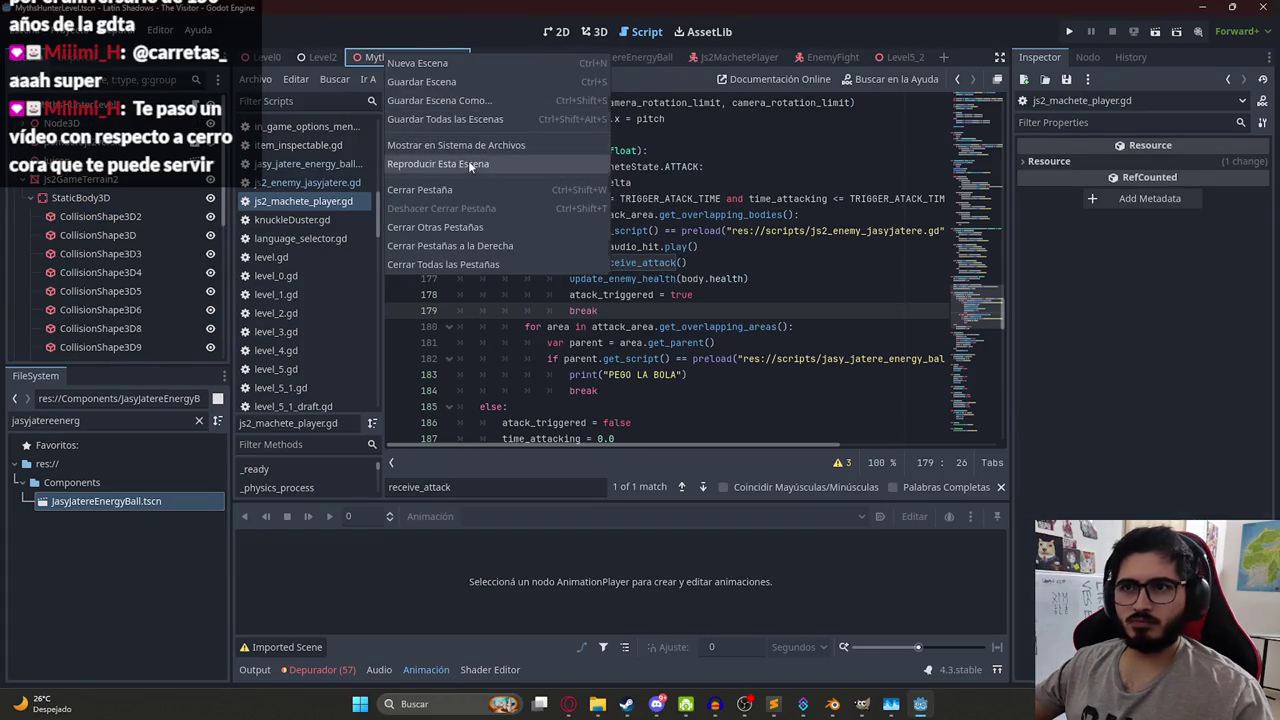
pyautogui.press('Escape')
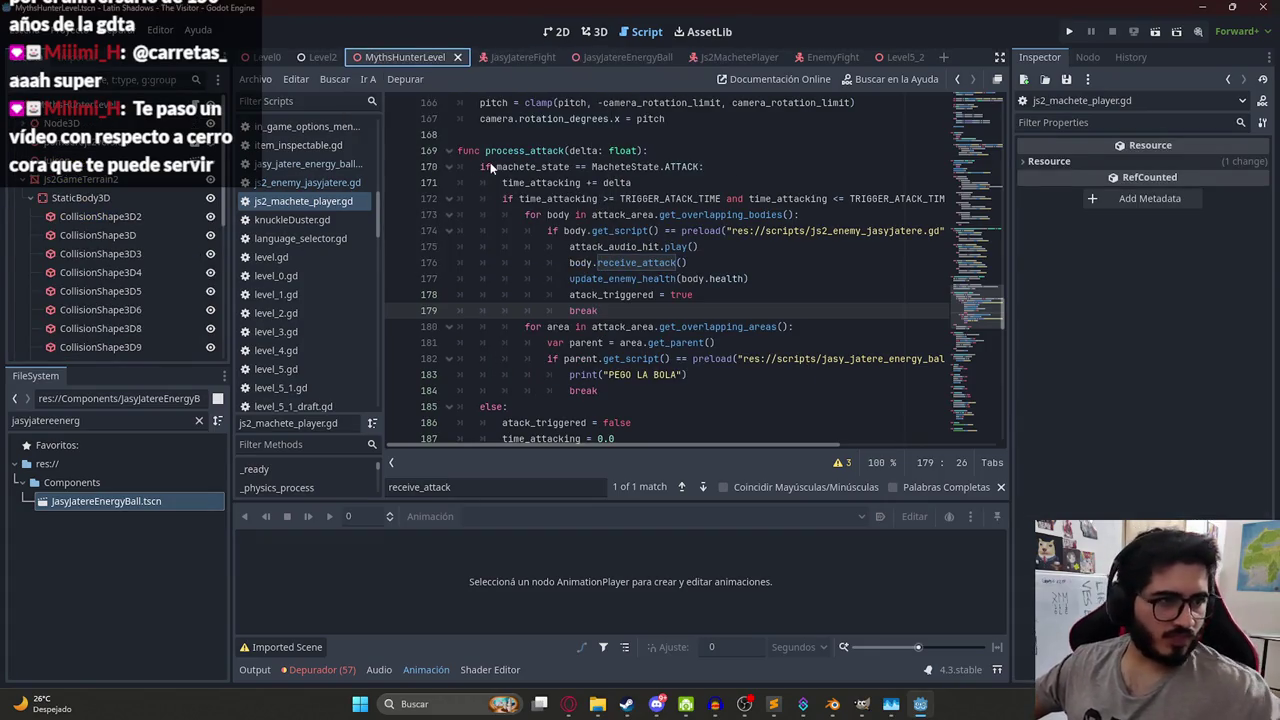
pyautogui.press('F6')
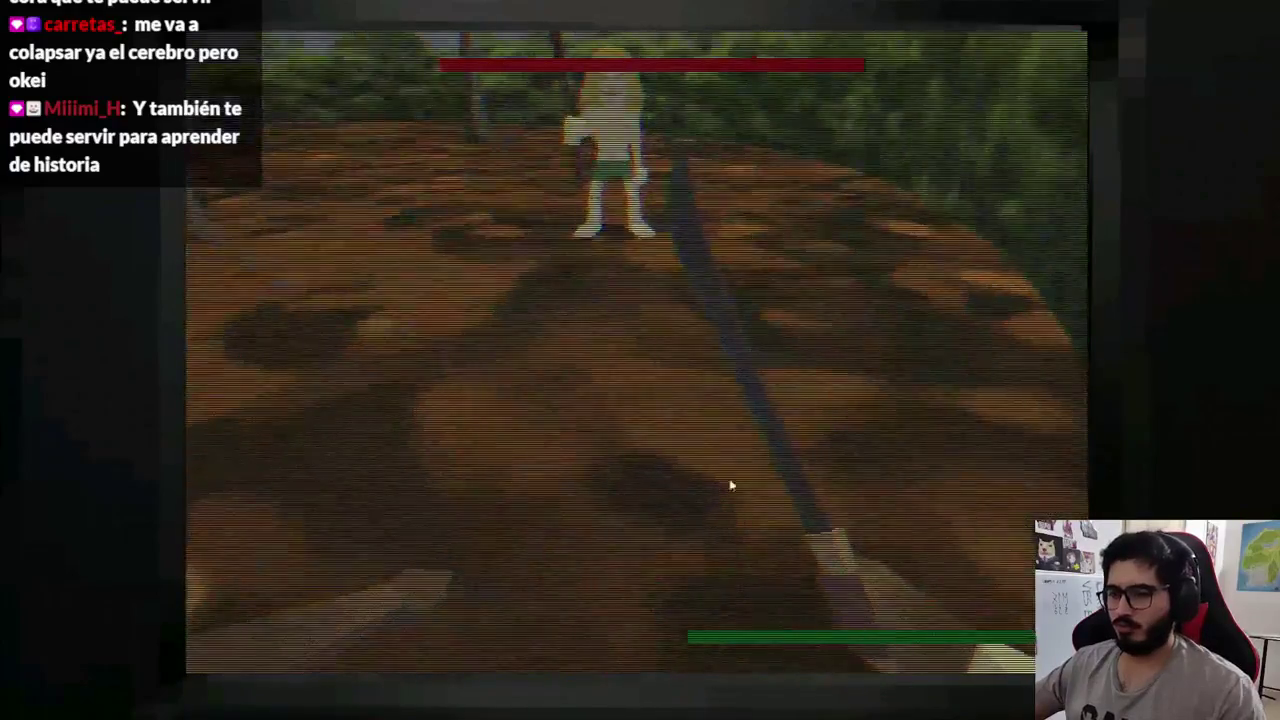
# - Alternate between game and editor to see PEGO LA BOLA in Output, then stop the game
pyautogui.press('super')
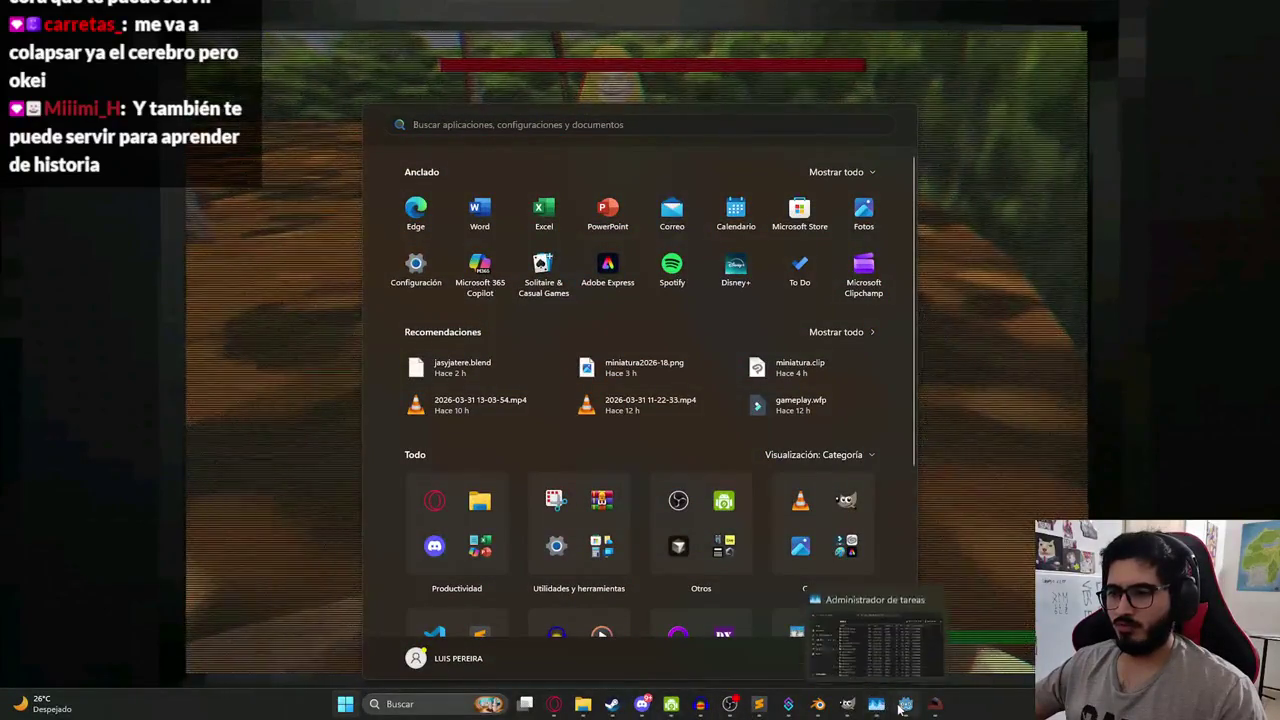
pyautogui.click(928, 704)
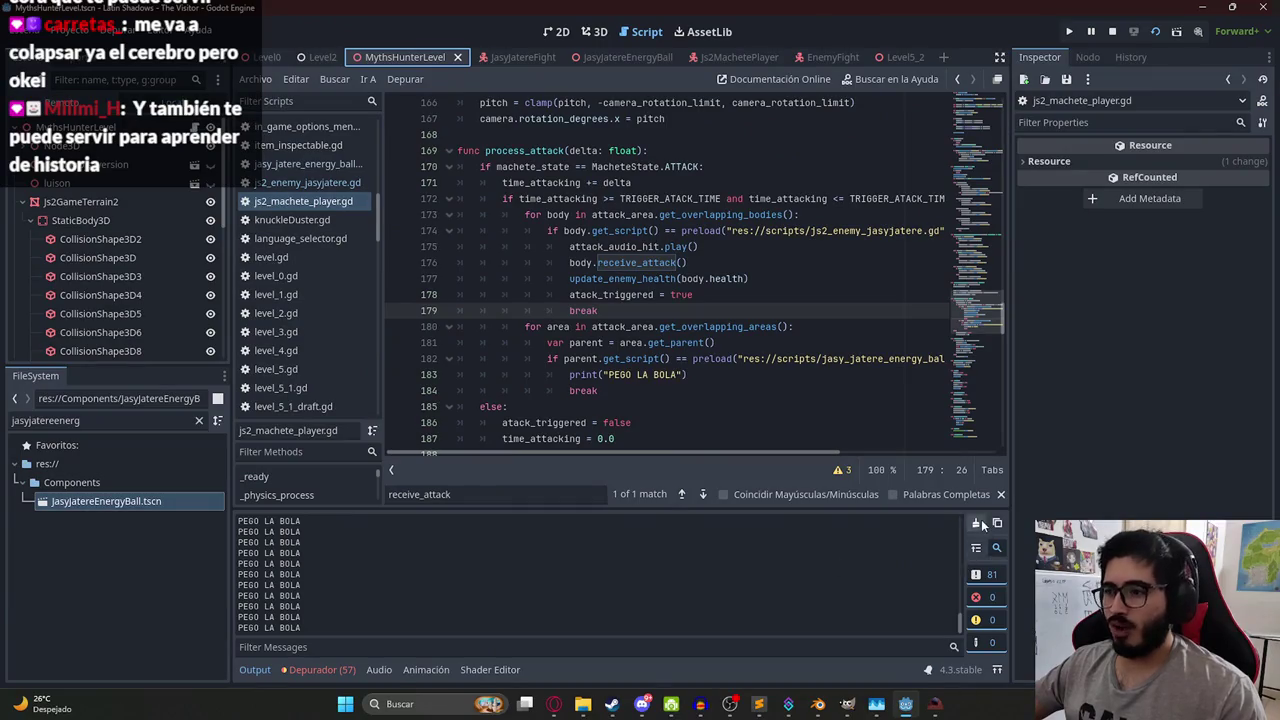
pyautogui.hotkey('alt', 'Tab')
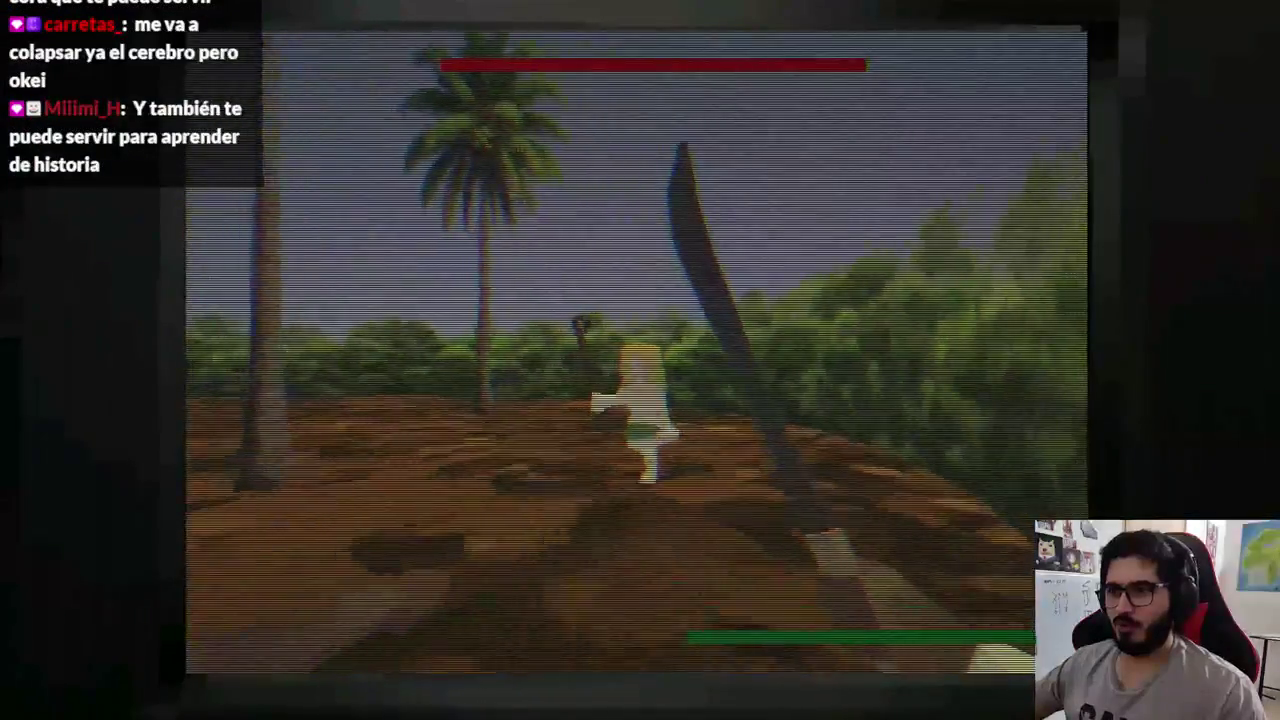
pyautogui.press('super')
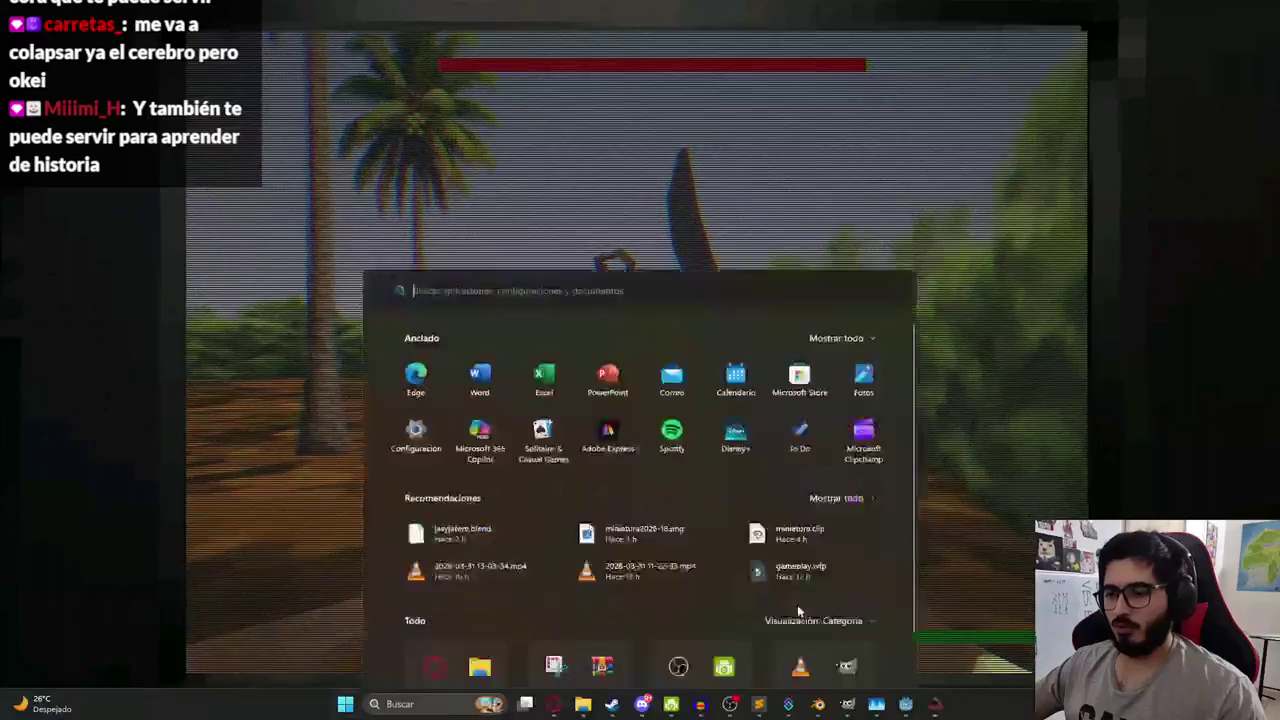
pyautogui.press('super')
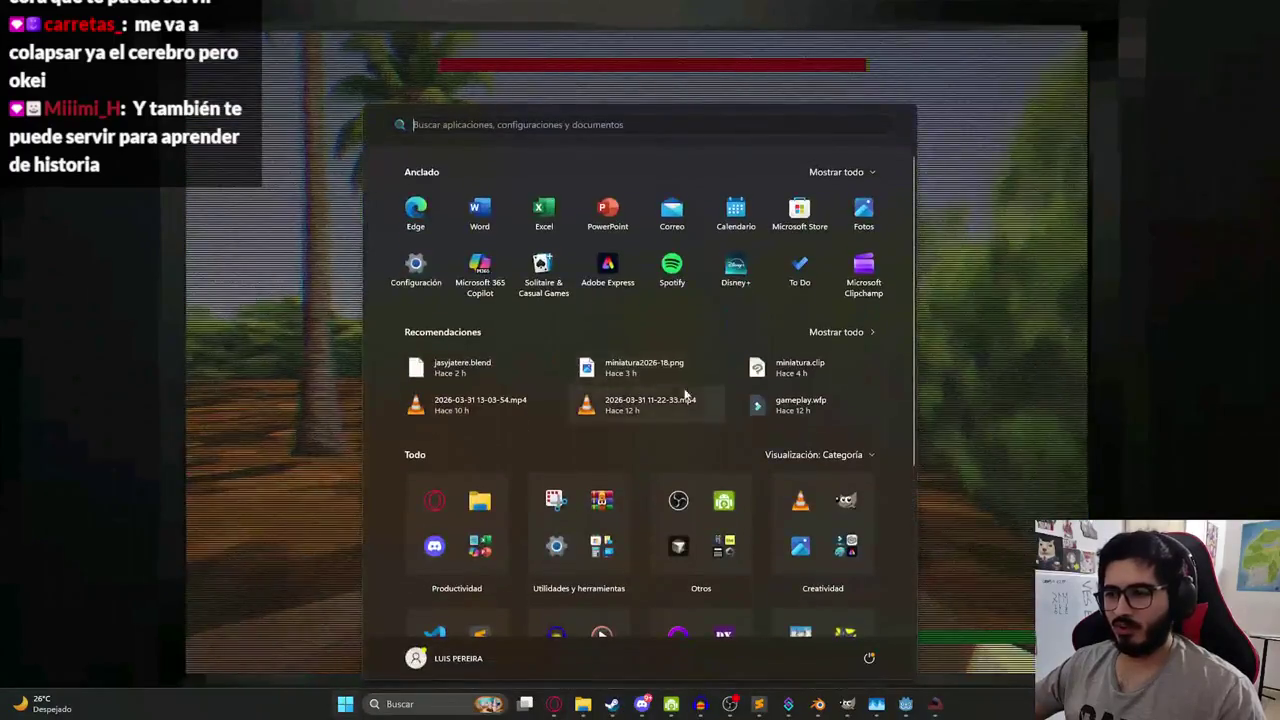
pyautogui.click(933, 705)
pyautogui.press('super')
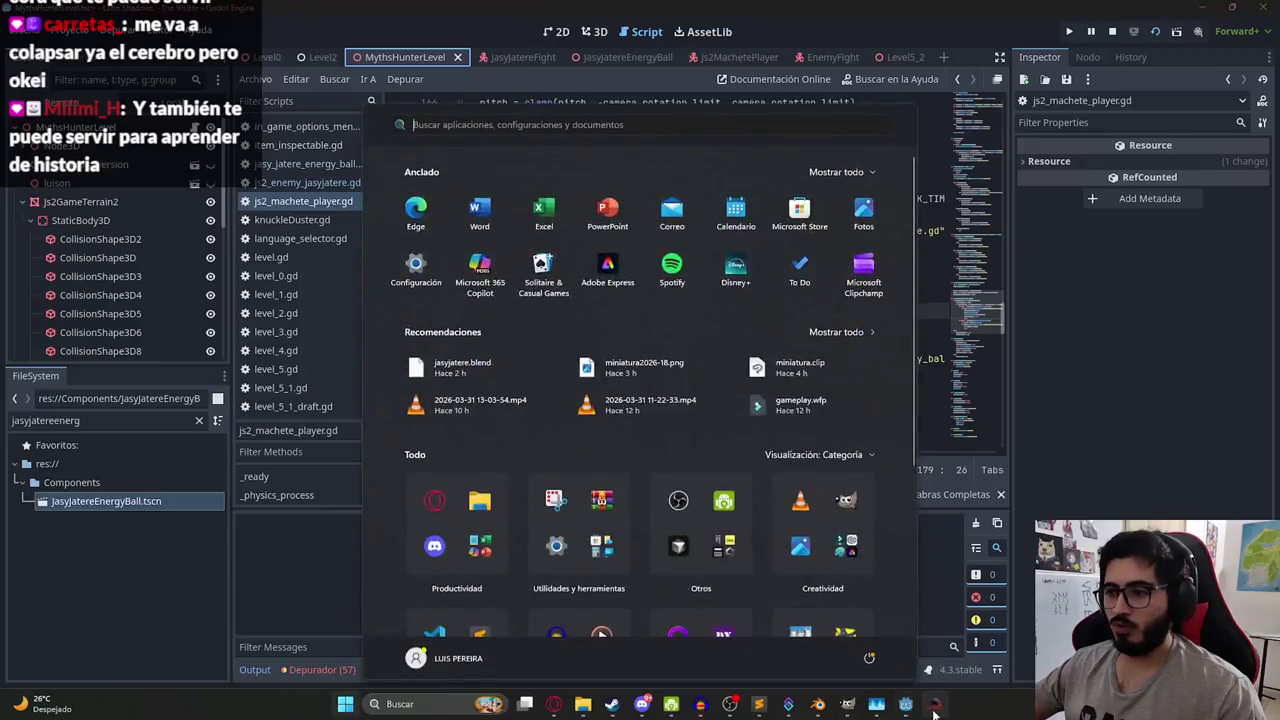
pyautogui.click(933, 706)
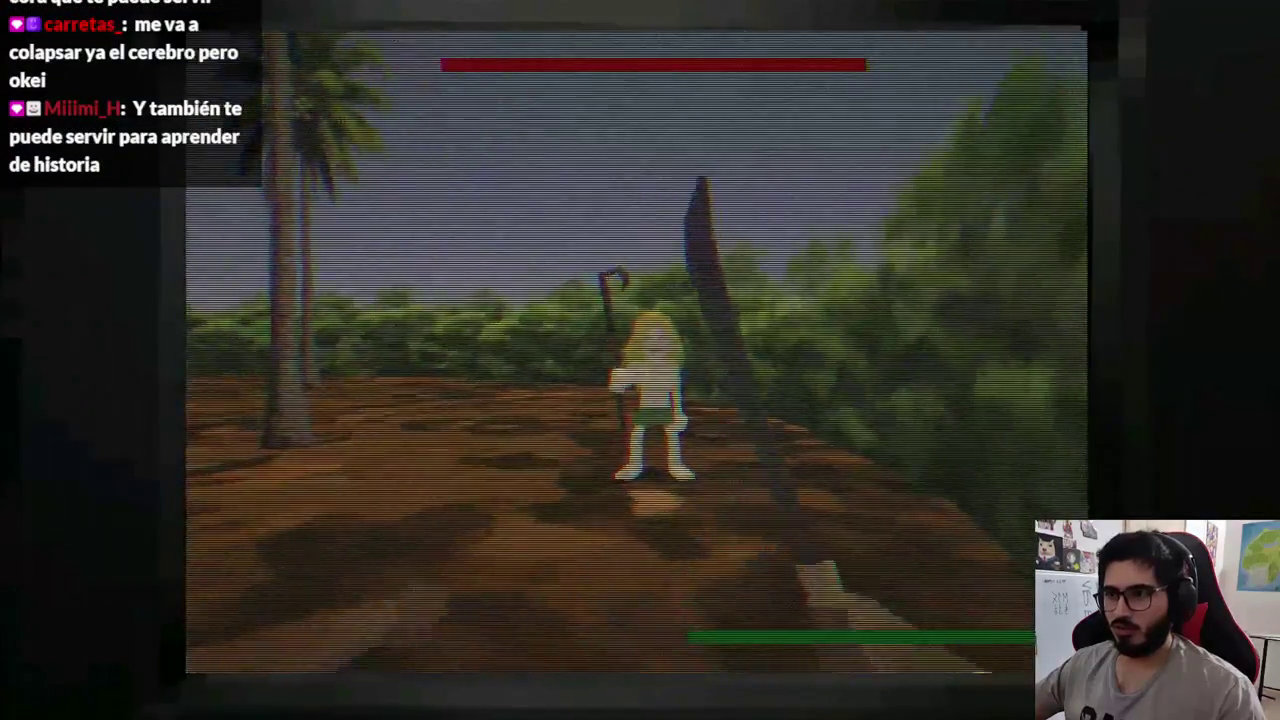
pyautogui.press('super')
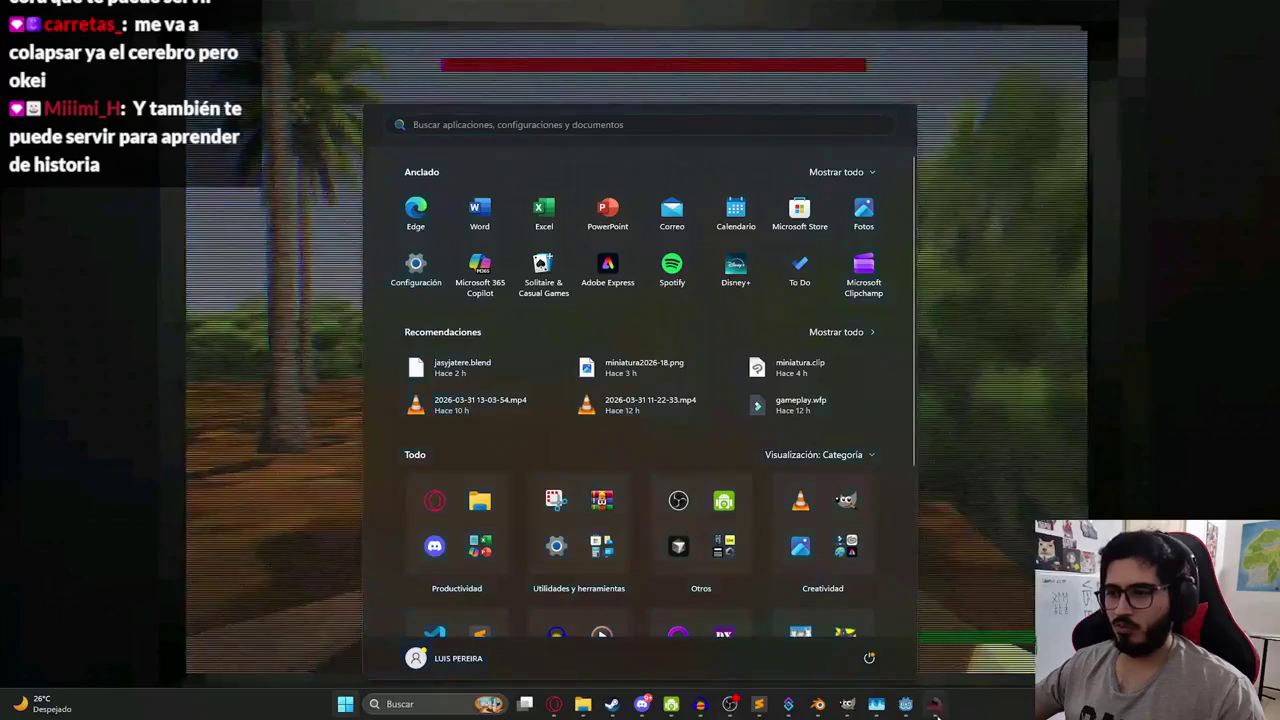
pyautogui.click(934, 705)
pyautogui.press('super')
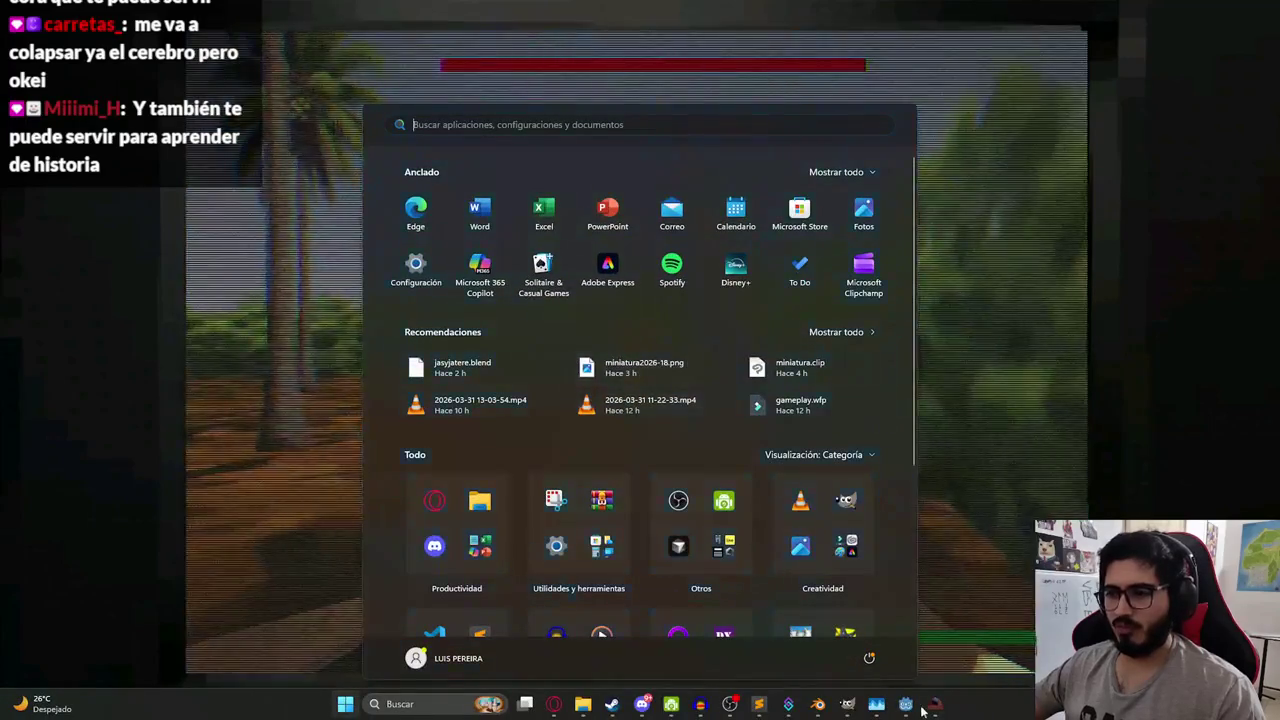
pyautogui.click(921, 707)
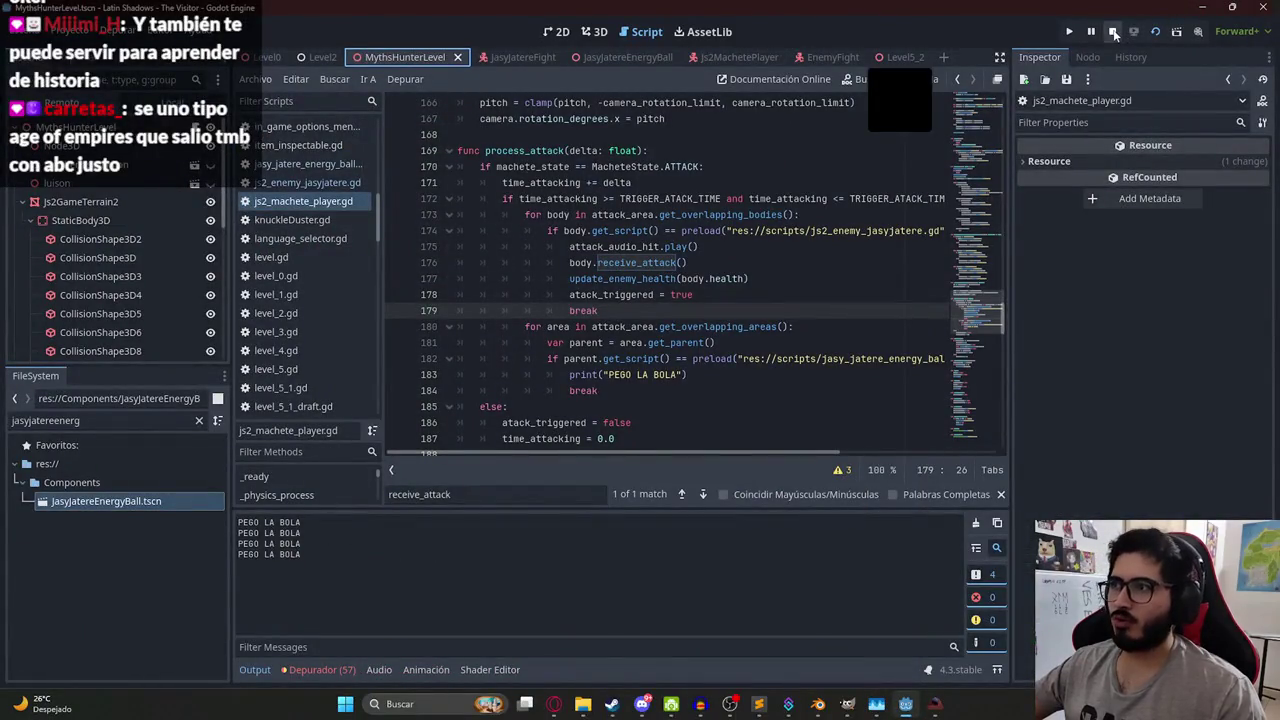
pyautogui.click(1114, 33)
pyautogui.click(621, 390)
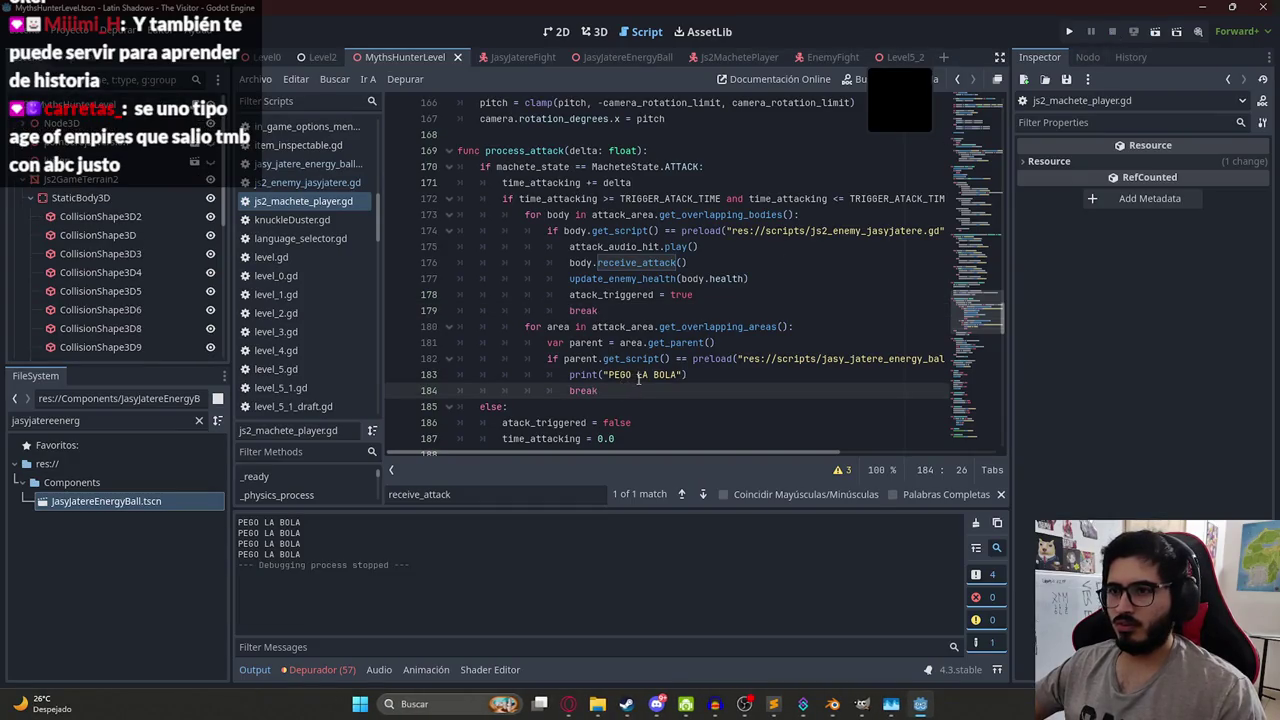
# - Copy 'atack_triggered = true' from line 178 and paste it below the PEGO LA BOLA print
pyautogui.moveTo(743, 450)
pyautogui.mouseDown()
pyautogui.moveTo(838, 460)
pyautogui.moveTo(700, 455)
pyautogui.mouseUp()
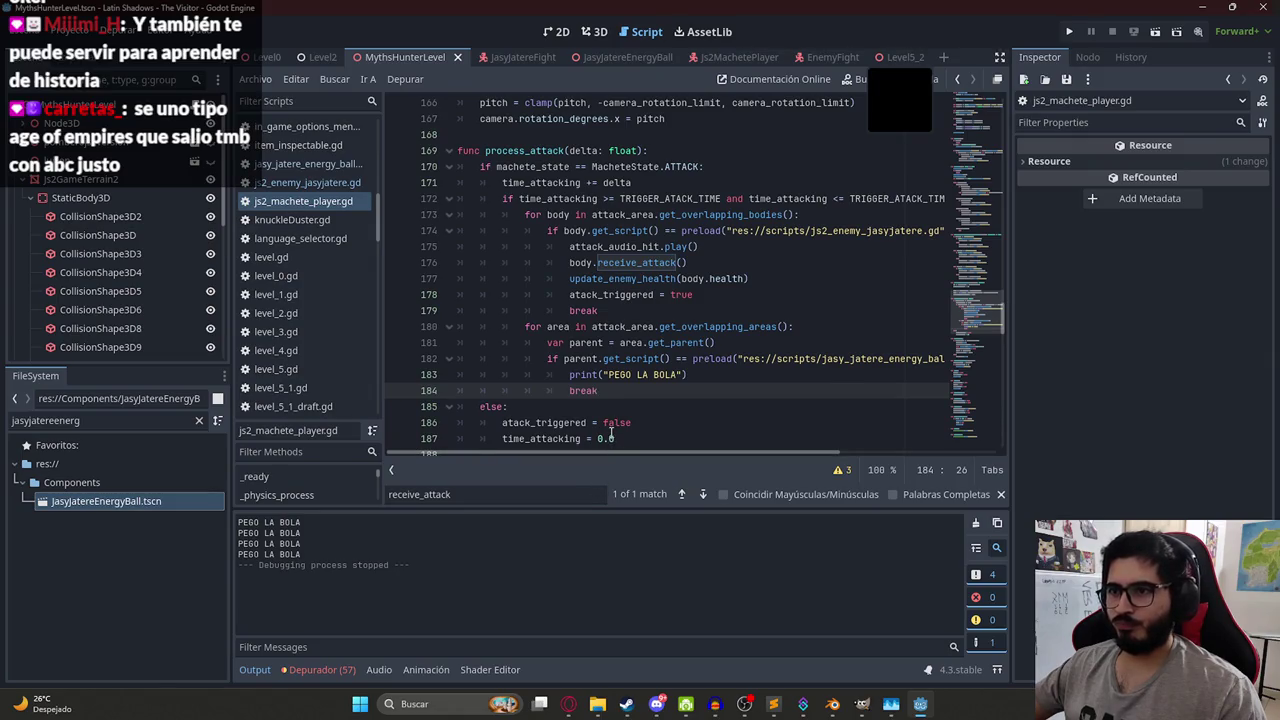
pyautogui.doubleClick(594, 281)
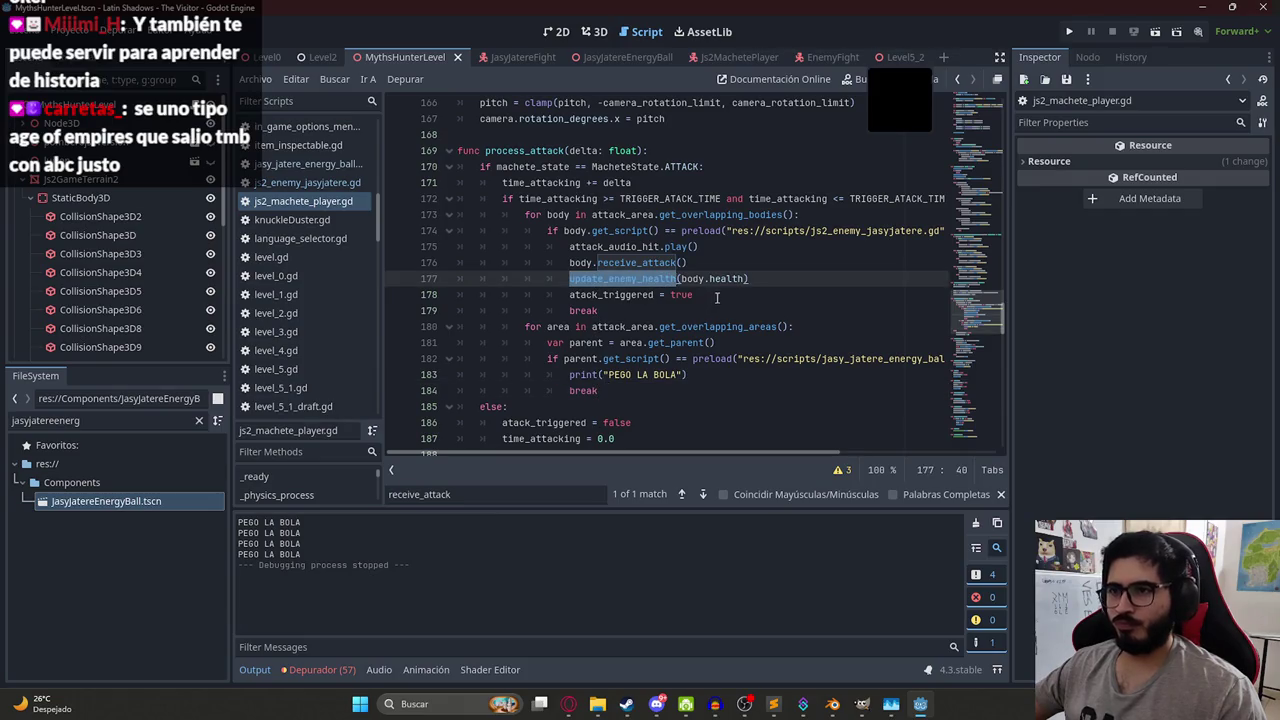
pyautogui.click(716, 297)
pyautogui.doubleClick(590, 295)
pyautogui.hscroll(3, 770, 438)
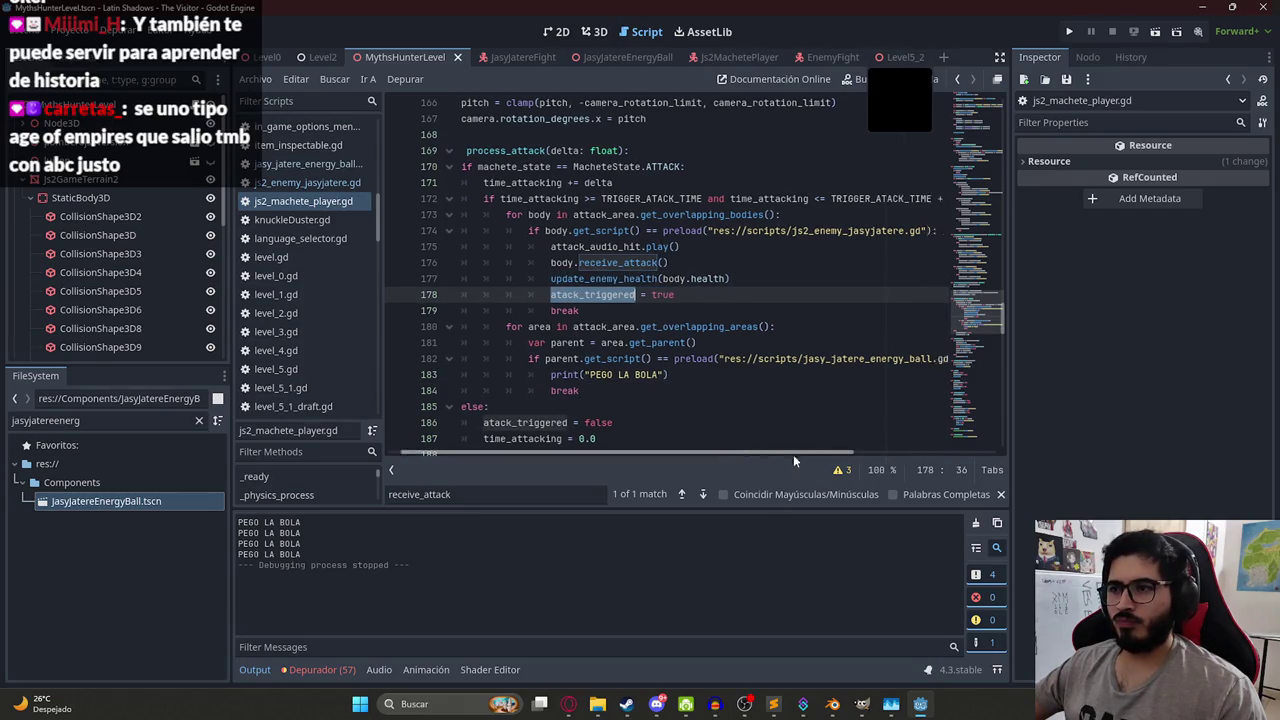
pyautogui.hscroll(-3, 650, 436)
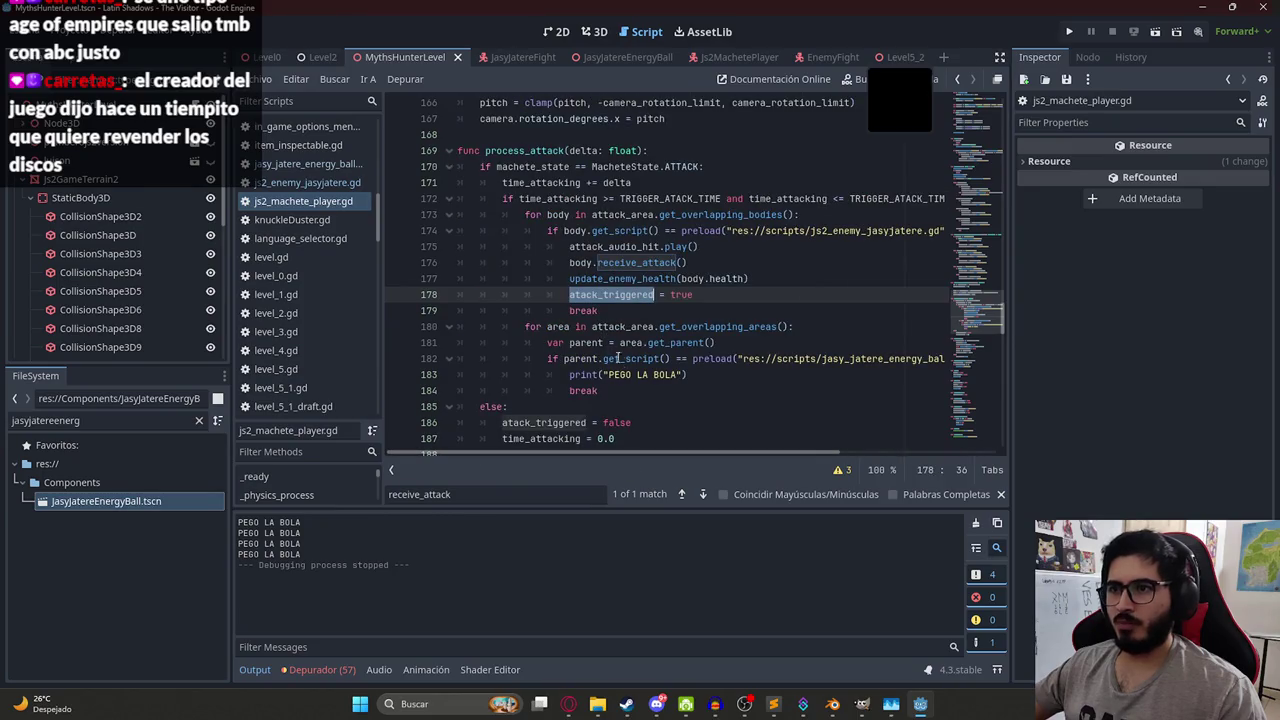
pyautogui.moveTo(702, 298); pyautogui.dragTo(570, 296)
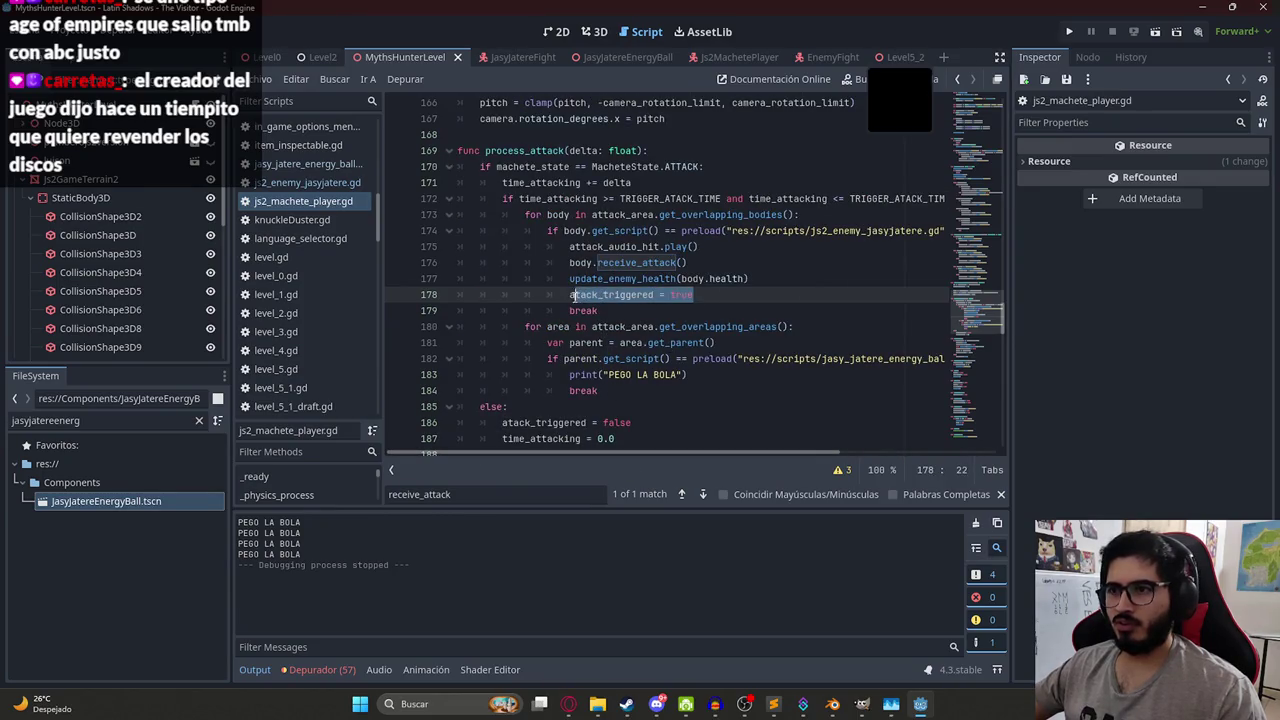
pyautogui.hotkey('ctrl', 'c')
pyautogui.click(695, 378)
pyautogui.press('Return')
pyautogui.hotkey('ctrl', 'v')
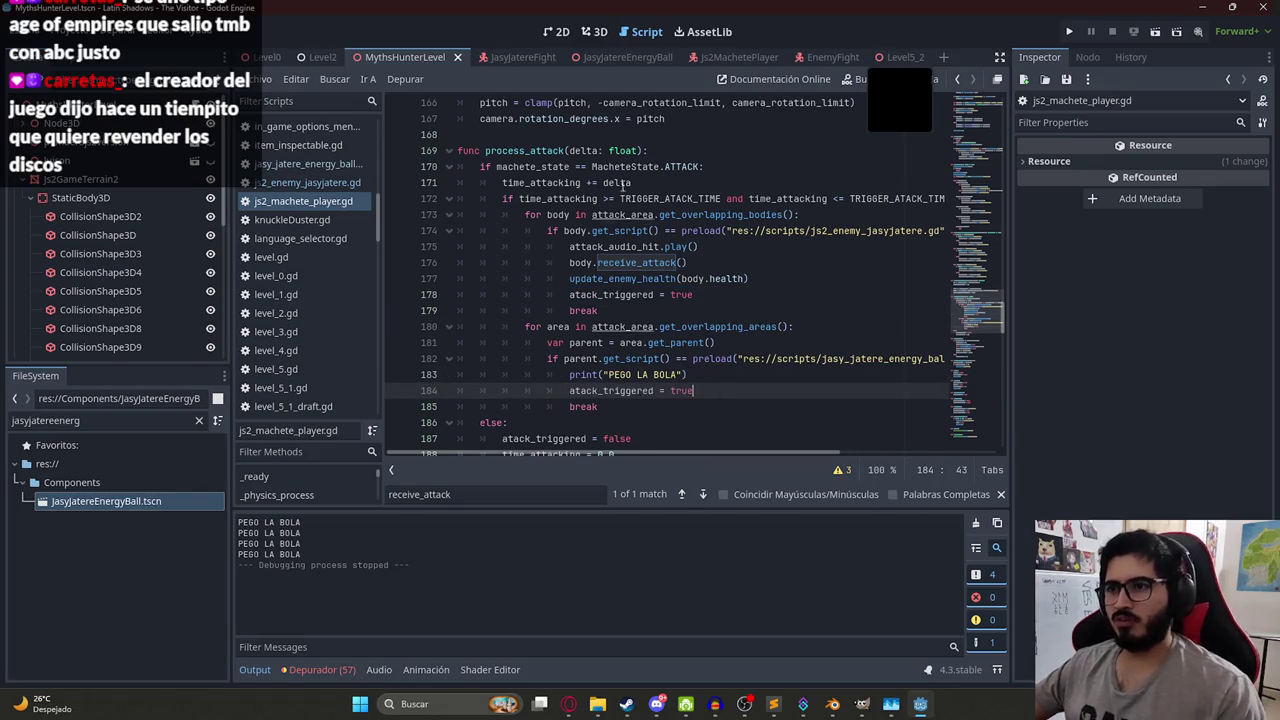
pyautogui.rightClick(404, 57)
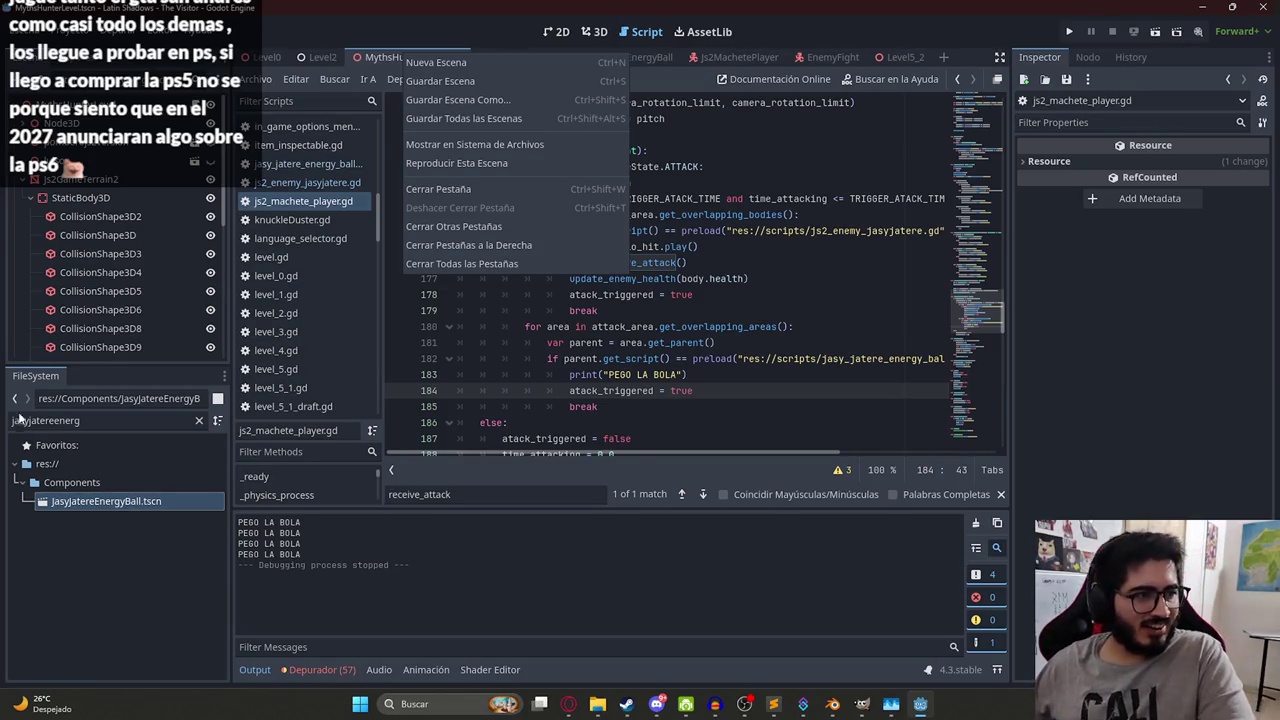
# - Launch the MythsHunterLevel scene via Reproducir Esta Escena
pyautogui.click(680, 374)
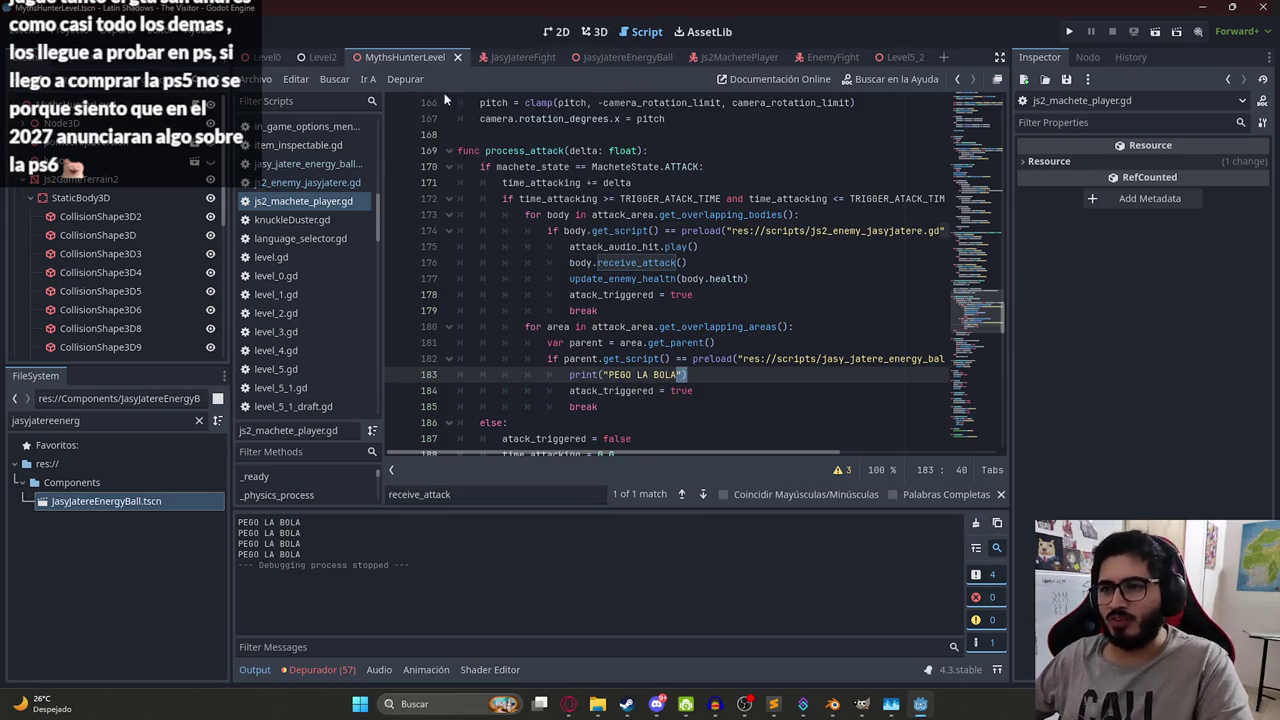
pyautogui.rightClick(433, 59)
pyautogui.click(526, 175)
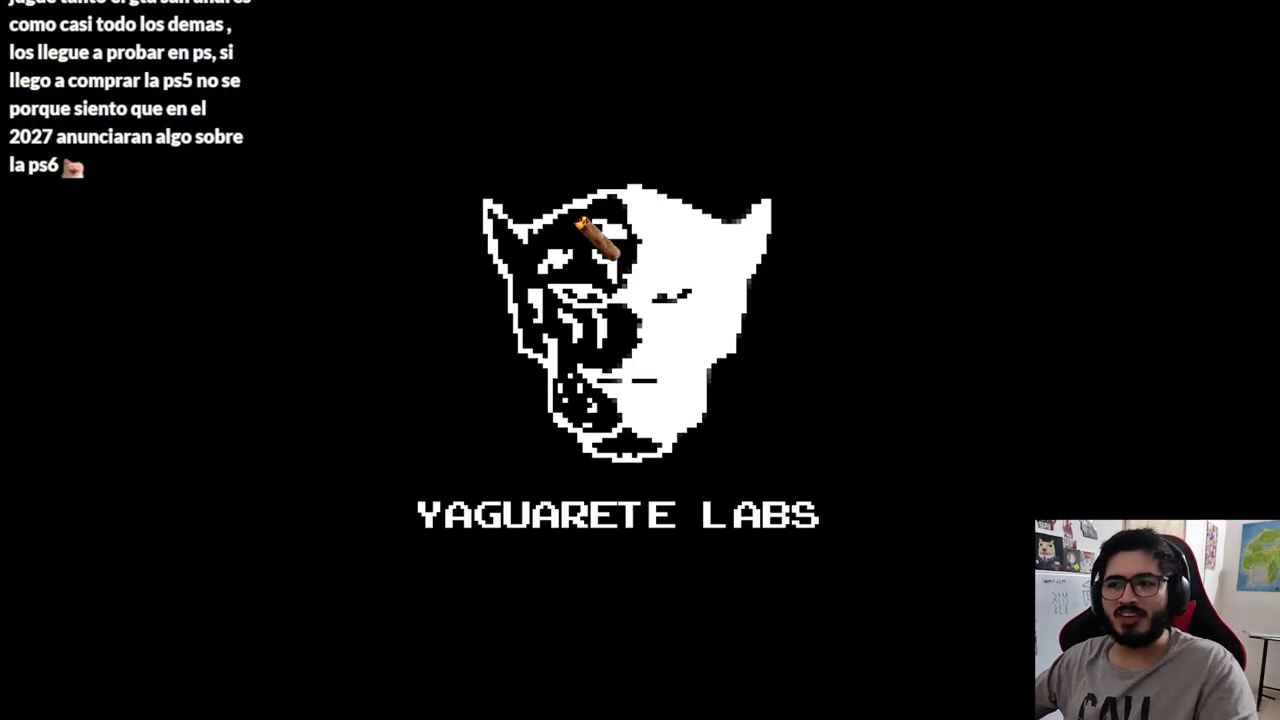
# - Alternate between game and editor to watch PEGO LA BOLA logged, then quit with F8
pyautogui.press('super')
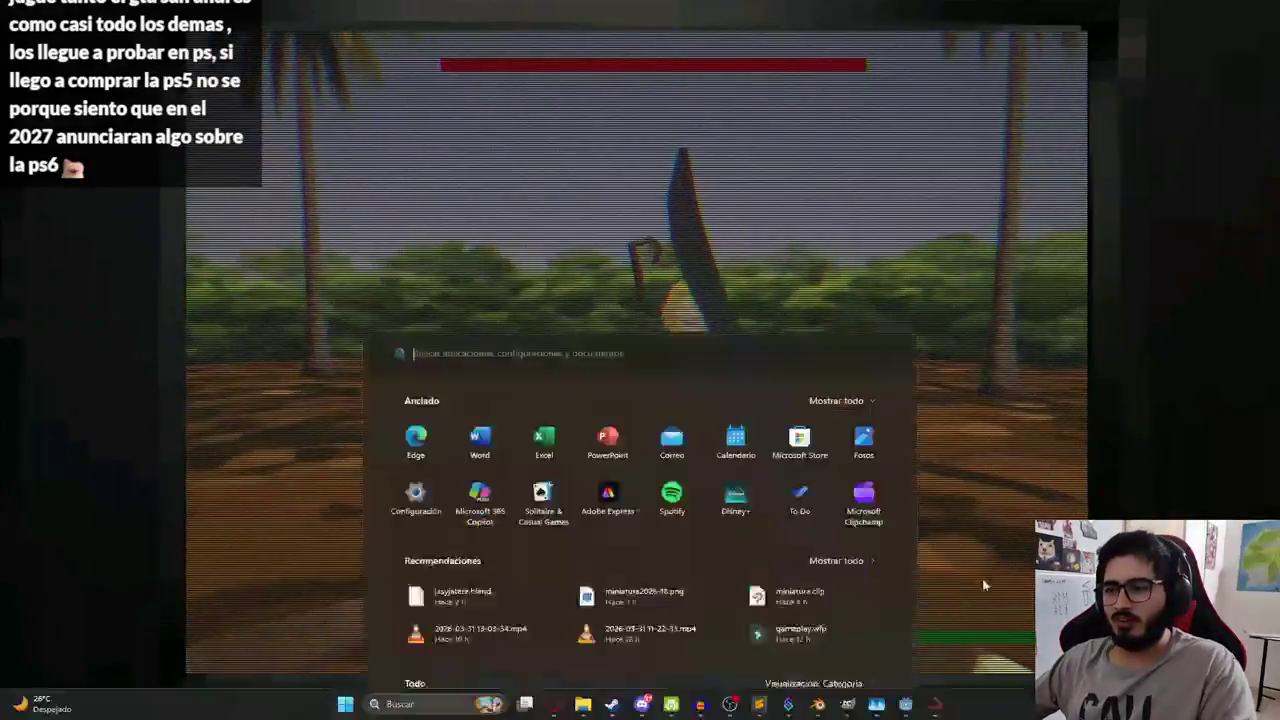
pyautogui.click(877, 706)
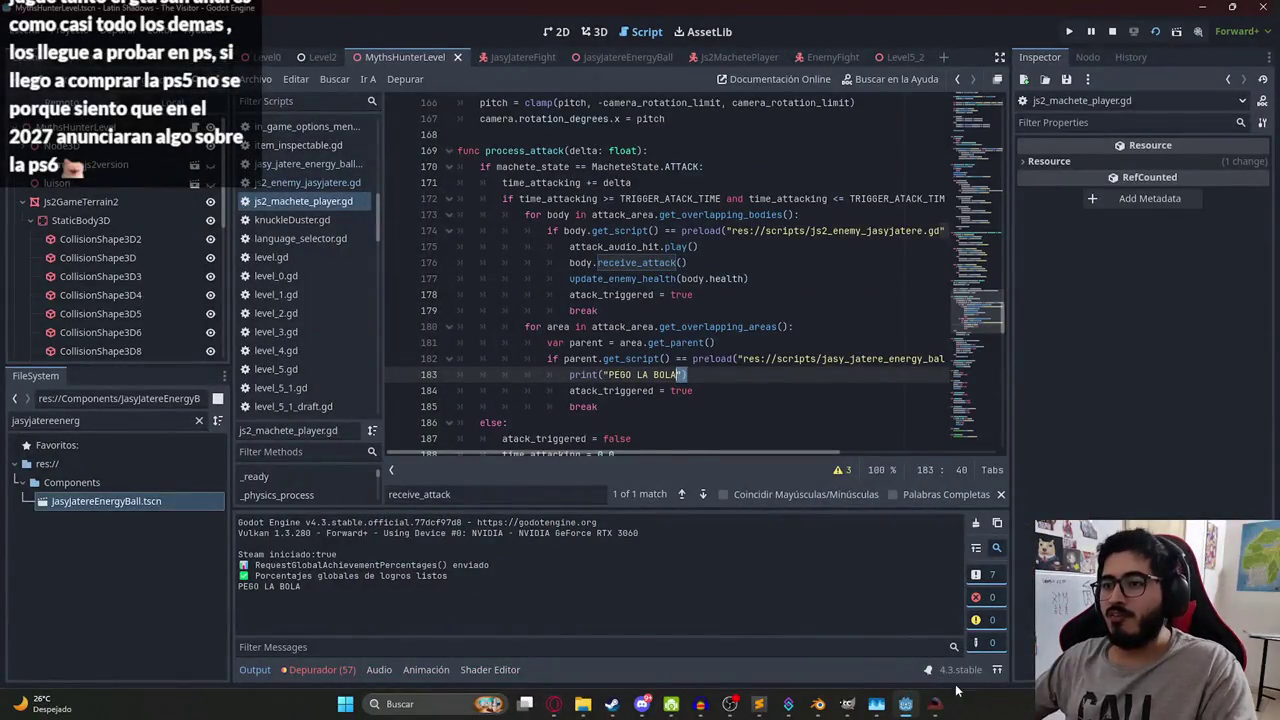
pyautogui.click(936, 705)
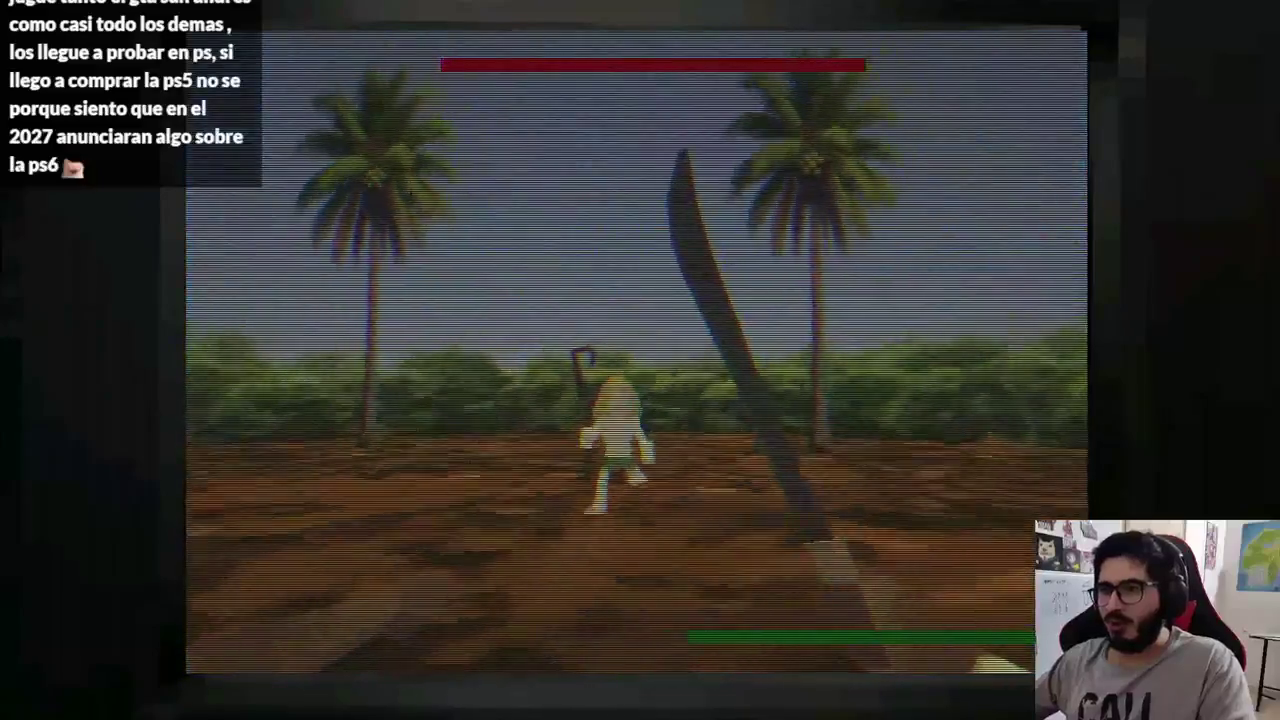
pyautogui.press('super')
pyautogui.click(910, 708)
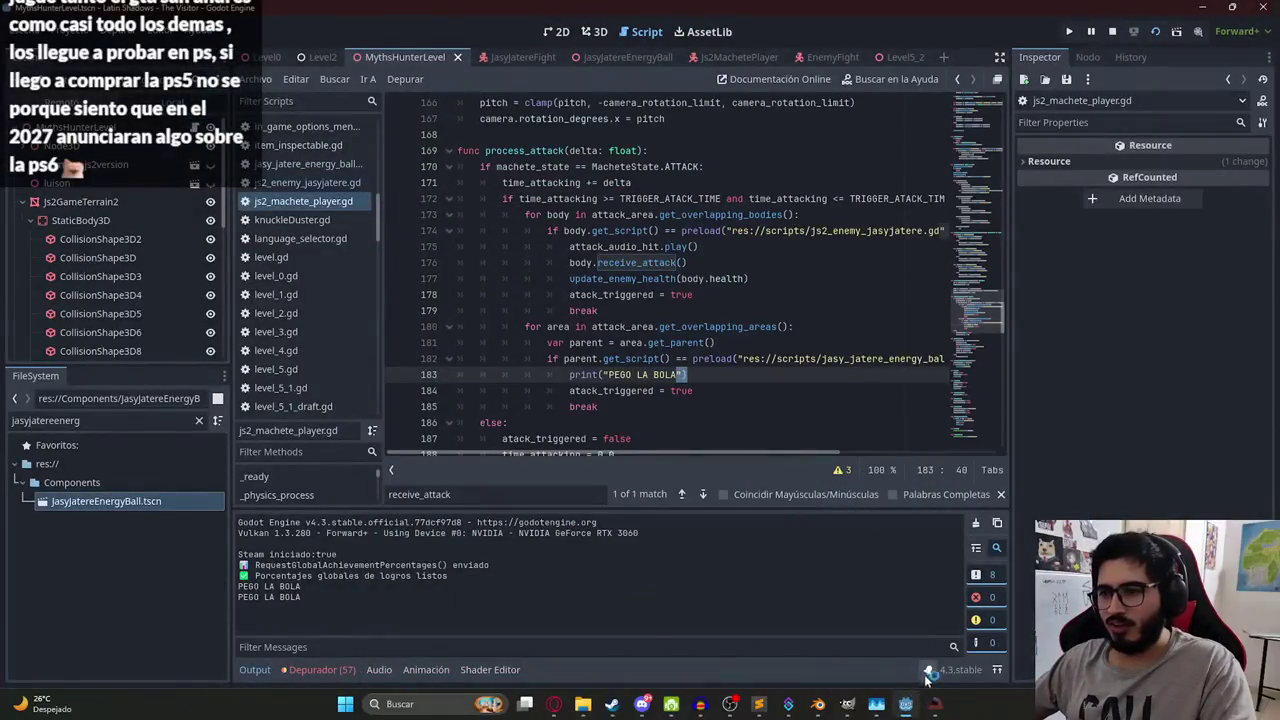
pyautogui.click(935, 704)
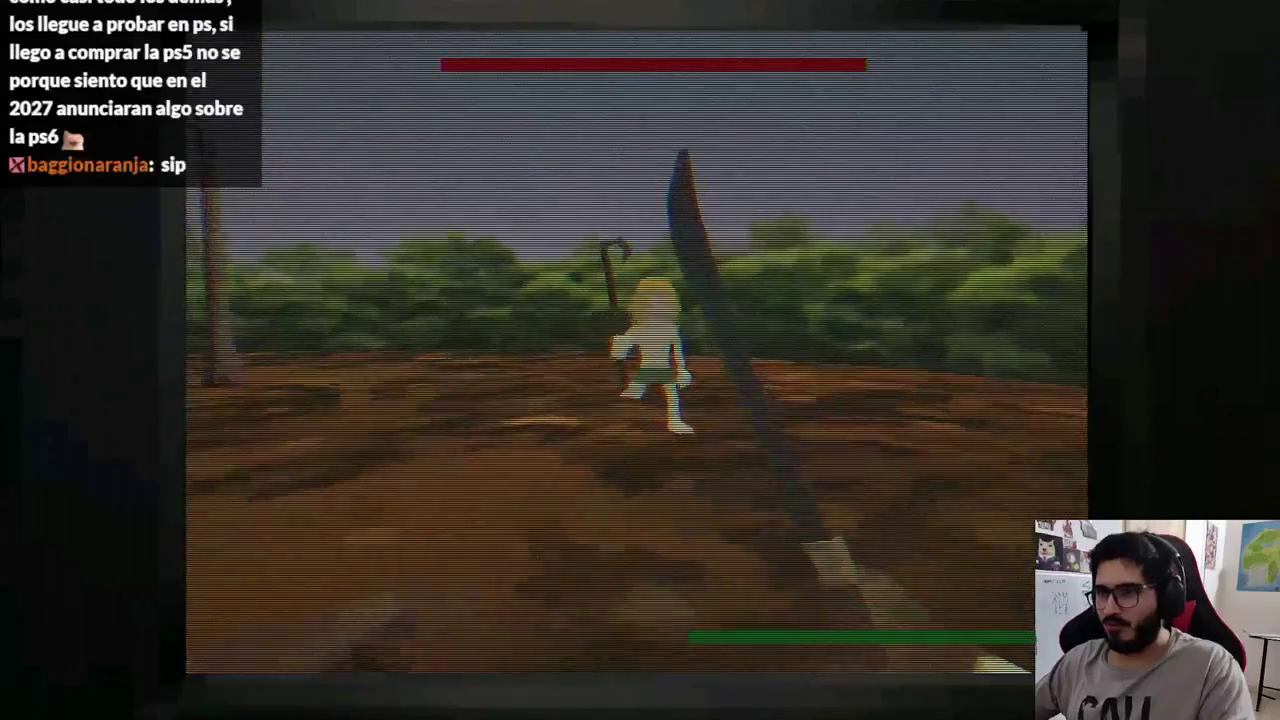
pyautogui.press('F8')
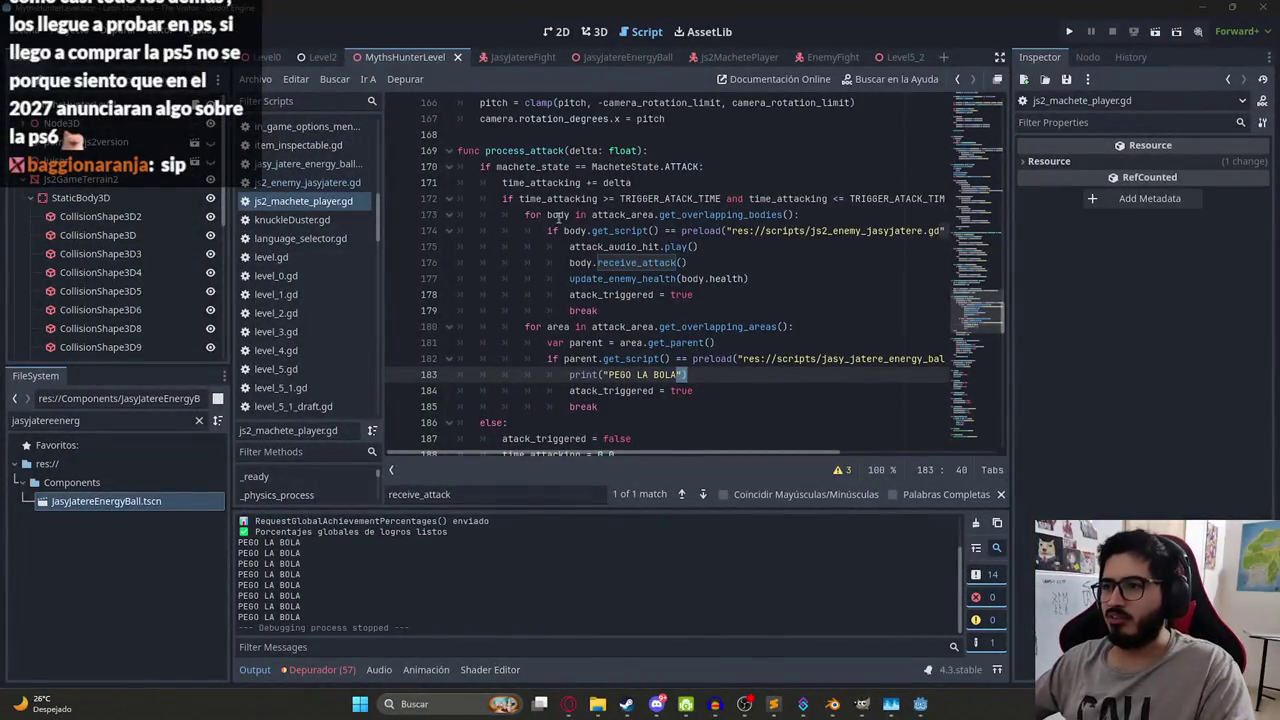
# - Search for 'spee' and open js2_enemy_jasyjatere.gd scrolled to its top
pyautogui.hotkey('ctrl', 'f')
pyautogui.write('spee')
pyautogui.press('Return')
pyautogui.press('Return')
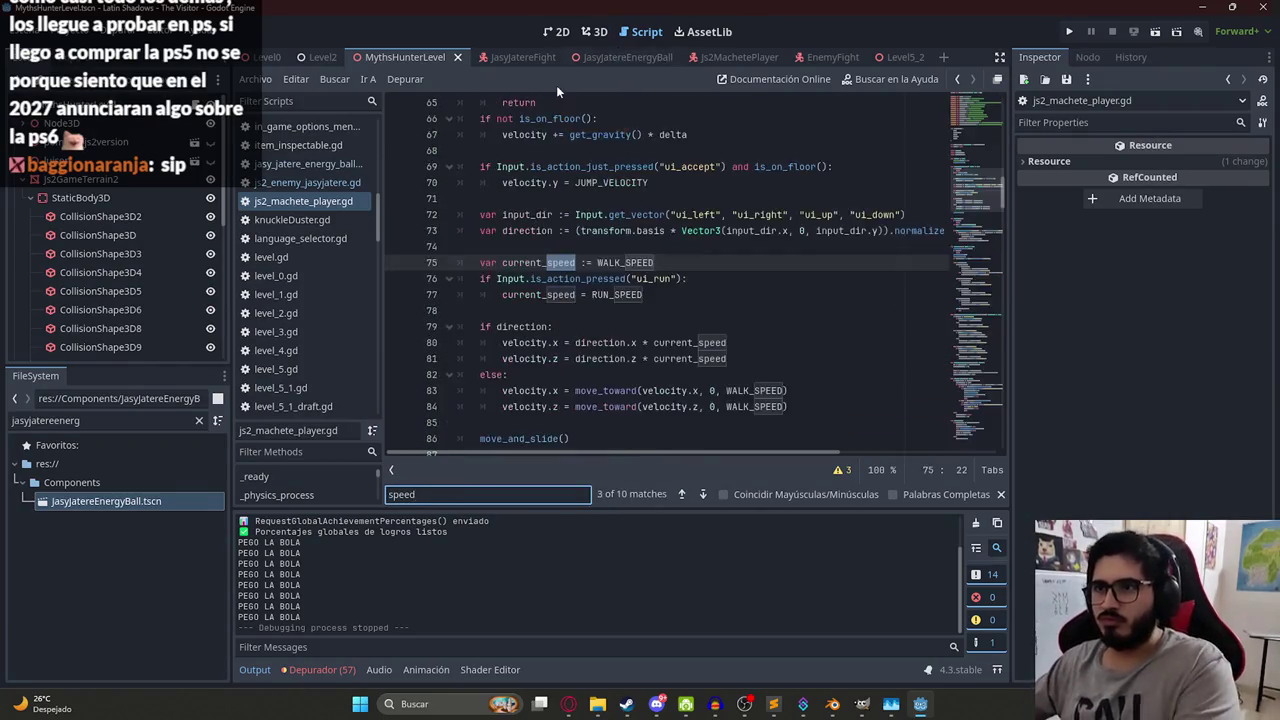
pyautogui.click(303, 201)
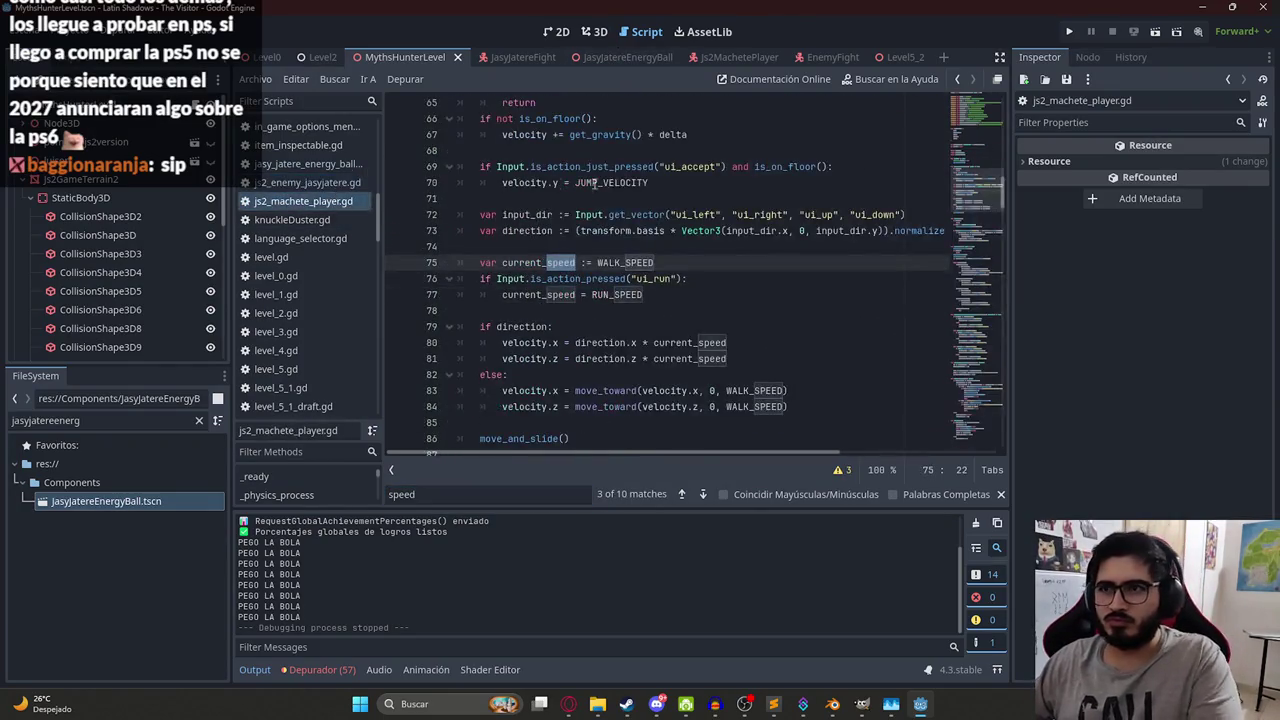
pyautogui.moveTo(1003, 183)
pyautogui.mouseDown()
pyautogui.moveTo(967, 120)
pyautogui.moveTo(972, 100)
pyautogui.moveTo(978, 183)
pyautogui.moveTo(979, 91)
pyautogui.mouseUp()
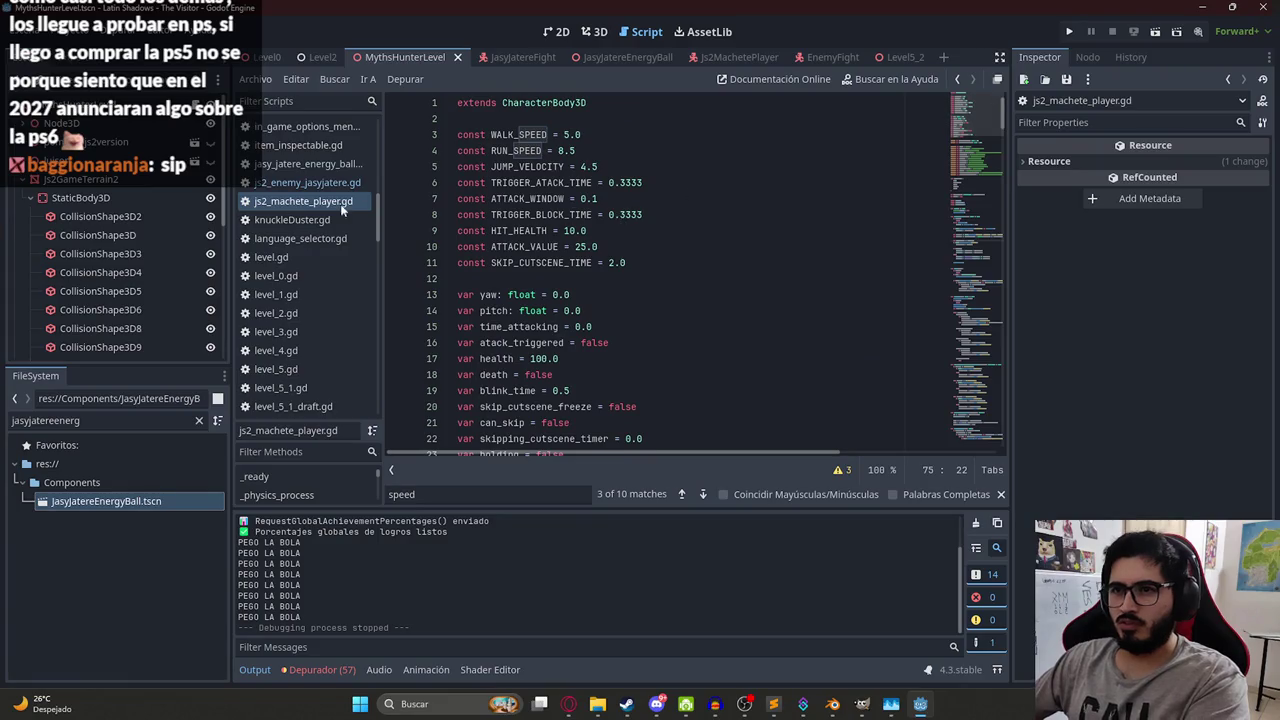
pyautogui.click(274, 183)
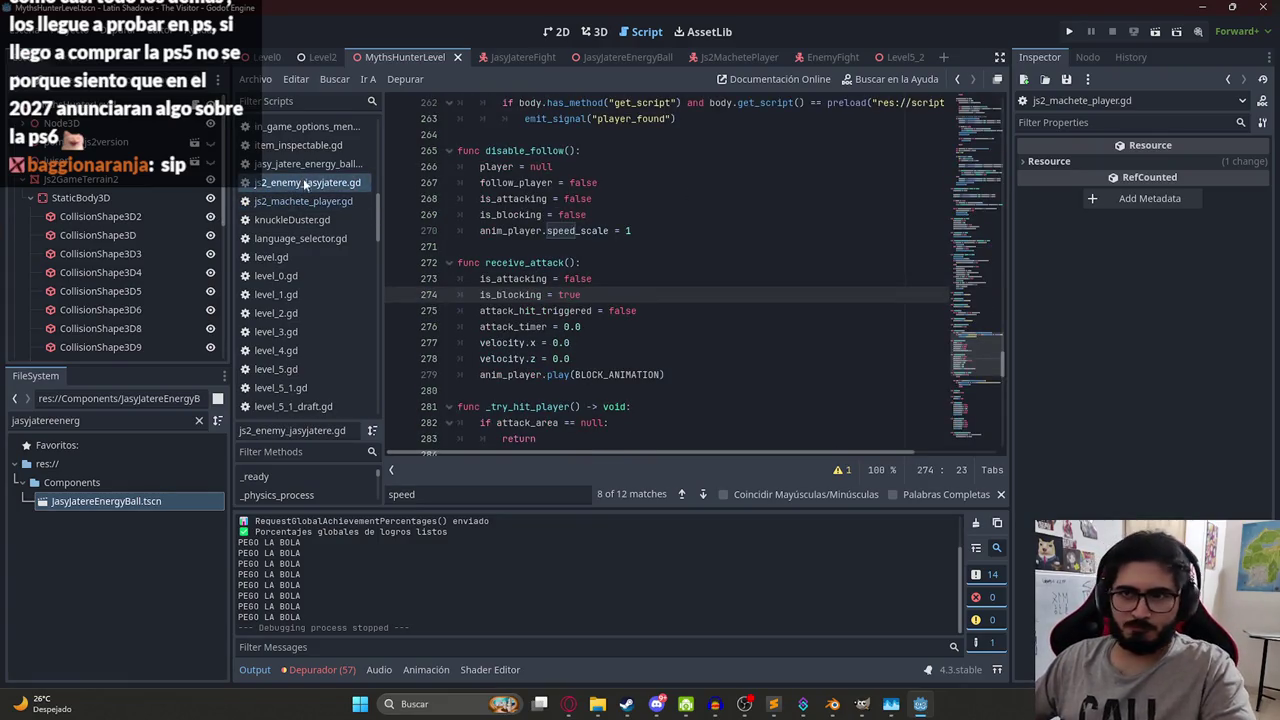
pyautogui.moveTo(984, 176); pyautogui.dragTo(985, 112)
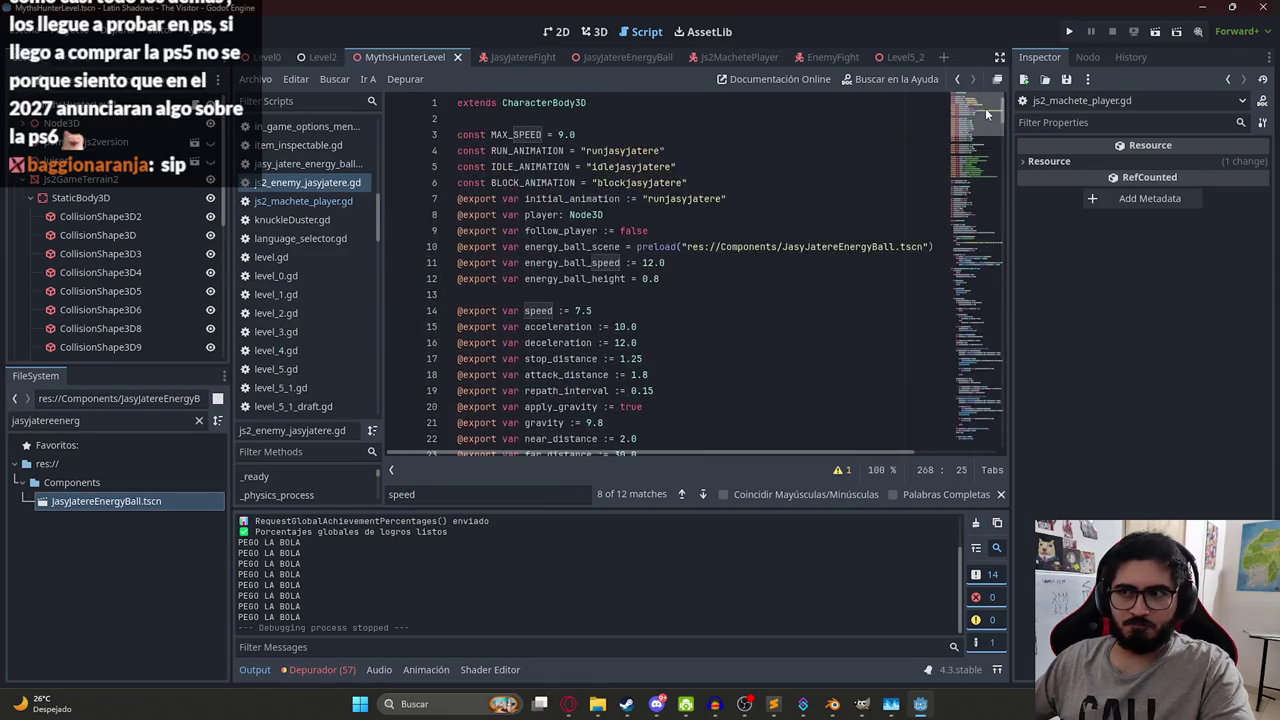
# - Change energy_ball_speed from 12 to 8.0 and replay the MythsHunterLevel scene
pyautogui.doubleClick(649, 263)
pyautogui.write('8')
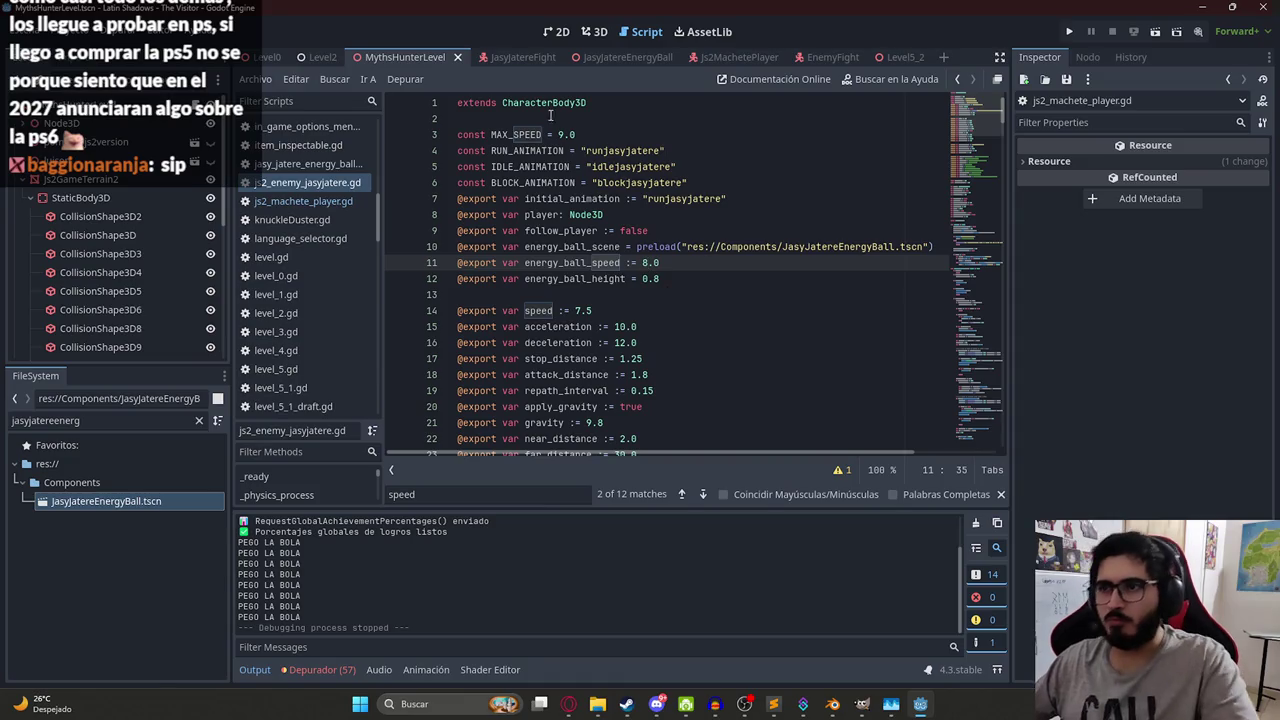
pyautogui.rightClick(412, 57)
pyautogui.click(473, 168)
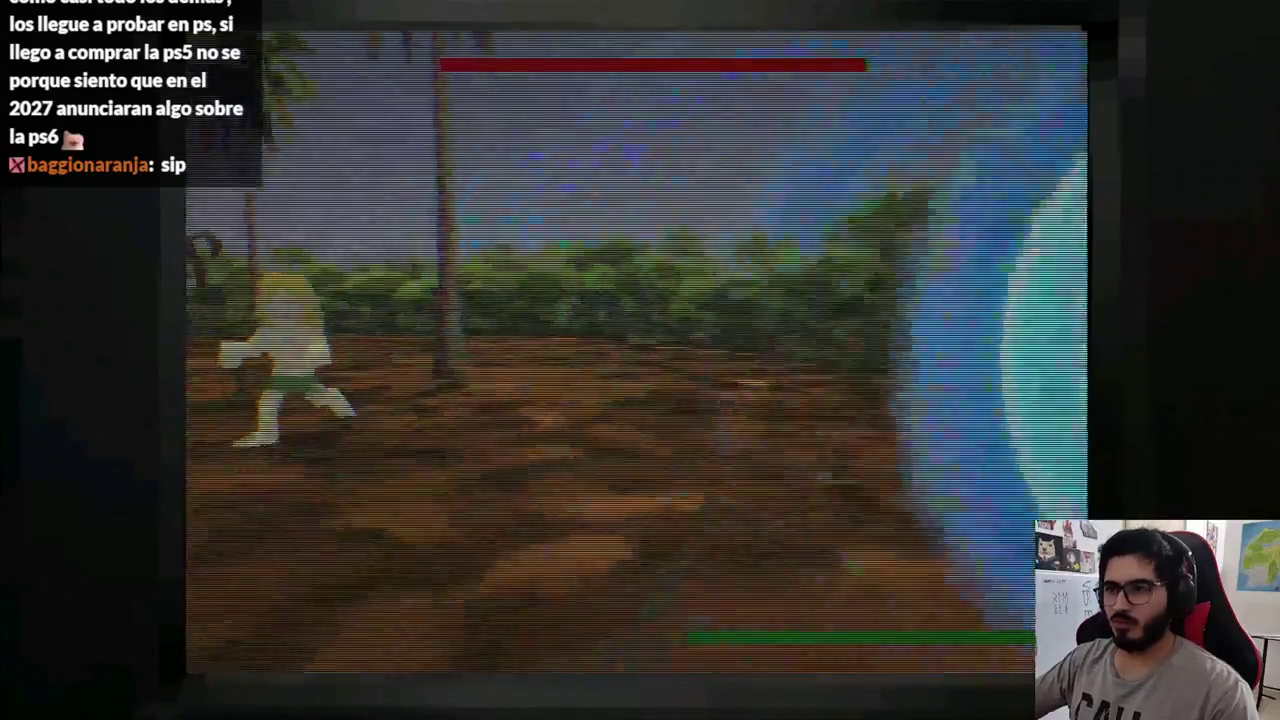
# - Return to the editor and stop the running game
pyautogui.press('super')
pyautogui.click(905, 704)
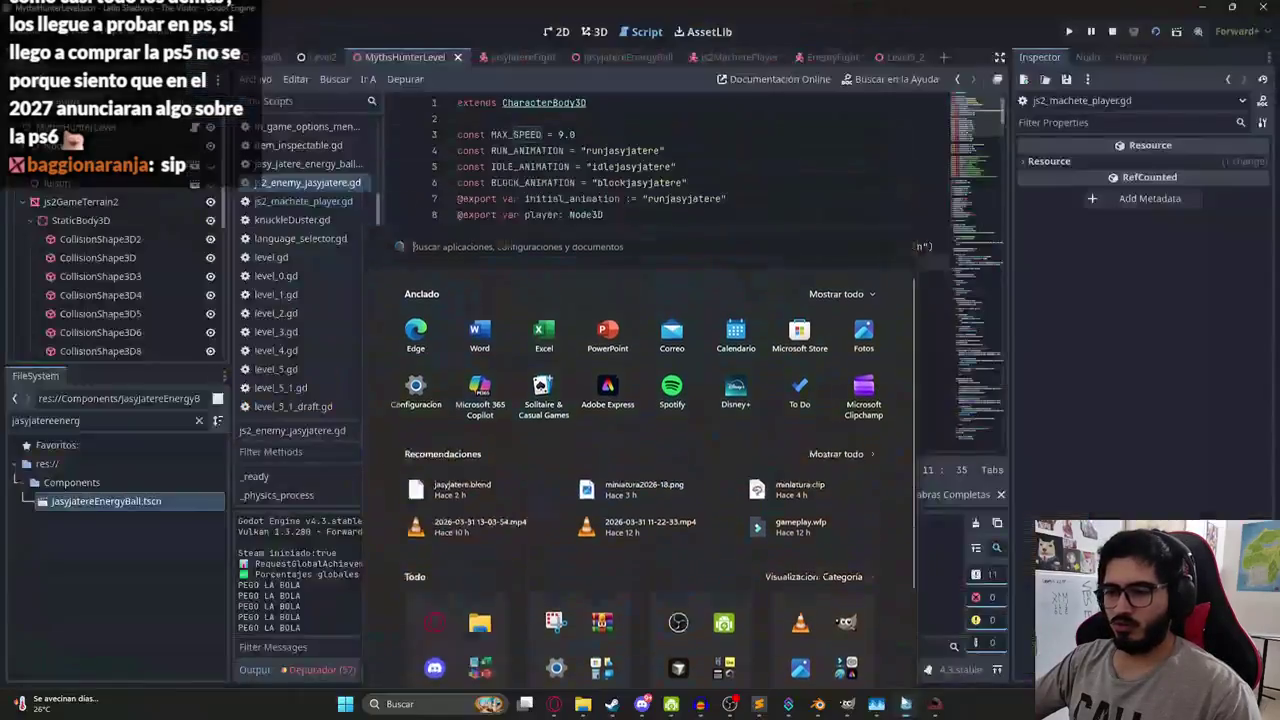
pyautogui.click(1113, 32)
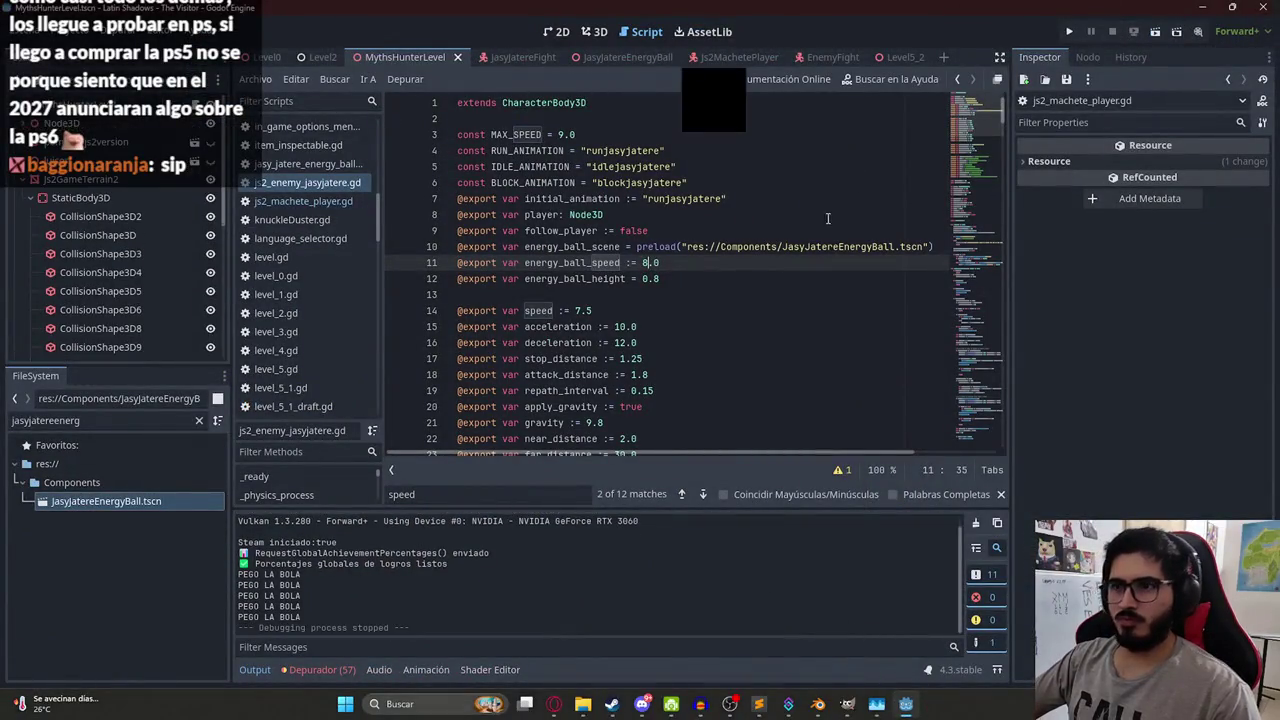
pyautogui.click(715, 230)
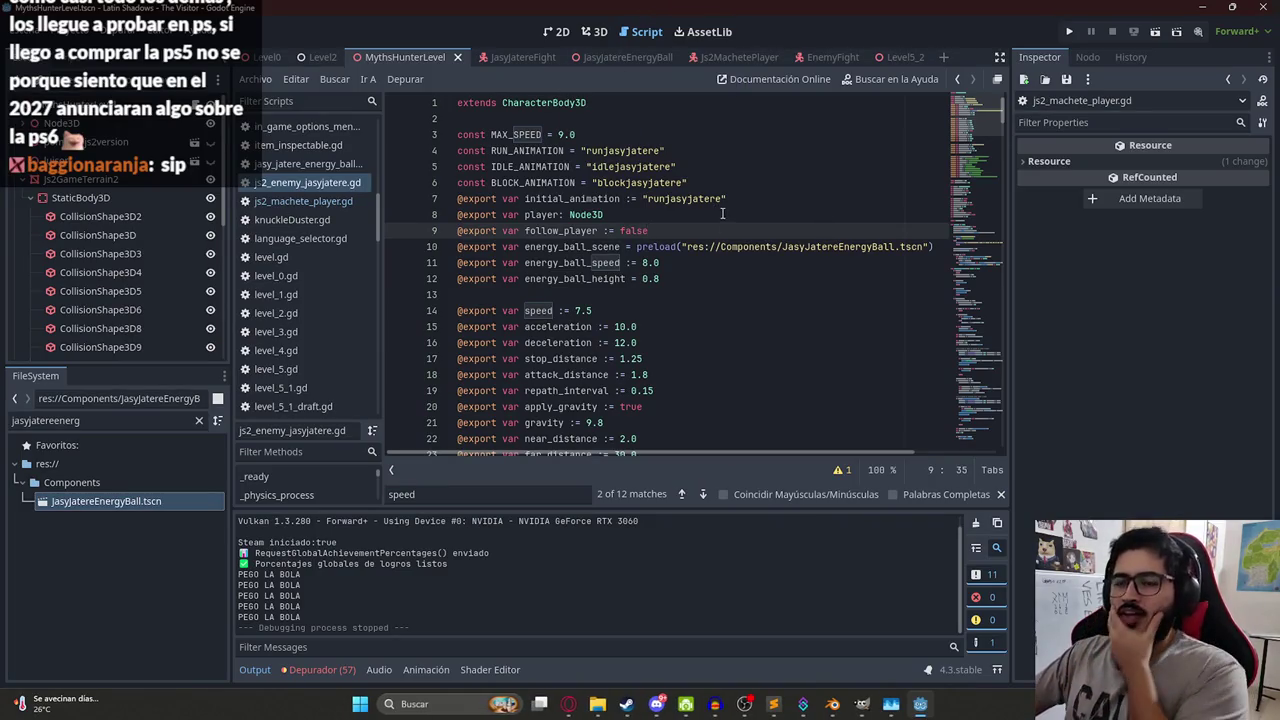
# - In js2_machete_player.gd, add a blank line after the print, save, undo it, and select lines 182–185
pyautogui.click(306, 201)
pyautogui.click(691, 296)
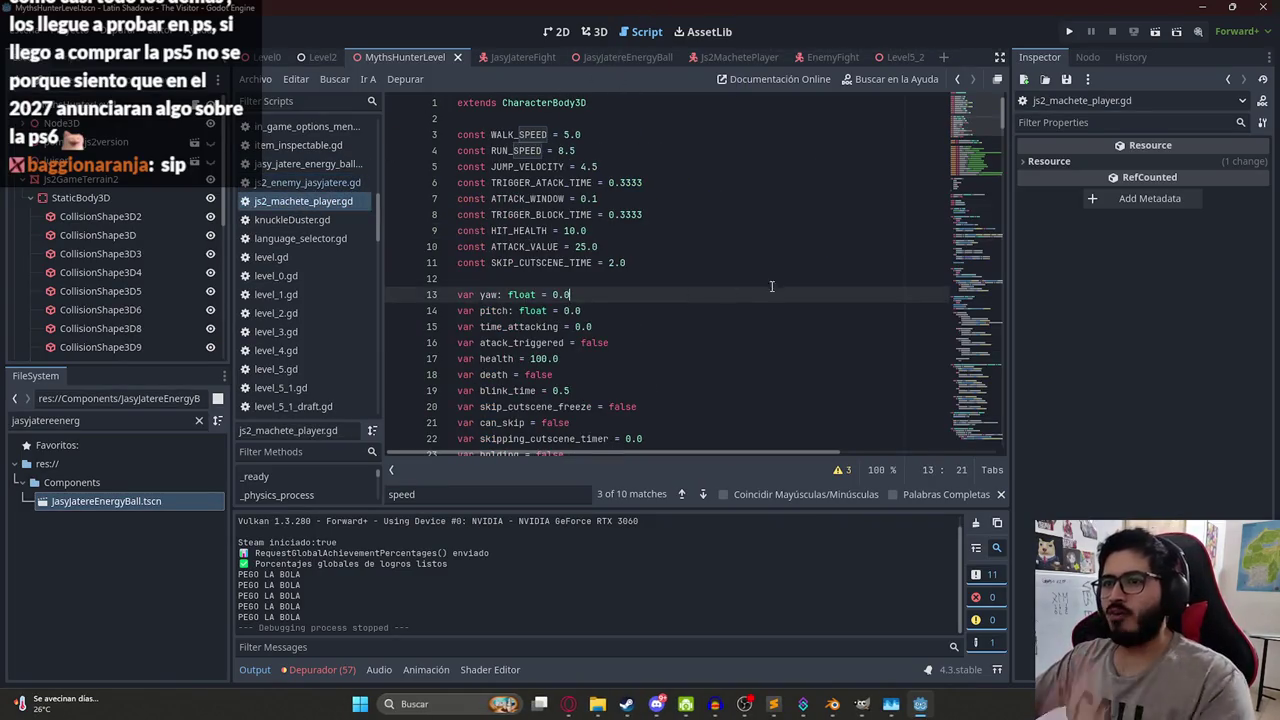
pyautogui.scroll(-20, 821, 314)
pyautogui.click(700, 294)
pyautogui.click(700, 279)
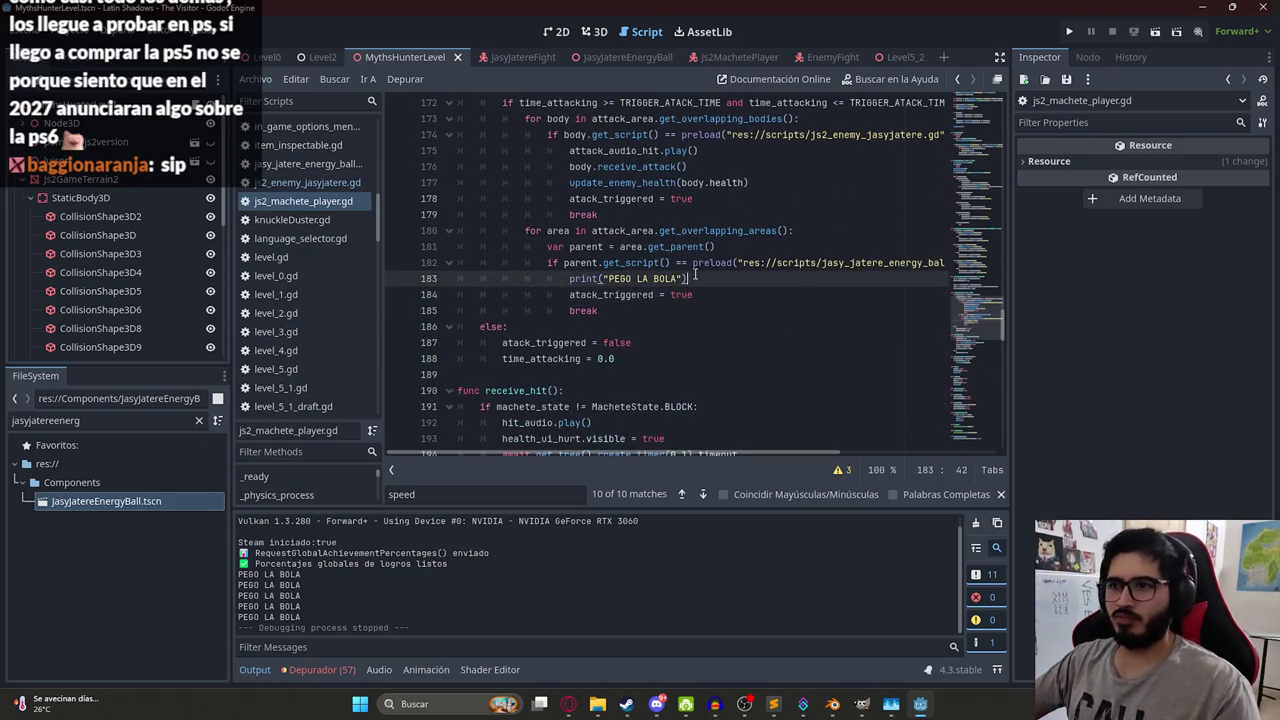
pyautogui.press('Return')
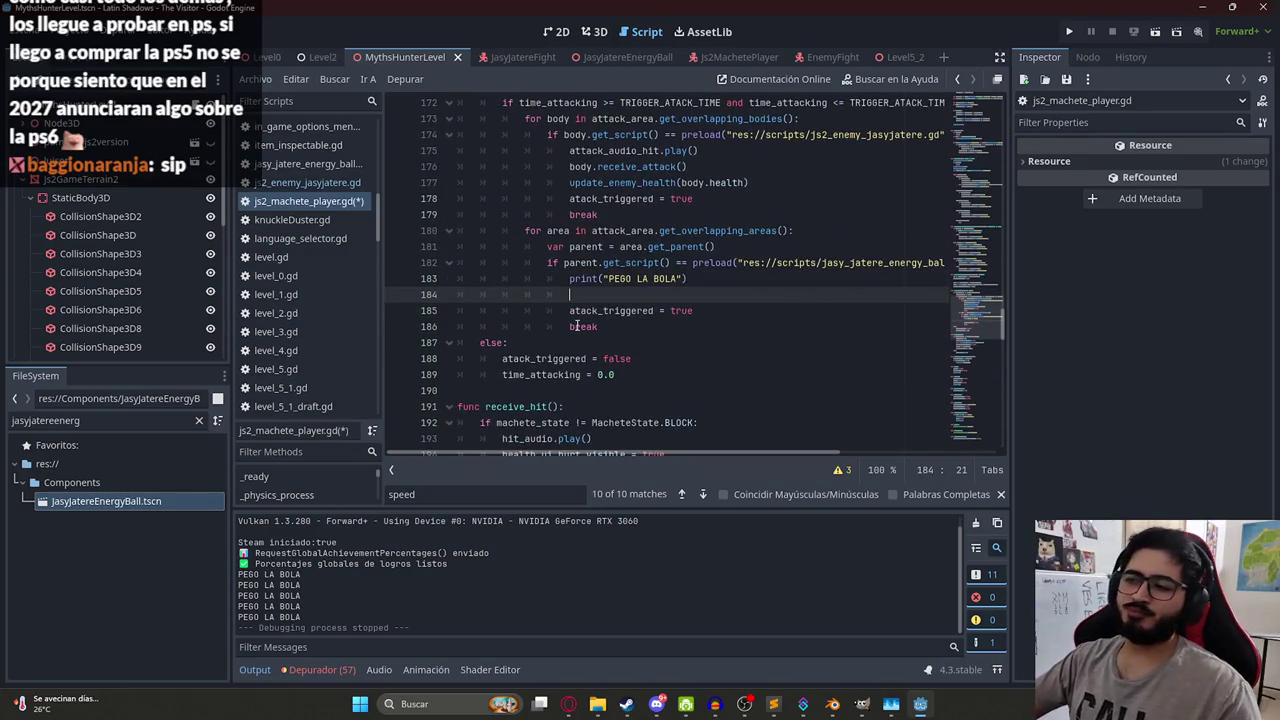
pyautogui.hotkey('ctrl', 's')
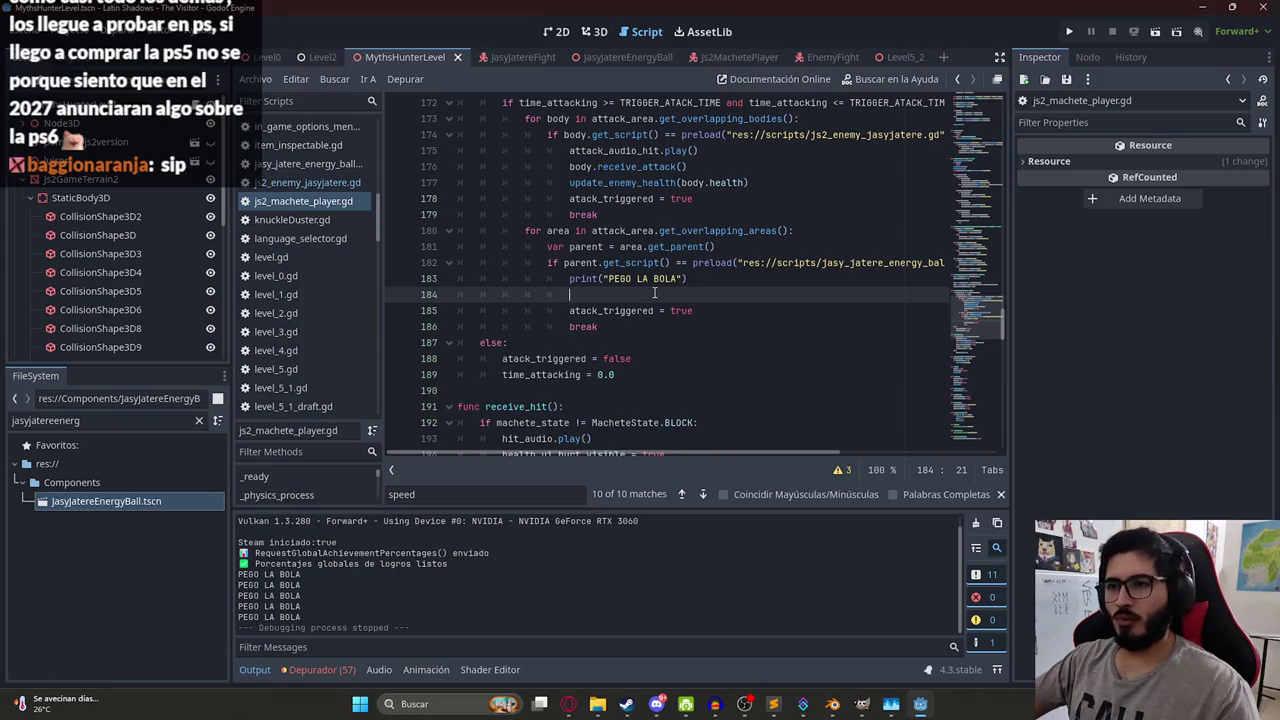
pyautogui.hotkey('ctrl', 'z')
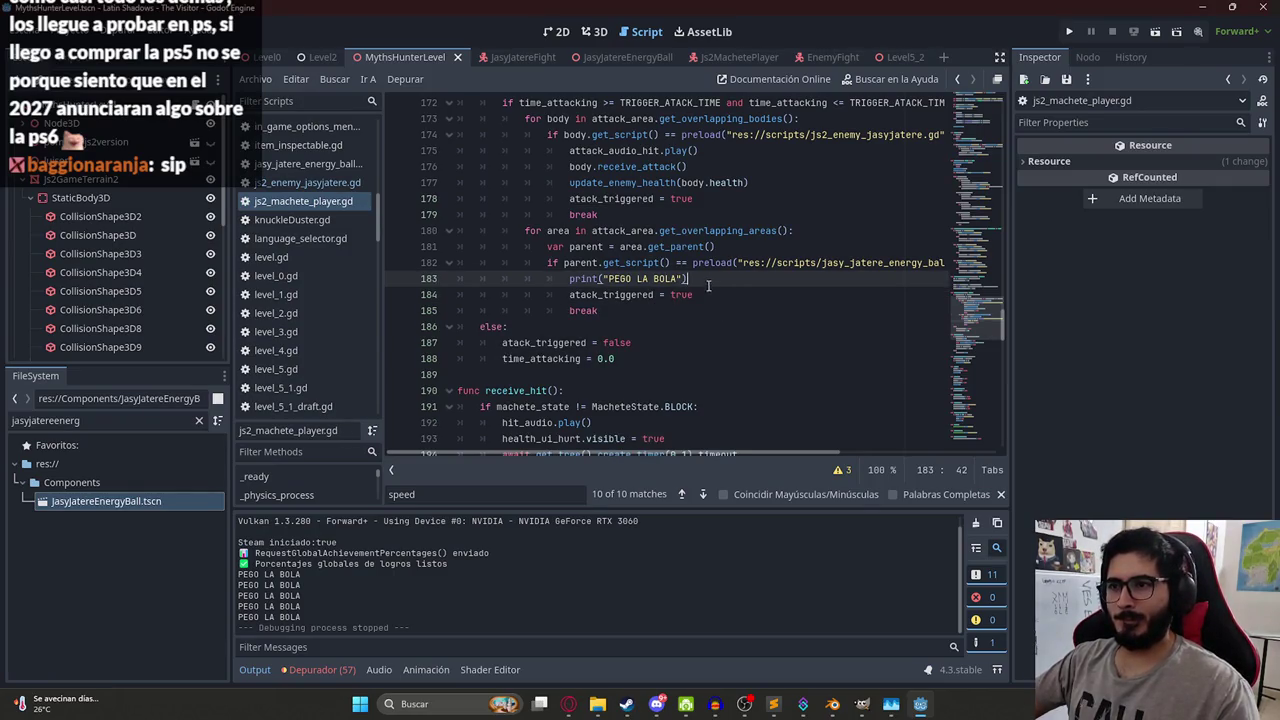
pyautogui.doubleClick(585, 263)
pyautogui.moveTo(599, 310)
pyautogui.mouseDown()
pyautogui.moveTo(460, 280)
pyautogui.moveTo(548, 262)
pyautogui.mouseUp()
# - Ask ChatGPT, with the hit-check snippet included, to make the ball rebound the way it came
pyautogui.click(568, 703)
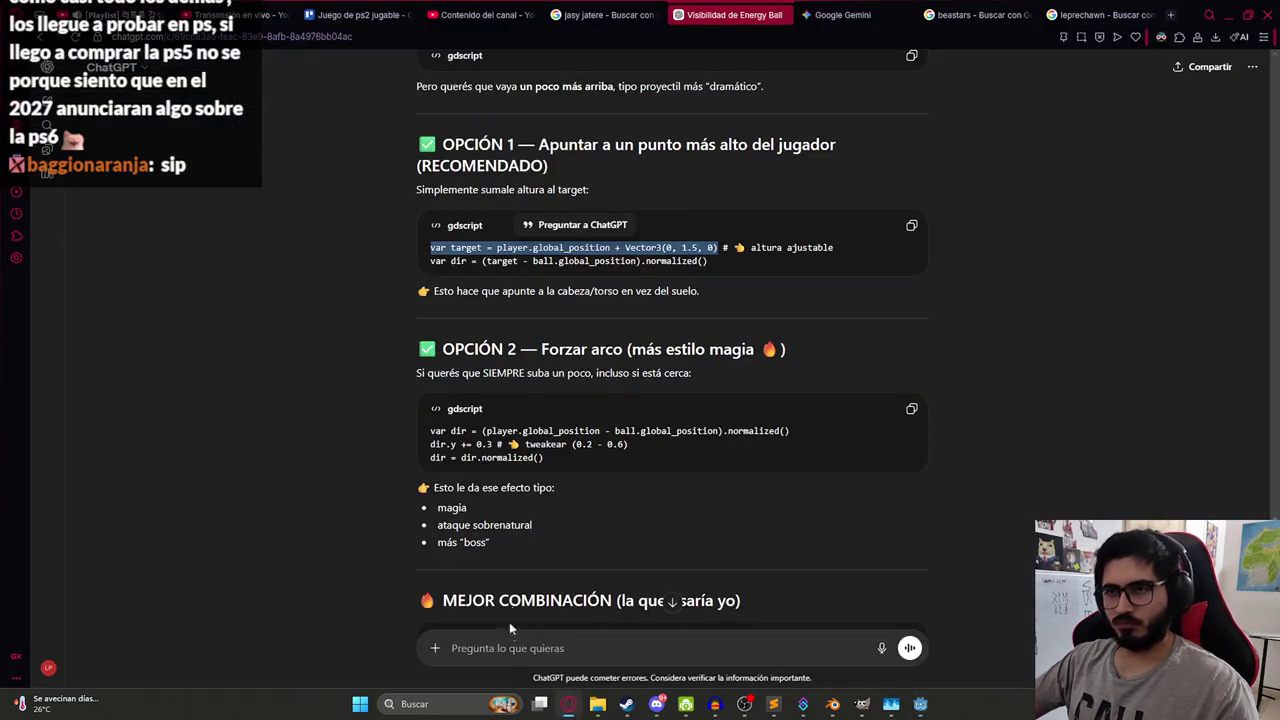
pyautogui.write('Necesito ')
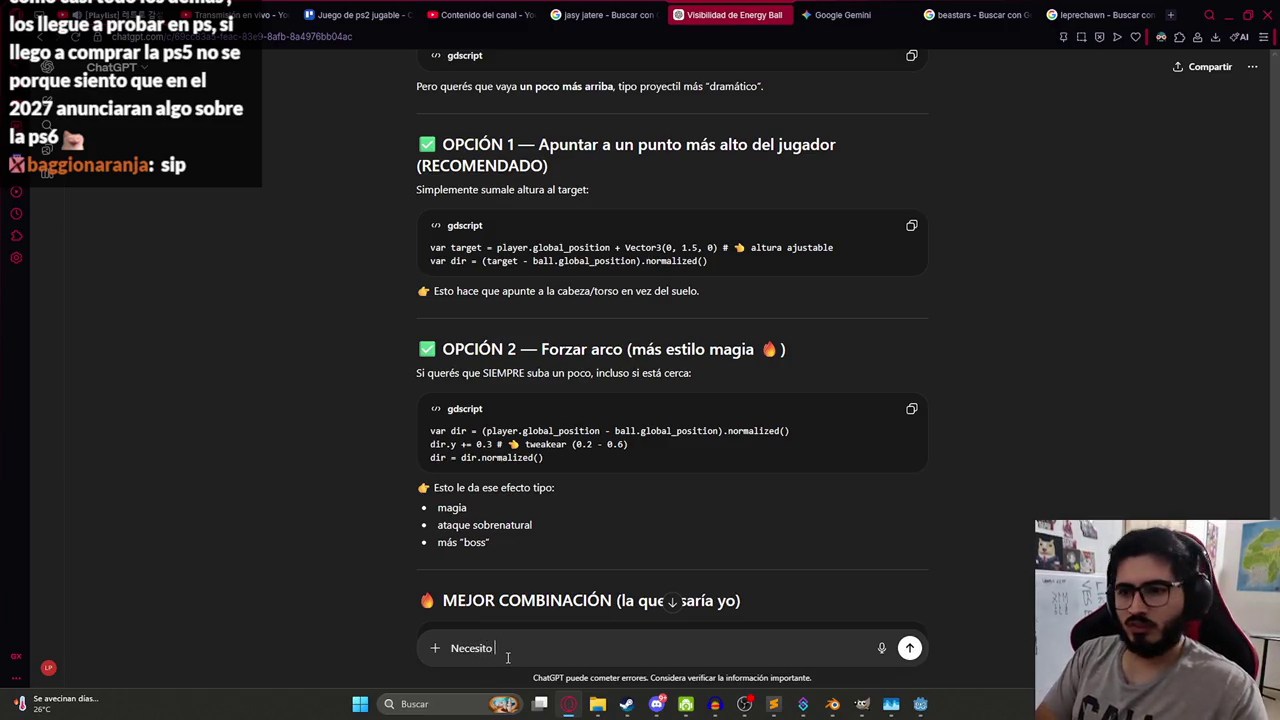
pyautogui.write('que si se ejecuta esto')
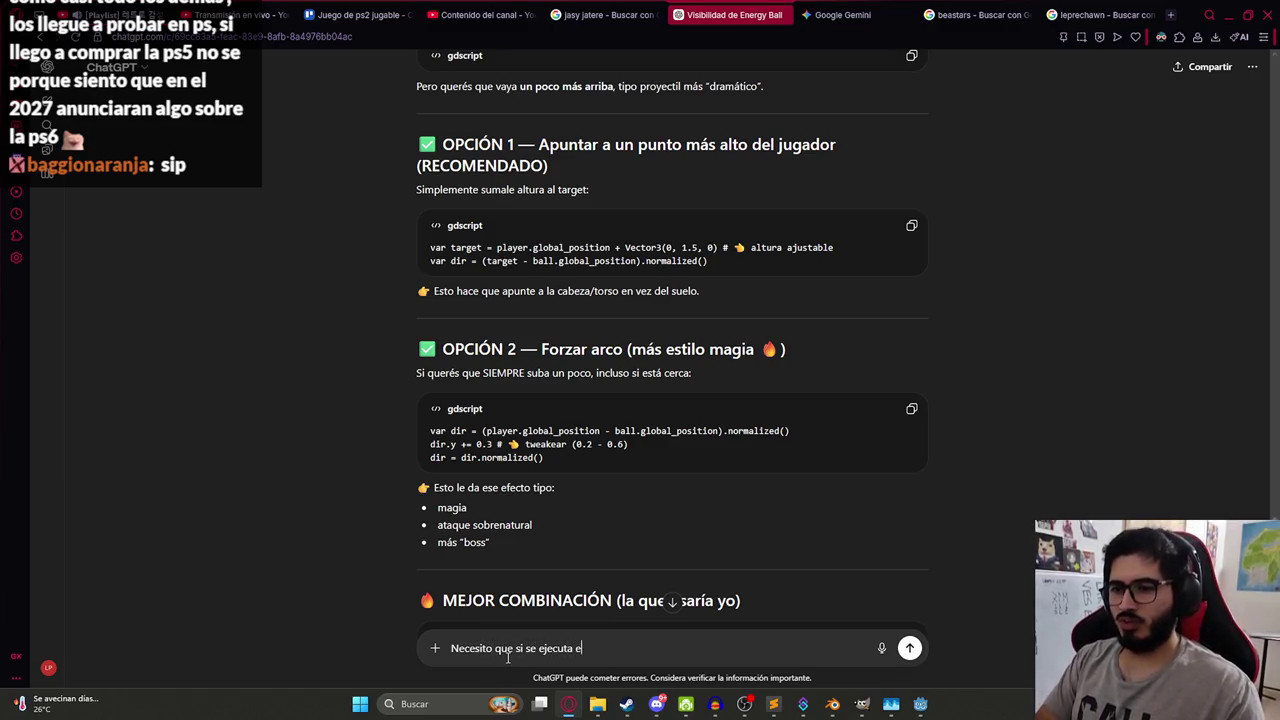
pyautogui.hotkey('shift', 'Return')
pyautogui.write('if parent.get_script() == preload("res://scripts/jasy_jatere_energy_ball.gd"): \t\tprint("PEGO LA BOLA") \t\tatack_triggered = true \t\tbreak')
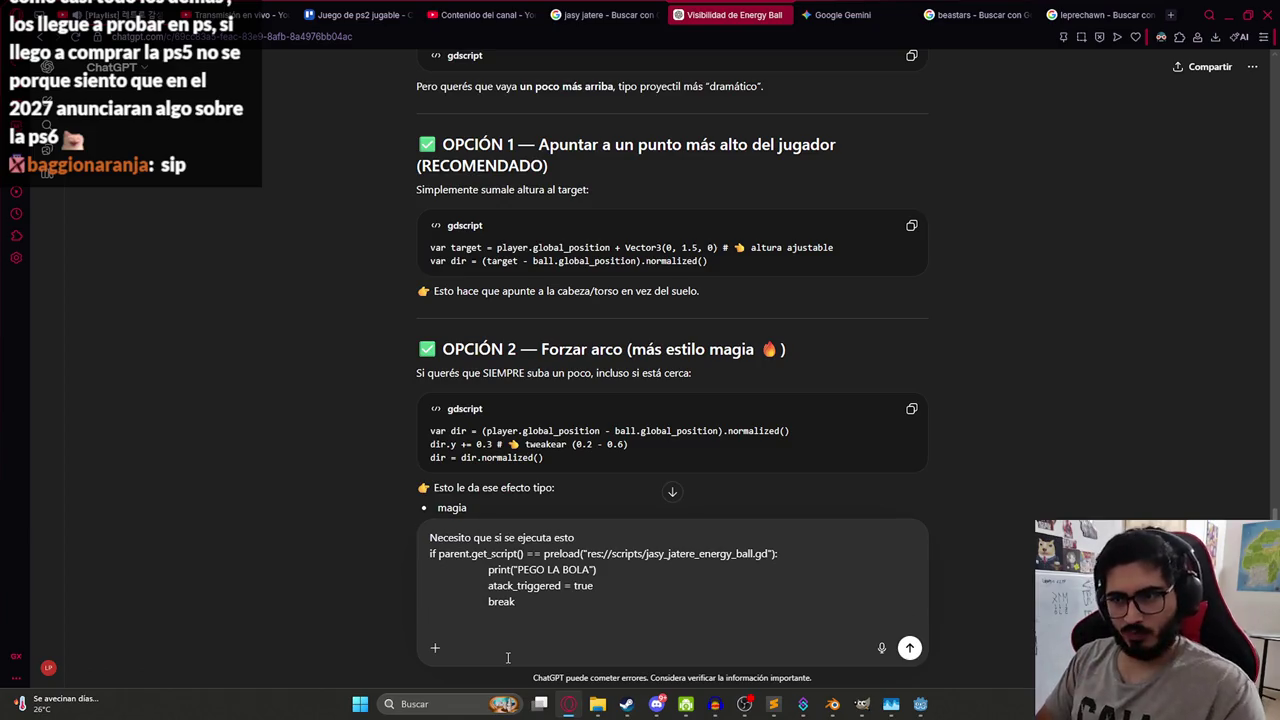
pyautogui.write('parent sea de')
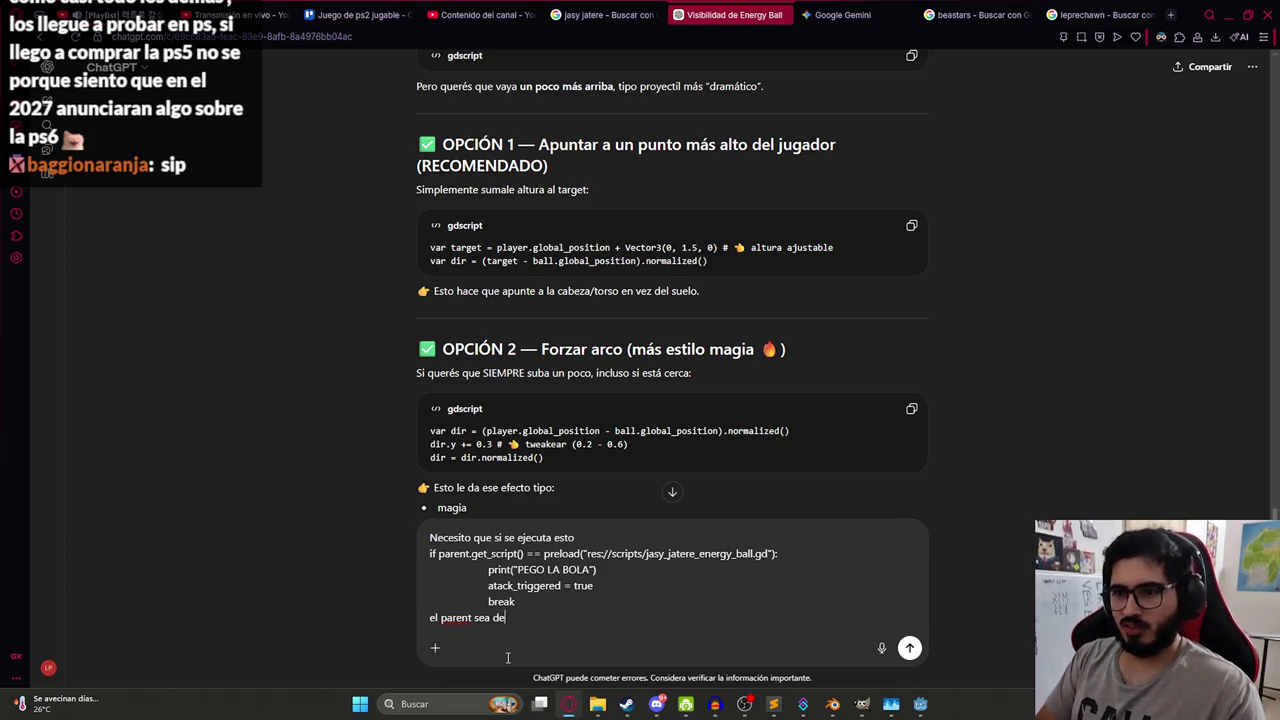
pyautogui.write('vuelto como de ')
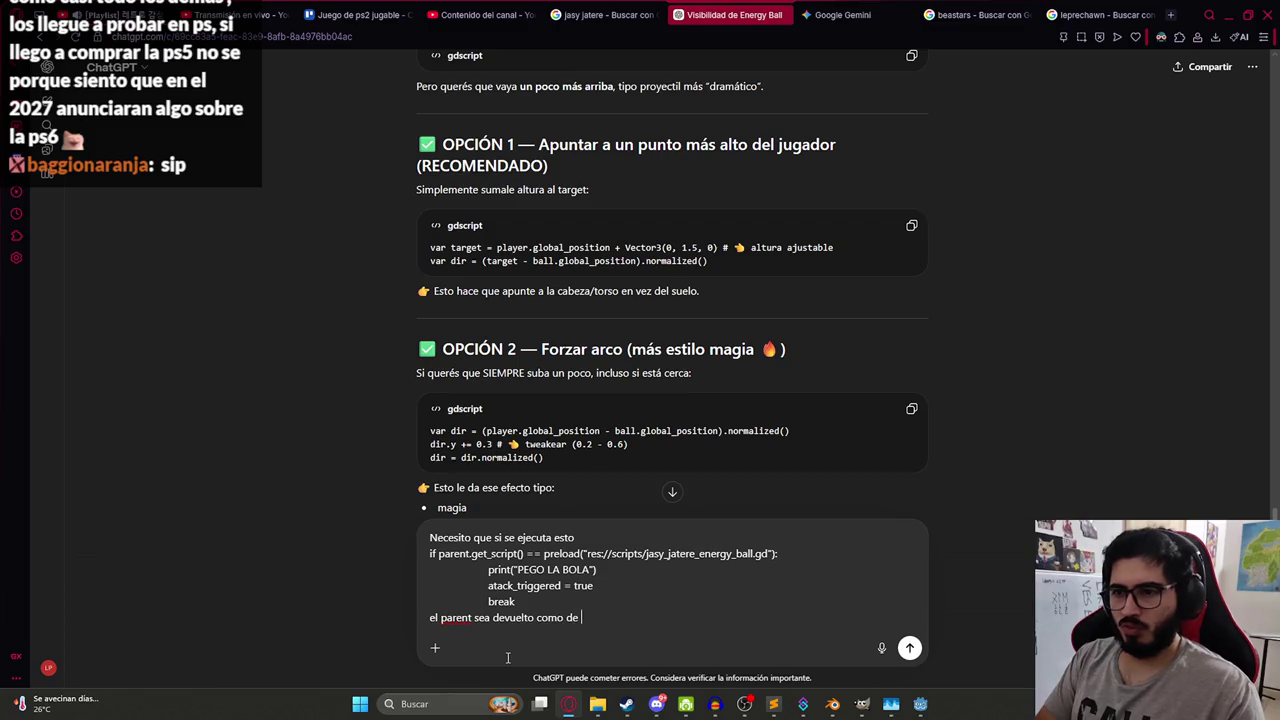
pyautogui.write('rebote hacia la direccion que venia')
pyautogui.press('Return')
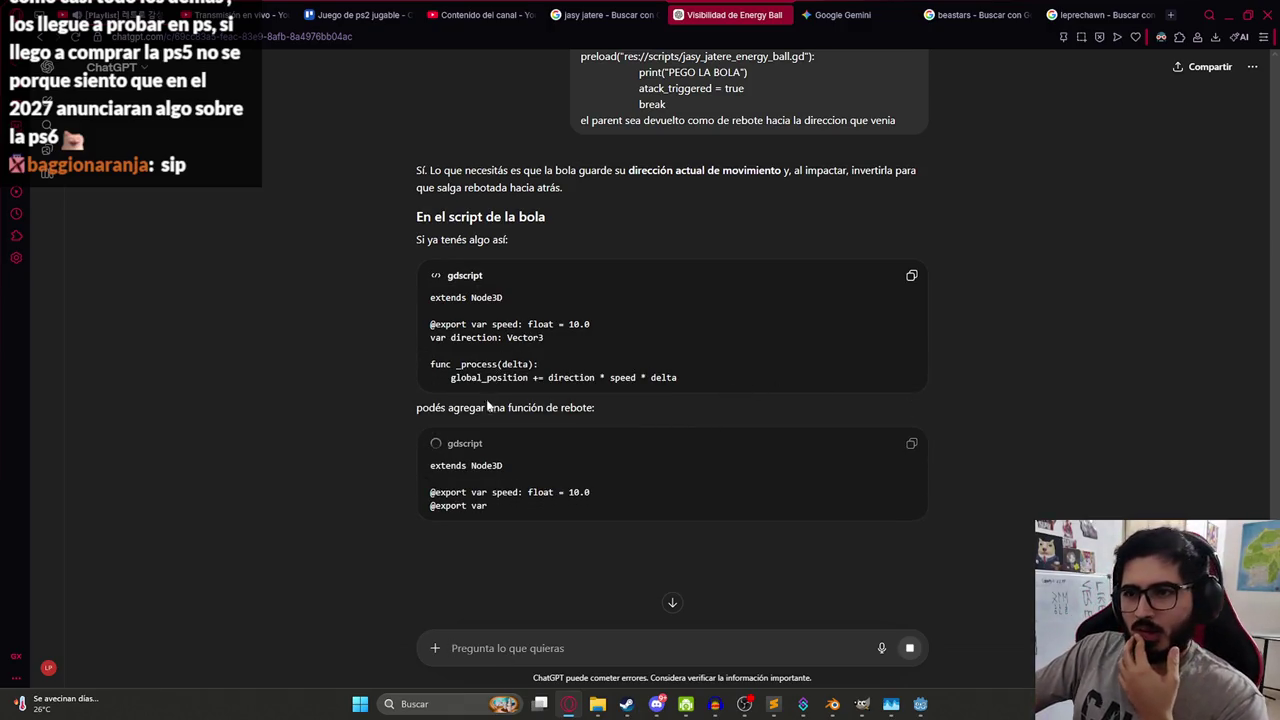
# - Copy the suggested rebound script from ChatGPT's answer
pyautogui.moveTo(737, 380); pyautogui.dragTo(447, 307)
pyautogui.click(838, 342)
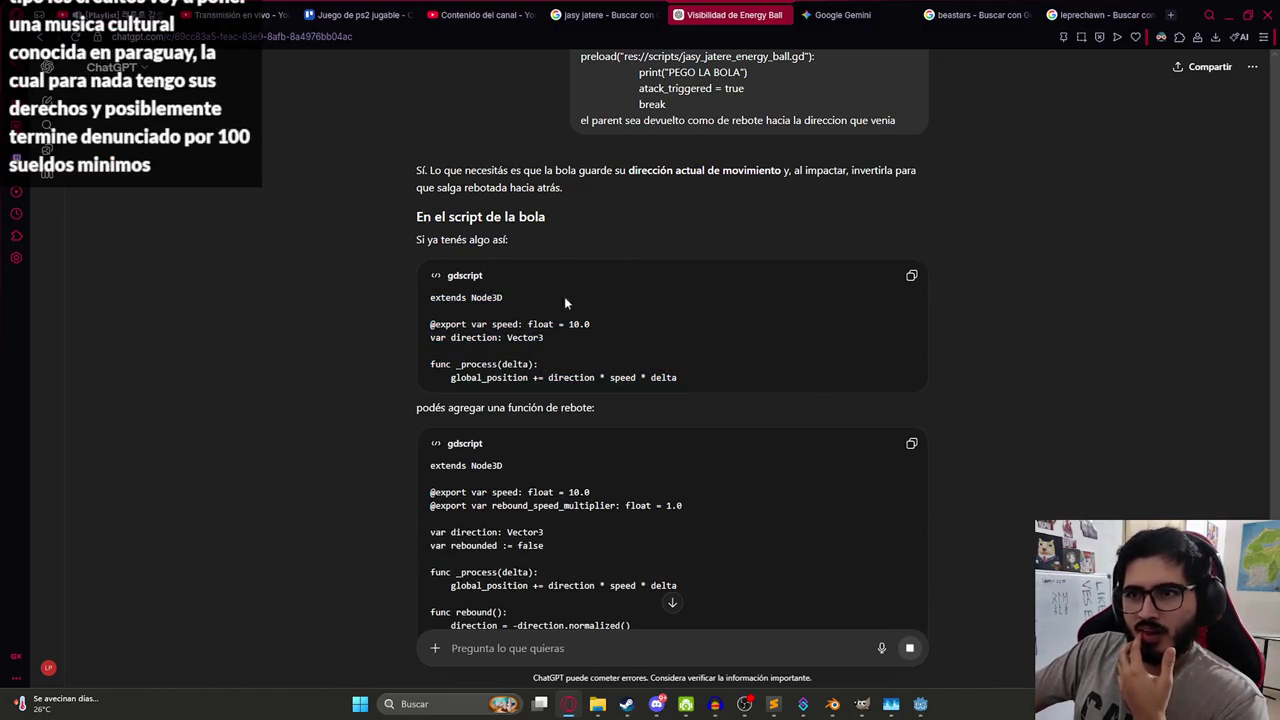
pyautogui.scroll(-2, 432, 310)
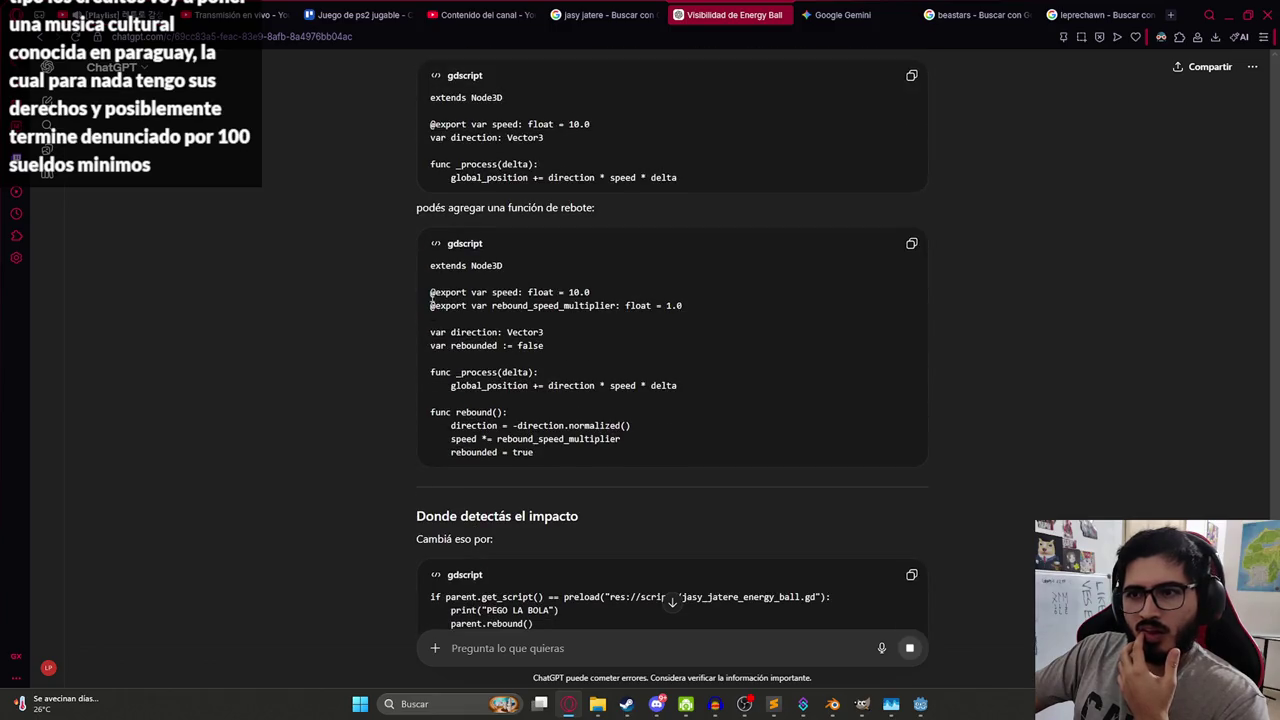
pyautogui.moveTo(570, 450)
pyautogui.mouseDown()
pyautogui.moveTo(388, 278)
pyautogui.moveTo(400, 255)
pyautogui.mouseUp()
pyautogui.click(908, 243)
pyautogui.hotkey('alt', 'Tab')
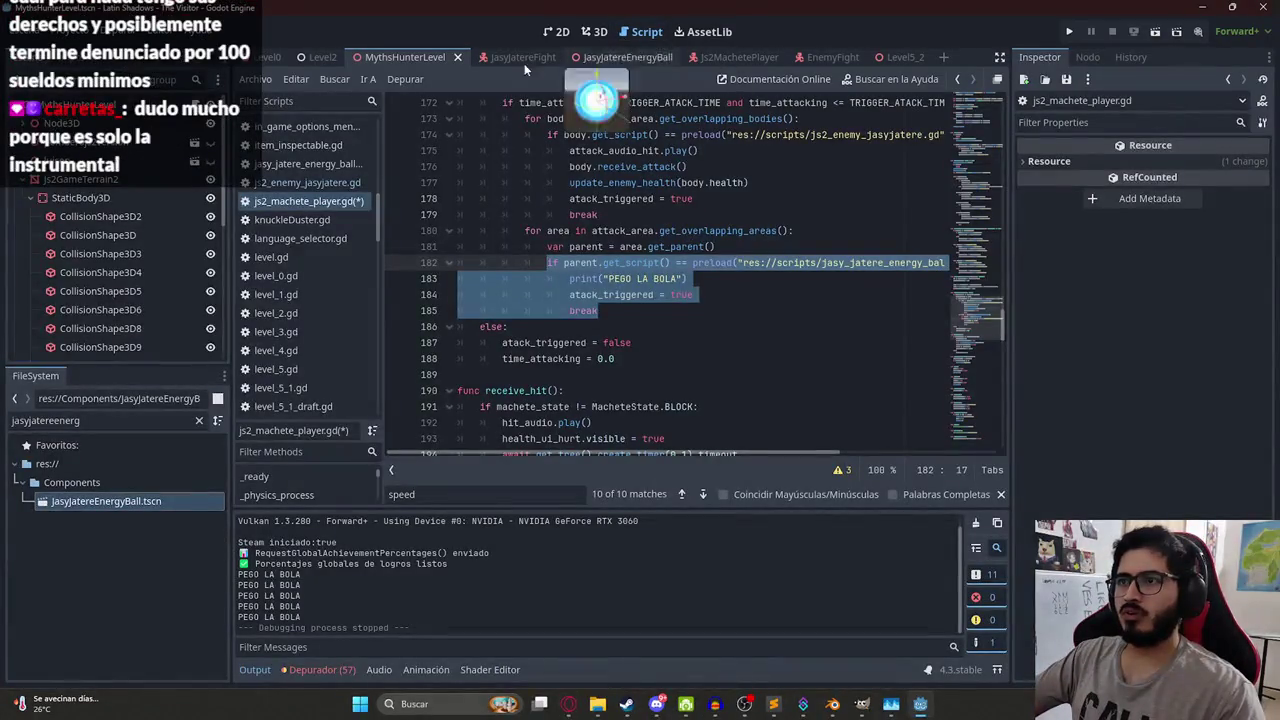
# - Replace the energy ball script's contents with the copied rebound script
pyautogui.moveTo(567, 58)
pyautogui.mouseDown()
pyautogui.moveTo(640, 57)
pyautogui.moveTo(620, 57)
pyautogui.mouseUp()
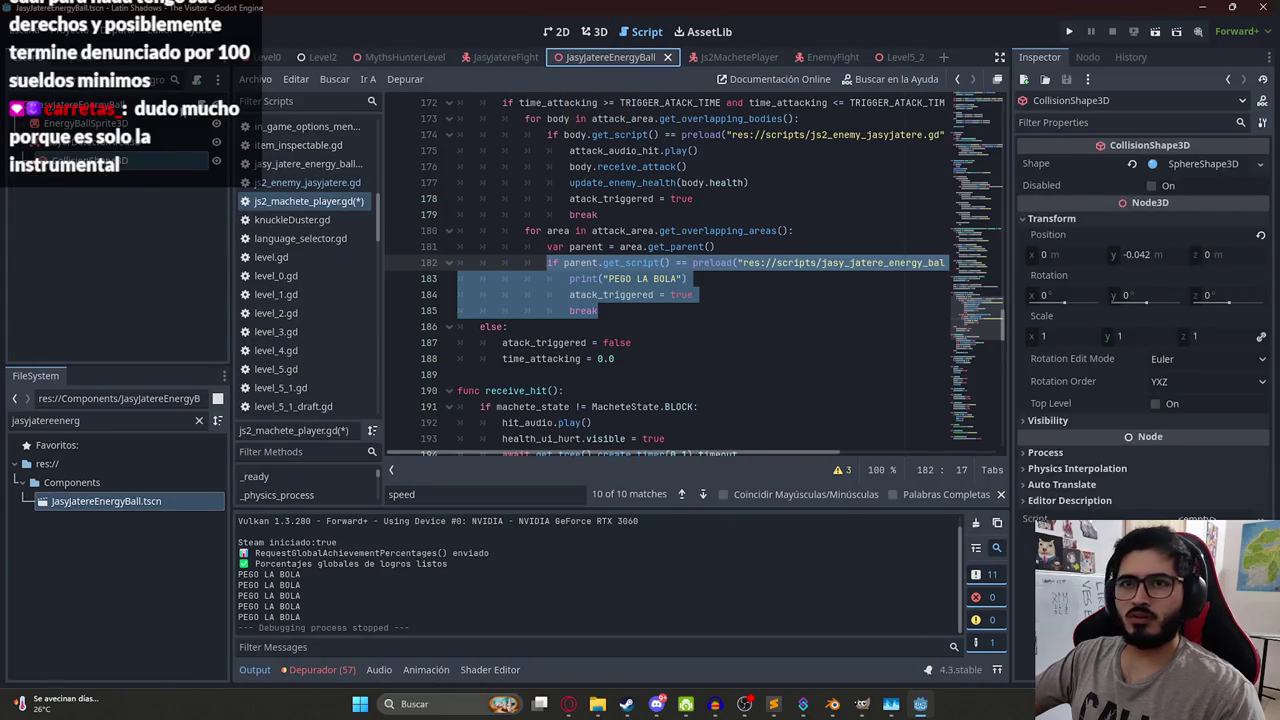
pyautogui.hotkey('ctrl', 'a')
pyautogui.hotkey('ctrl', 'v')
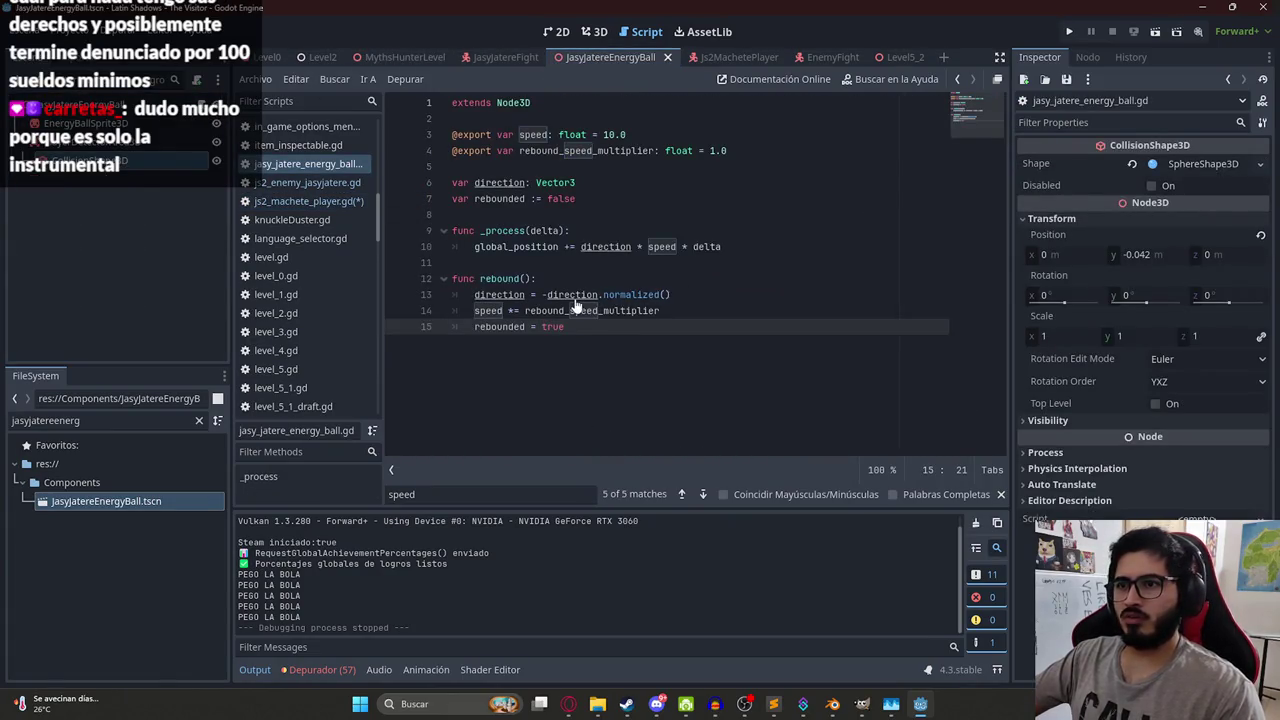
pyautogui.doubleClick(500, 278)
# - Add ChatGPT's parent.rebound() call as line 185 of js2_machete_player.gd and save it
pyautogui.hotkey('alt', 'Tab')
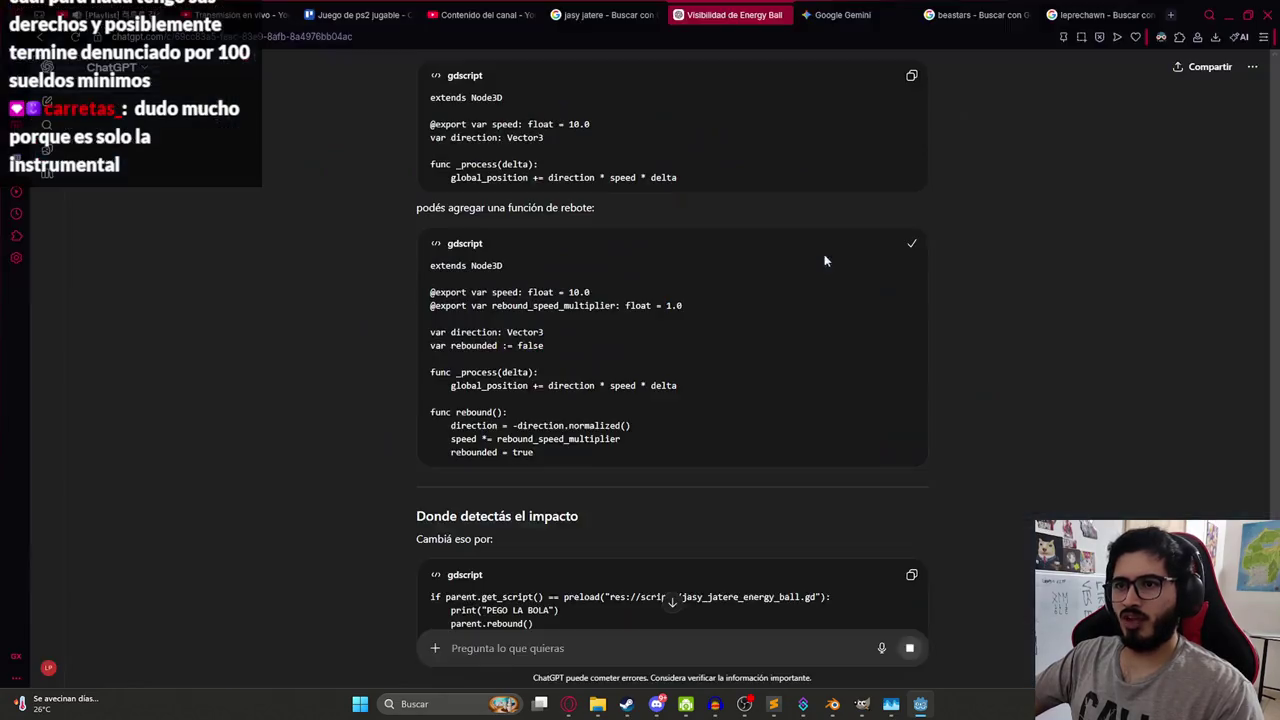
pyautogui.scroll(-3, 641, 375)
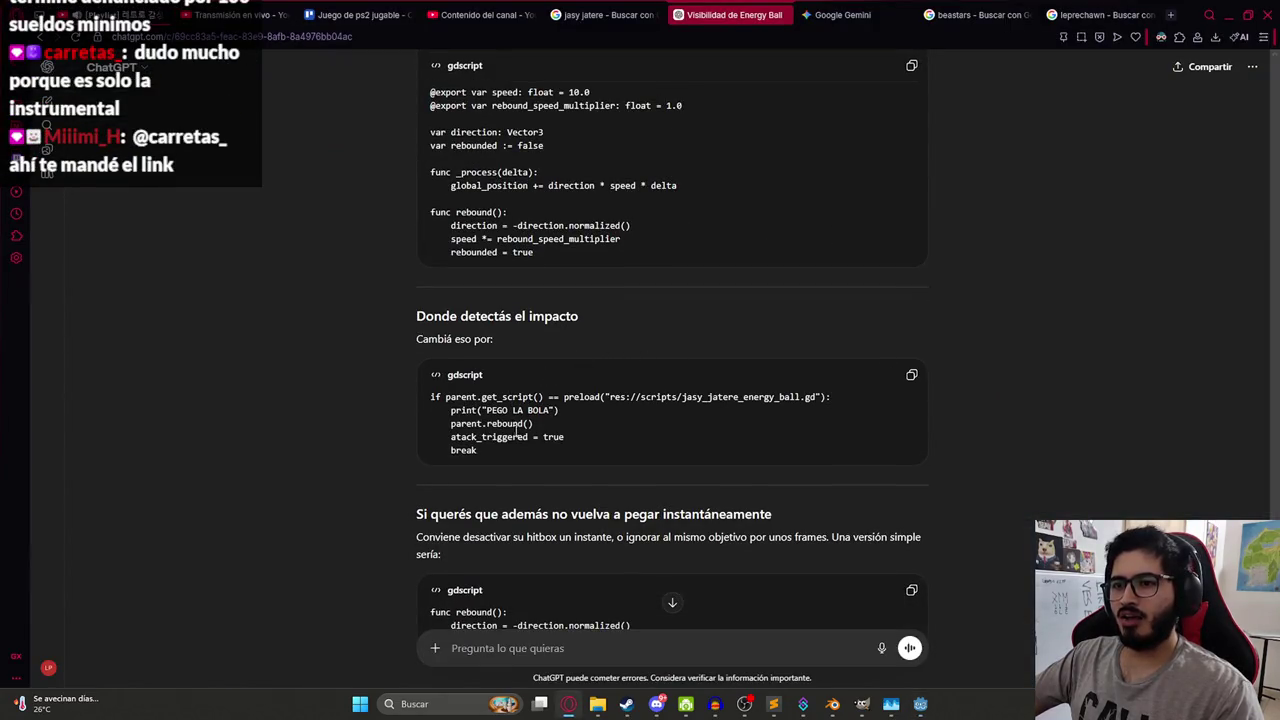
pyautogui.moveTo(566, 440)
pyautogui.mouseDown()
pyautogui.moveTo(451, 425)
pyautogui.moveTo(593, 423)
pyautogui.mouseUp()
pyautogui.hotkey('alt', 'Tab')
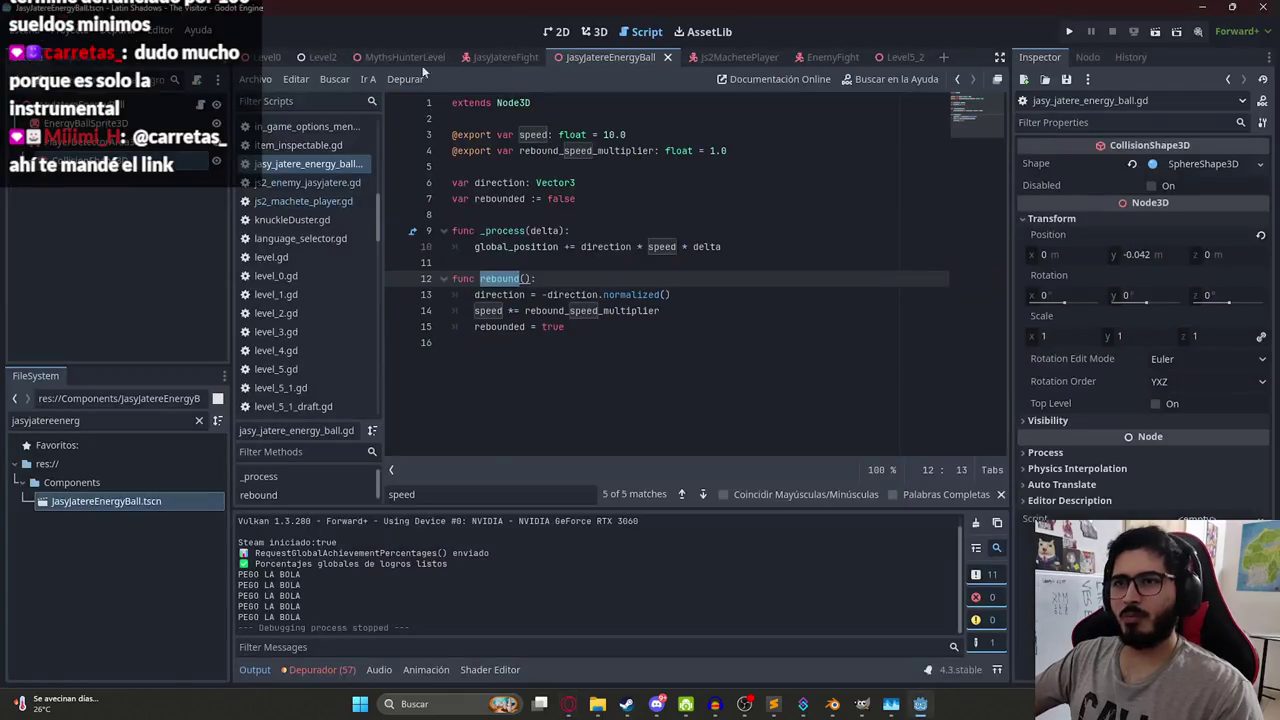
pyautogui.click(405, 57)
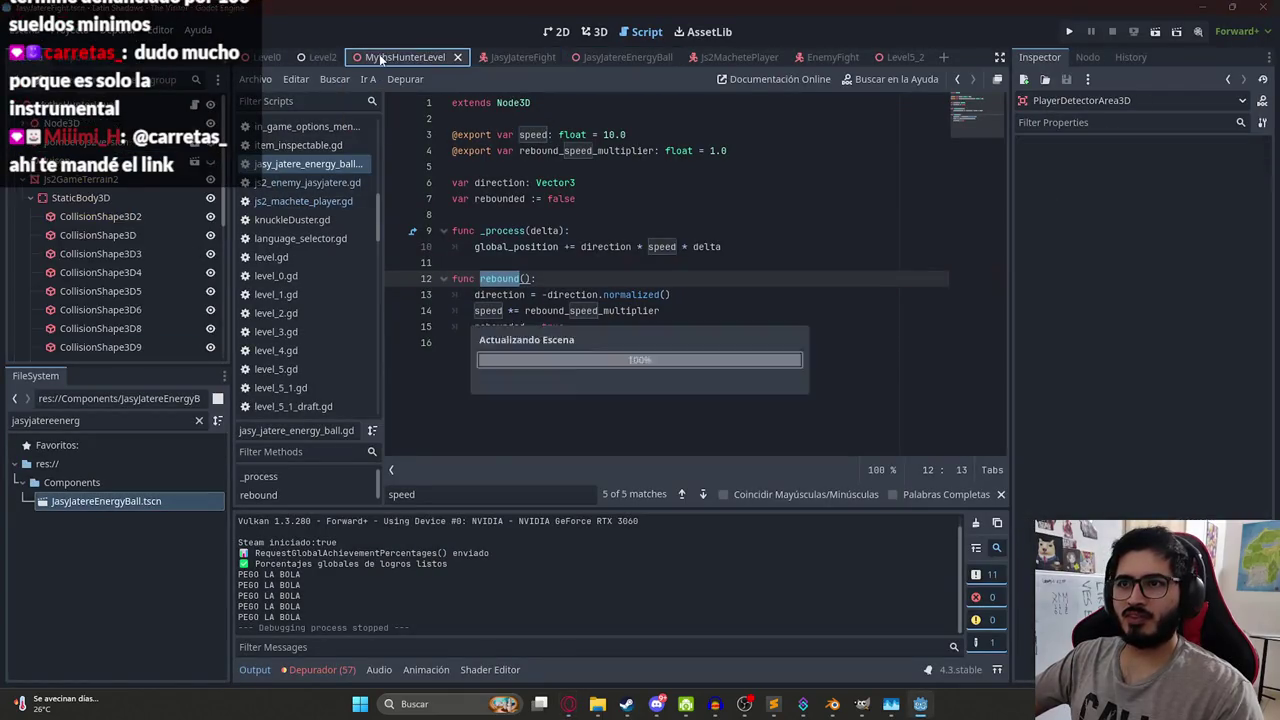
pyautogui.click(766, 58)
pyautogui.click(724, 294)
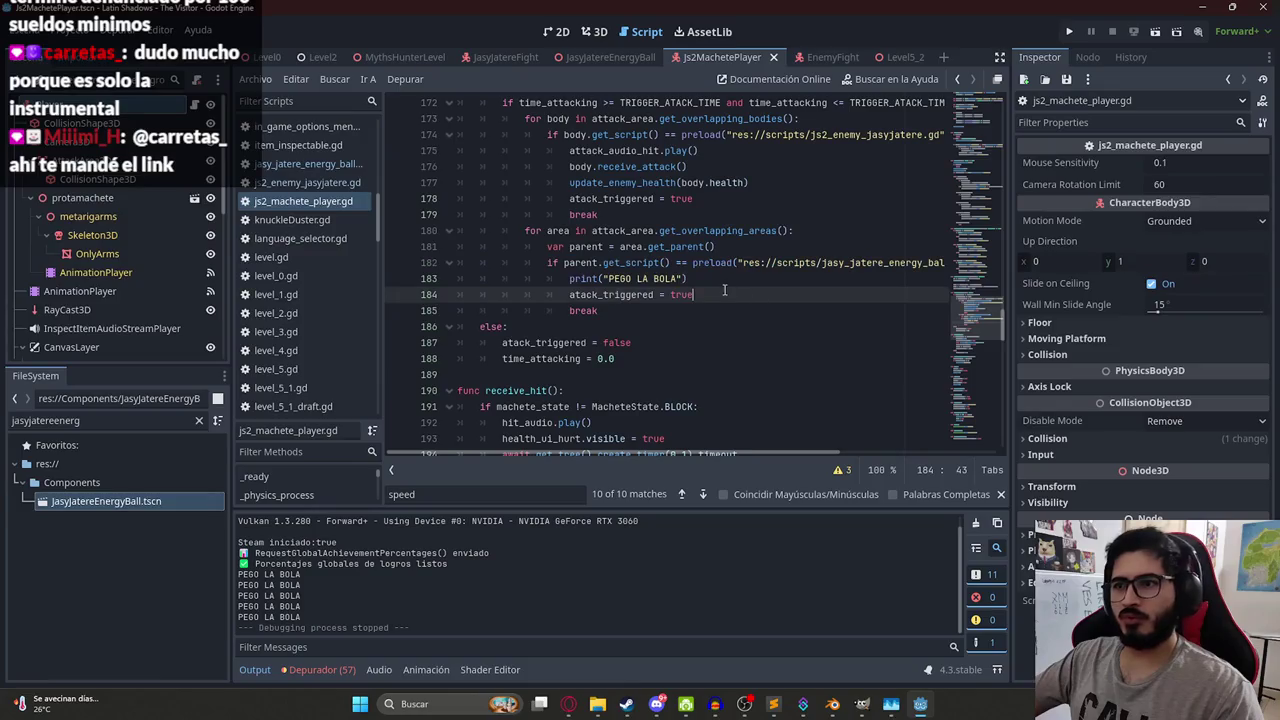
pyautogui.press('Return')
pyautogui.hotkey('ctrl', 'v')
pyautogui.hotkey('ctrl', 's')
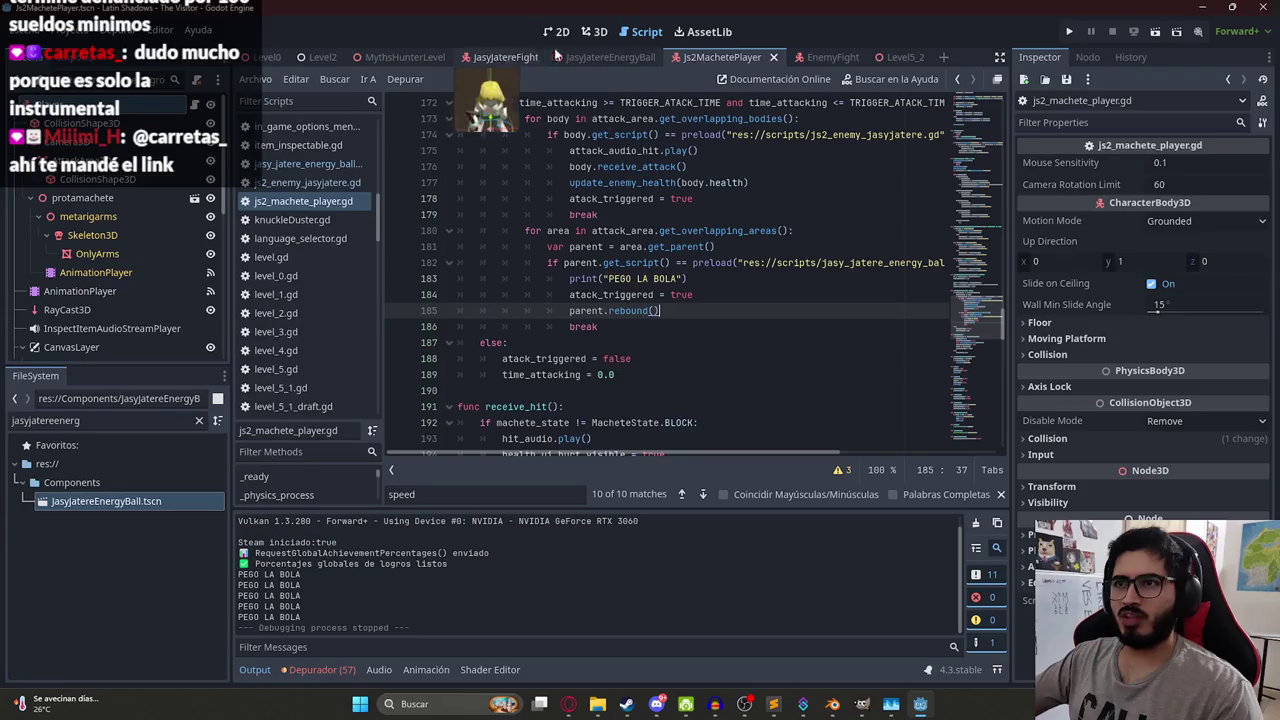
# - Make MythsHunterLevel the active scene and launch the game
pyautogui.rightClick(388, 55)
pyautogui.click(480, 159)
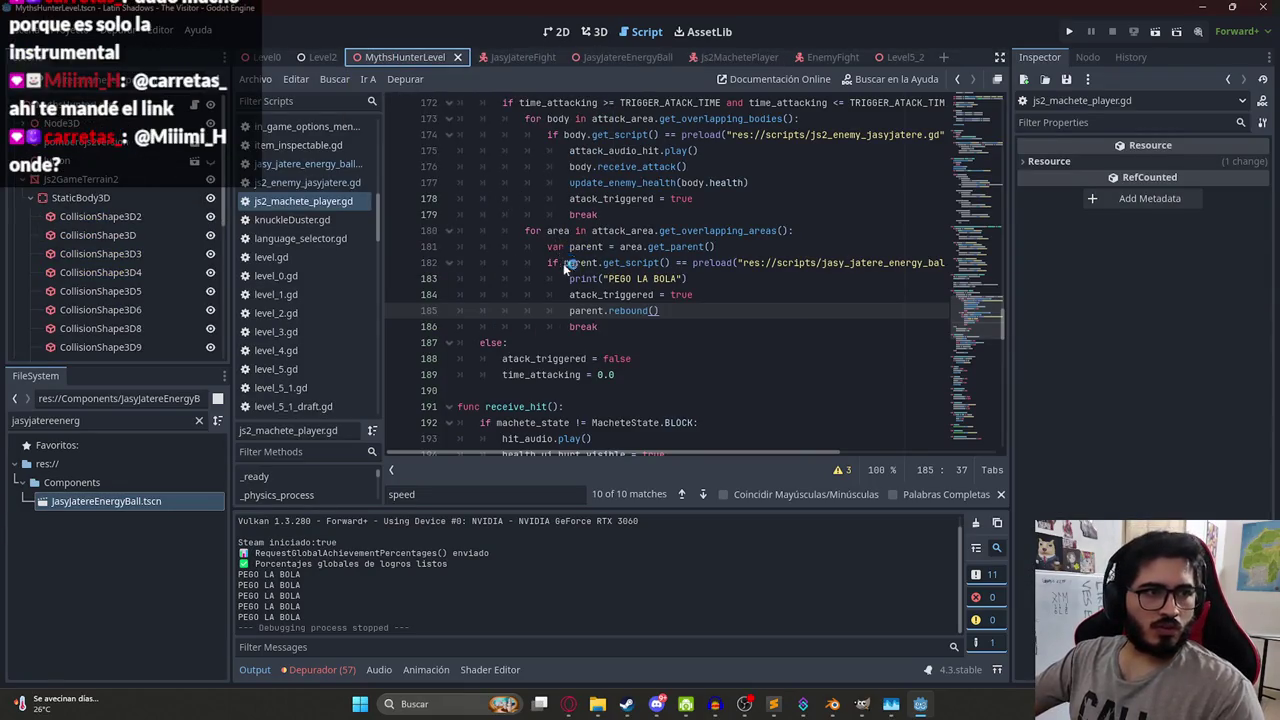
pyautogui.press('F5')
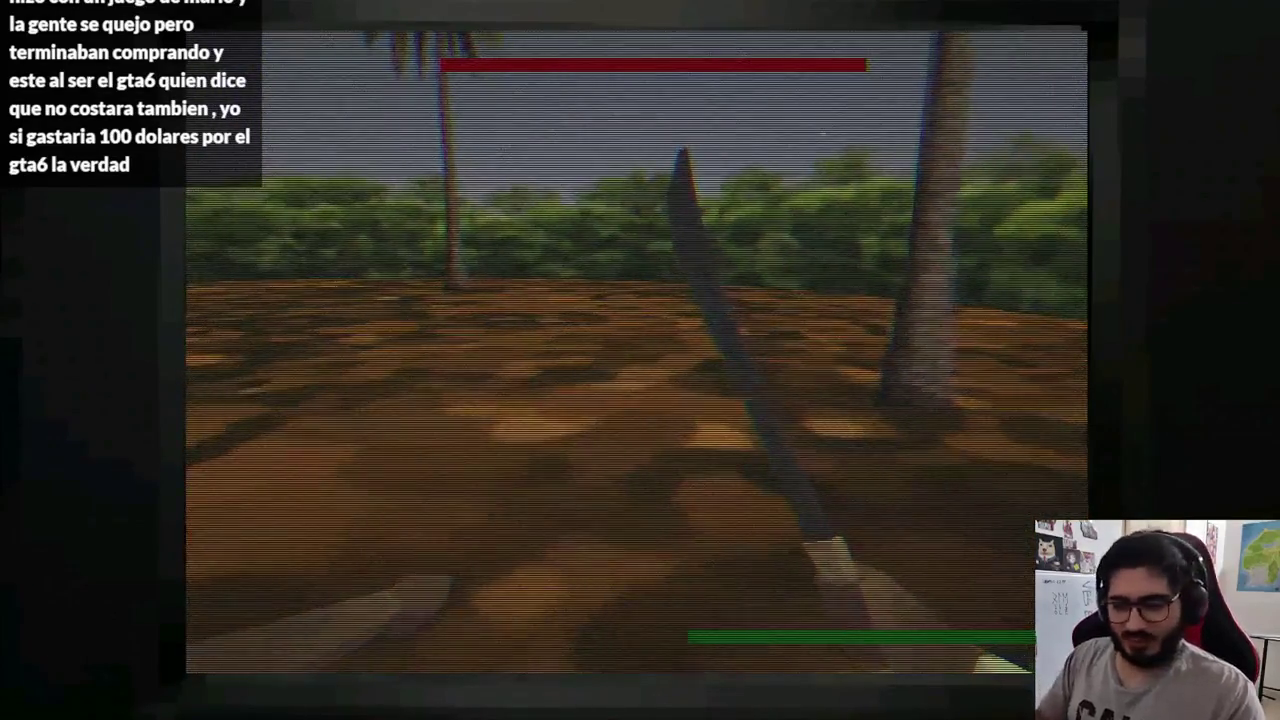
# - Stop the running game after watching the energy ball rebound test
pyautogui.press('F8')
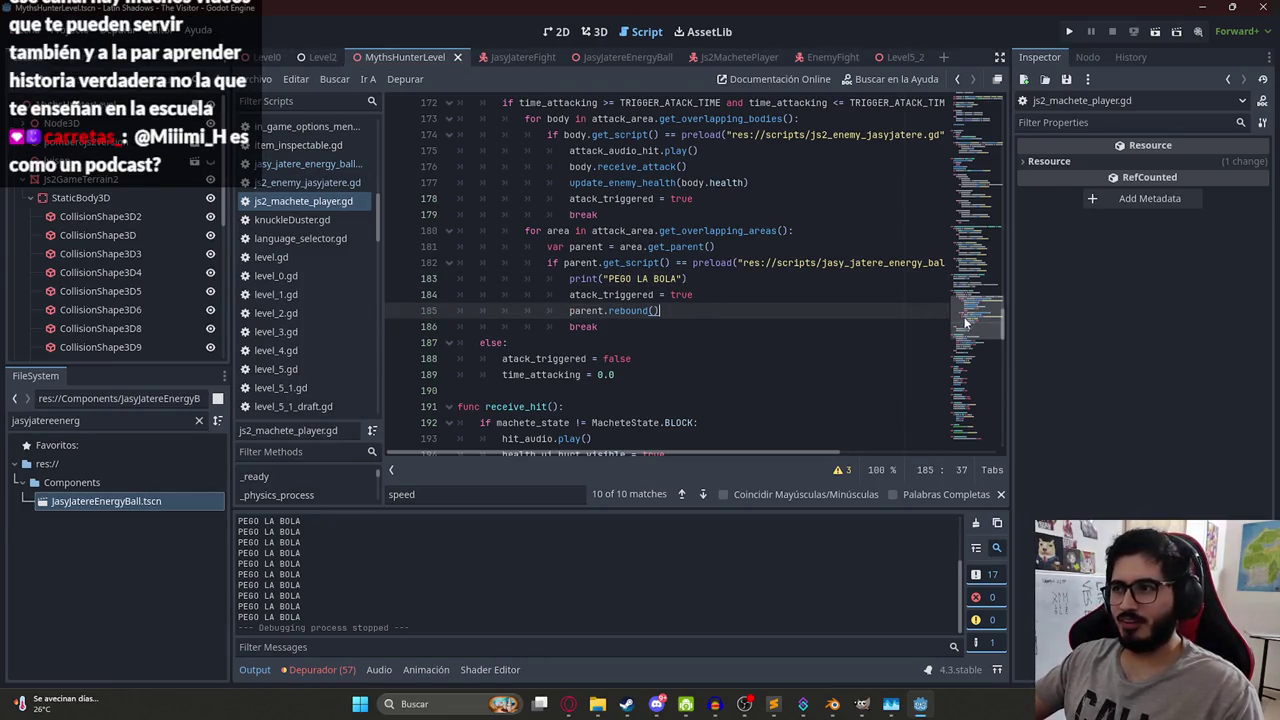
# - Set energy_ball_height to 0.5 in js2_enemy_jasyjatere.gd
pyautogui.hotkey('ctrl', 'shift', ',')
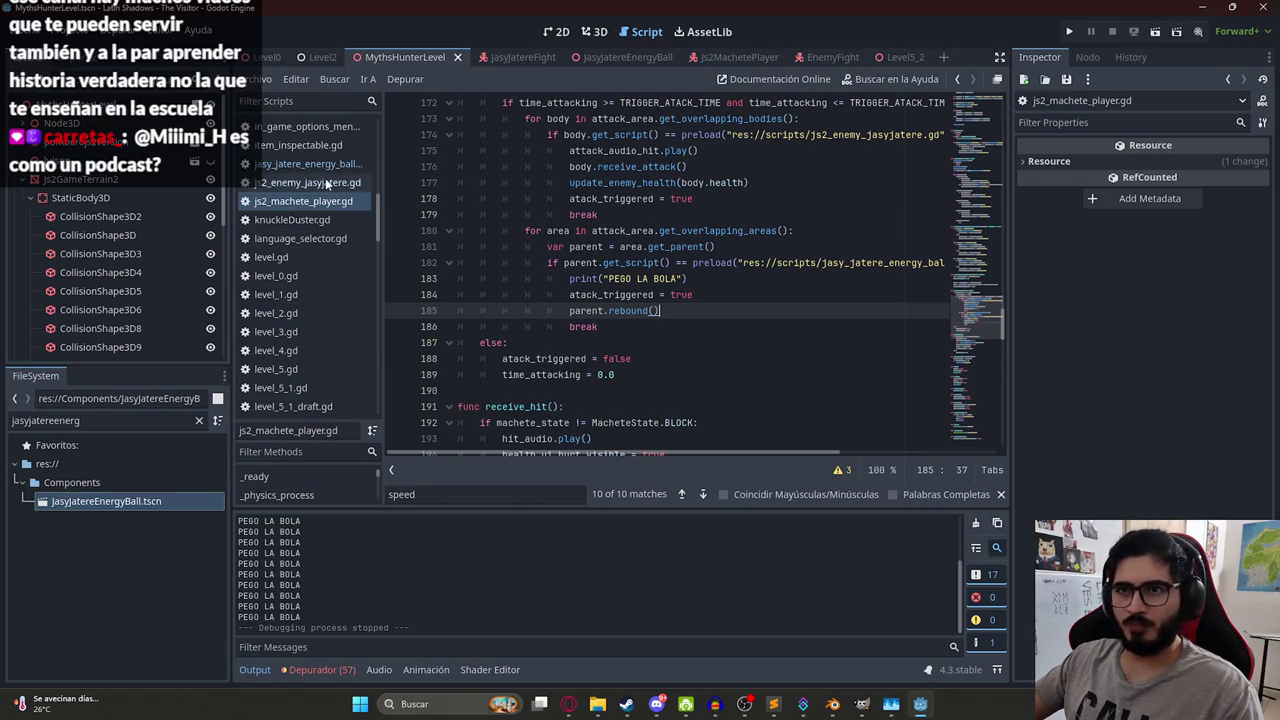
pyautogui.hotkey('ctrl', 'shift', '.')
pyautogui.hotkey('ctrl', 'shift', ',')
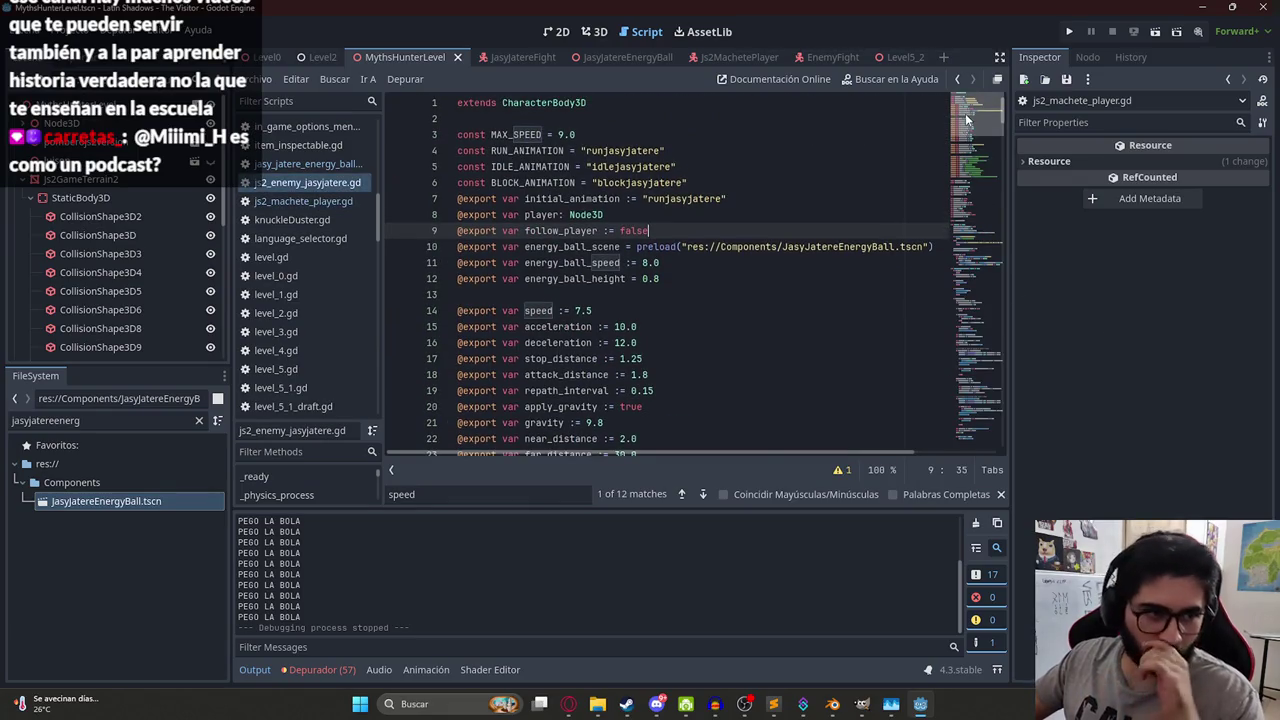
pyautogui.click(613, 305)
pyautogui.click(665, 280)
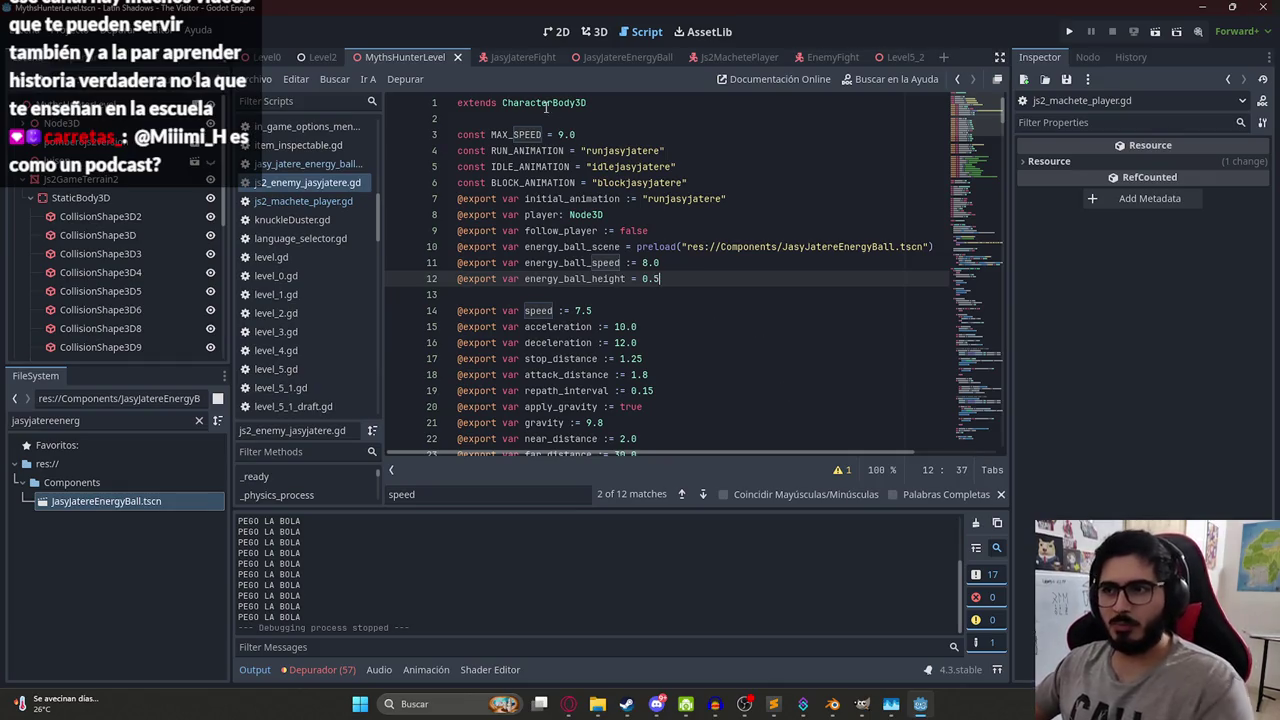
# - Test-run MythsHunterLevel, stop it, and open the JasyJatereEnergyBall script
pyautogui.rightClick(385, 60)
pyautogui.click(460, 175)
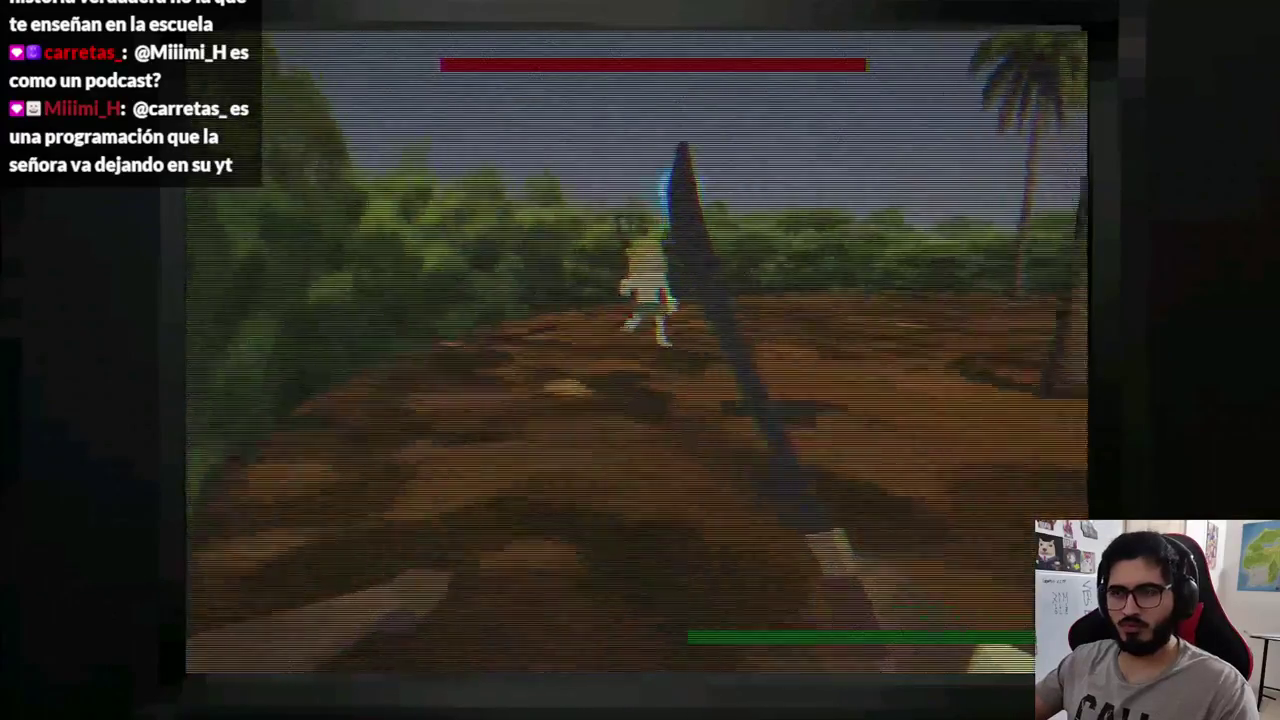
pyautogui.hotkey('alt', 'F4')
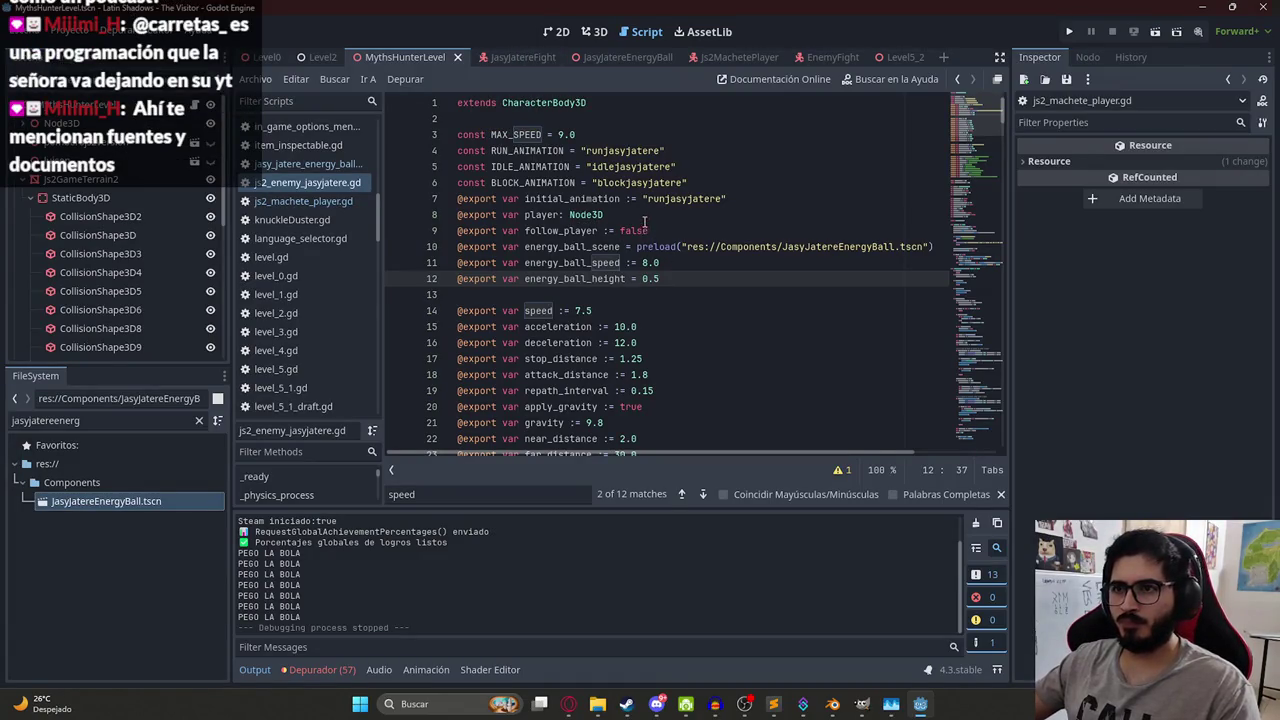
pyautogui.click(615, 57)
pyautogui.click(606, 230)
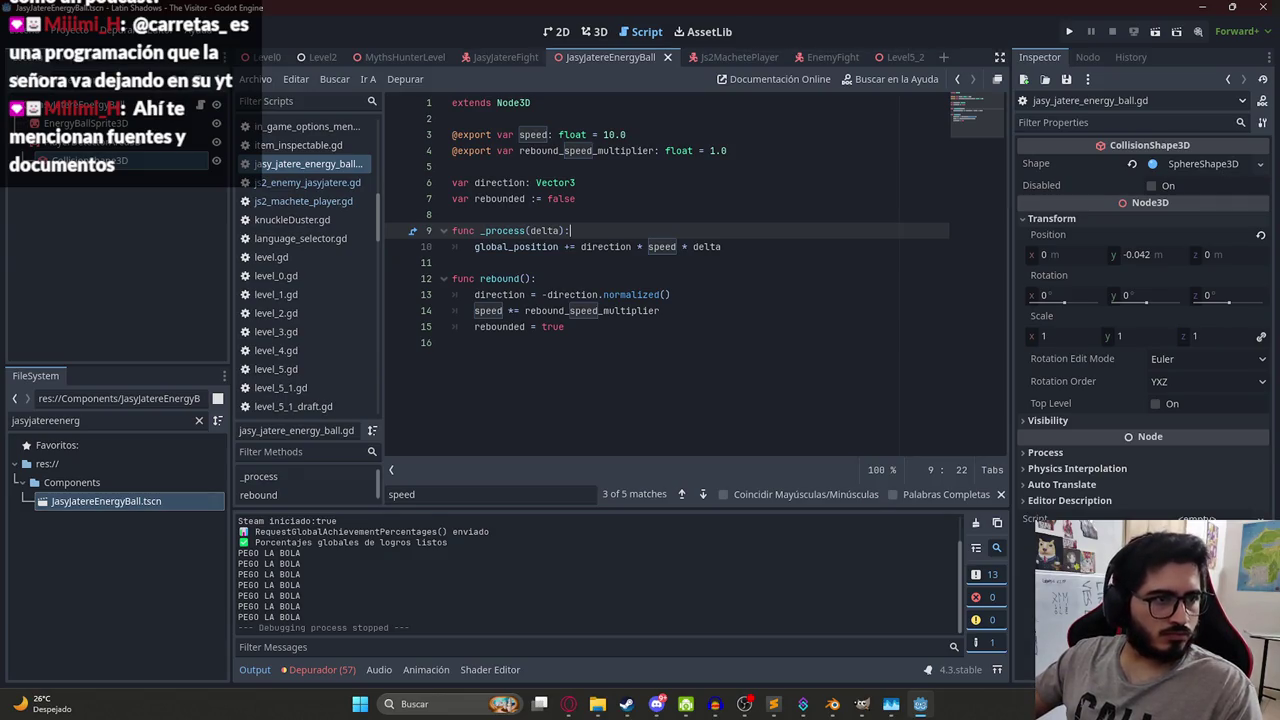
pyautogui.click(790, 262)
# - Send ChatGPT the energy ball script asking for a horizontal rebound, then copy its flat rebound() code
pyautogui.hotkey('ctrl', 'a')
pyautogui.hotkey('ctrl', 'c')
pyautogui.hotkey('alt', 'Tab')
pyautogui.click(529, 645)
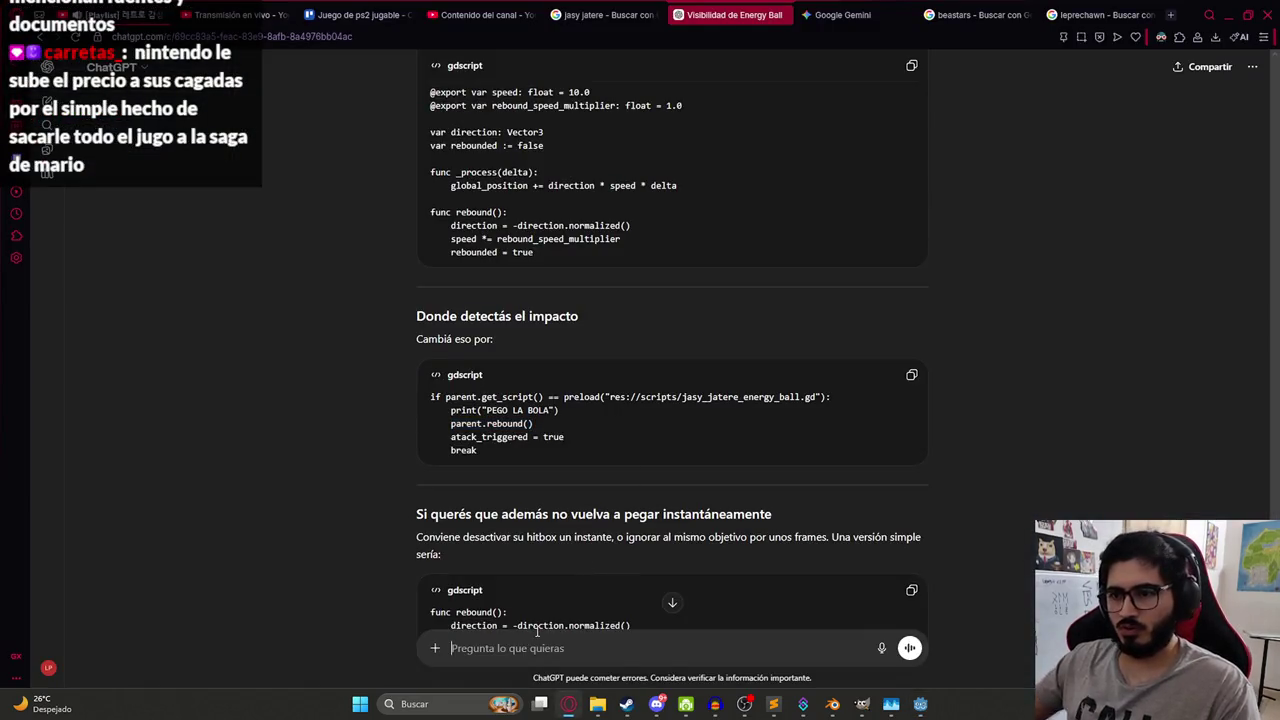
pyautogui.write('A: jacer rebote que sea hor')
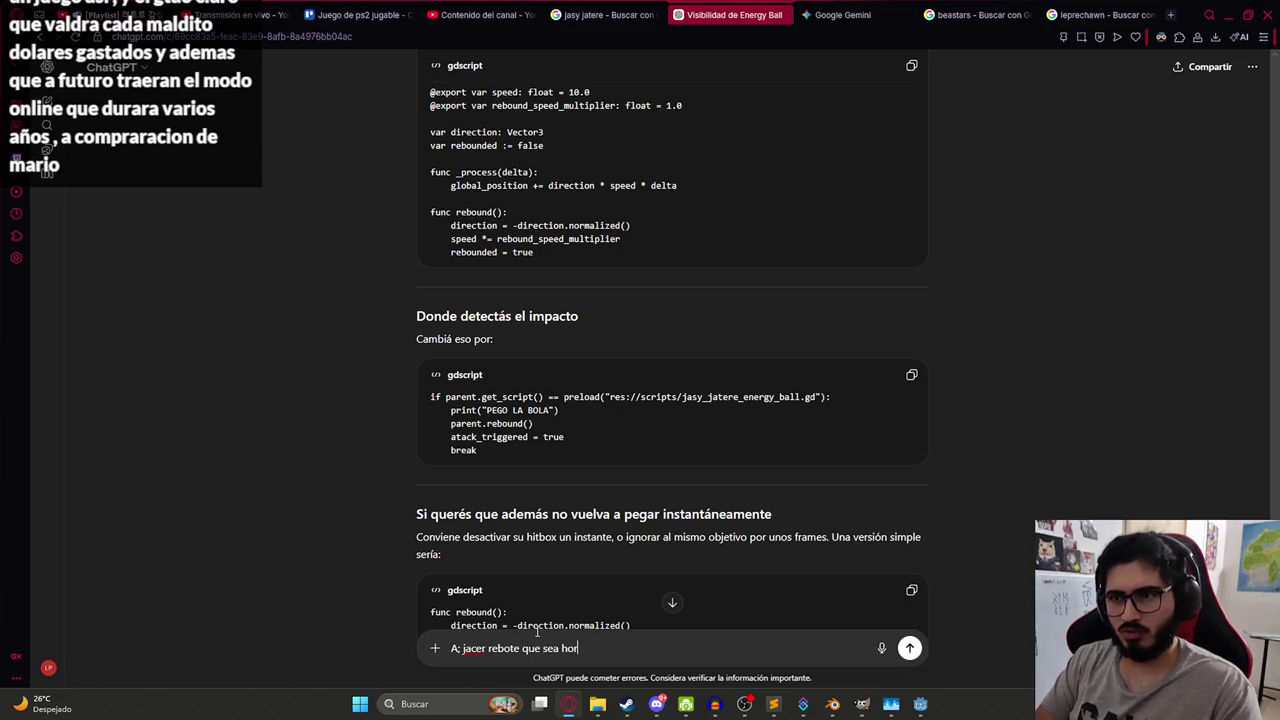
pyautogui.write('al')
pyautogui.scroll(-3, 811, 434)
pyautogui.hotkey('shift', 'Return')
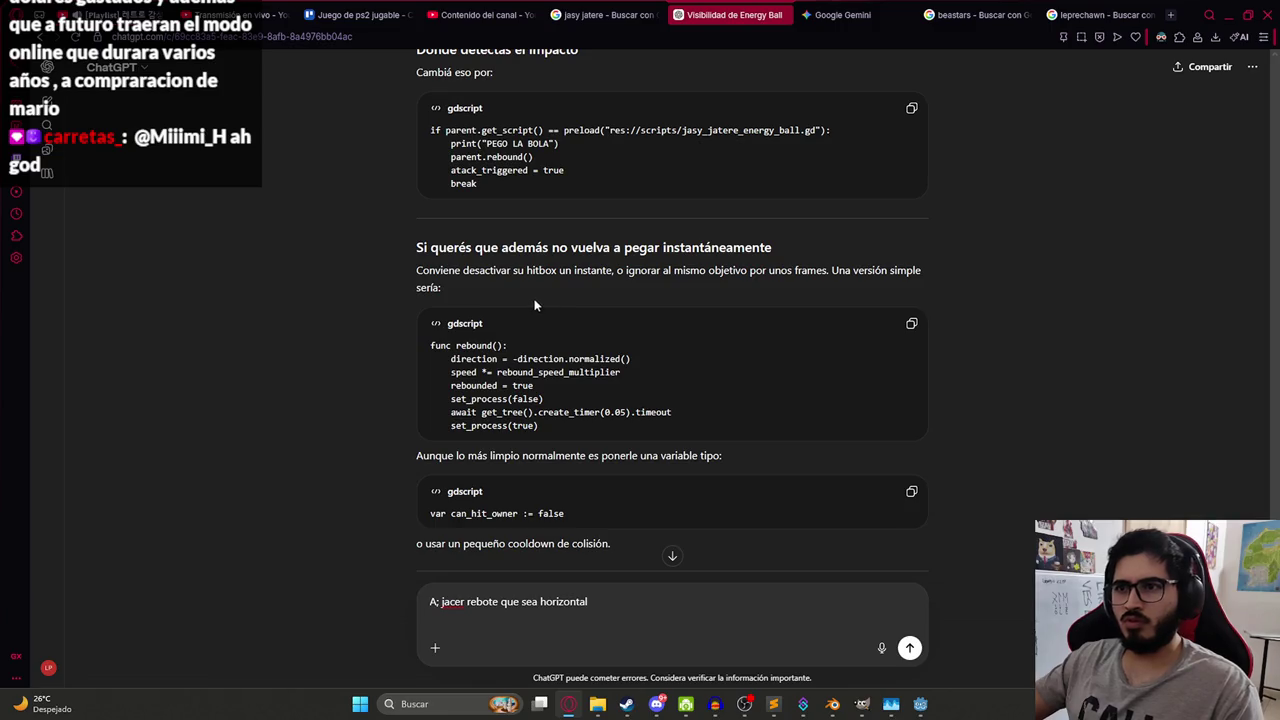
pyautogui.hotkey('ctrl', 'v')
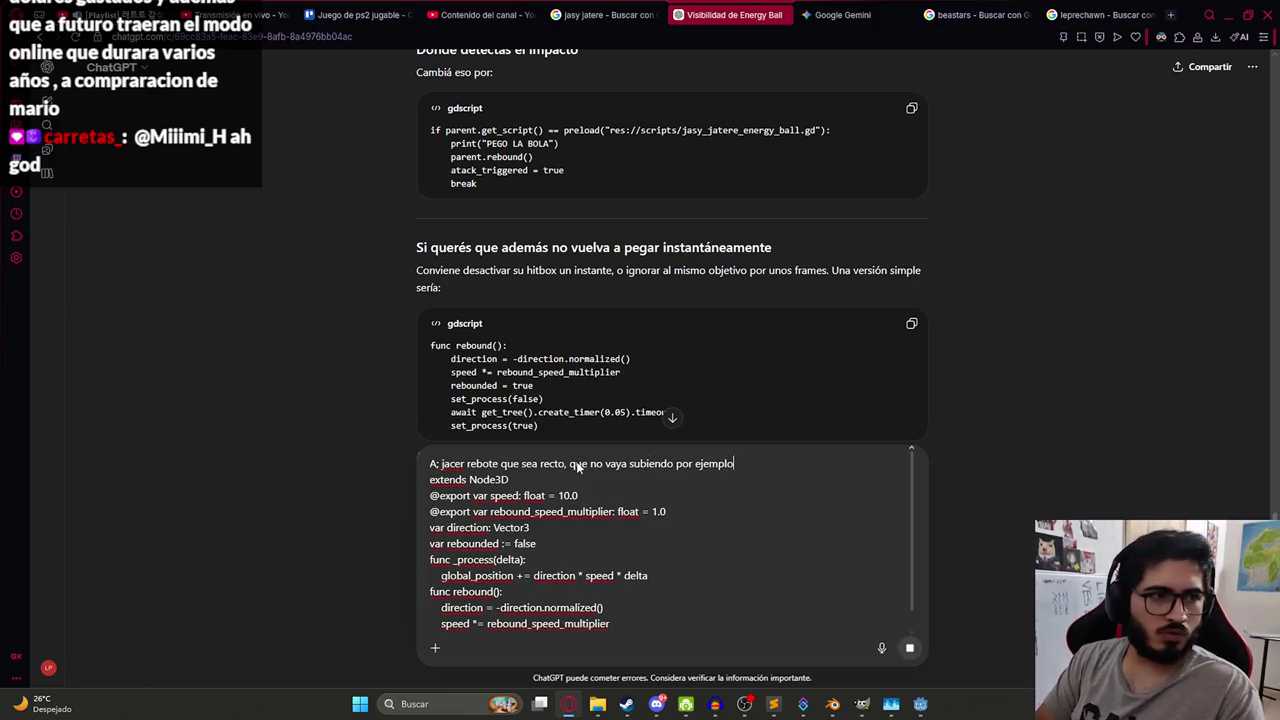
pyautogui.press('Return')
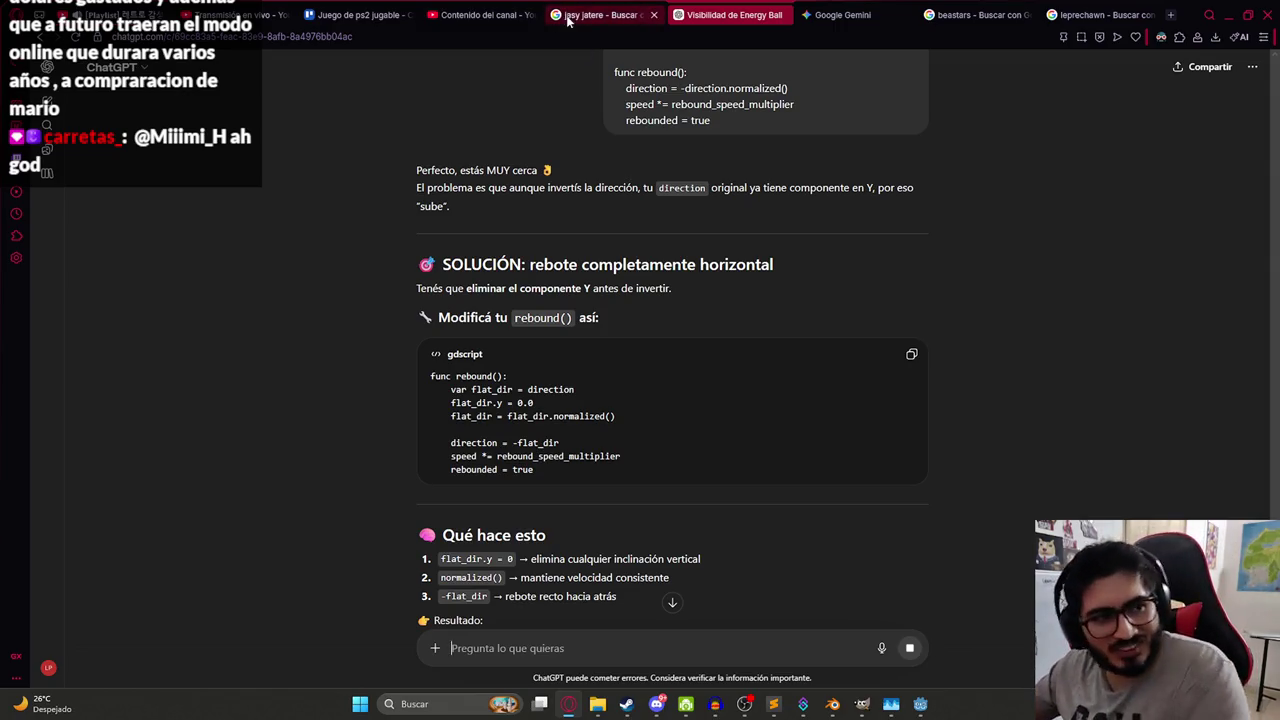
pyautogui.click(911, 358)
pyautogui.hotkey('alt', 'Tab')
# - Replace rebound() with the flat version that zeroes flat_dir.y before reversing
pyautogui.moveTo(566, 328)
pyautogui.mouseDown()
pyautogui.moveTo(430, 310)
pyautogui.moveTo(401, 288)
pyautogui.mouseUp()
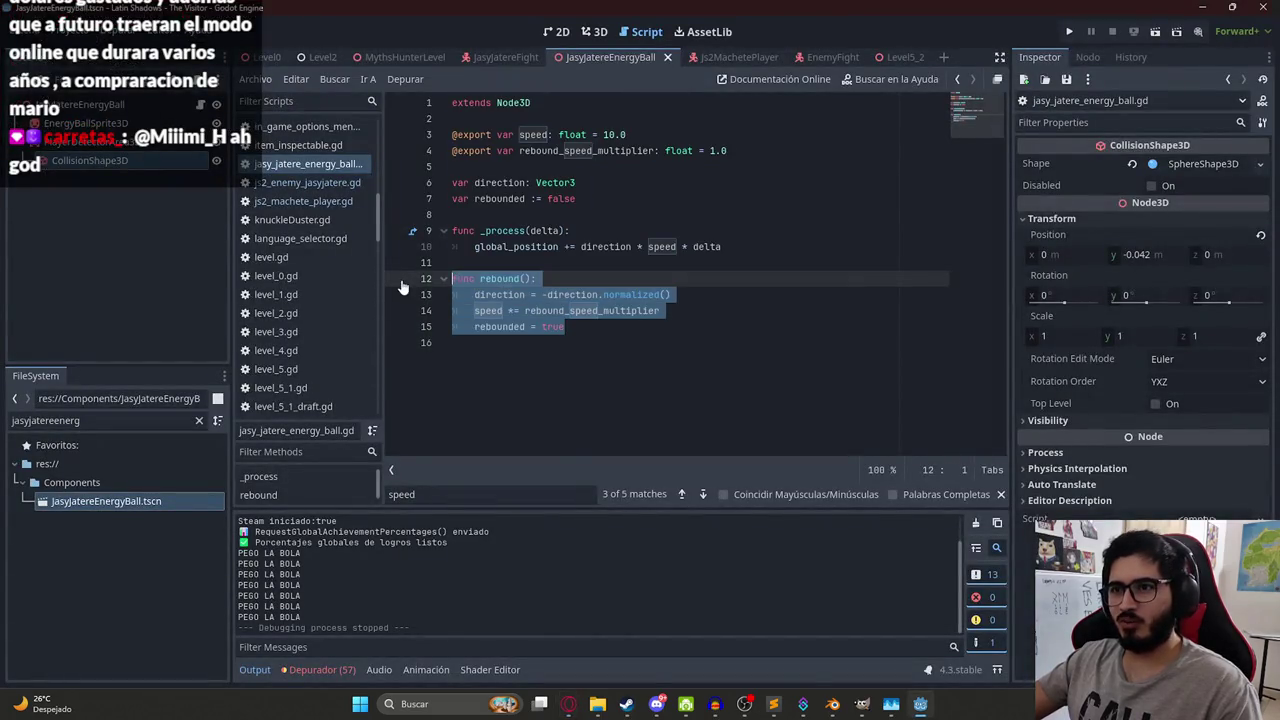
pyautogui.hotkey('ctrl', 'v')
pyautogui.click(656, 325)
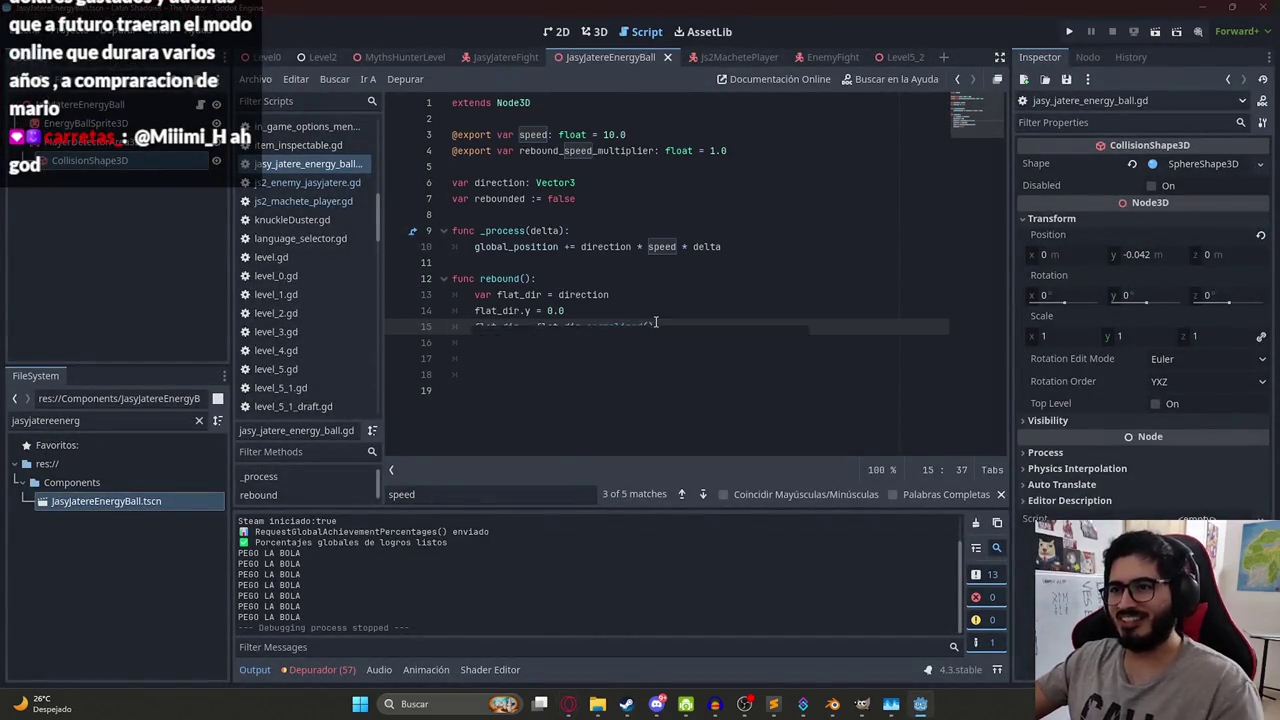
pyautogui.hotkey('alt', 'Tab')
pyautogui.scroll(-3, 700, 320)
pyautogui.scroll(-5, 697, 345)
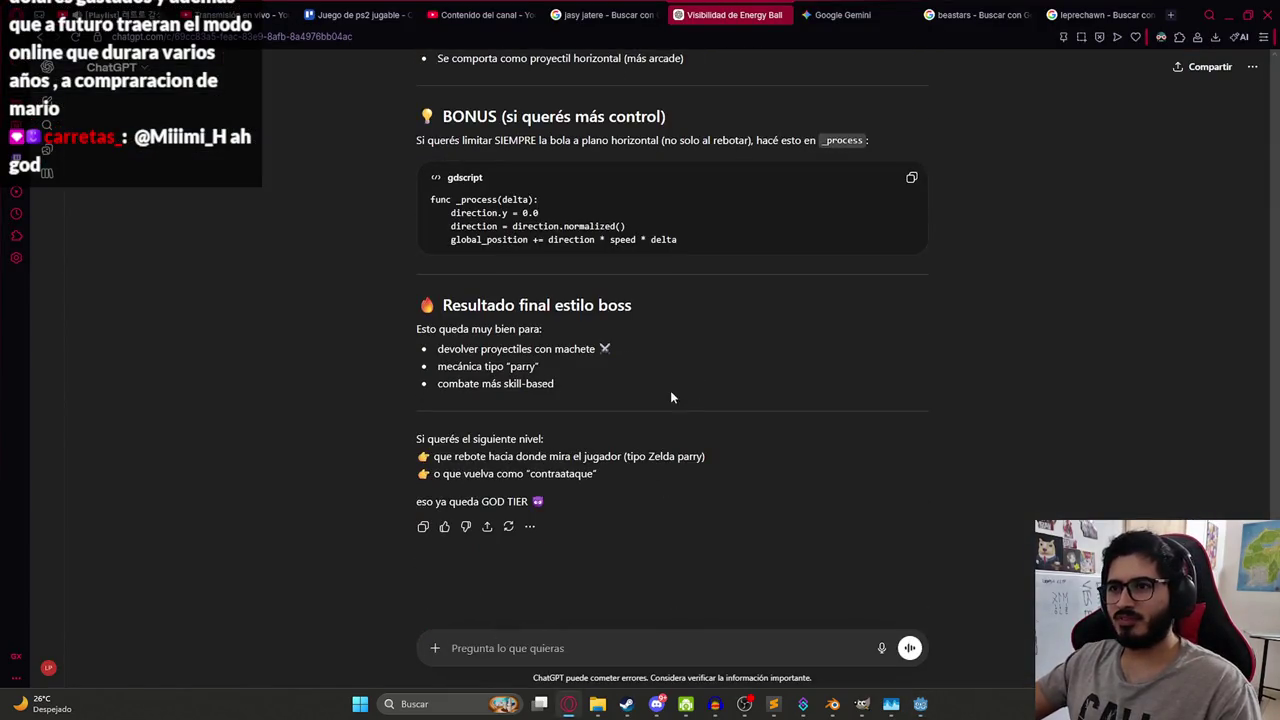
pyautogui.hotkey('alt', 'Tab')
# - Run the MythsHunterLevel scene to test the flat rebound, then stop it
pyautogui.rightClick(381, 56)
pyautogui.click(469, 165)
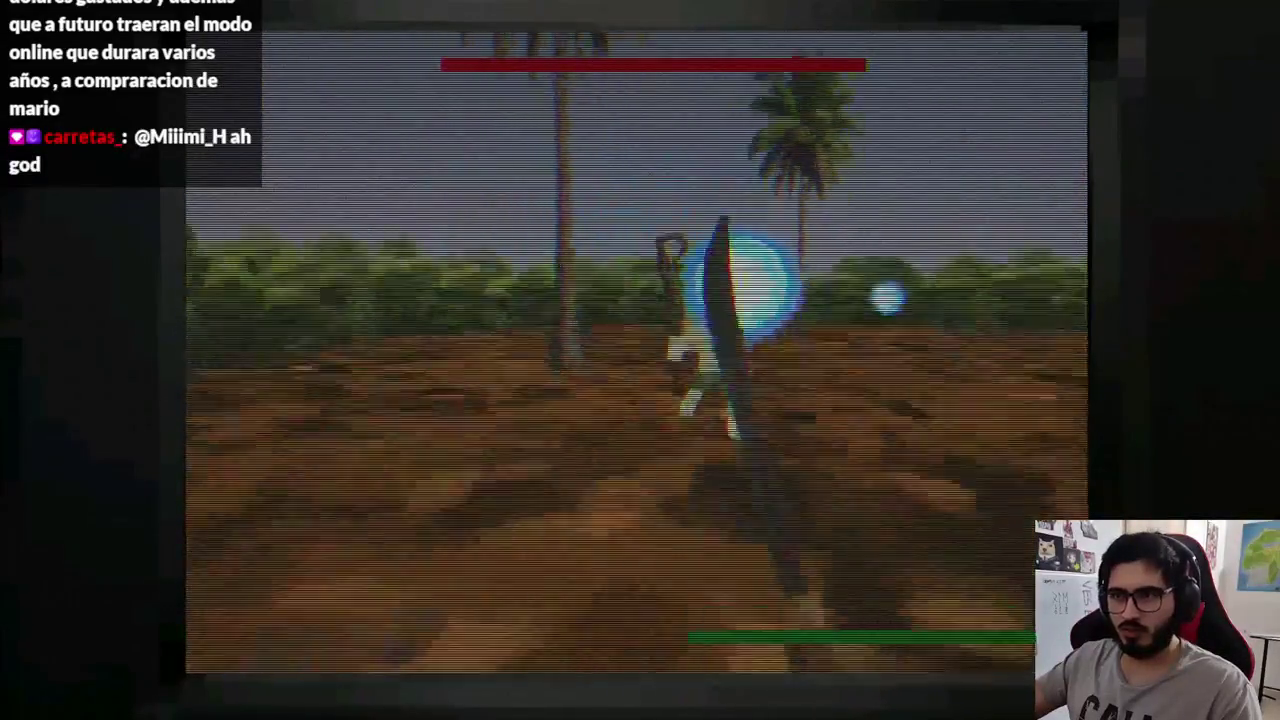
pyautogui.press('F8')
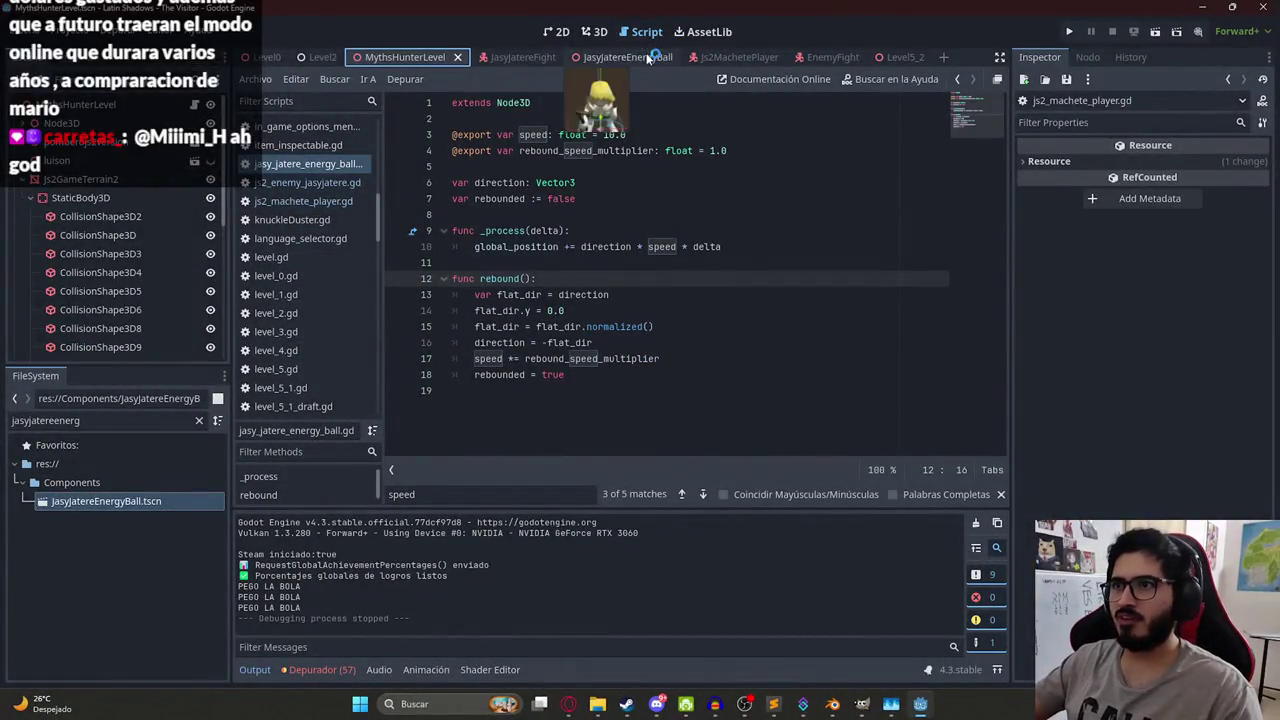
pyautogui.click(597, 32)
# - Resize the energy ball's CollisionShape3D sphere to about 0.6 radius and save the scene
pyautogui.press('KP_7')
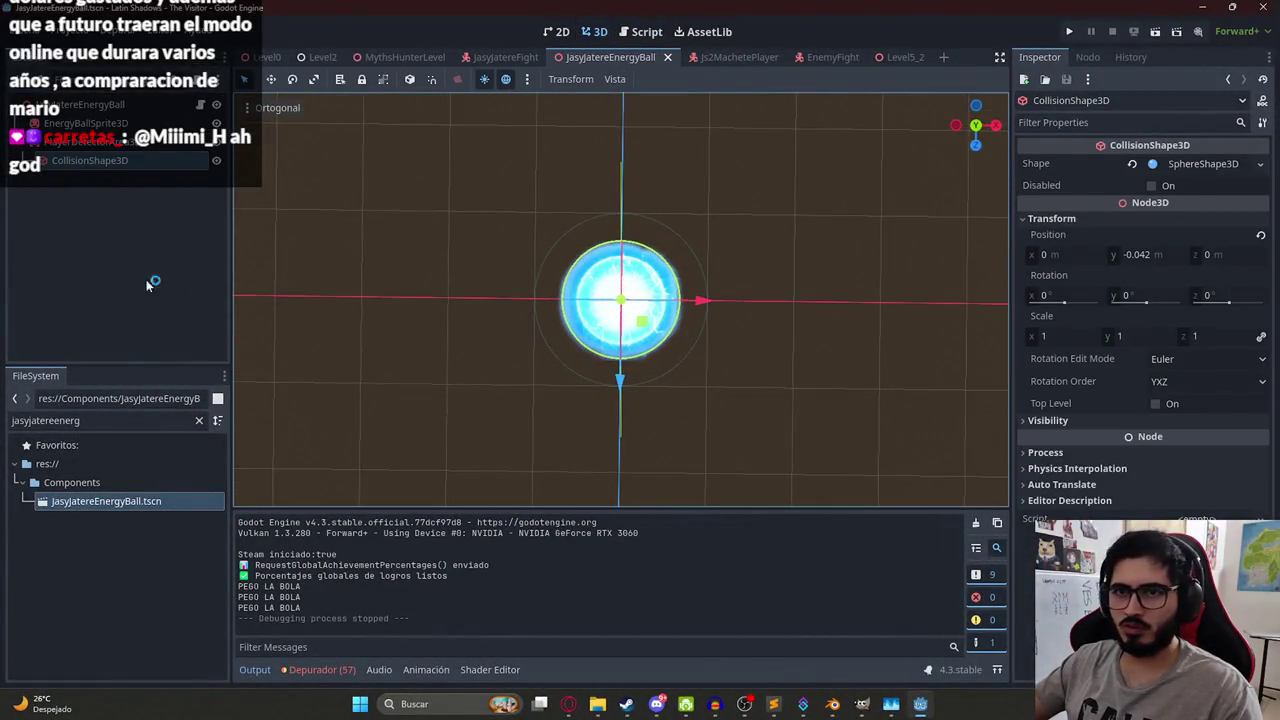
pyautogui.click(100, 141)
pyautogui.click(100, 123)
pyautogui.click(100, 160)
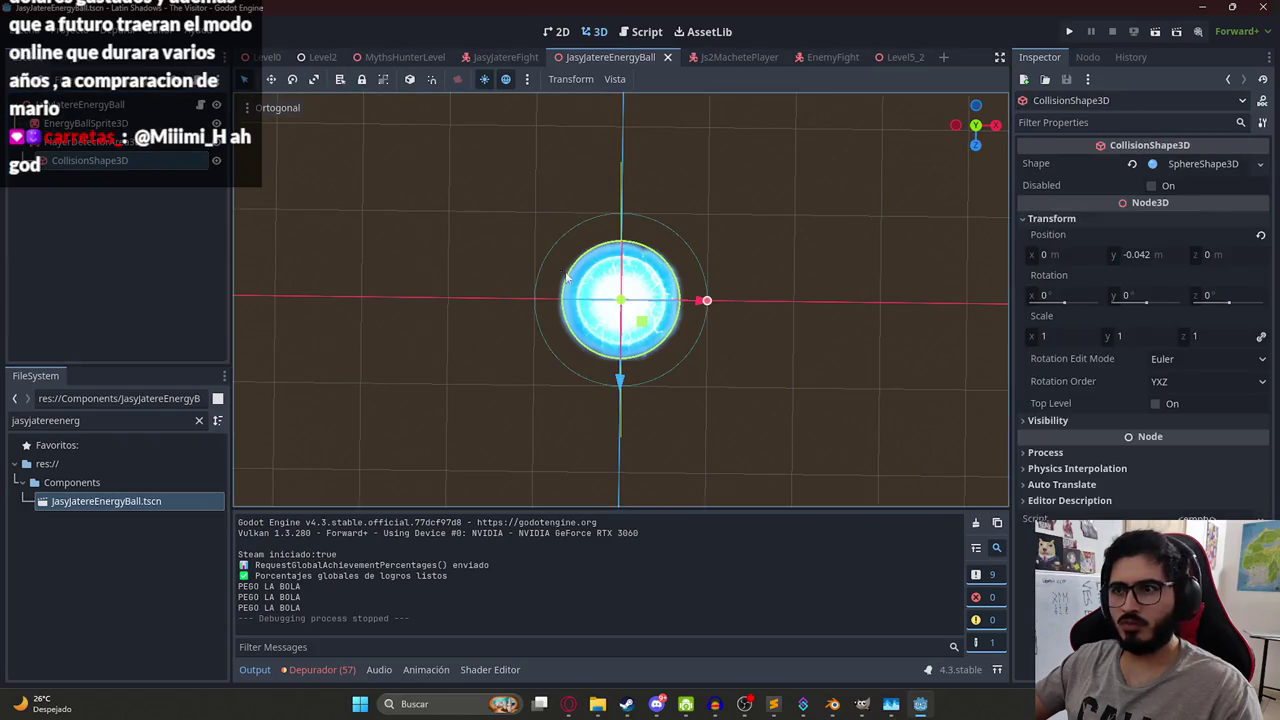
pyautogui.scroll(5, 745, 298)
pyautogui.moveTo(752, 313); pyautogui.dragTo(731, 314)
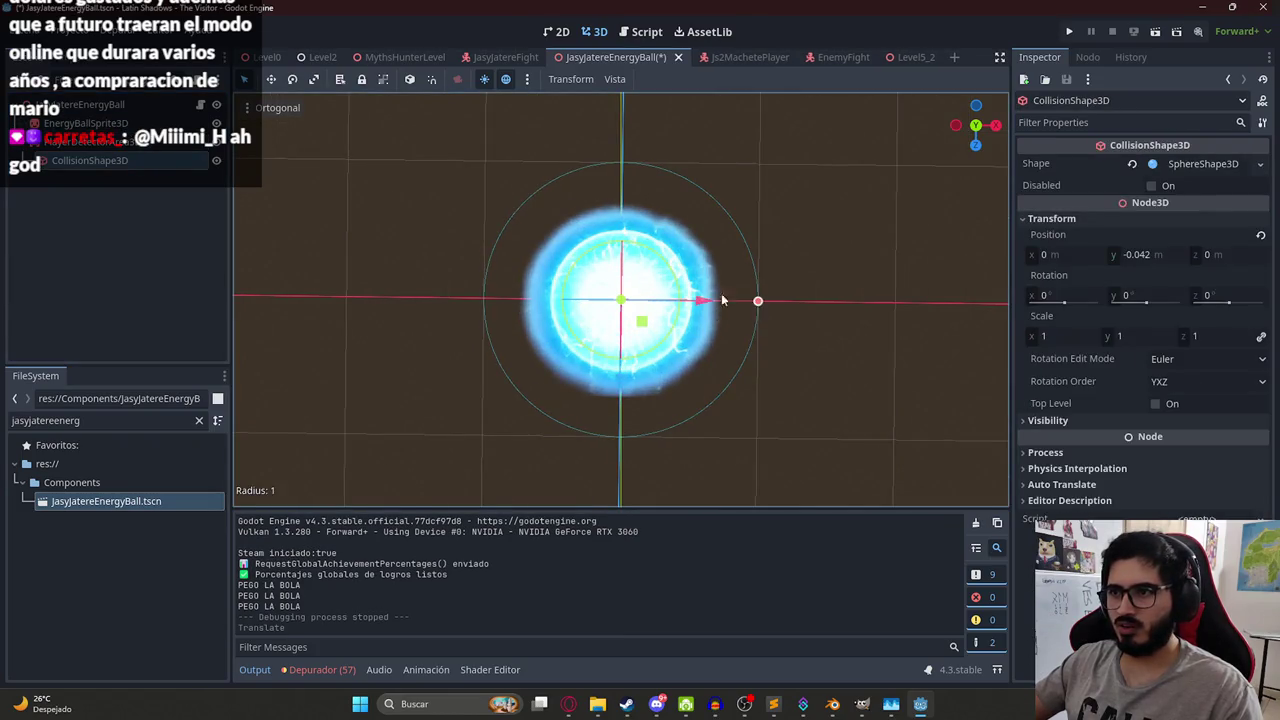
pyautogui.moveTo(648, 302); pyautogui.dragTo(494, 118)
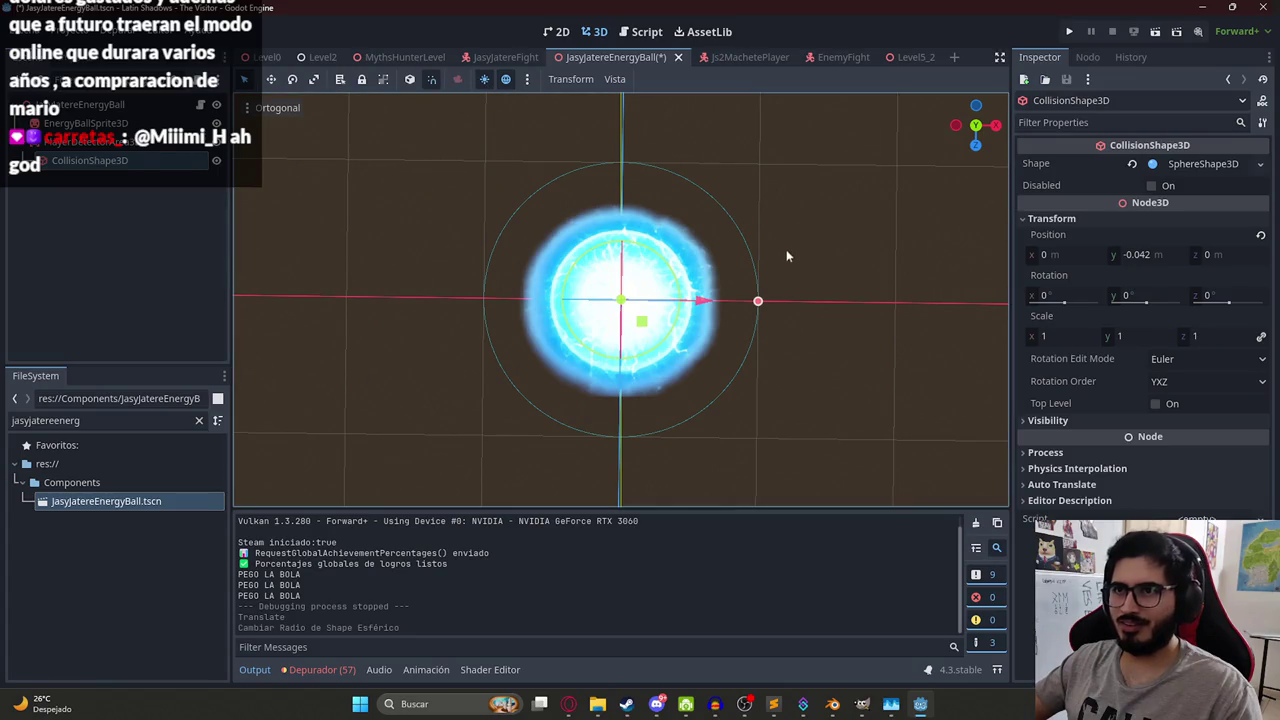
pyautogui.moveTo(703, 305); pyautogui.dragTo(703, 305)
pyautogui.hotkey('ctrl', 's')
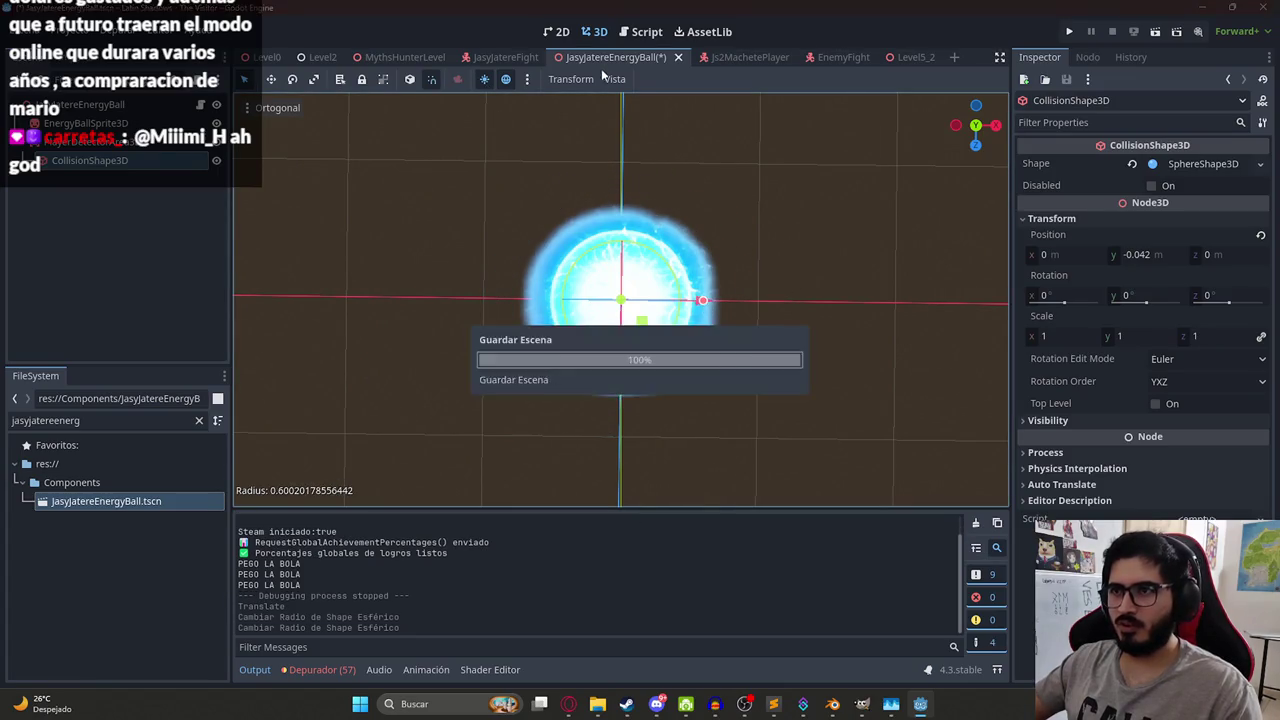
# - Switch back to the MythsHunterLevel scene
pyautogui.rightClick(506, 56)
pyautogui.rightClick(400, 56)
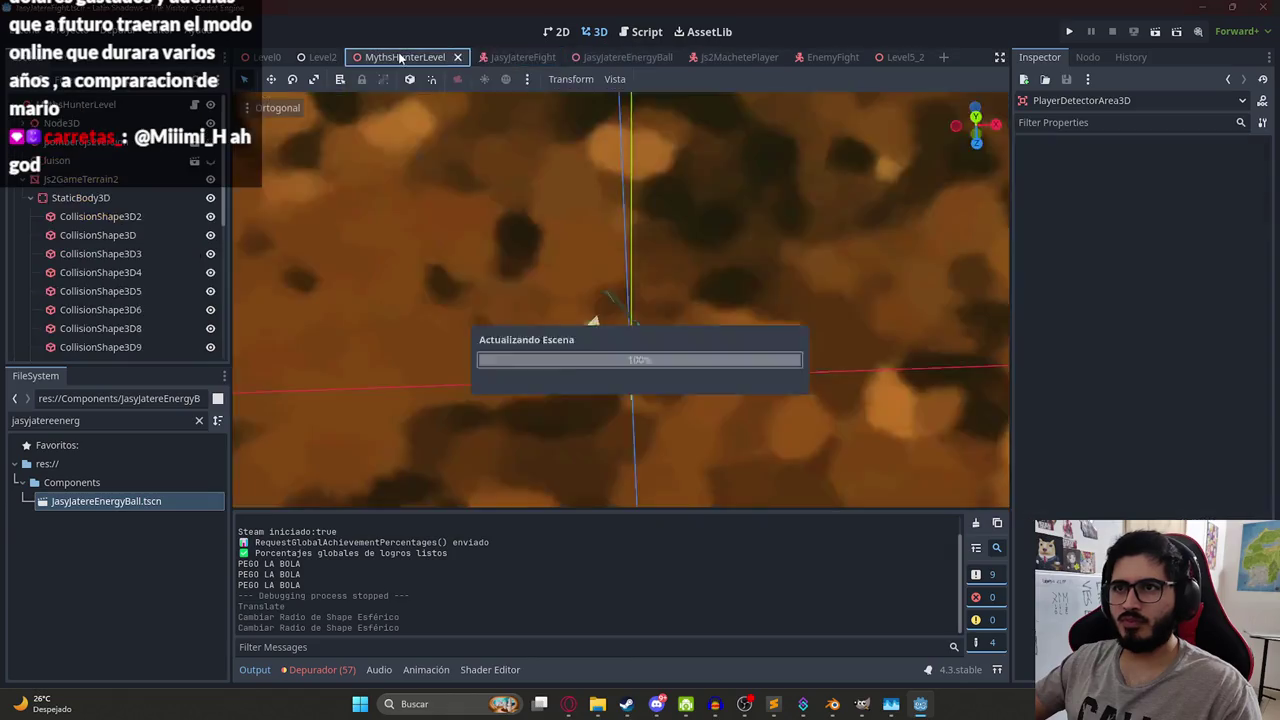
pyautogui.click(467, 158)
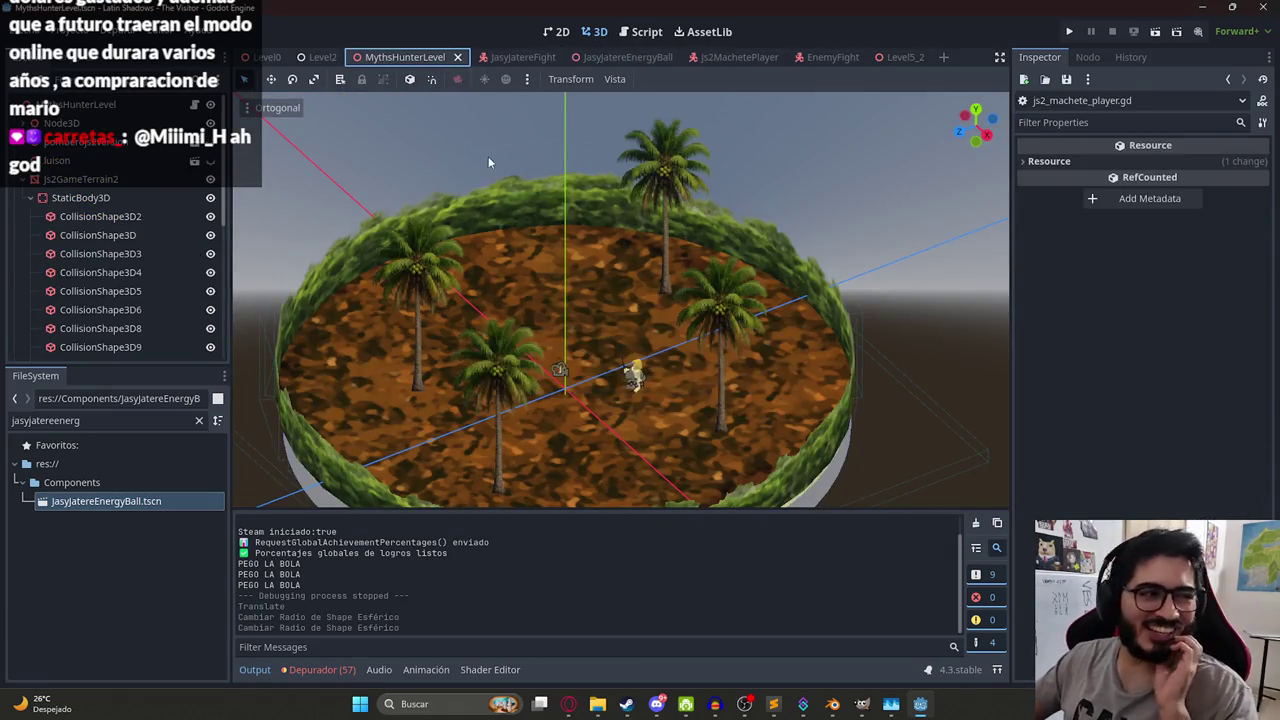
# - Playtest the level, stop it, then open Js2MachetePlayer and orbit to a front view
pyautogui.press('F5')
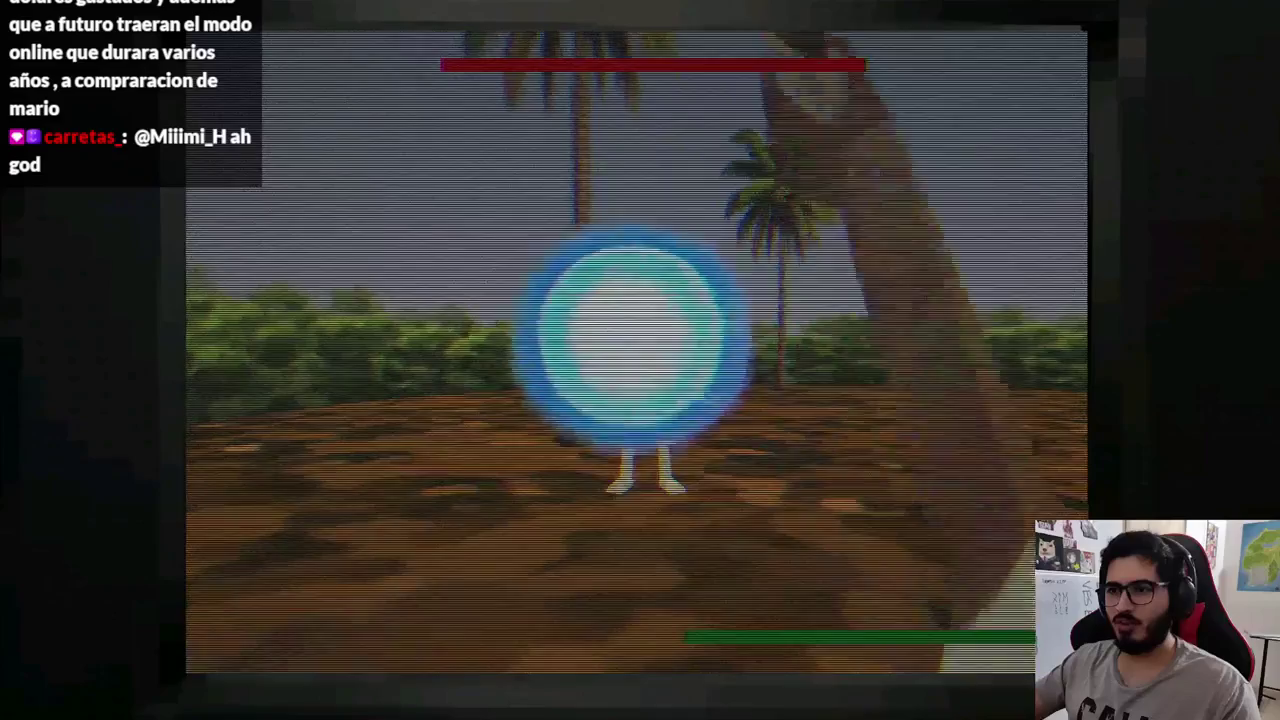
pyautogui.press('F8')
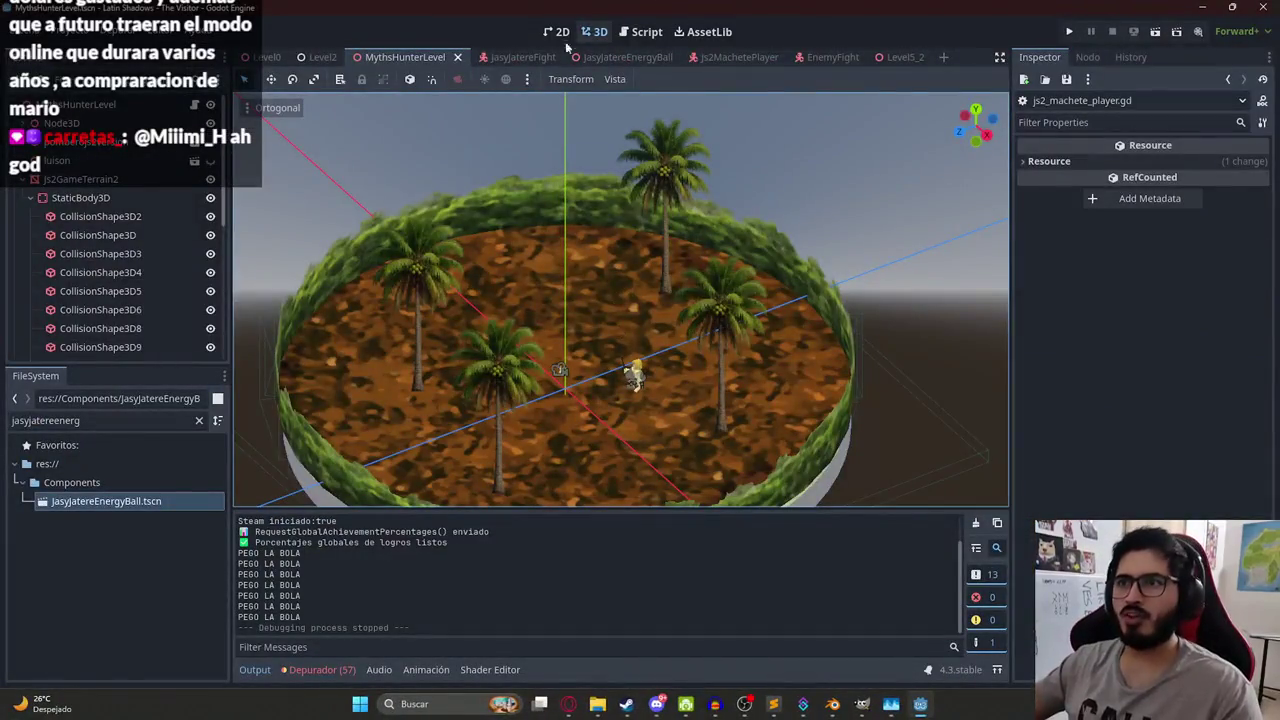
pyautogui.click(547, 57)
pyautogui.click(681, 58)
pyautogui.moveTo(700, 150)
pyautogui.mouseDown()
pyautogui.moveTo(778, 169)
pyautogui.moveTo(639, 302)
pyautogui.moveTo(513, 147)
pyautogui.mouseUp()
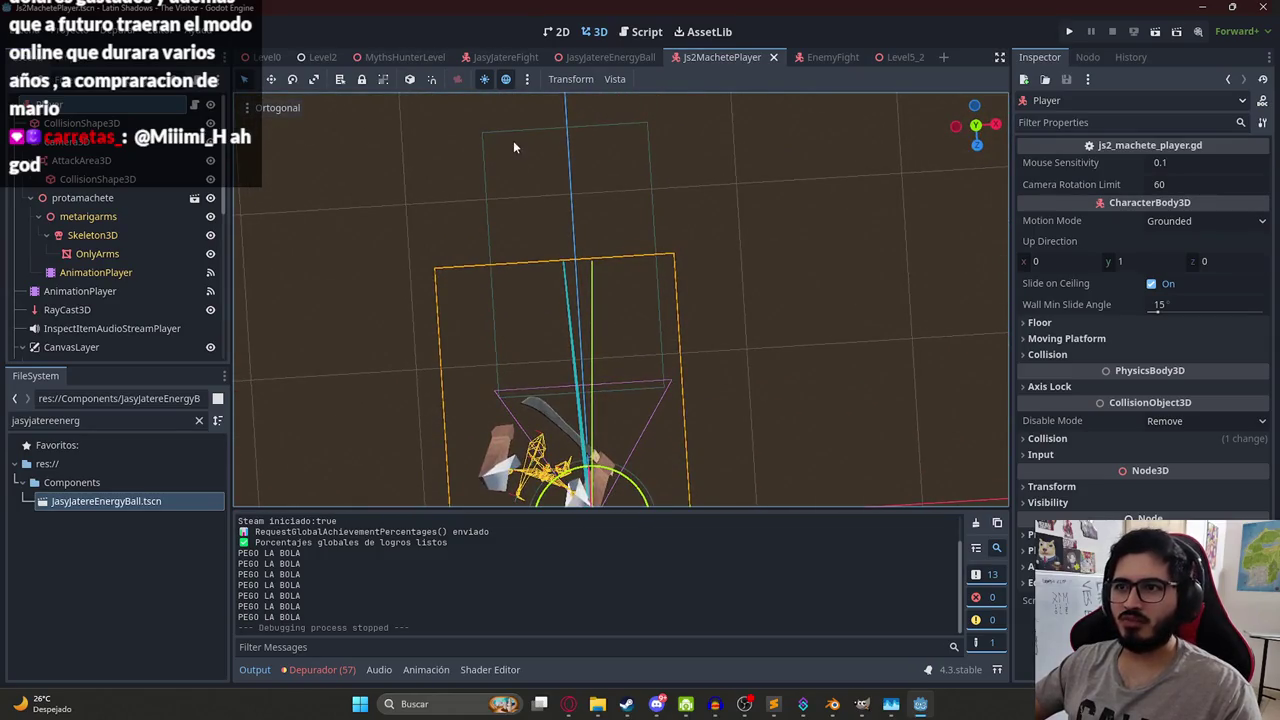
pyautogui.click(515, 144)
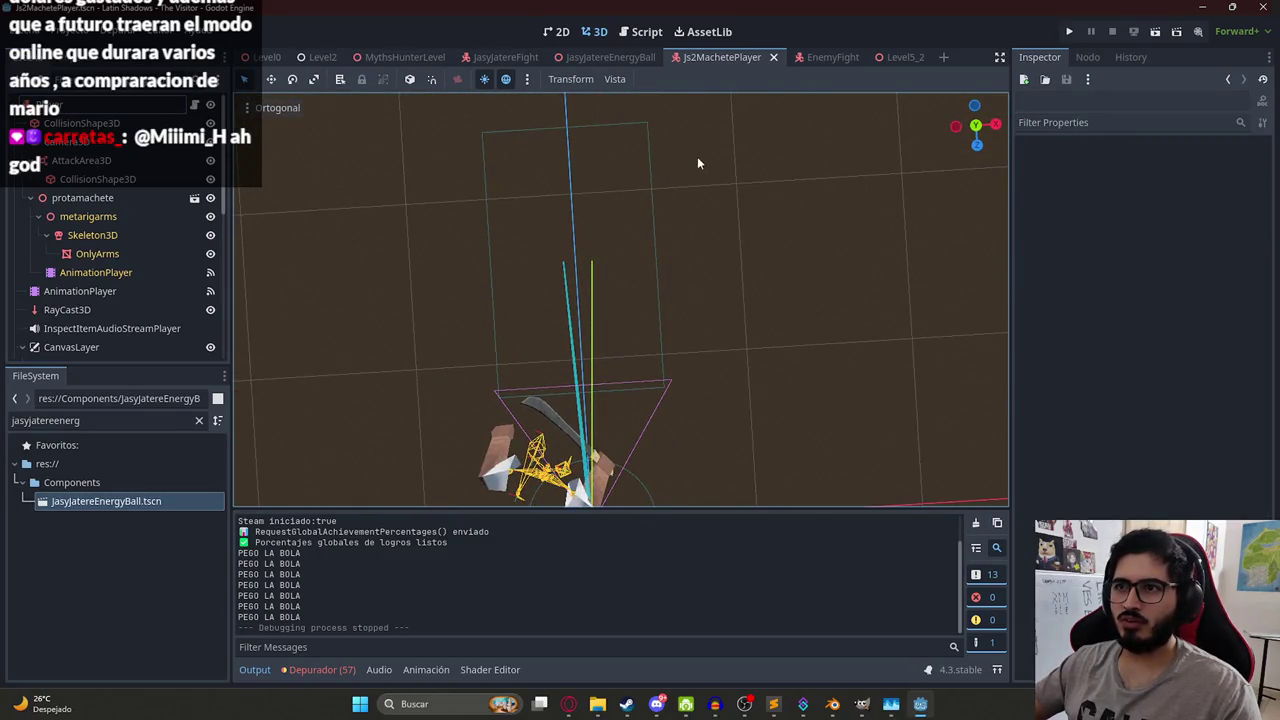
# - Lower the top of the AttackArea3D collision box, then playtest MythsHunterLevel and stop
pyautogui.click(565, 122)
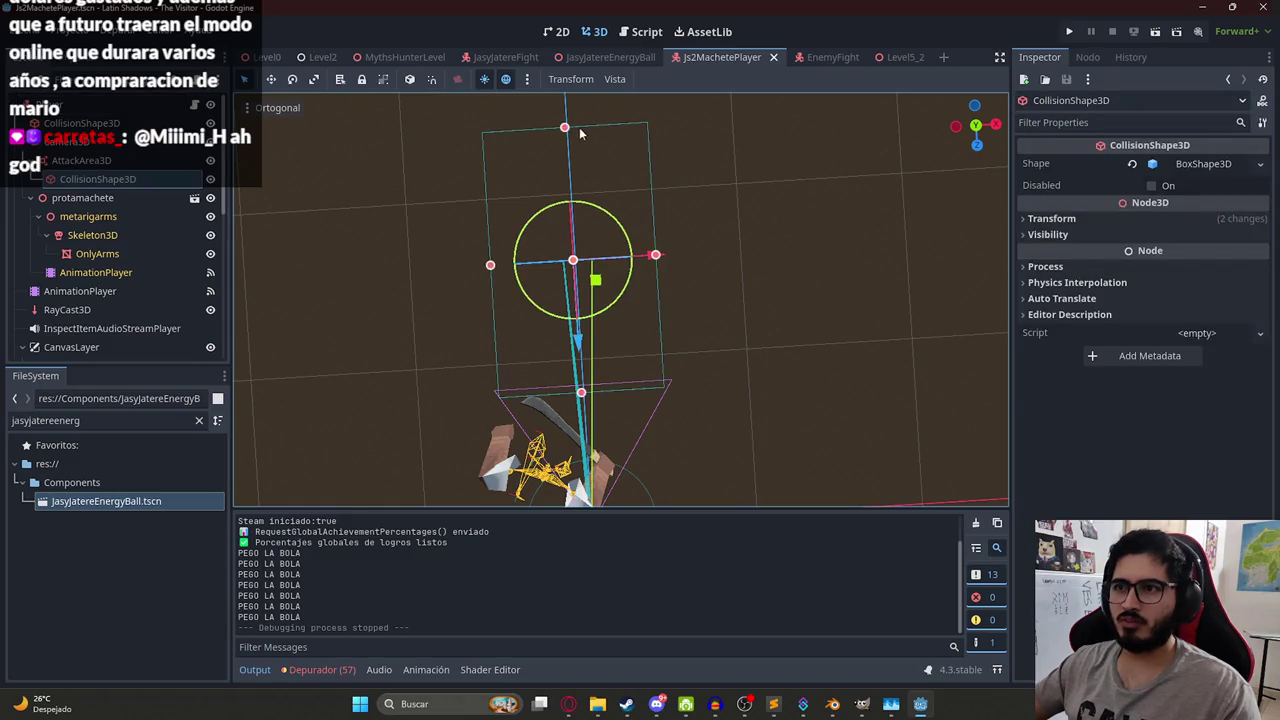
pyautogui.moveTo(566, 130); pyautogui.dragTo(576, 259)
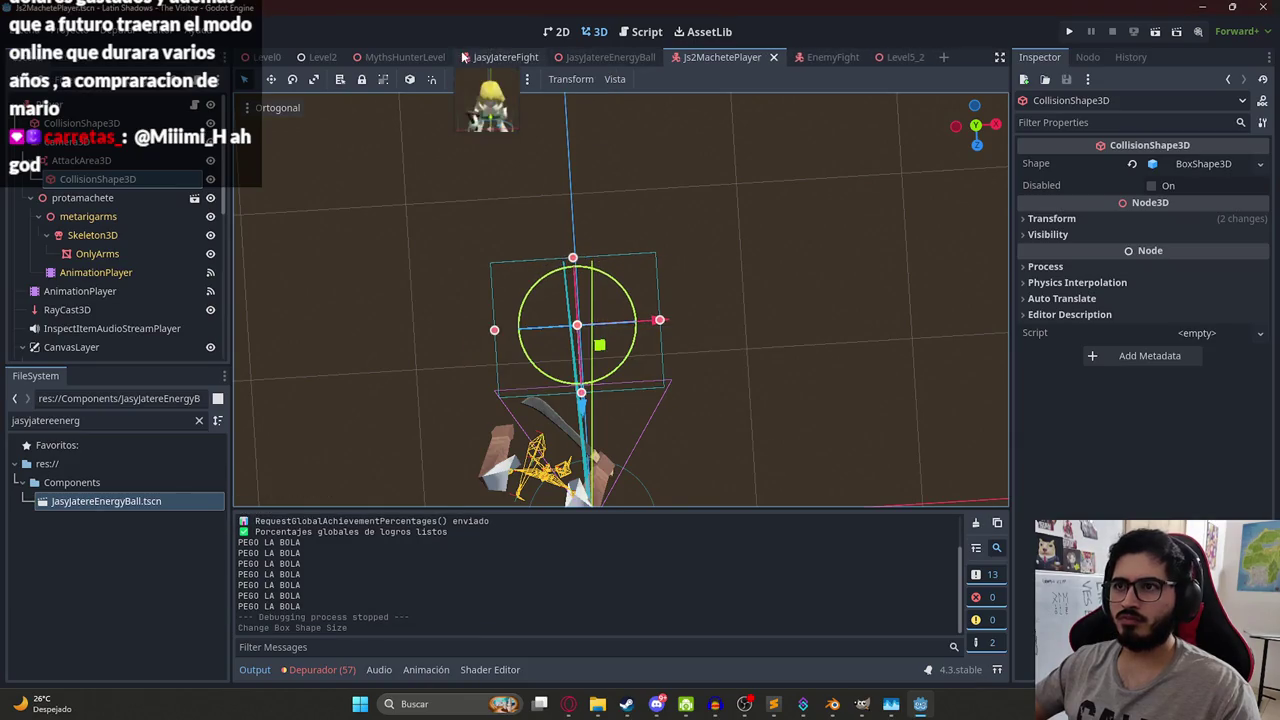
pyautogui.click(405, 57)
pyautogui.rightClick(400, 57)
pyautogui.click(449, 166)
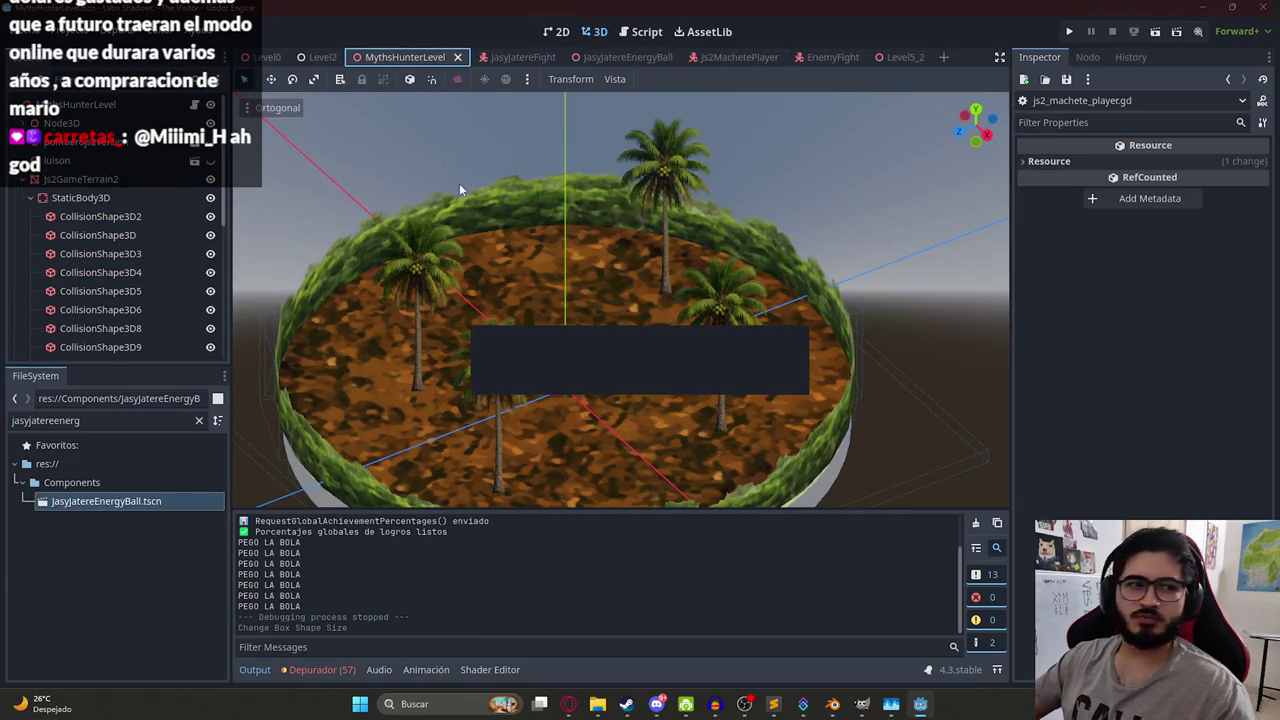
pyautogui.press('F5')
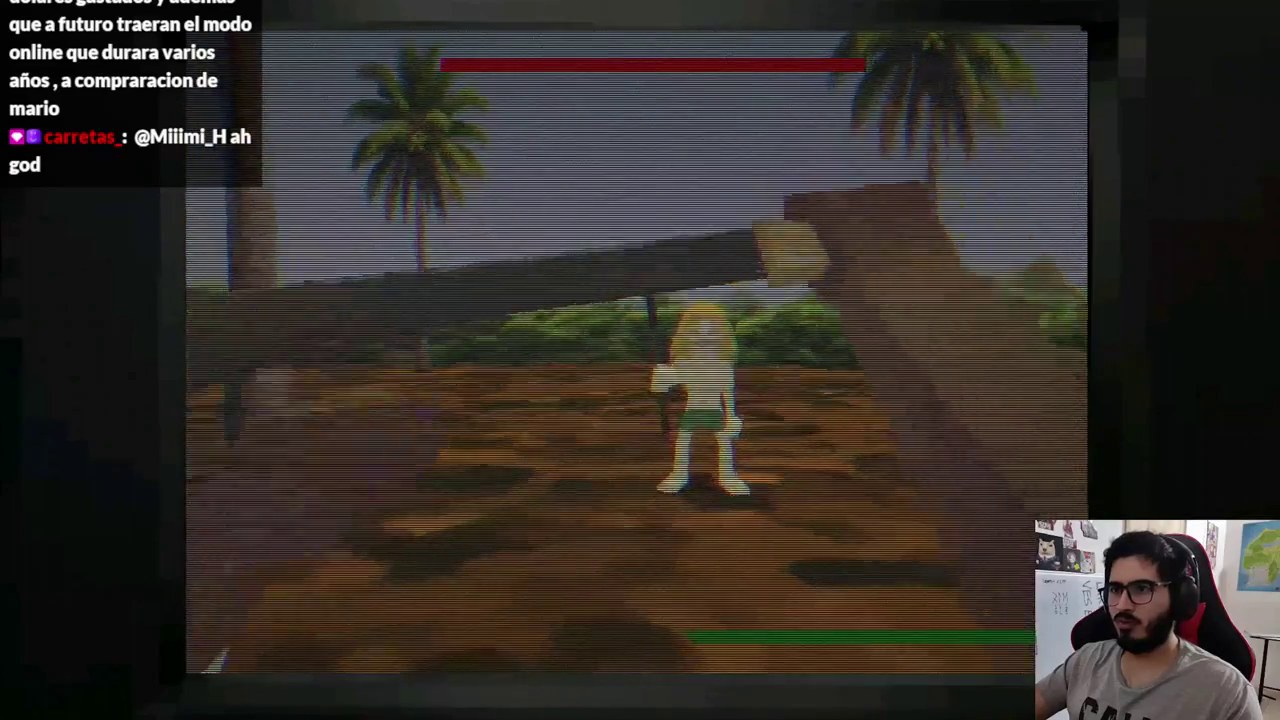
pyautogui.press('F8')
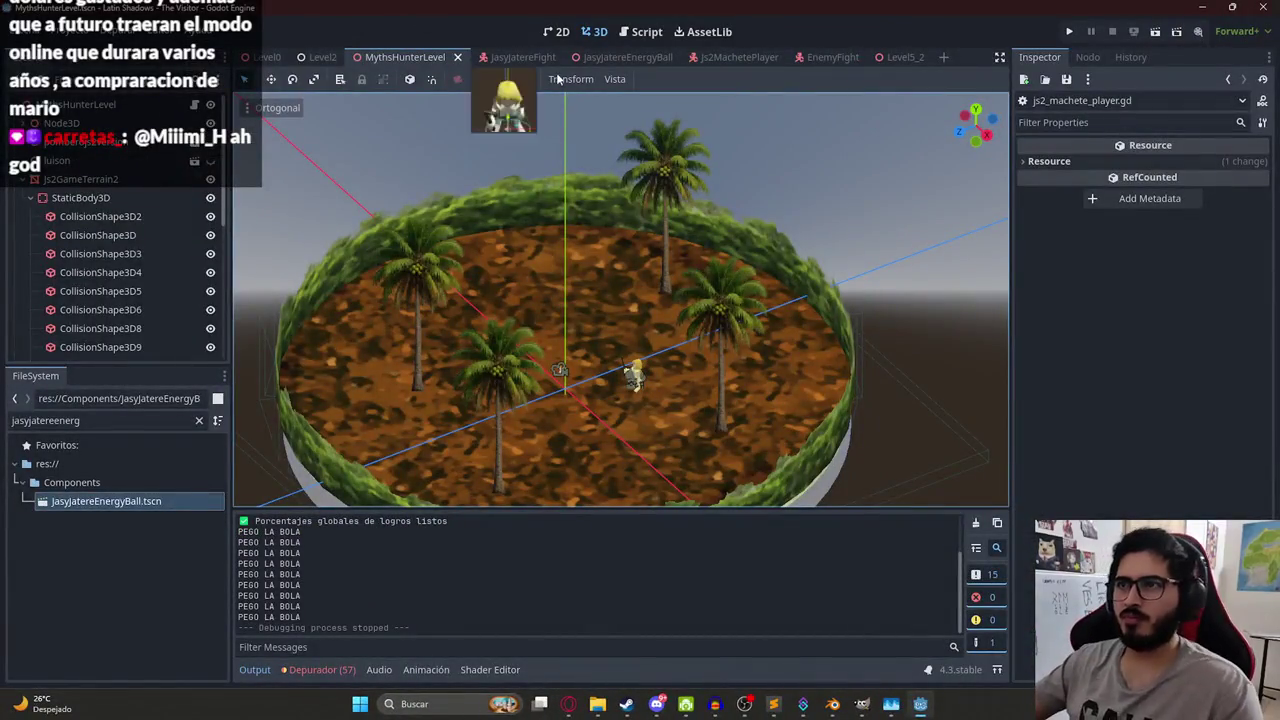
# - Find the receive_hit function in the Js2MachetePlayer script with a text search
pyautogui.click(621, 37)
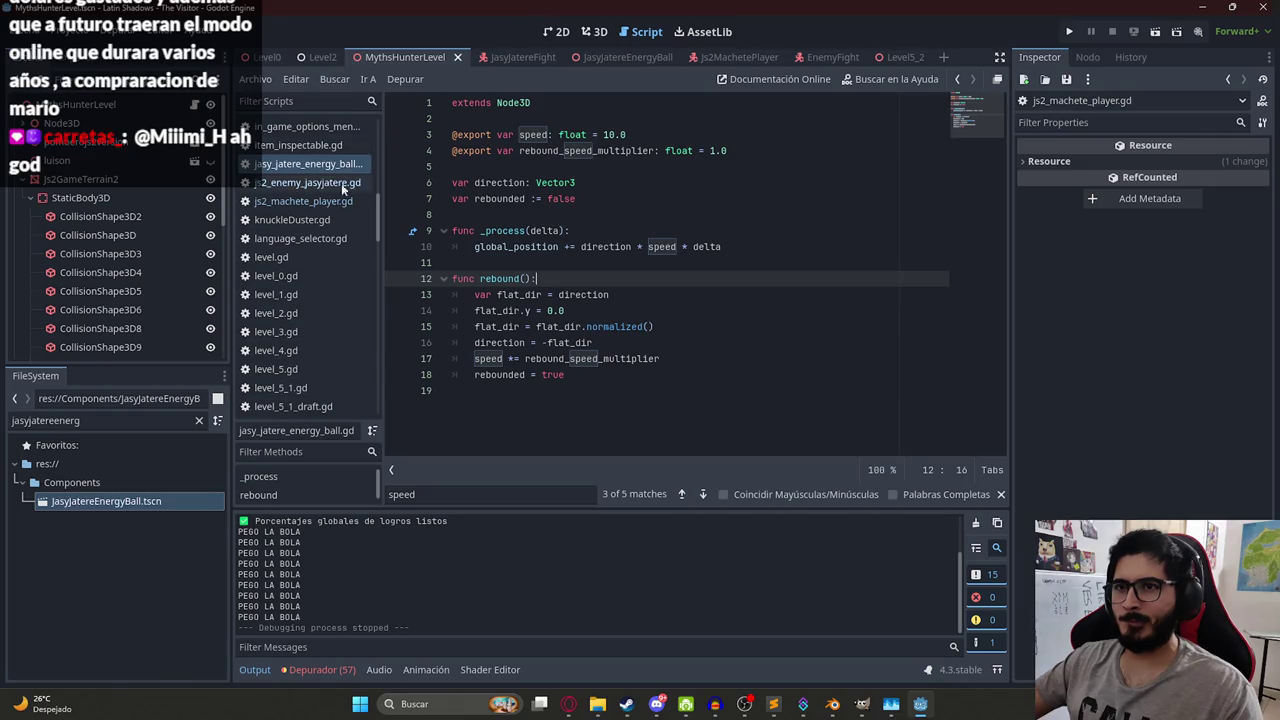
pyautogui.click(337, 203)
pyautogui.click(193, 104)
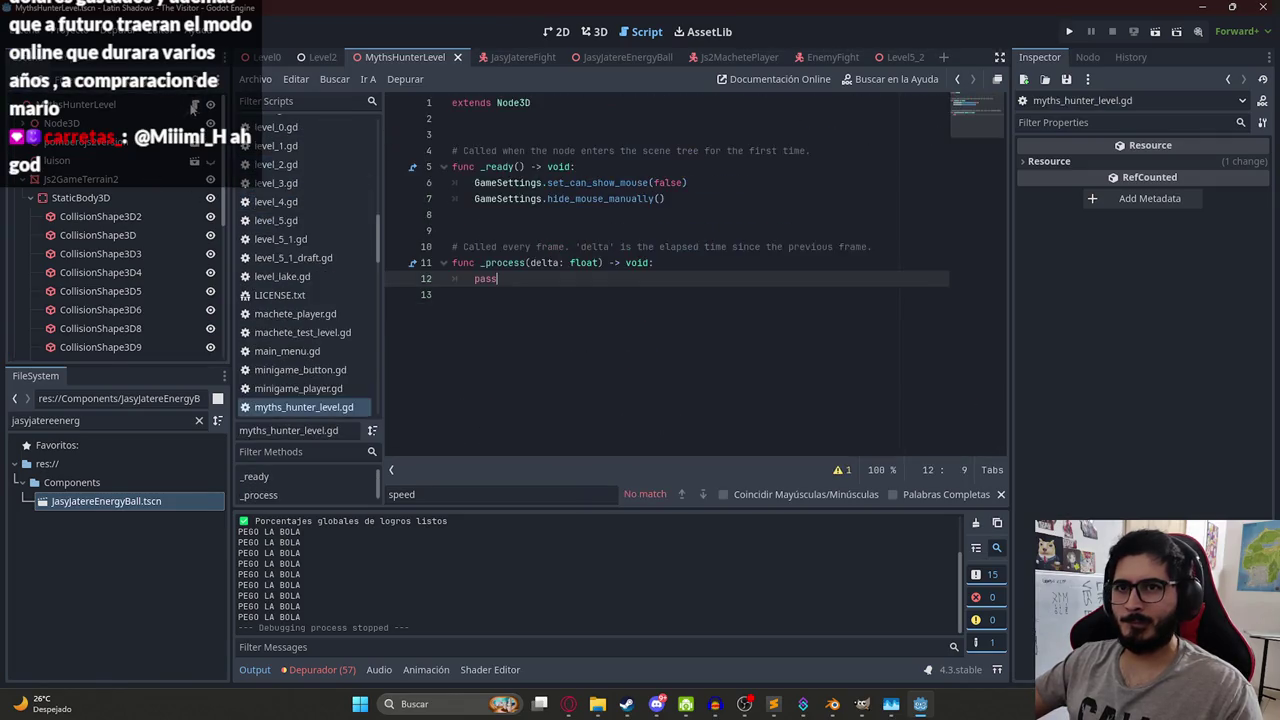
pyautogui.hotkey('ctrl', 'f')
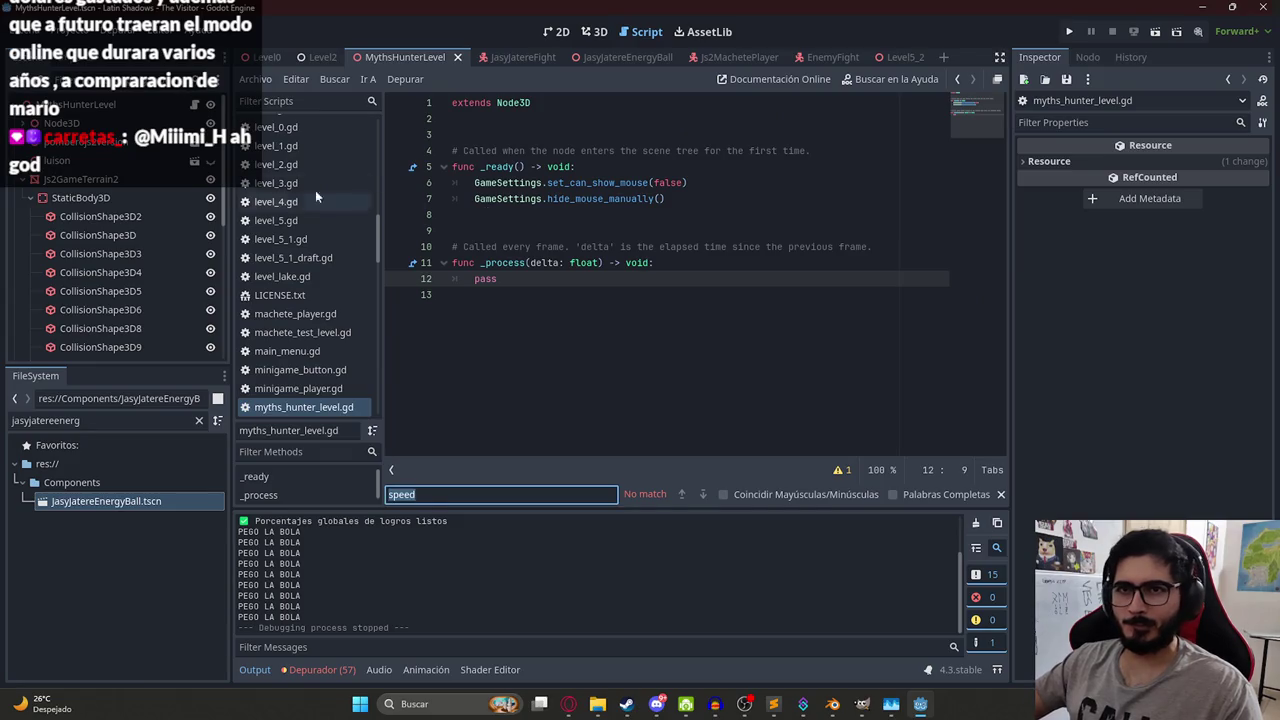
pyautogui.click(621, 59)
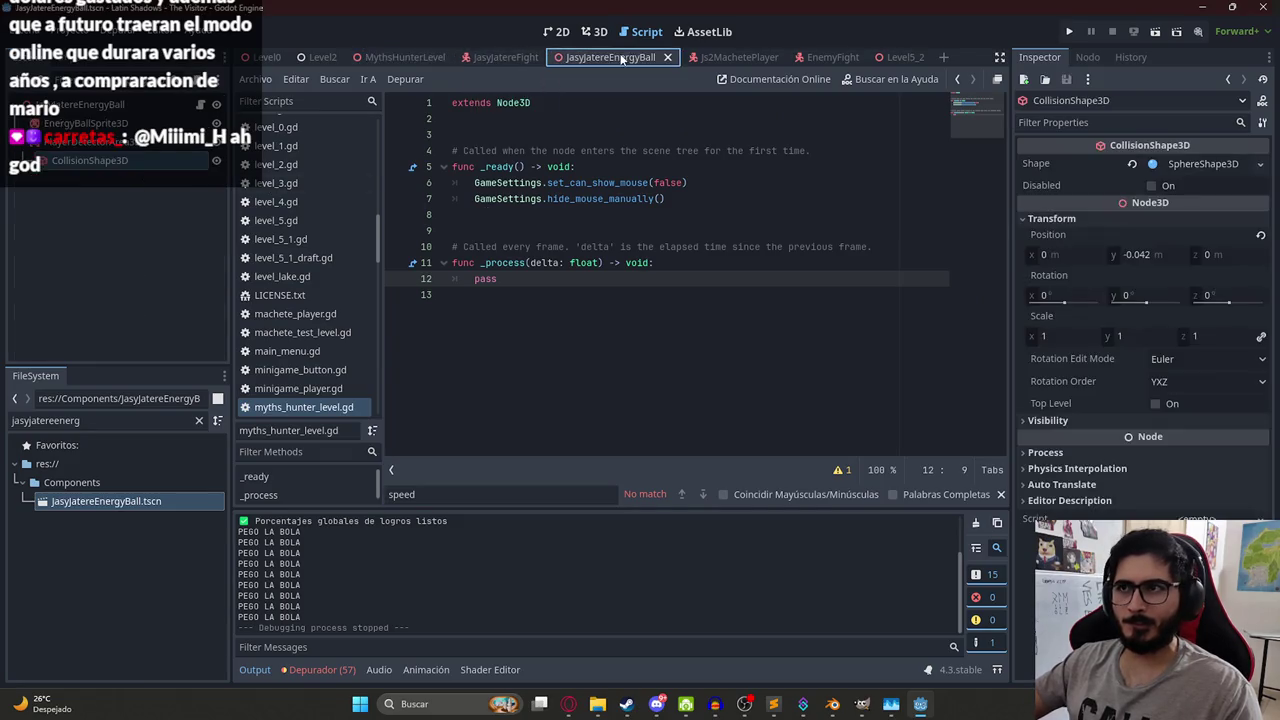
pyautogui.click(722, 57)
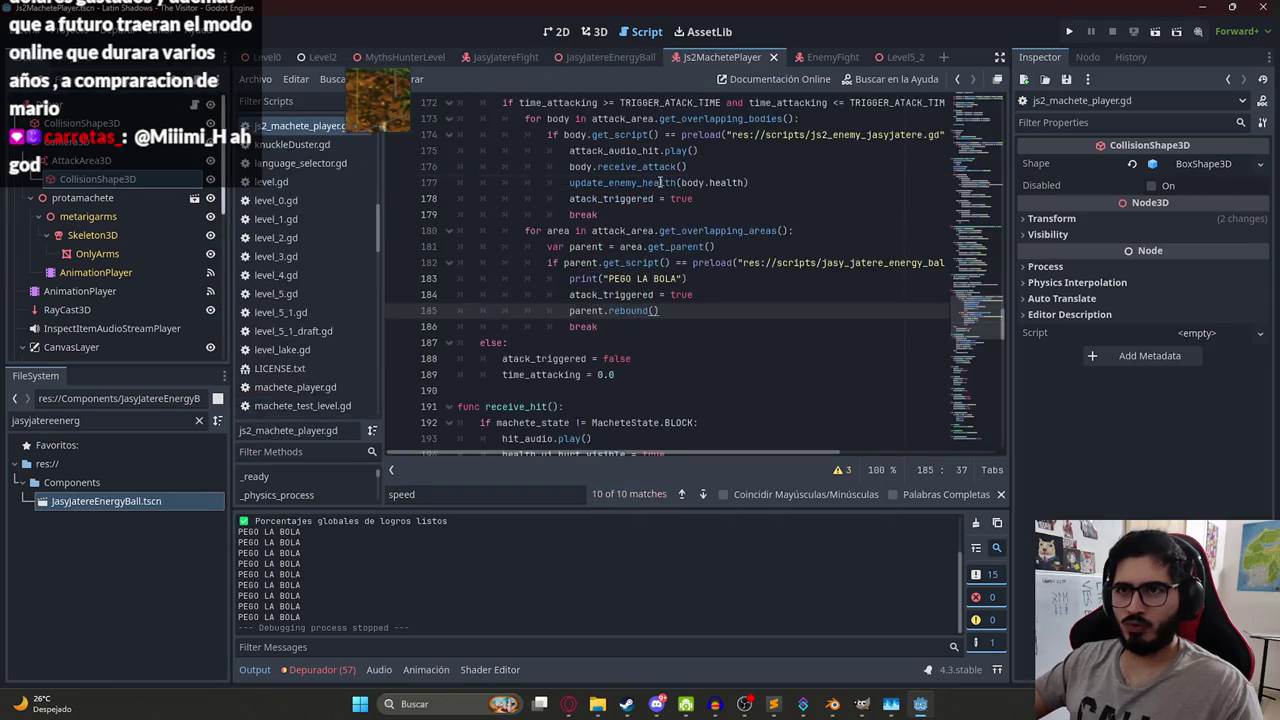
pyautogui.hotkey('ctrl', 'f')
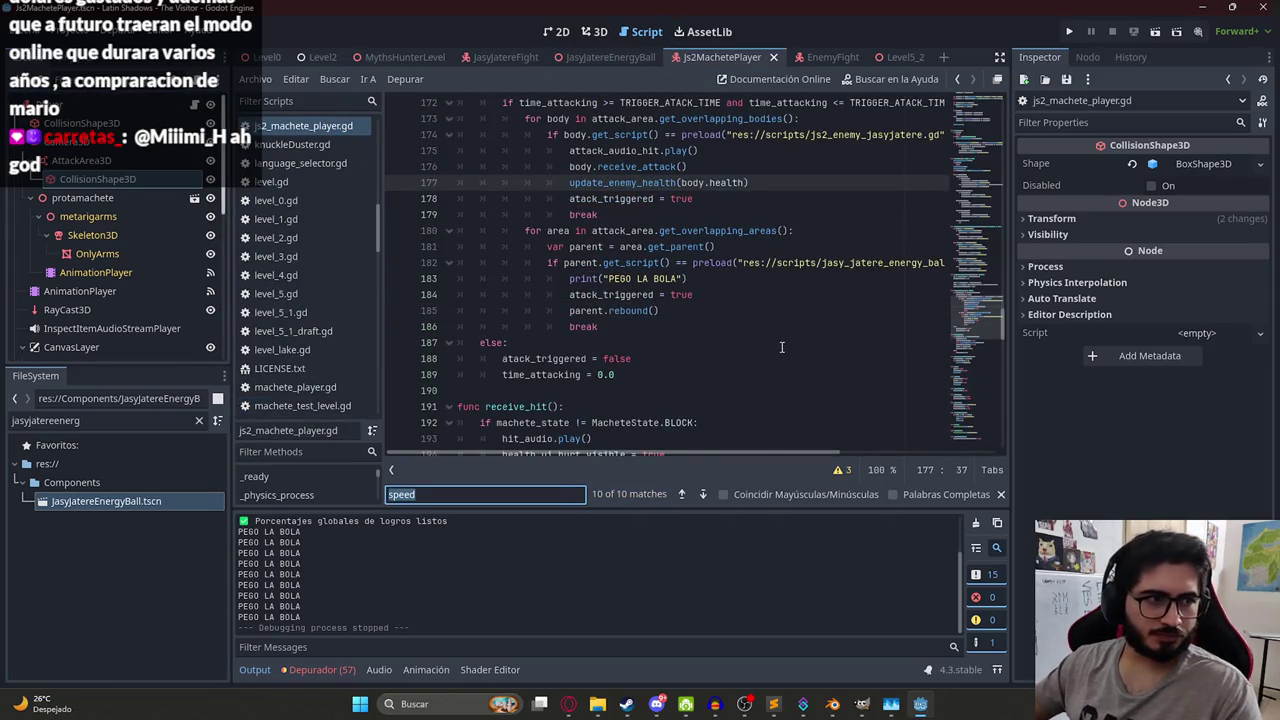
pyautogui.write('res')
pyautogui.press('BackSpace')
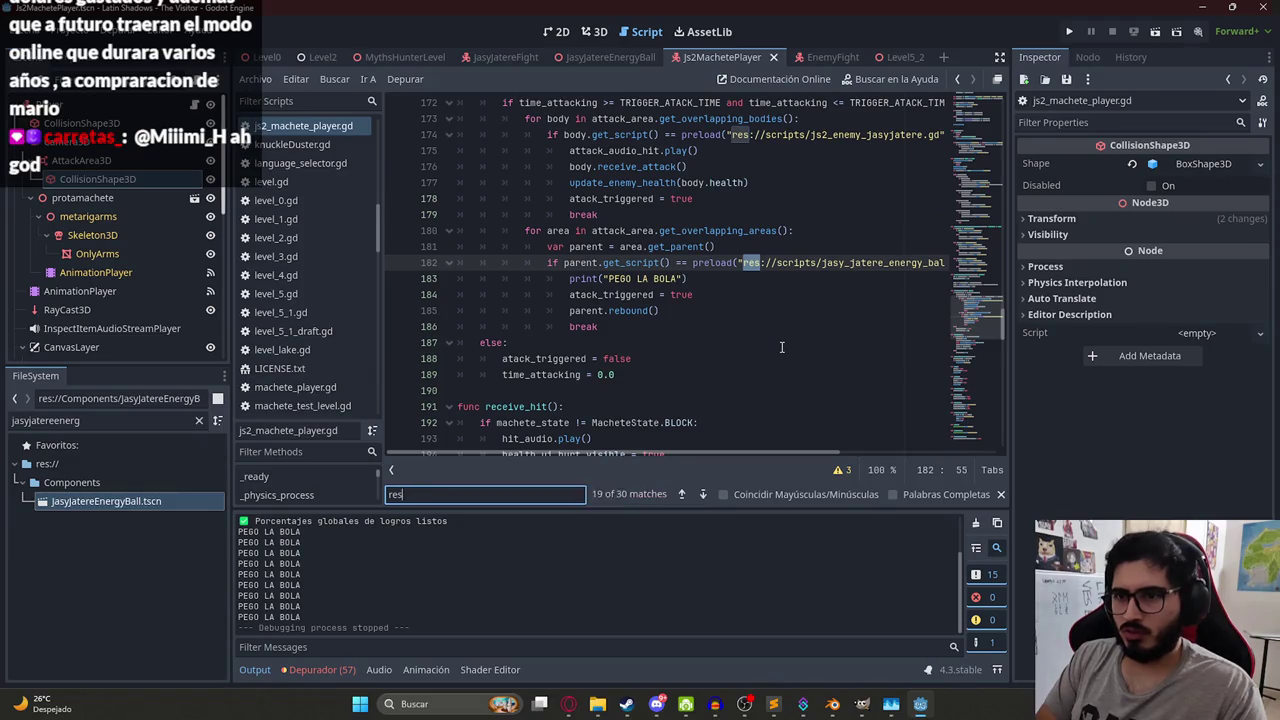
pyautogui.write('cei')
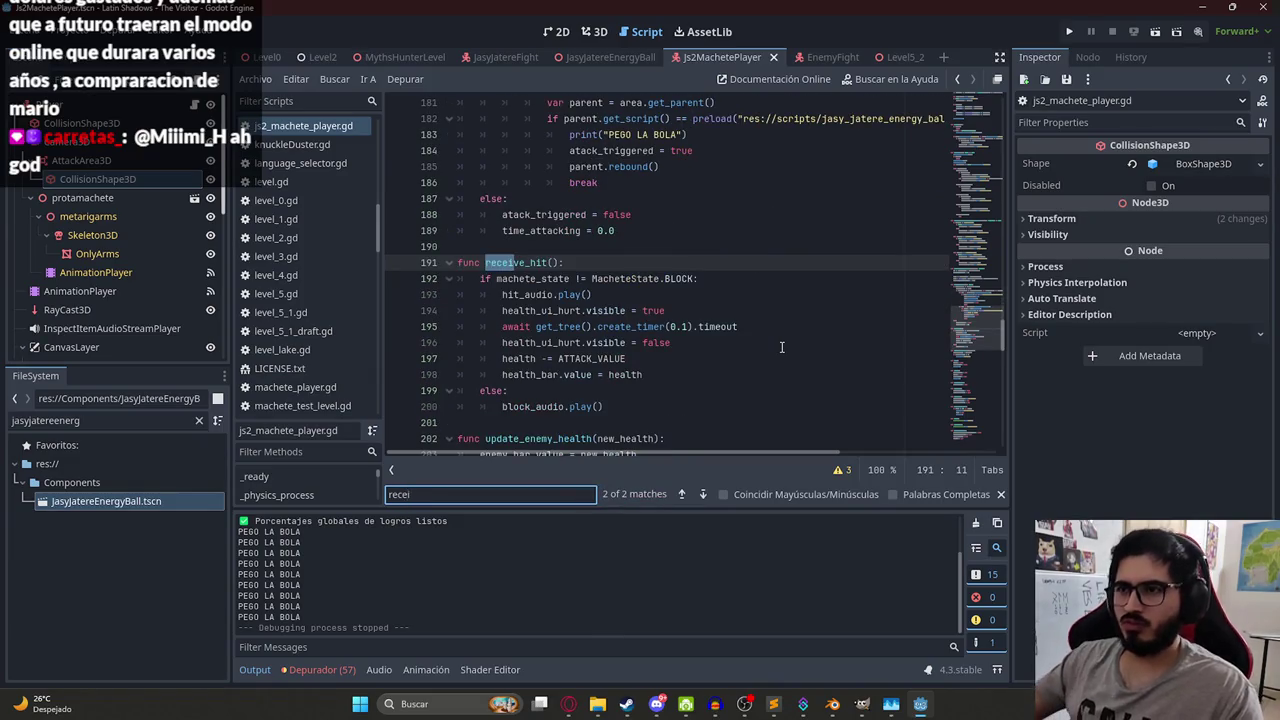
pyautogui.click(700, 326)
# - Inspect receive_hit's machete-state check and look up skip_cutscene_animation_player's definition
pyautogui.click(505, 278)
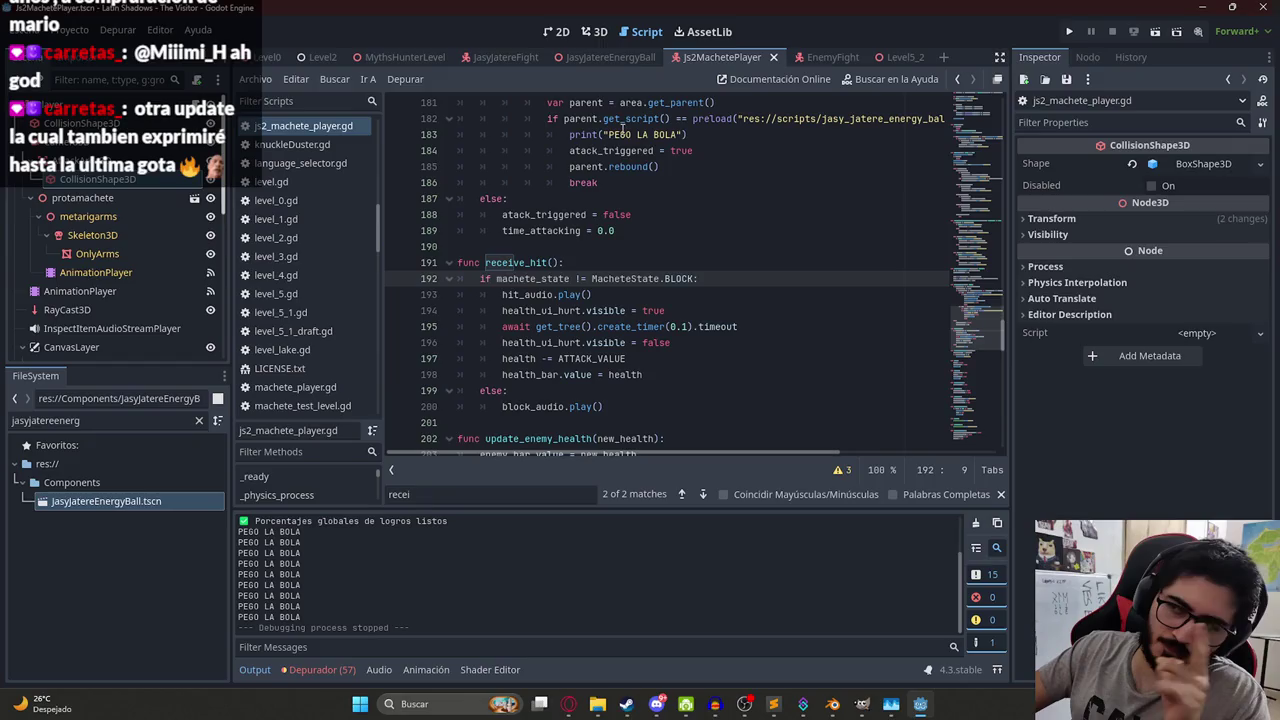
pyautogui.moveTo(978, 315); pyautogui.dragTo(989, 438)
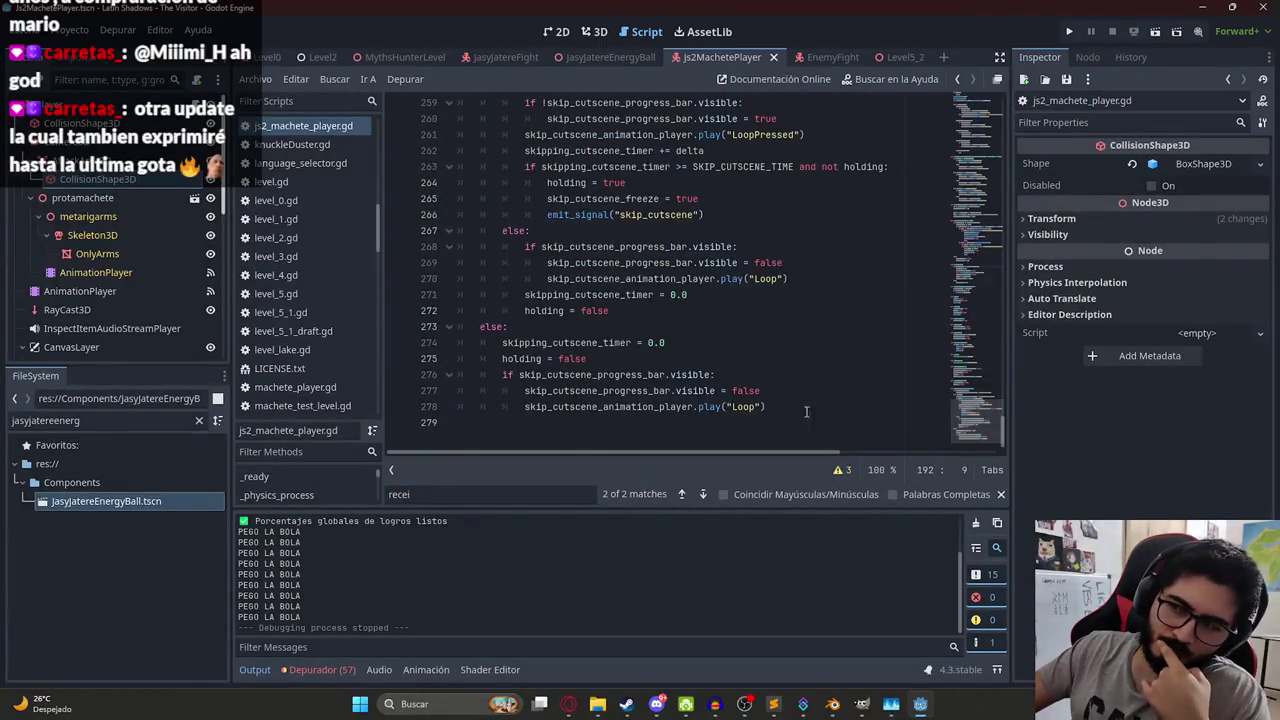
pyautogui.click(616, 432)
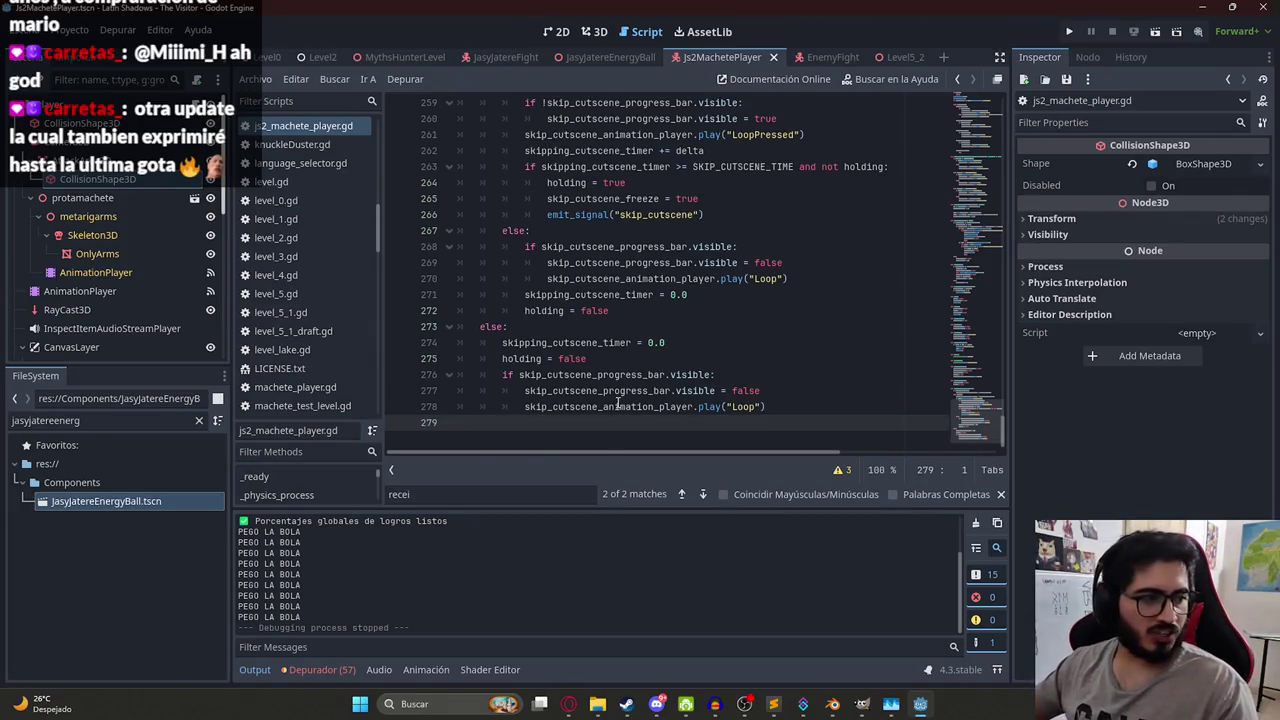
pyautogui.press('ctrl')
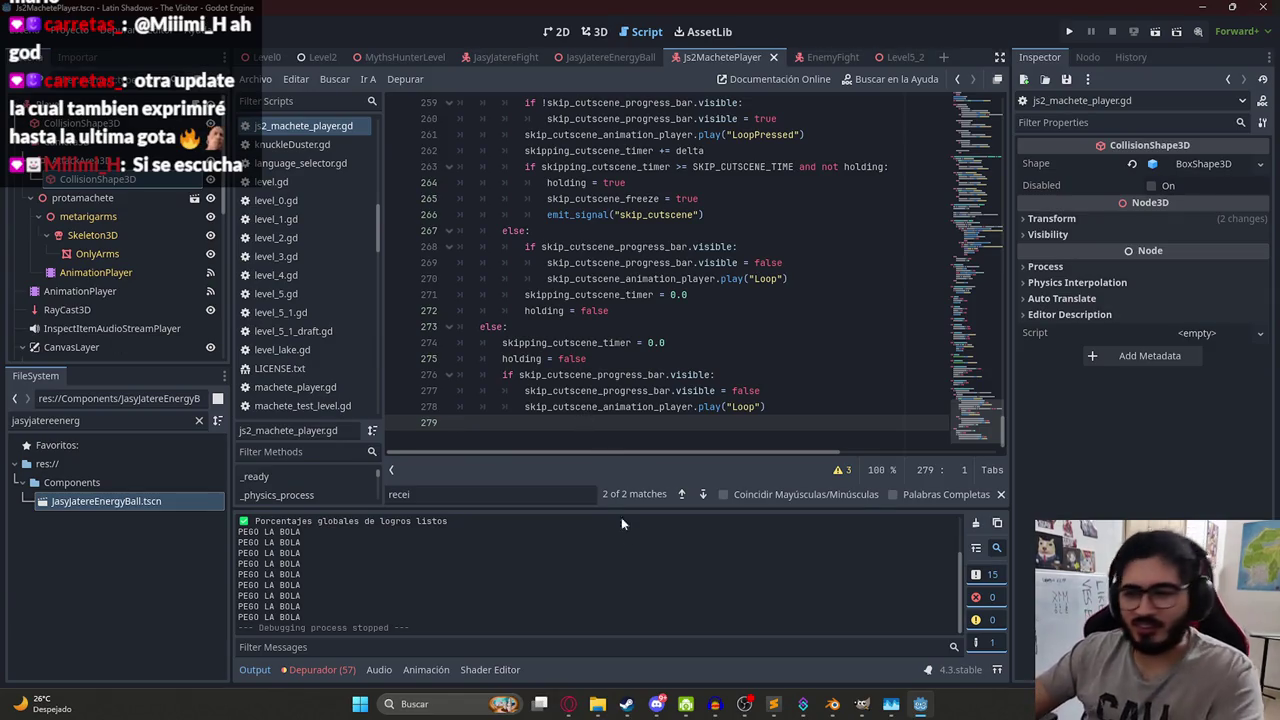
pyautogui.click(568, 704)
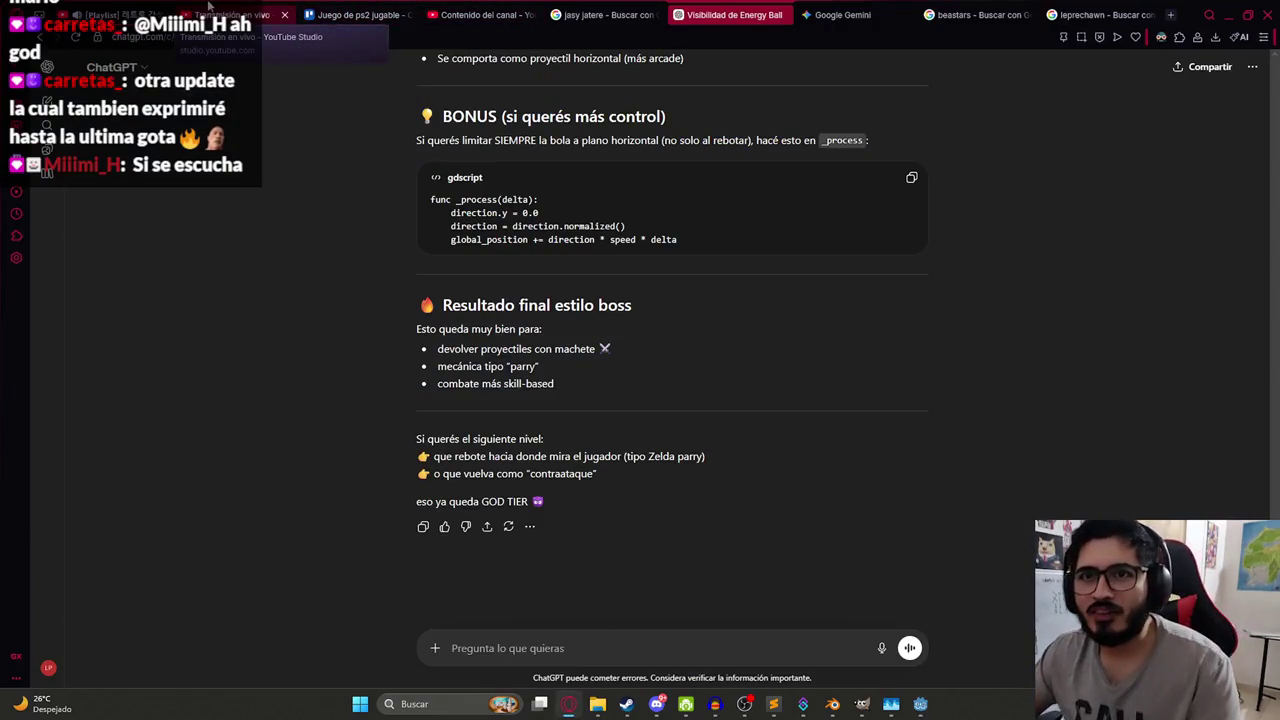
# - Pause the city-pop music video in the playlist tab and return to the YouTube home feed
pyautogui.click(150, 12)
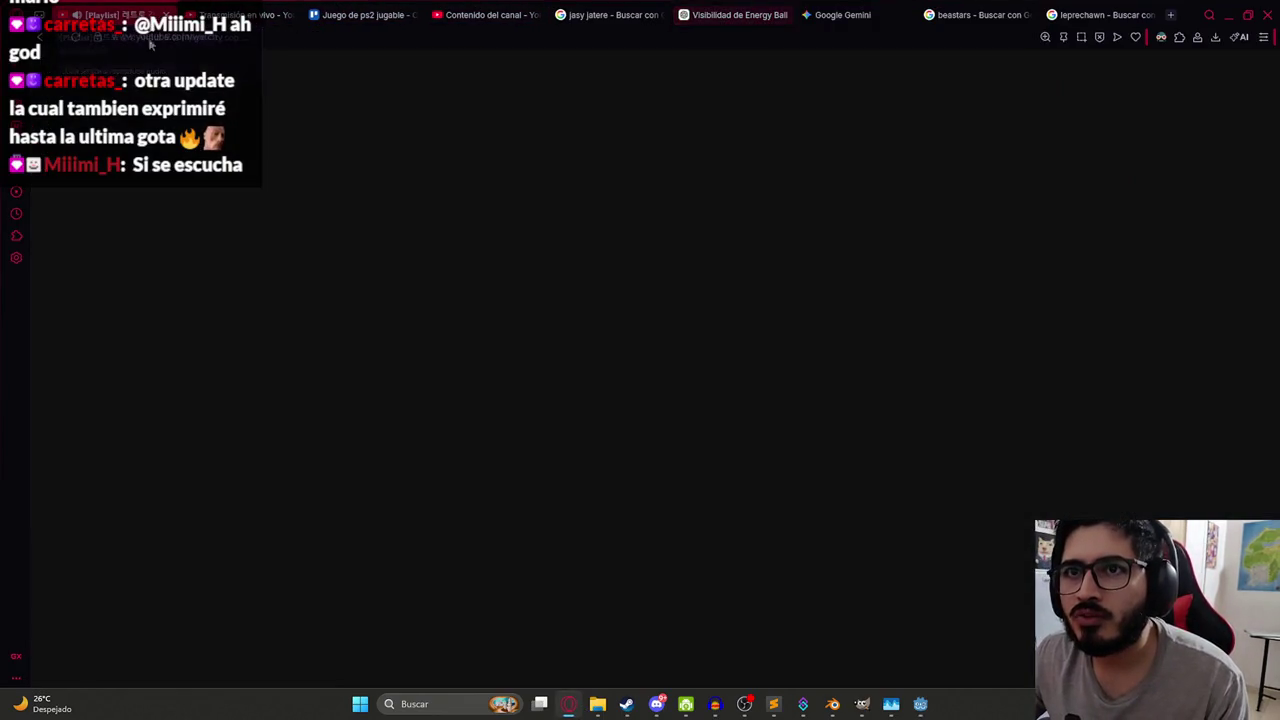
pyautogui.click(340, 263)
pyautogui.click(176, 92)
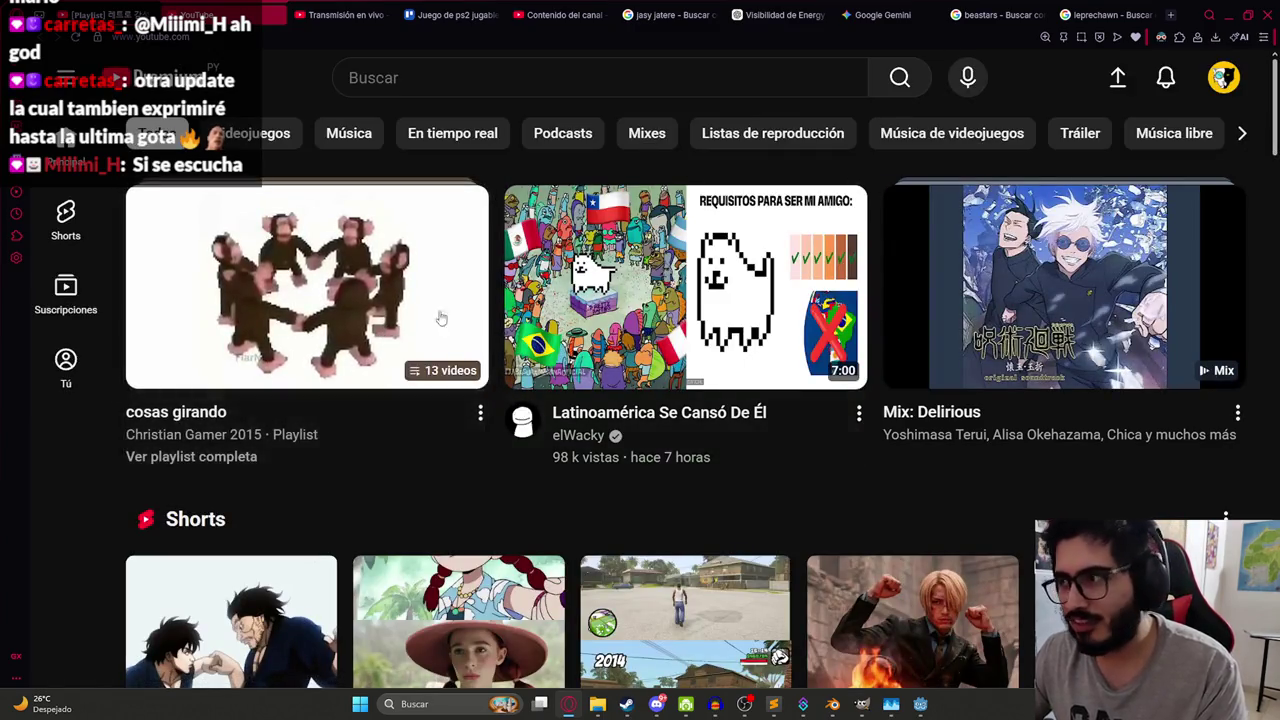
# - Reset the page zoom to 100% and start the cosas girando playlist's Happy Monkey Circle video
pyautogui.scroll(-1, 505, 352)
pyautogui.scroll(-1, 505, 352)
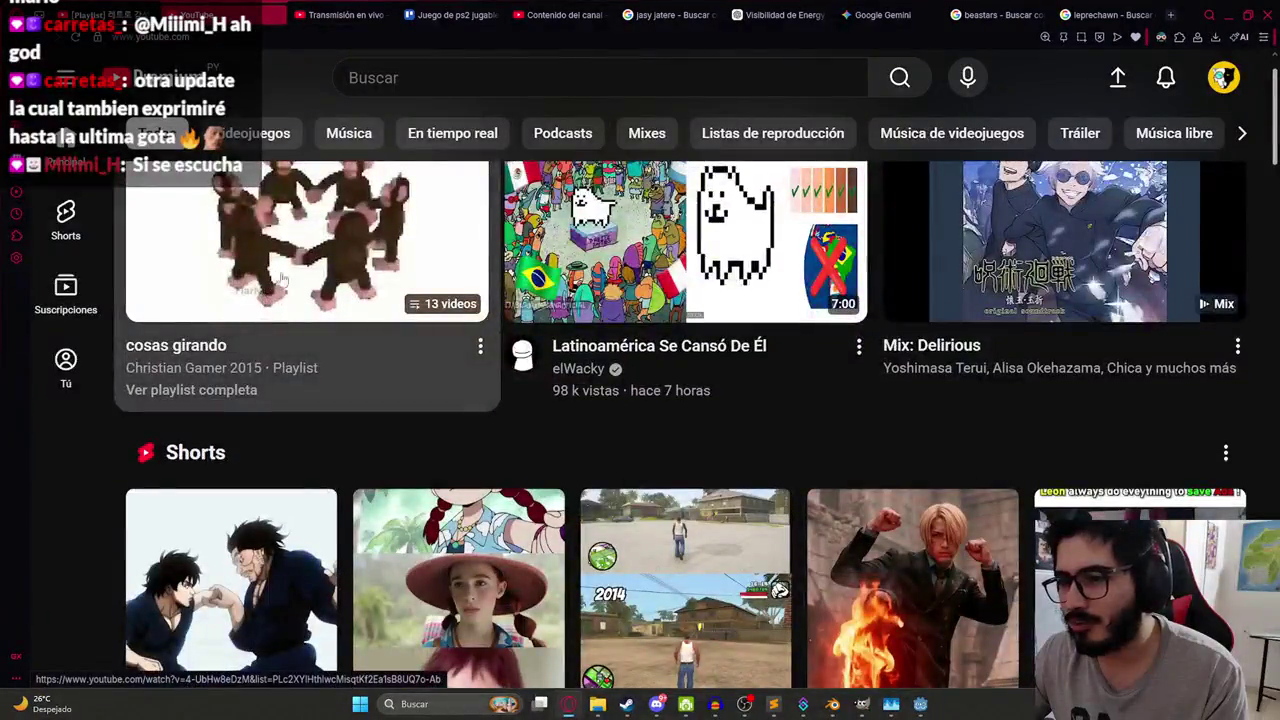
pyautogui.hotkey('ctrl', '-')
pyautogui.hotkey('ctrl', '-')
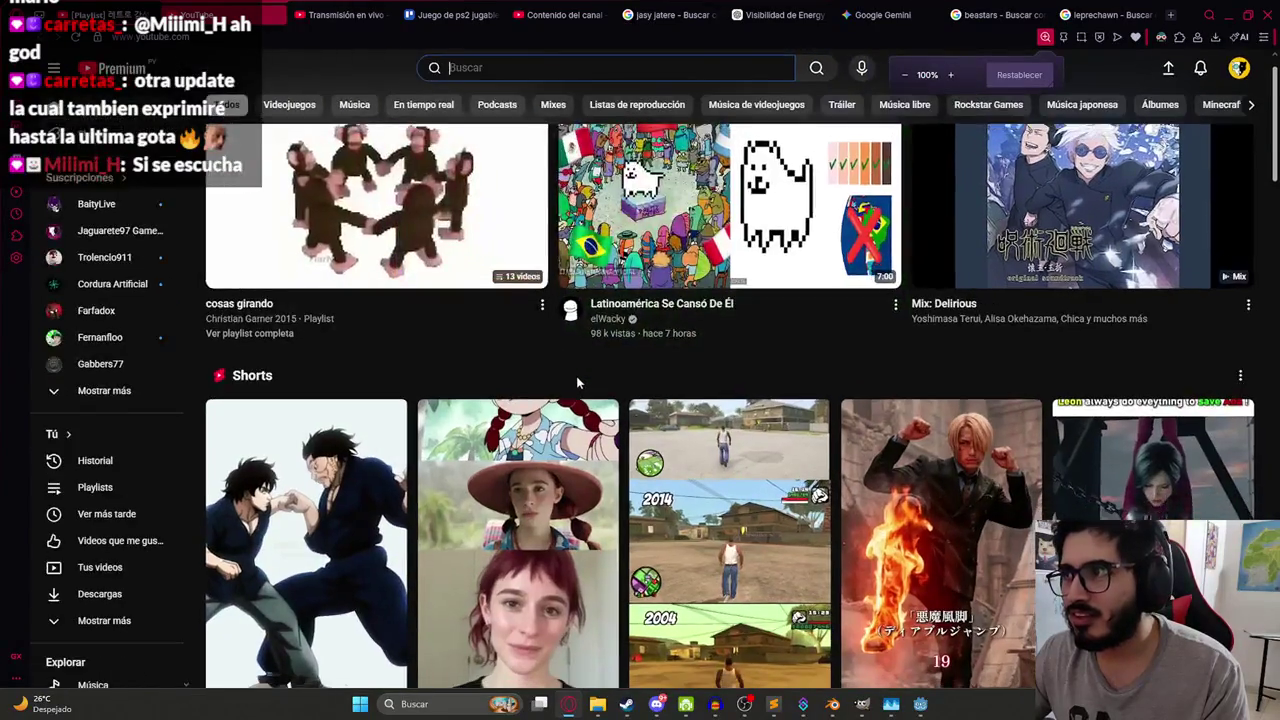
pyautogui.click(482, 70)
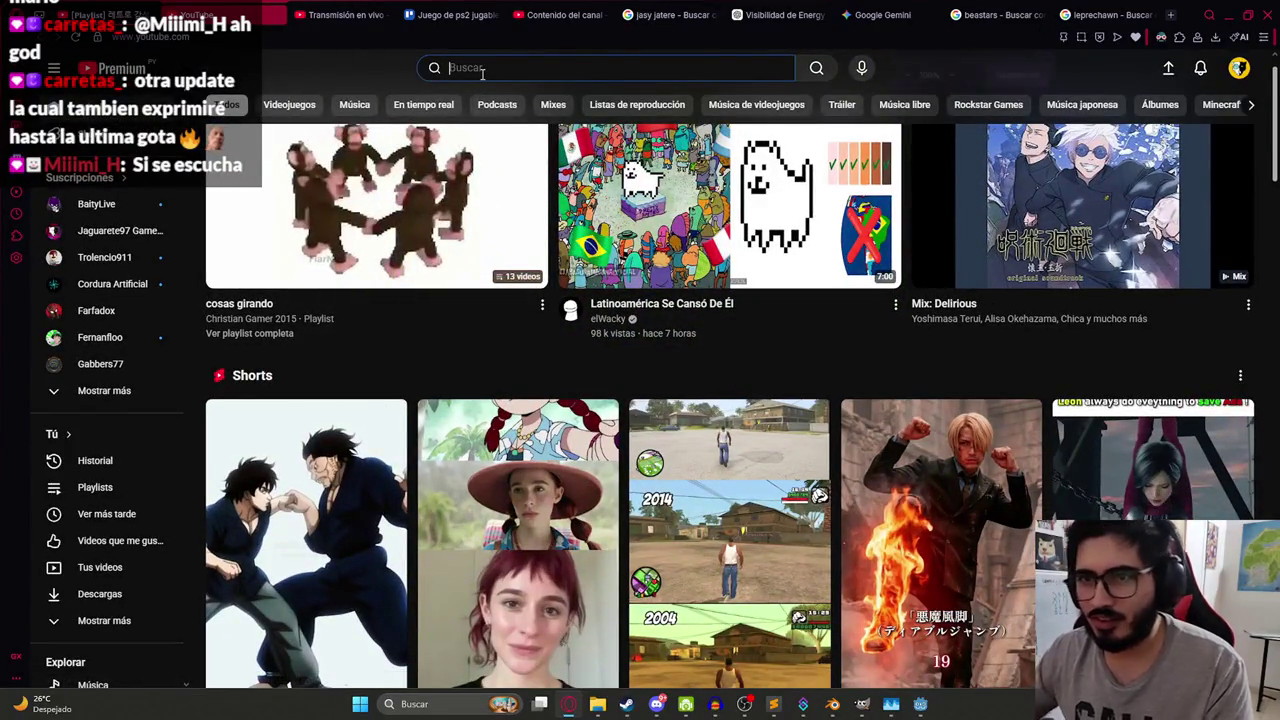
pyautogui.click(370, 230)
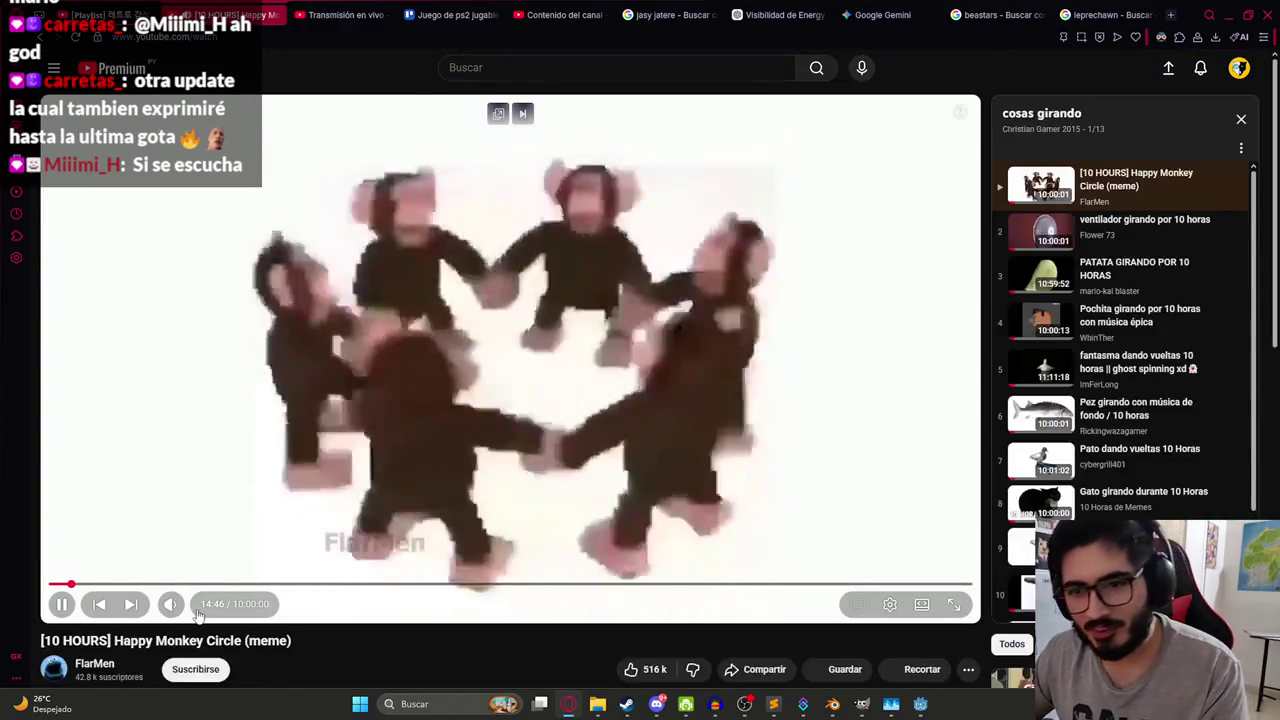
# - Watch '[10 HOURS] Happy Monkey Circle (meme)' full screen, then pause it
pyautogui.doubleClick(425, 404)
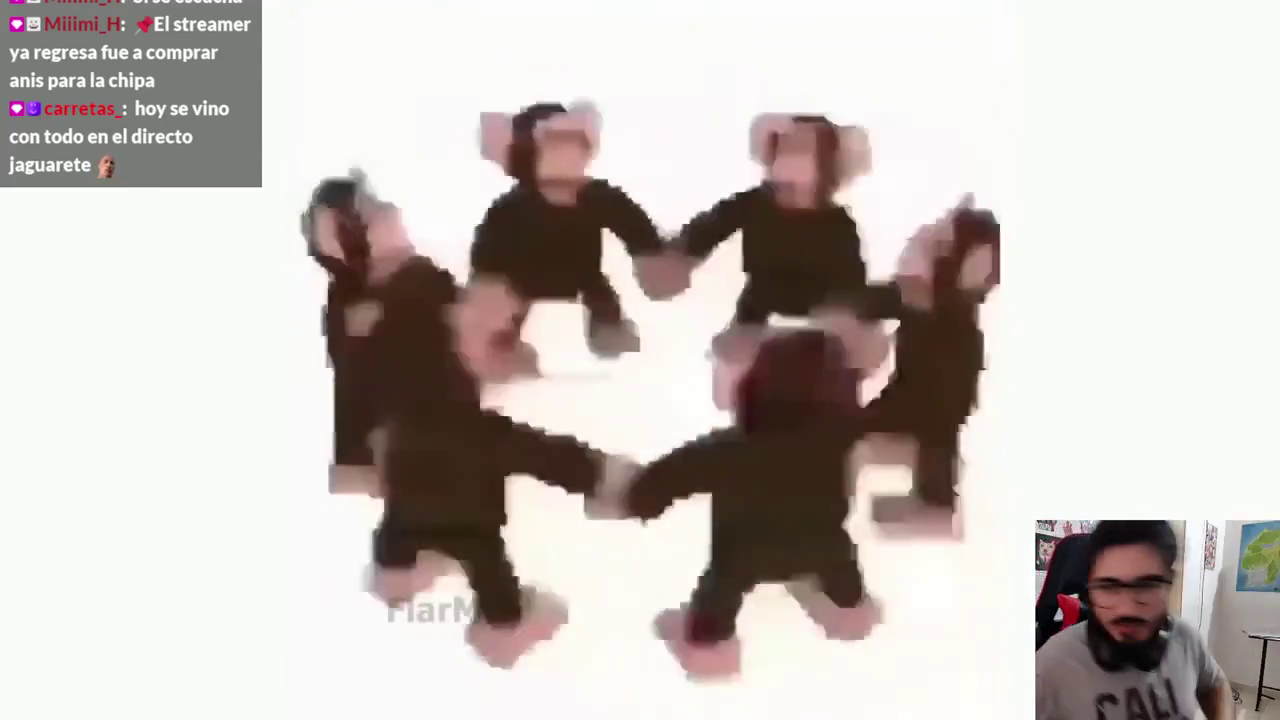
pyautogui.press('space')
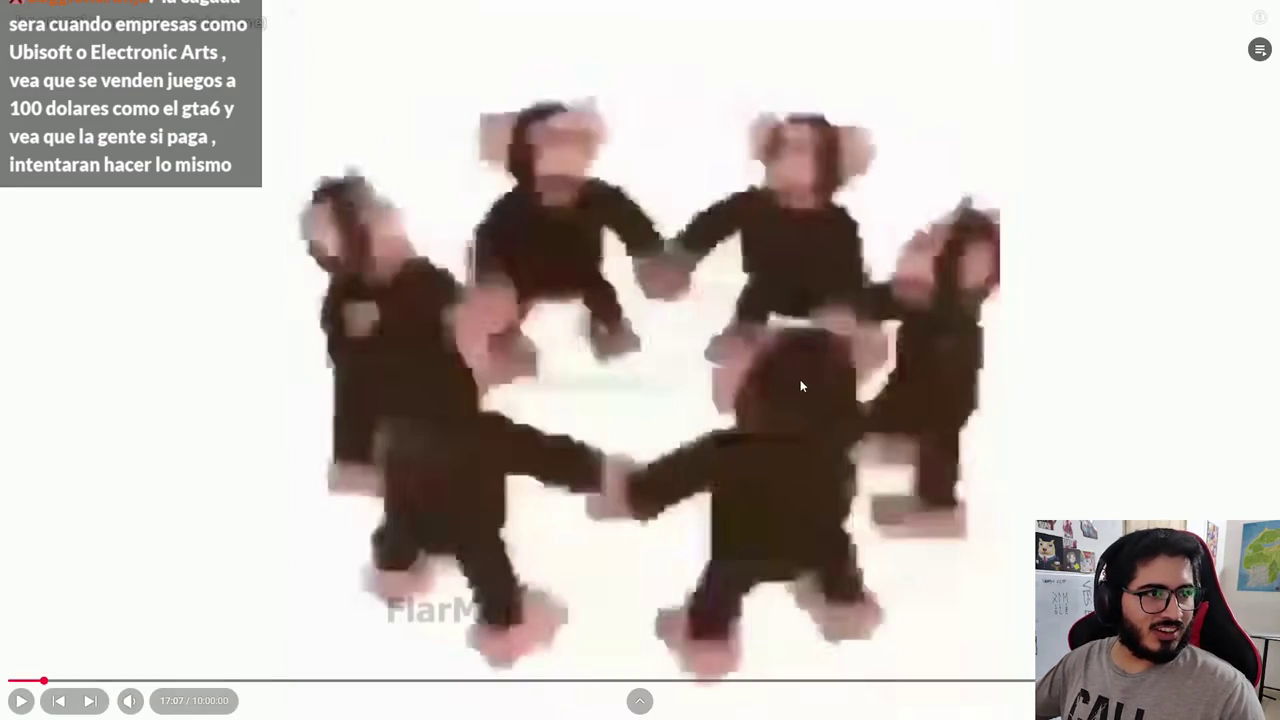
# - Leave full screen and bring up the jasy jatere Google Images results
pyautogui.doubleClick(715, 372)
pyautogui.click(658, 14)
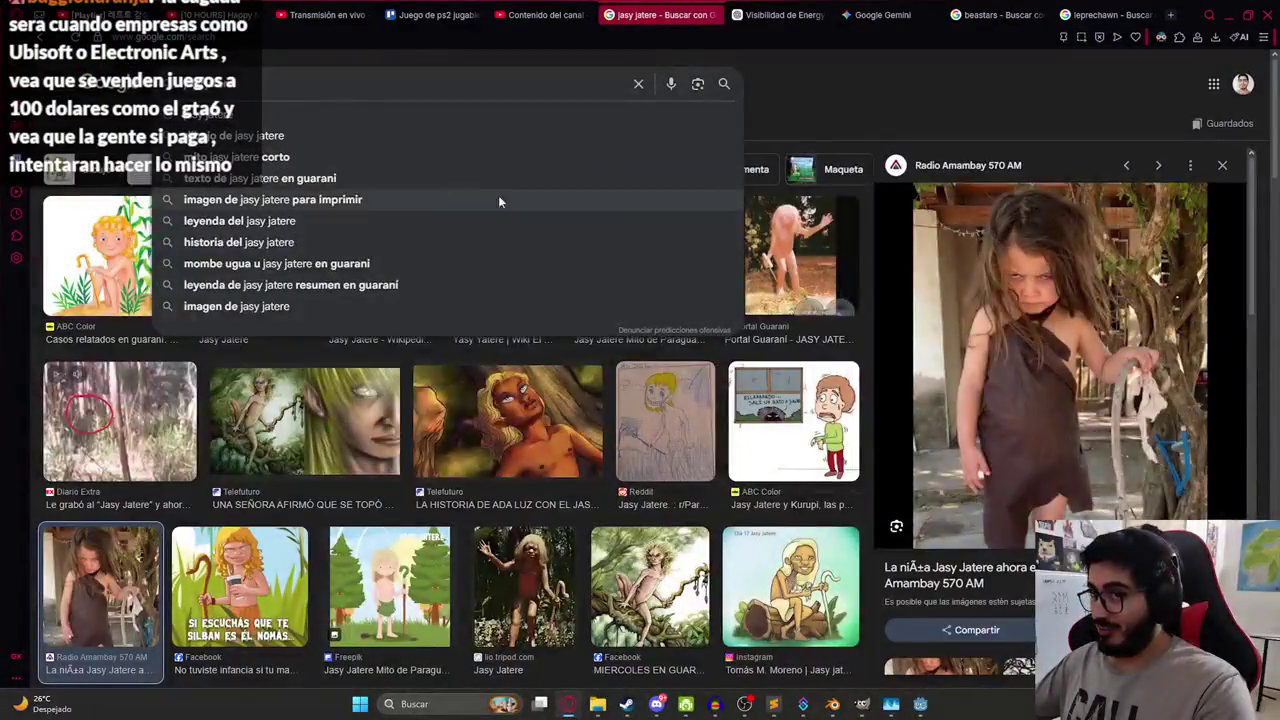
pyautogui.click(781, 8)
pyautogui.click(655, 14)
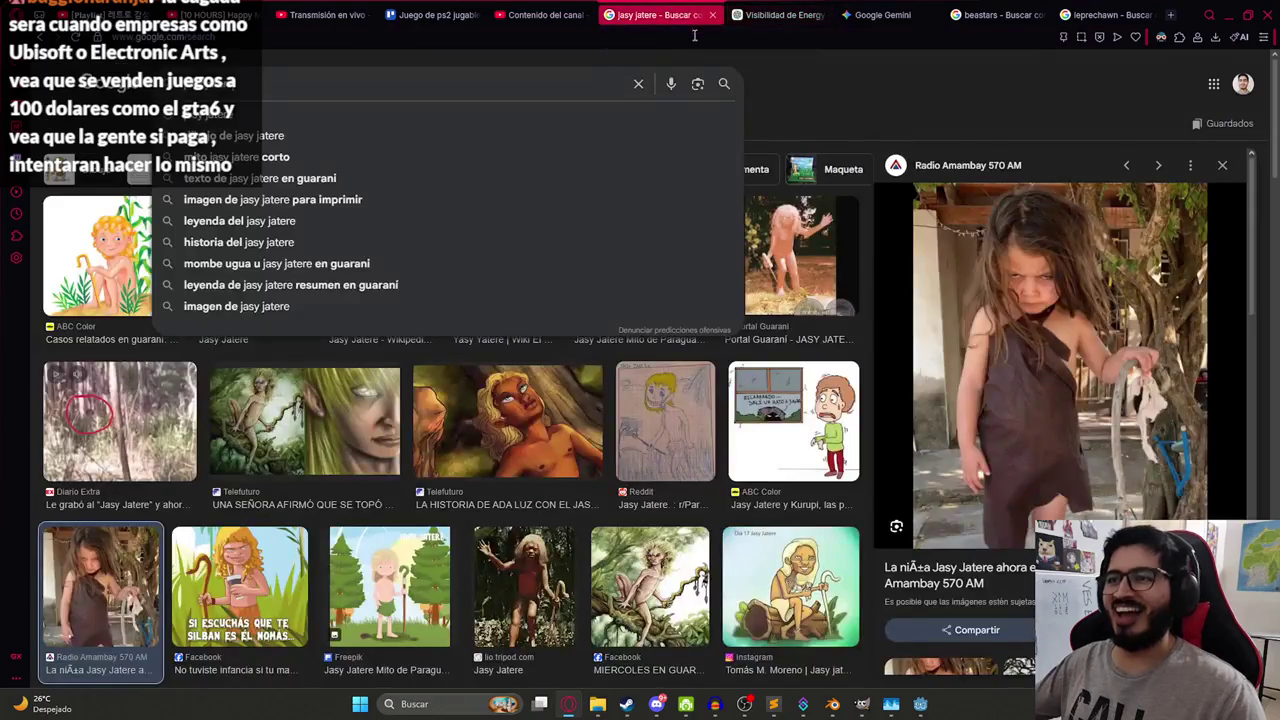
pyautogui.click(250, 143)
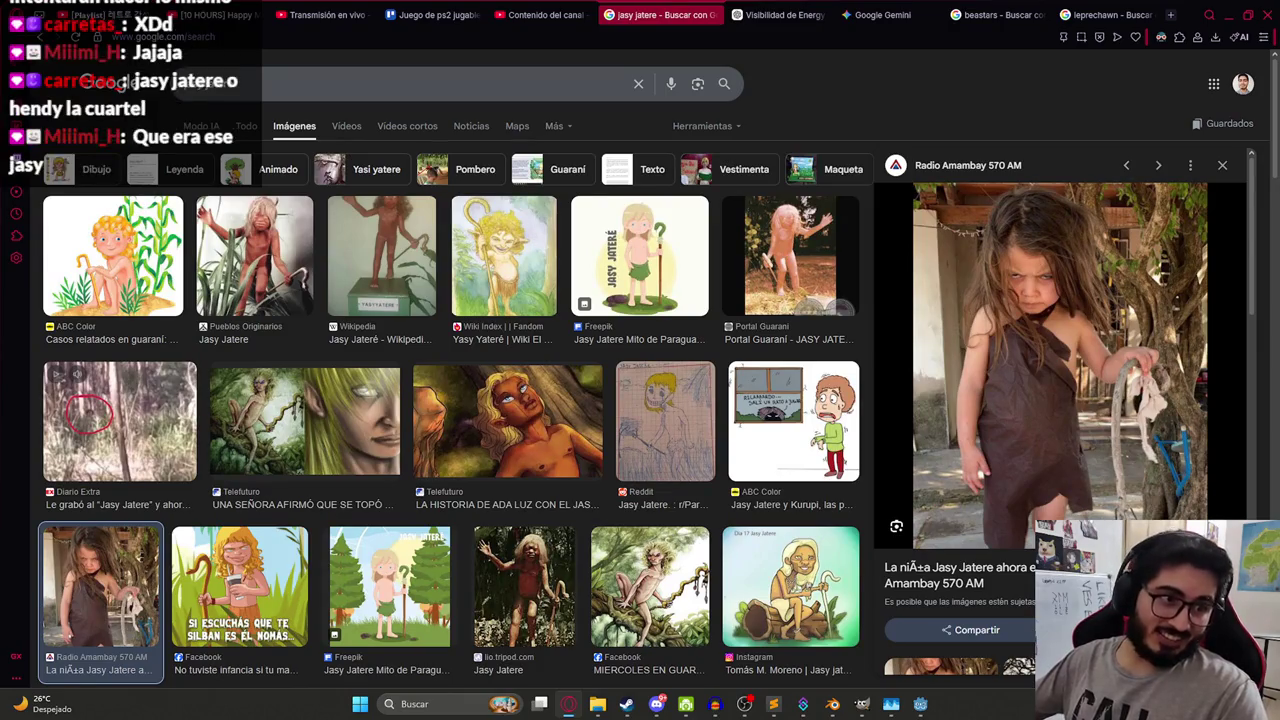
pyautogui.scroll(-1, 48, 145)
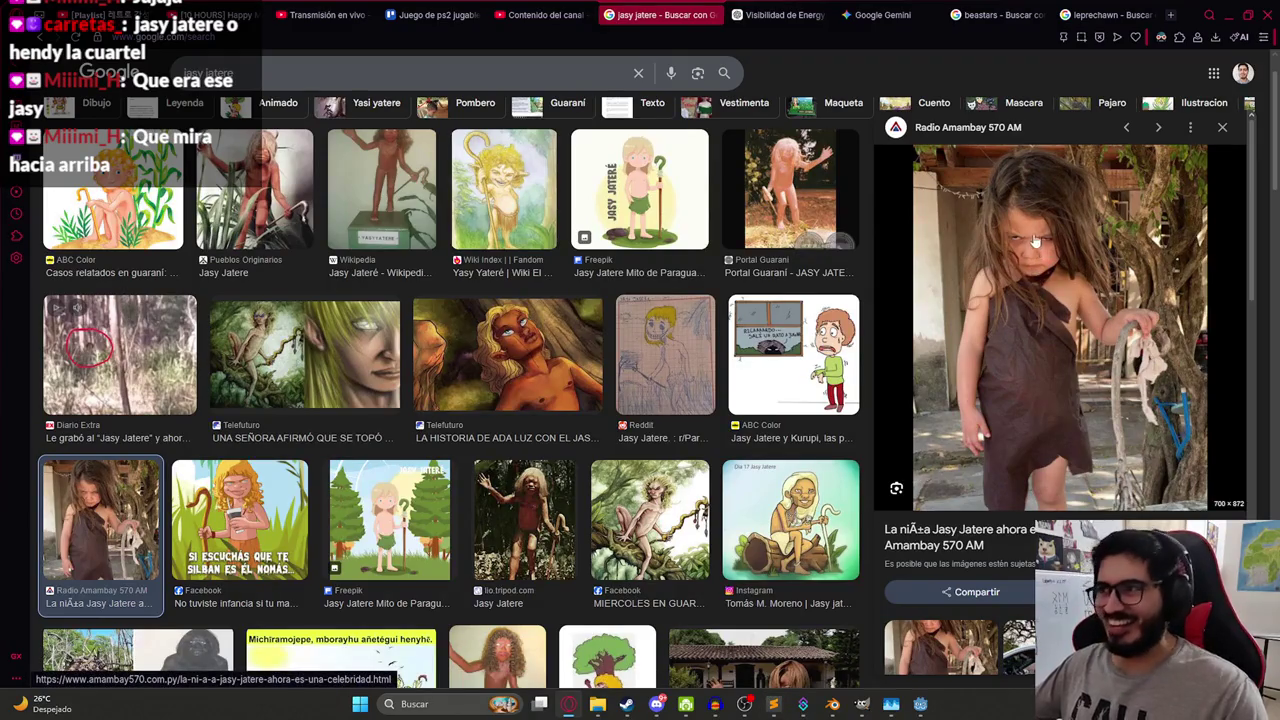
# - Preview Telefuturo's Ada Luz jasy jatere image, then return to the Godot editor
pyautogui.click(832, 704)
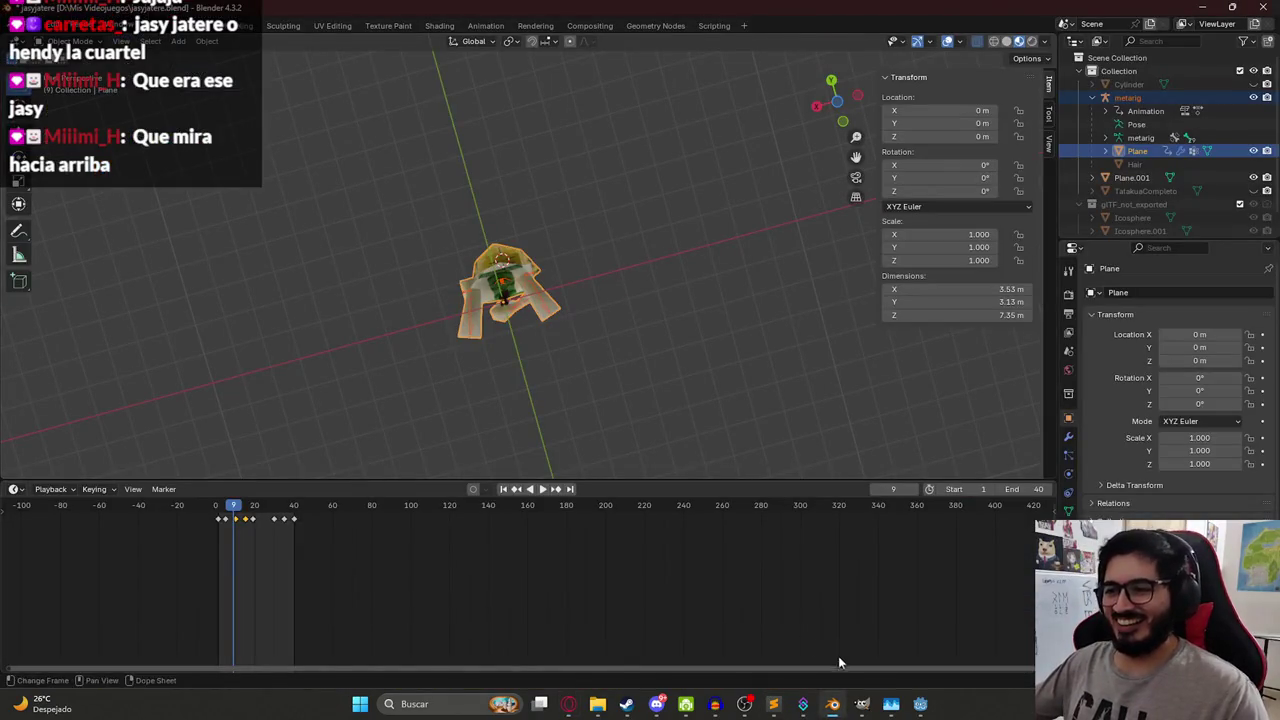
pyautogui.click(570, 704)
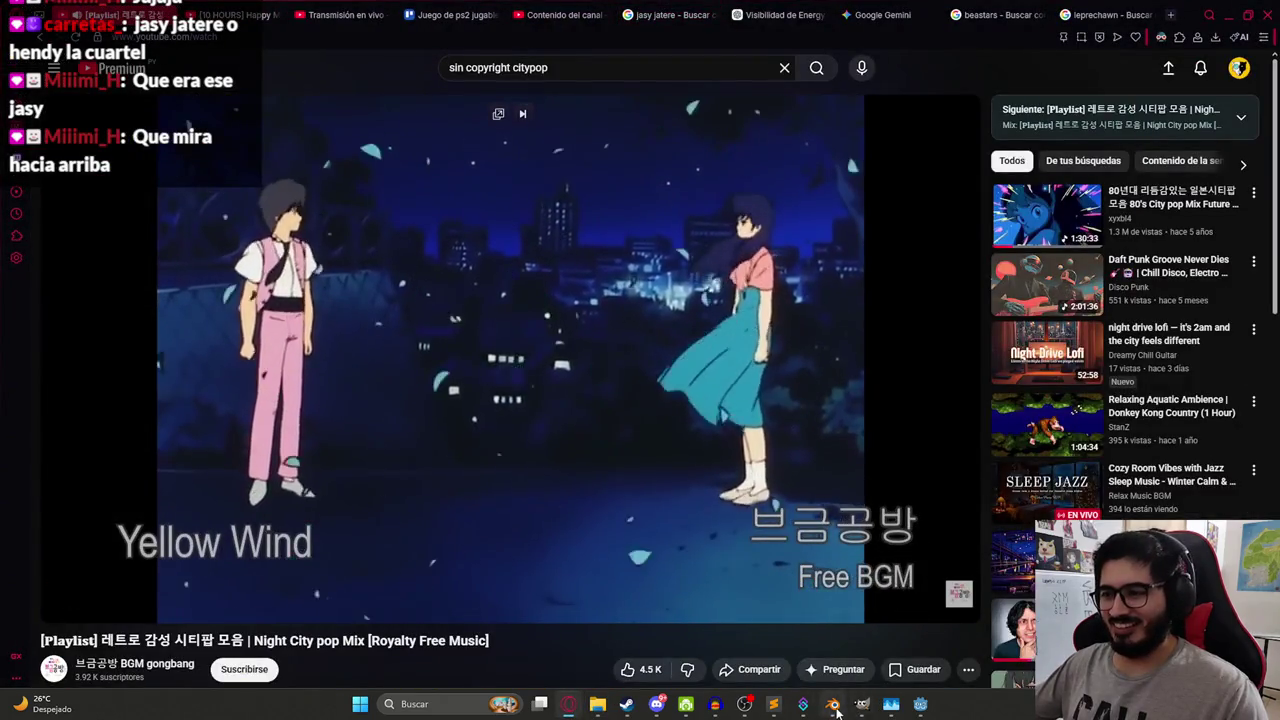
pyautogui.click(832, 704)
pyautogui.click(920, 704)
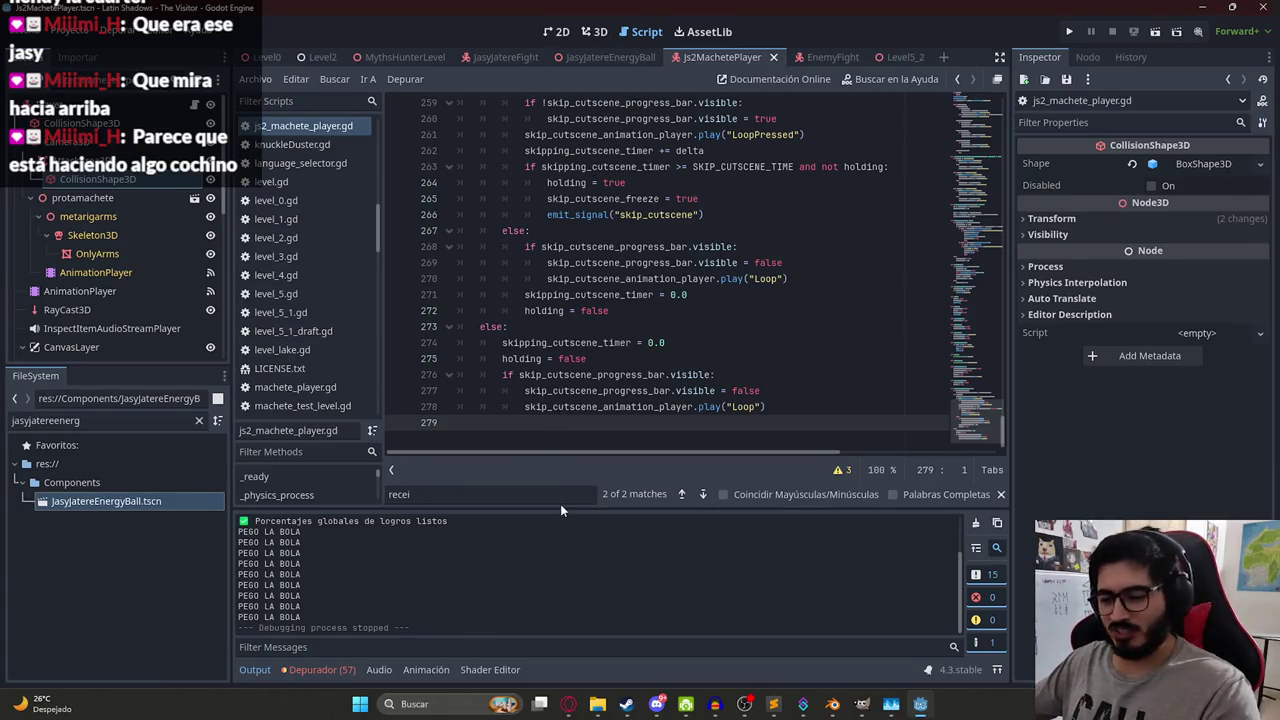
pyautogui.click(568, 704)
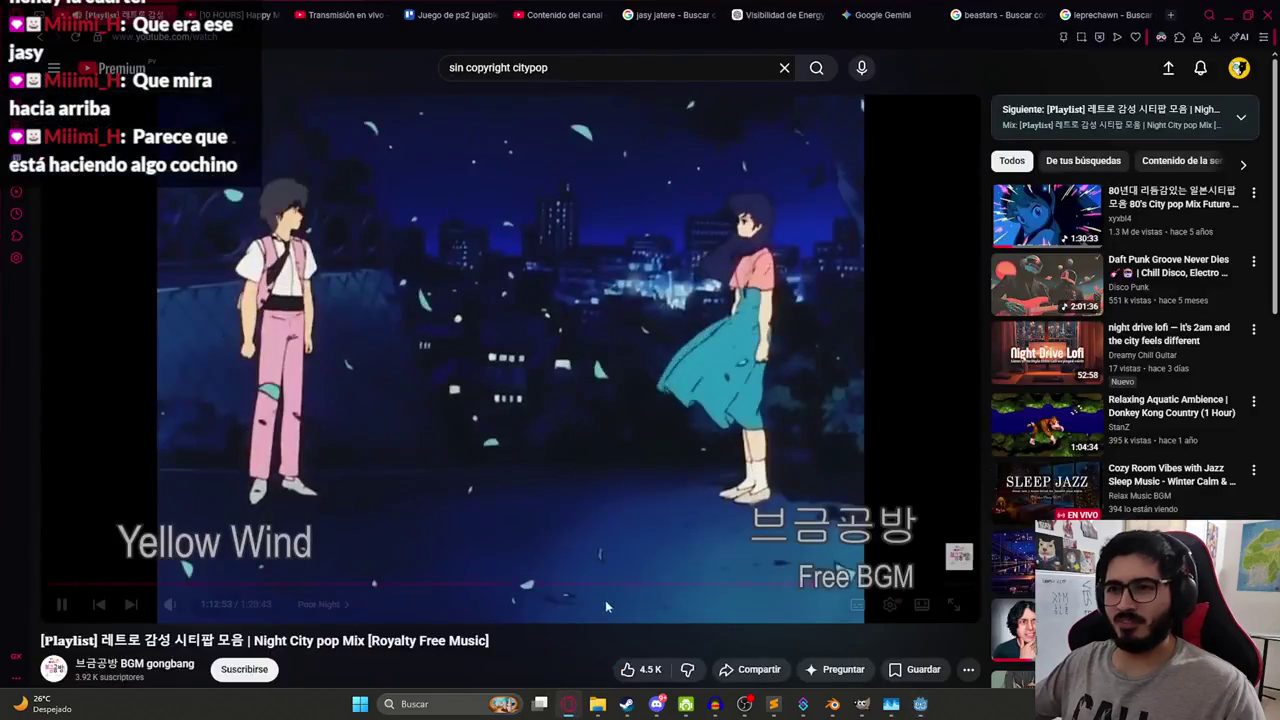
pyautogui.click(655, 14)
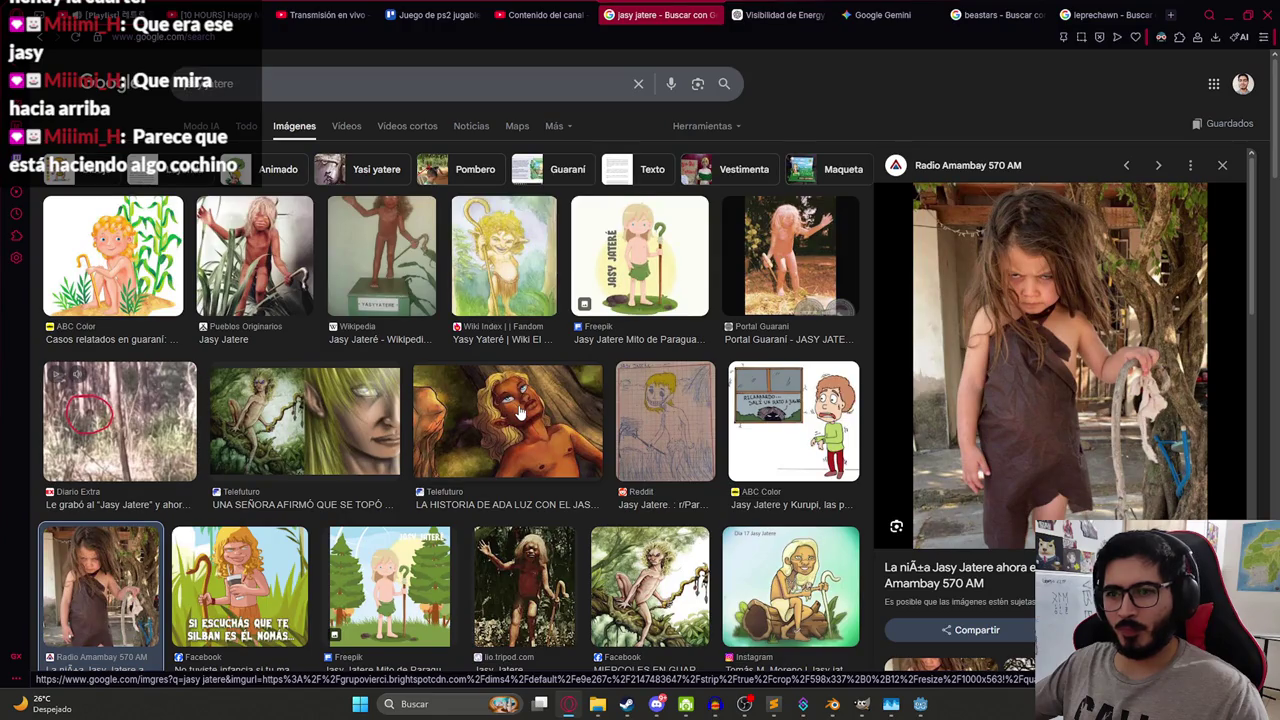
pyautogui.click(519, 412)
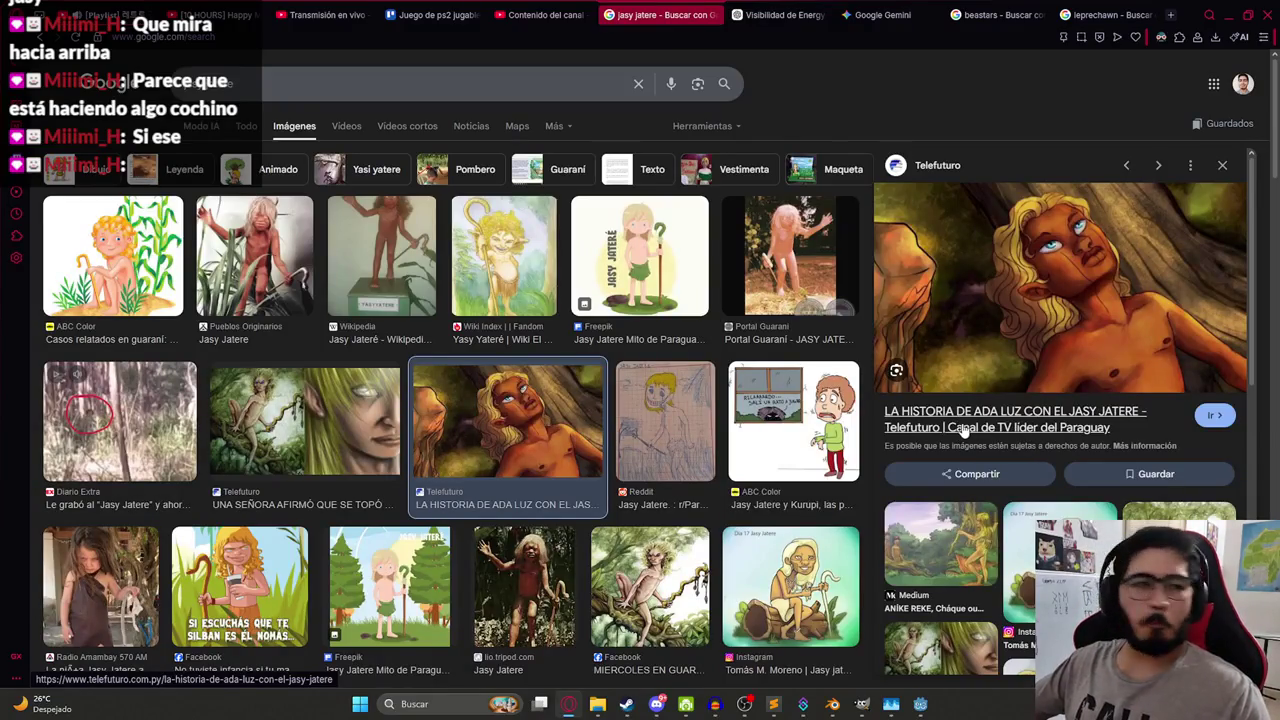
pyautogui.hotkey('alt', 'Tab')
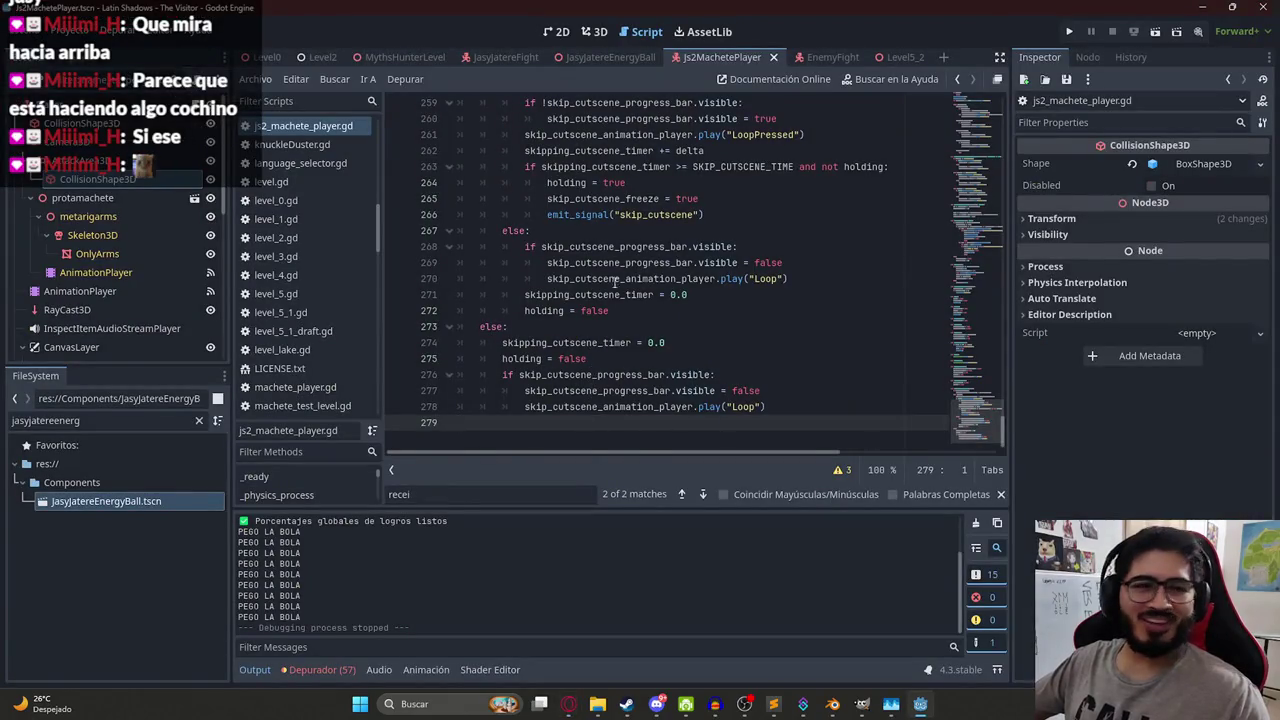
# - Delete the empty last line 279 from the machete player script
pyautogui.click(570, 248)
pyautogui.click(651, 441)
pyautogui.press('BackSpace')
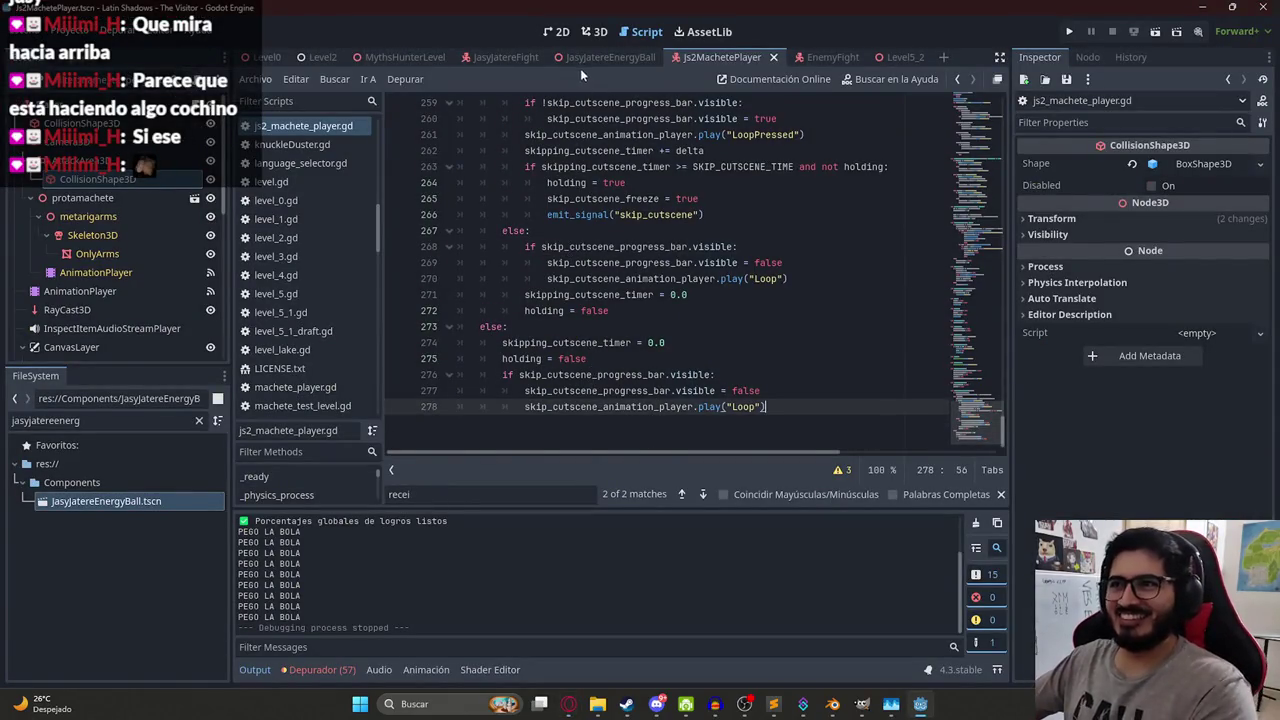
# - Open the JasyJatereEnergyBall scene, select PlayerDetectorArea3D, and save the scene
pyautogui.click(600, 57)
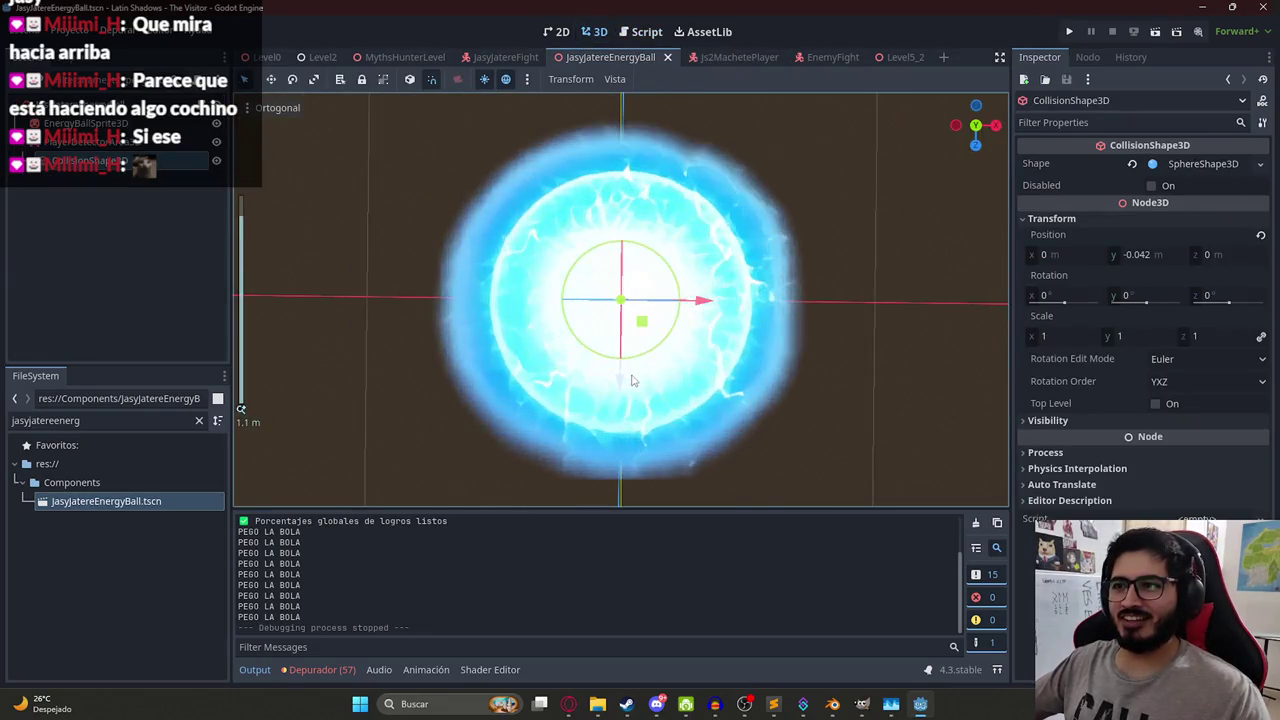
pyautogui.scroll(-3, 631, 380)
pyautogui.scroll(2, 777, 275)
pyautogui.click(128, 143)
pyautogui.hotkey('ctrl', 's')
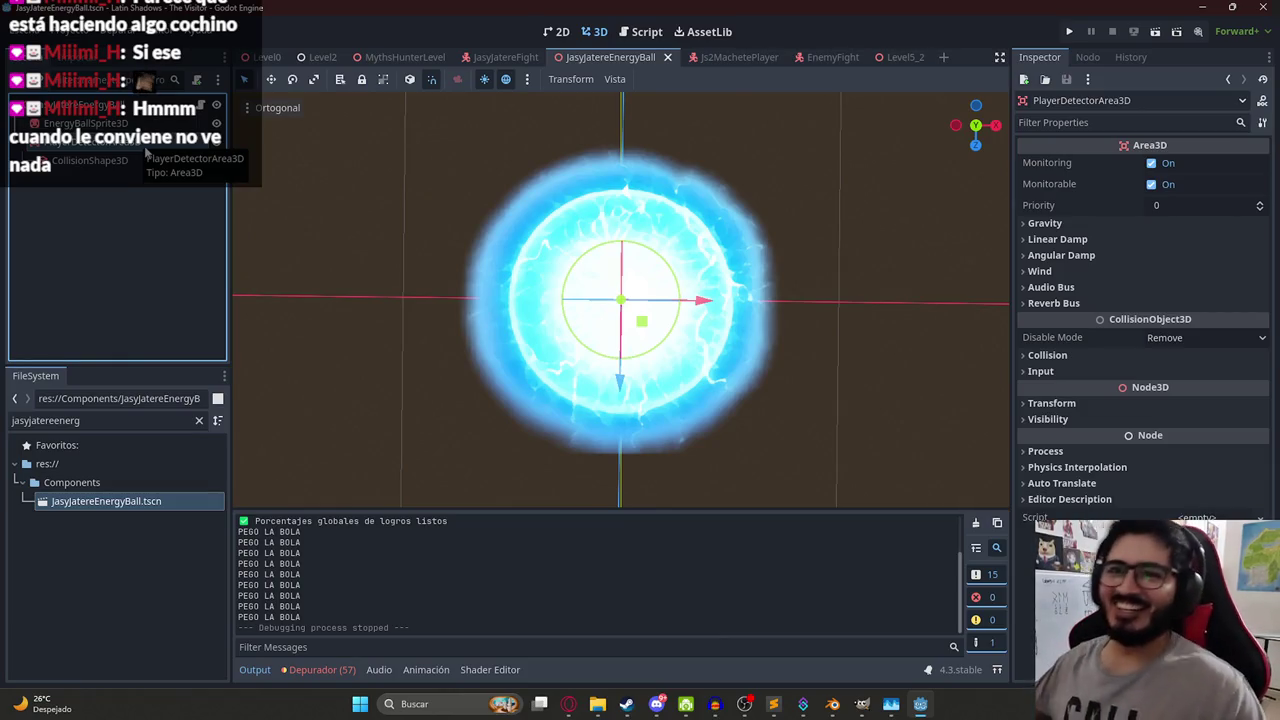
# - Duplicate PlayerDetectorArea3D and rename the copy PlayerHitArea3D
pyautogui.hotkey('ctrl', 'd')
pyautogui.doubleClick(83, 179)
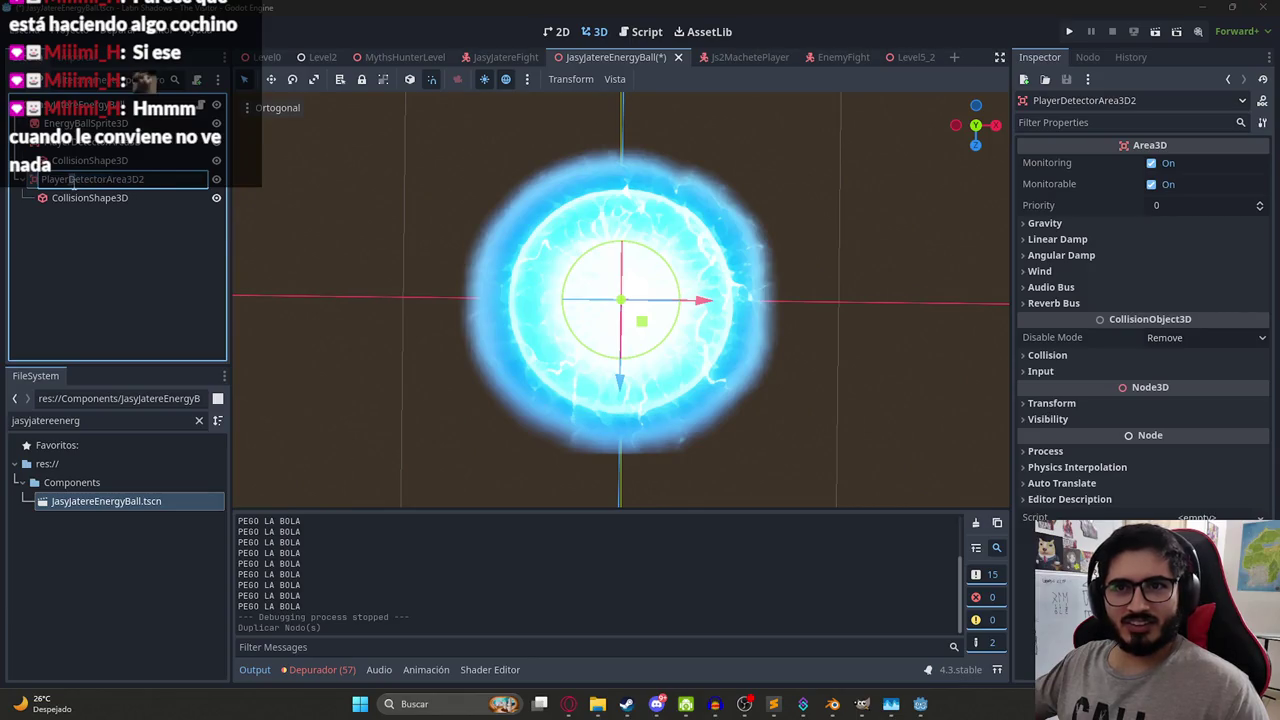
pyautogui.write('Hit')
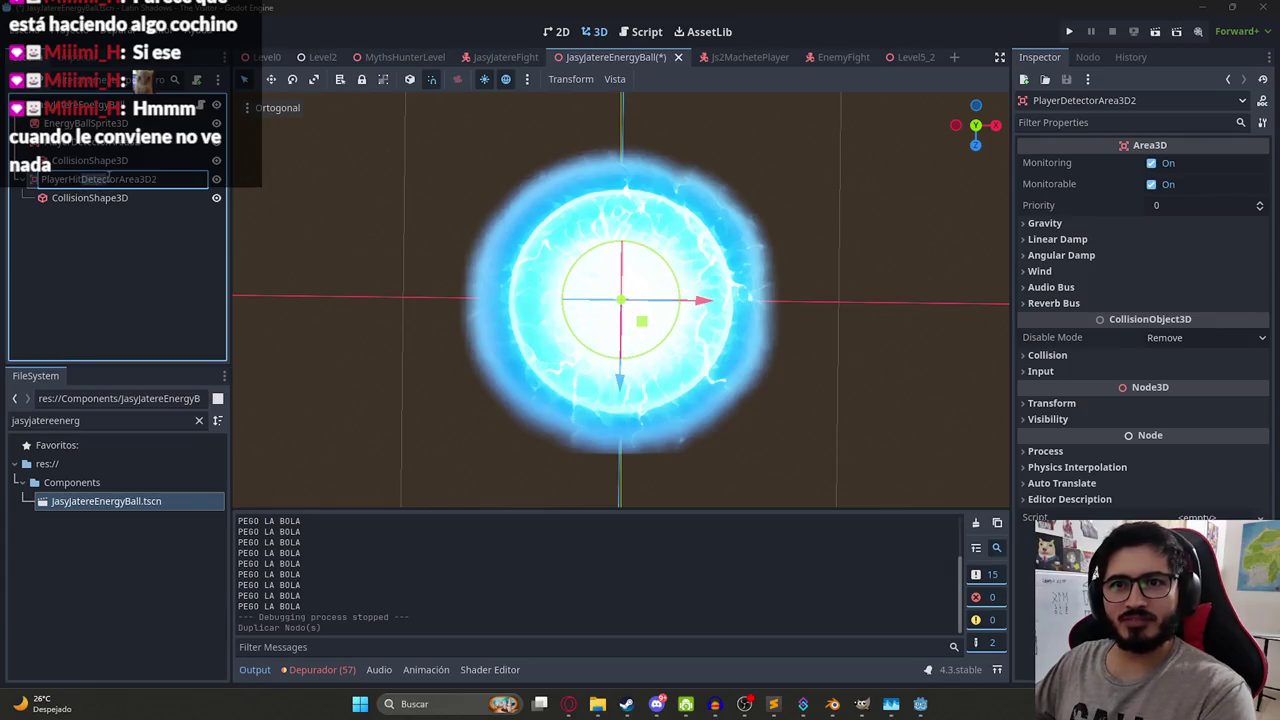
pyautogui.press('BackSpace')
pyautogui.press('Return')
pyautogui.click(130, 198)
pyautogui.moveTo(742, 311)
pyautogui.mouseDown()
pyautogui.moveTo(708, 308)
pyautogui.moveTo(760, 296)
pyautogui.moveTo(700, 300)
pyautogui.mouseUp()
pyautogui.click(1052, 218)
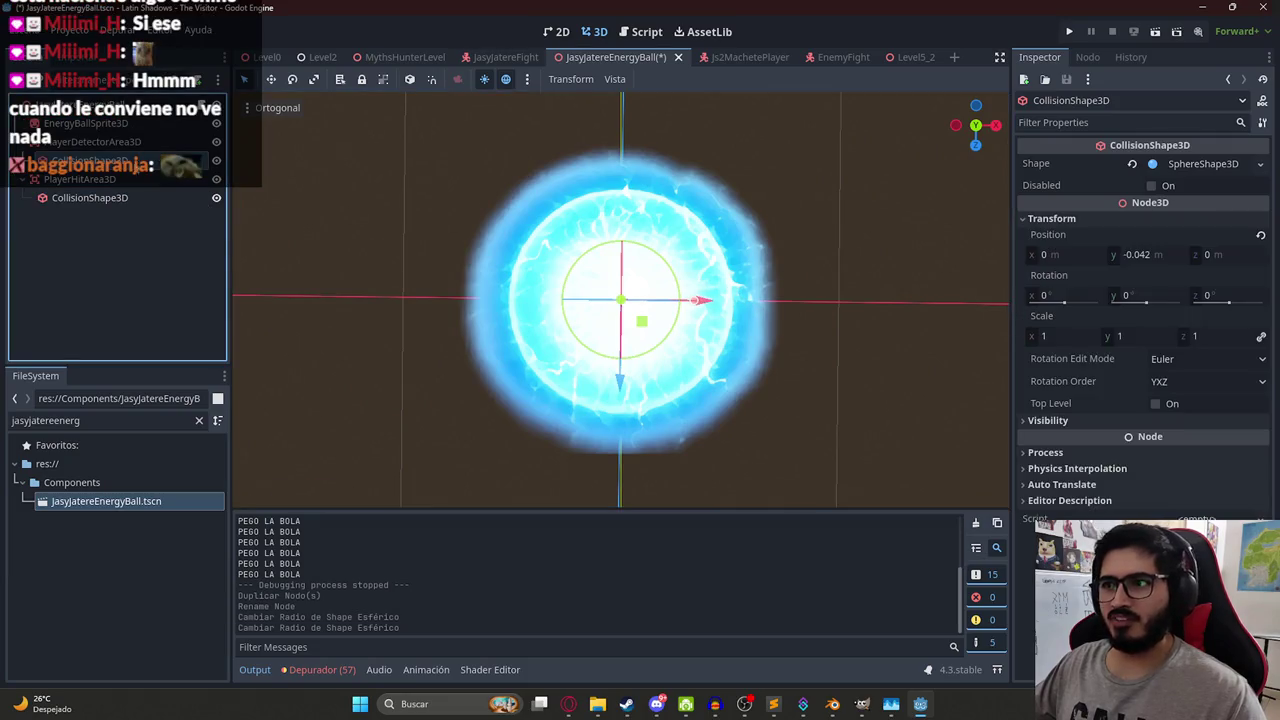
pyautogui.click(121, 200)
pyautogui.click(319, 206)
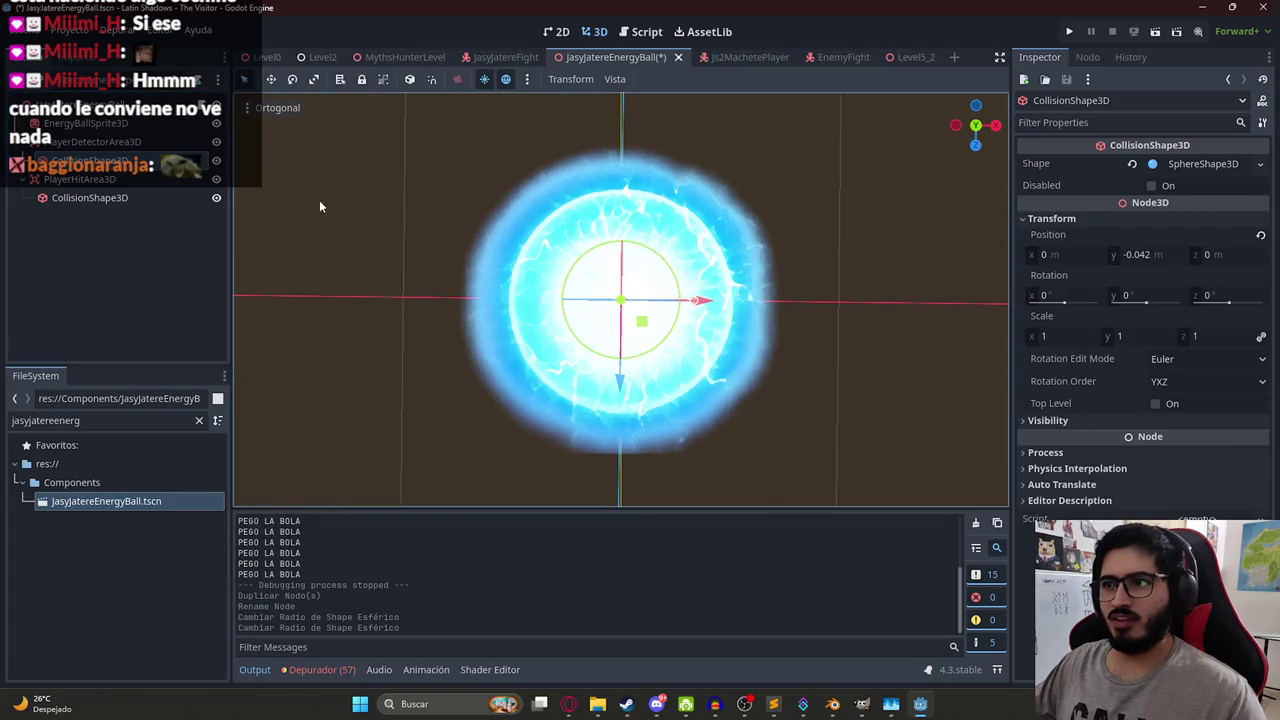
pyautogui.scroll(-2, 397, 223)
pyautogui.click(85, 201)
pyautogui.hotkey('ctrl', 'z')
pyautogui.hotkey('ctrl', 'z')
pyautogui.hotkey('ctrl', 'z')
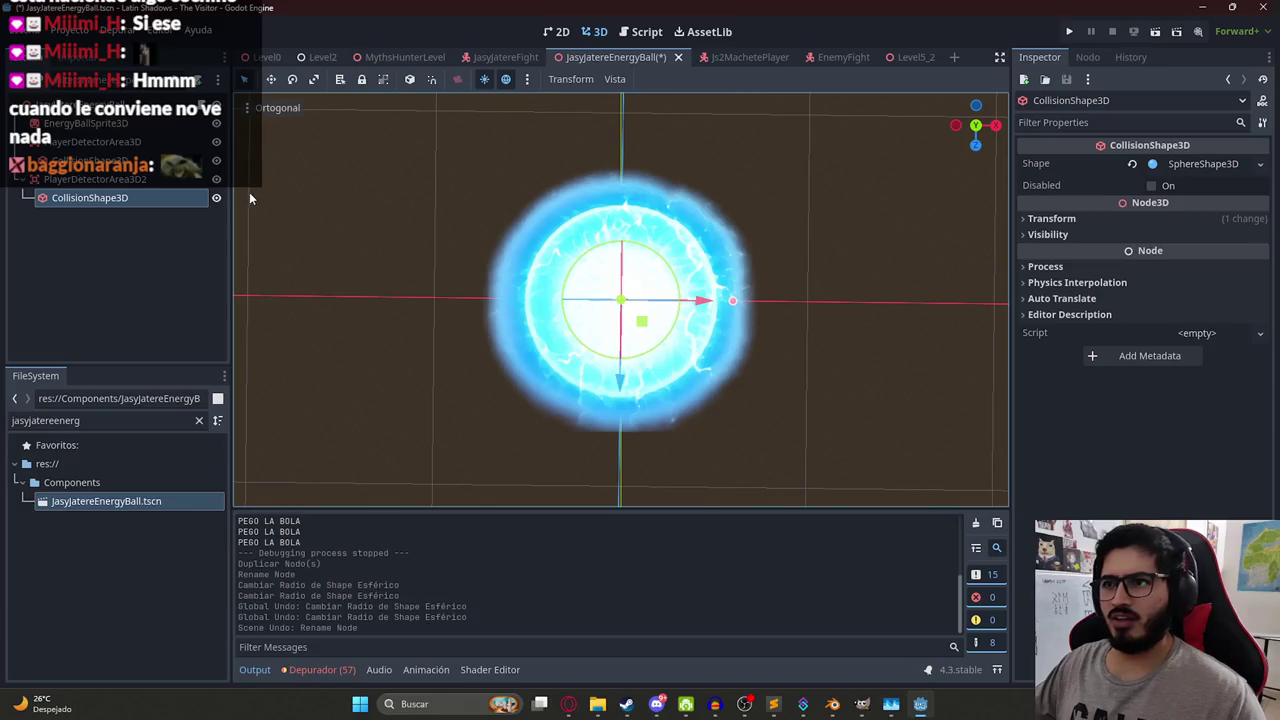
pyautogui.hotkey('ctrl', 'z')
pyautogui.hotkey('ctrl', 'shift', 'z')
pyautogui.hotkey('ctrl', 'shift', 'z')
pyautogui.click(135, 198)
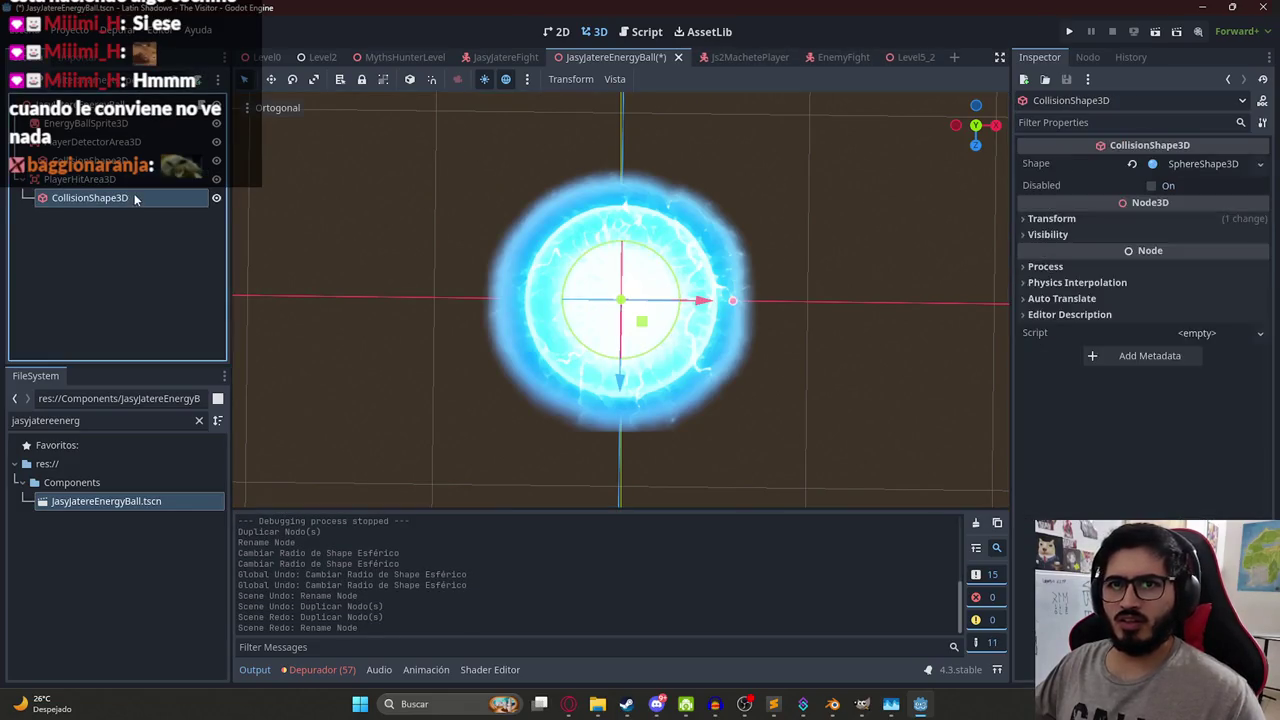
# - Replace PlayerHitArea3D's old collision shape with a newly added CollisionShape3D child
pyautogui.rightClick(135, 198)
pyautogui.click(199, 655)
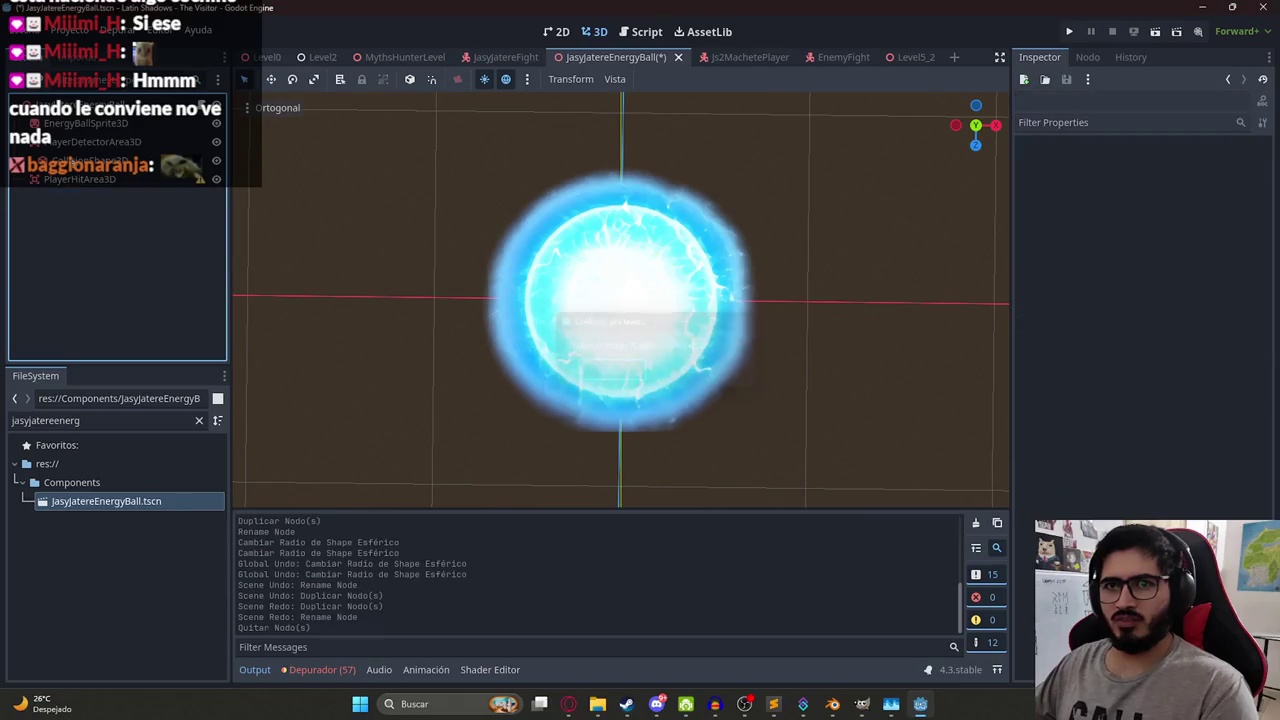
pyautogui.rightClick(76, 180)
pyautogui.click(110, 191)
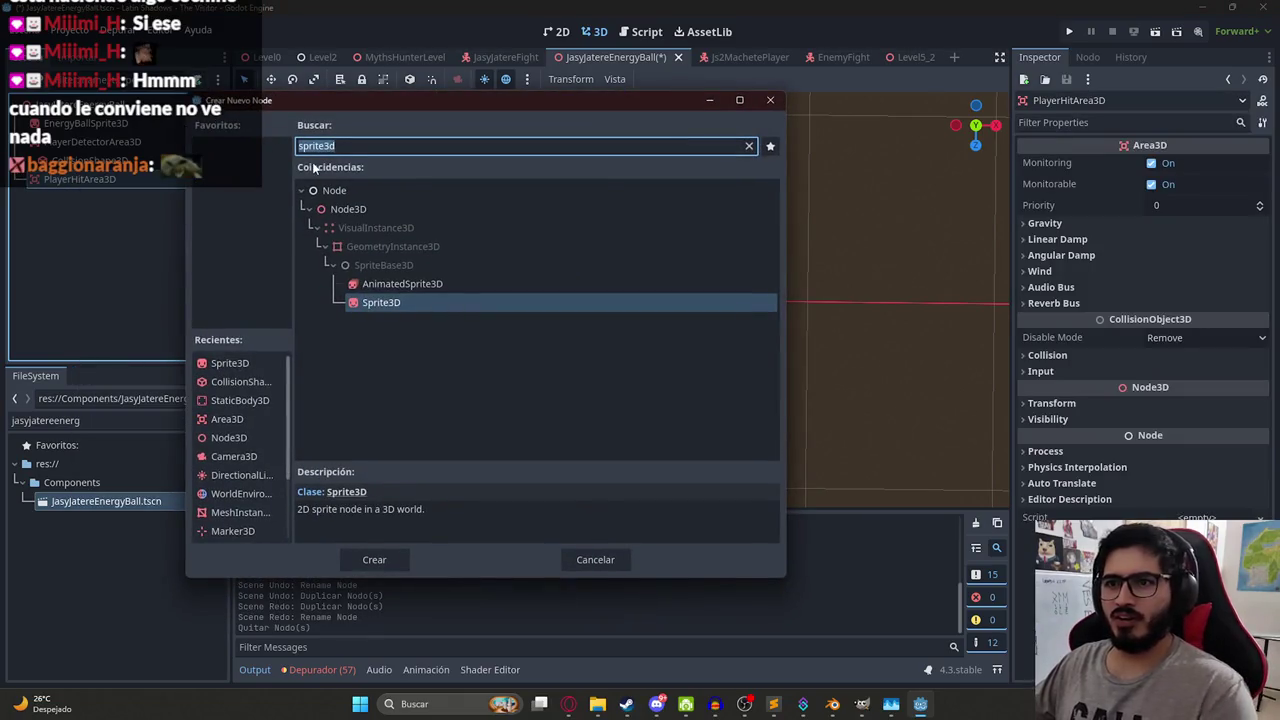
pyautogui.write('collisionsh')
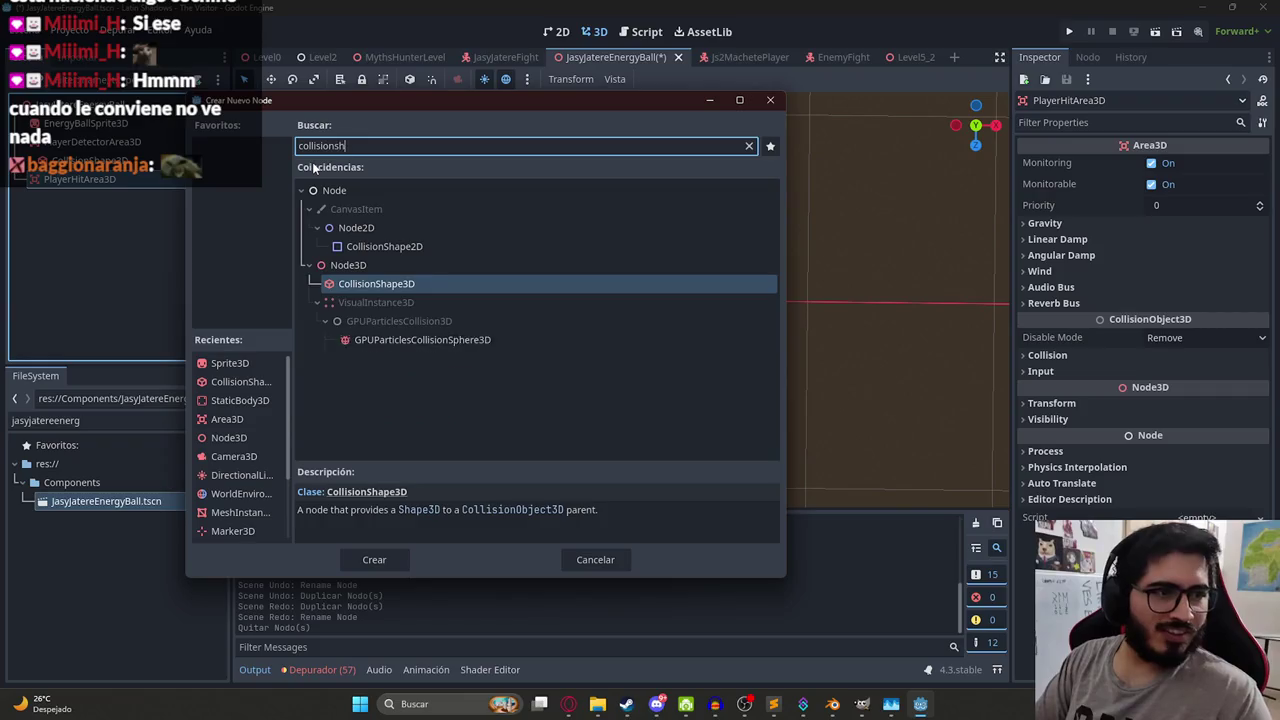
pyautogui.write('ape3d')
pyautogui.press('Return')
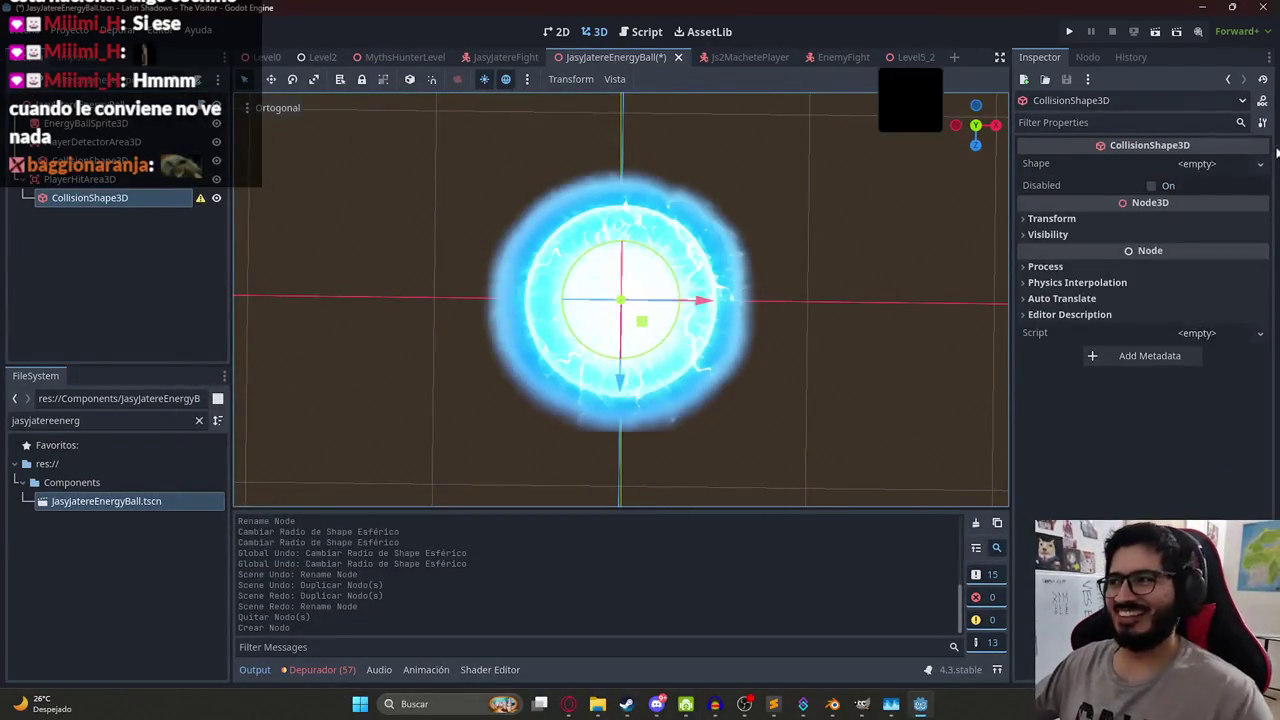
# - Give the new CollisionShape3D a SphereShape3D instead of a box shape
pyautogui.click(1187, 166)
pyautogui.click(1201, 220)
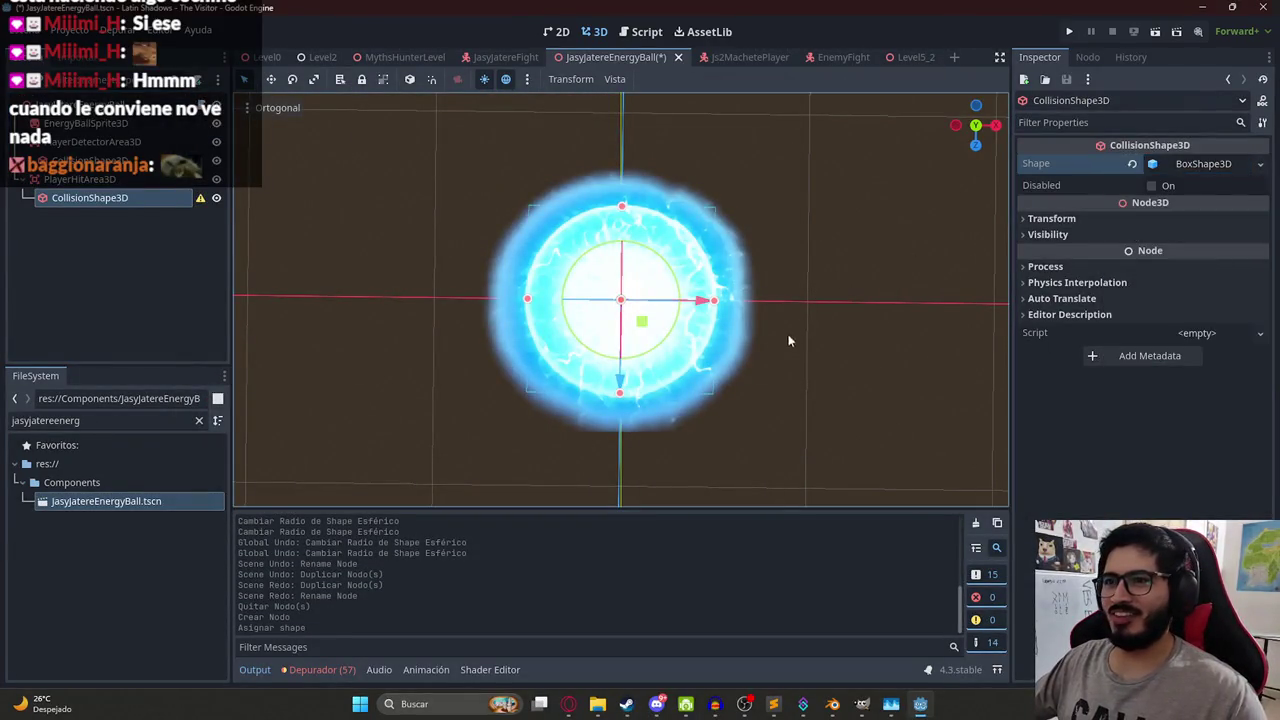
pyautogui.hotkey('ctrl', 'z')
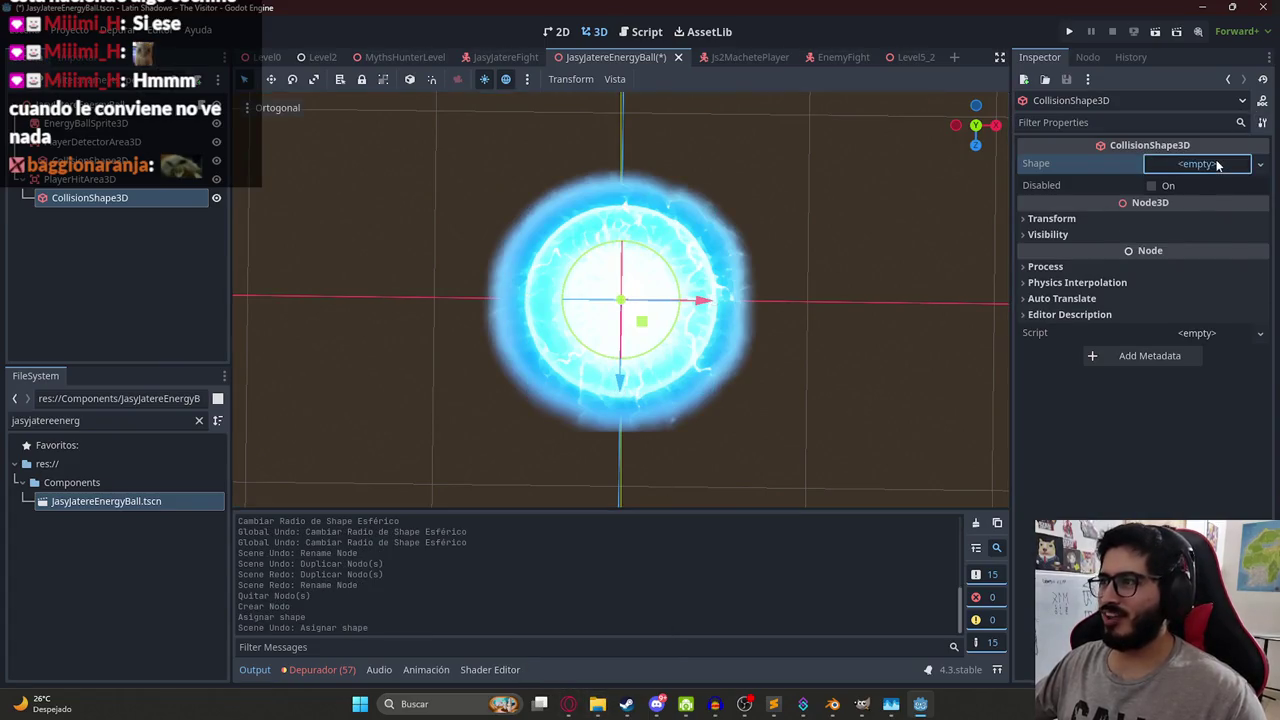
pyautogui.click(1214, 163)
pyautogui.click(1199, 202)
pyautogui.hotkey('alt', 'Tab')
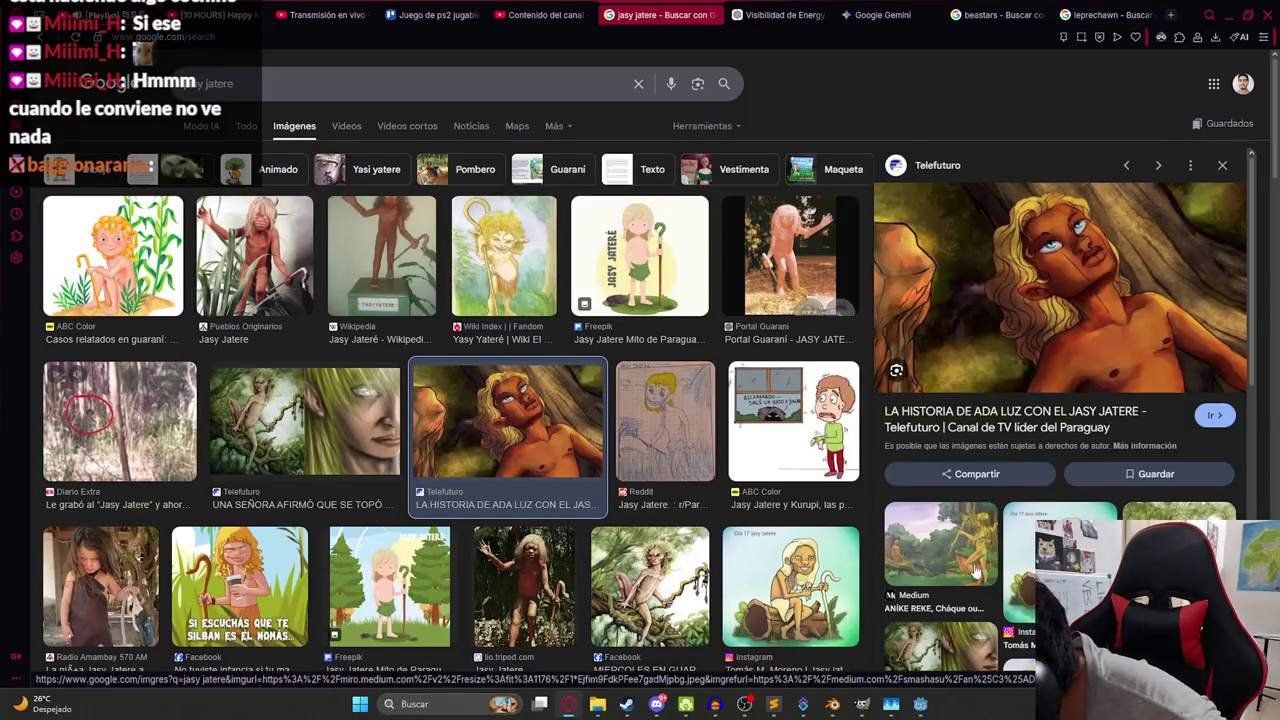
pyautogui.hotkey('alt', 'Tab')
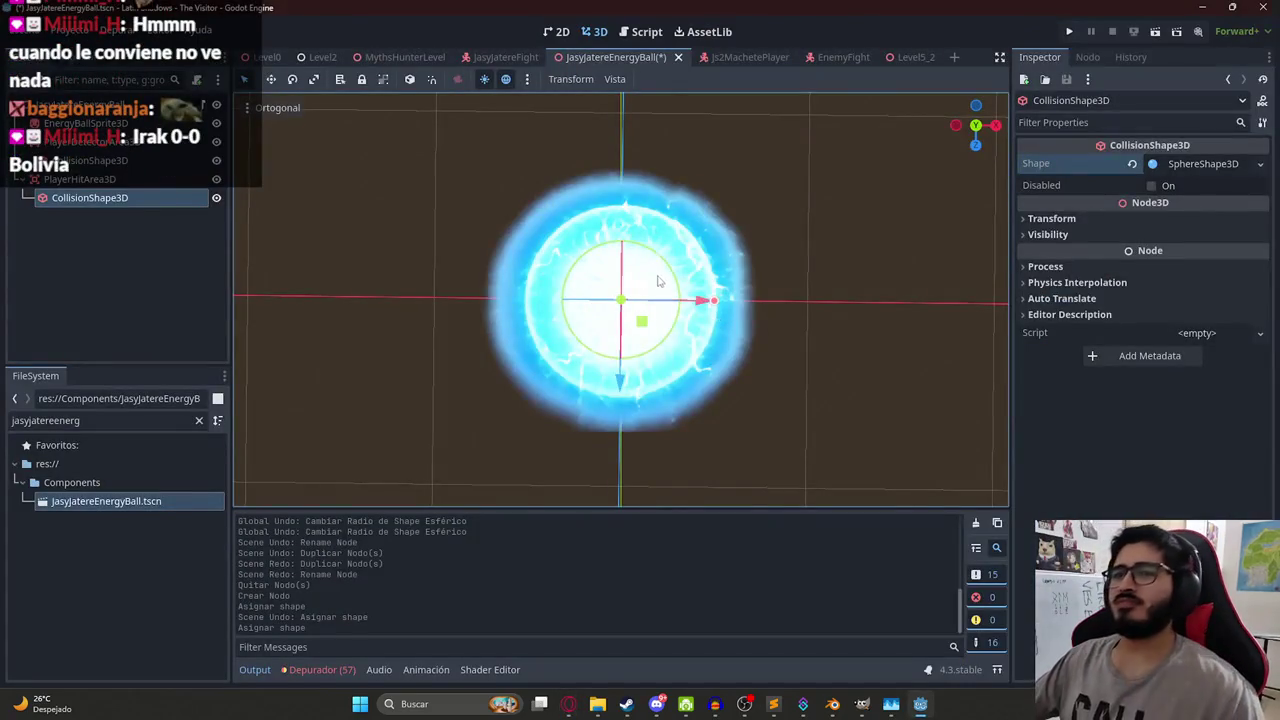
# - Set the sphere radius to about 0.29 and save the energy ball scene
pyautogui.moveTo(768, 300)
pyautogui.mouseDown()
pyautogui.moveTo(690, 300)
pyautogui.moveTo(868, 289)
pyautogui.moveTo(704, 300)
pyautogui.mouseUp()
pyautogui.click(145, 177)
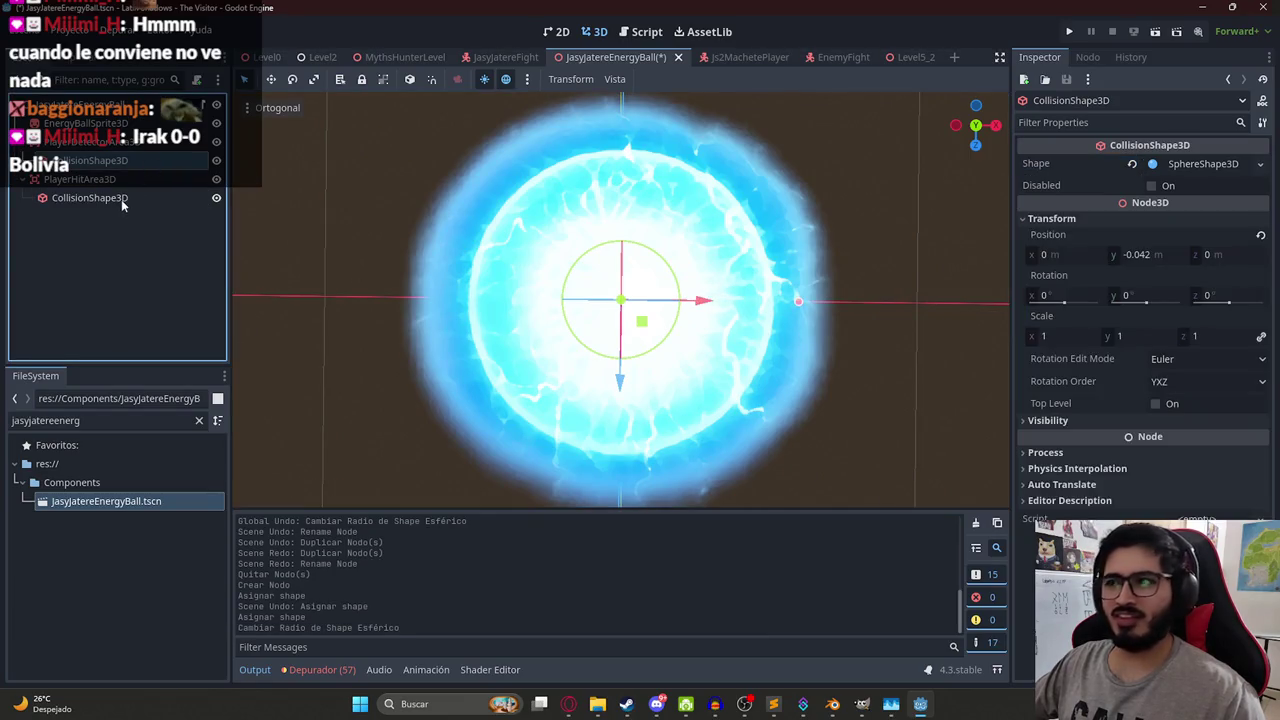
pyautogui.click(122, 200)
pyautogui.moveTo(704, 301); pyautogui.dragTo(710, 302)
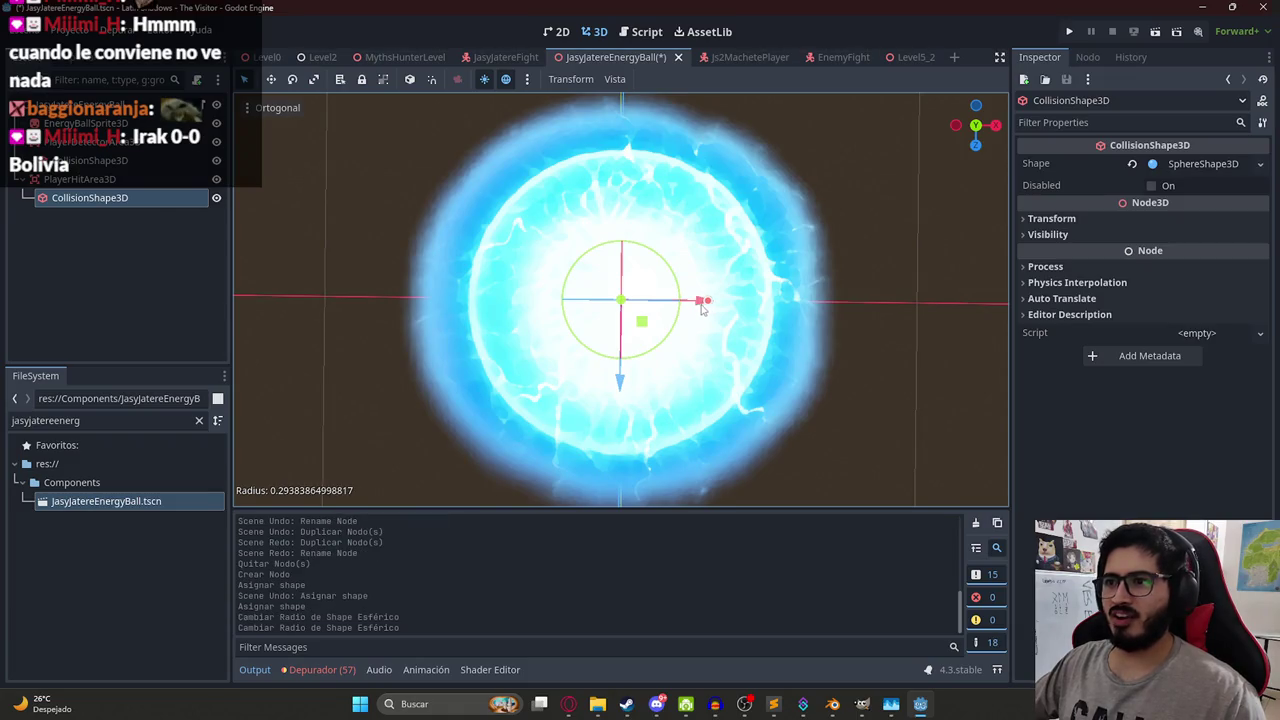
pyautogui.hotkey('ctrl', 's')
pyautogui.click(100, 179)
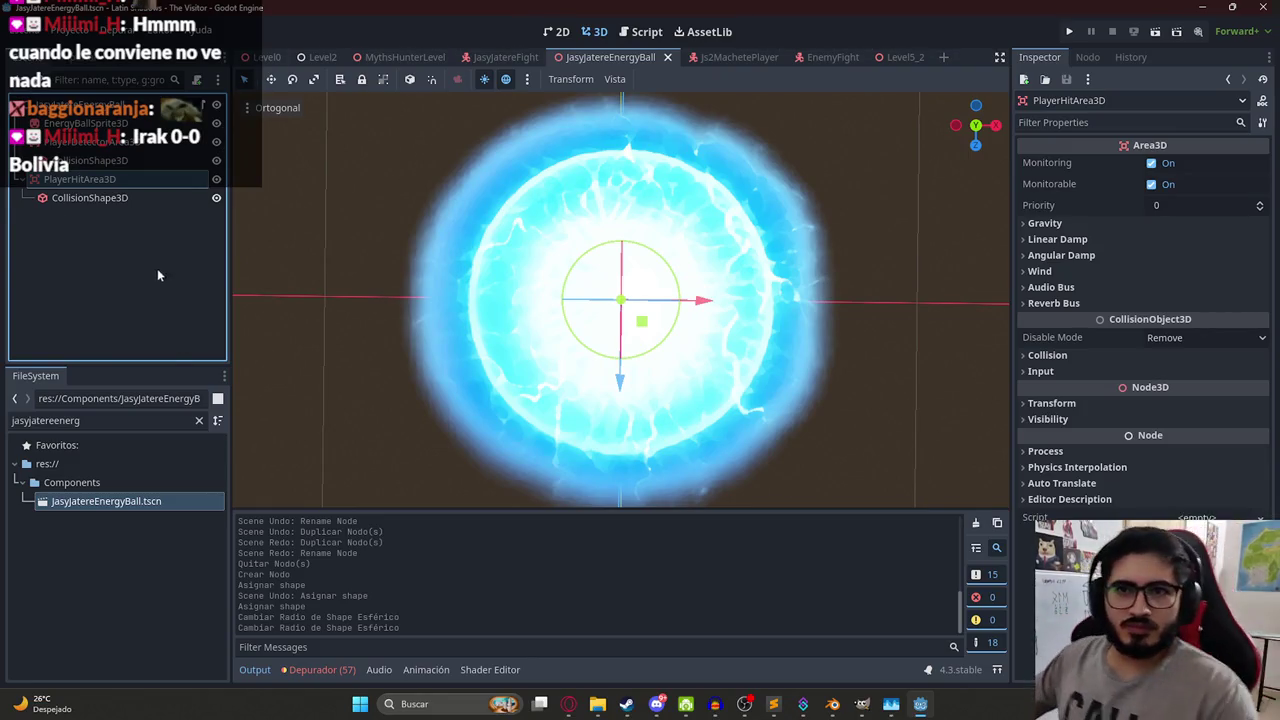
# - Open jasy_jatere_energy_ball.gd using the root node's script icon
pyautogui.click(204, 112)
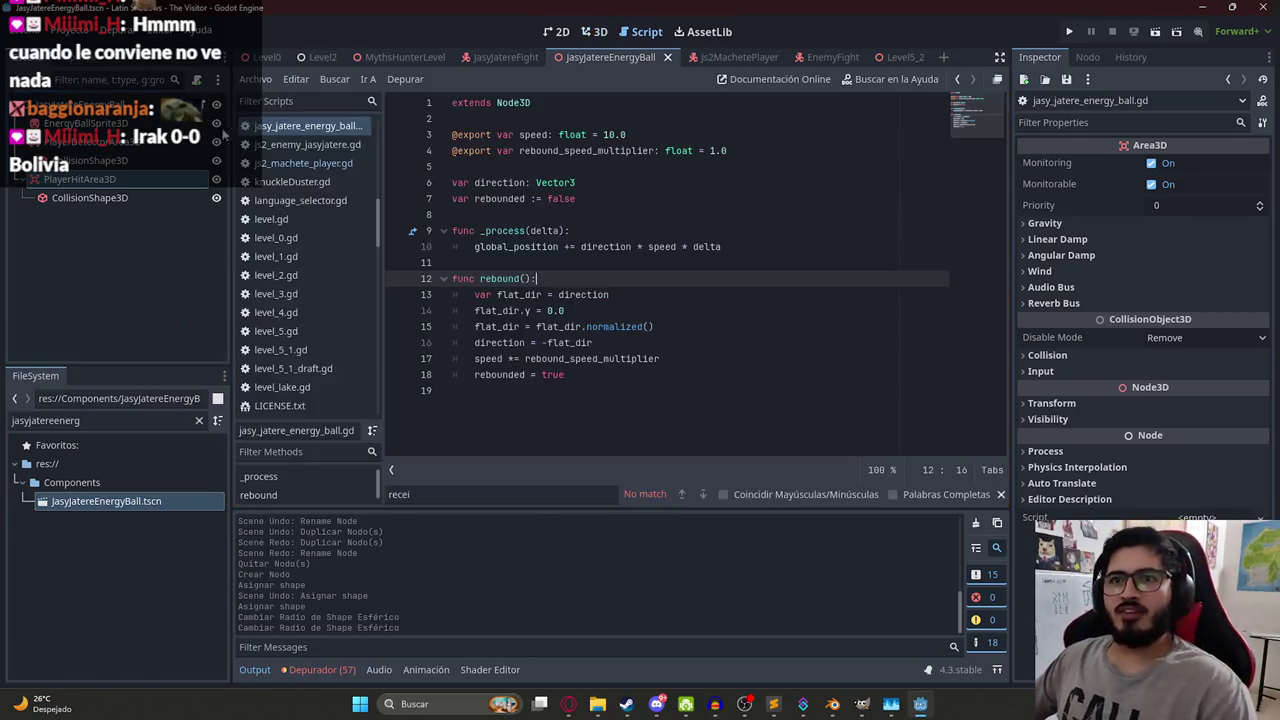
pyautogui.press('Return')
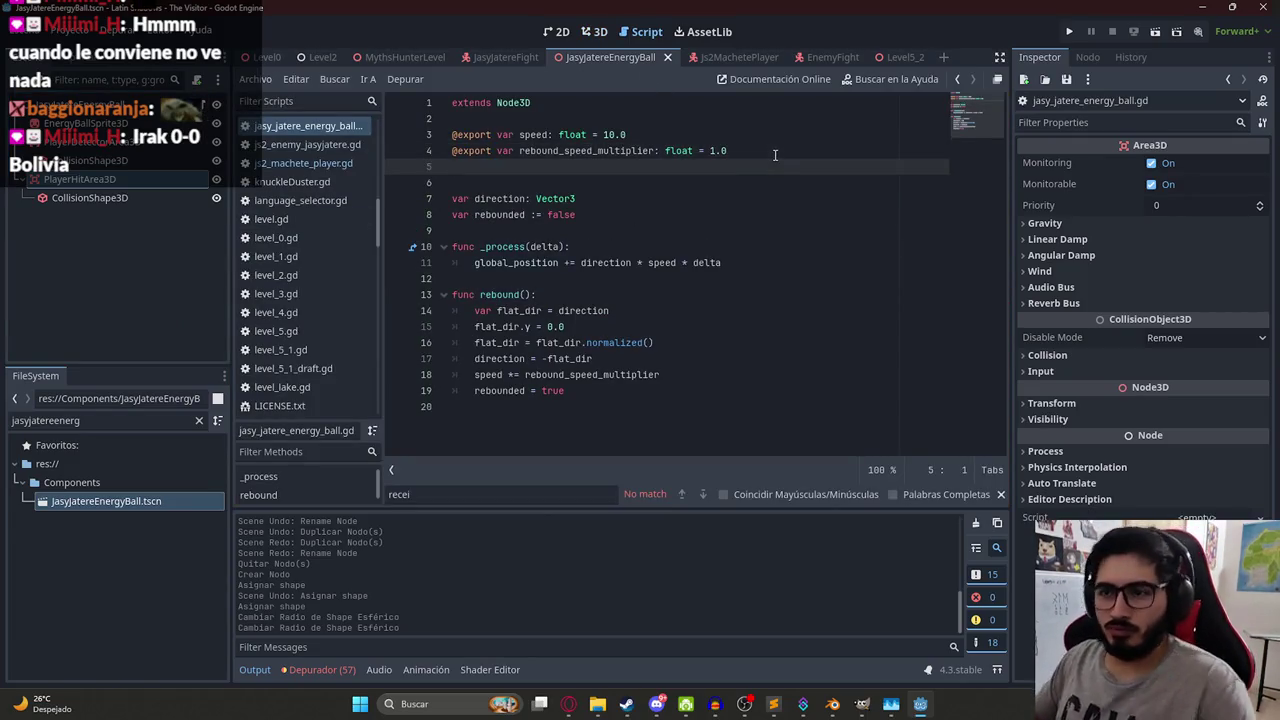
pyautogui.write('@onready v')
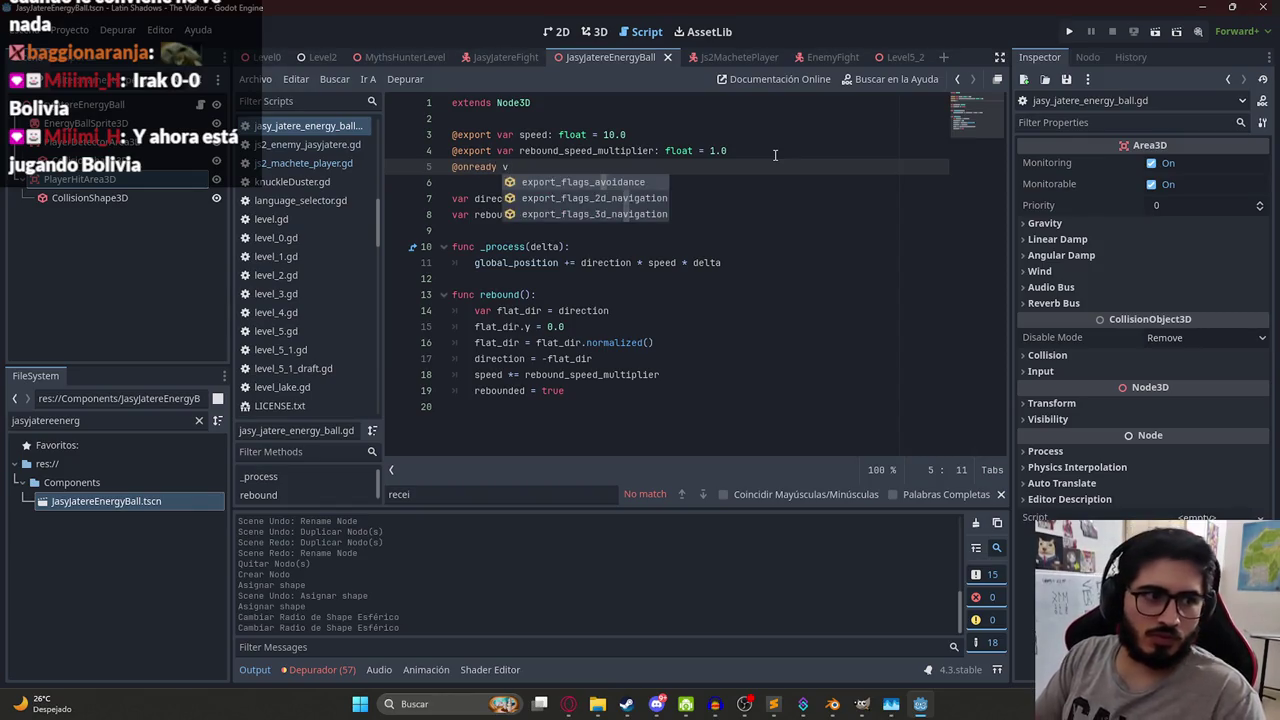
pyautogui.write('ar')
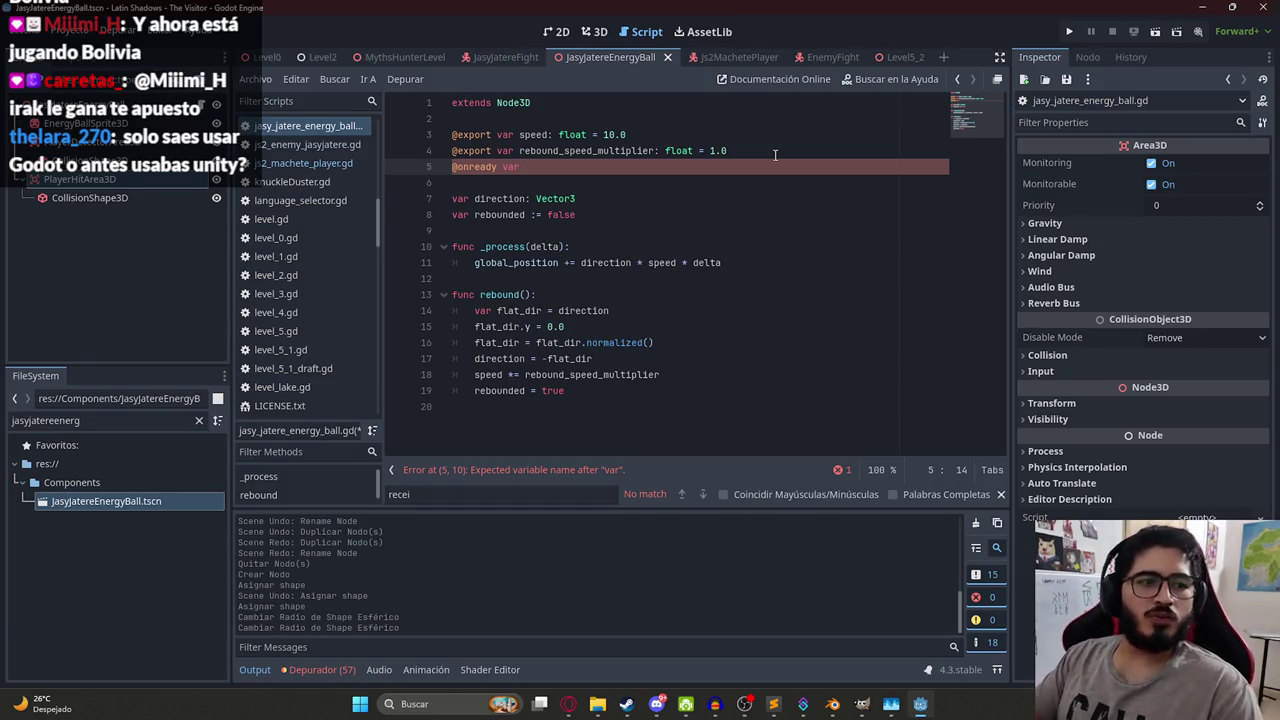
pyautogui.write('player_hit_area = $')
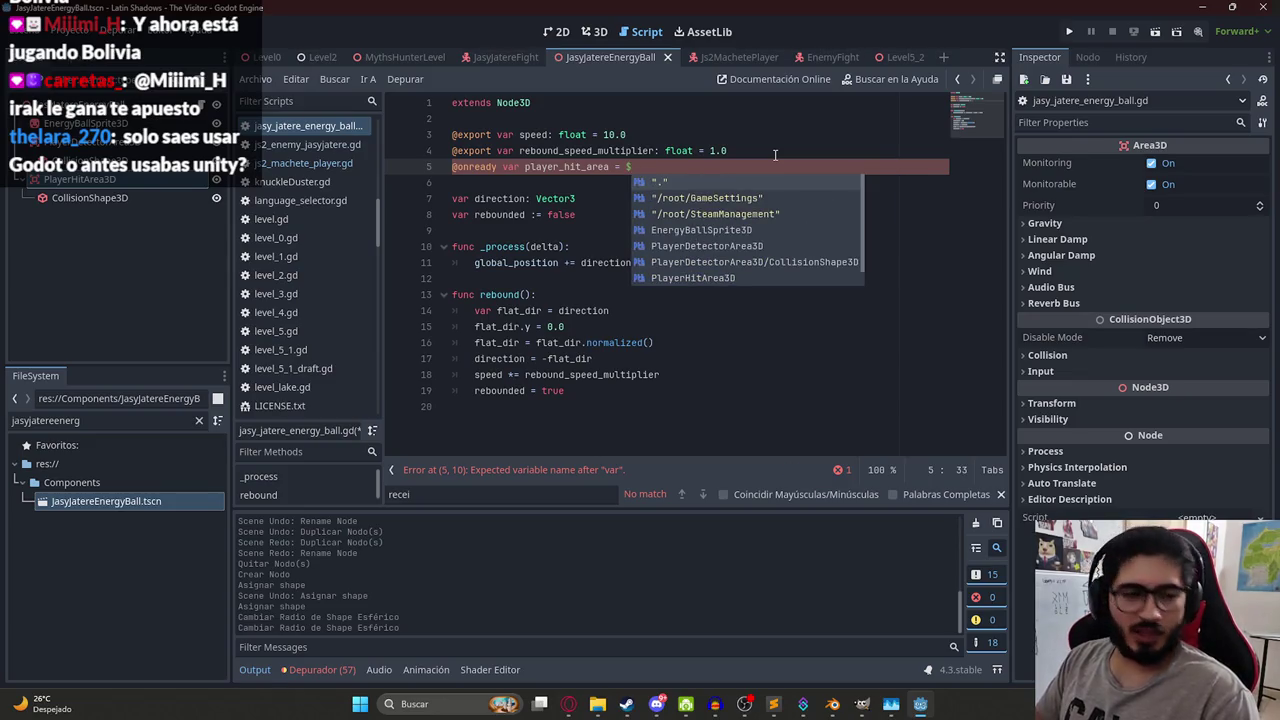
pyautogui.press('Escape')
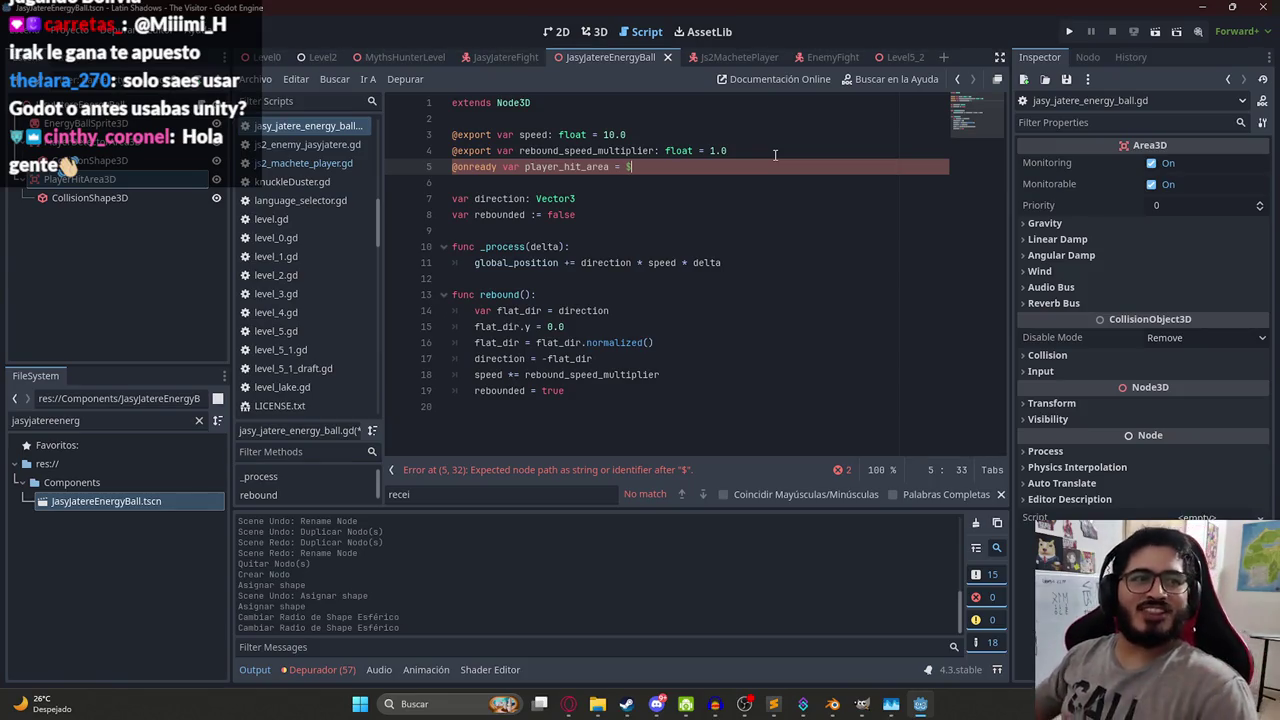
pyautogui.write('Playe')
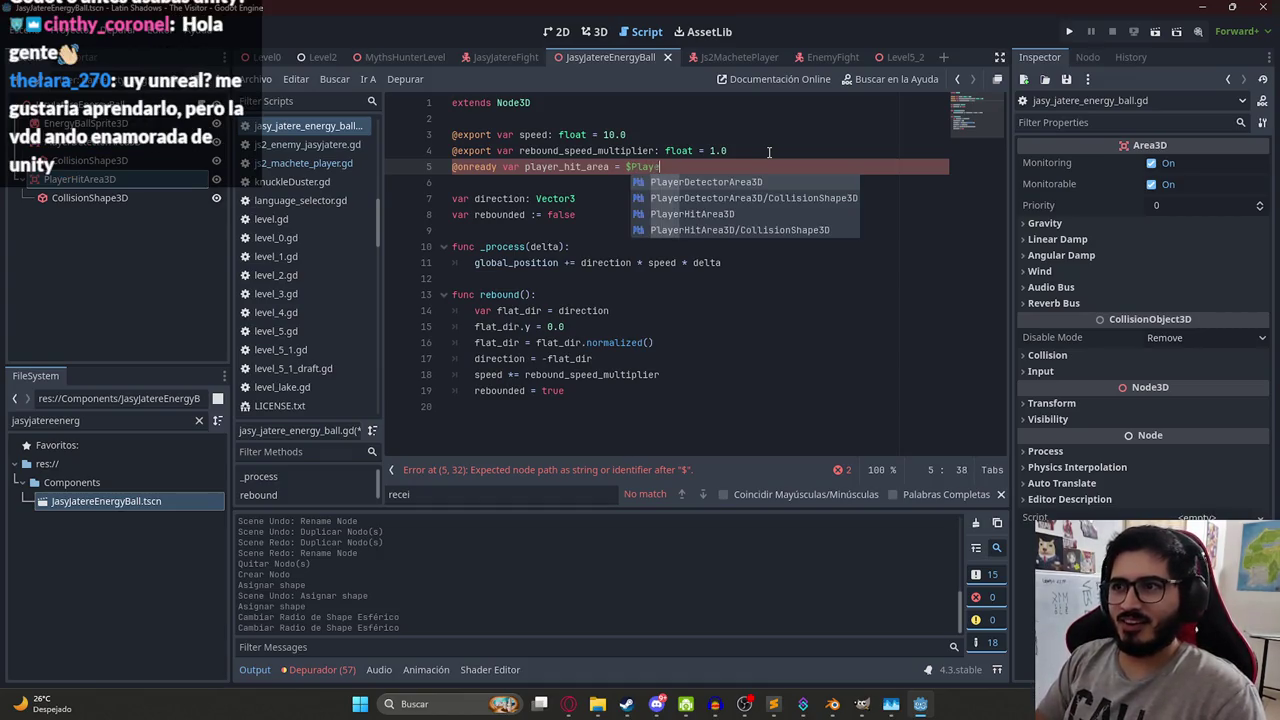
pyautogui.write('rHitArea3D')
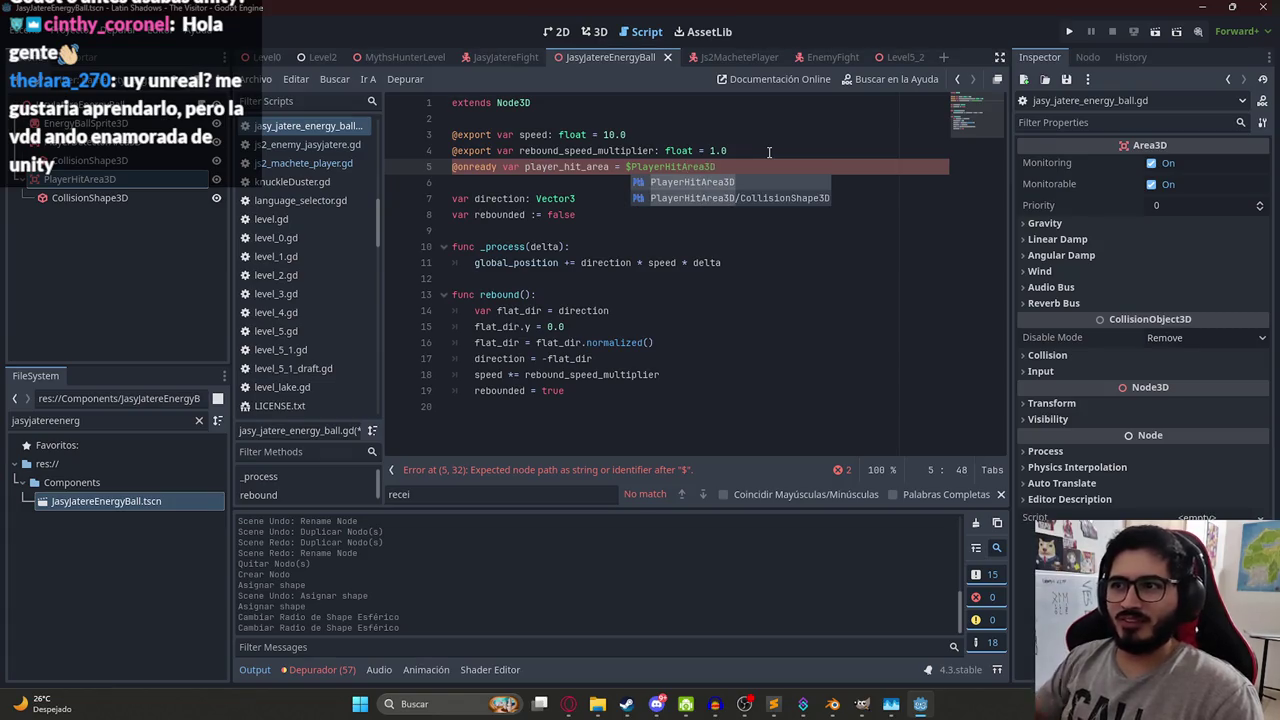
pyautogui.click(769, 151)
pyautogui.doubleClick(568, 167)
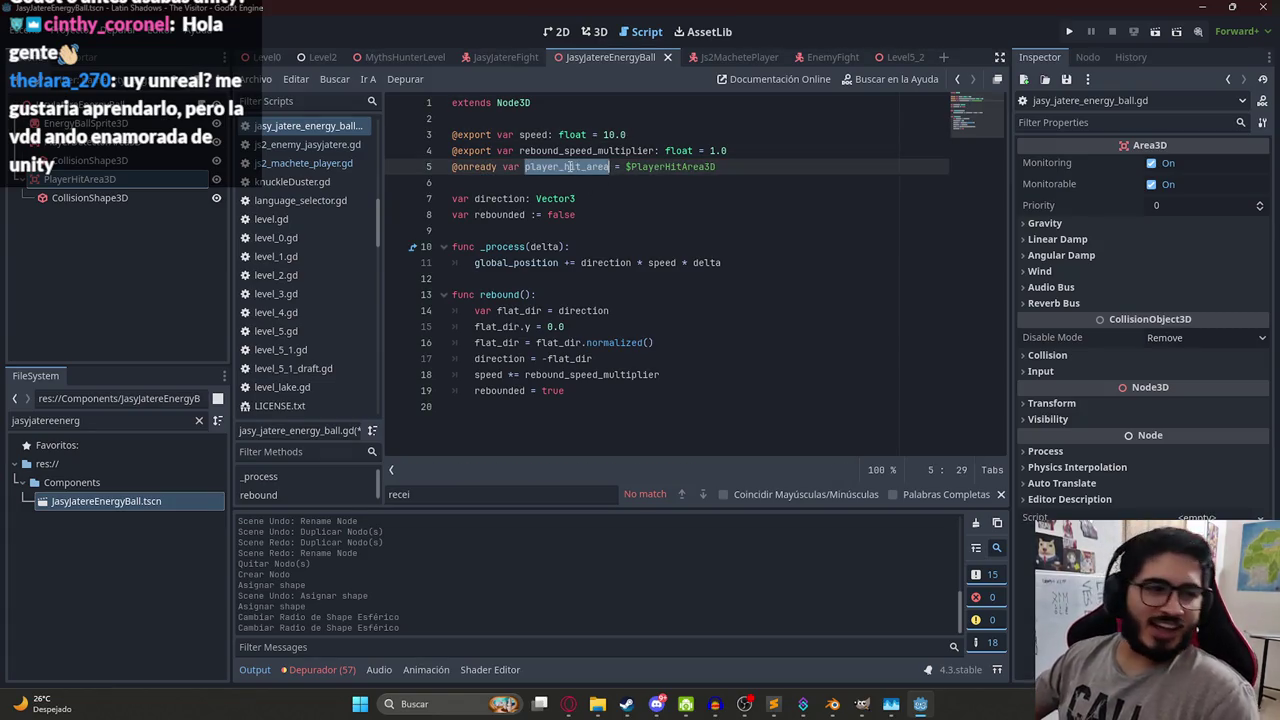
pyautogui.hotkey('ctrl', 's')
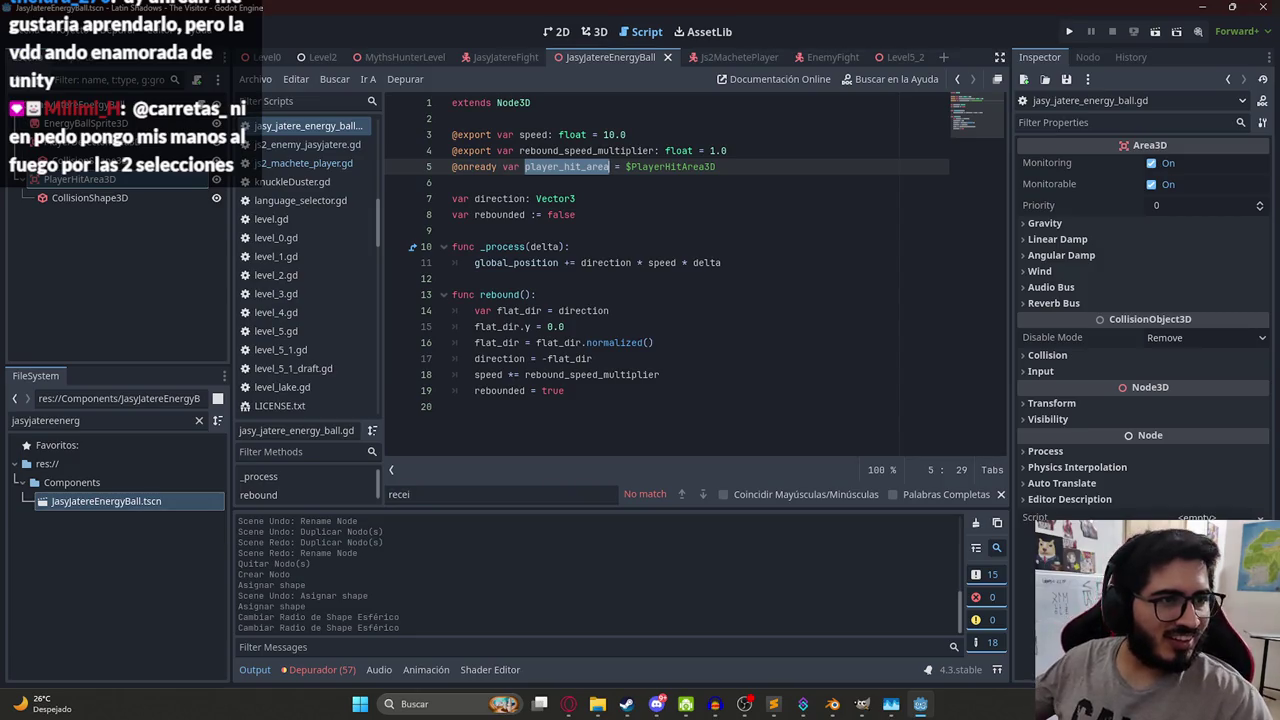
pyautogui.click(703, 277)
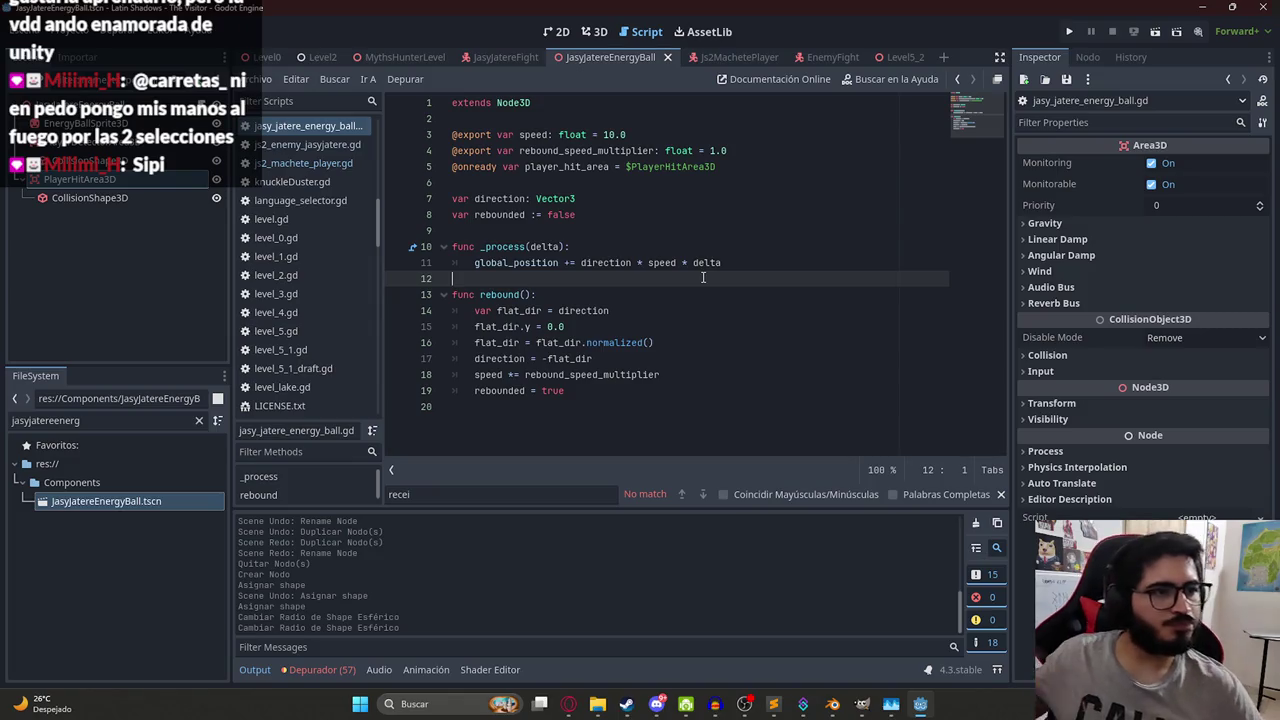
pyautogui.click(691, 250)
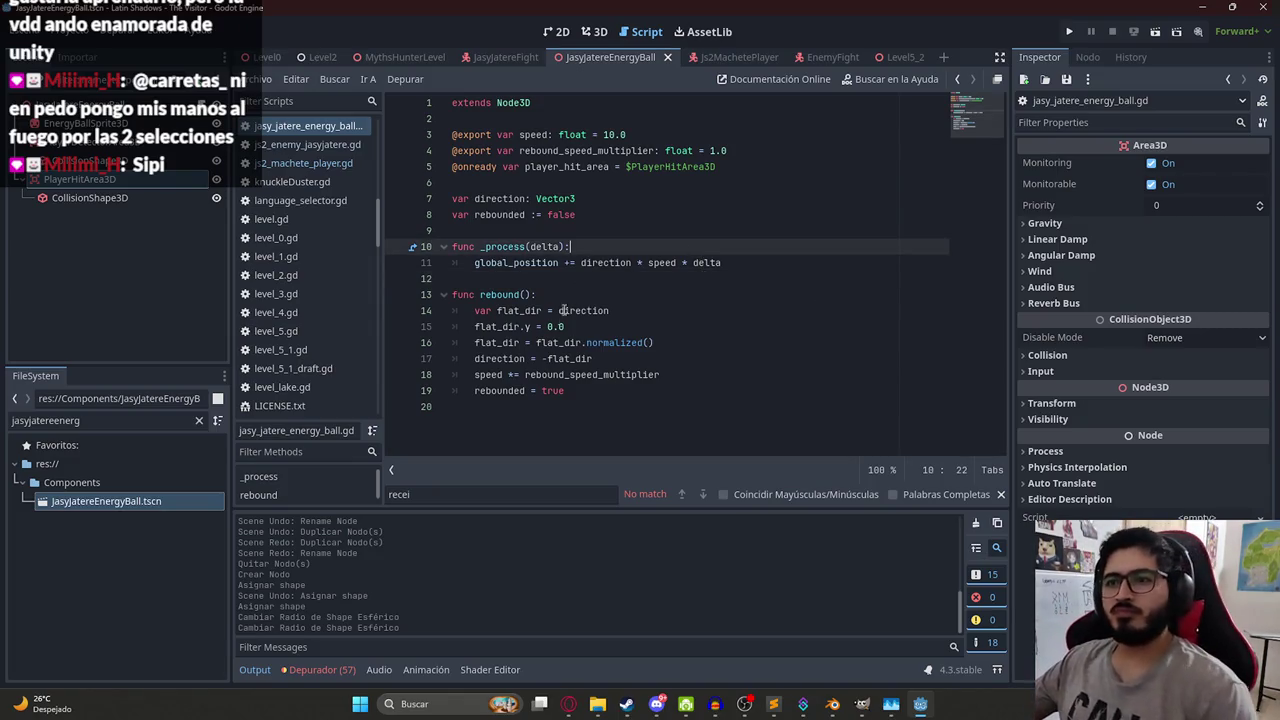
# - Add a process_hit_player_area() call at the end of _process
pyautogui.hotkey('alt', 'Tab')
pyautogui.hotkey('alt', 'Tab')
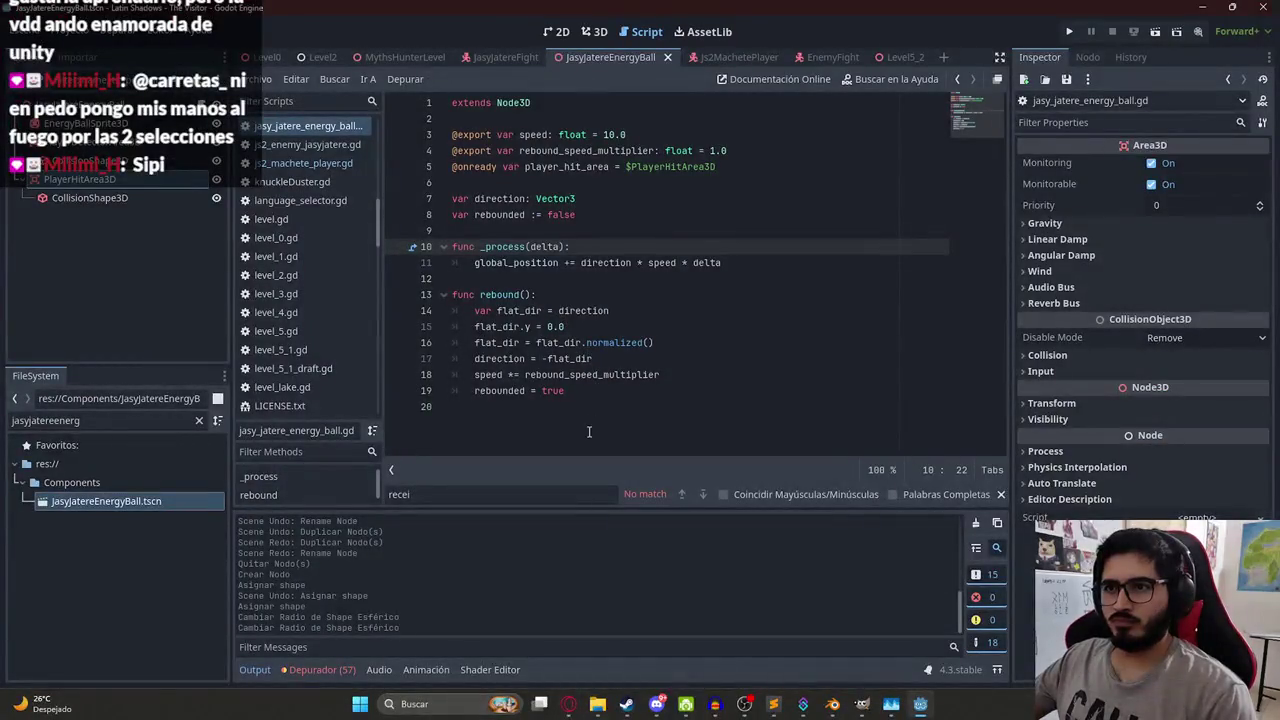
pyautogui.click(755, 262)
pyautogui.press('Return')
pyautogui.write('[pr')
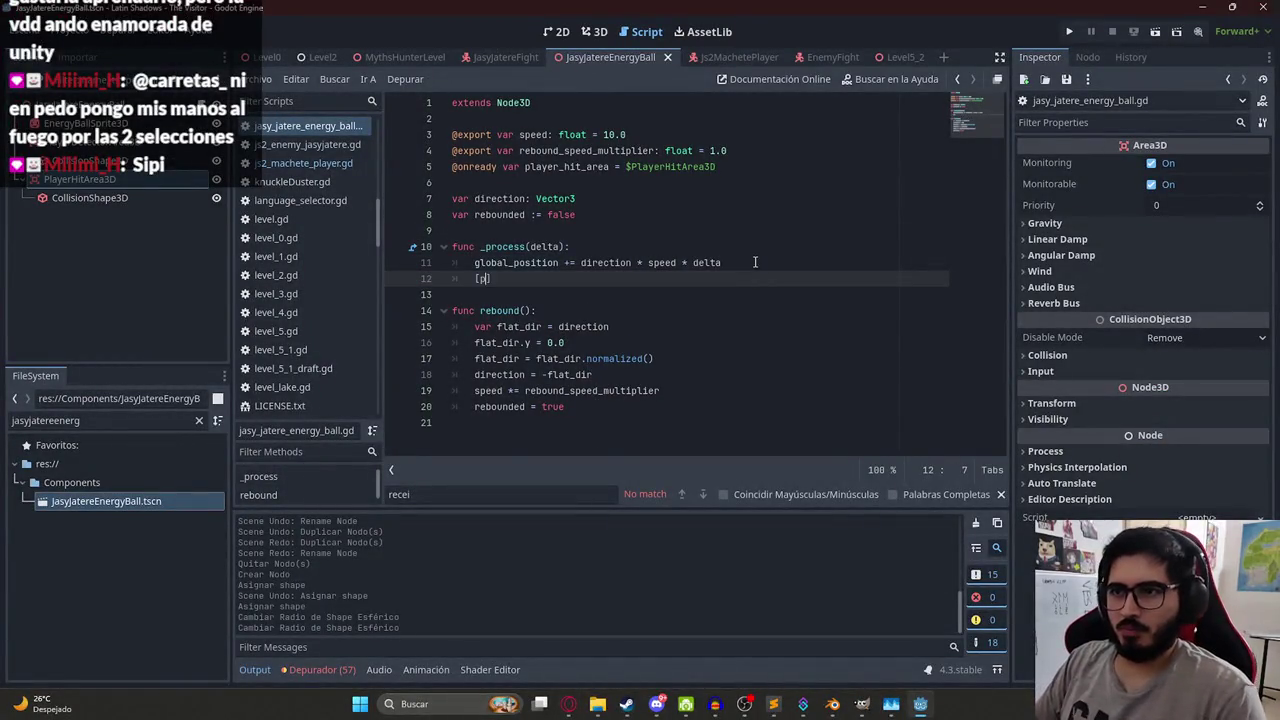
pyautogui.press('BackSpace')
pyautogui.press('BackSpace')
pyautogui.press('BackSpace')
pyautogui.write('process_hit')
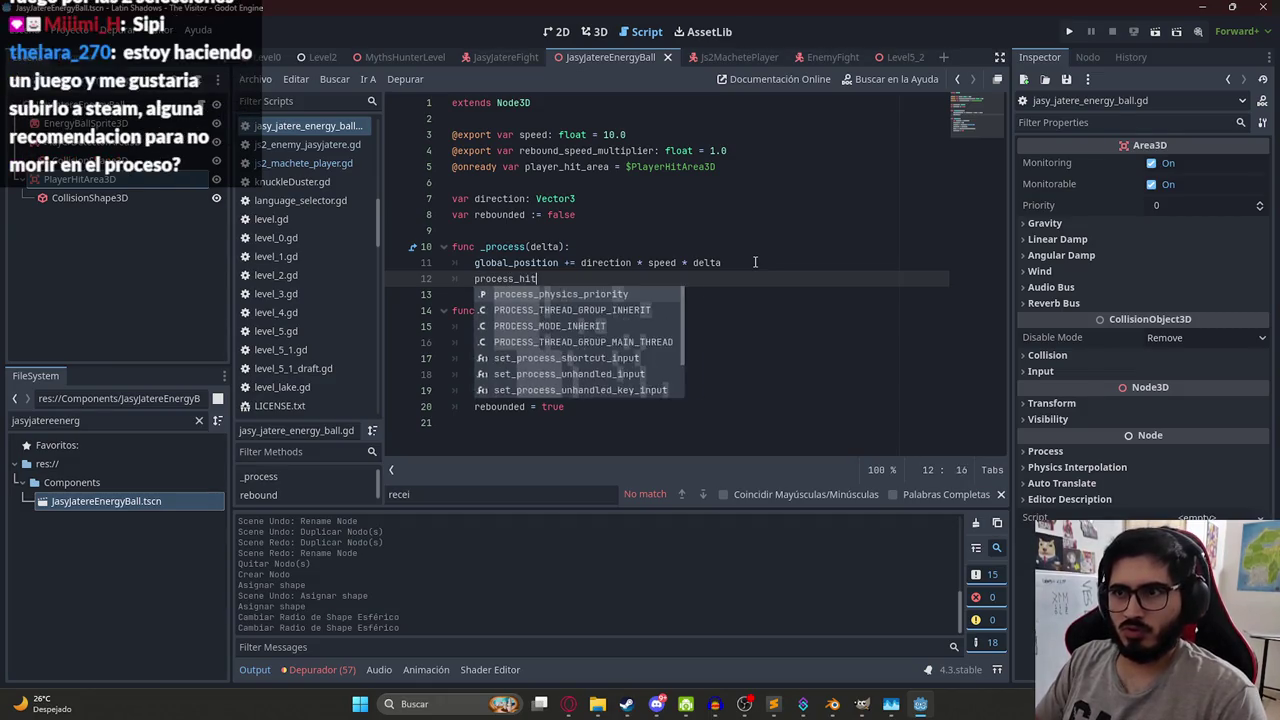
pyautogui.write('_player_area')
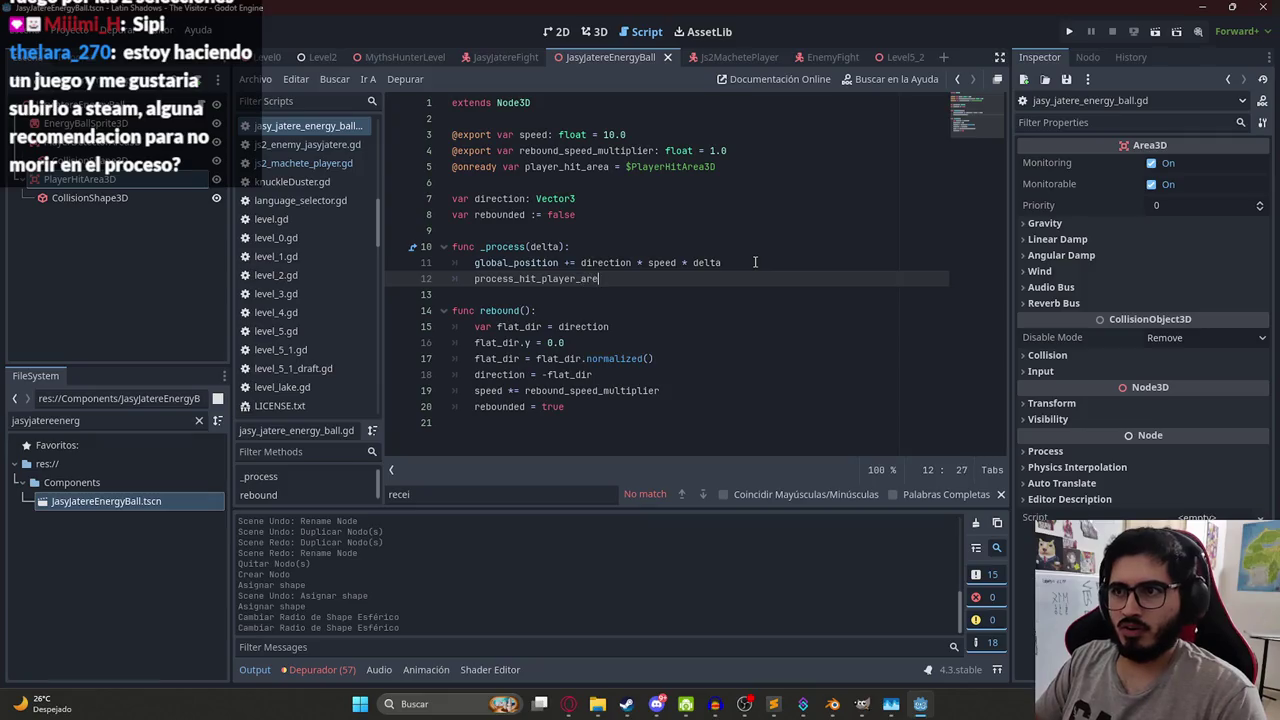
pyautogui.write('(')
# - Declare func process_hit_player_area(): at the script's end and begin its for loop over player_hit_area
pyautogui.click(510, 429)
pyautogui.press('Return')
pyautogui.write('func process_hit_player_area')
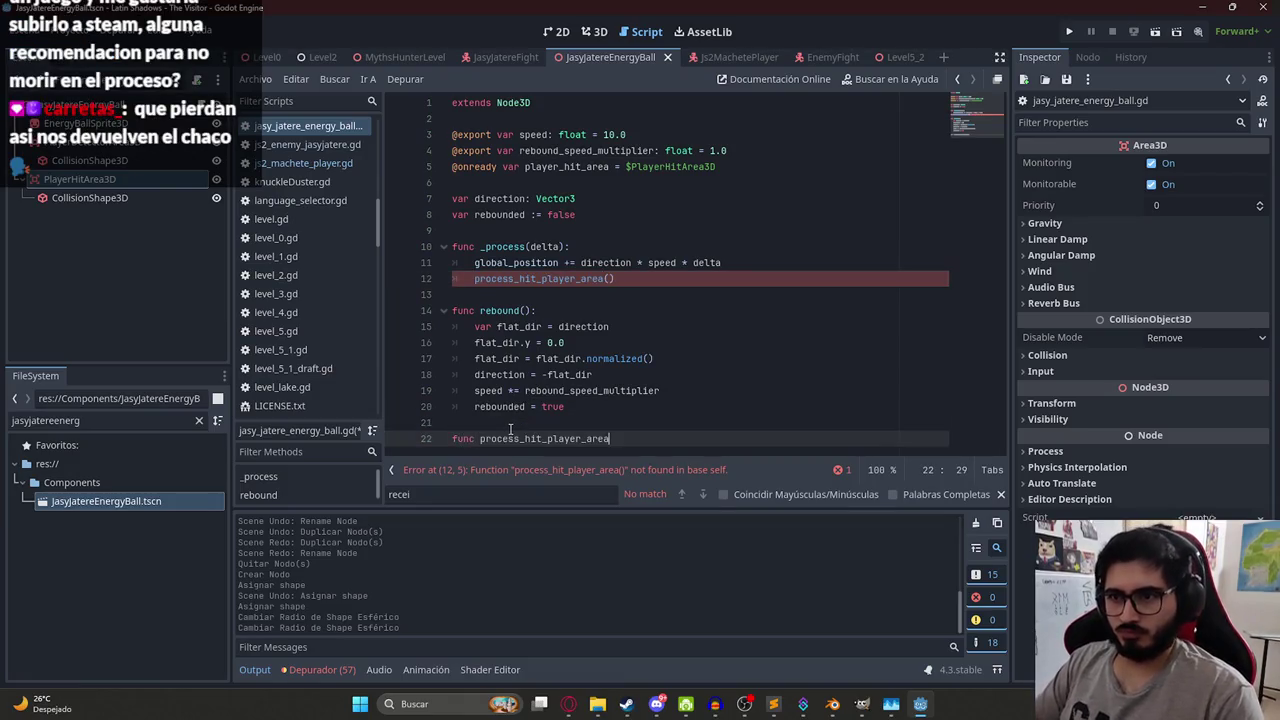
pyautogui.write('():')
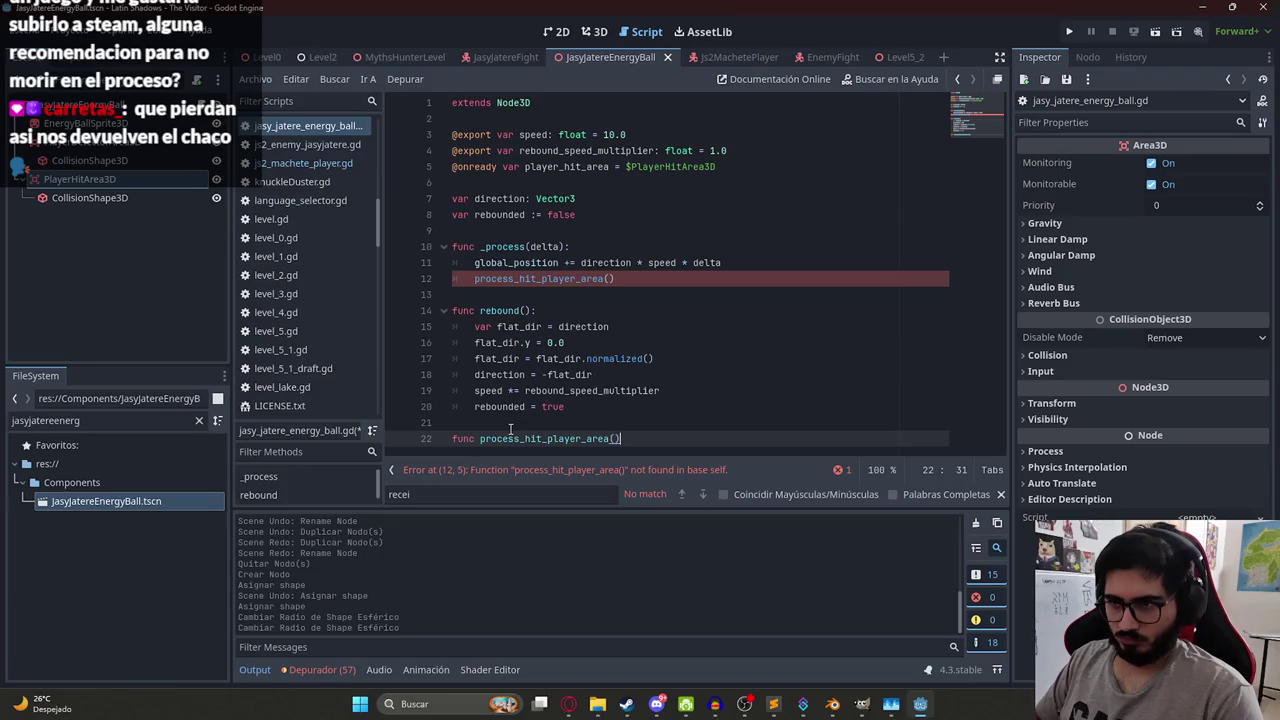
pyautogui.press('Return')
pyautogui.write('for ')
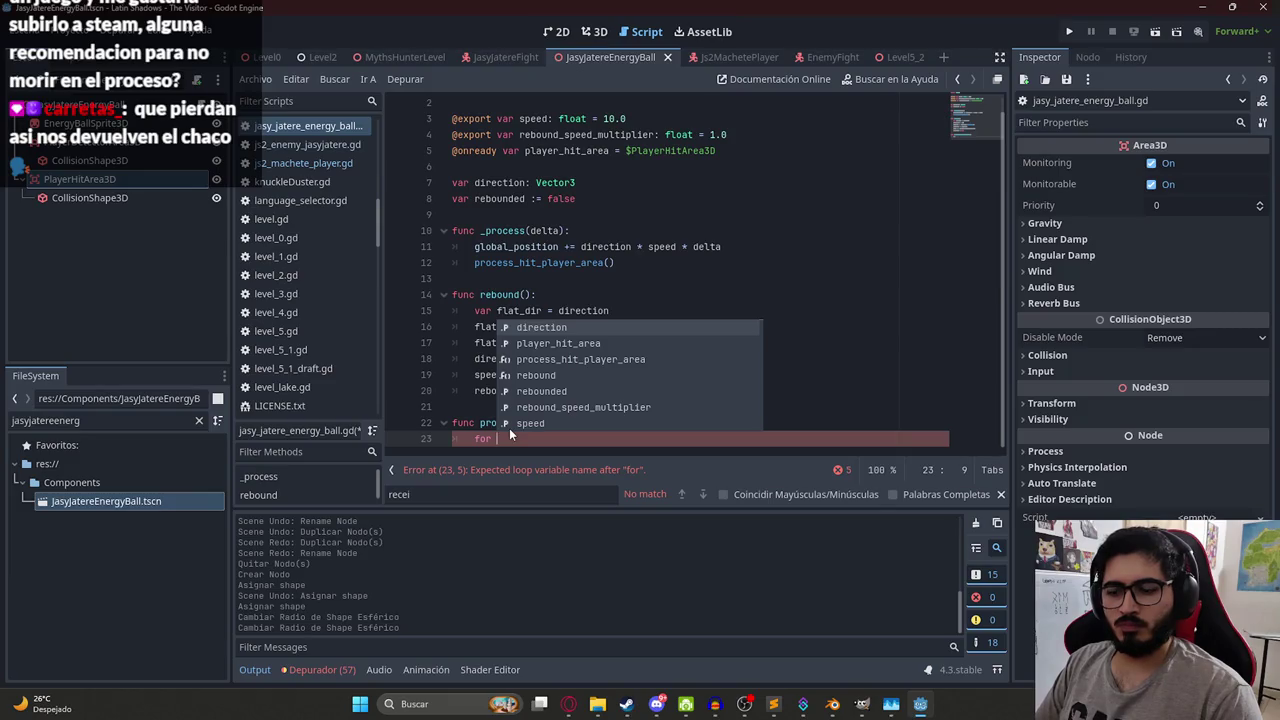
pyautogui.write('body in')
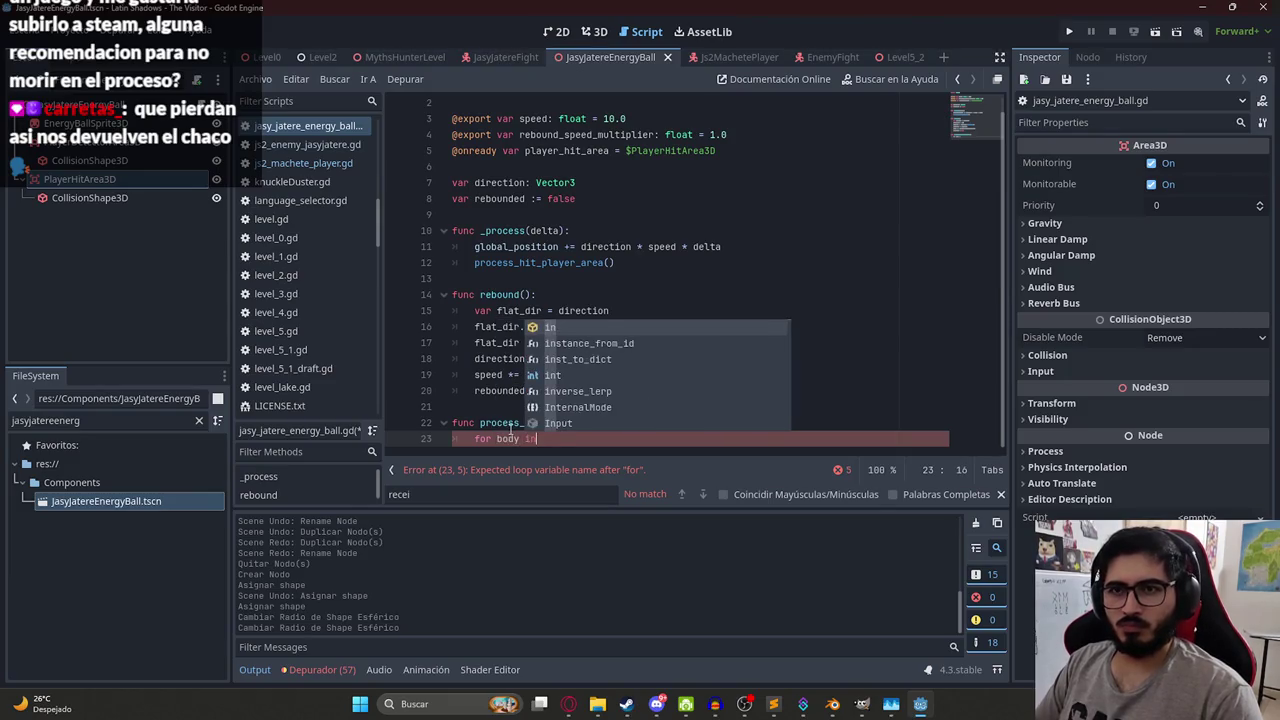
pyautogui.write(' player_hit_area.get_')
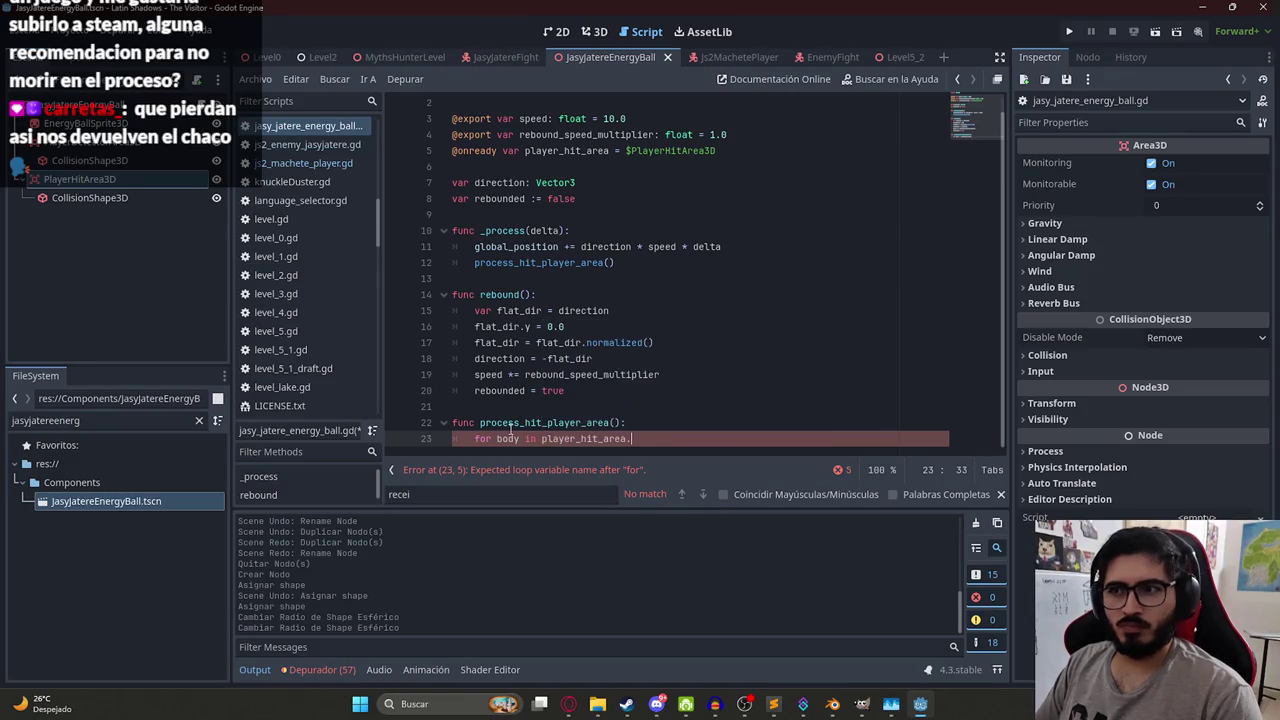
# - Loop over get_overlapping_bodies() and test if body.get_script() equals preloaded js2_machete_player.gd
pyautogui.press('Down')
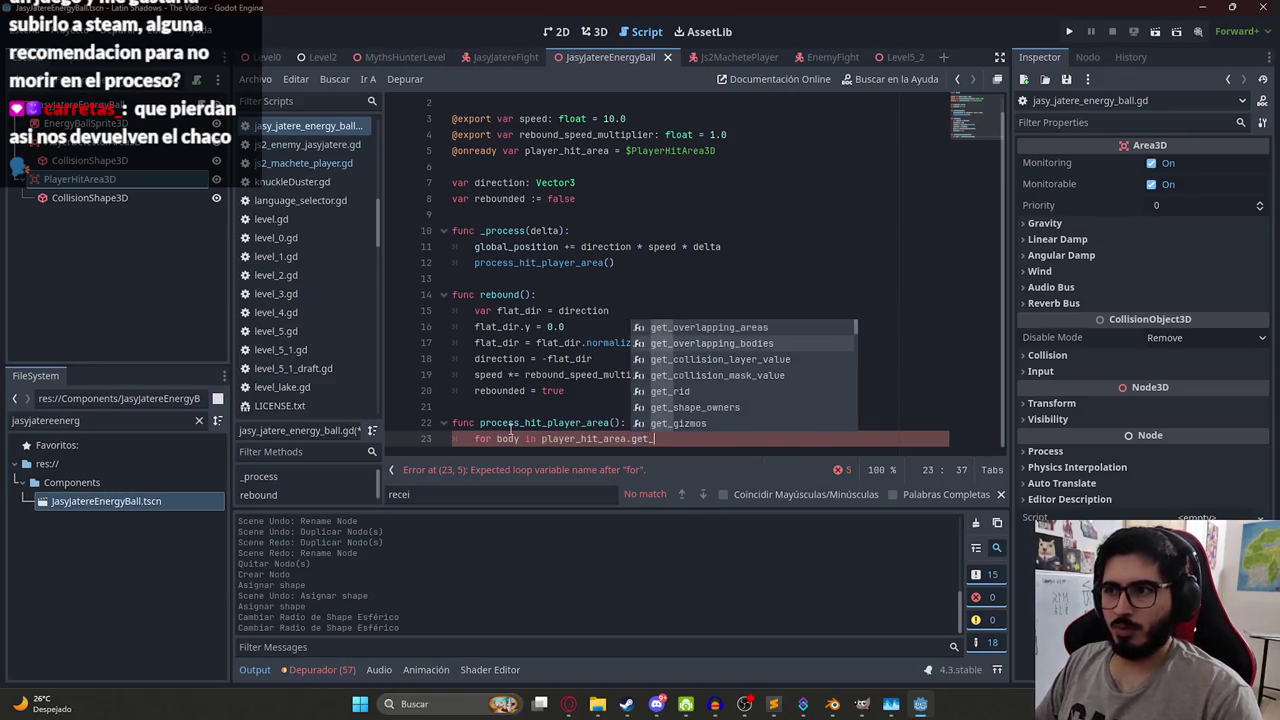
pyautogui.press('Return')
pyautogui.press('Return')
pyautogui.write('if bod')
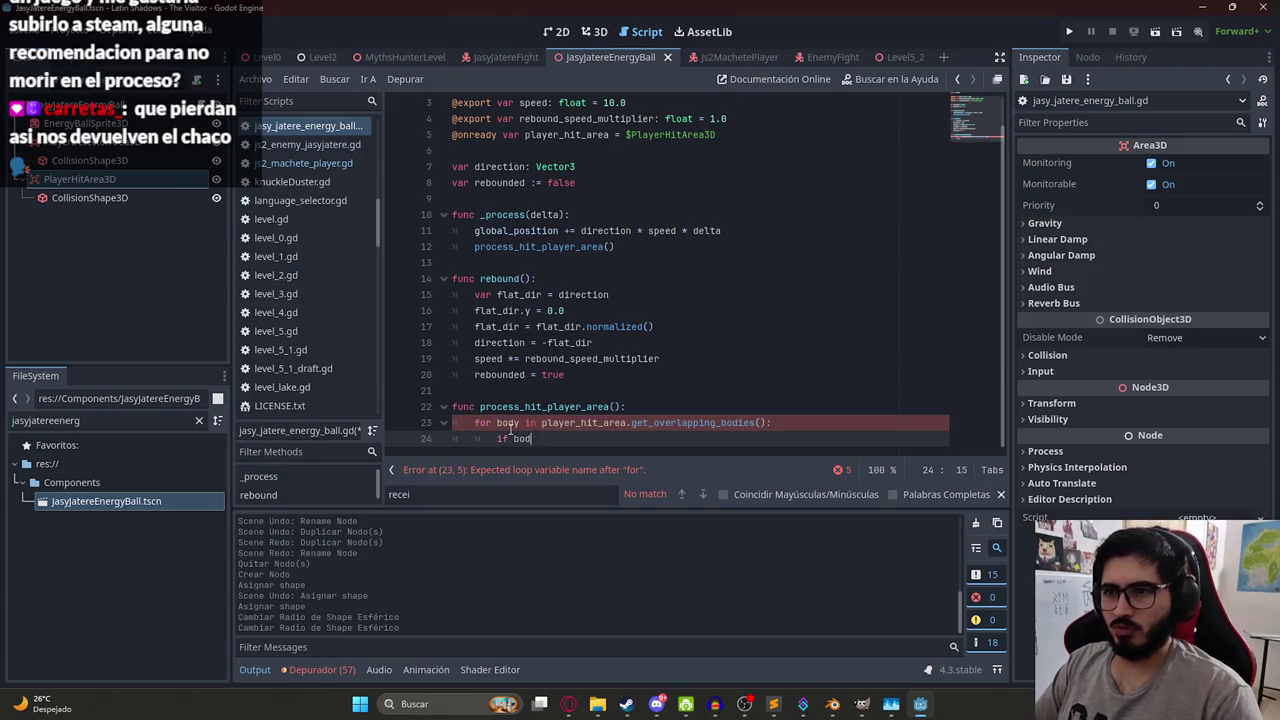
pyautogui.write('y.get_script')
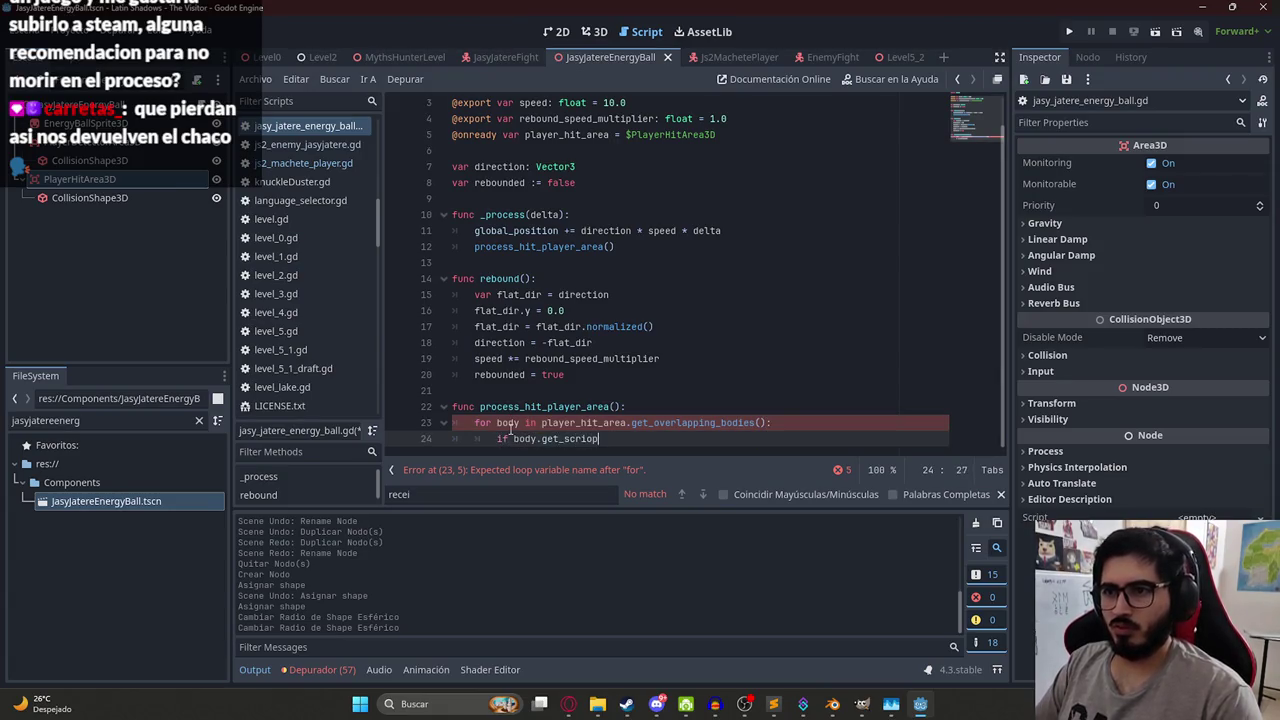
pyautogui.write('() == ')
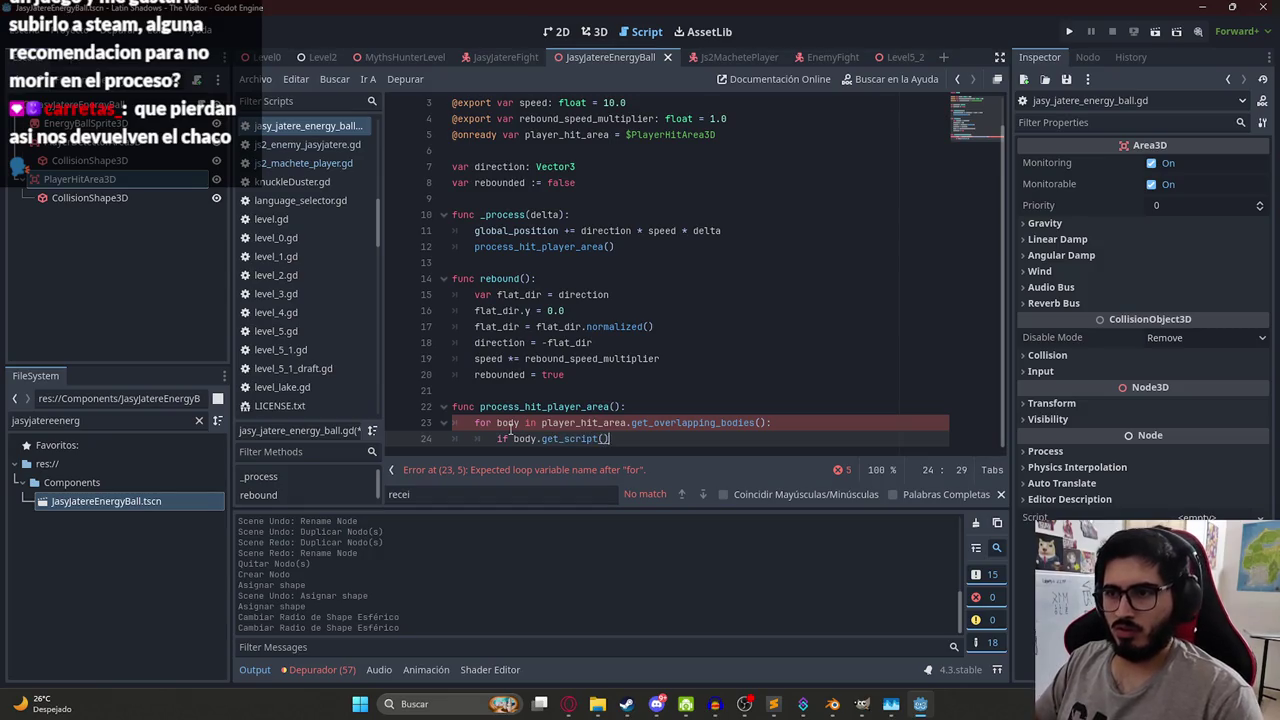
pyautogui.write('prel')
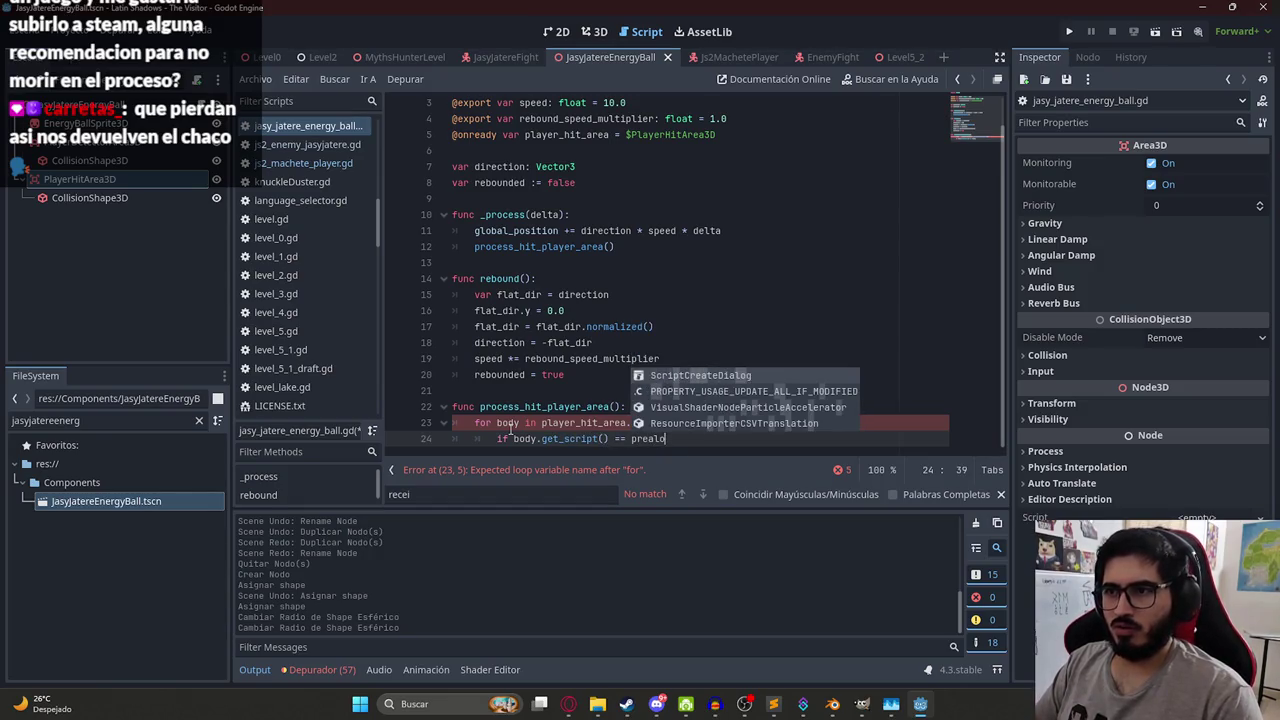
pyautogui.press('Return')
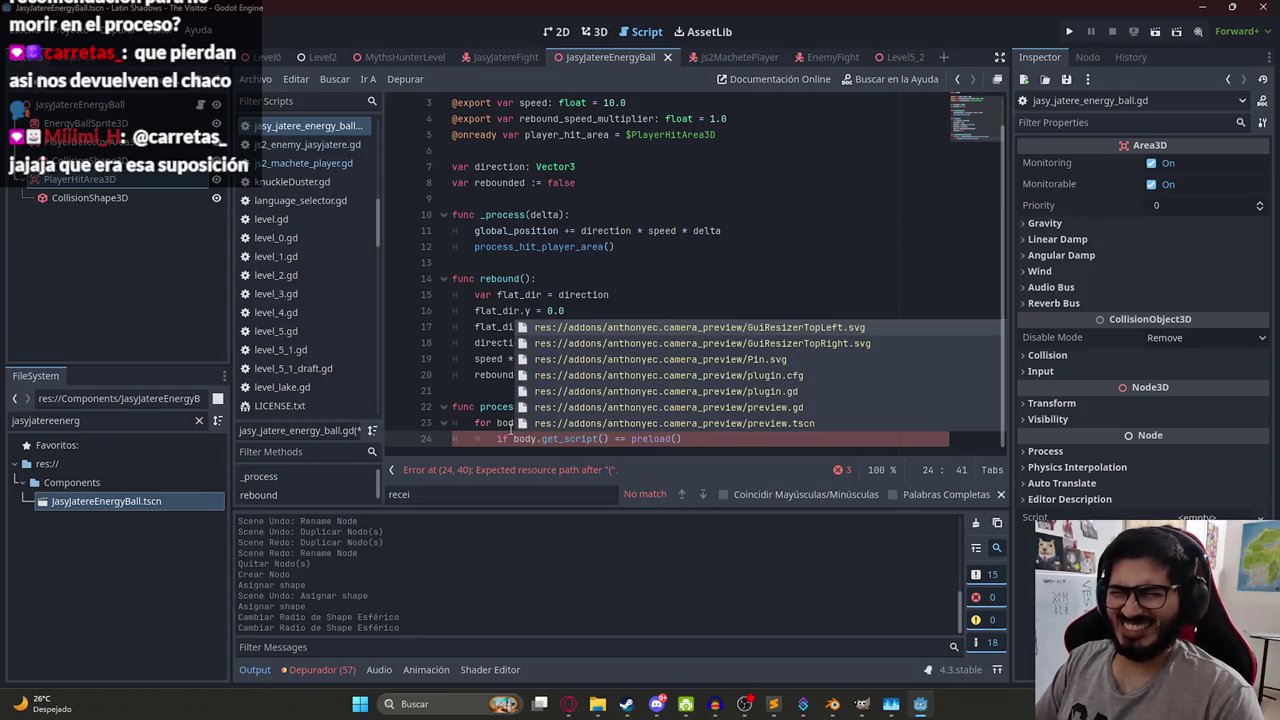
pyautogui.write('js2')
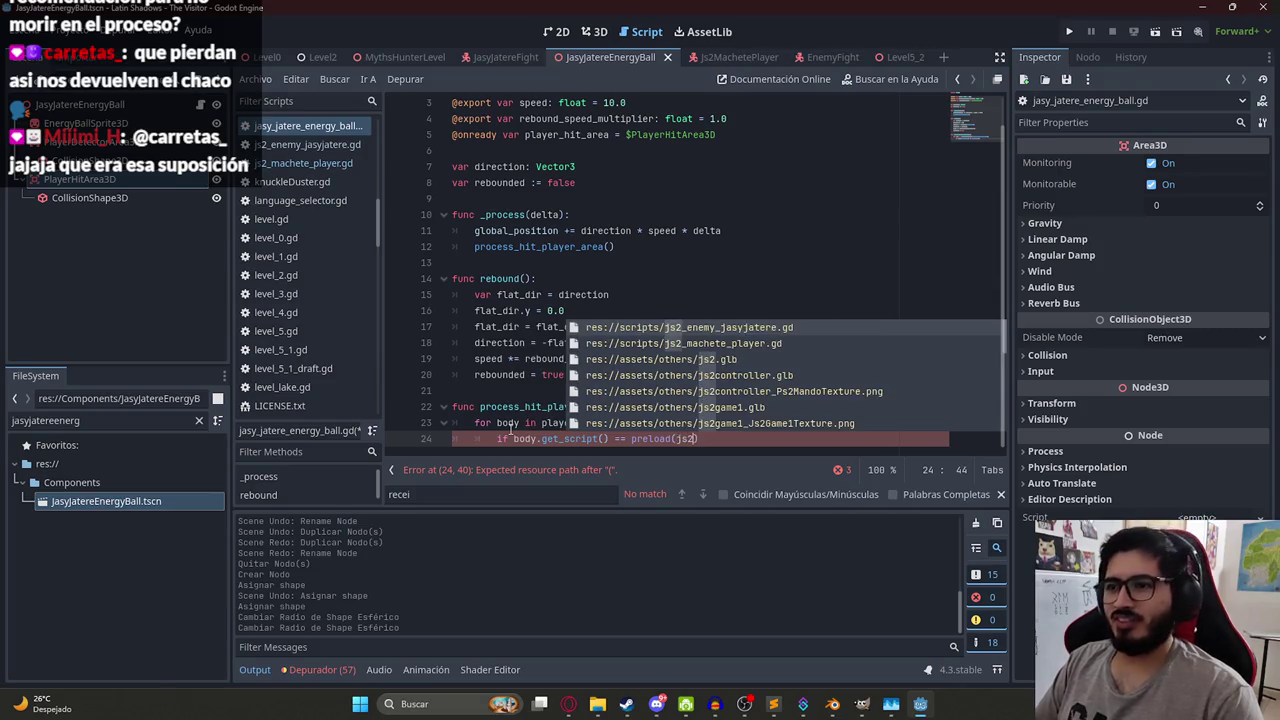
pyautogui.write('_machet')
pyautogui.press('Return')
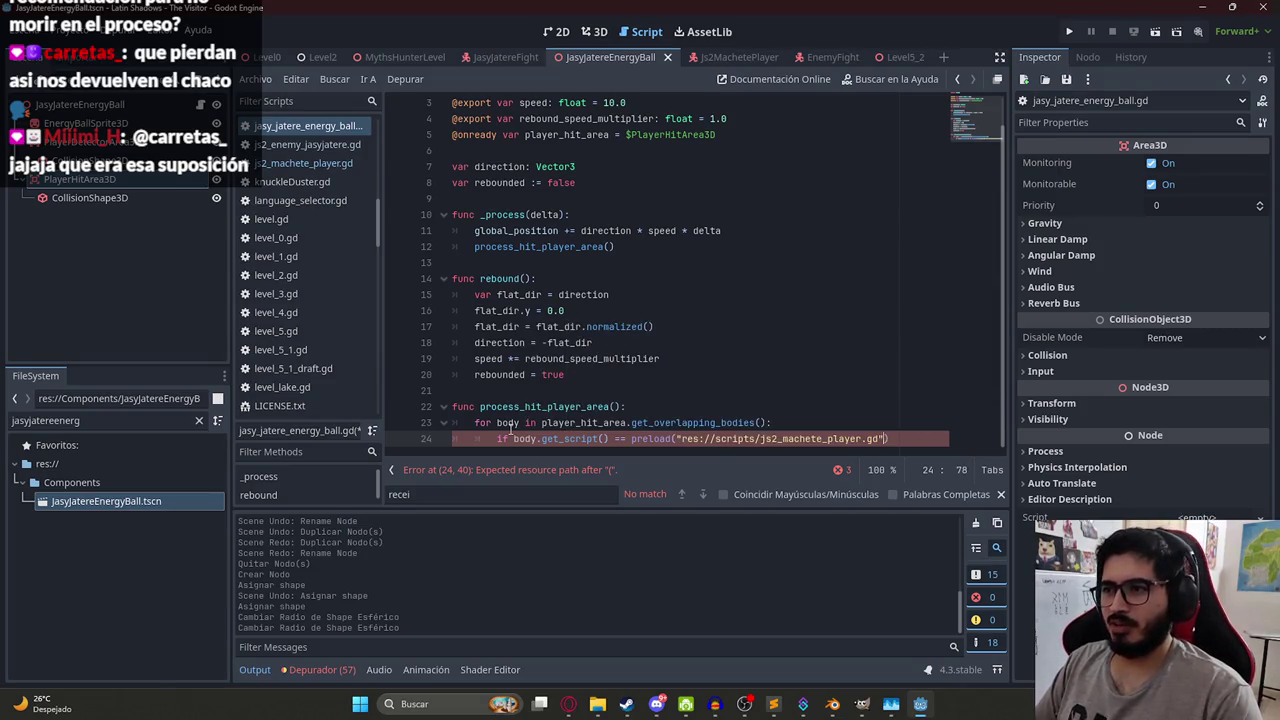
# - Inside the if, print "ATACAR JUGADOR" and call queue_free()
pyautogui.write(':')
pyautogui.press('Return')
pyautogui.write('print')
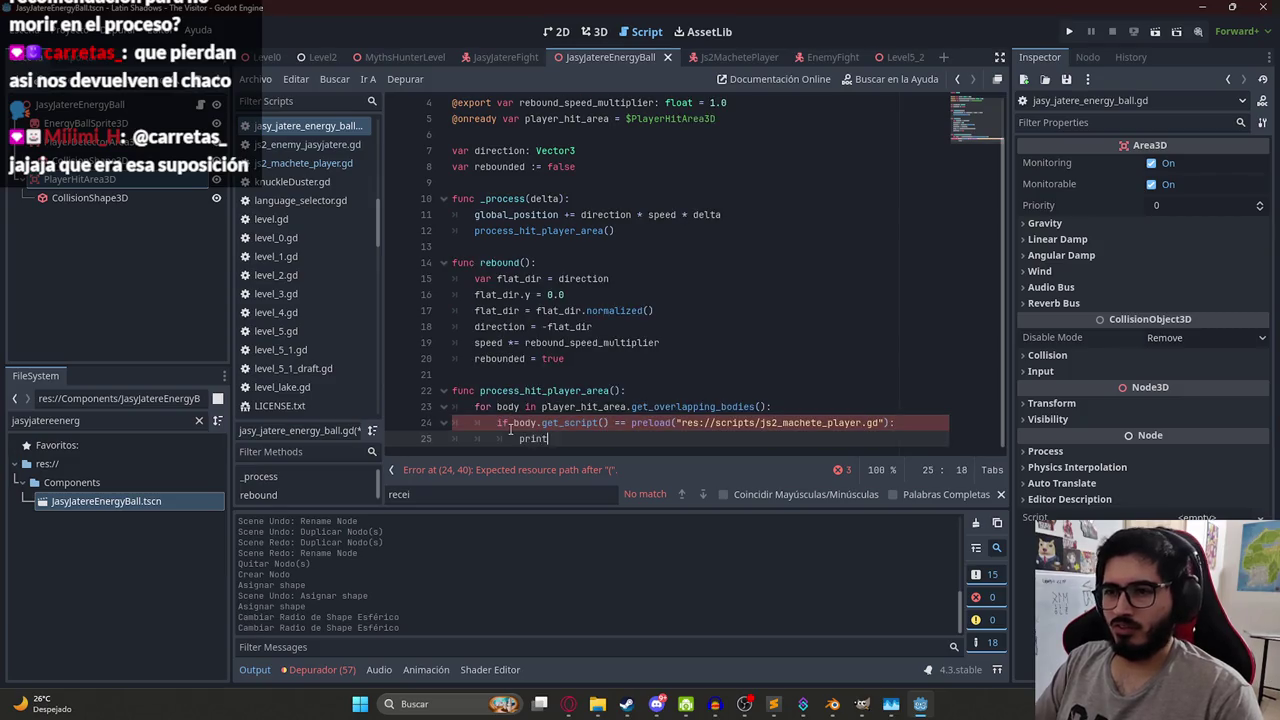
pyautogui.write('("ATACAR JUGA')
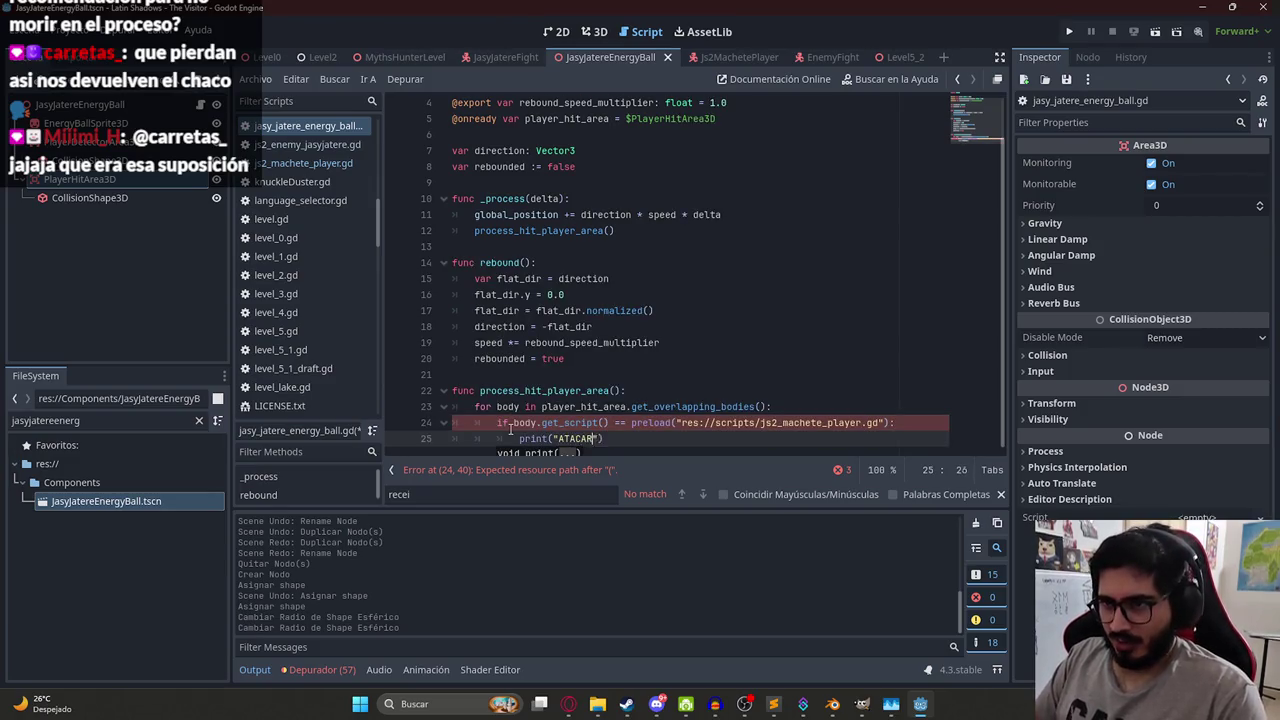
pyautogui.write('DOR")')
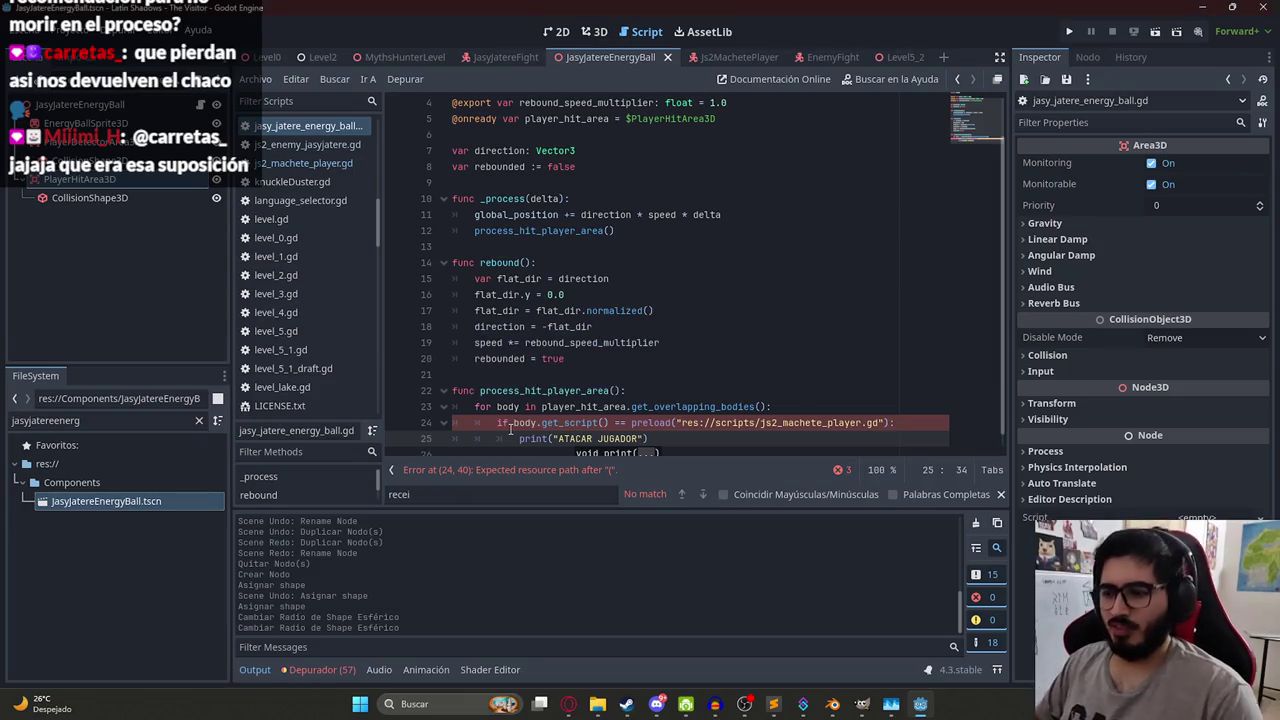
pyautogui.press('Return')
pyautogui.write('queue')
pyautogui.press('Return')
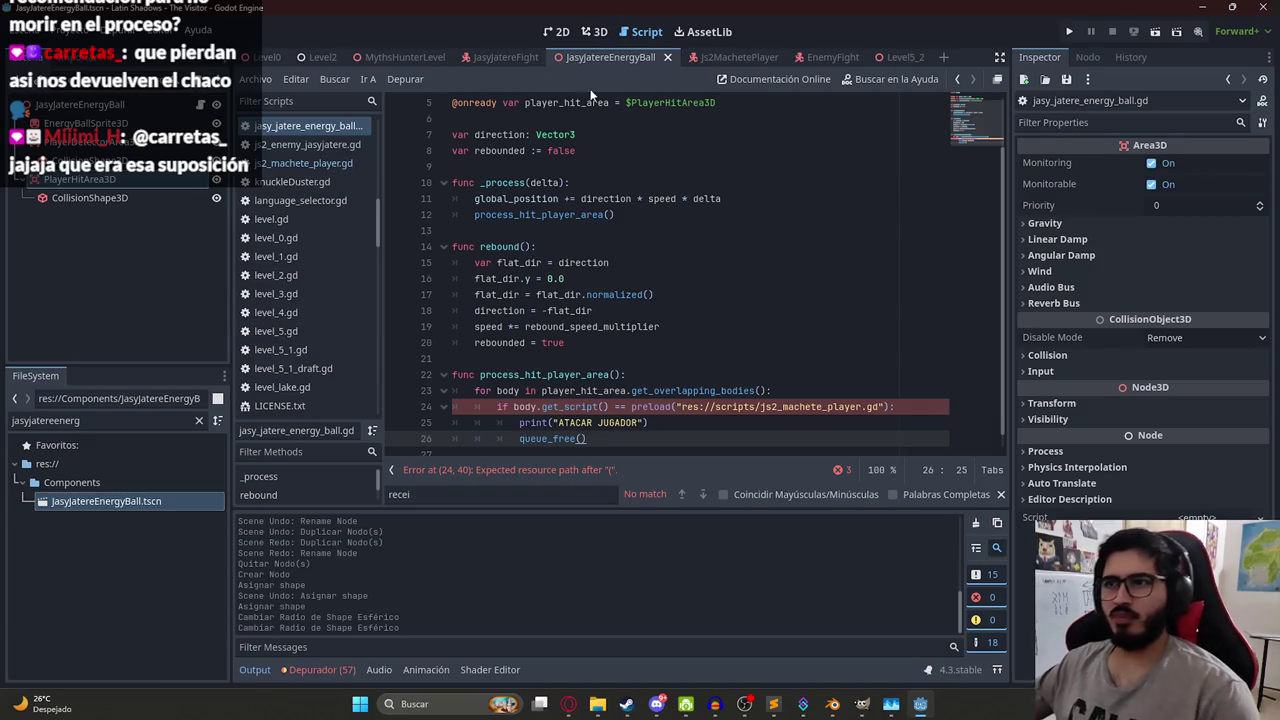
# - Right-click the MythsHunterLevel scene tab and select the process_hit_player_area function lines
pyautogui.click(400, 57)
pyautogui.rightClick(388, 57)
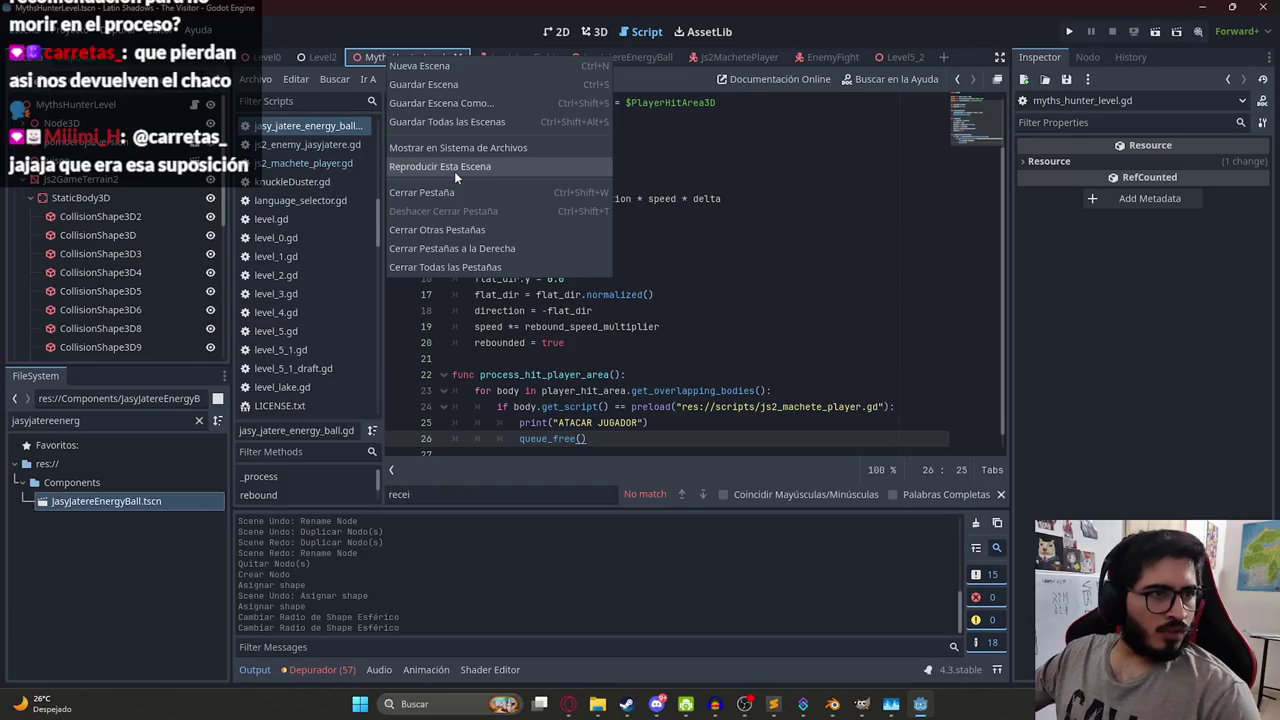
pyautogui.moveTo(452, 358); pyautogui.dragTo(638, 422)
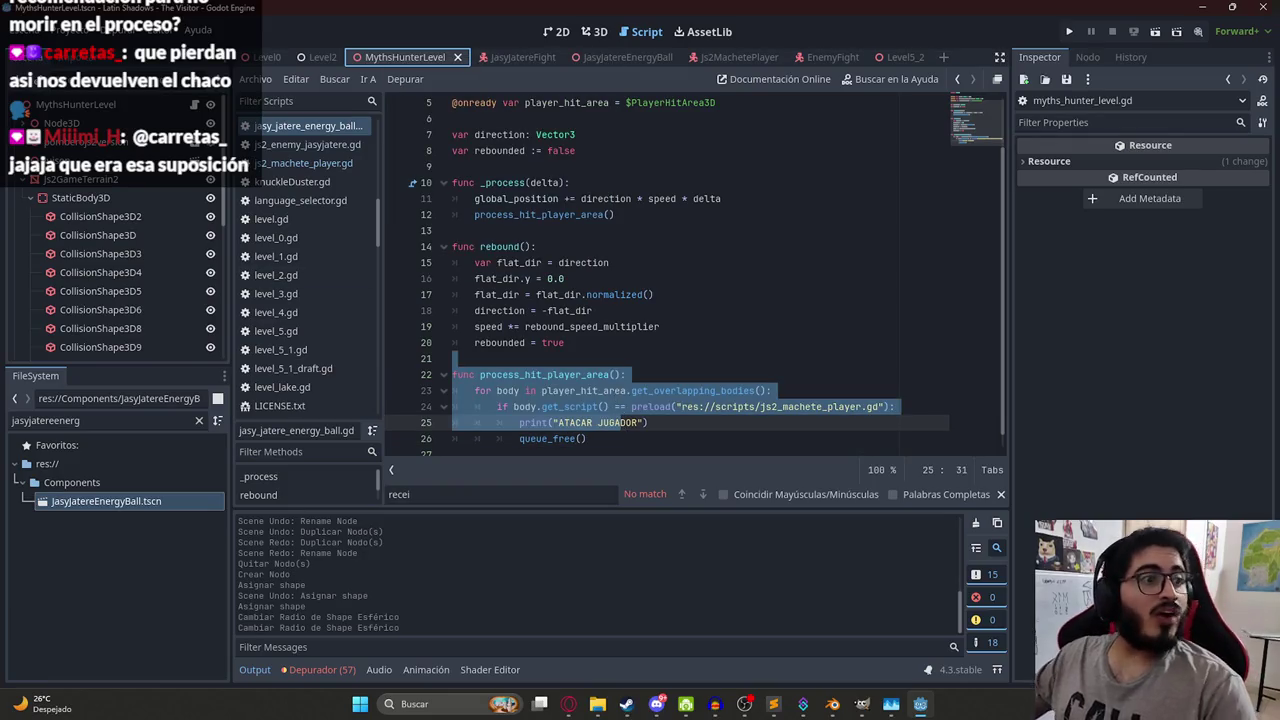
pyautogui.click(680, 296)
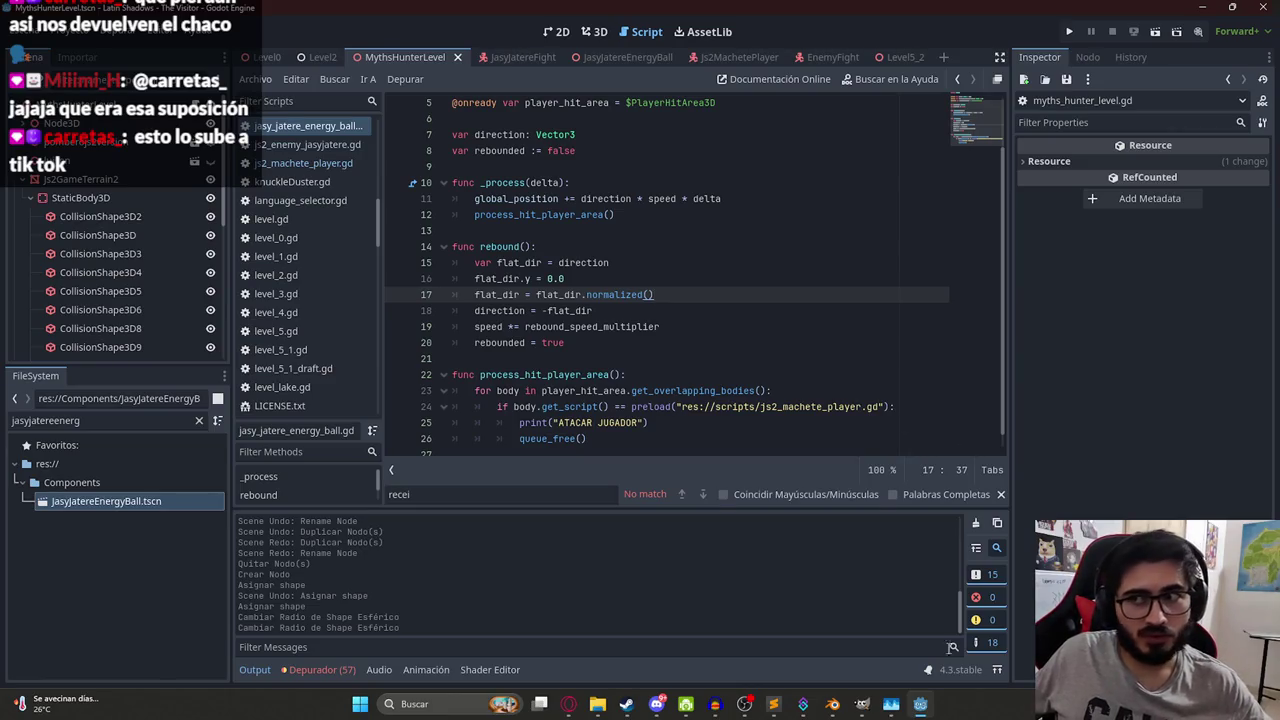
pyautogui.click(625, 706)
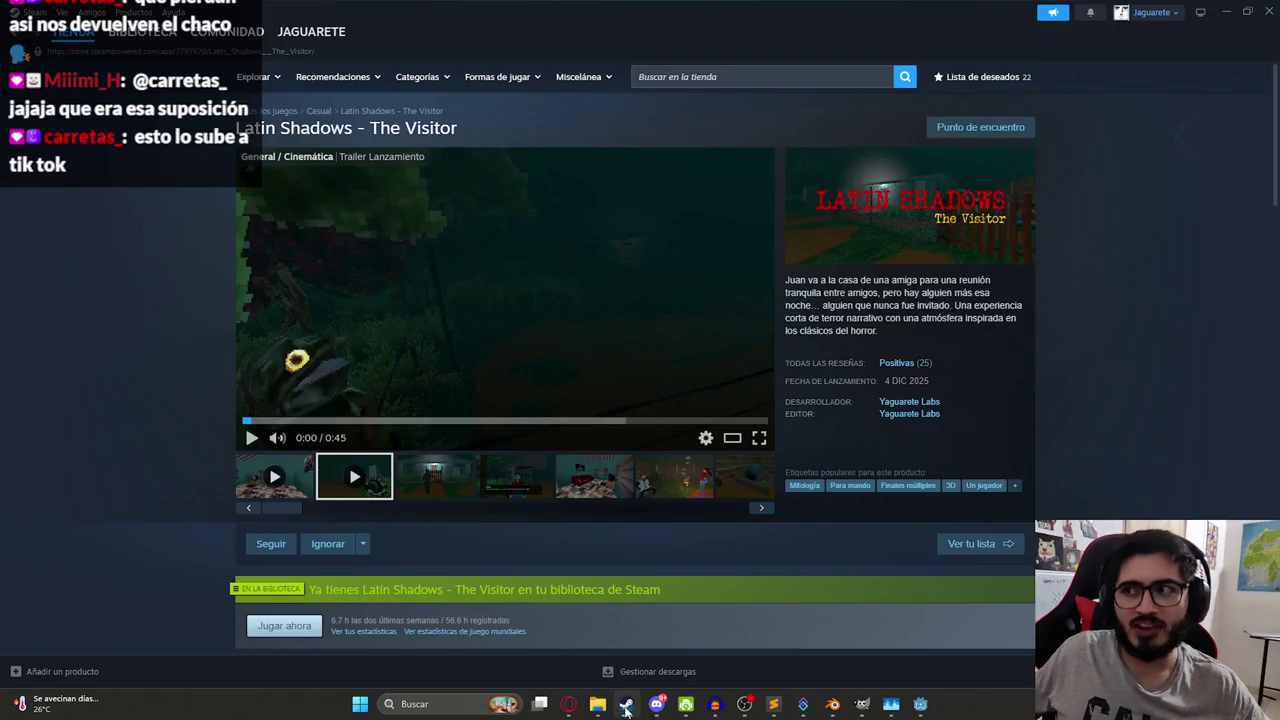
pyautogui.click(625, 706)
pyautogui.click(588, 372)
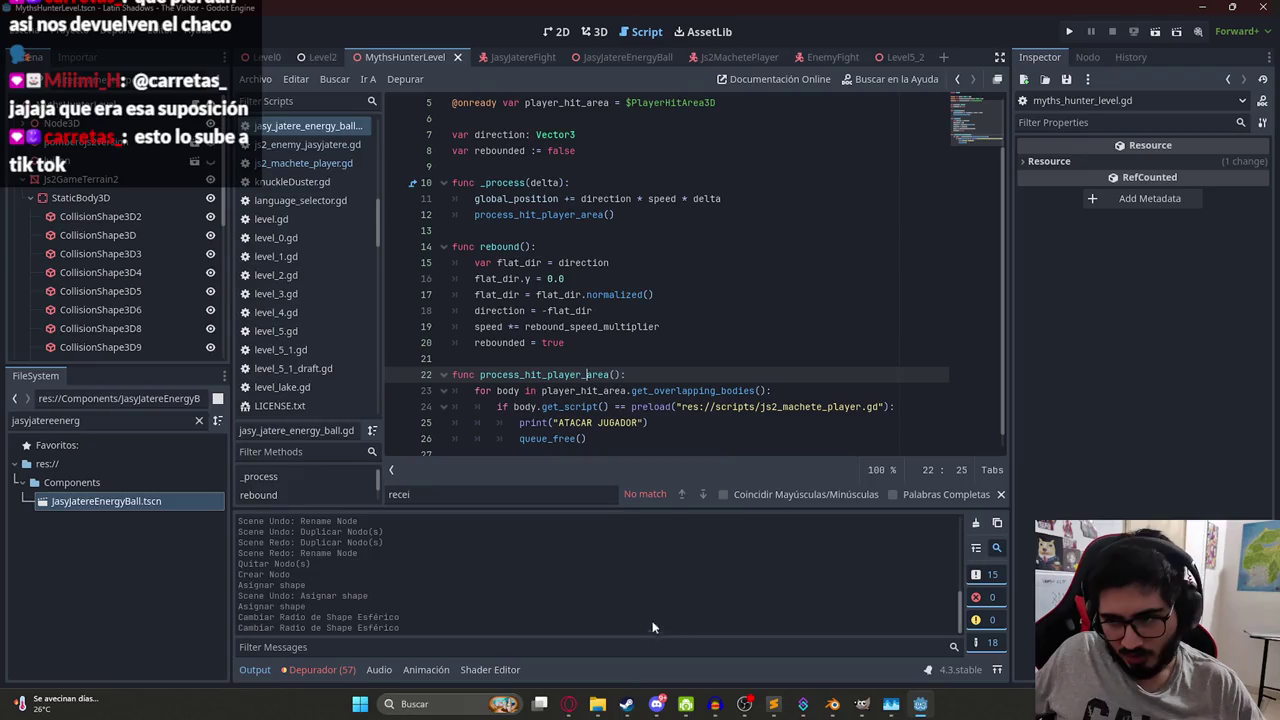
pyautogui.moveTo(627, 708)
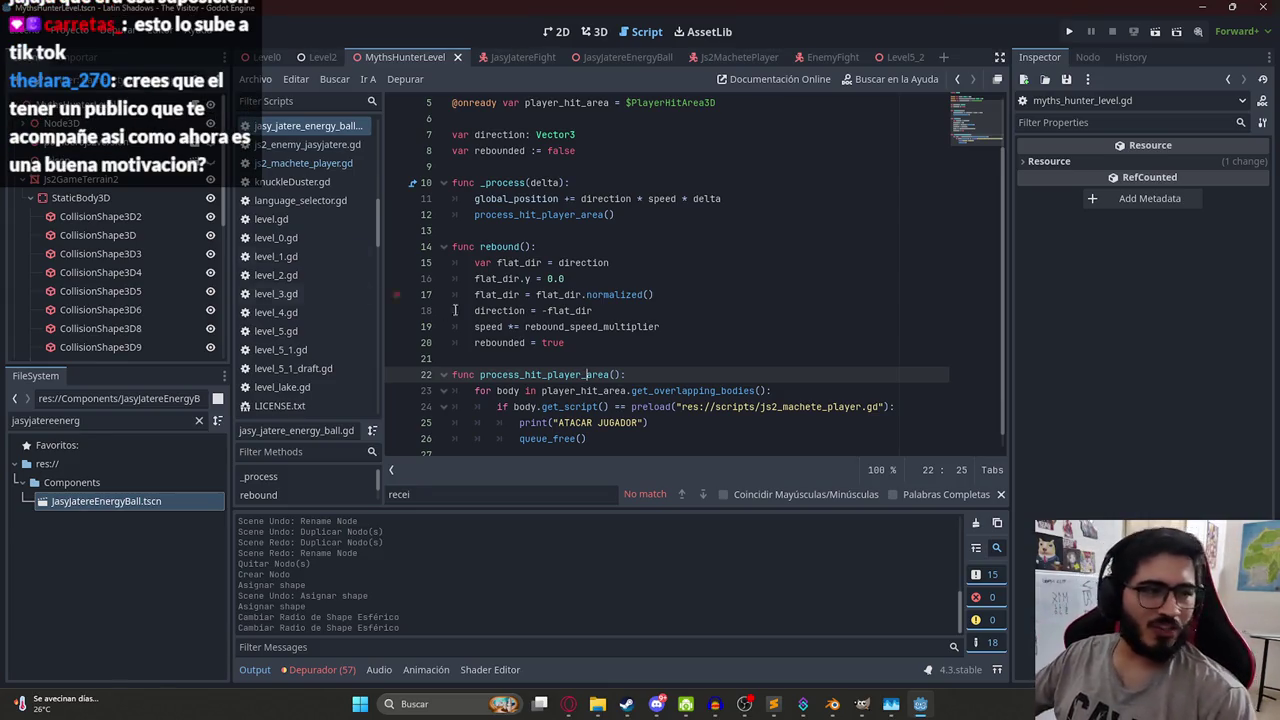
# - Play the MythsHunterLevel scene, let energy balls hit the player to log ATACAR JUGADOR, then stop
pyautogui.click(529, 295)
pyautogui.scroll(-1, 647, 339)
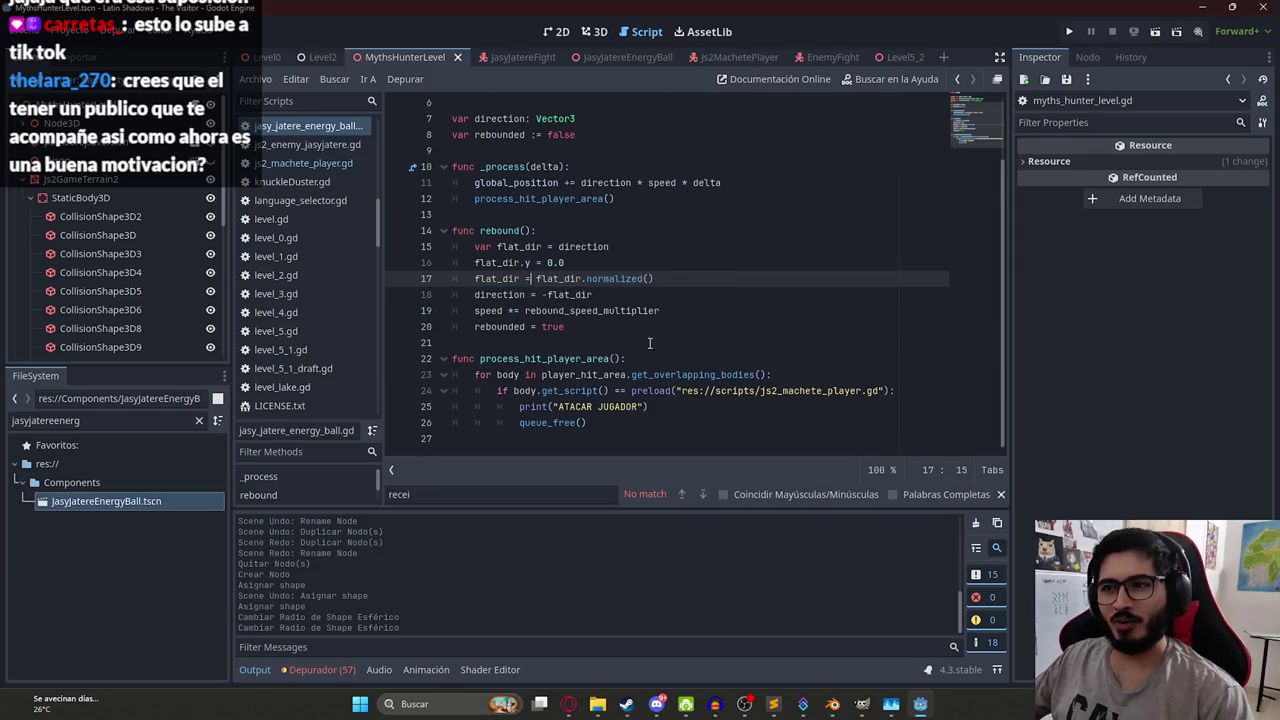
pyautogui.rightClick(407, 49)
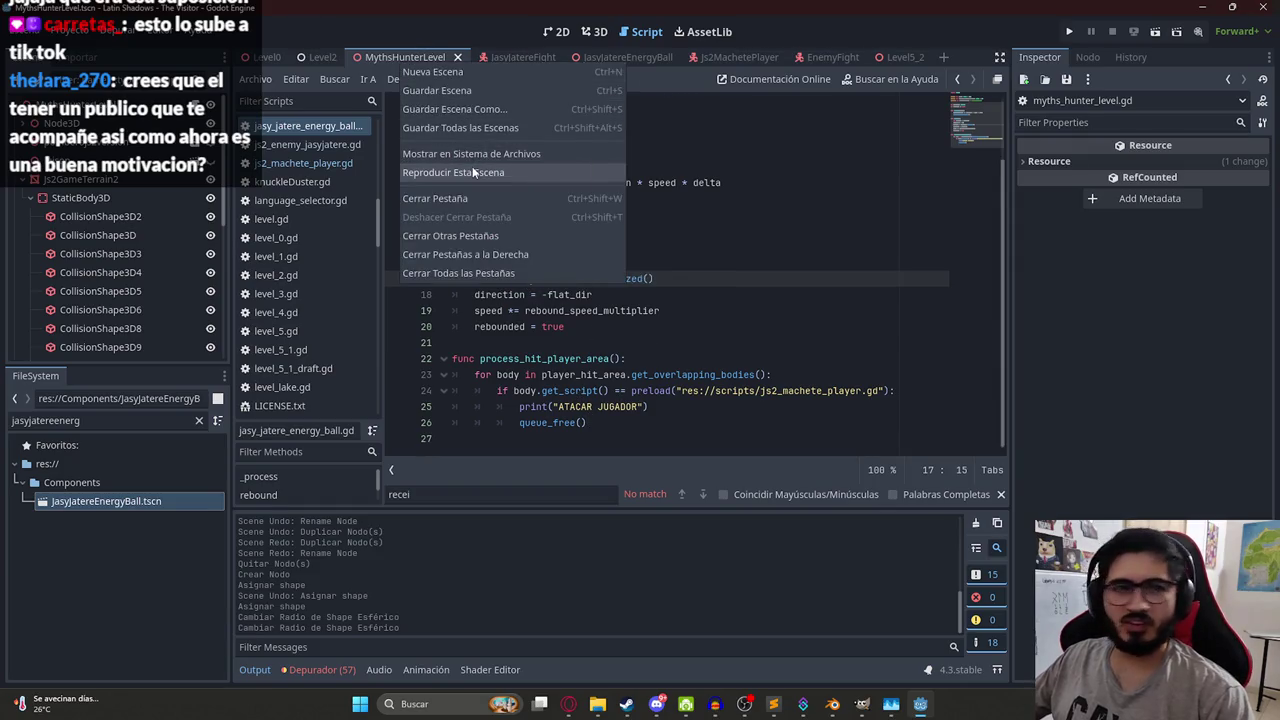
pyautogui.click(490, 171)
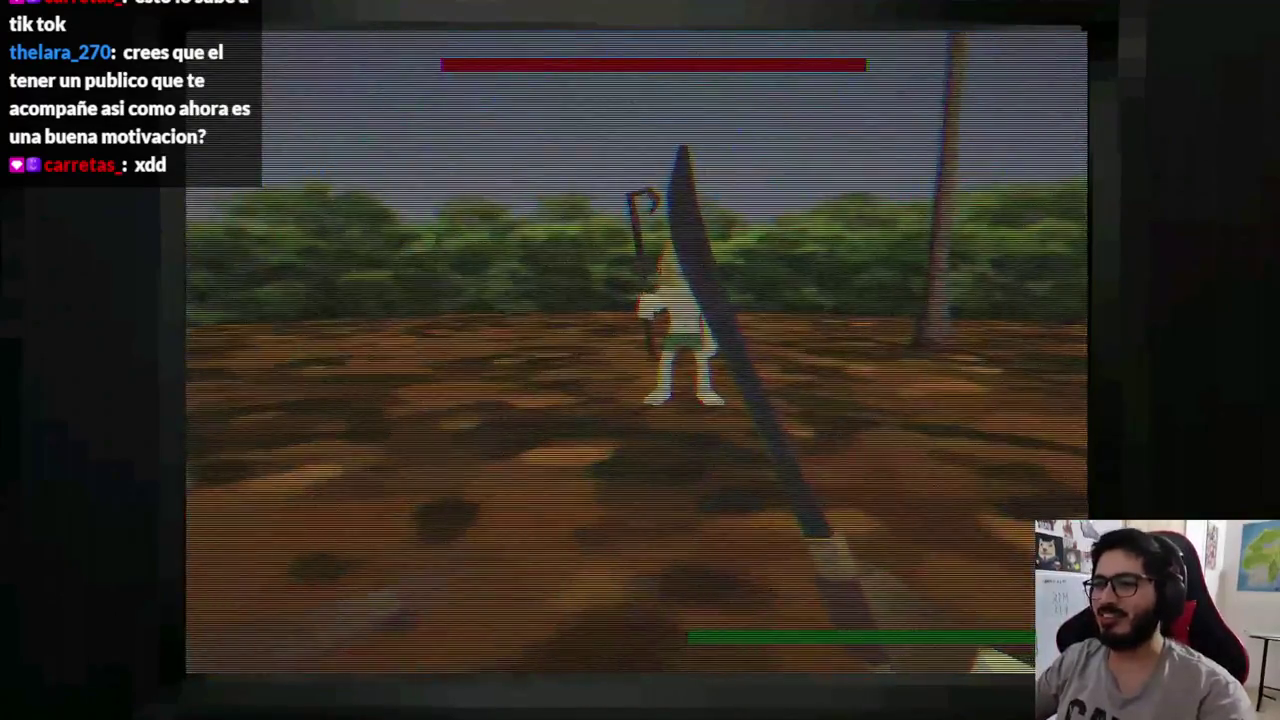
pyautogui.hotkey('alt', 'F4')
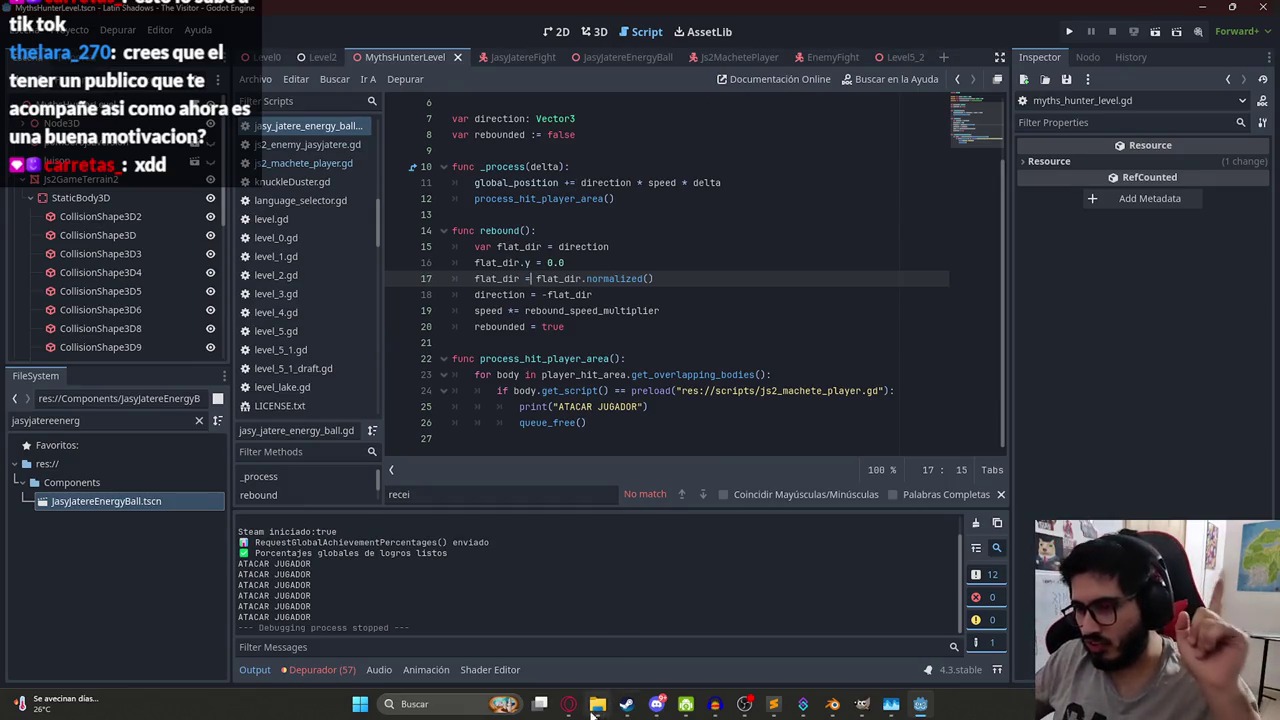
# - Load YouTube in a new browser tab and show the channel's video list
pyautogui.click(568, 703)
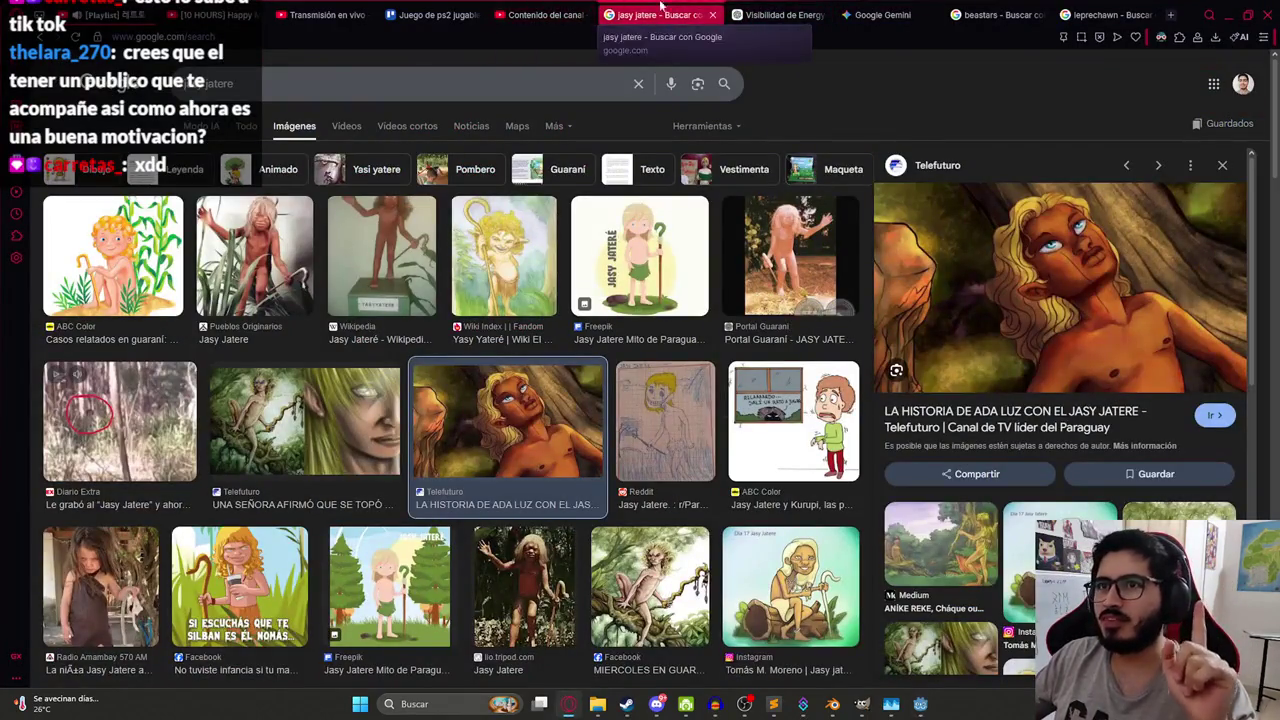
pyautogui.click(1170, 15)
pyautogui.write('y')
pyautogui.press('Return')
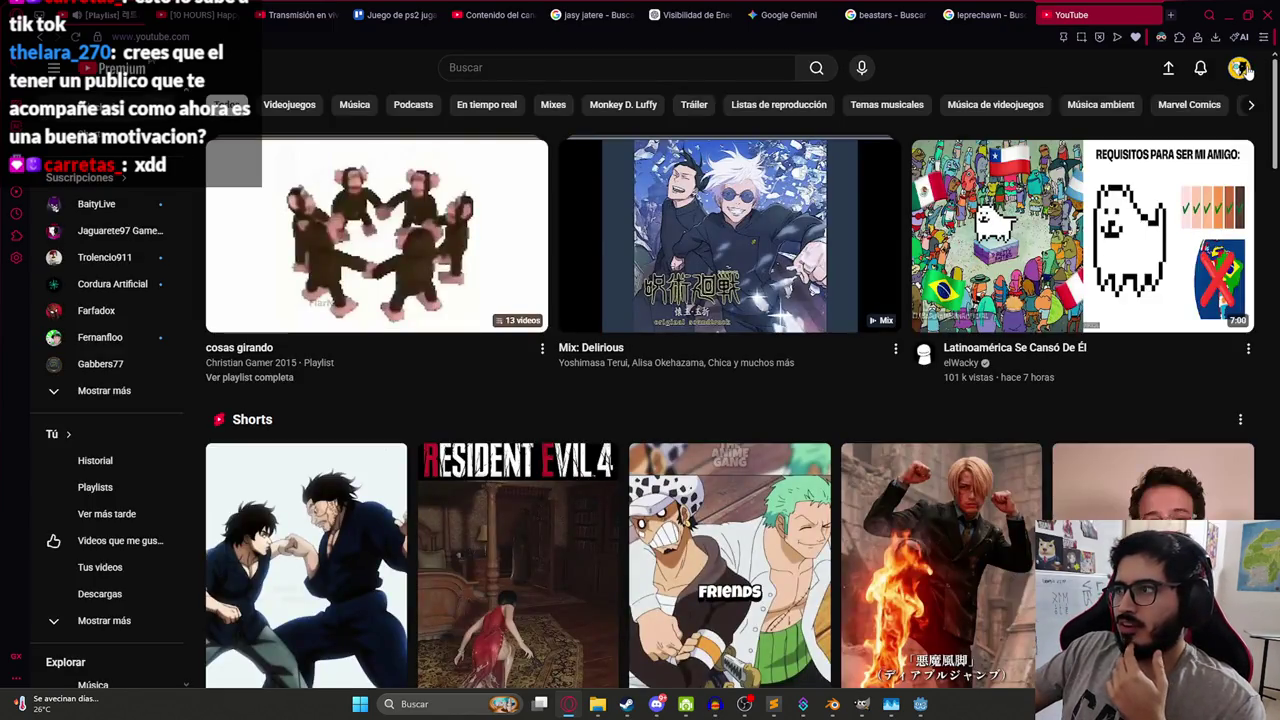
pyautogui.click(1239, 68)
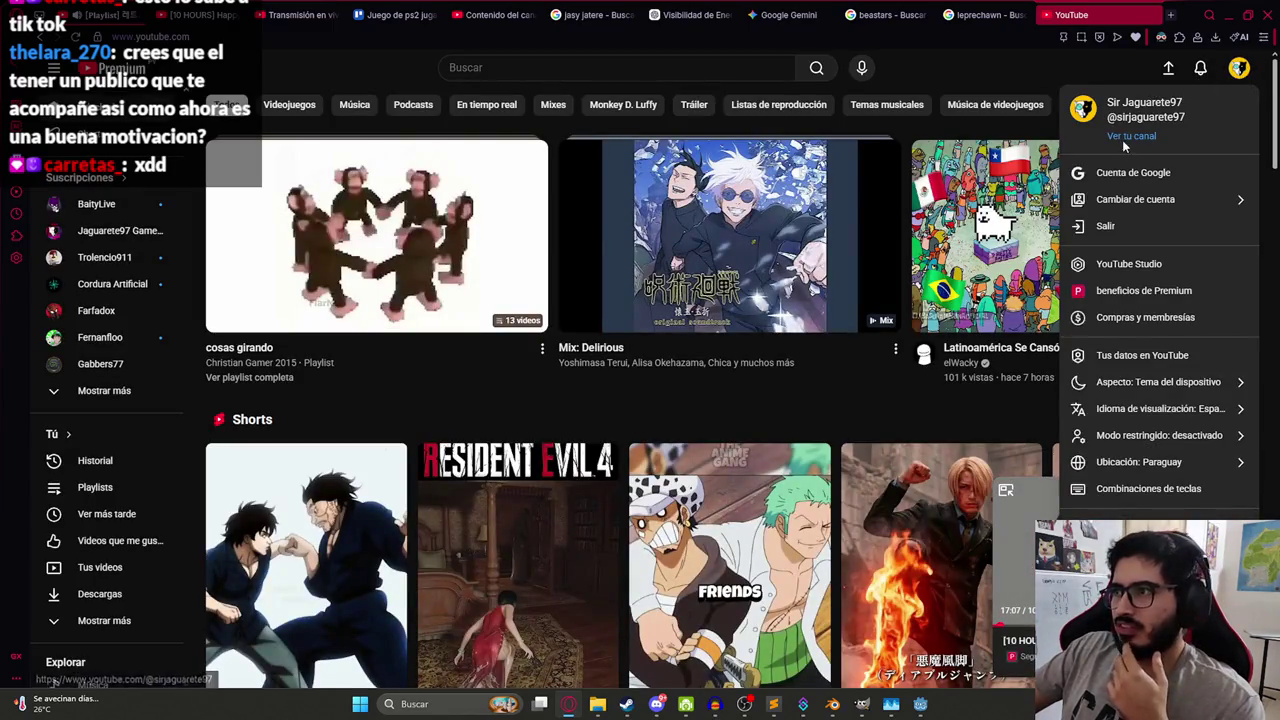
pyautogui.press('Escape')
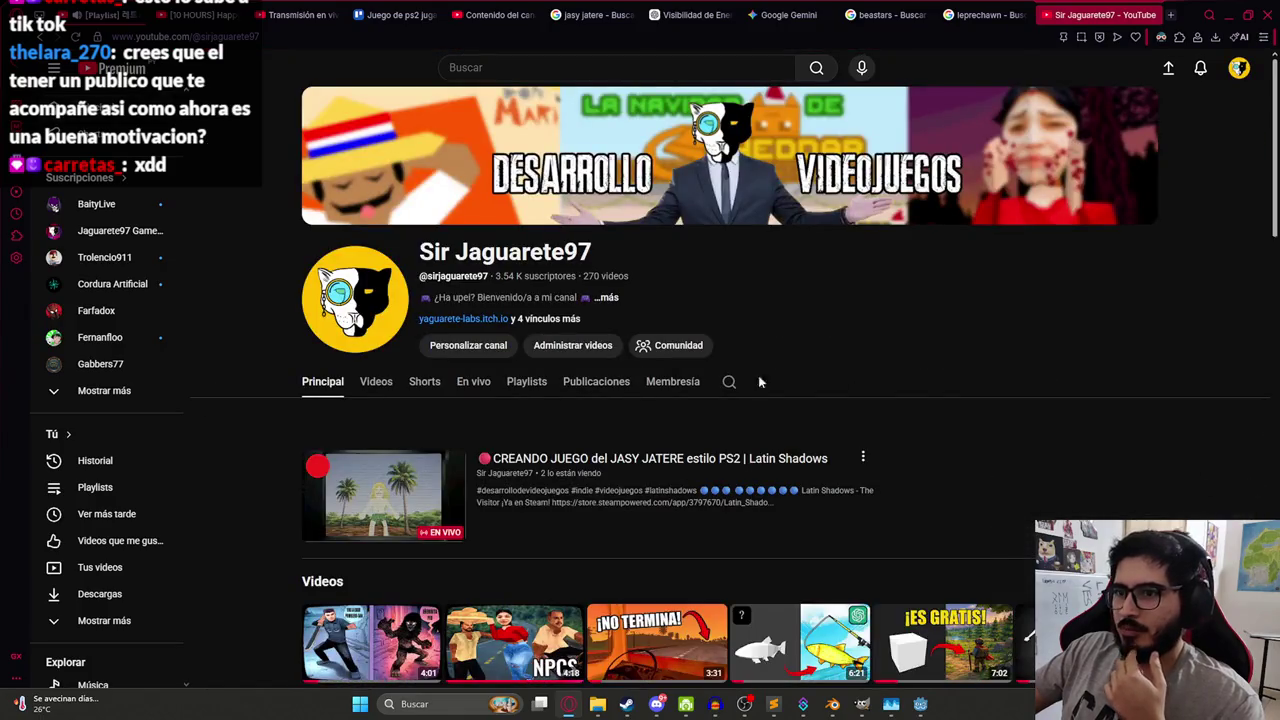
pyautogui.click(379, 383)
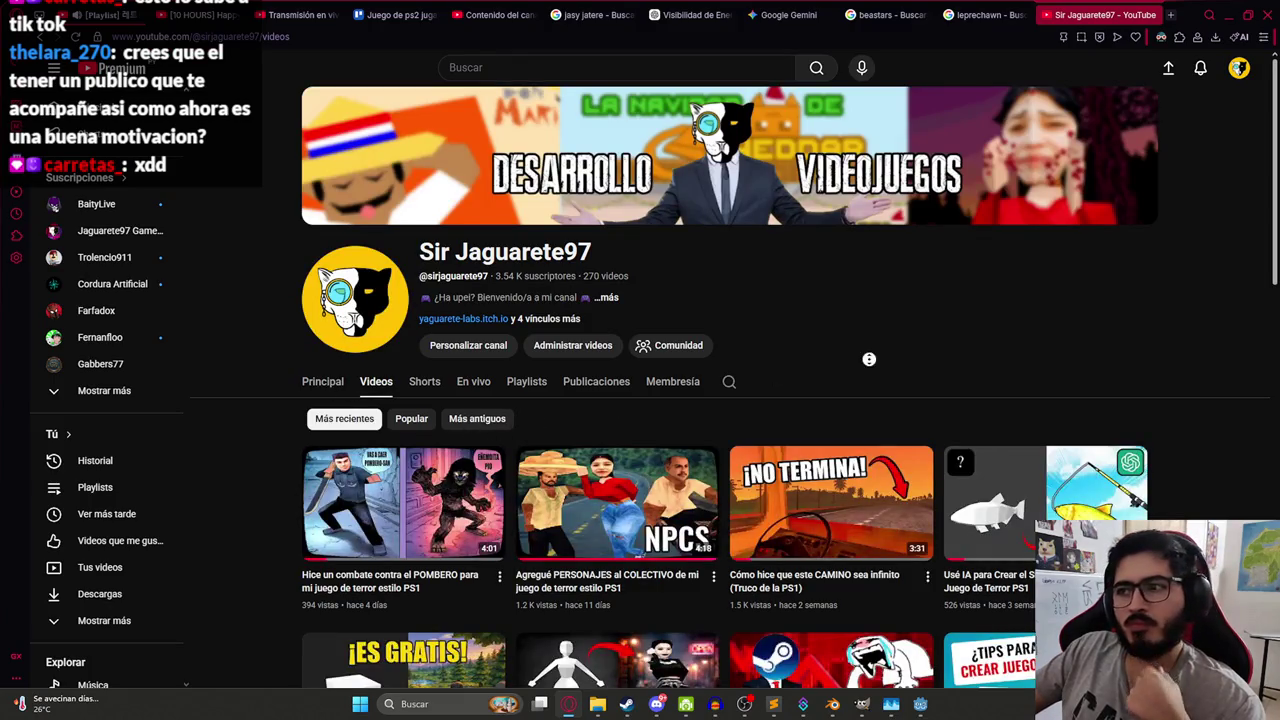
# - Open the SIN PLATA no-budget game video, then close its tab and return to Godot
pyautogui.rightClick(832, 368)
pyautogui.click(790, 358)
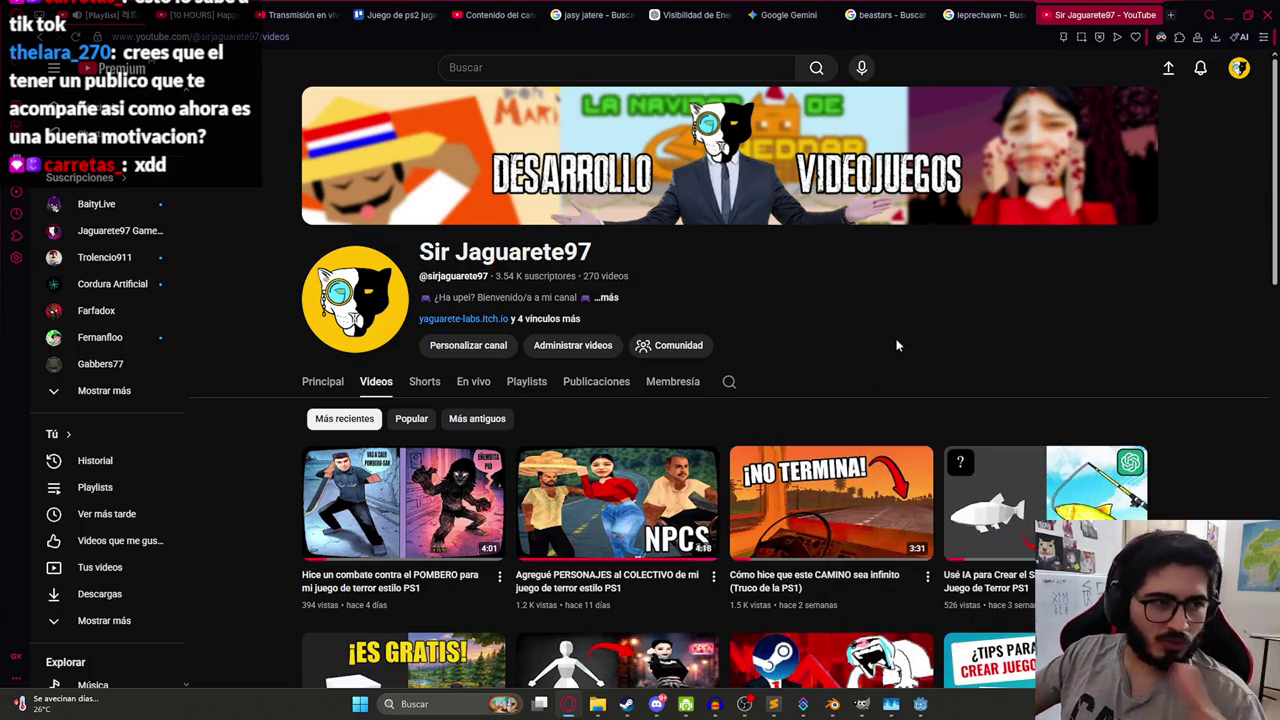
pyautogui.scroll(-3, 831, 334)
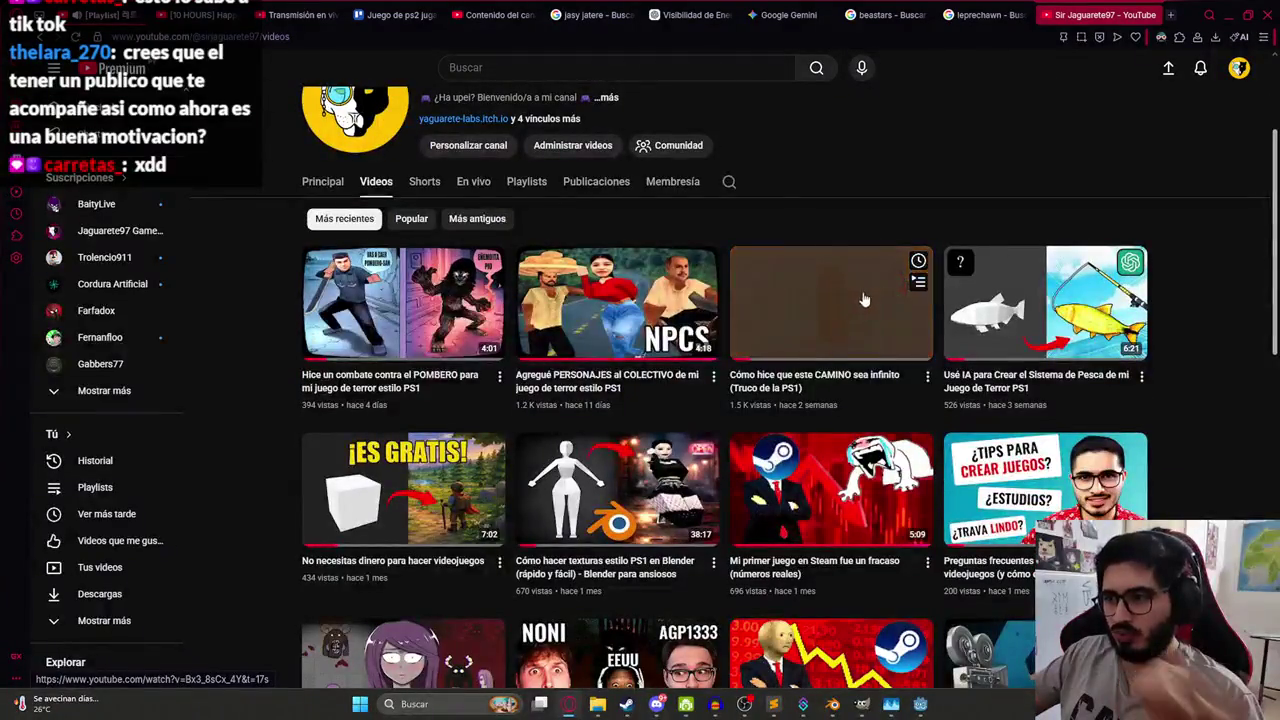
pyautogui.scroll(-1, 1000, 310)
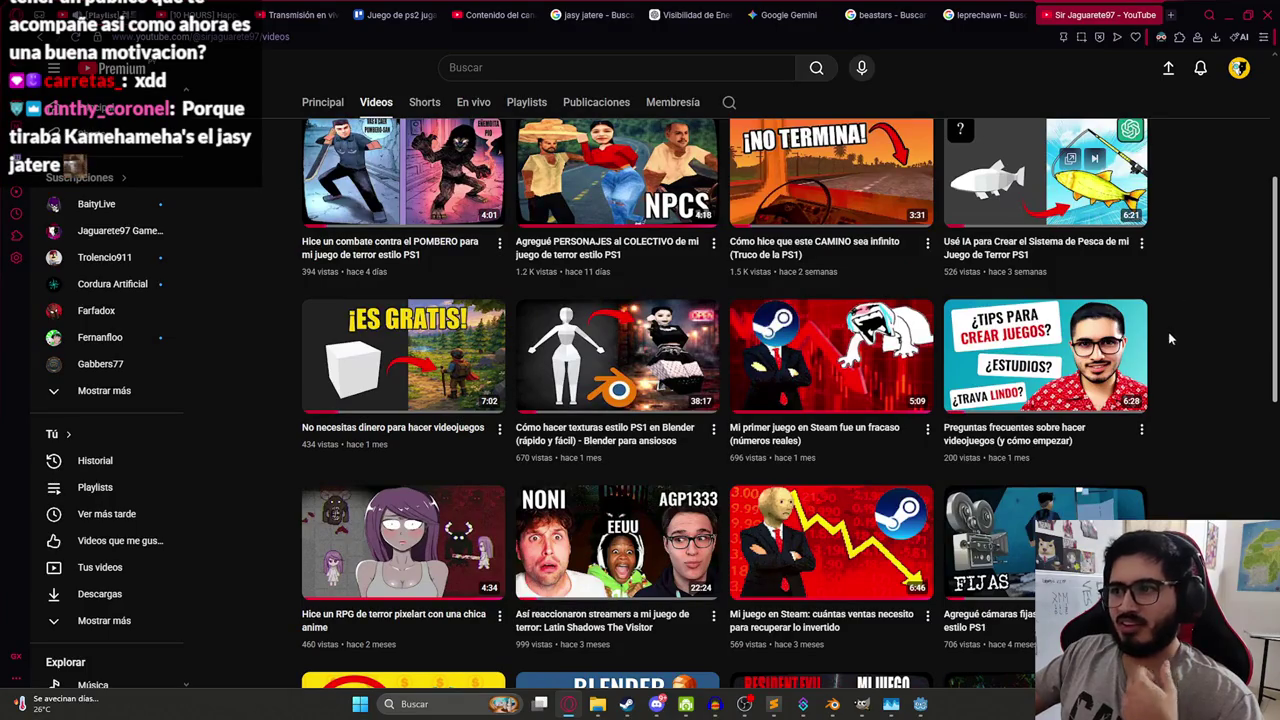
pyautogui.scroll(-1, 1201, 284)
pyautogui.scroll(-2, 447, 441)
pyautogui.scroll(-2, 447, 441)
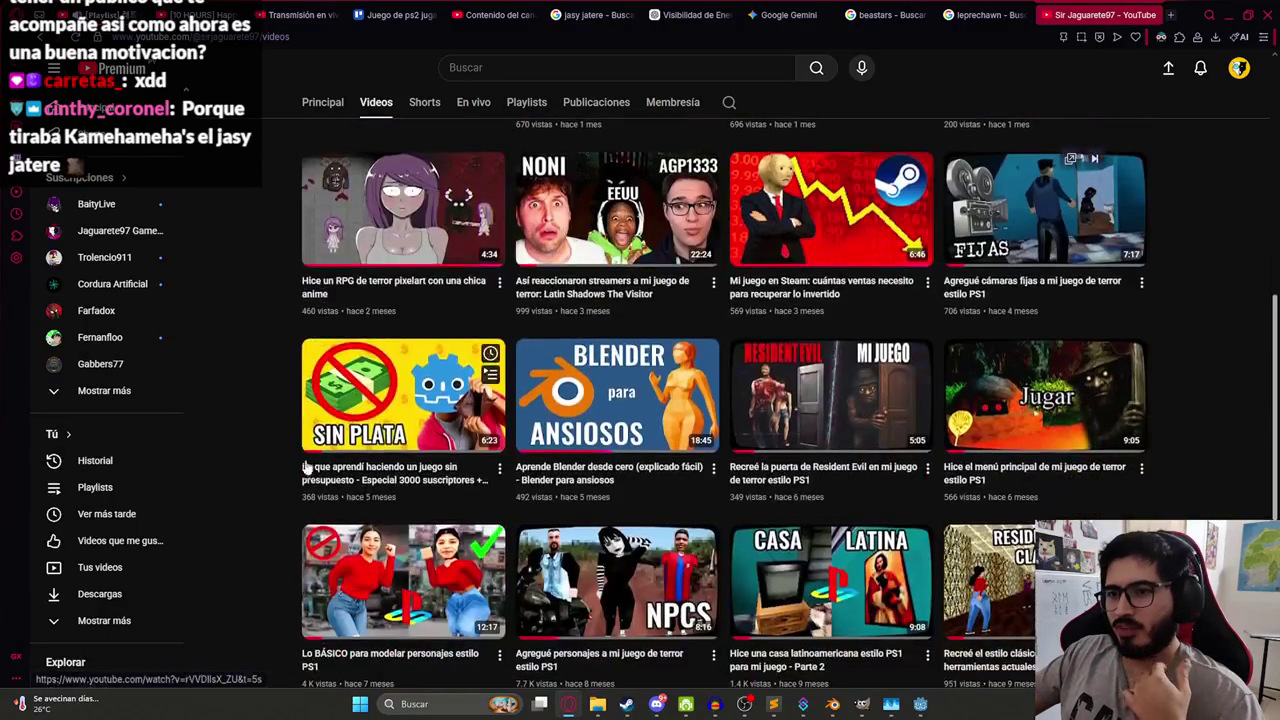
pyautogui.click(372, 418)
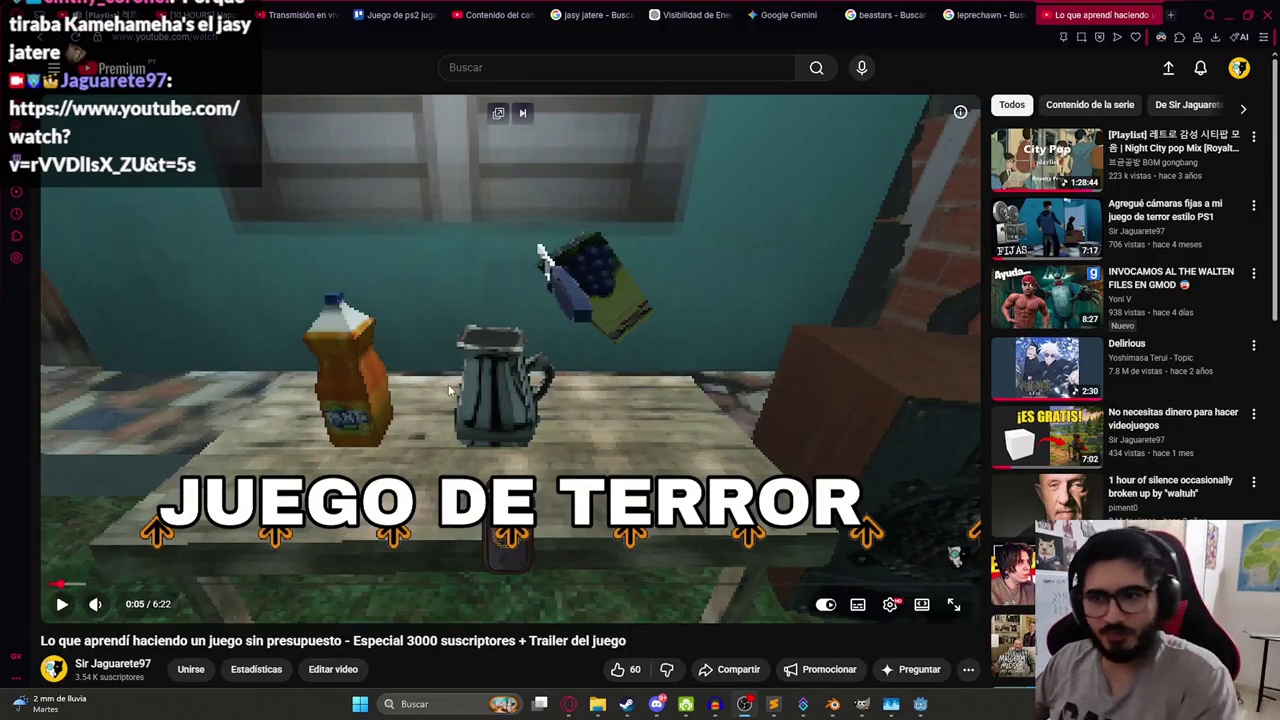
pyautogui.click(1152, 15)
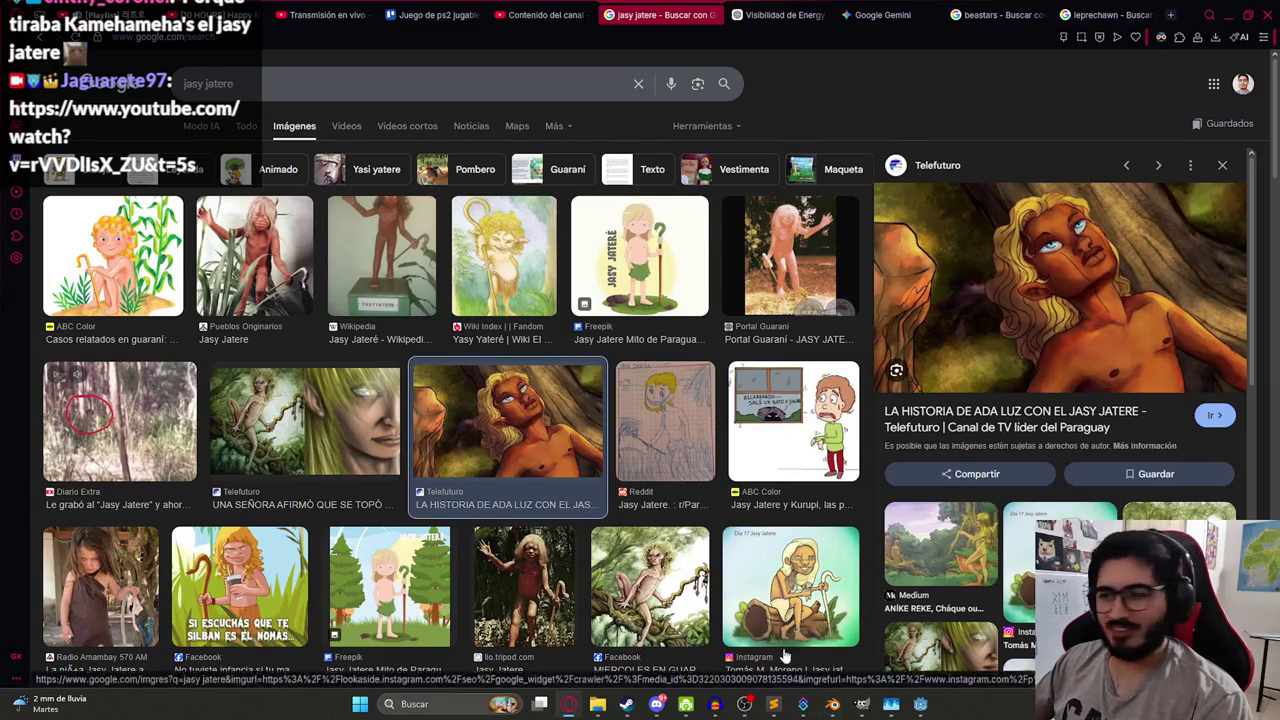
pyautogui.click(922, 704)
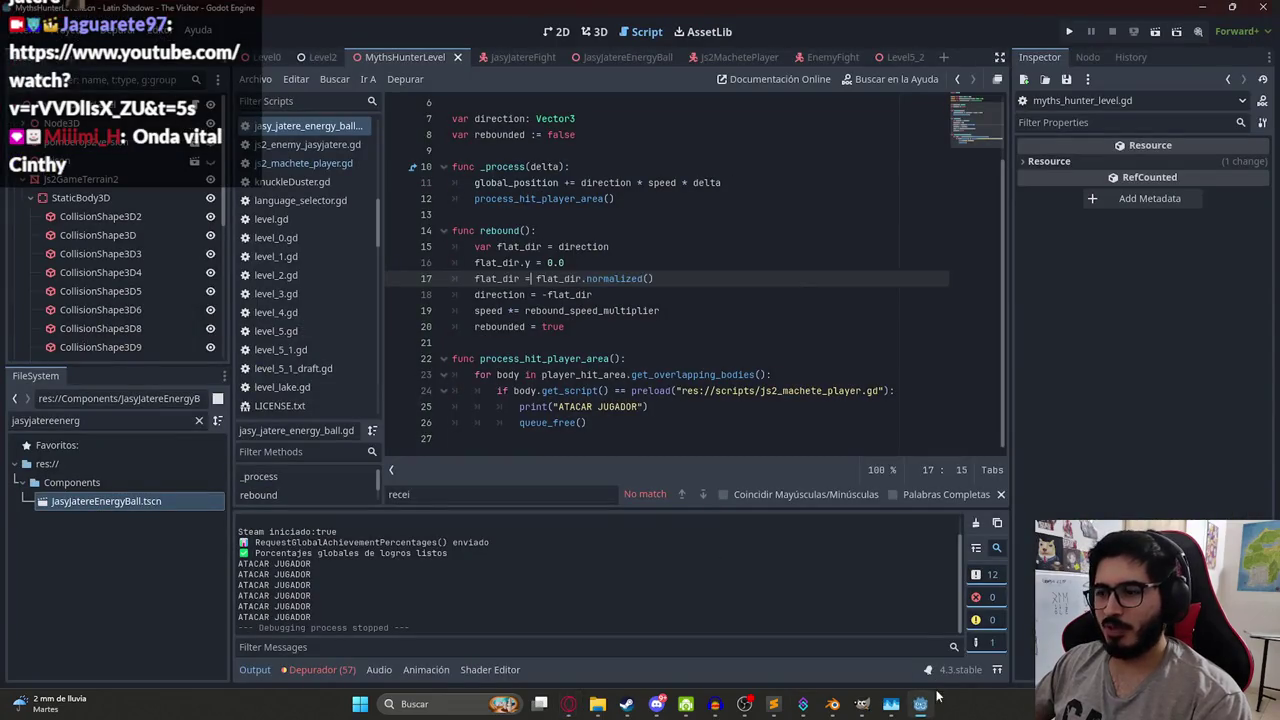
# - Check the Juego de ps2 jugable - Cazador de mitos Trello card and open Task Manager
pyautogui.click(920, 704)
pyautogui.click(565, 14)
pyautogui.click(421, 8)
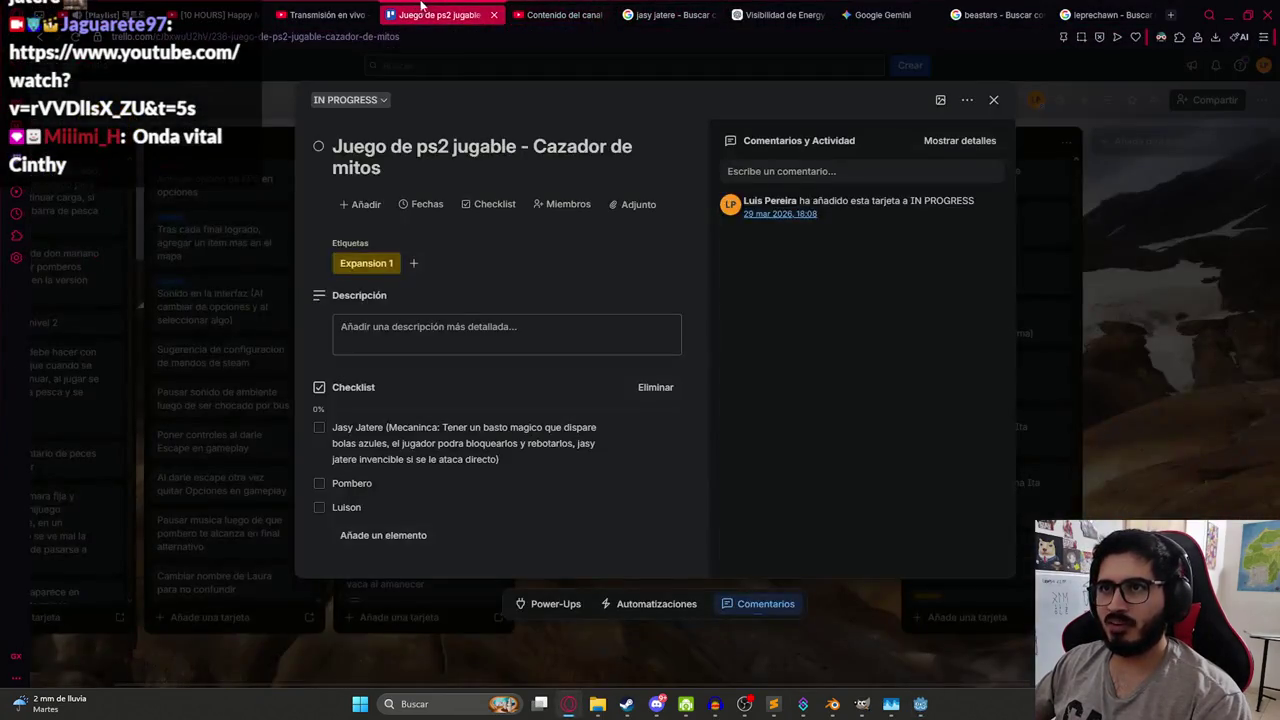
pyautogui.click(898, 705)
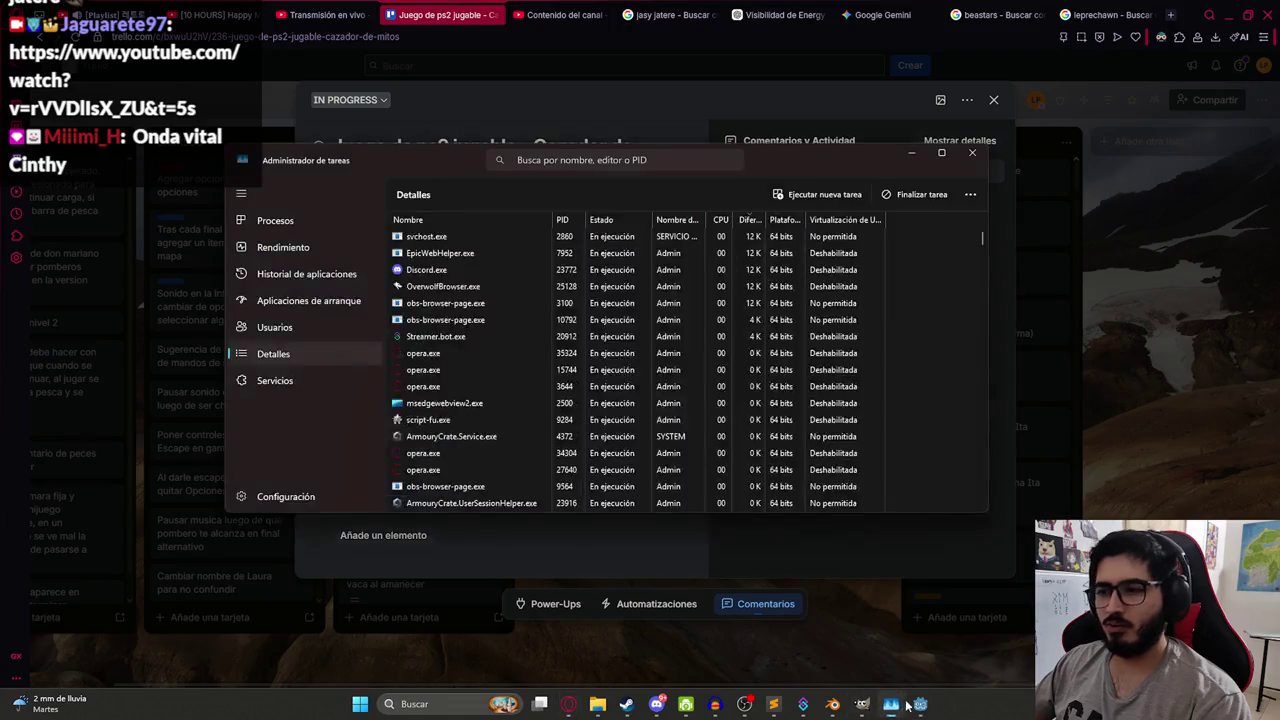
# - Restore the Godot editor and end the running MythsHunterLevel playtest with F8
pyautogui.click(920, 704)
pyautogui.rightClick(430, 62)
pyautogui.click(478, 166)
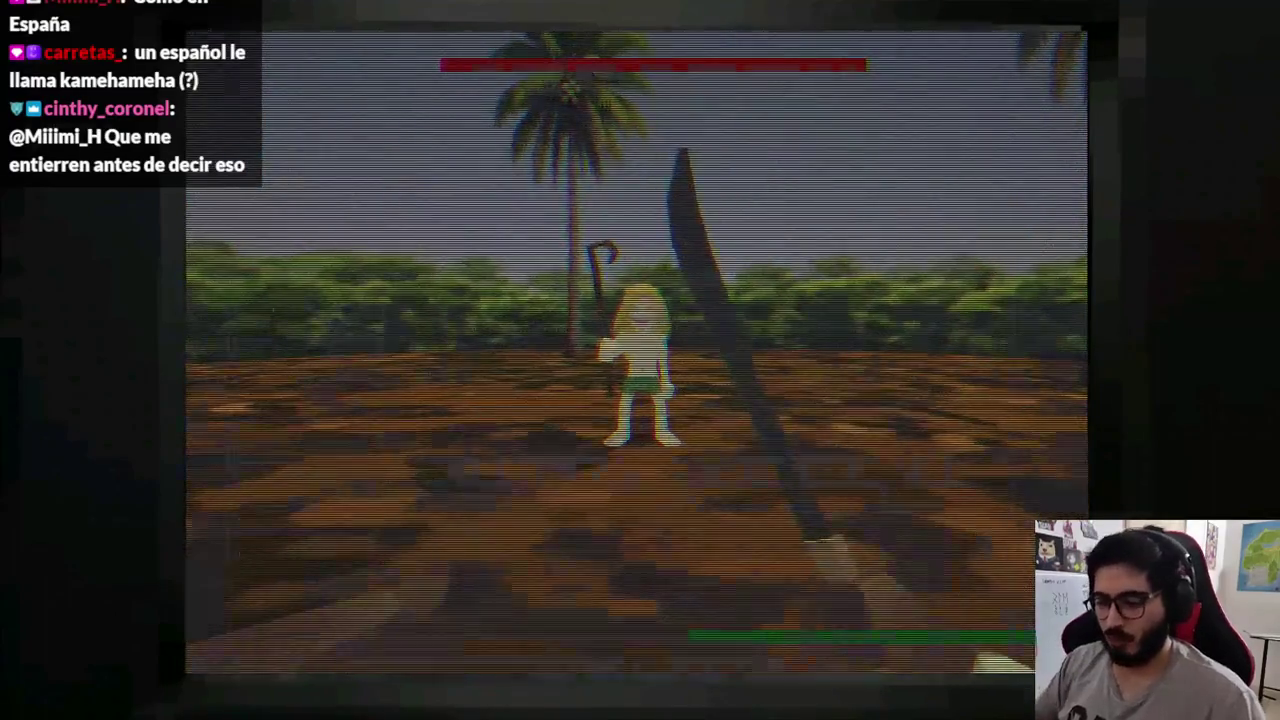
pyautogui.press('F8')
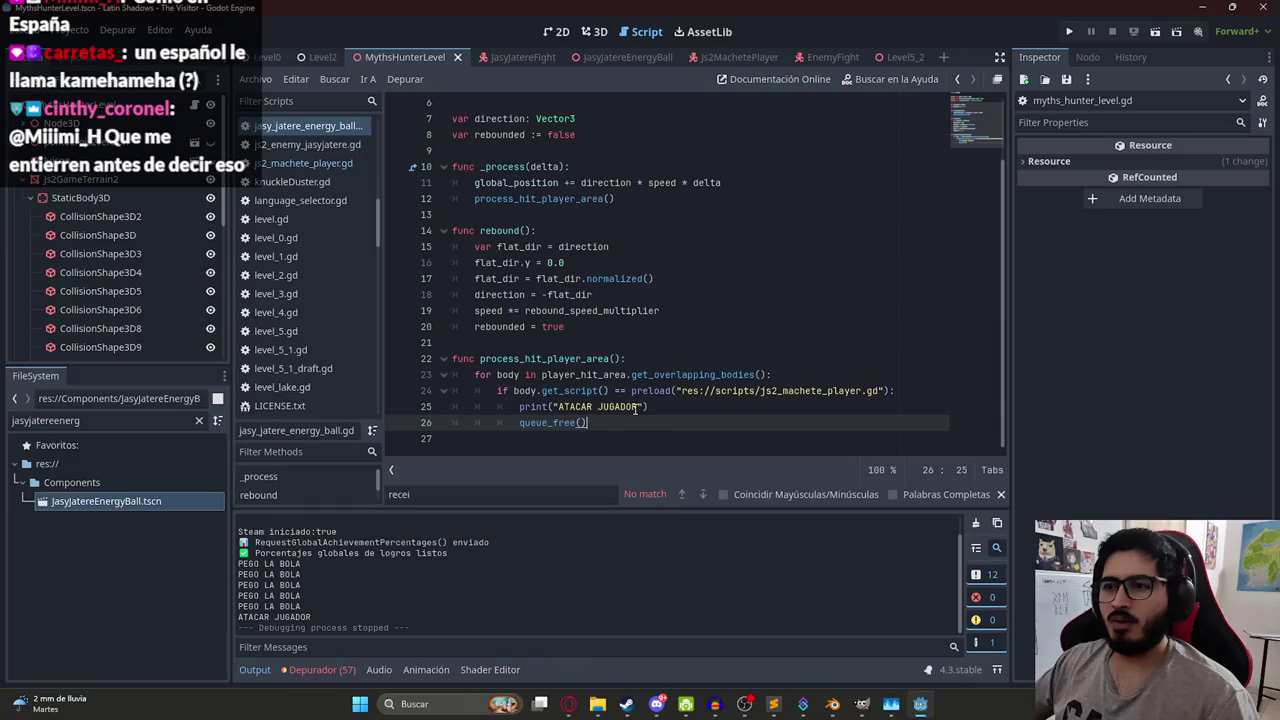
# - Replace the ATACAR JUGADOR print on line 25 with body.receive_hit()
pyautogui.moveTo(660, 406); pyautogui.dragTo(519, 406)
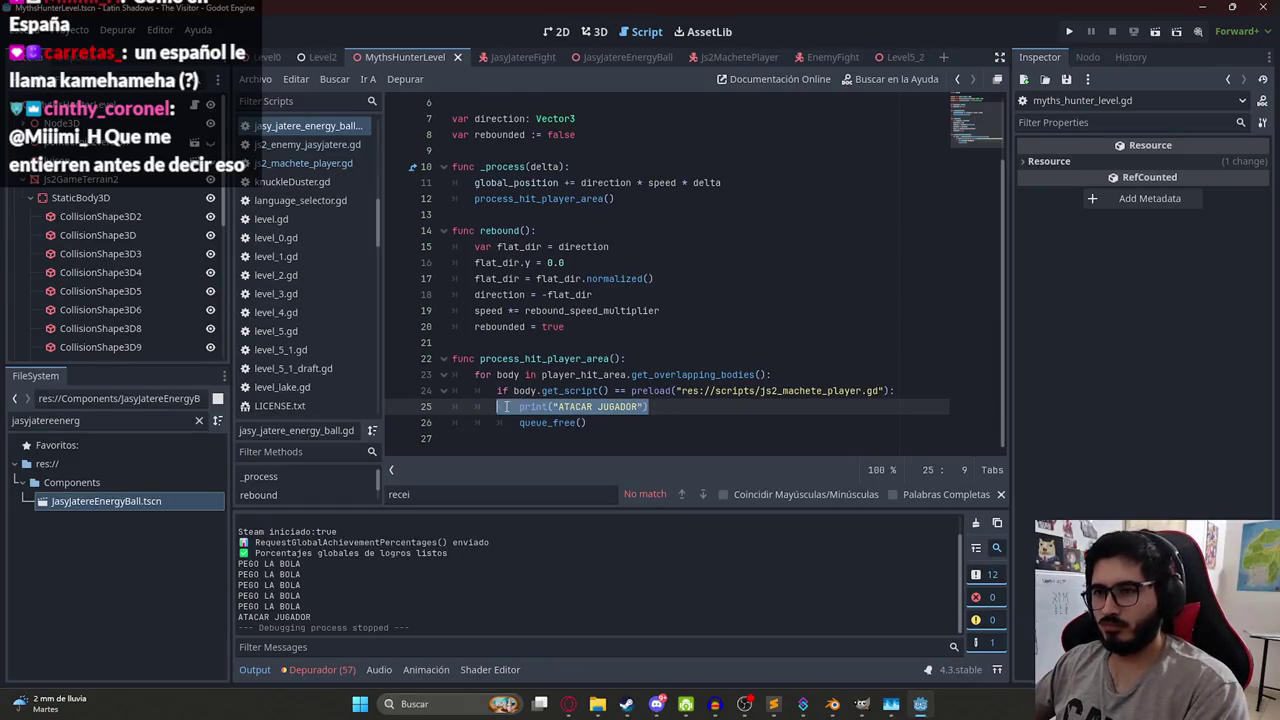
pyautogui.write('body.')
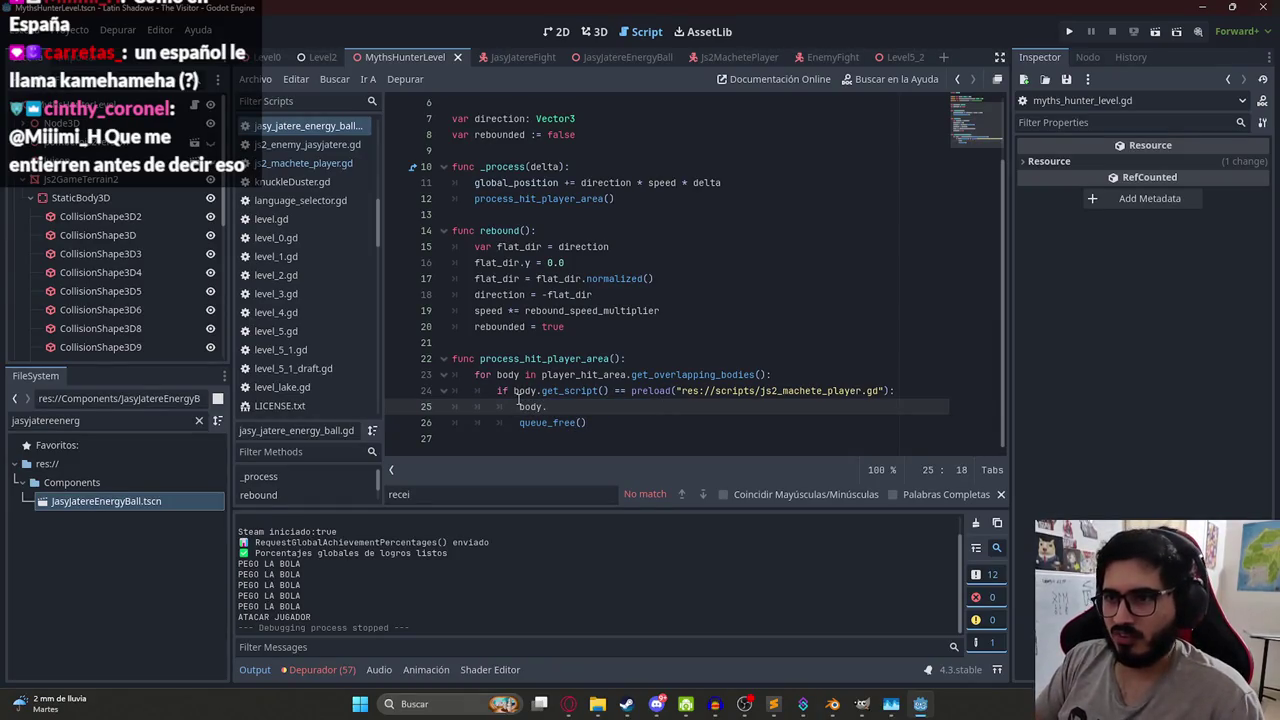
pyautogui.write('receive_hit(')
pyautogui.press('Return')
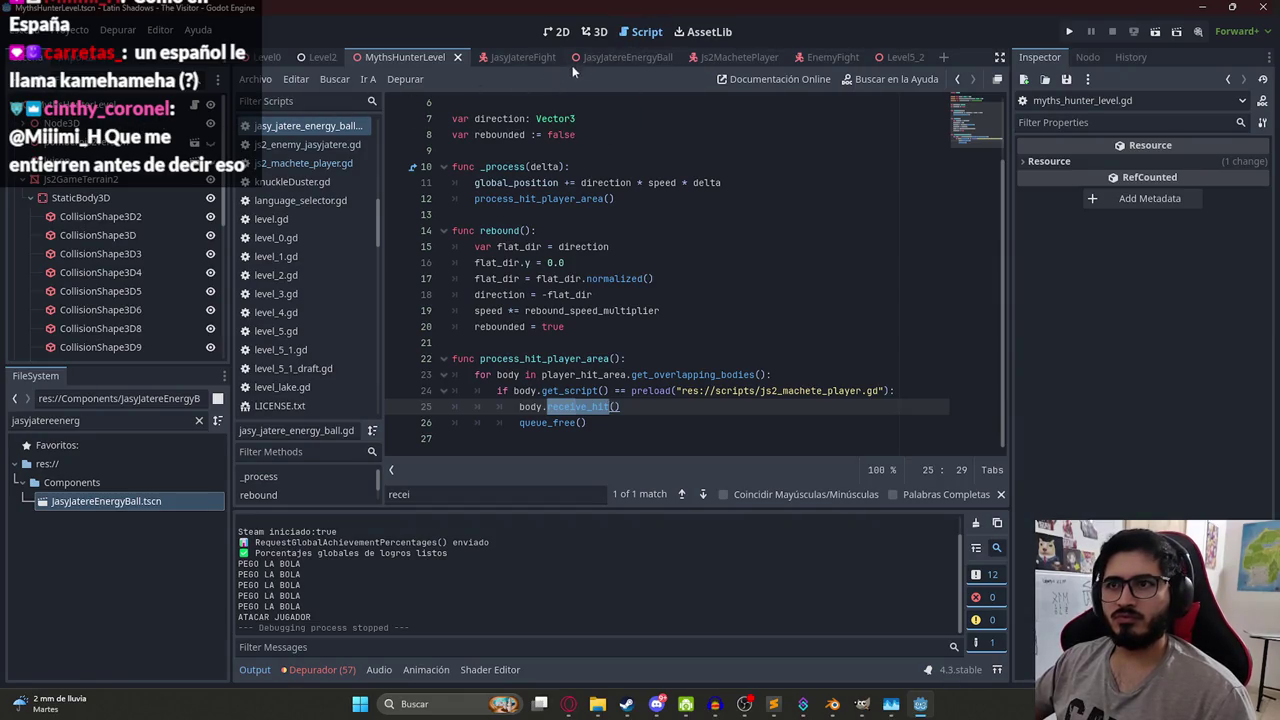
# - Find receive_hit in the Js2MachetePlayer script and select its else branch on lines 199–200
pyautogui.click(740, 57)
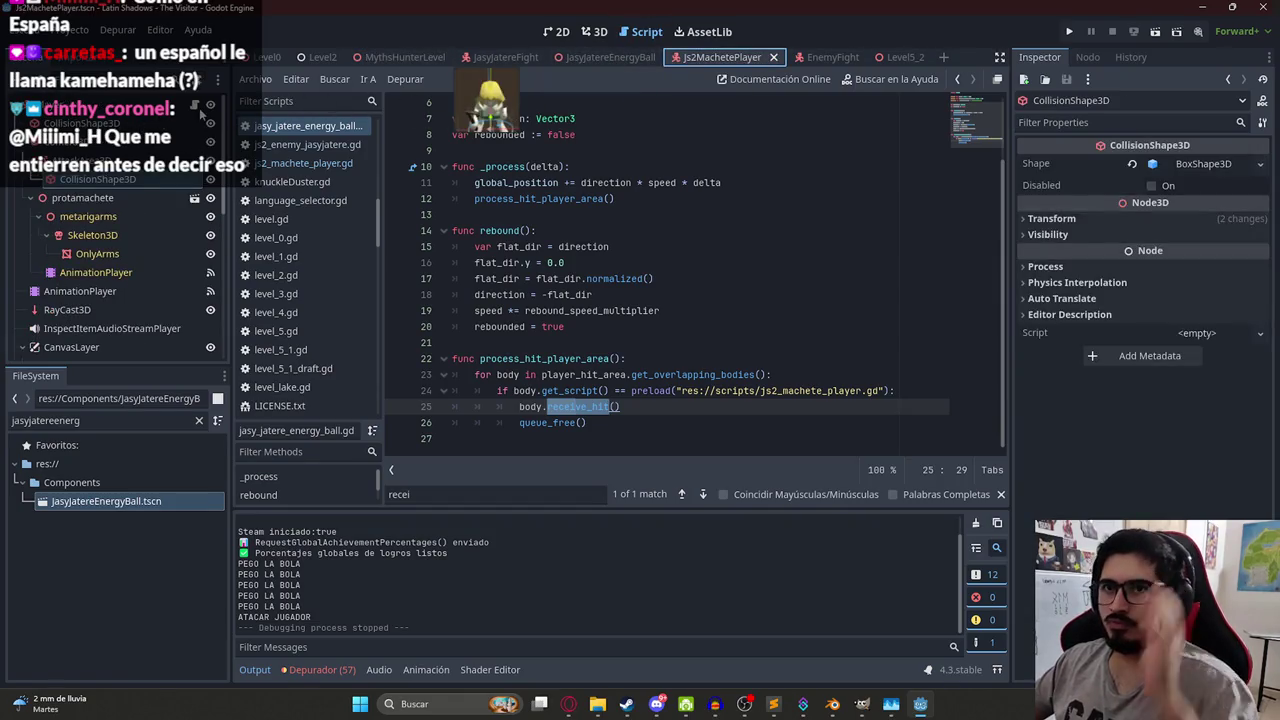
pyautogui.hotkey('ctrl', 'f')
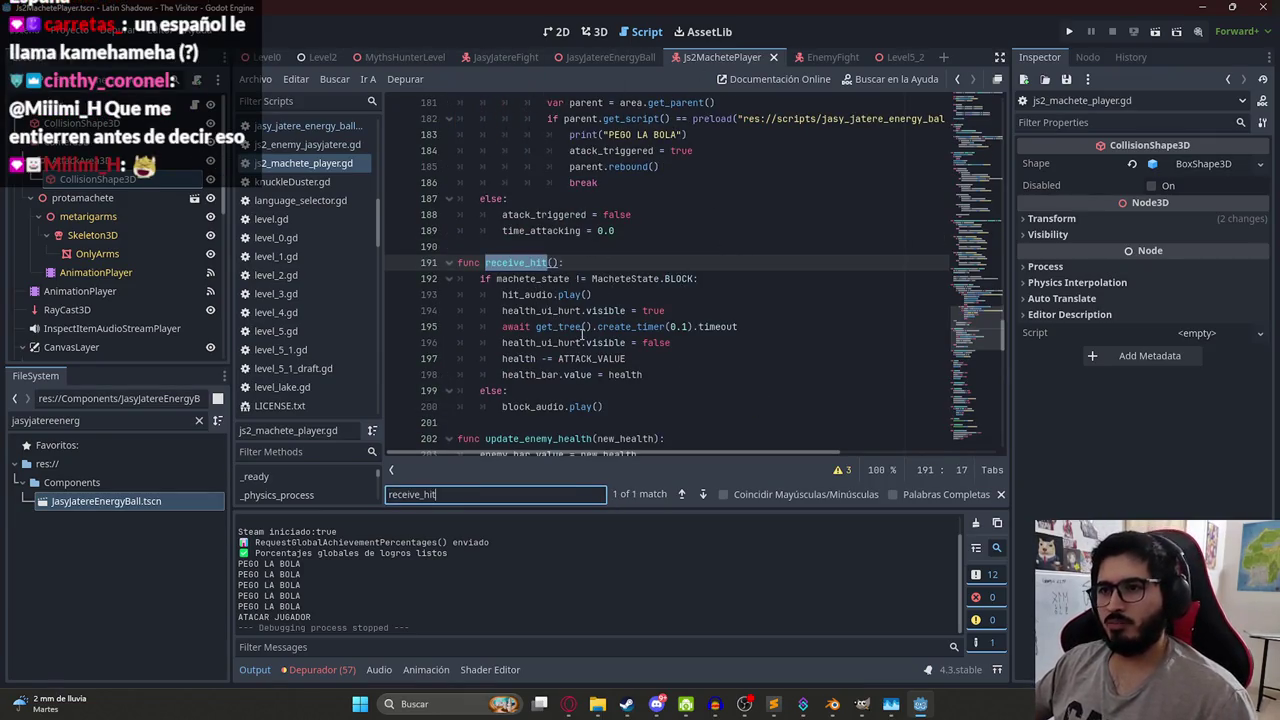
pyautogui.click(633, 407)
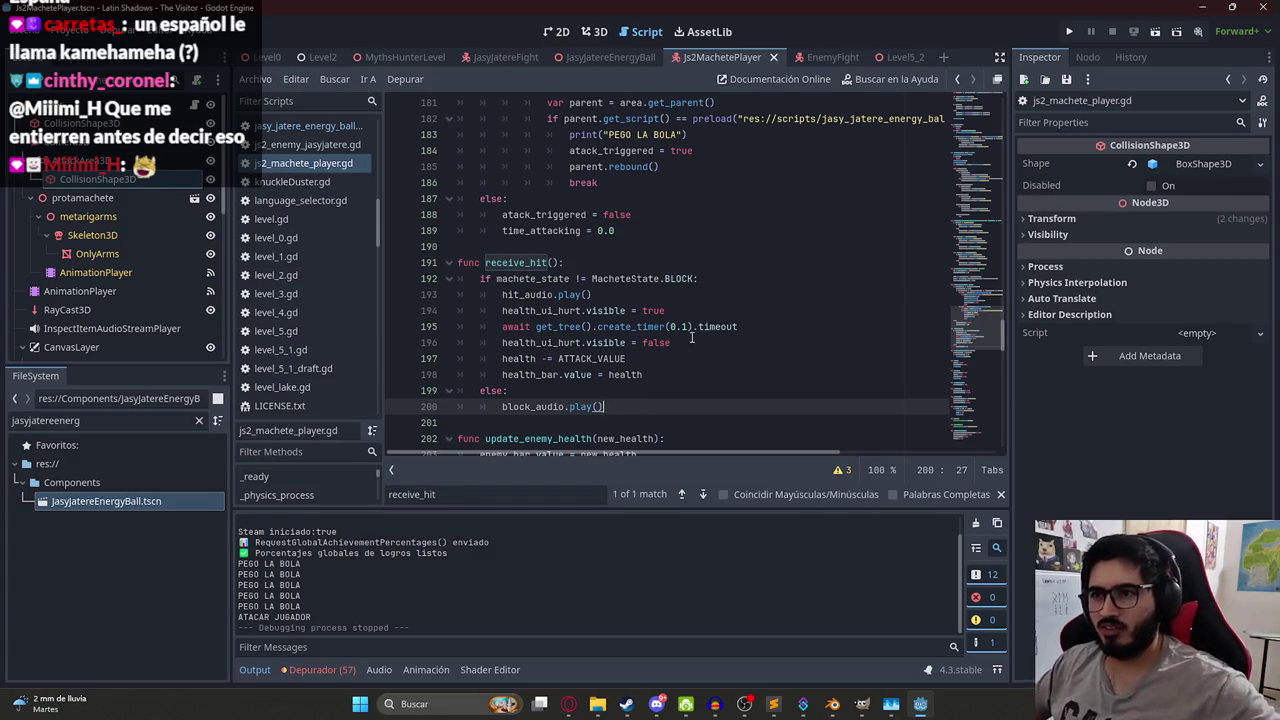
pyautogui.moveTo(641, 411); pyautogui.dragTo(501, 391)
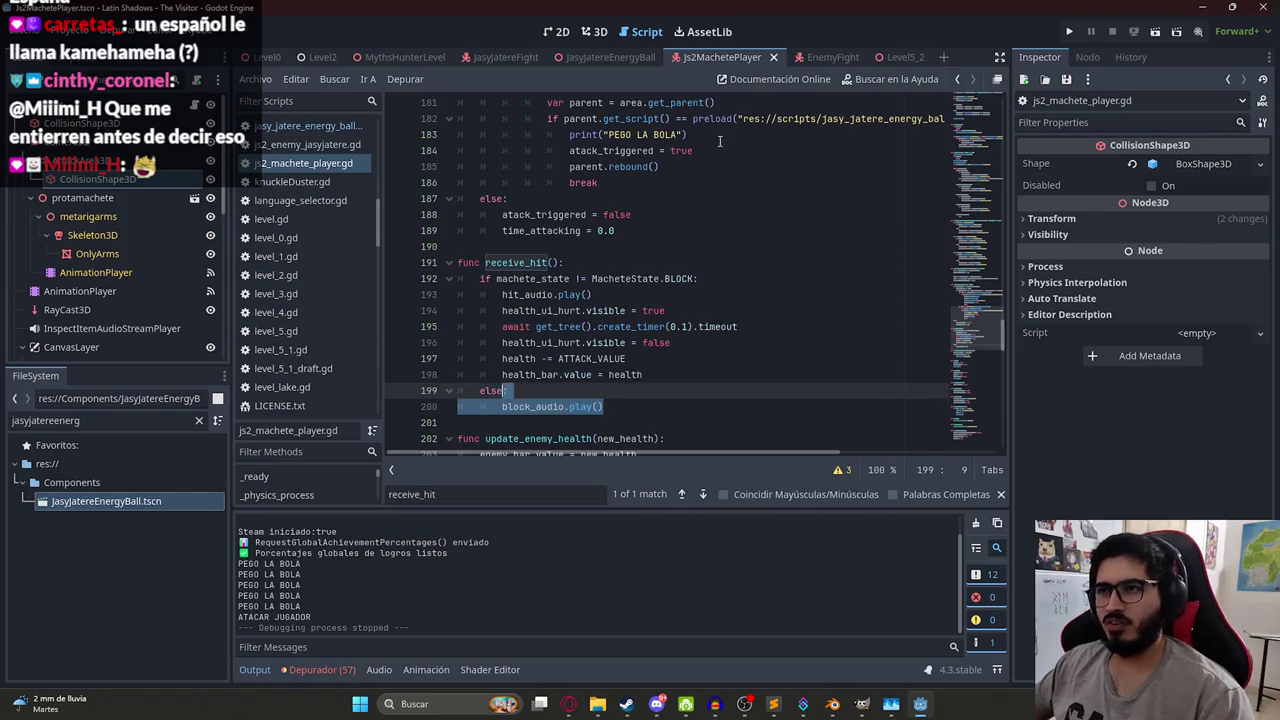
pyautogui.click(410, 57)
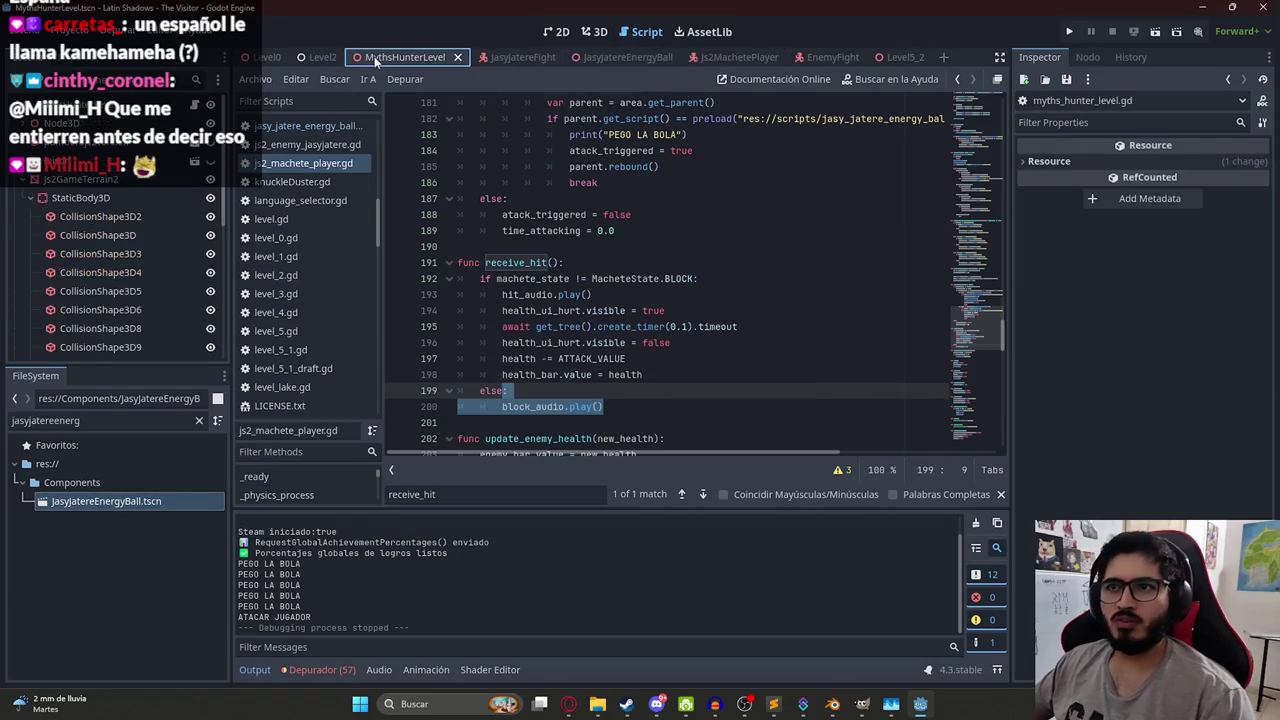
# - Review the receive_hit function in the player script, clearing the lines 199–200 selection
pyautogui.rightClick(380, 58)
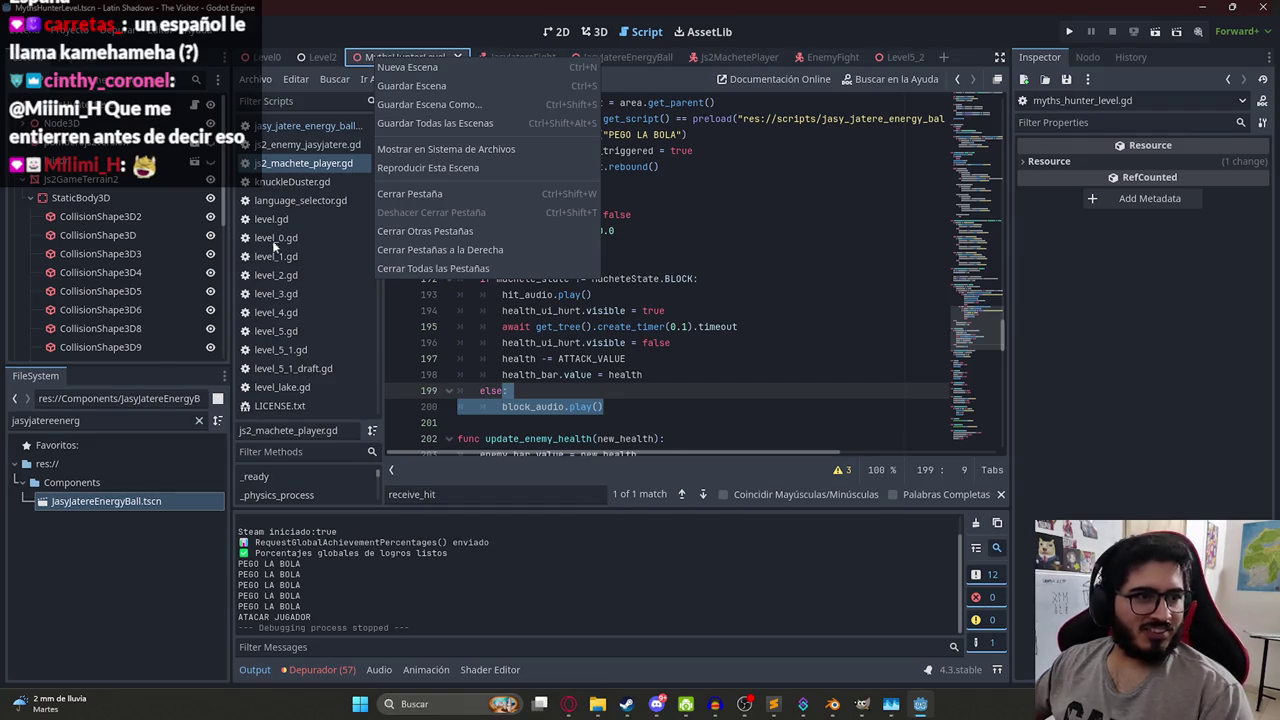
pyautogui.click(745, 371)
pyautogui.click(745, 374)
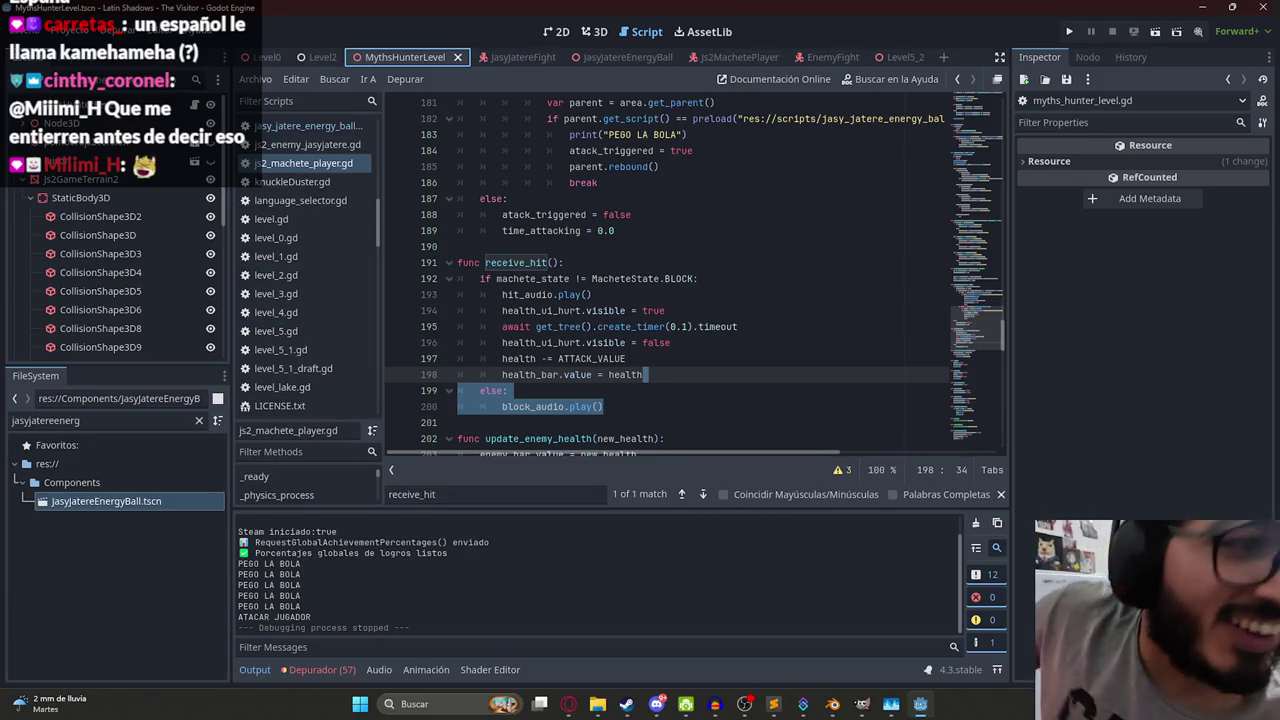
pyautogui.press('Escape')
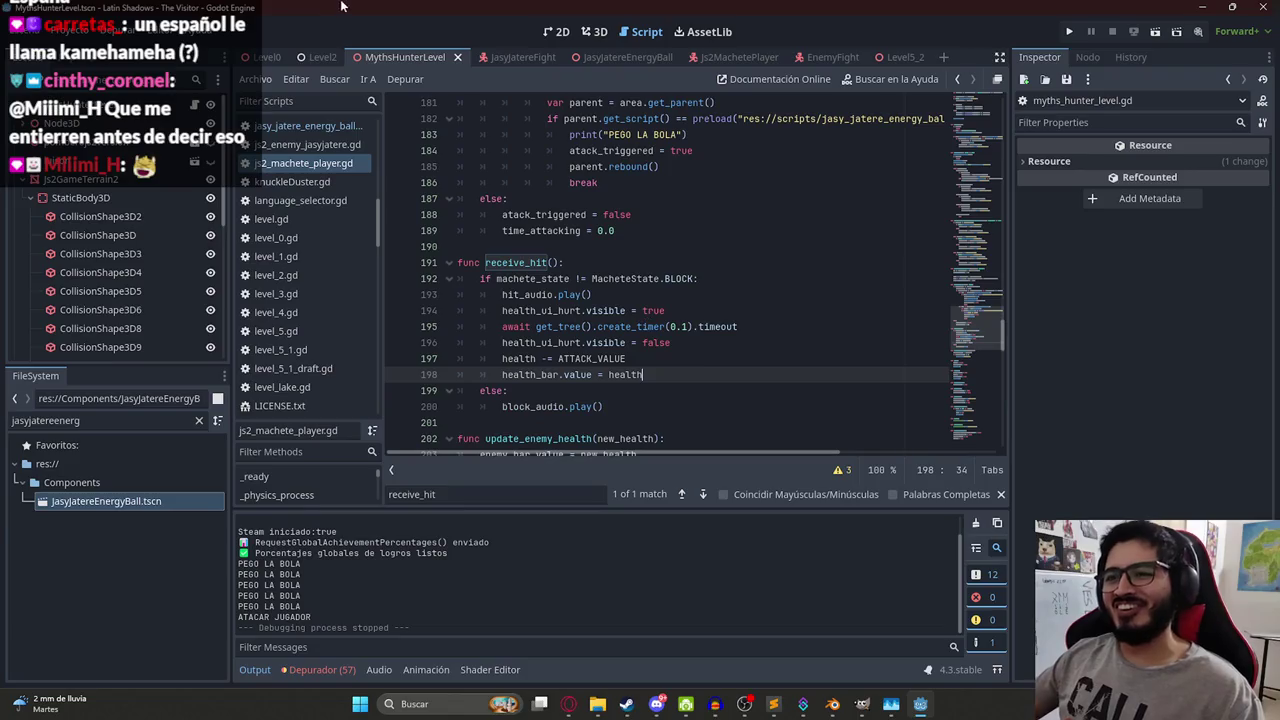
pyautogui.doubleClick(535, 264)
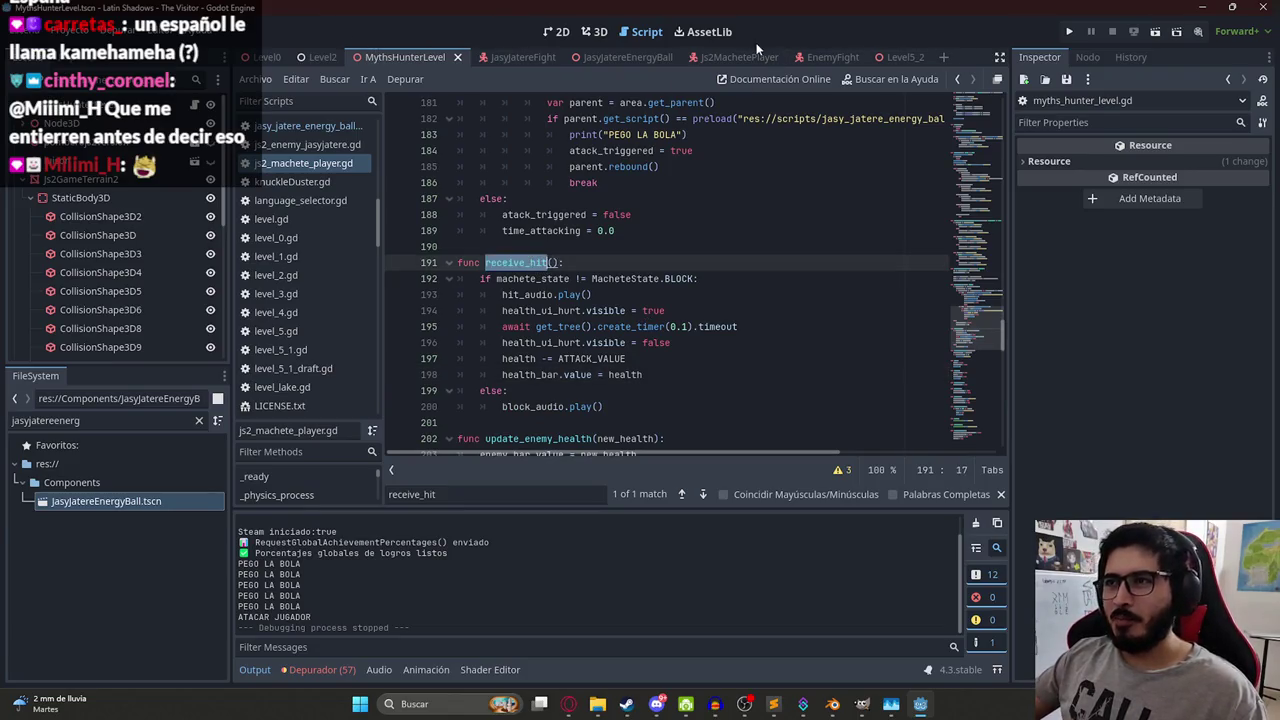
# - Save the JasyJatereEnergyBall scene, return to MythsHunterLevel and run the game with F5
pyautogui.click(580, 57)
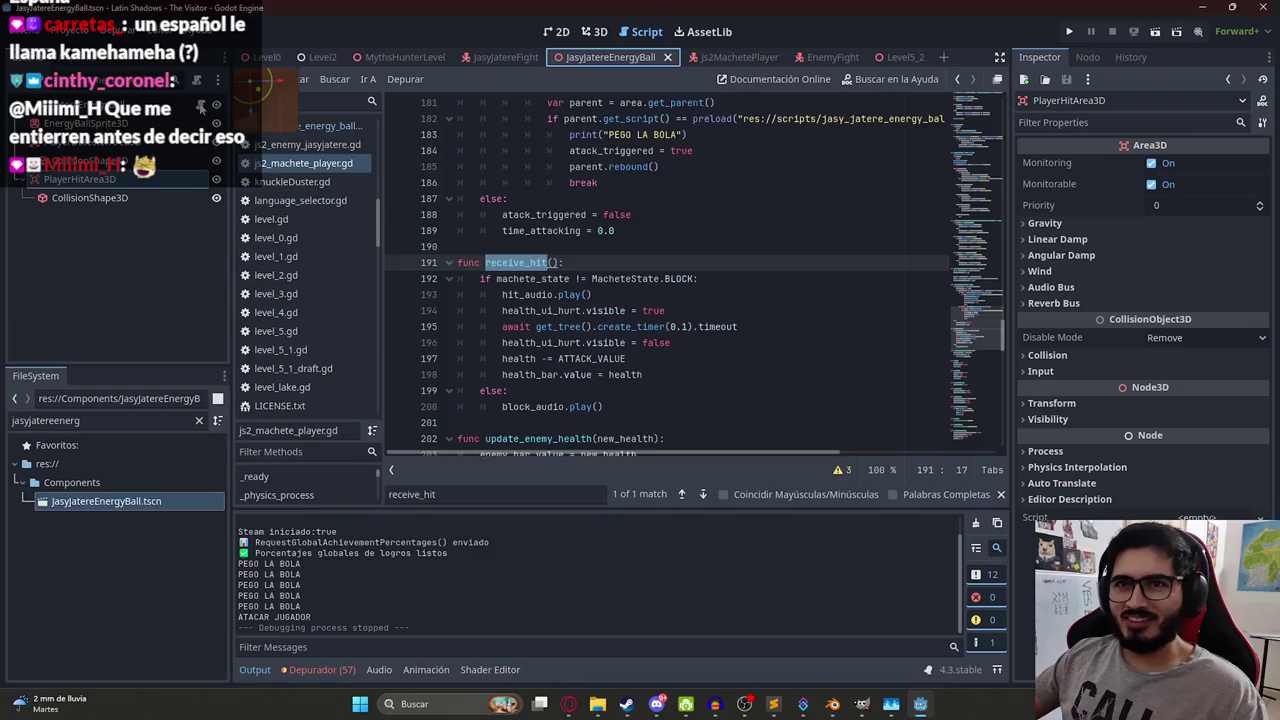
pyautogui.hotkey('ctrl', 's')
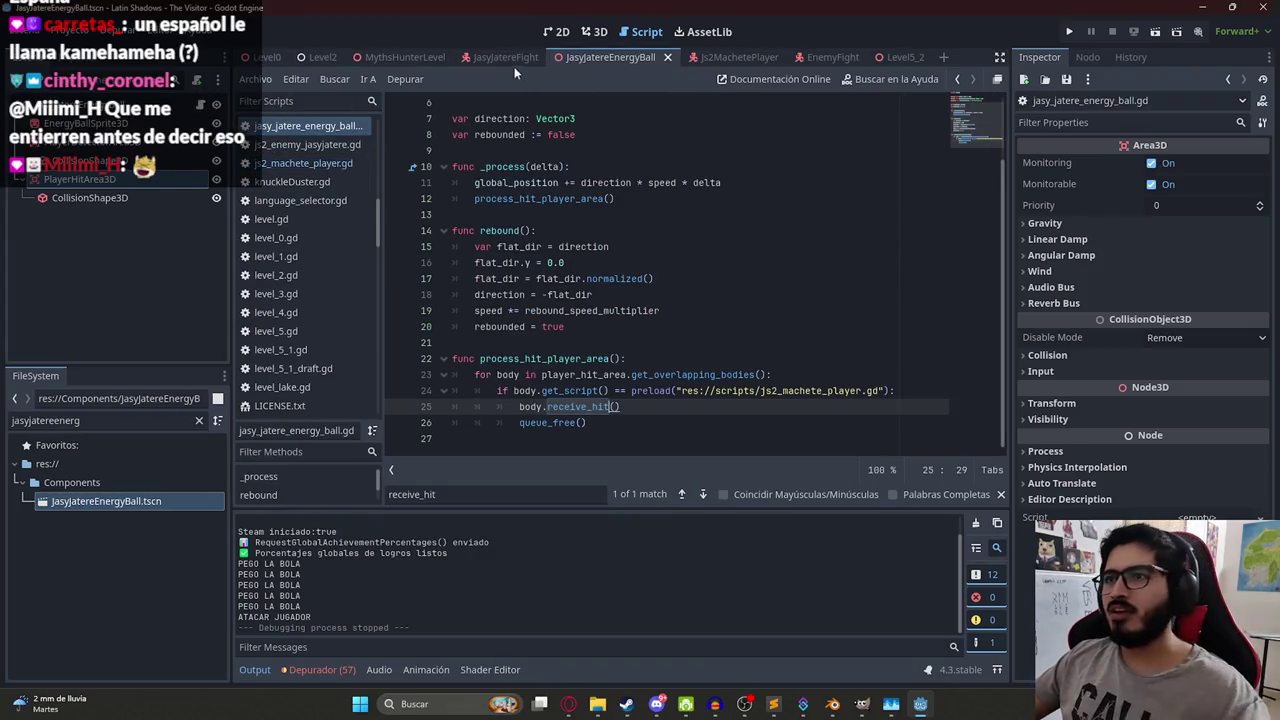
pyautogui.rightClick(380, 57)
pyautogui.click(448, 168)
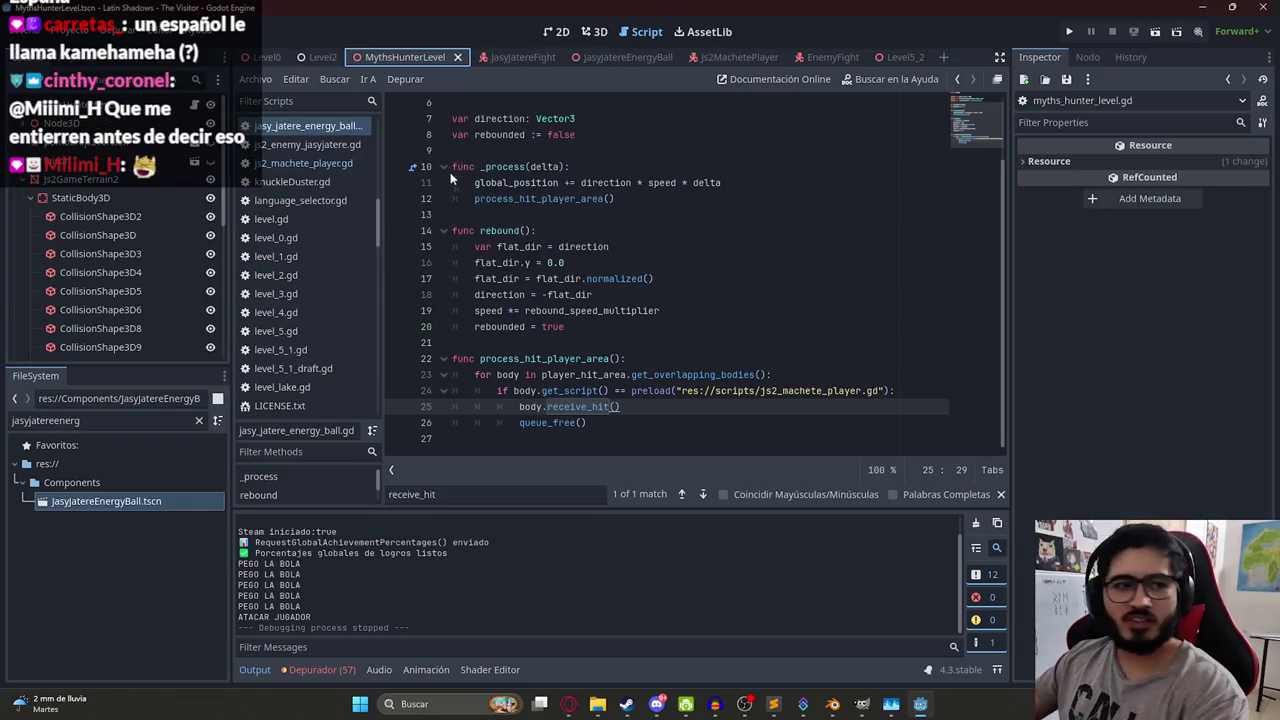
pyautogui.press('F5')
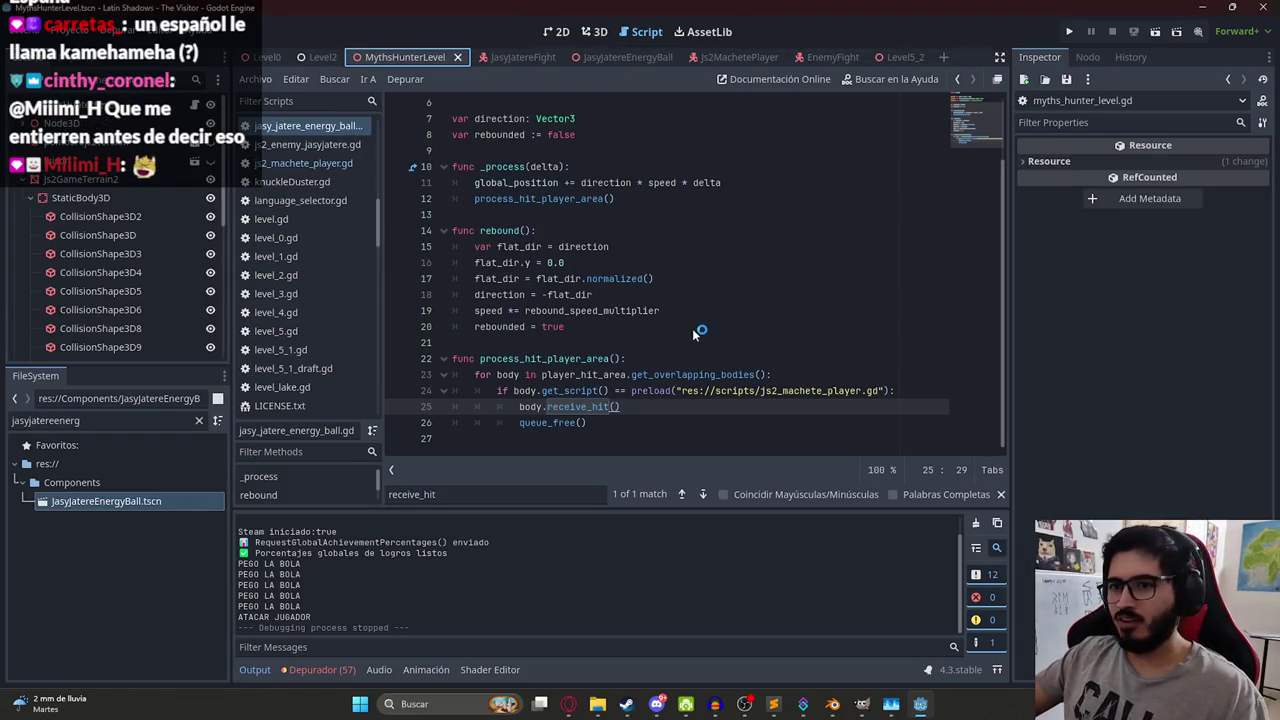
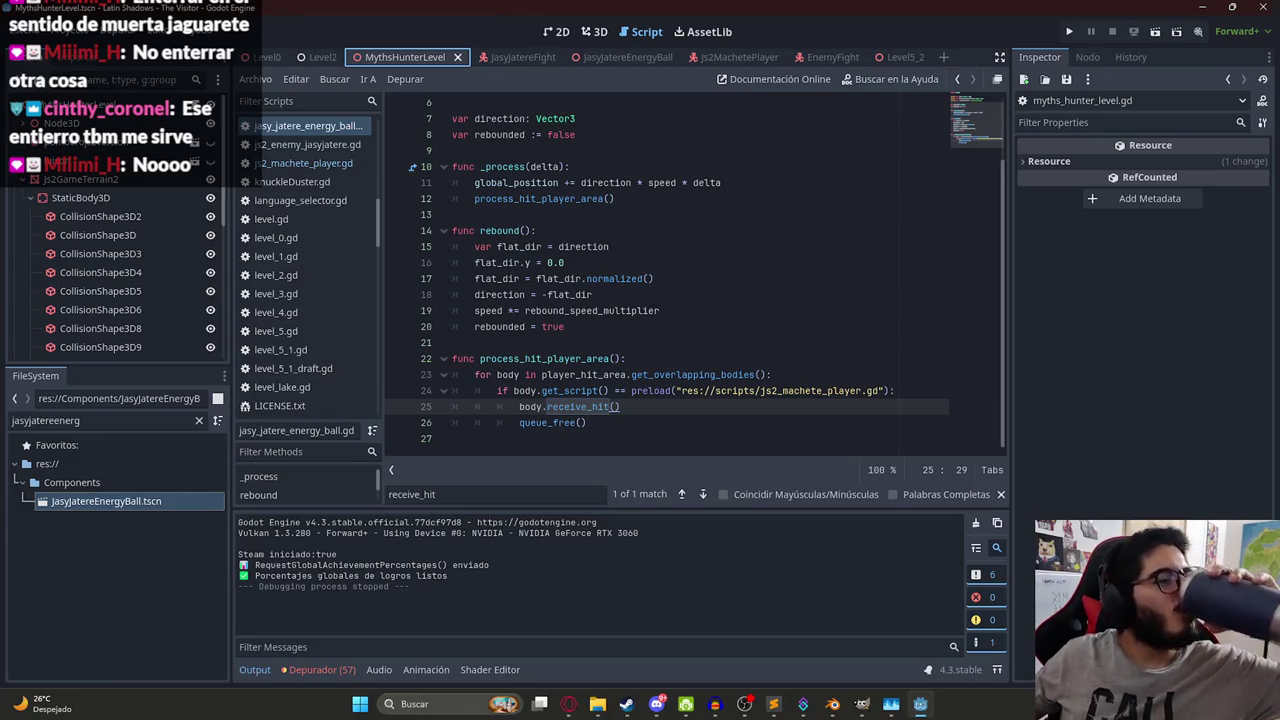
# - Run the game to check the energy ball hit, stop it, and open the JasyJatereEnergyBall scene
pyautogui.click(695, 266)
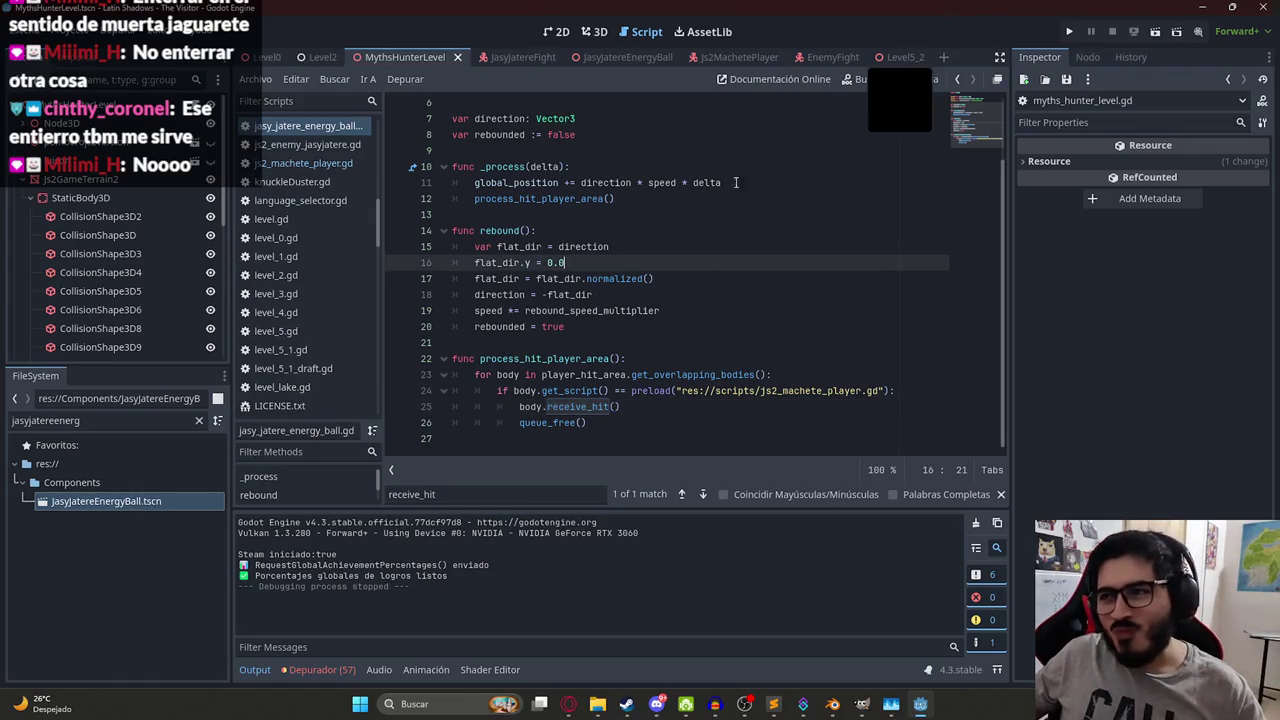
pyautogui.rightClick(380, 58)
pyautogui.press('Escape')
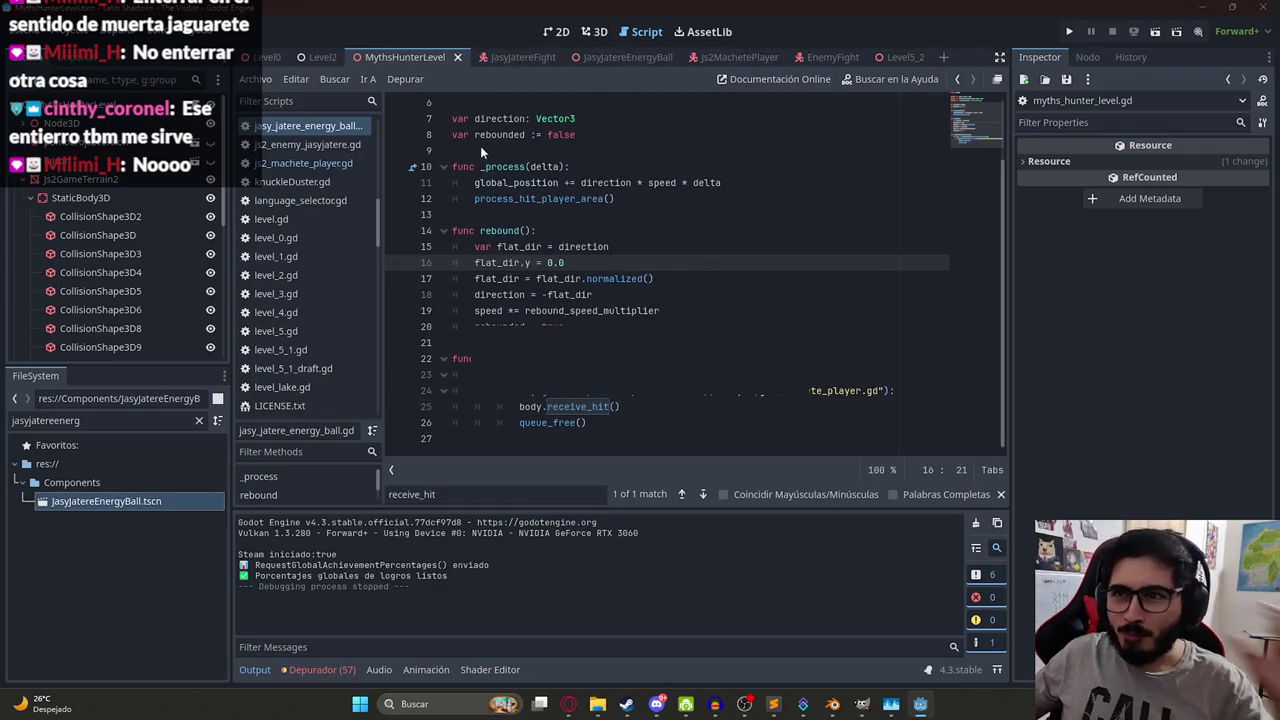
pyautogui.press('F5')
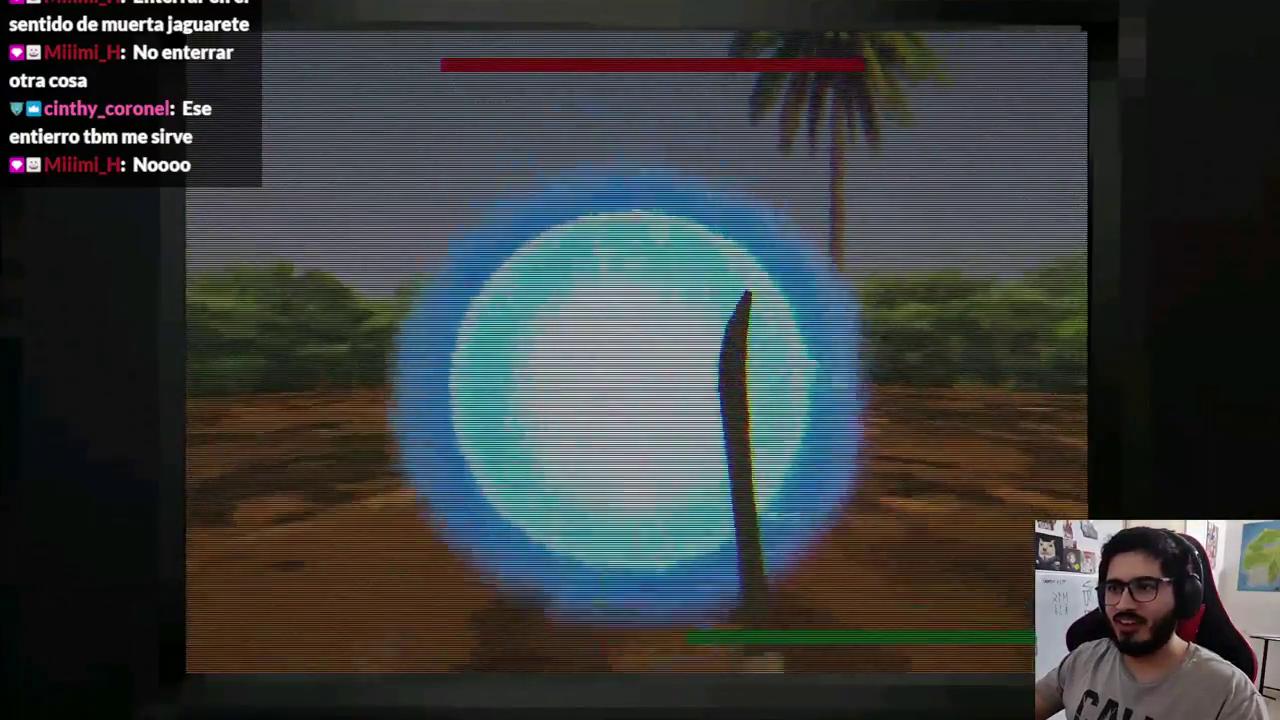
pyautogui.press('F8')
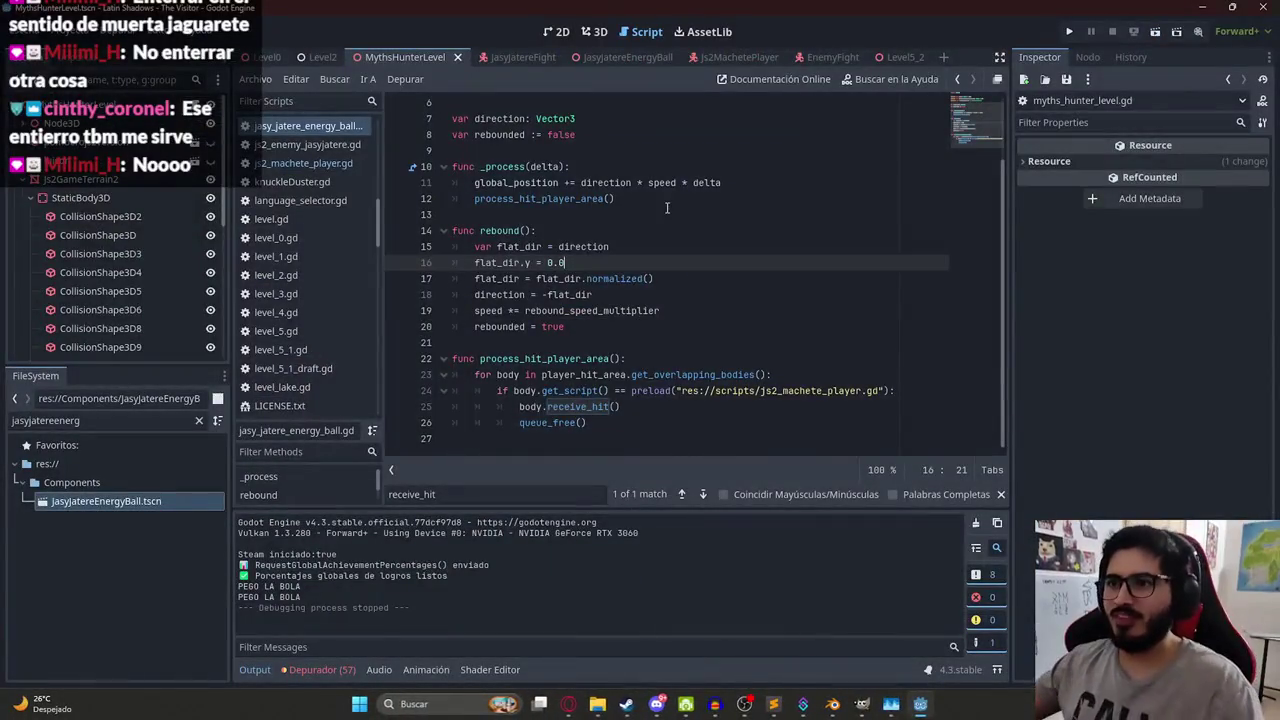
pyautogui.moveTo(566, 67)
pyautogui.mouseDown()
pyautogui.moveTo(346, 68)
pyautogui.moveTo(750, 326)
pyautogui.mouseUp()
# - Add a break line after queue_free() in the energy ball script
pyautogui.click(630, 422)
pyautogui.press('Return')
pyautogui.write('break')
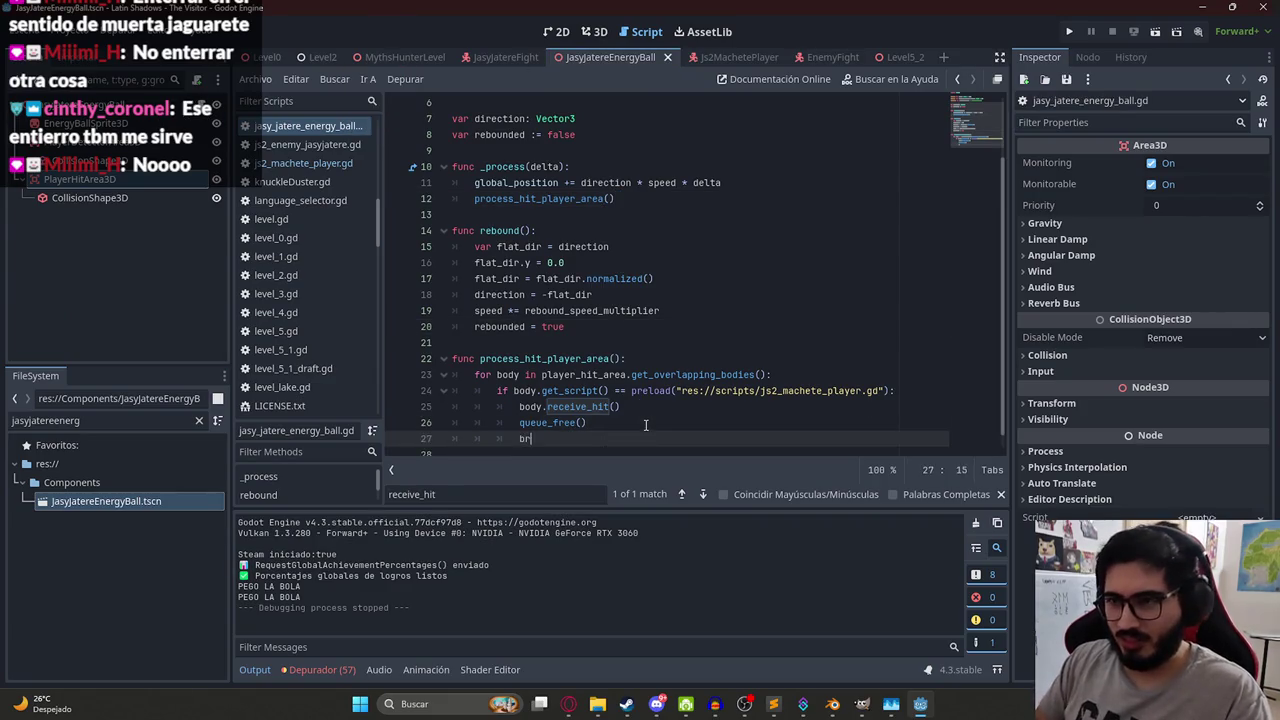
pyautogui.press('Return')
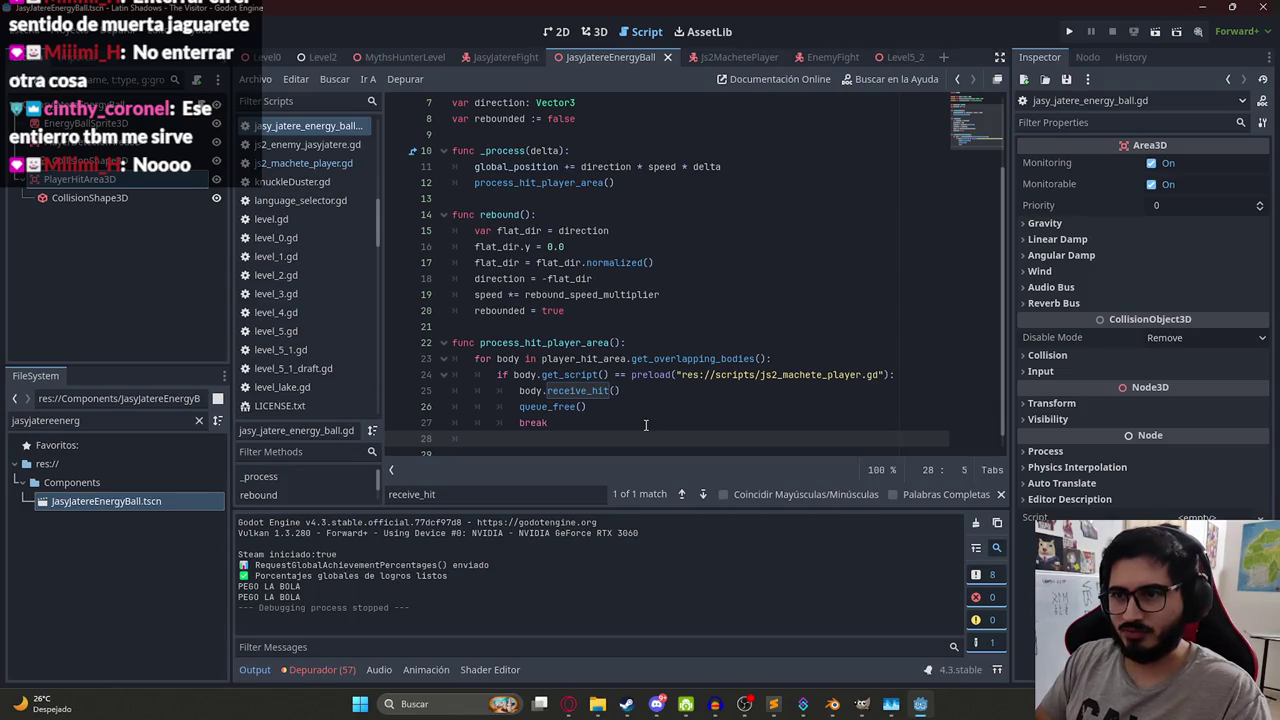
pyautogui.press('BackSpace')
pyautogui.press('BackSpace')
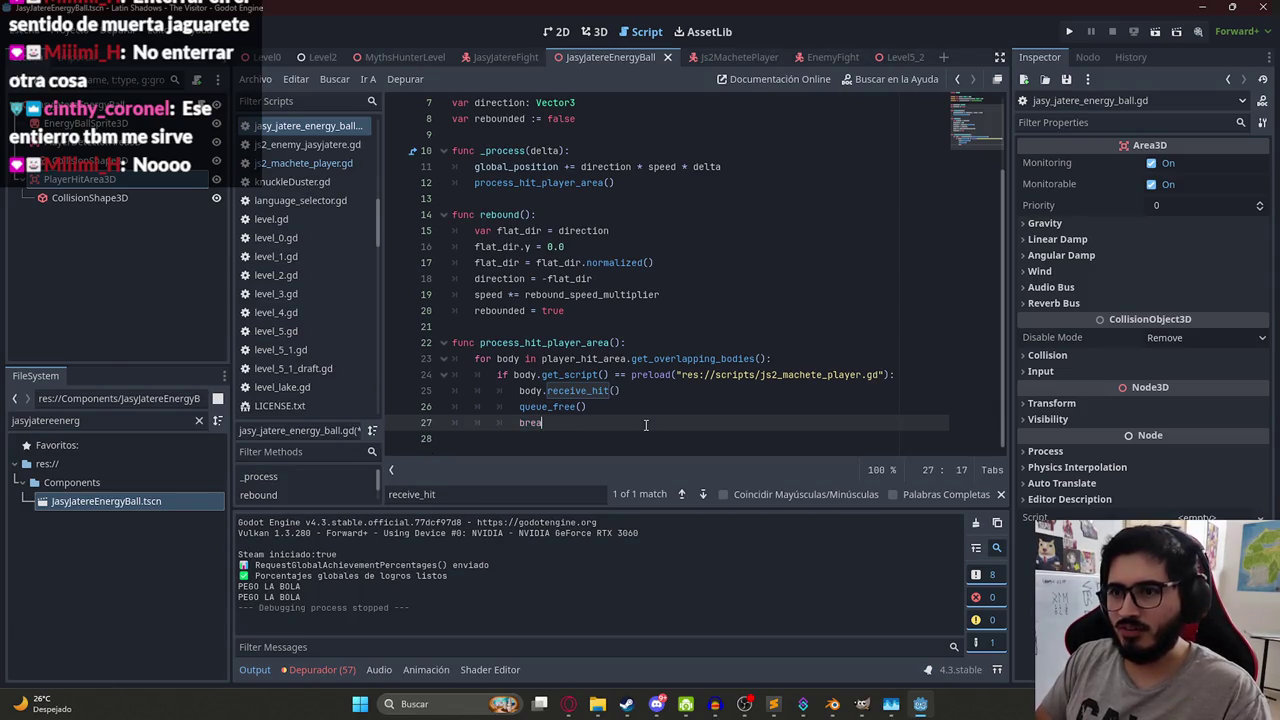
pyautogui.write('k')
pyautogui.press('Return')
pyautogui.press('BackSpace')
# - Add an elif for the js2_enemy_jasyjatere.gd script calling body.receive_attack(), queue_free() and break
pyautogui.write('elif bo')
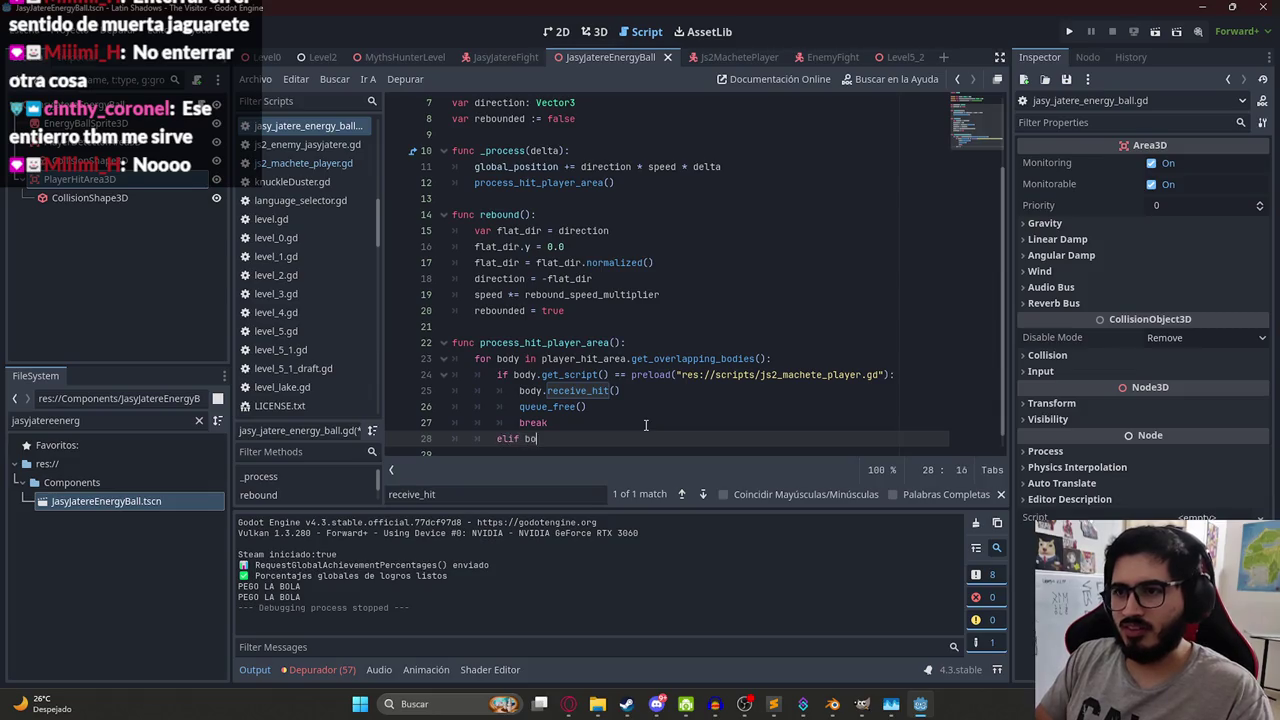
pyautogui.write('dy.get_script(')
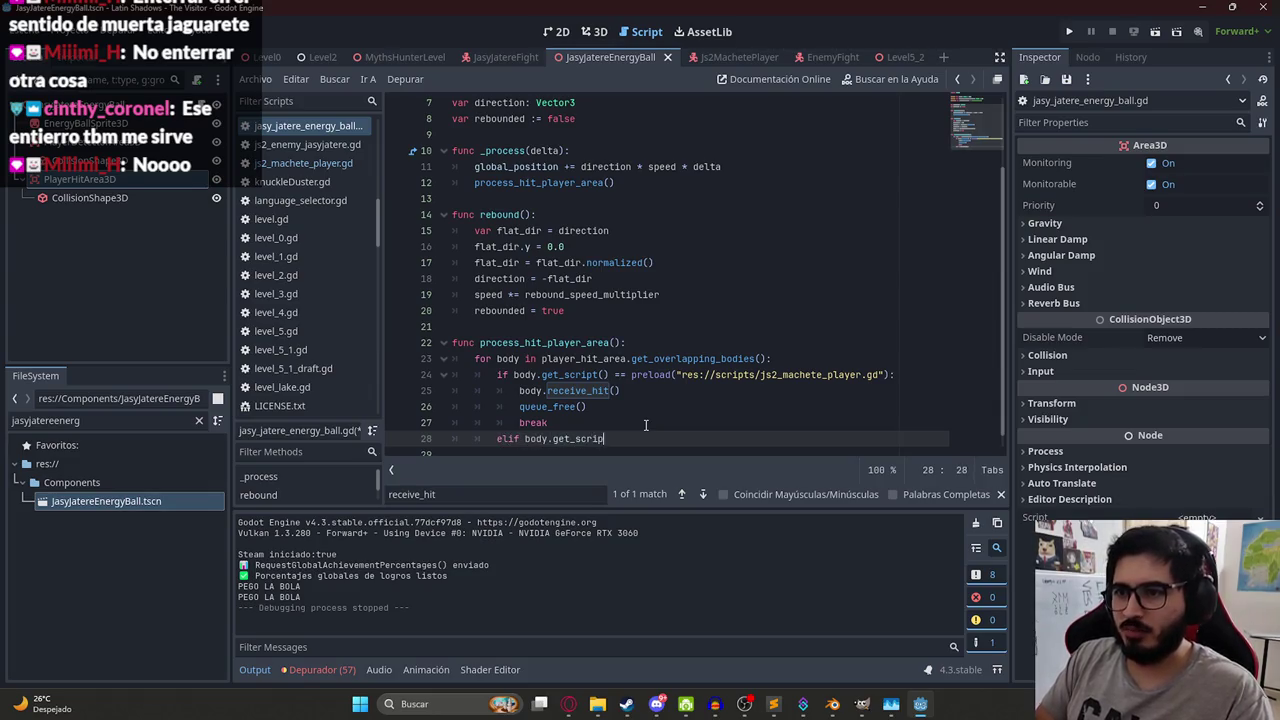
pyautogui.write(')')
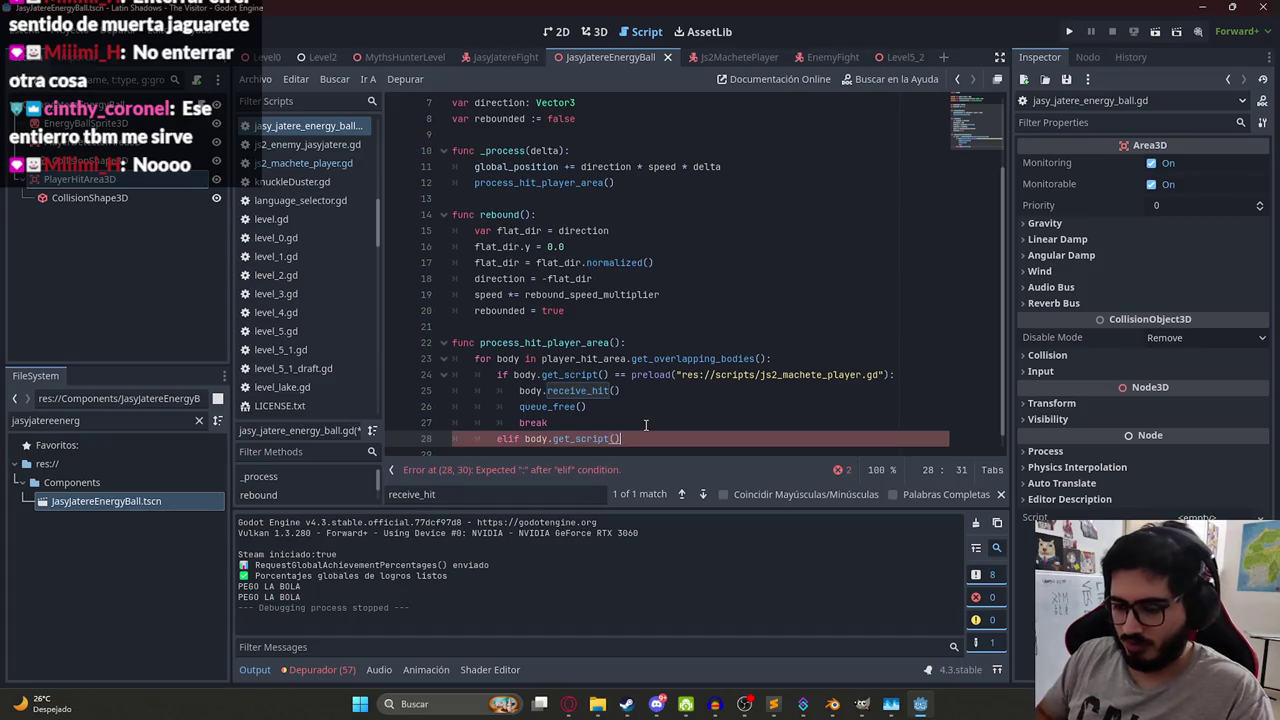
pyautogui.write(' == pre')
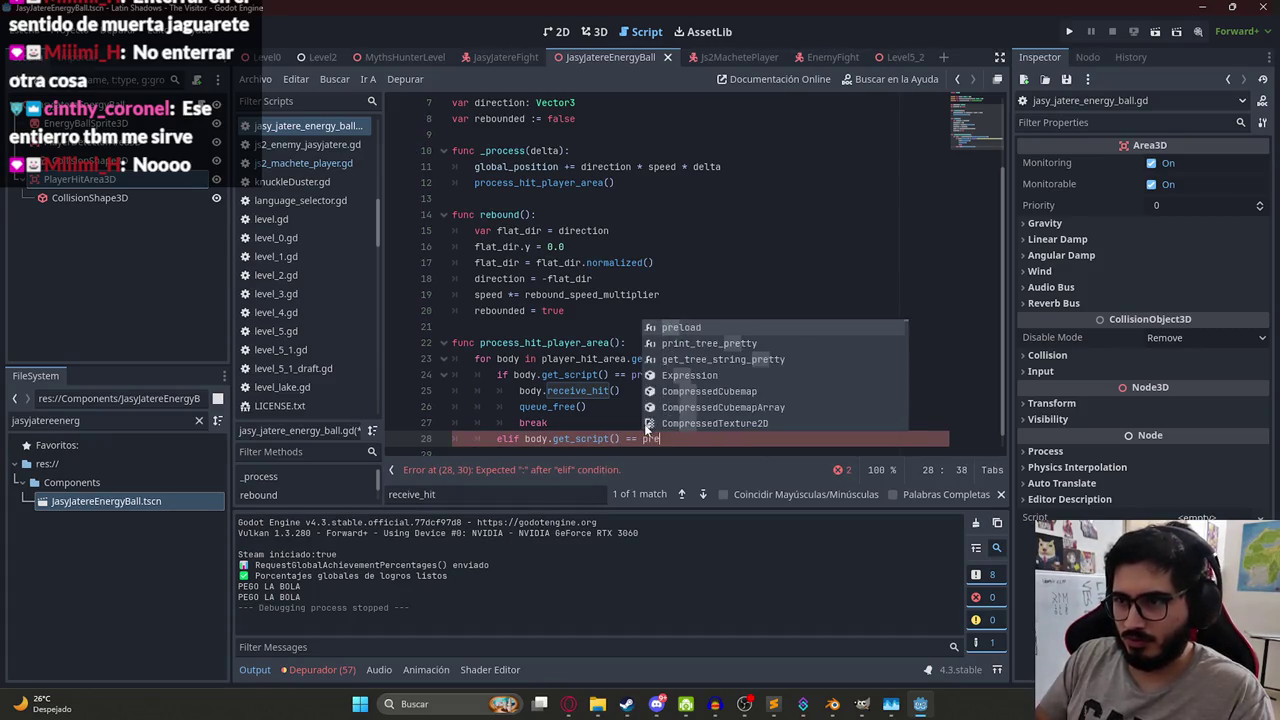
pyautogui.write('load(')
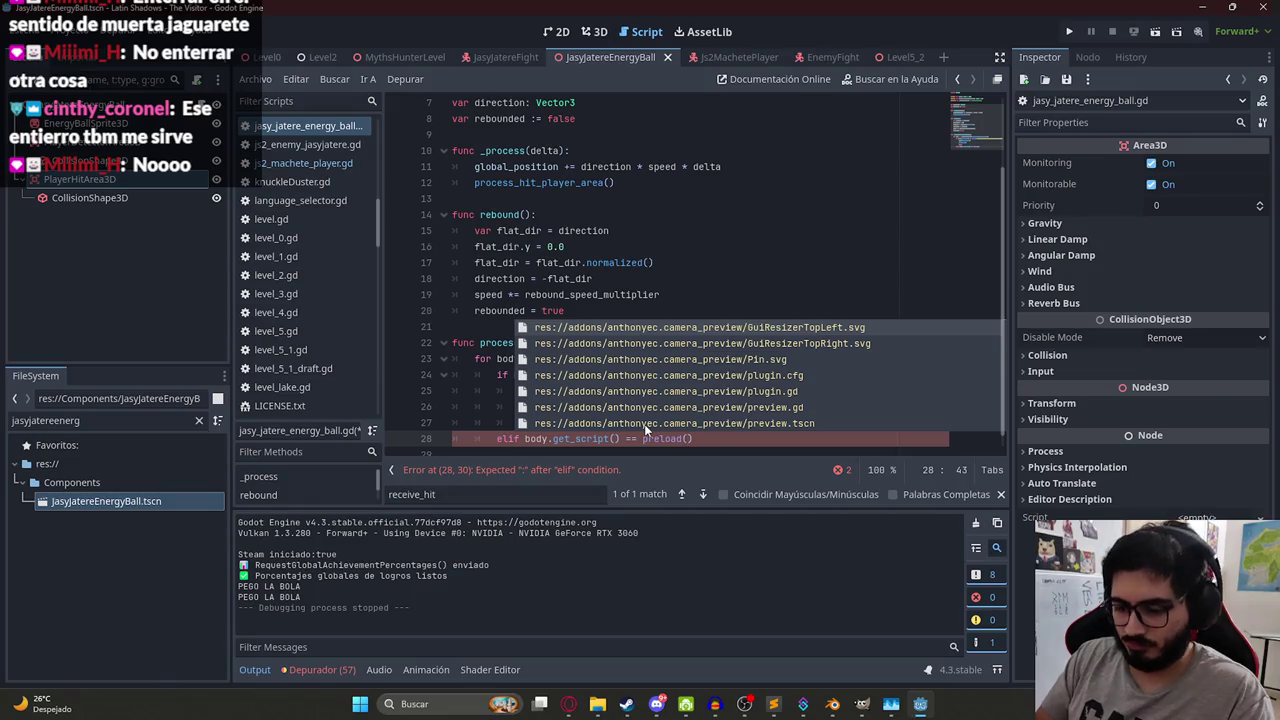
pyautogui.write('jasyjater')
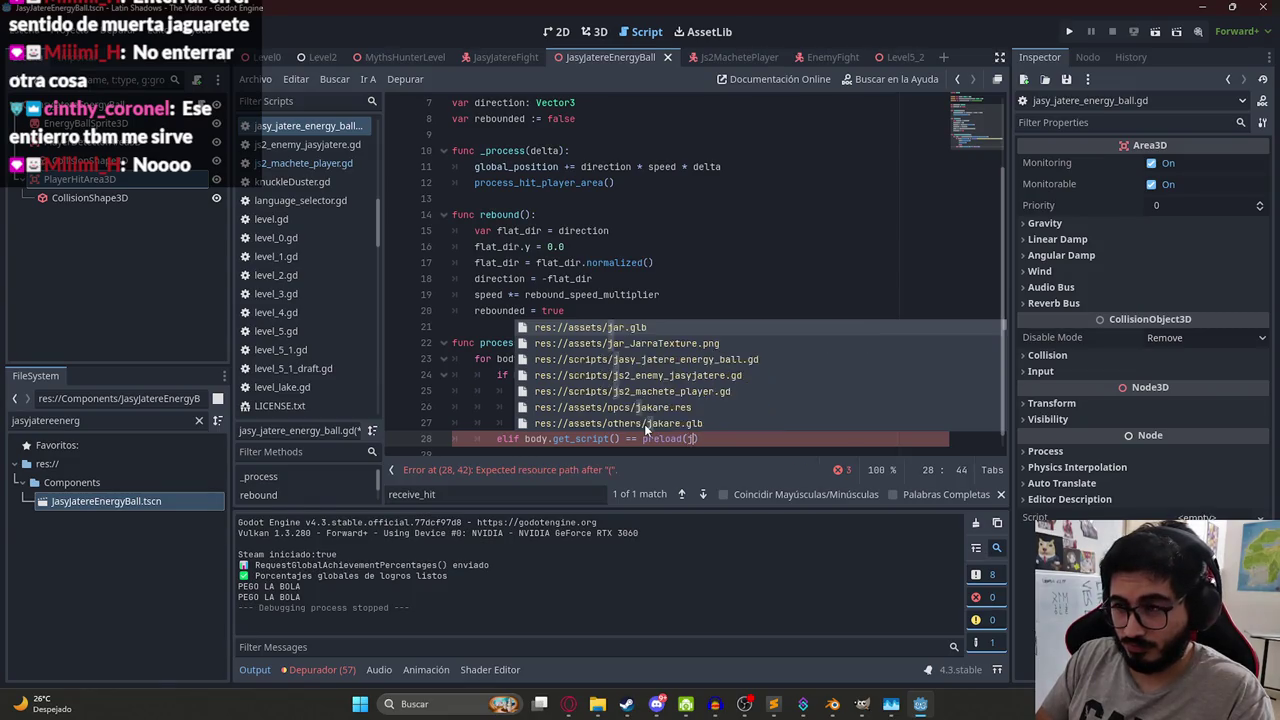
pyautogui.write('e')
pyautogui.press('Down')
pyautogui.press('Down')
pyautogui.press('Down')
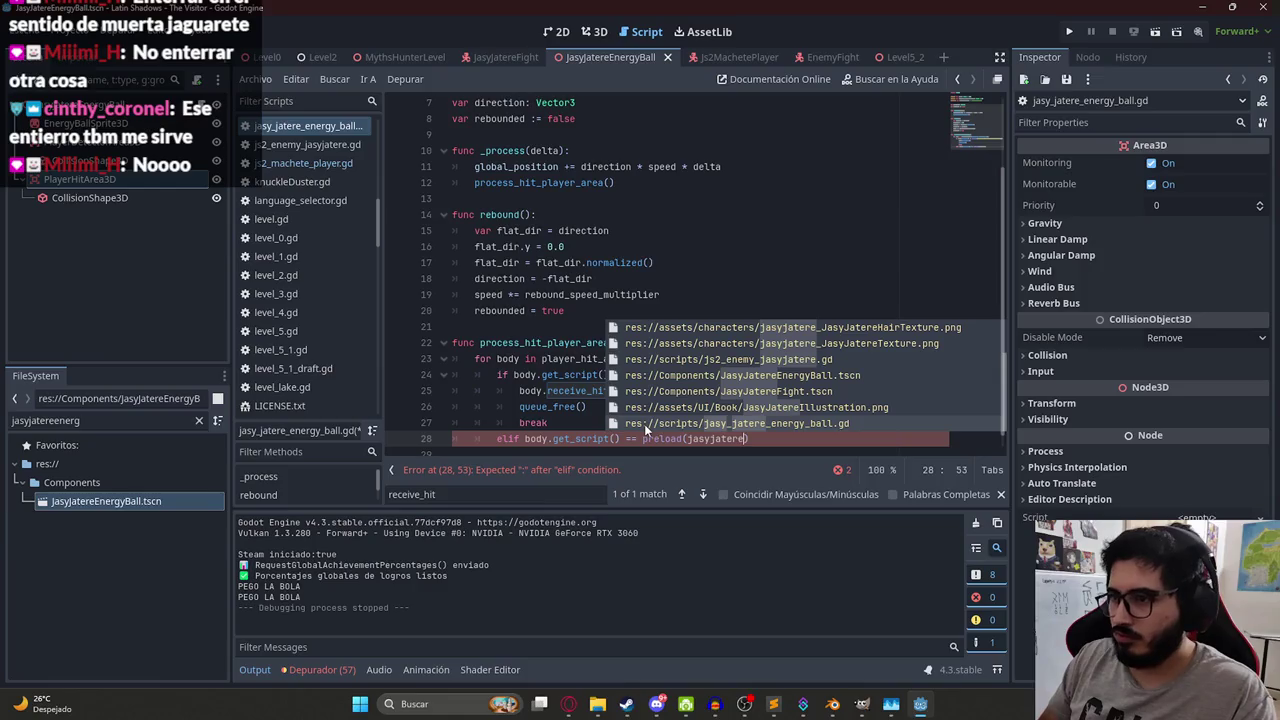
pyautogui.press('Down')
pyautogui.press('Down')
pyautogui.press('Down')
pyautogui.press('Down')
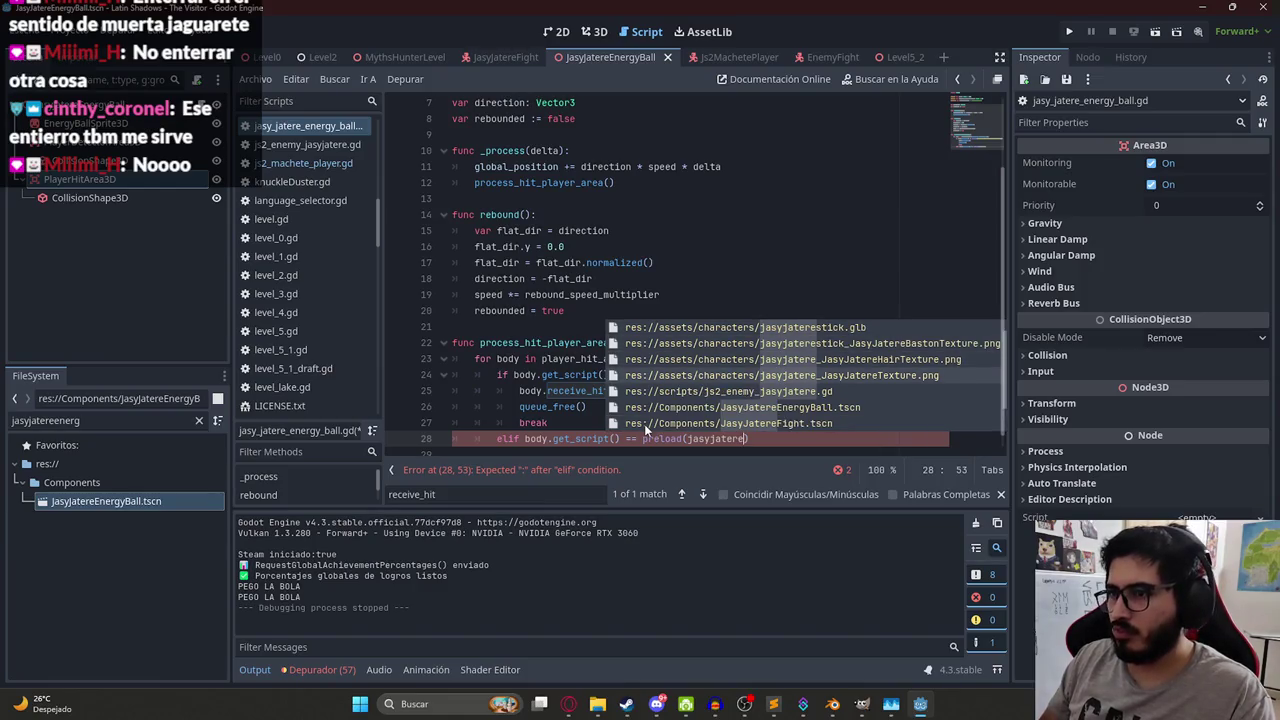
pyautogui.press('Return')
pyautogui.write(':')
pyautogui.press('Return')
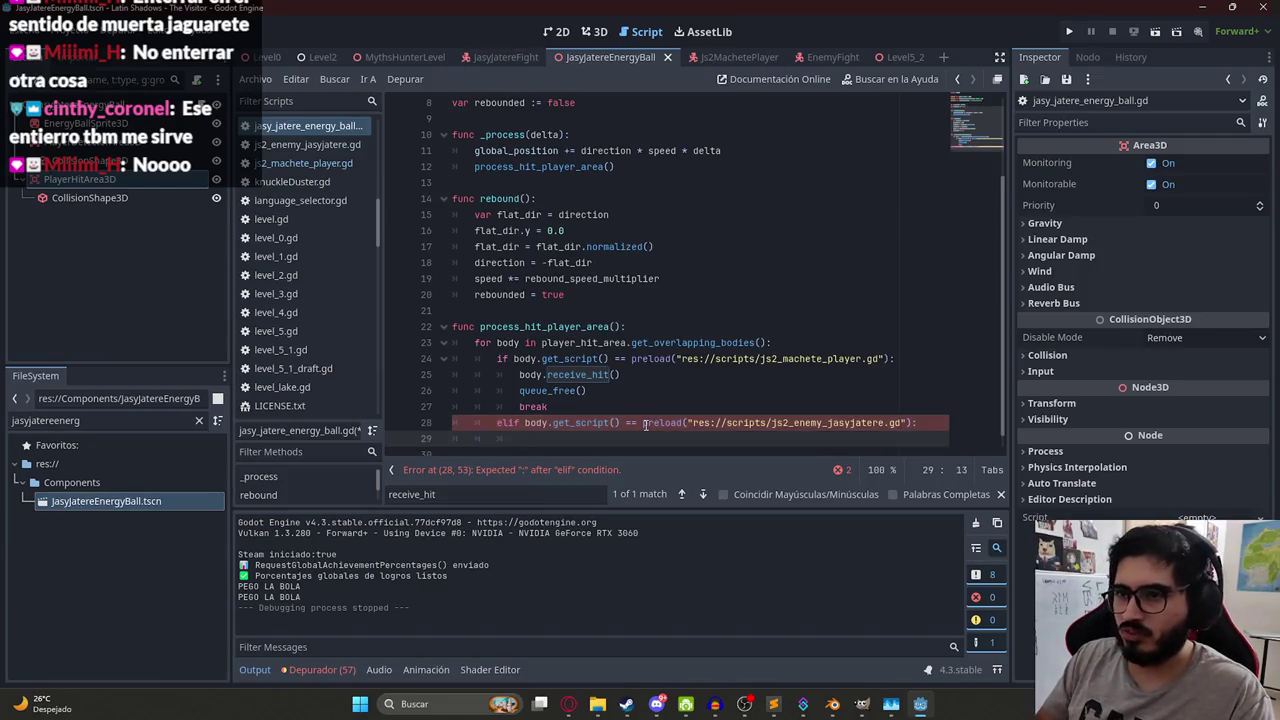
pyautogui.write('ceive_attack(')
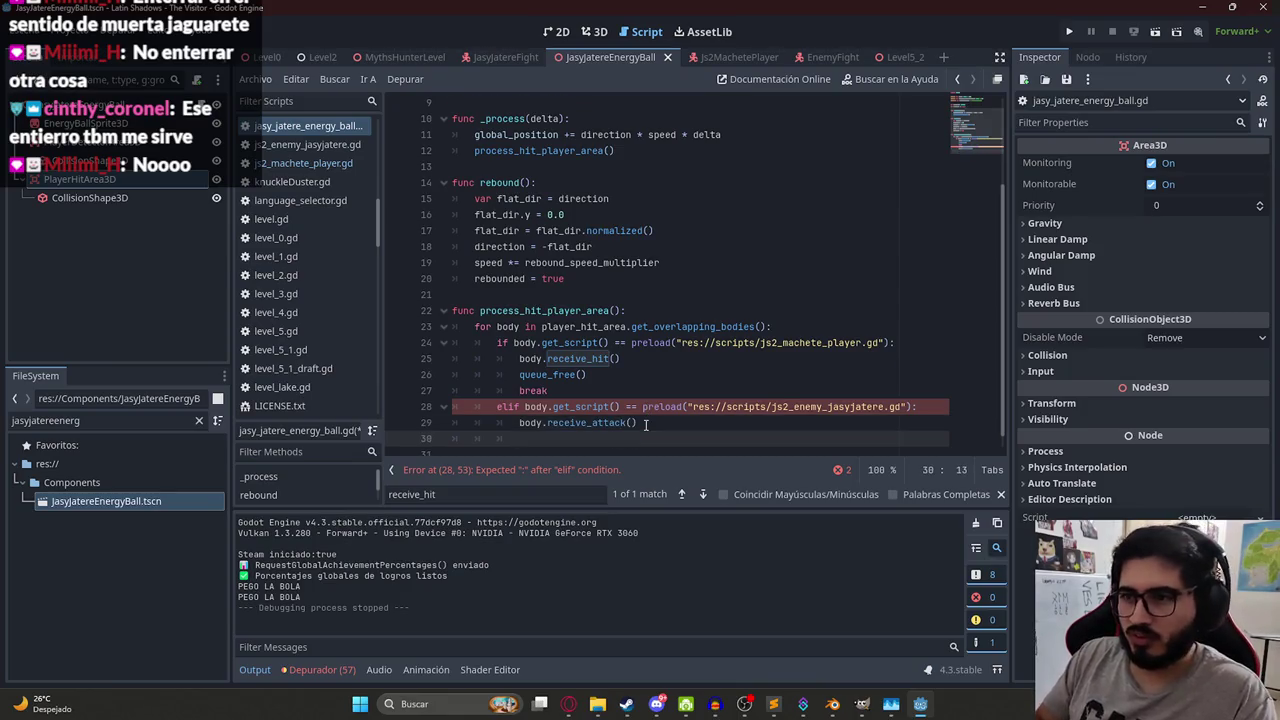
pyautogui.moveTo(567, 393); pyautogui.dragTo(518, 374)
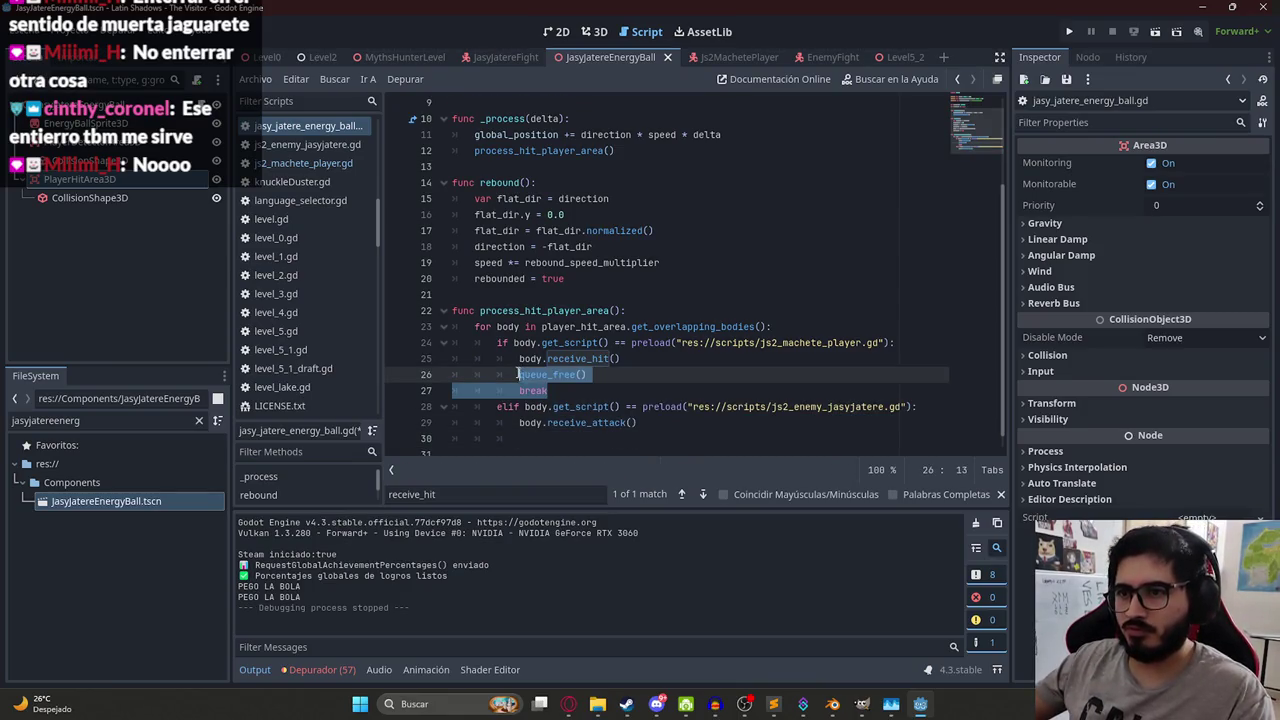
pyautogui.hotkey('ctrl', 'c')
pyautogui.click(528, 437)
pyautogui.hotkey('ctrl', 'v')
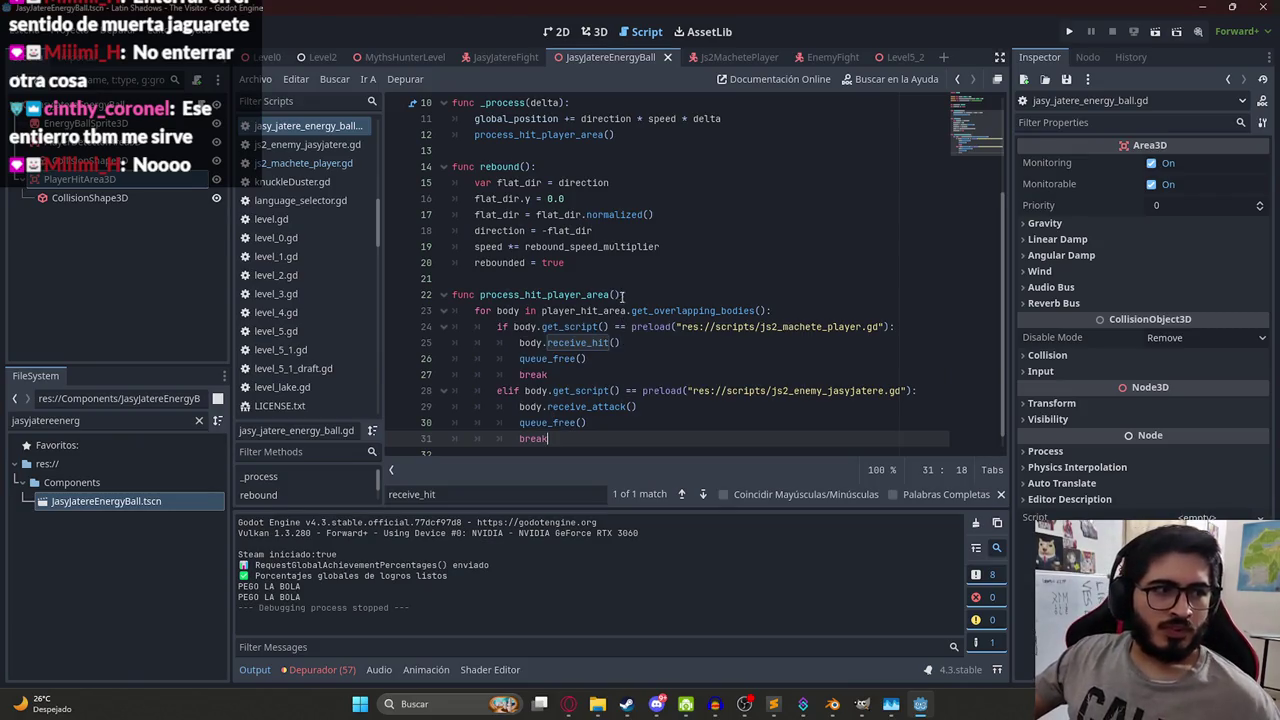
# - Open js2_enemy_jasyjatere.gd from its preload path and start a search
pyautogui.click(641, 313)
pyautogui.click(744, 386)
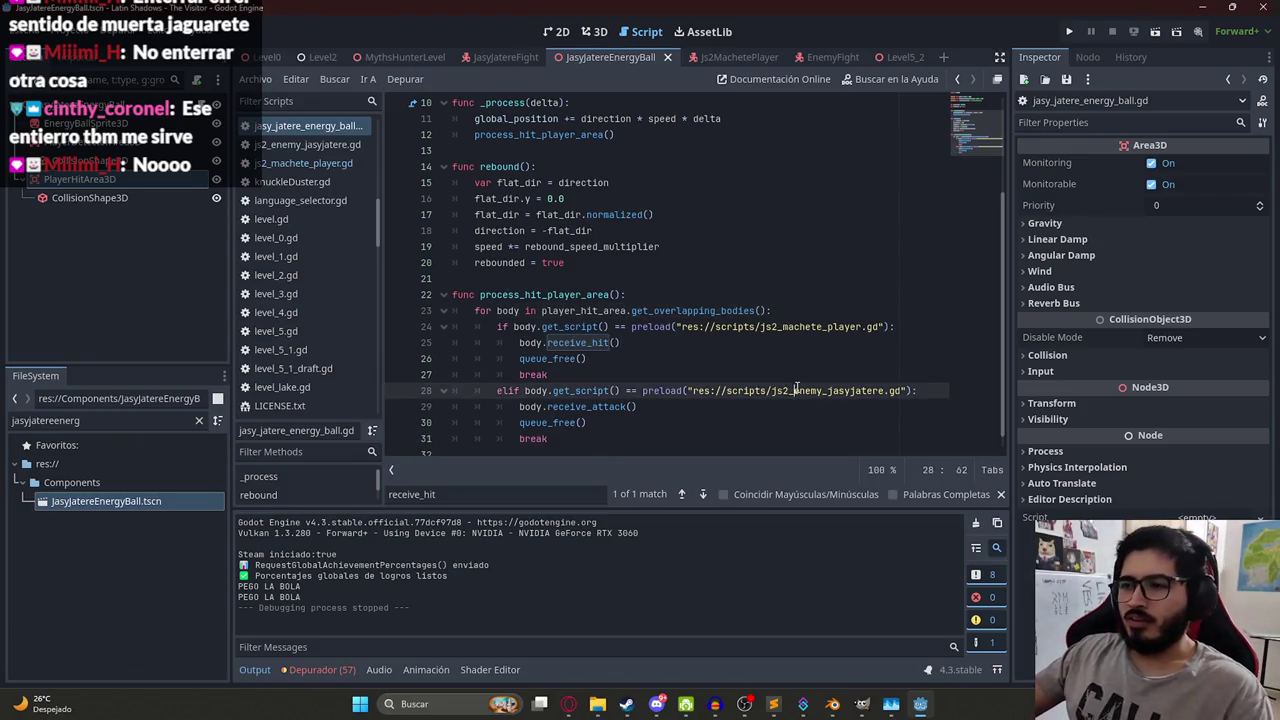
pyautogui.keyDown('ctrl'); pyautogui.click(744, 386); pyautogui.keyUp('ctrl')
pyautogui.hotkey('ctrl', 'f')
# - Find receive_attack and give it a block = true parameter
pyautogui.write('receirve')
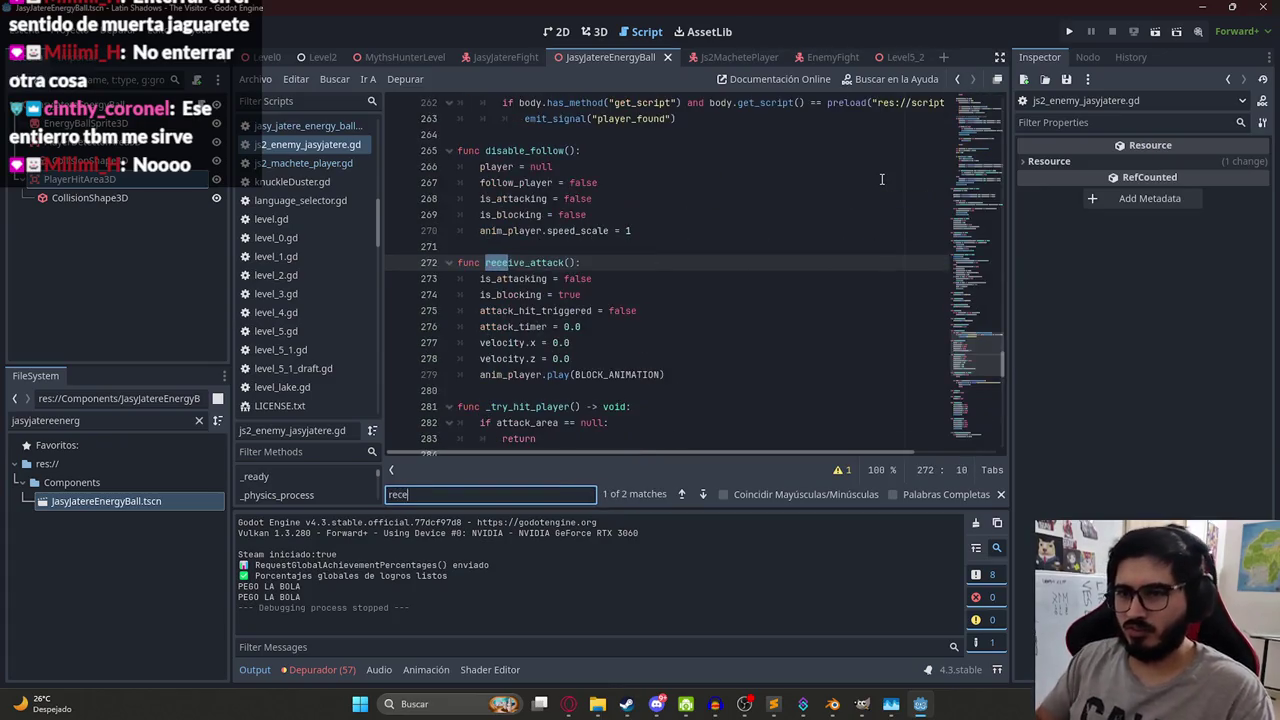
pyautogui.click(581, 254)
pyautogui.doubleClick(527, 262)
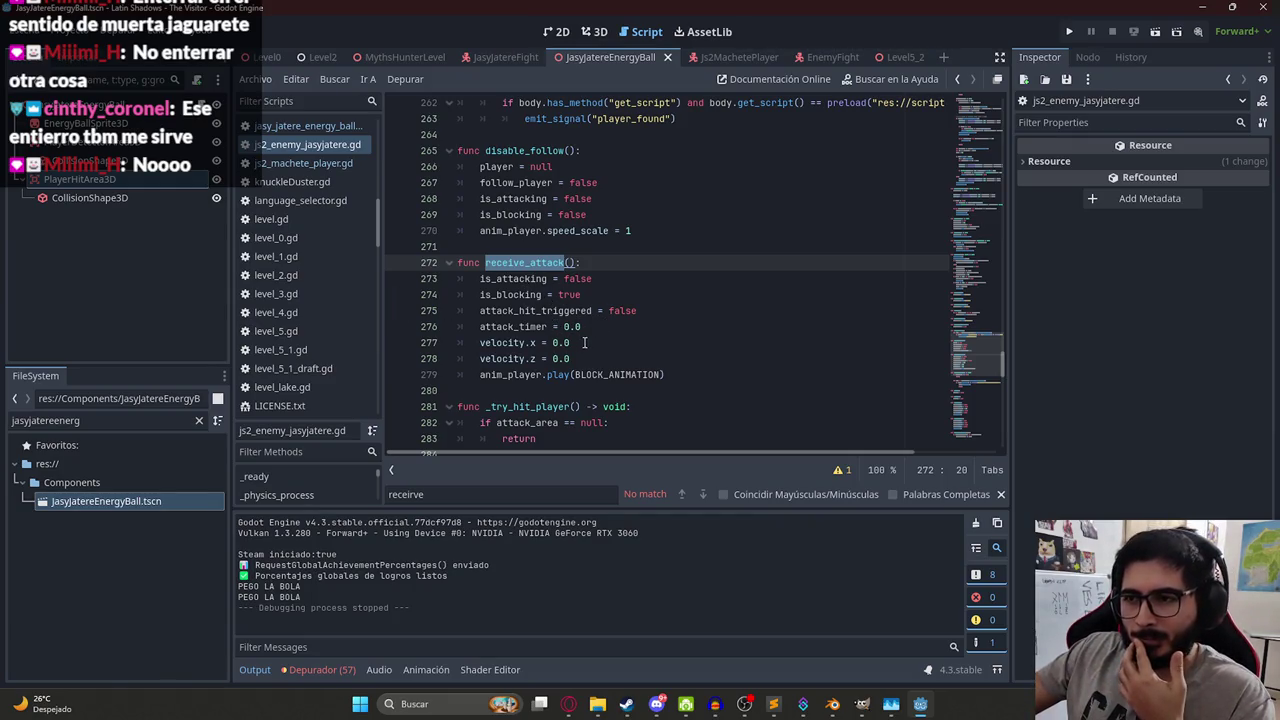
pyautogui.click(570, 262)
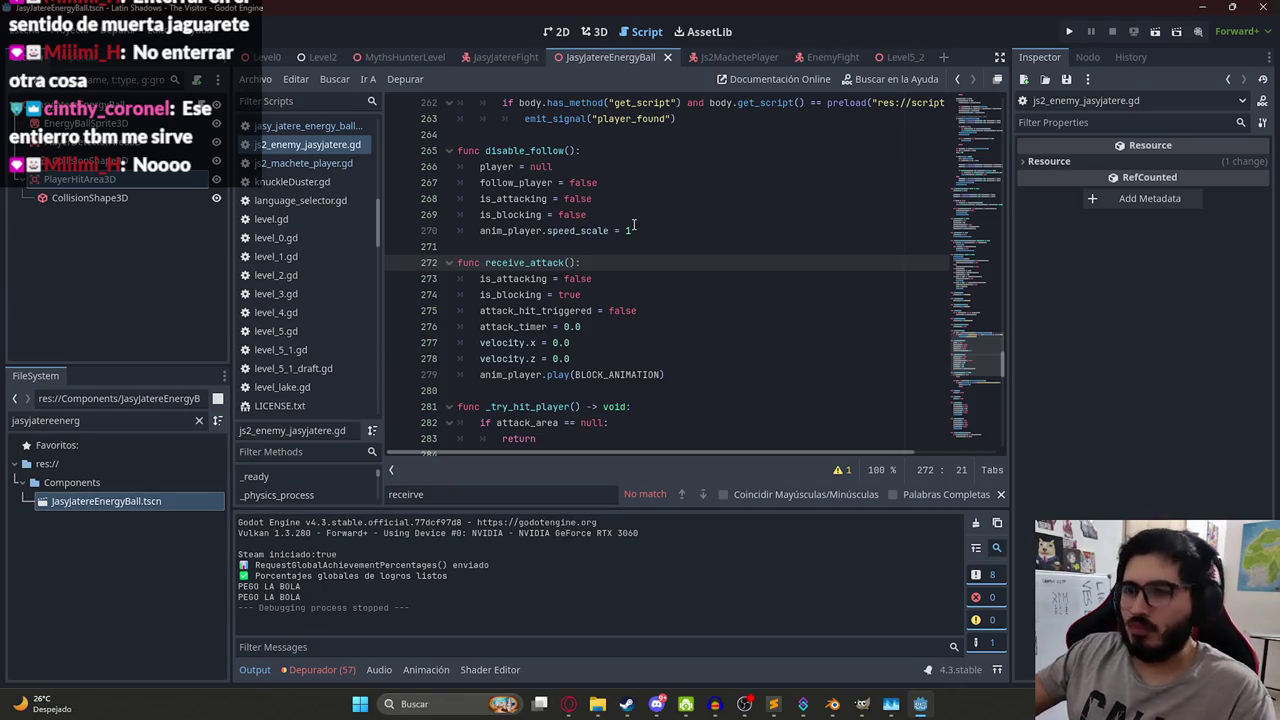
pyautogui.write('block =')
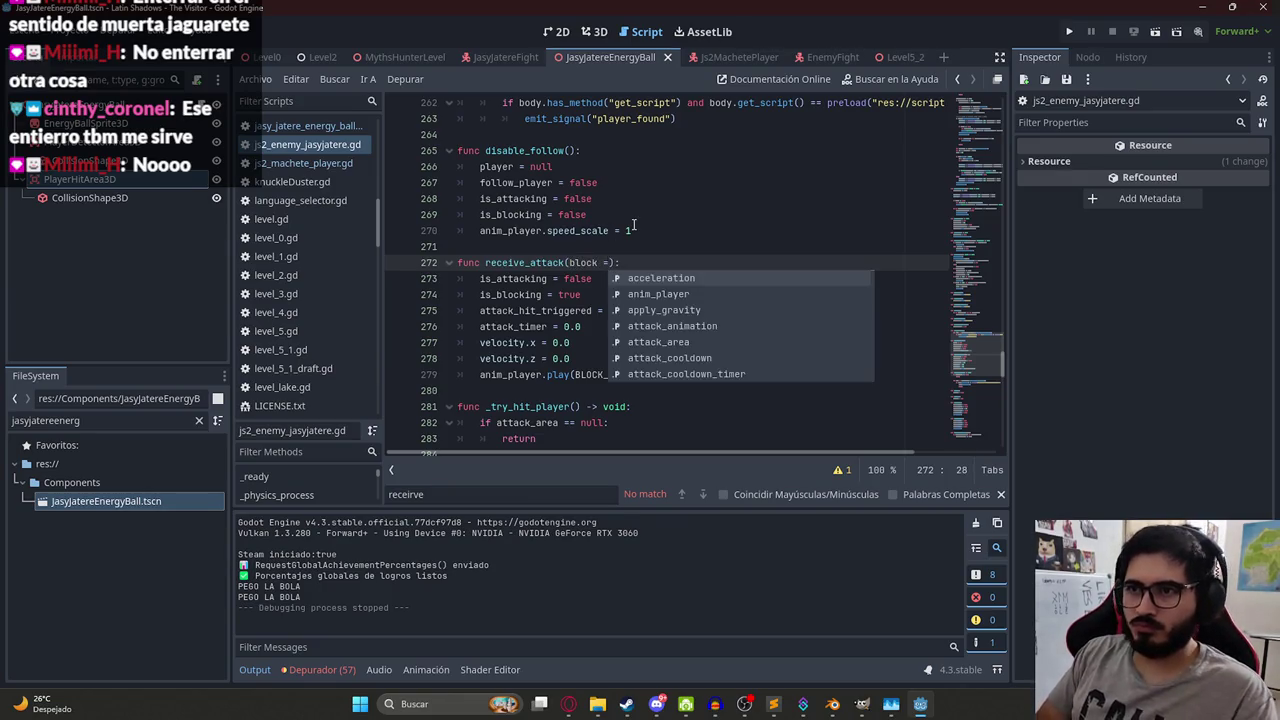
pyautogui.write(' true')
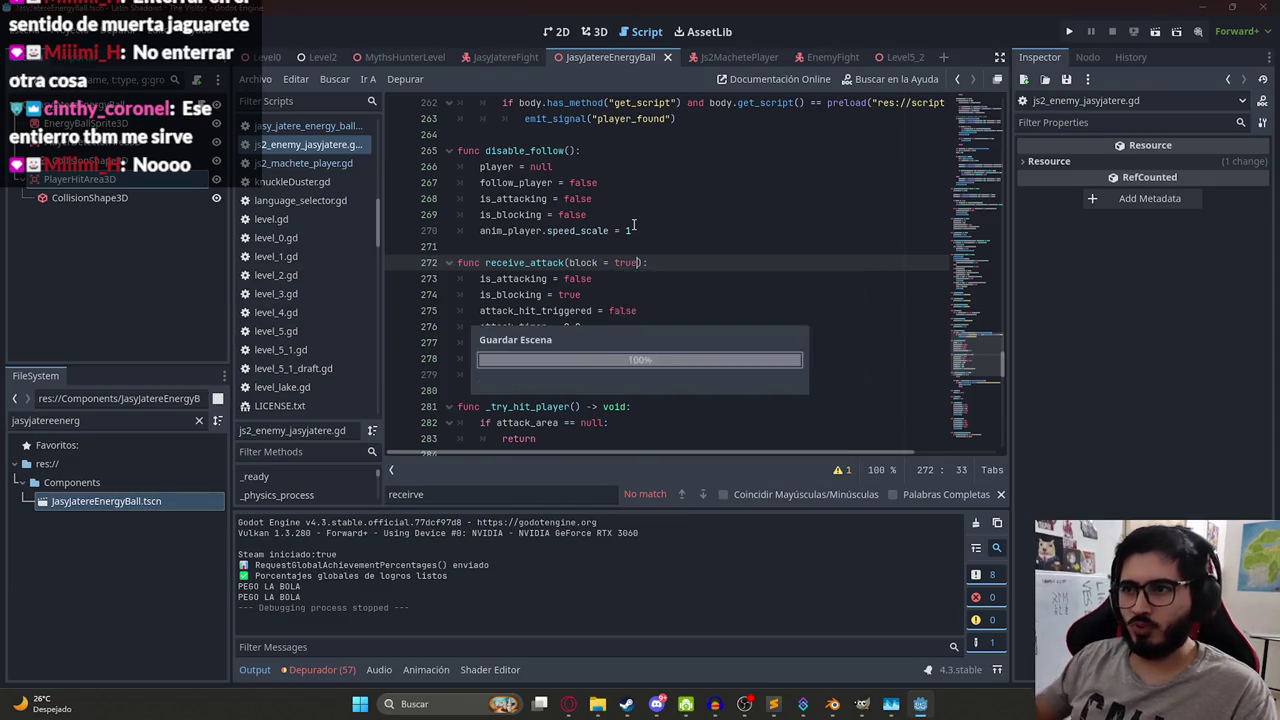
pyautogui.doubleClick(583, 262)
# - Nest receive_attack's blocking code under 'if block:' and add an empty else branch
pyautogui.click(665, 261)
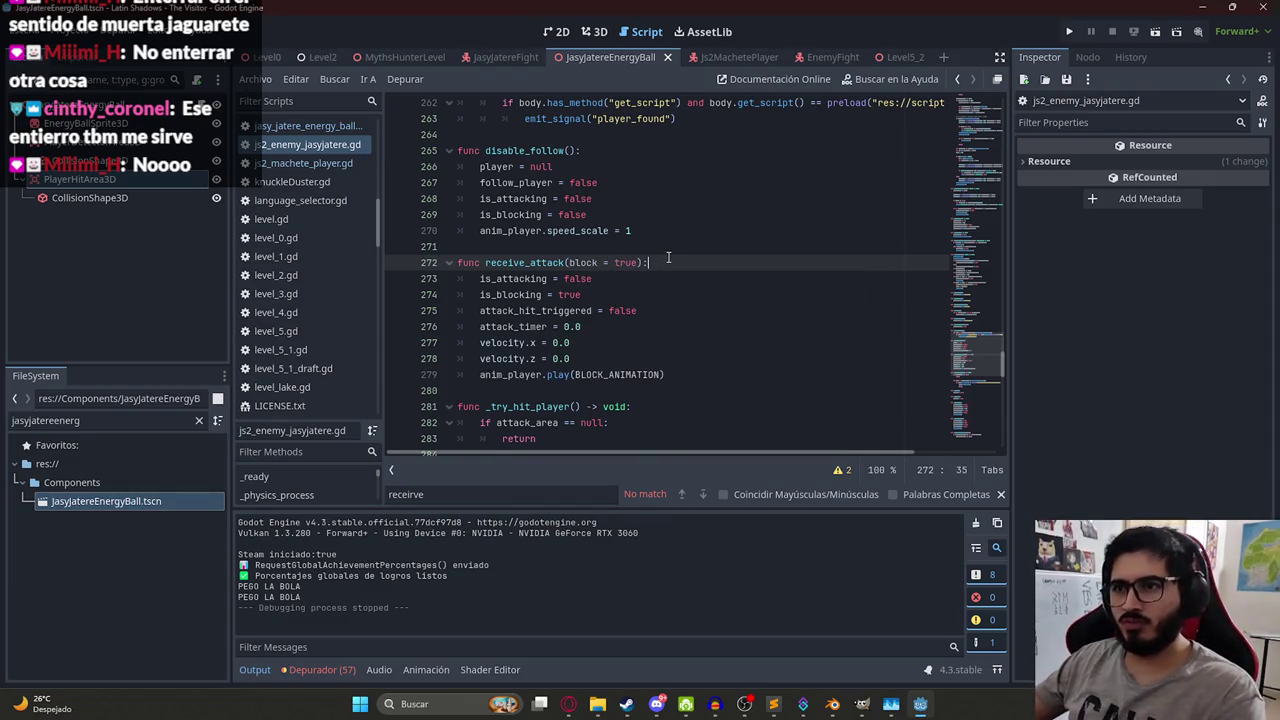
pyautogui.press('Return')
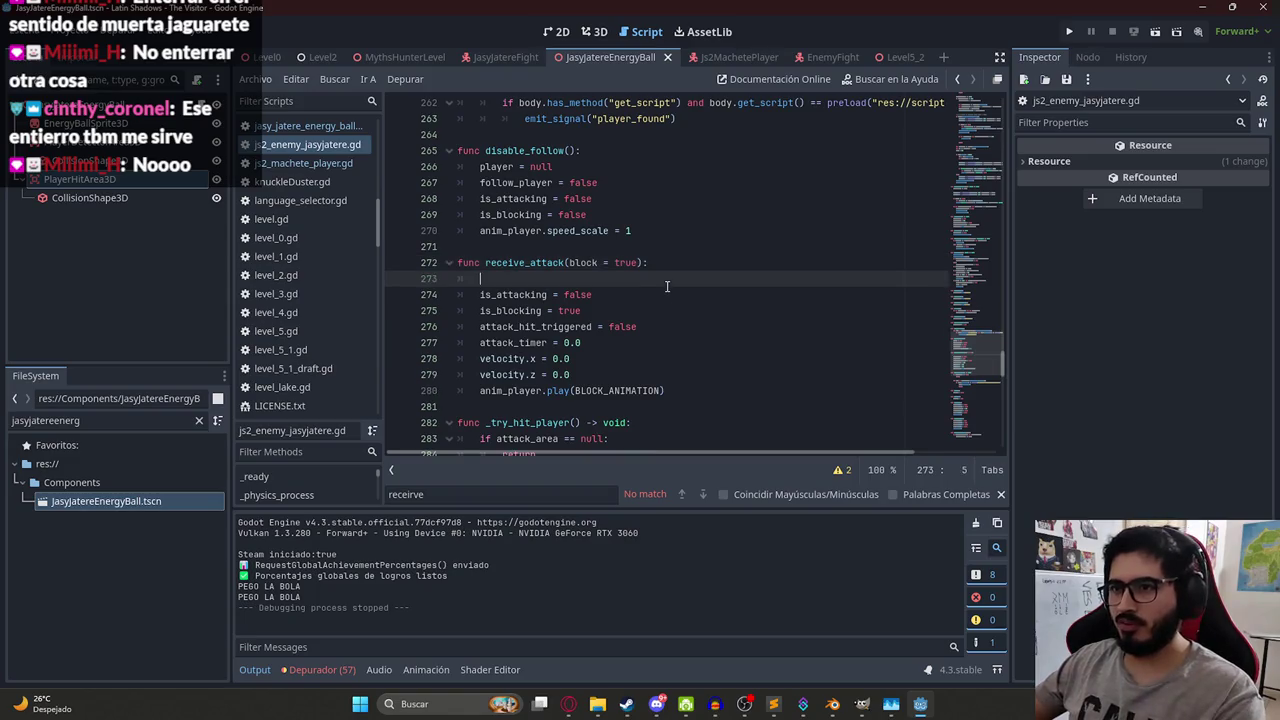
pyautogui.write('if block:')
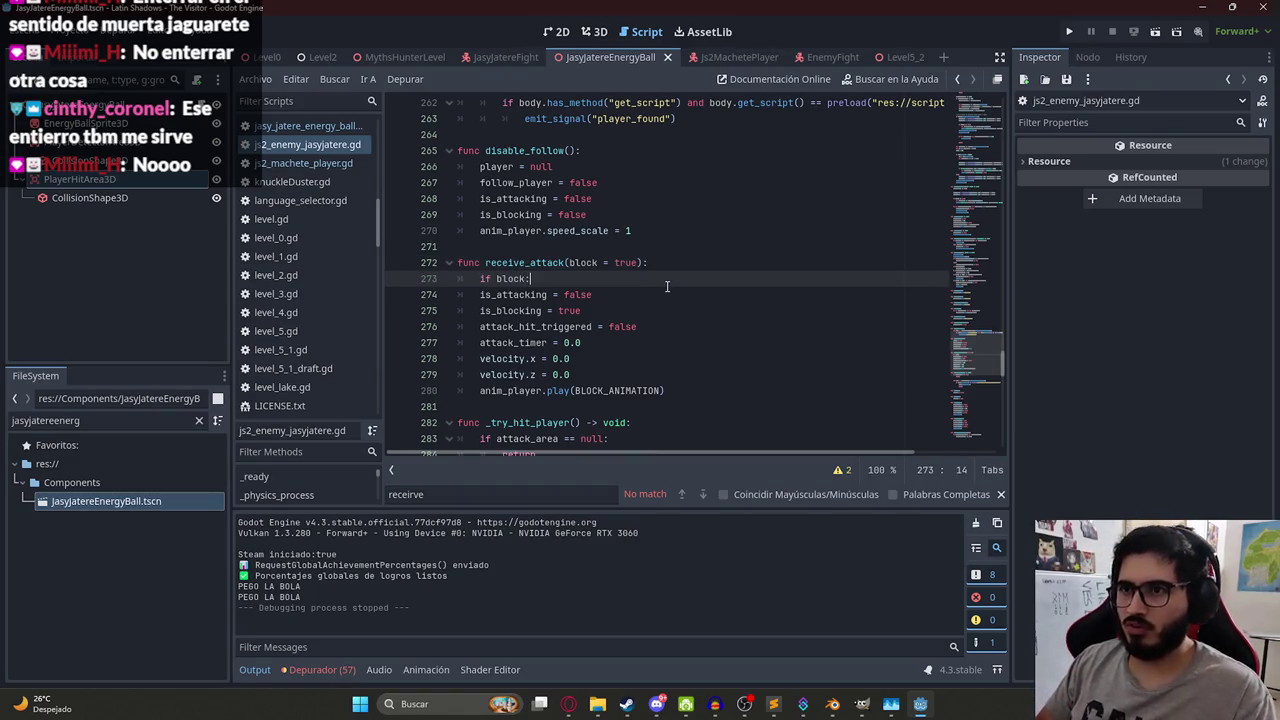
pyautogui.moveTo(692, 390); pyautogui.dragTo(372, 301)
pyautogui.press('Tab')
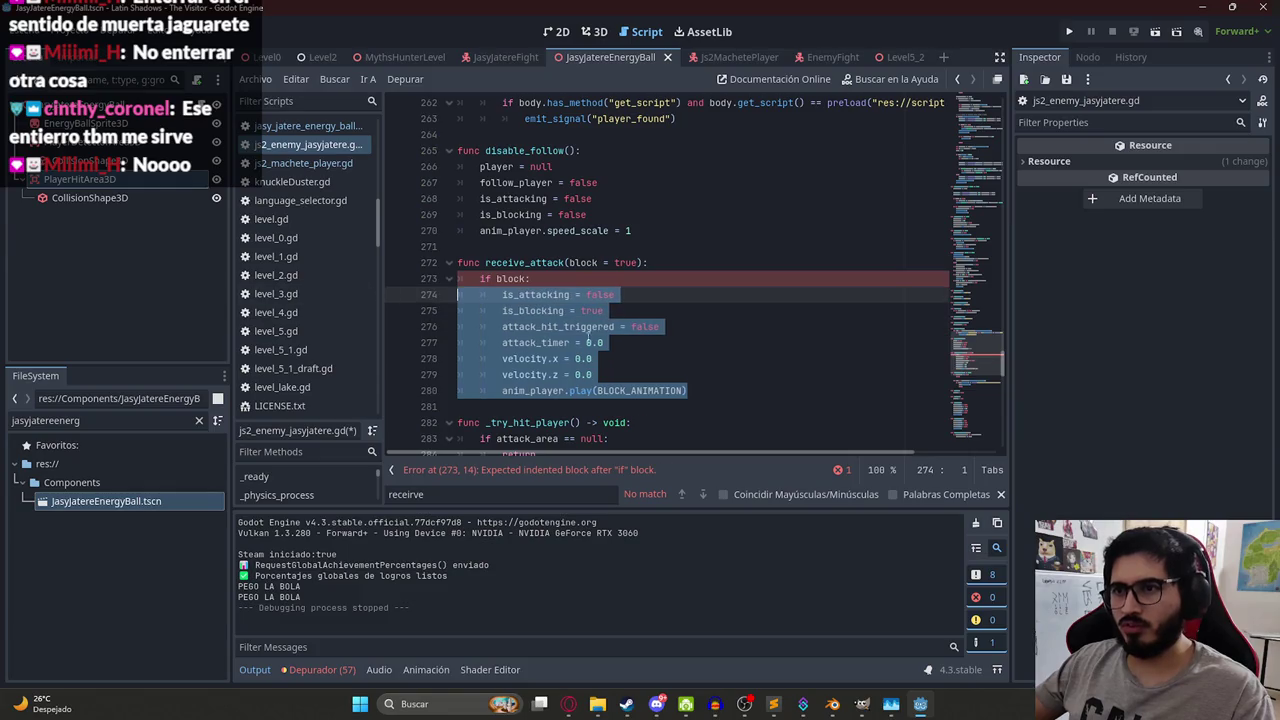
pyautogui.click(698, 391)
pyautogui.press('Return')
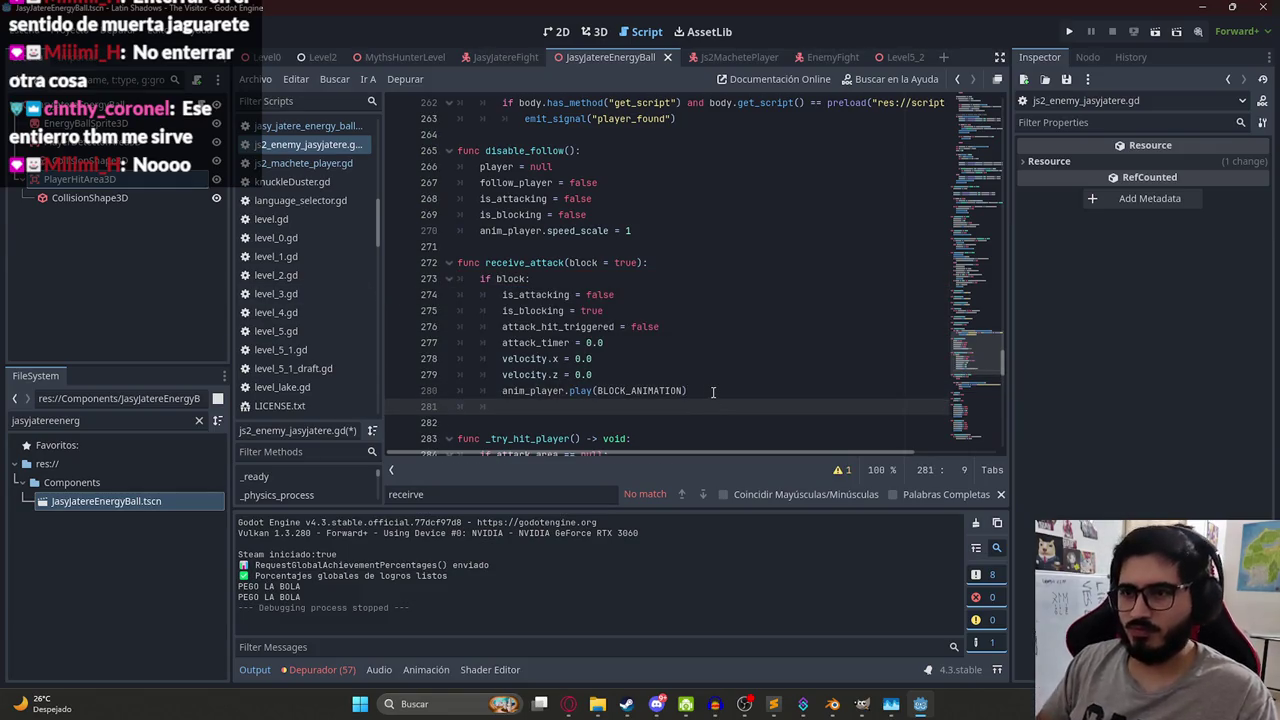
pyautogui.press('Return')
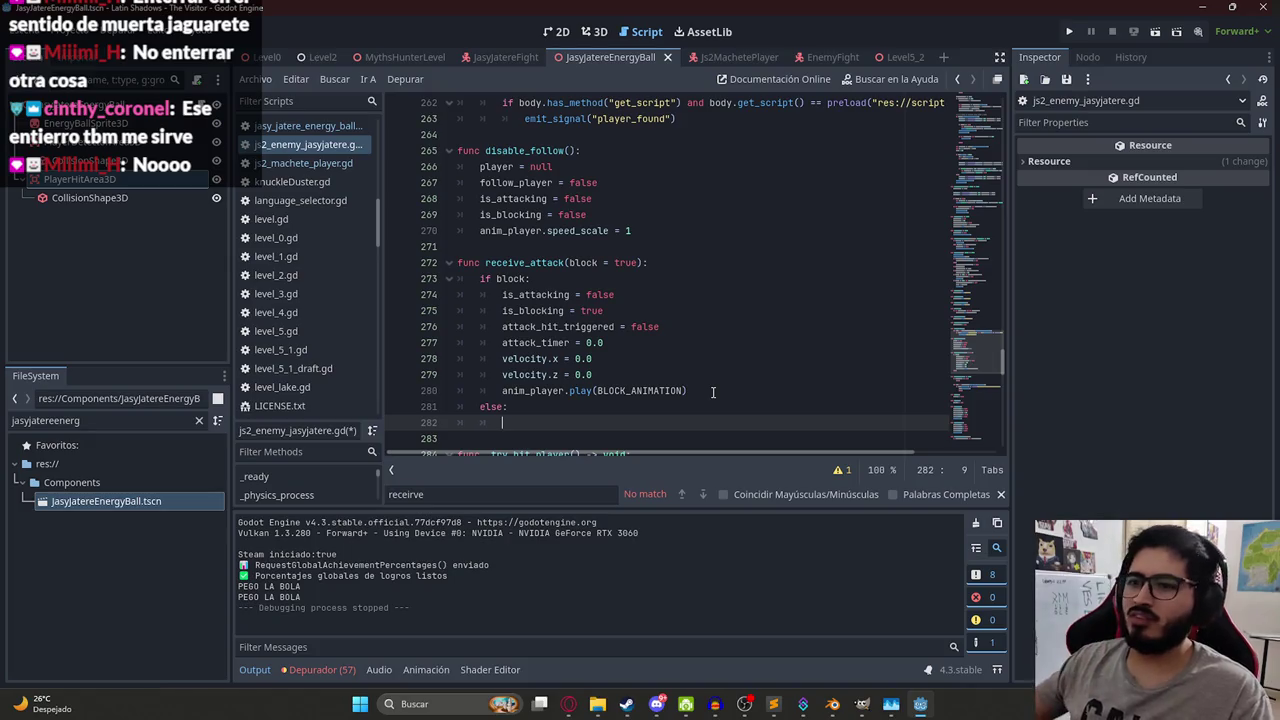
# - Search the enemy script for 'health'
pyautogui.hotkey('ctrl', 'f')
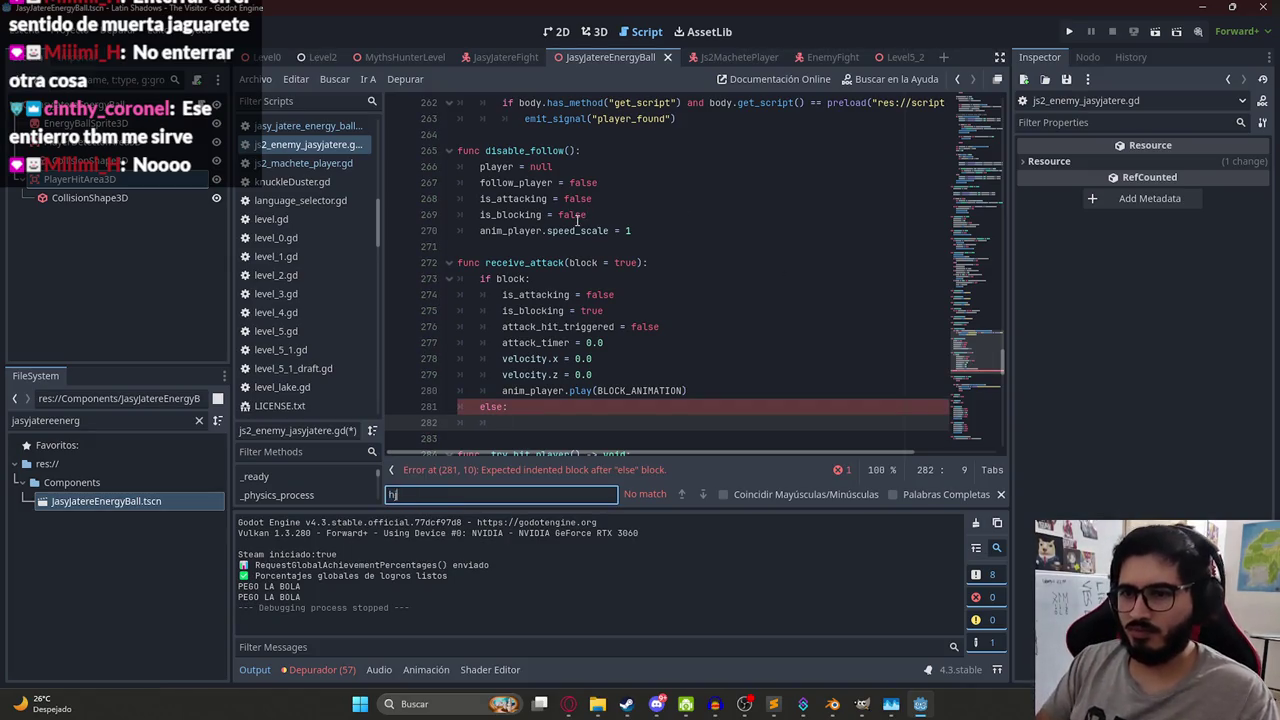
pyautogui.write('ealth')
pyautogui.press('Return')
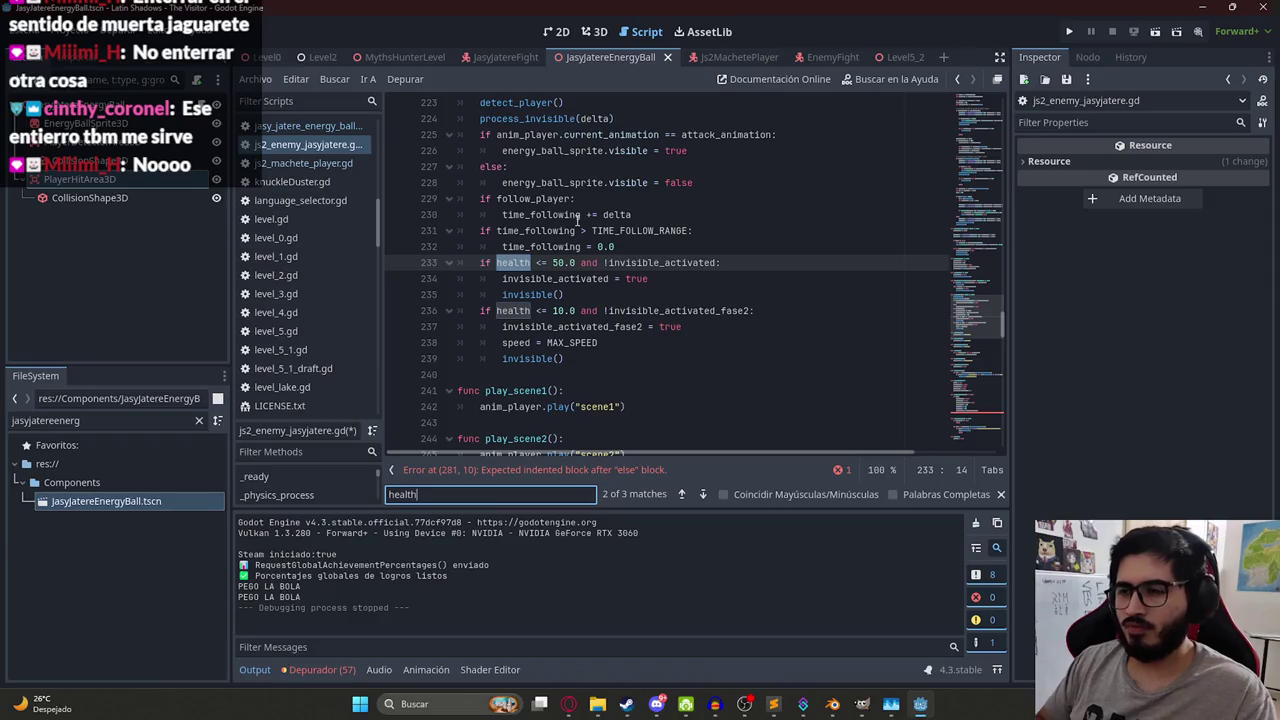
# - Add a hit_health = 10.0 parameter to receive_attack, fixing the hit_healt typo
pyautogui.press('Return')
pyautogui.press('Return')
pyautogui.press('Return')
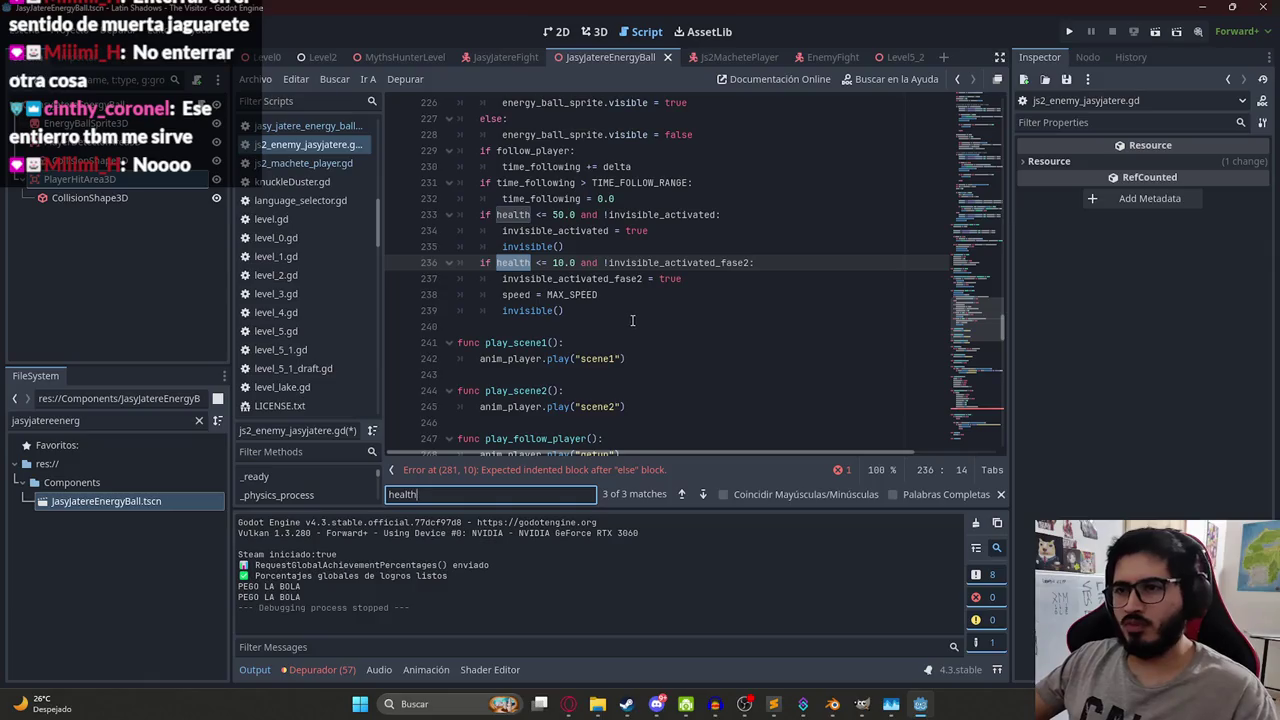
pyautogui.click(647, 310)
pyautogui.scroll(-10, 650, 308)
pyautogui.click(617, 342)
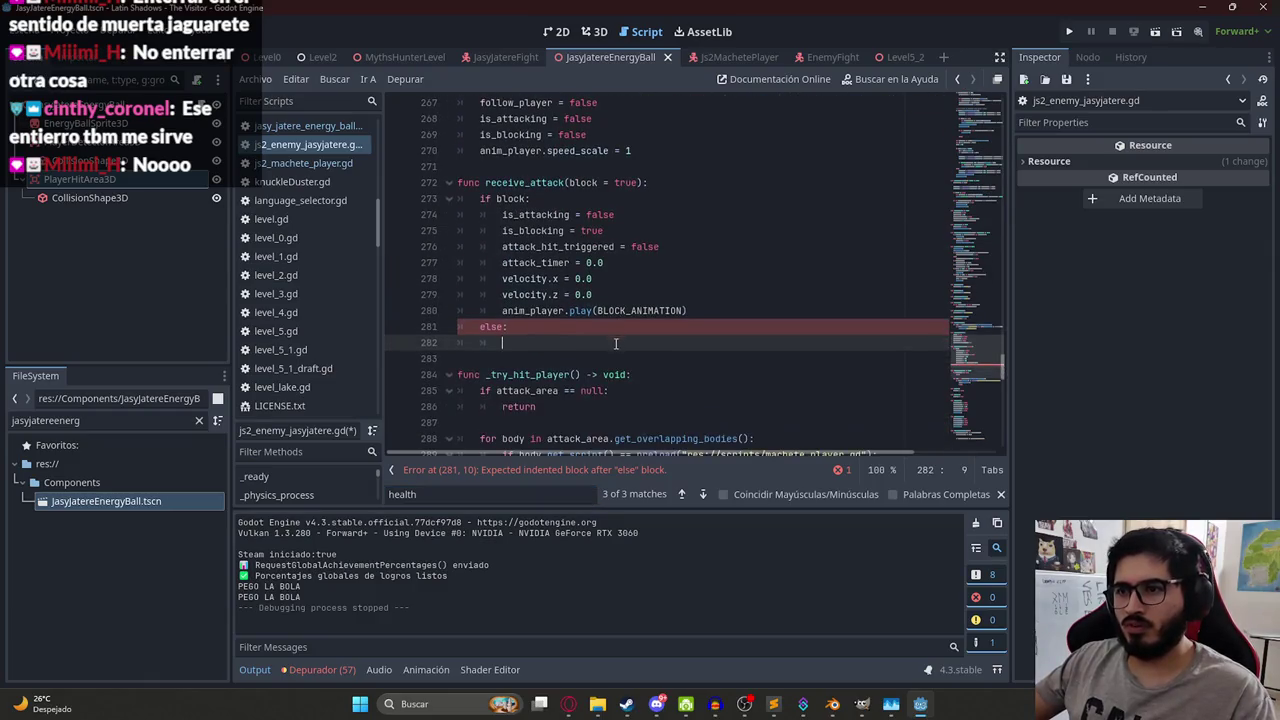
pyautogui.click(638, 182)
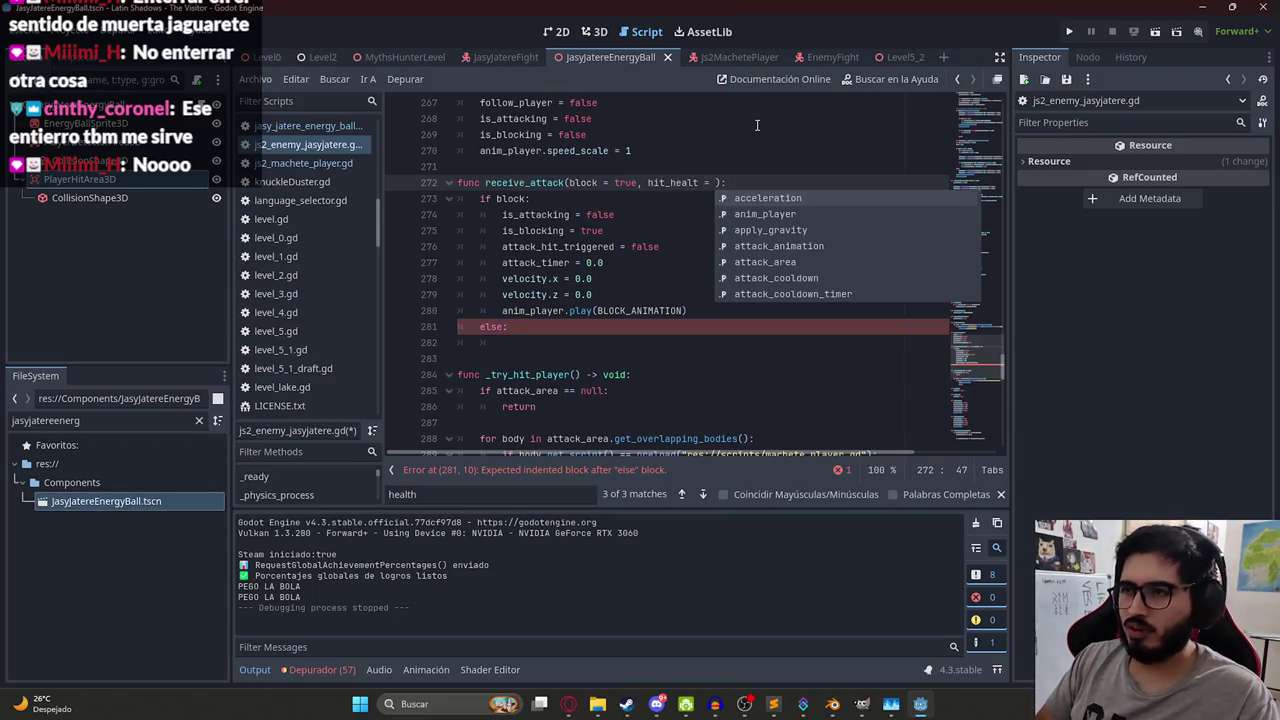
pyautogui.write('10.0')
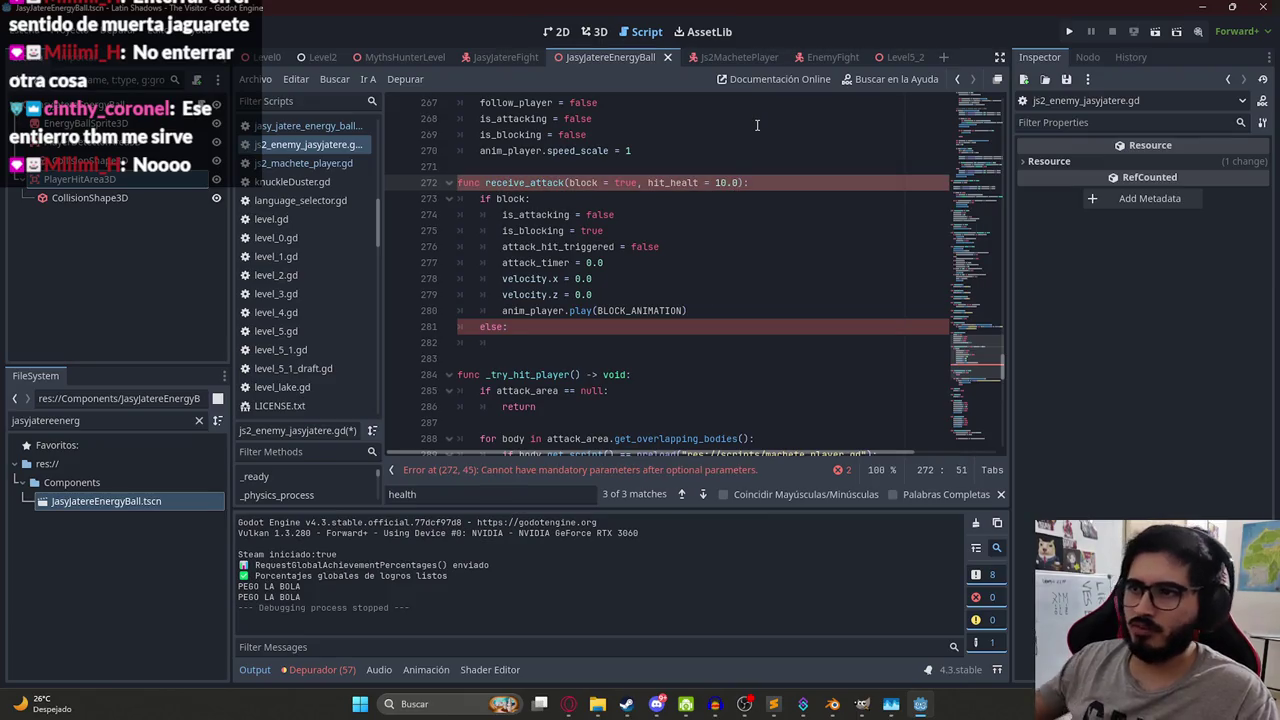
pyautogui.click(699, 182)
pyautogui.write('h')
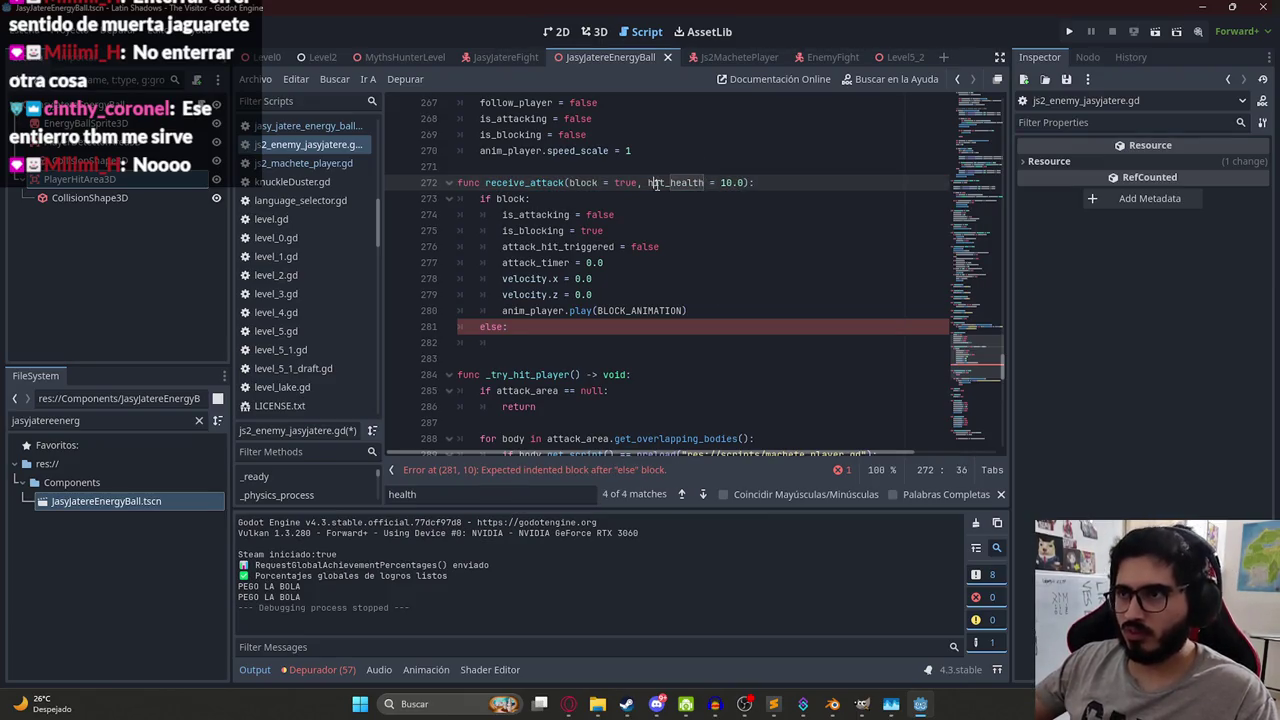
# - Write 'health -= hit_health' in the else branch and go back to the energy ball script
pyautogui.click(549, 343)
pyautogui.write('he')
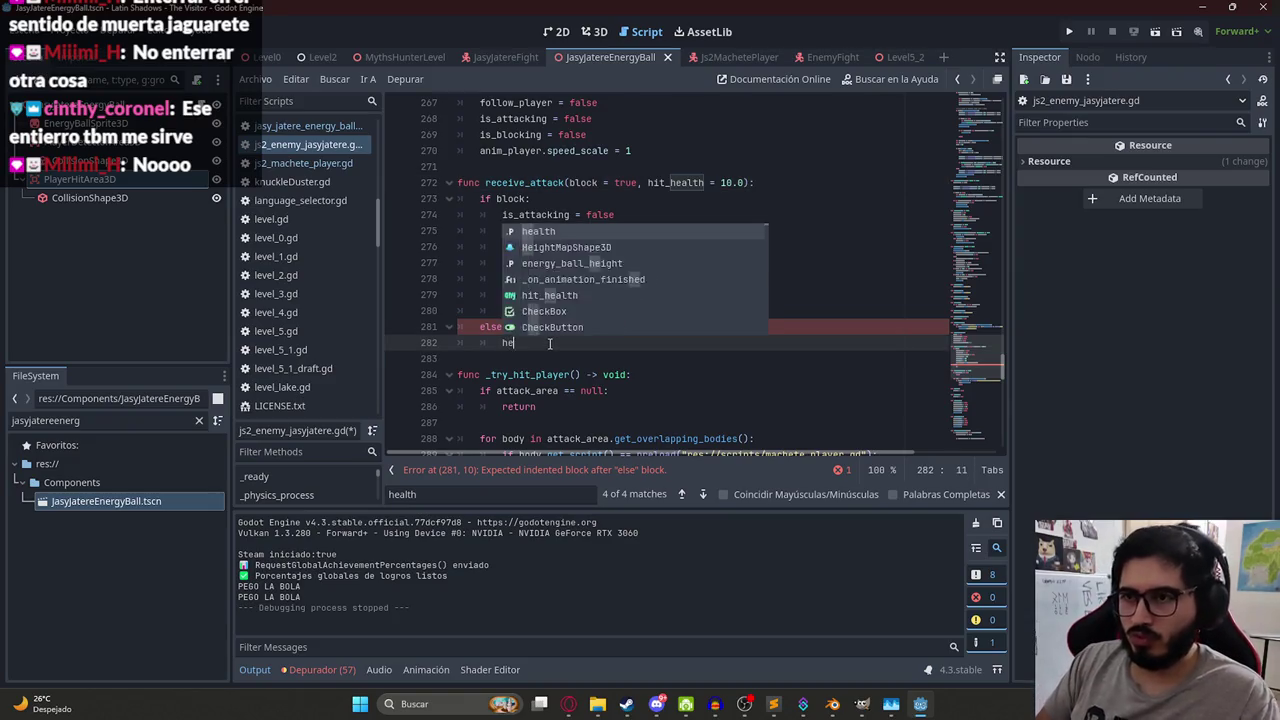
pyautogui.write('alth -= hit_health')
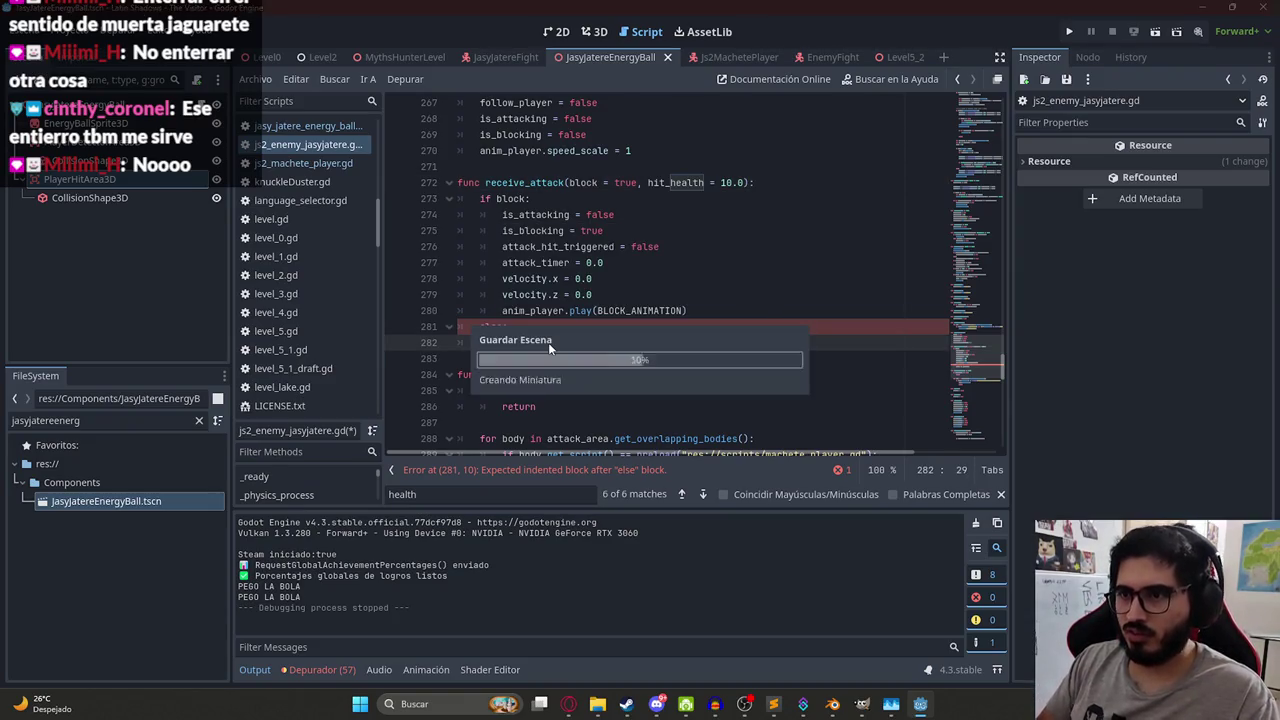
pyautogui.doubleClick(497, 182)
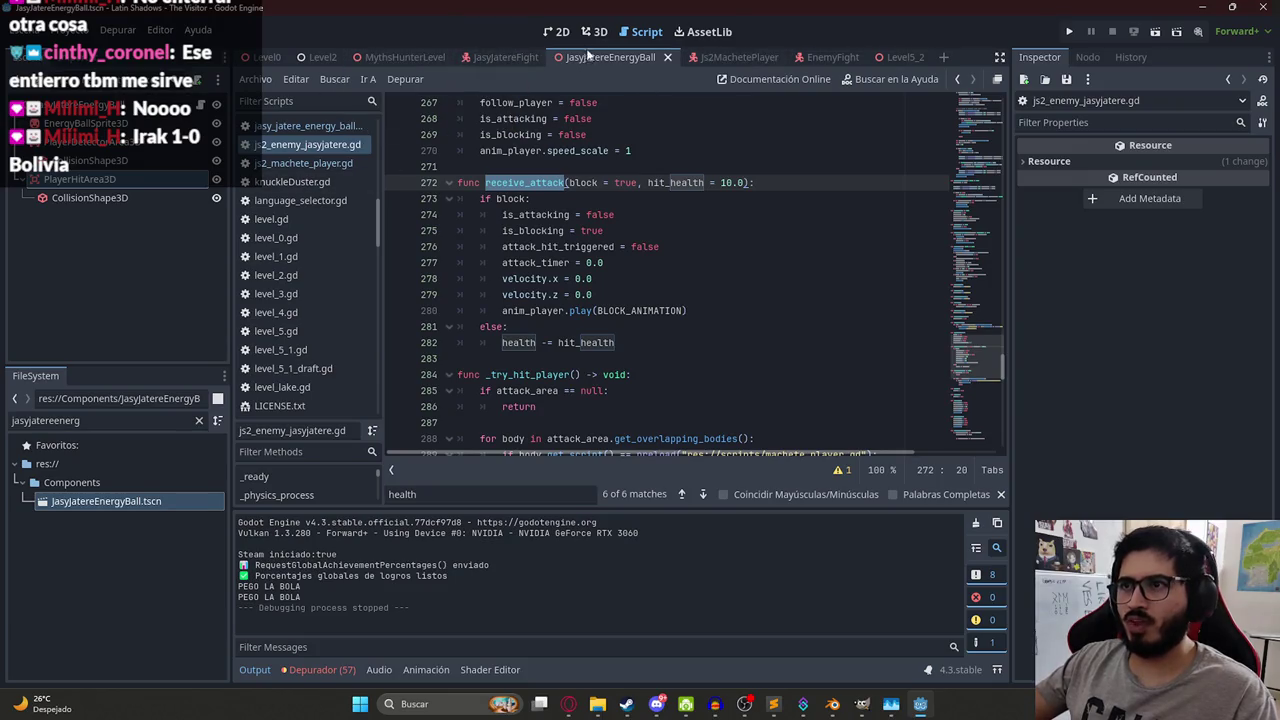
pyautogui.hotkey('alt', 'Left')
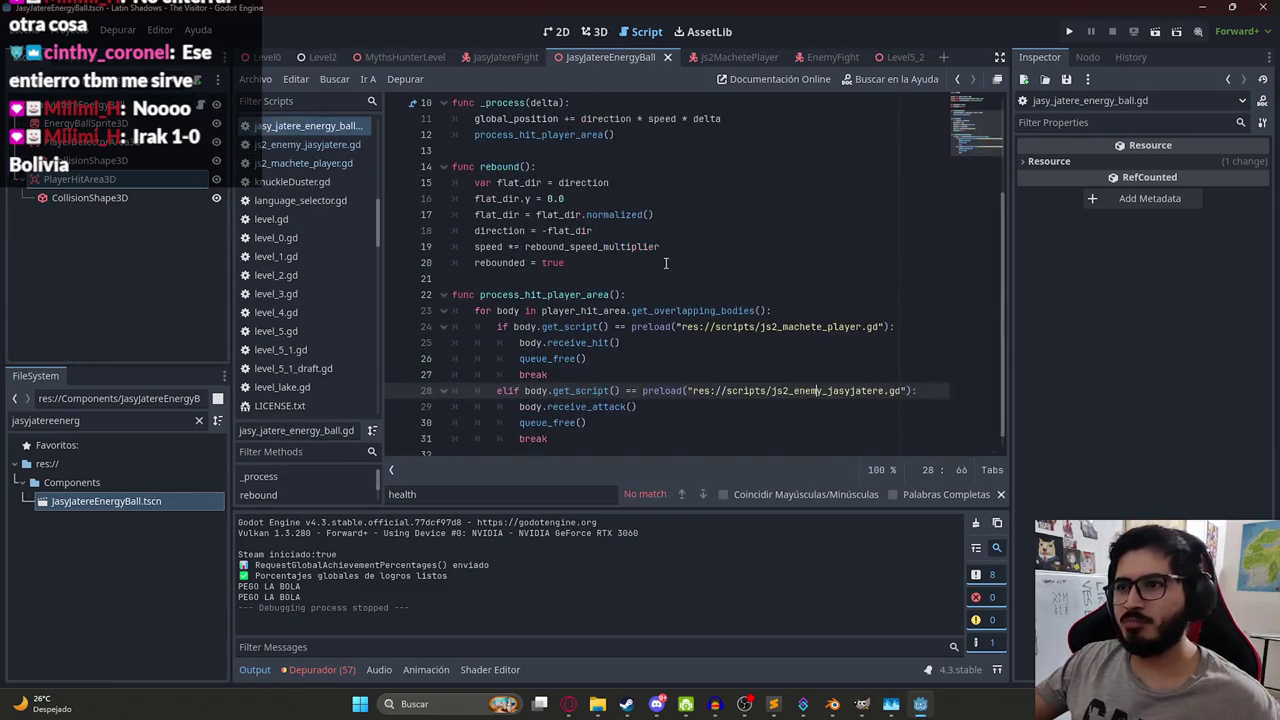
pyautogui.click(627, 391)
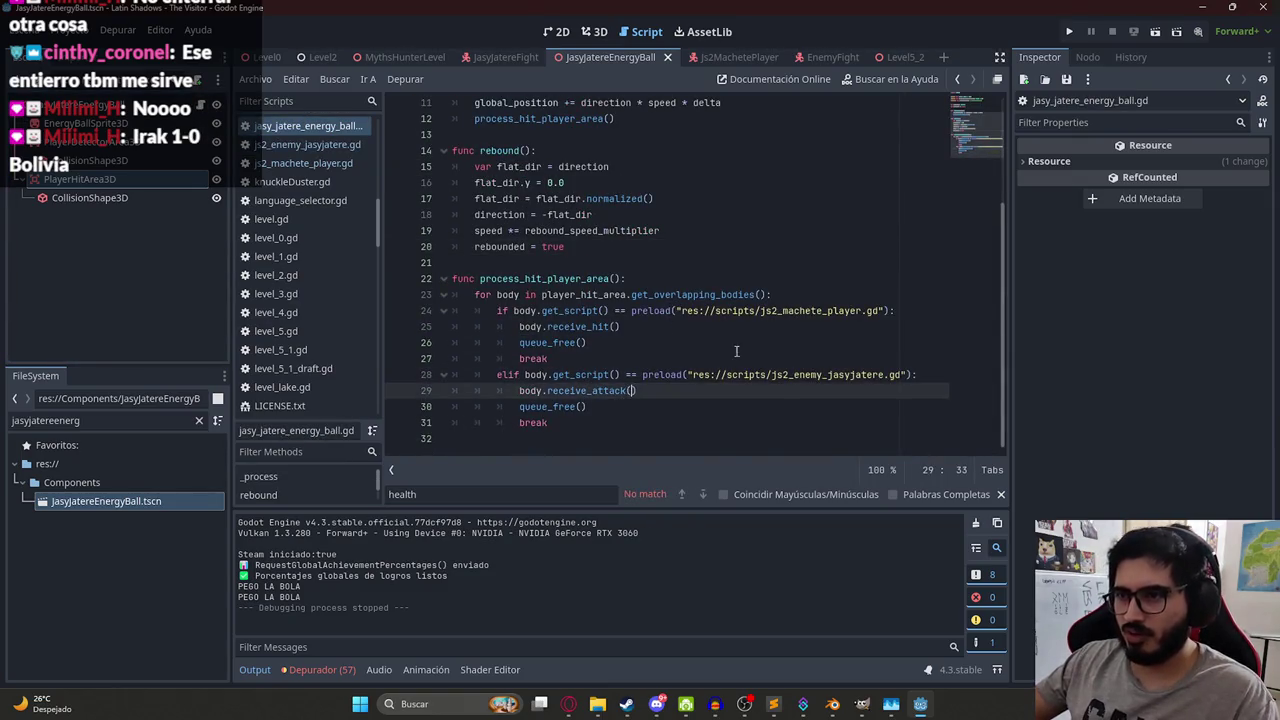
# - Change the energy ball's call to body.receive_attack(false, HIT_VALUE)
pyautogui.press('BackSpace')
pyautogui.write('e, 1')
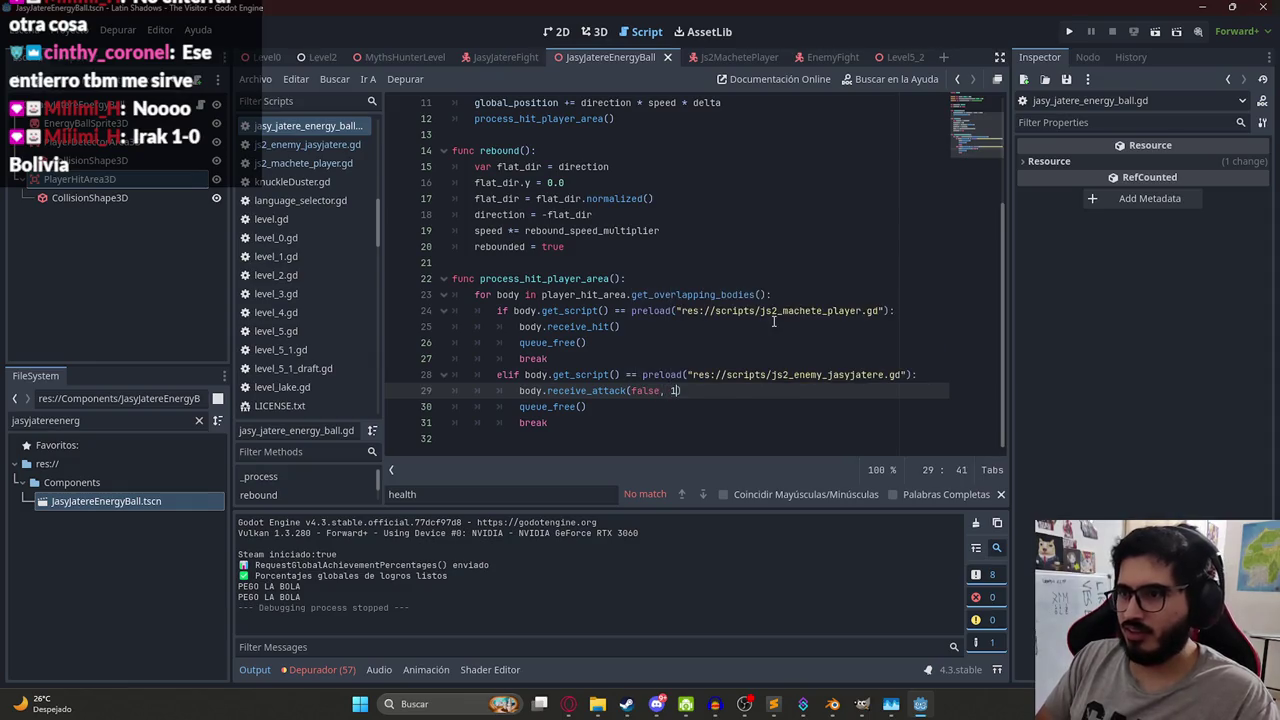
pyautogui.write('0.0')
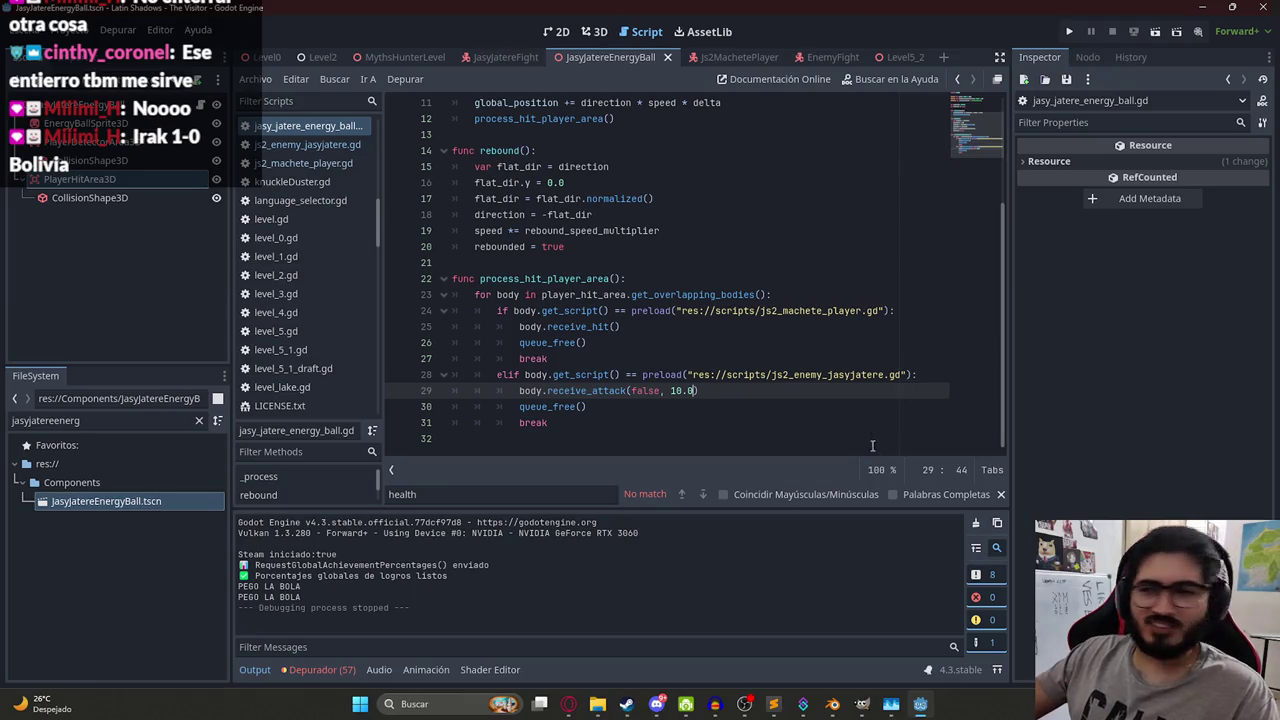
pyautogui.press('BackSpace')
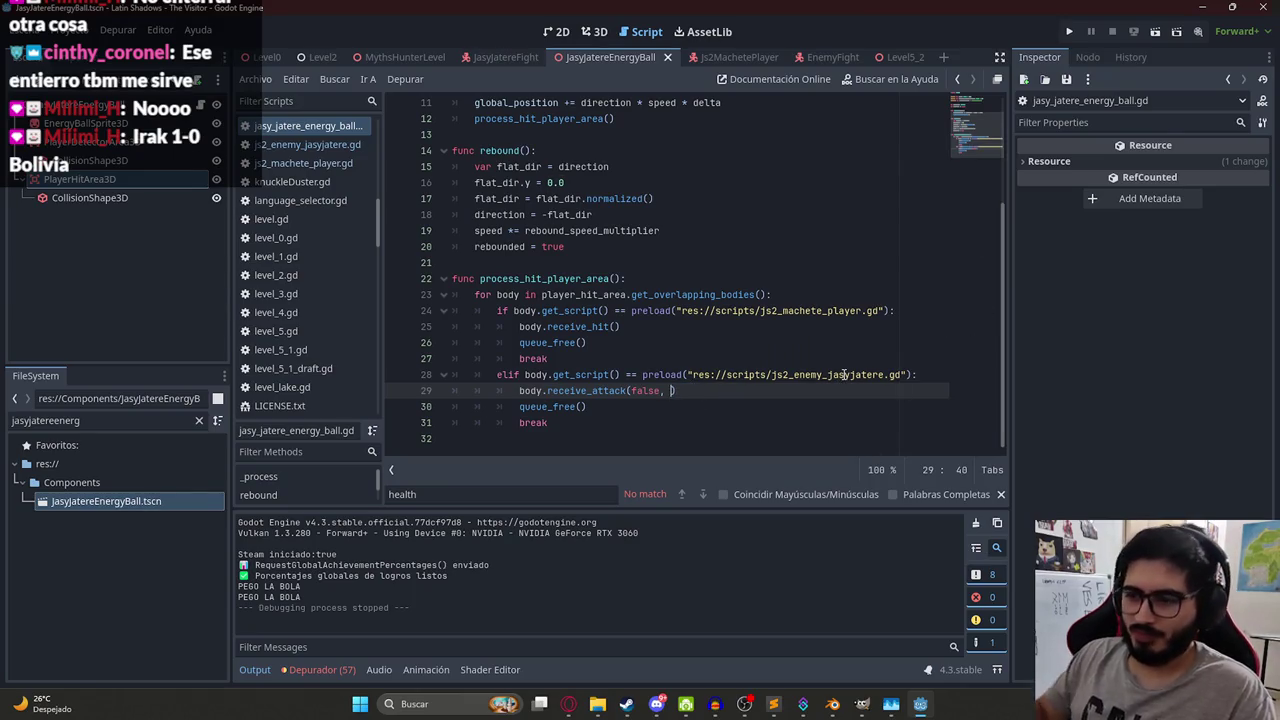
pyautogui.write('HIT')
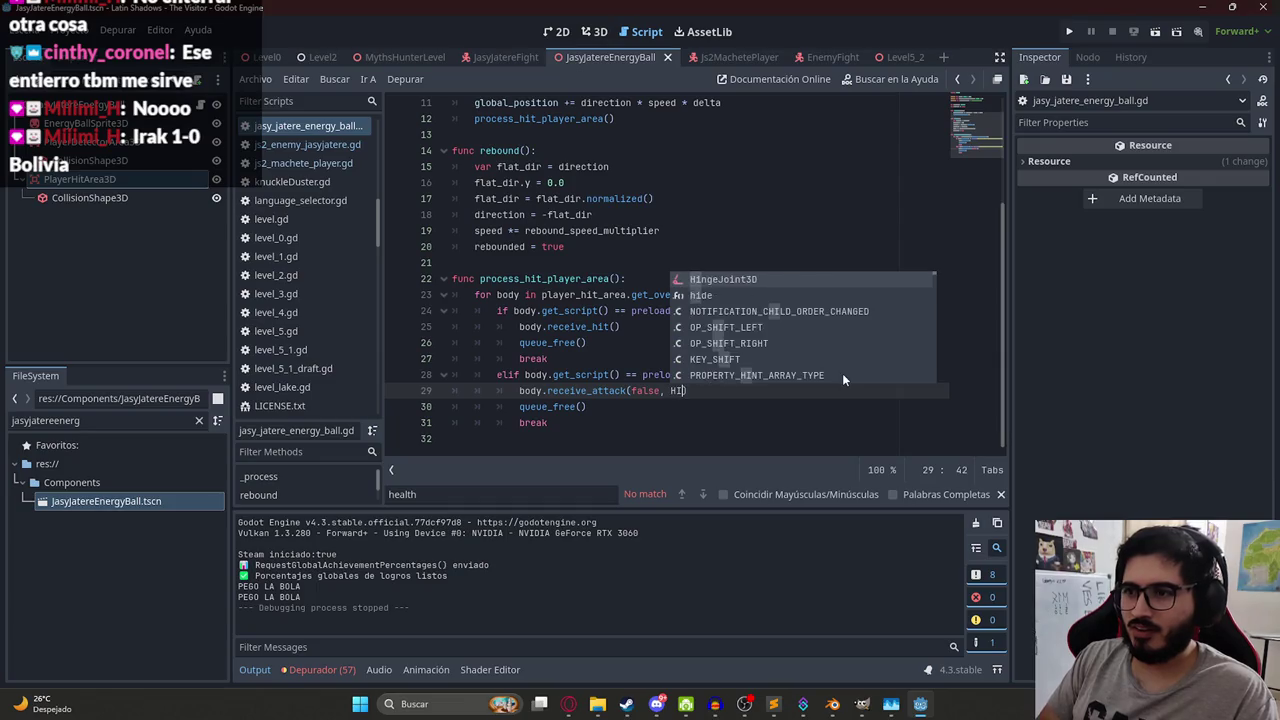
pyautogui.press('Escape')
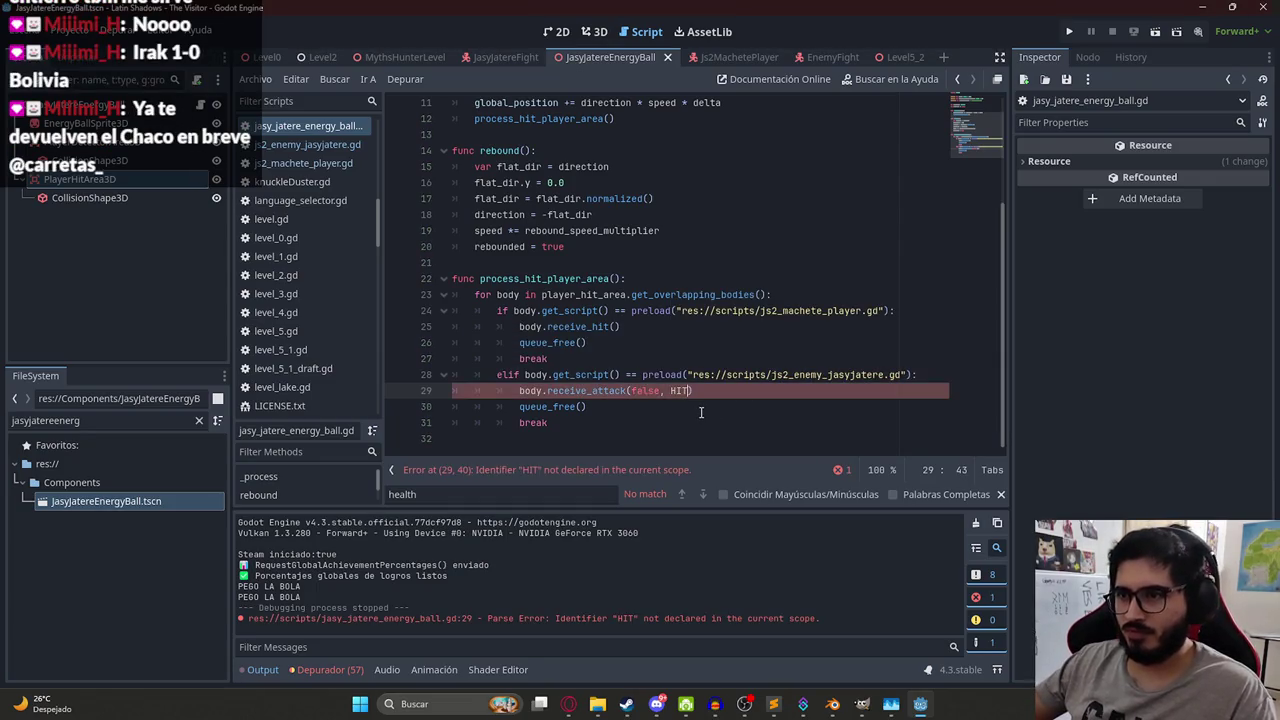
pyautogui.write('VVAL')
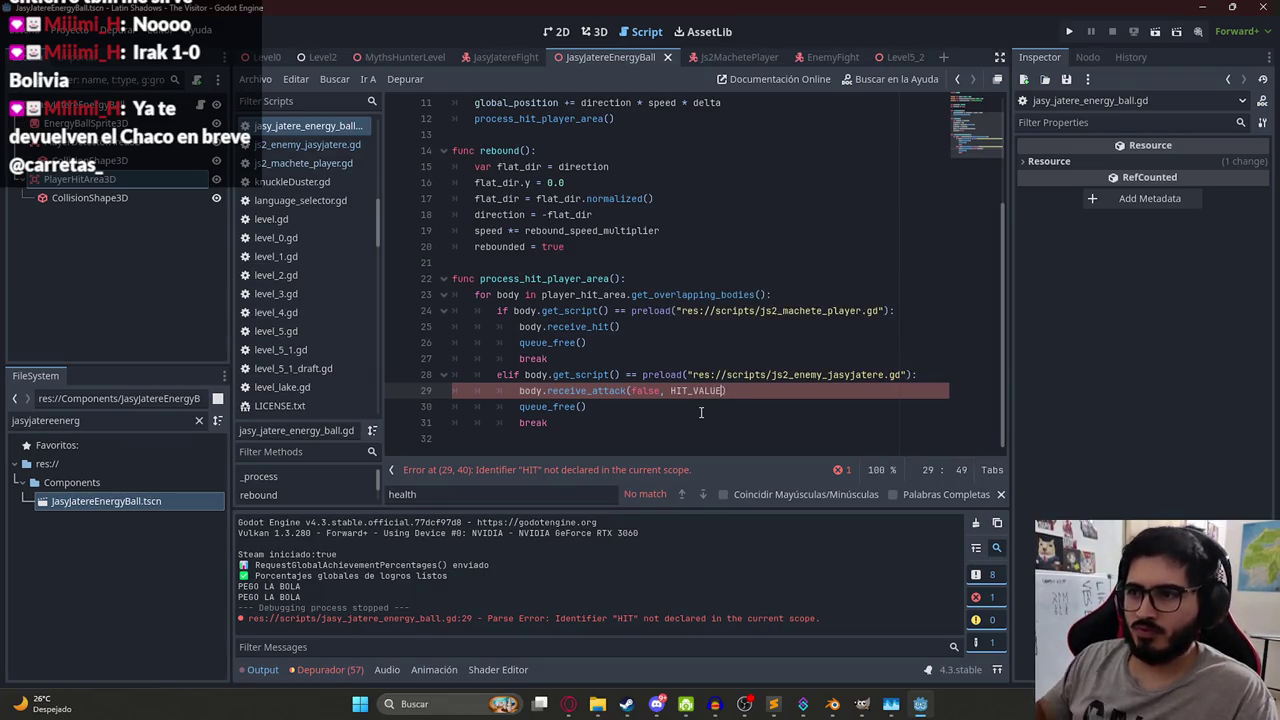
# - Declare const HIT_VALUE = 10.0 near the top of the energy ball script
pyautogui.scroll(3, 658, 145)
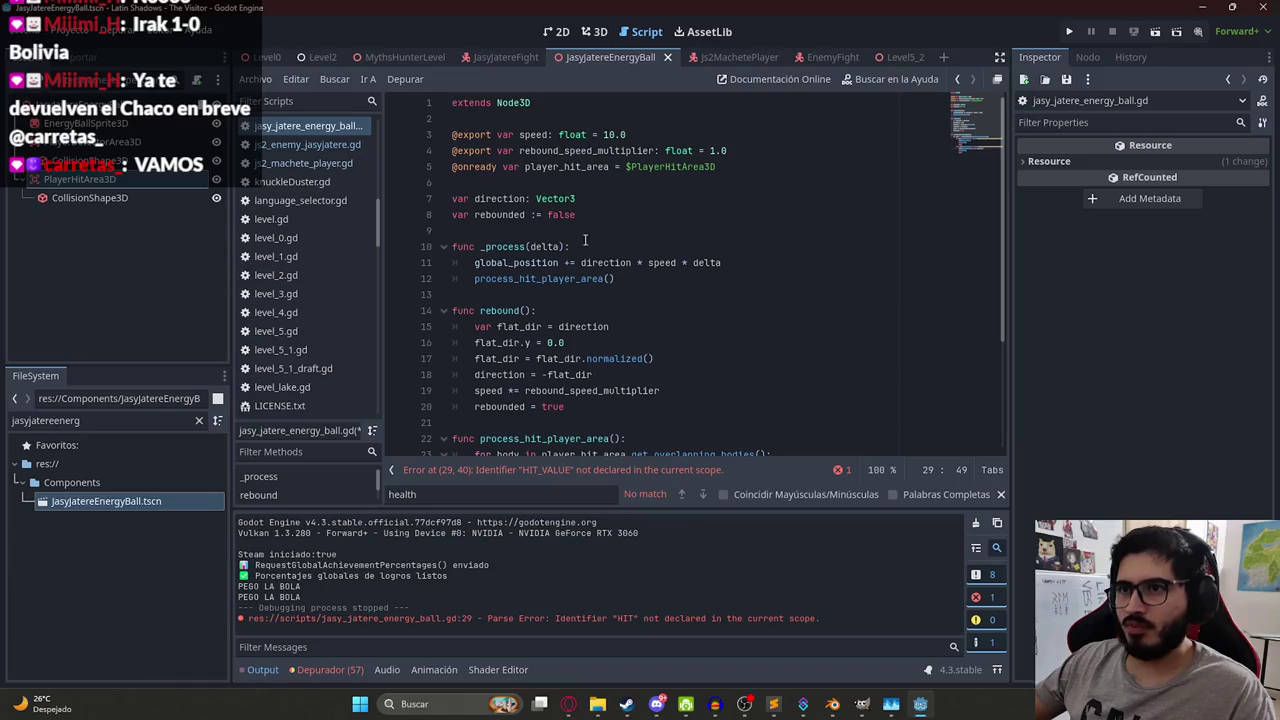
pyautogui.click(667, 122)
pyautogui.press('Return')
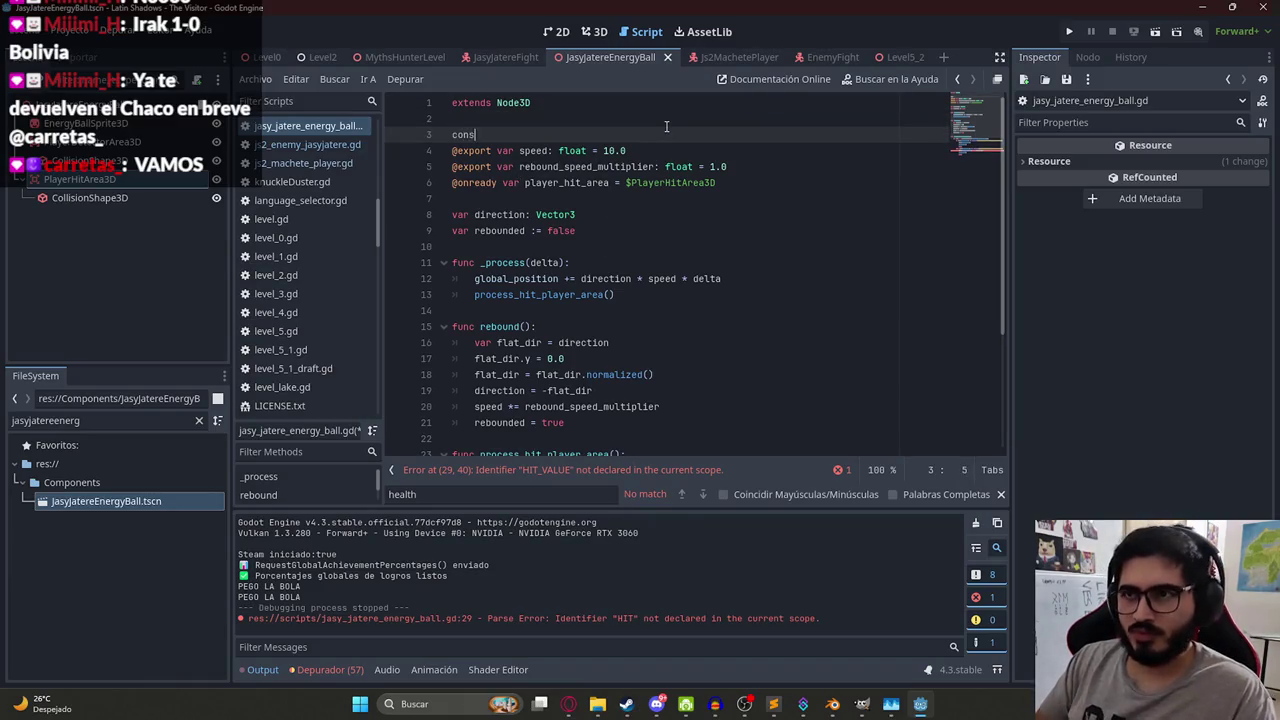
pyautogui.write('10.0')
pyautogui.scroll(-3, 841, 318)
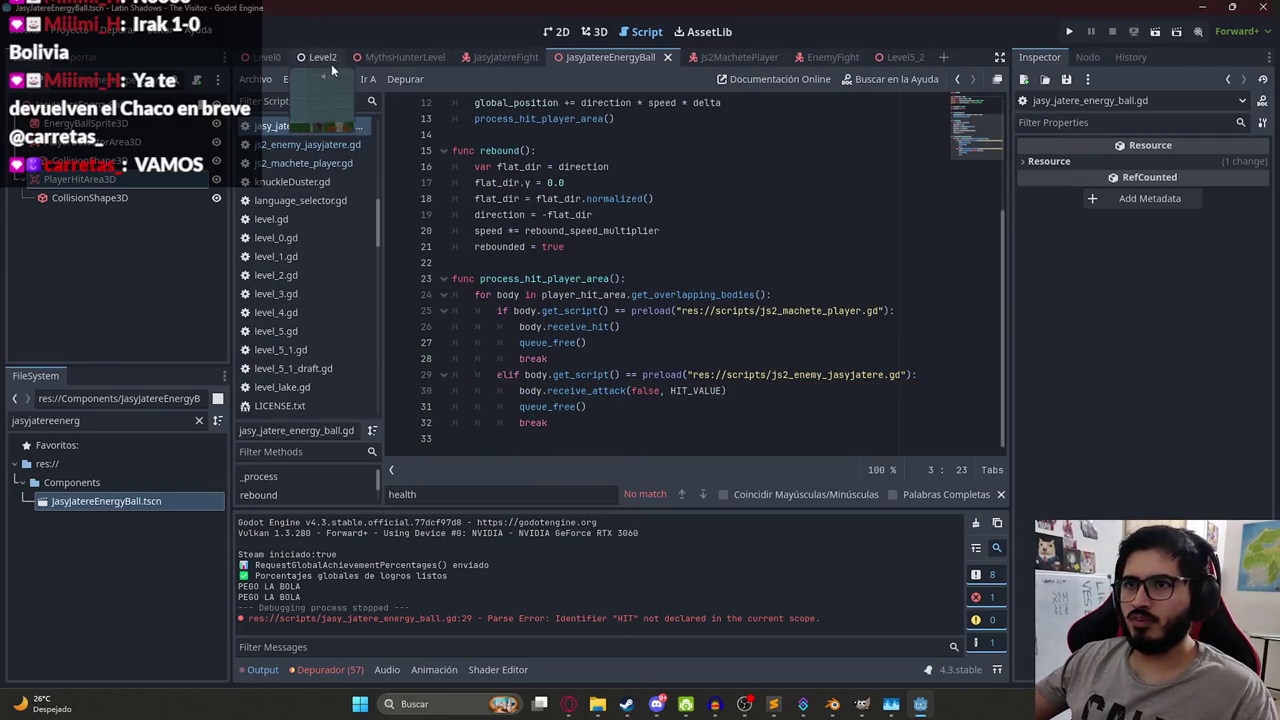
pyautogui.rightClick(393, 62)
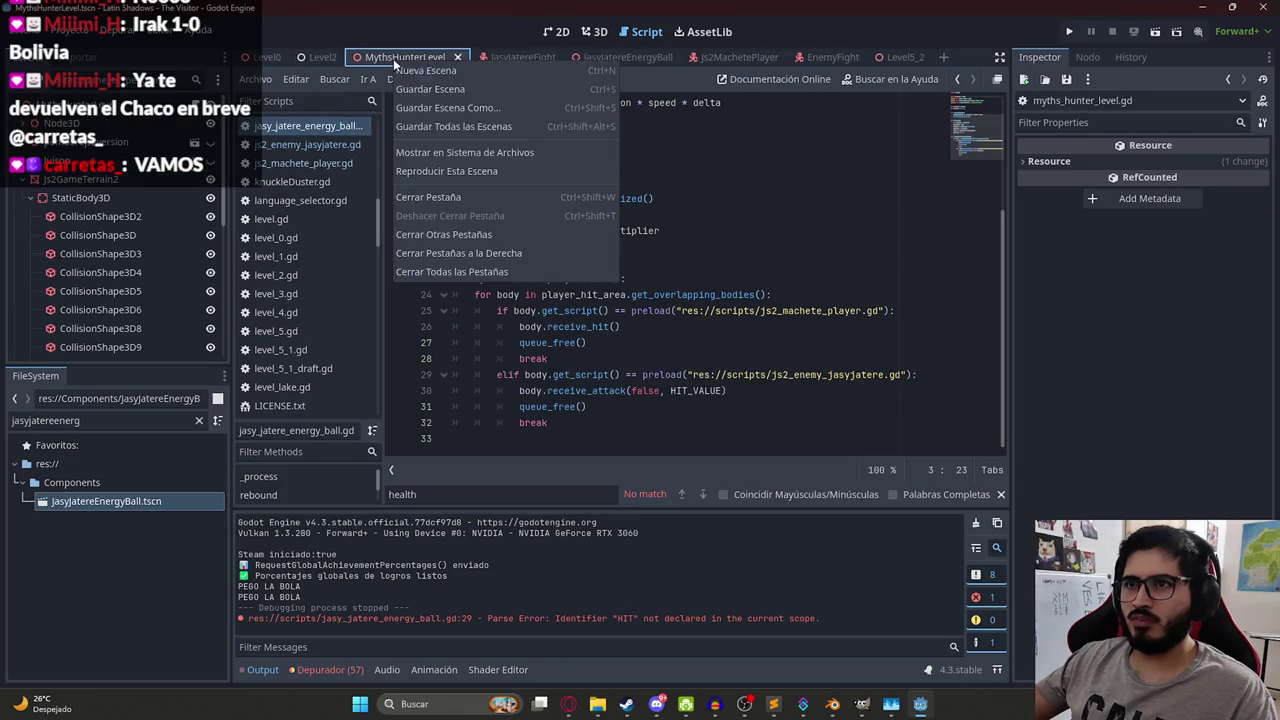
# - Pass health into the player.update_enemy_health(health) call in receive_attack
pyautogui.click(490, 170)
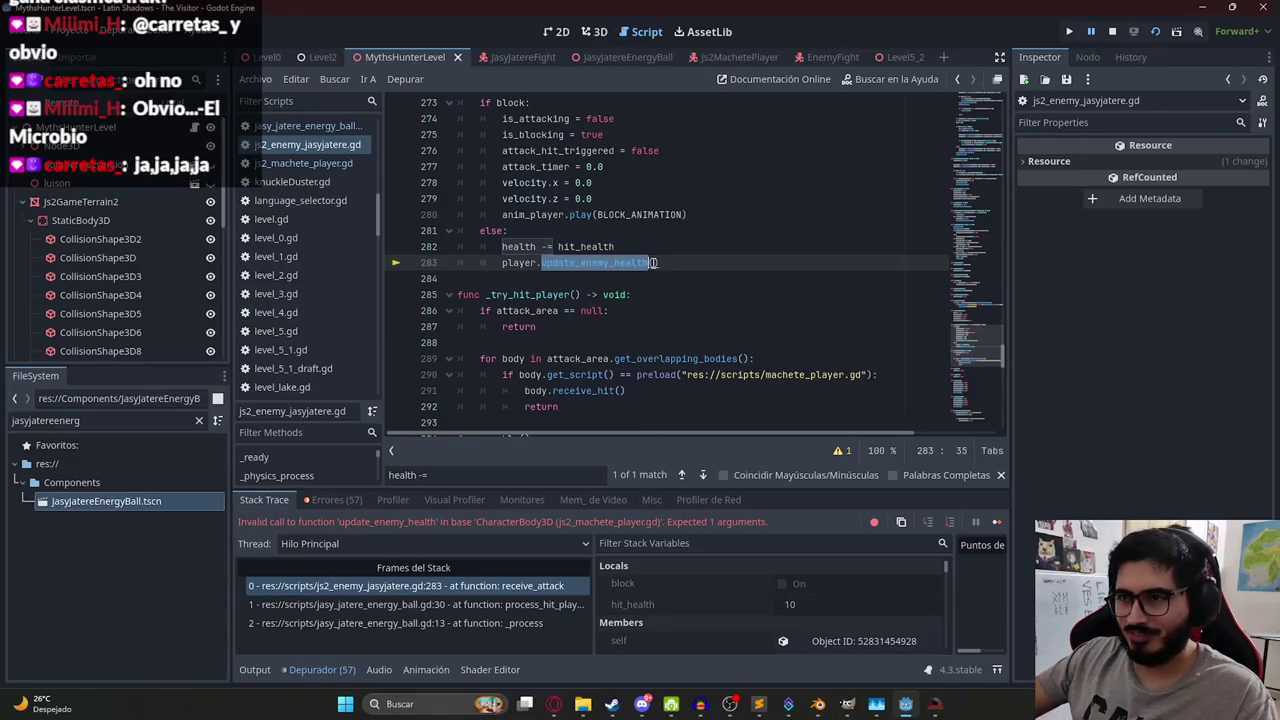
pyautogui.click(517, 246)
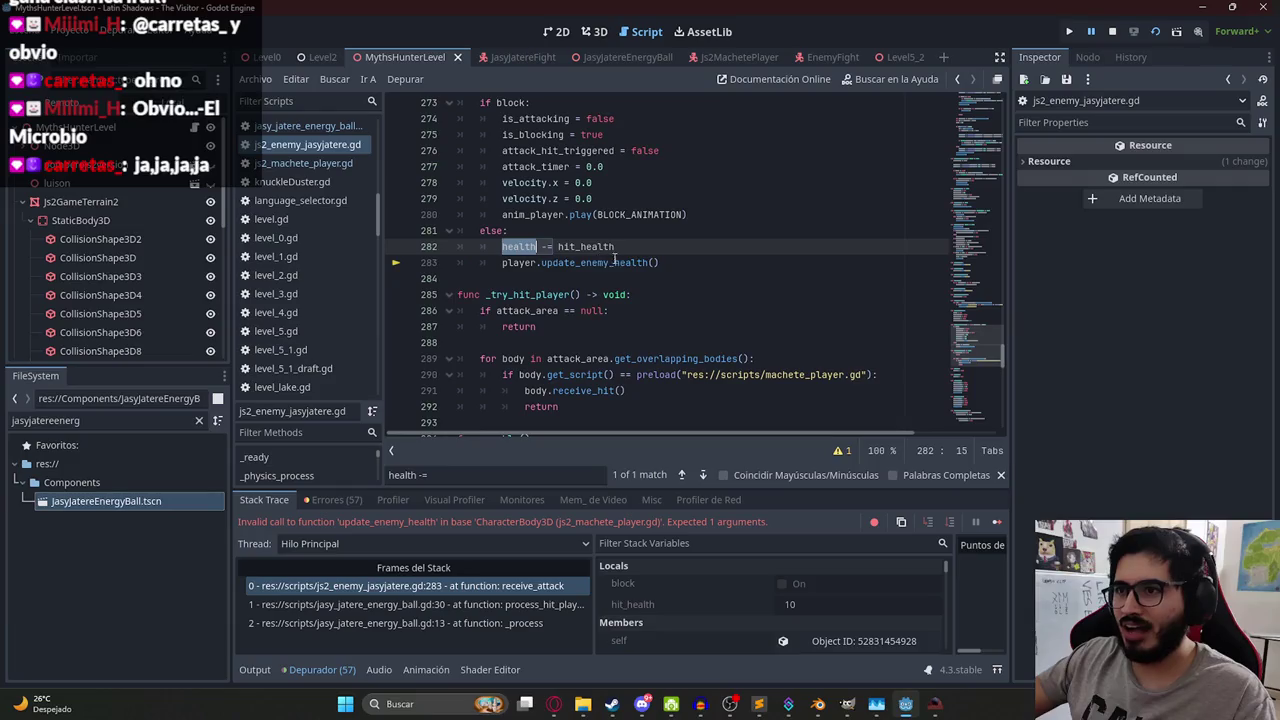
pyautogui.click(652, 262)
pyautogui.write('health')
# - Stop the debug run, save, and launch the MythsHunterLevel scene again
pyautogui.click(1112, 31)
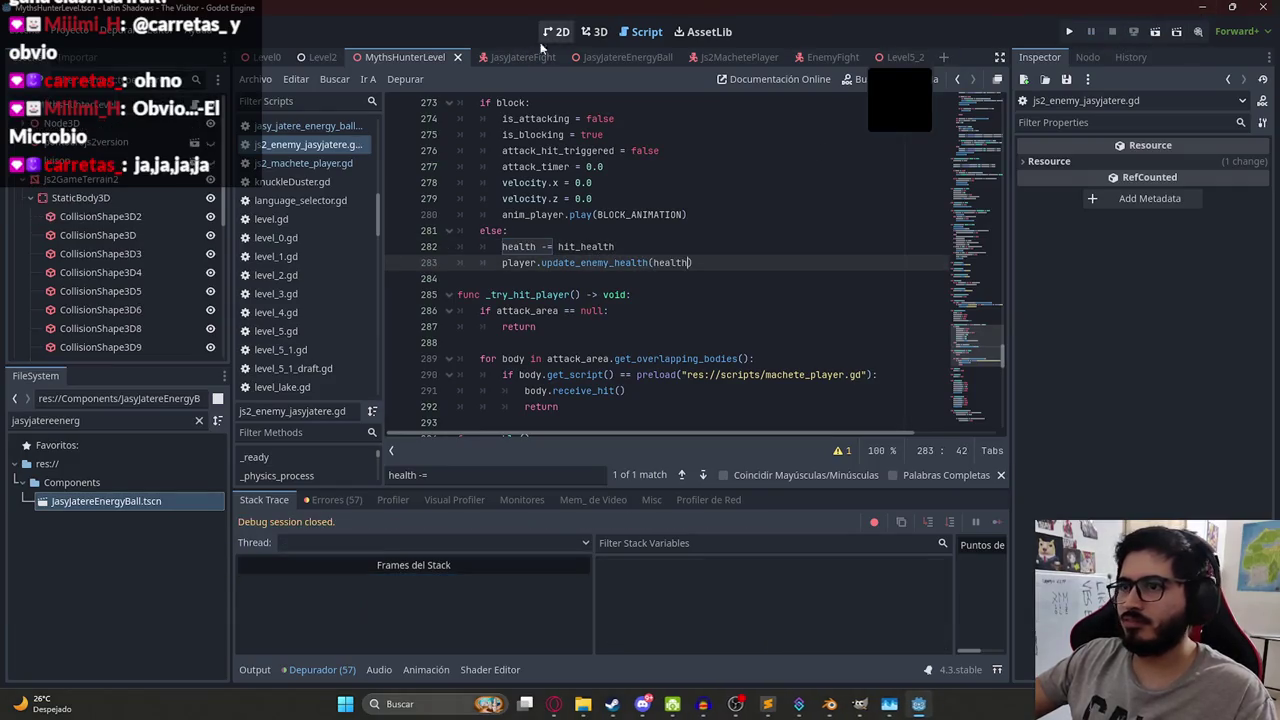
pyautogui.hotkey('ctrl', 's')
pyautogui.rightClick(385, 56)
pyautogui.click(449, 170)
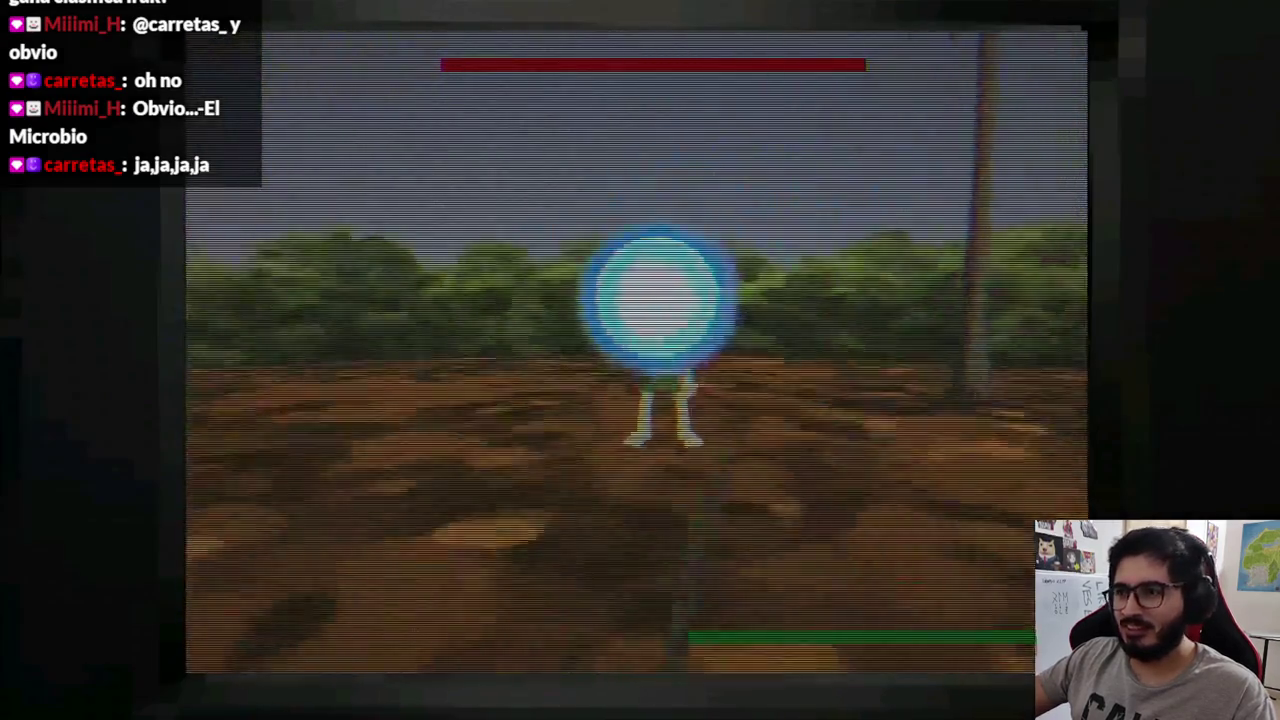
# - Strike the Jasy Jatere four times with the machete until the debugger halts at line 304
pyautogui.click(640, 360)
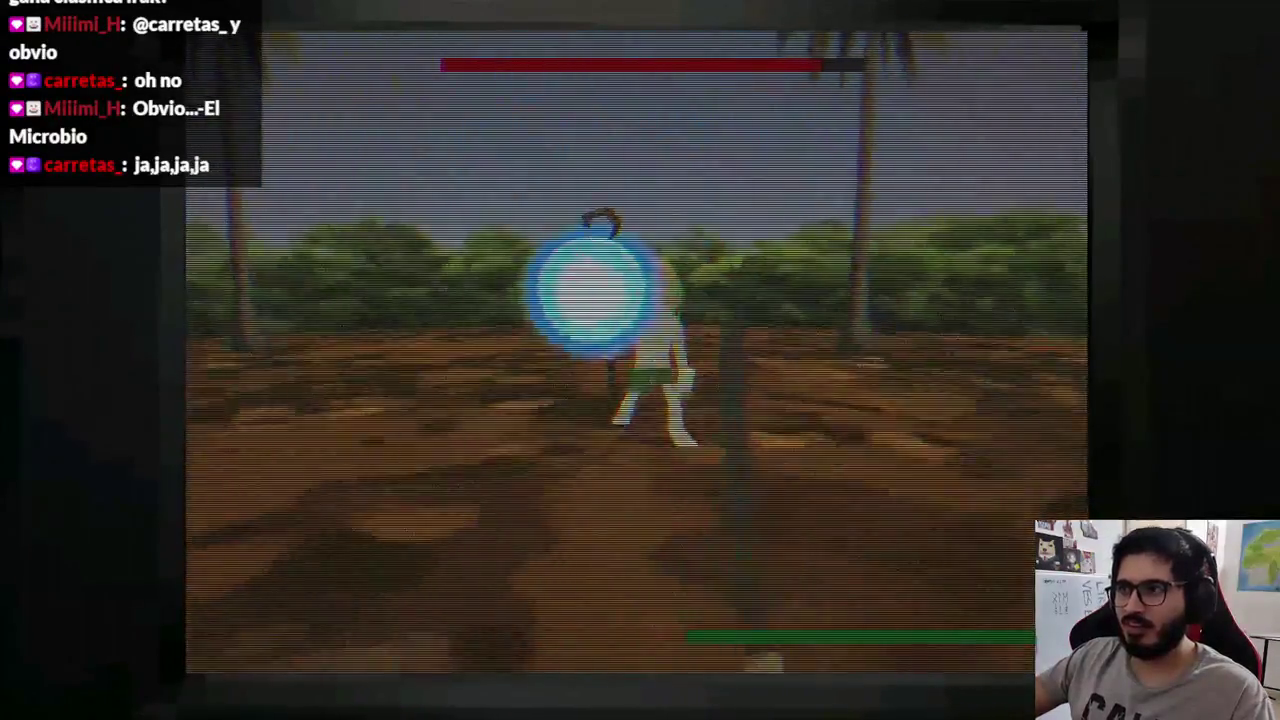
pyautogui.click(640, 360)
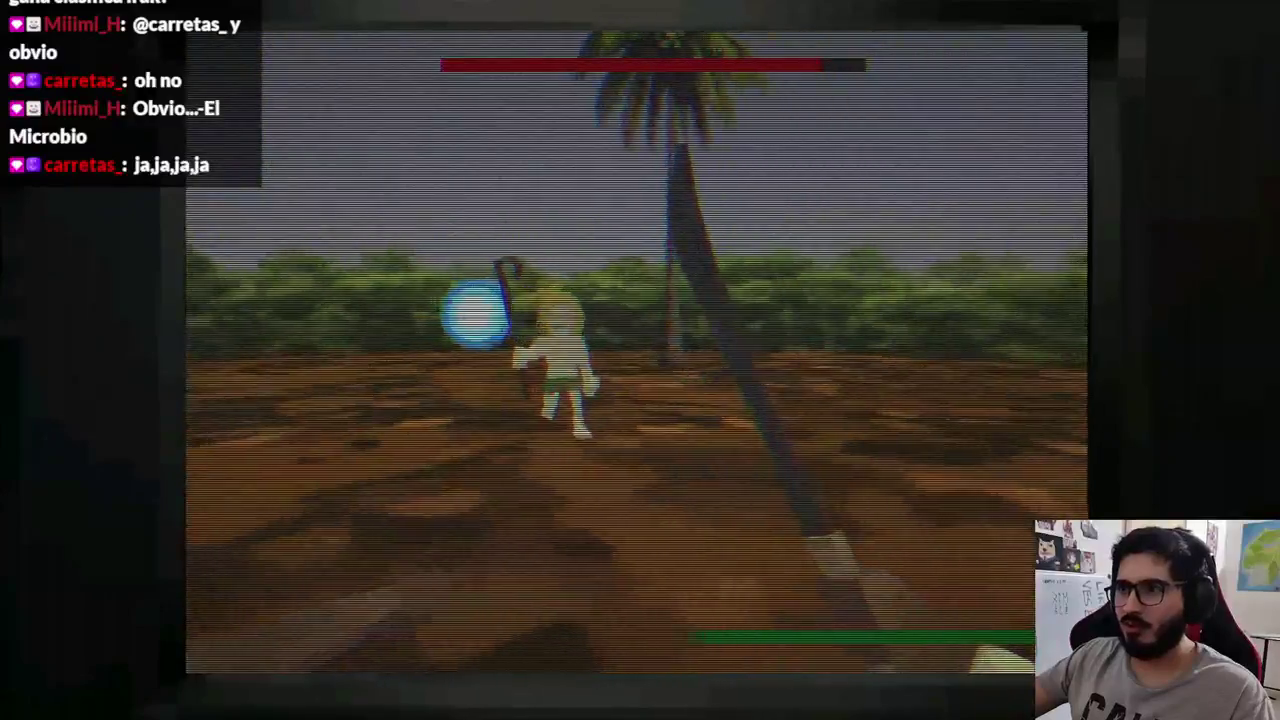
pyautogui.click(640, 360)
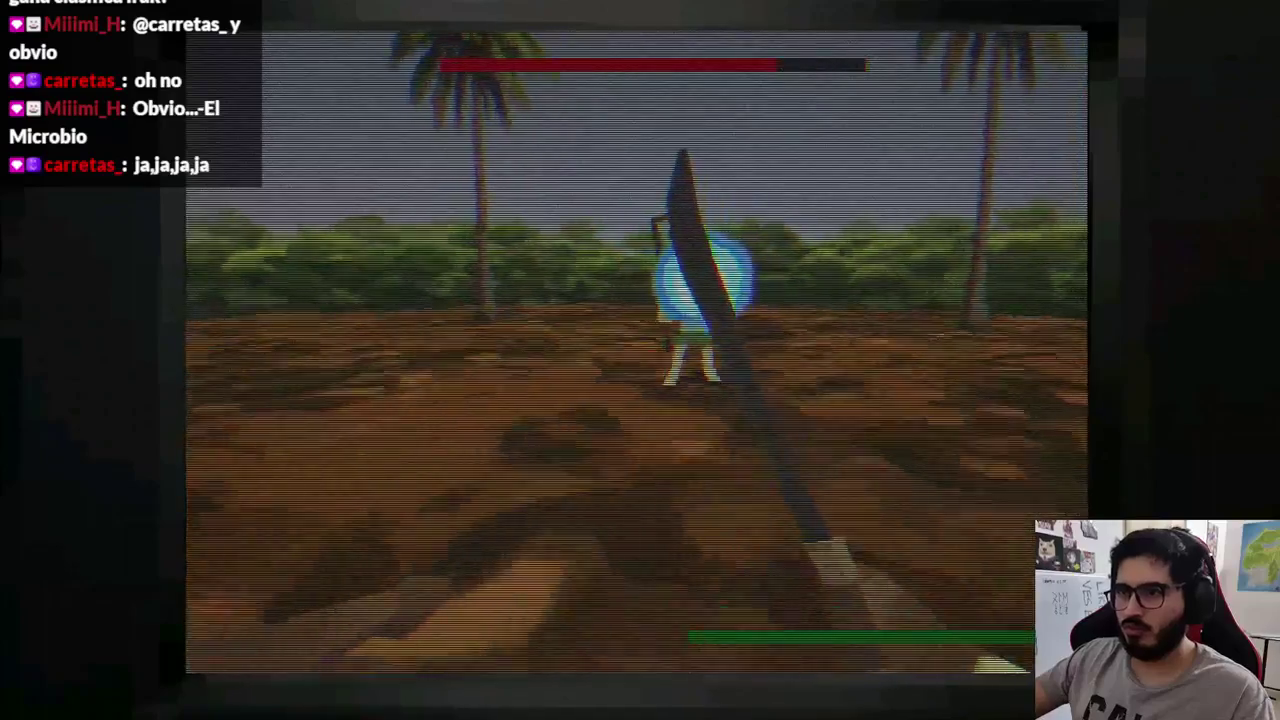
pyautogui.click(640, 360)
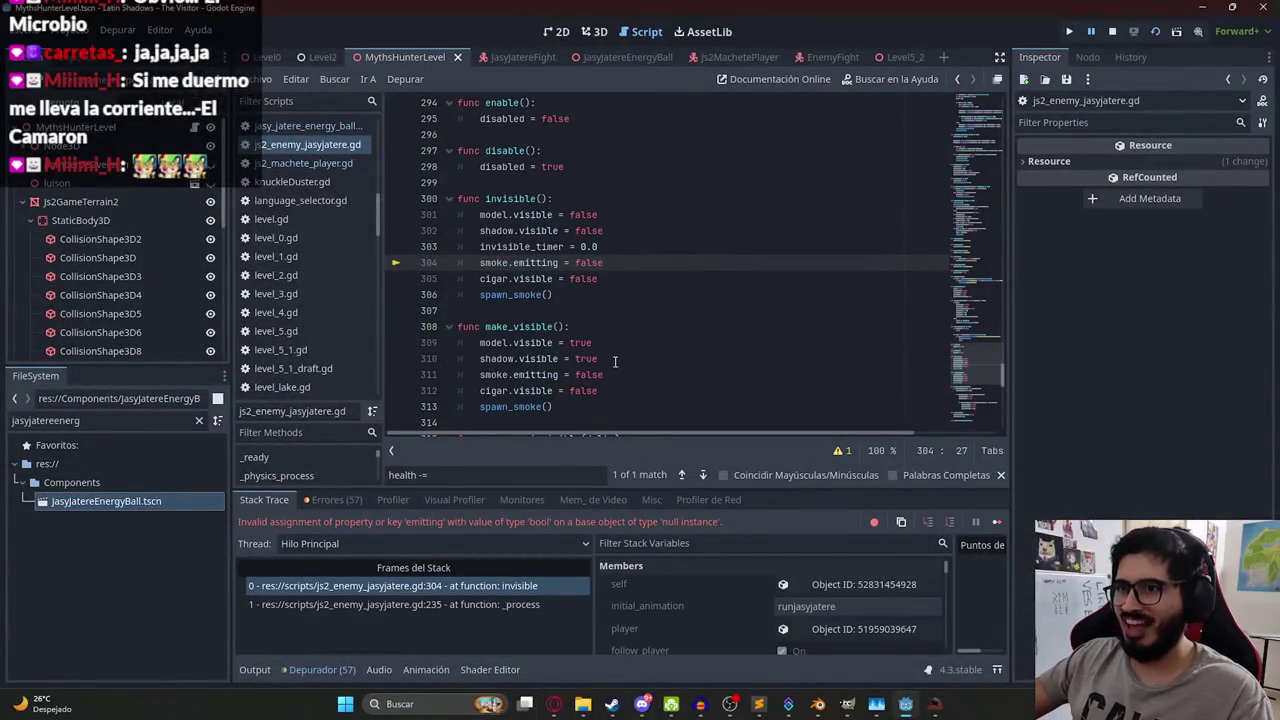
# - Jump to the _process line that called invisible() and stop the debug session
pyautogui.click(440, 606)
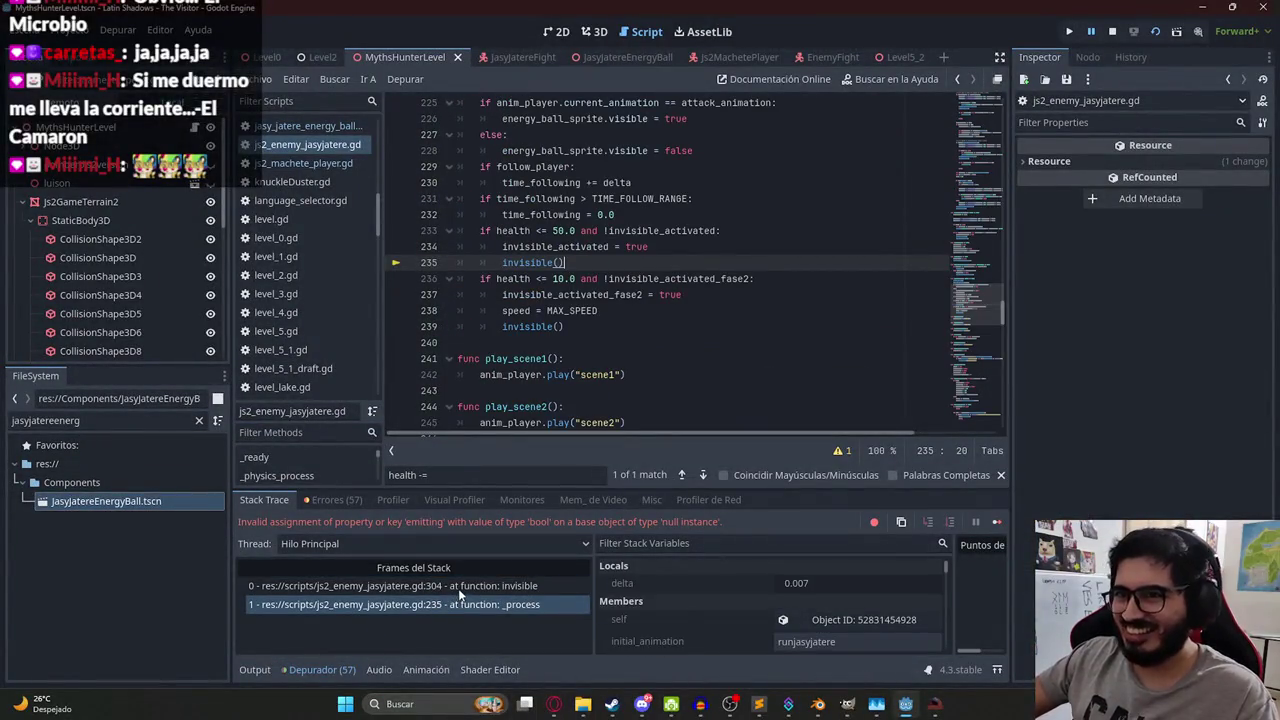
pyautogui.click(1111, 31)
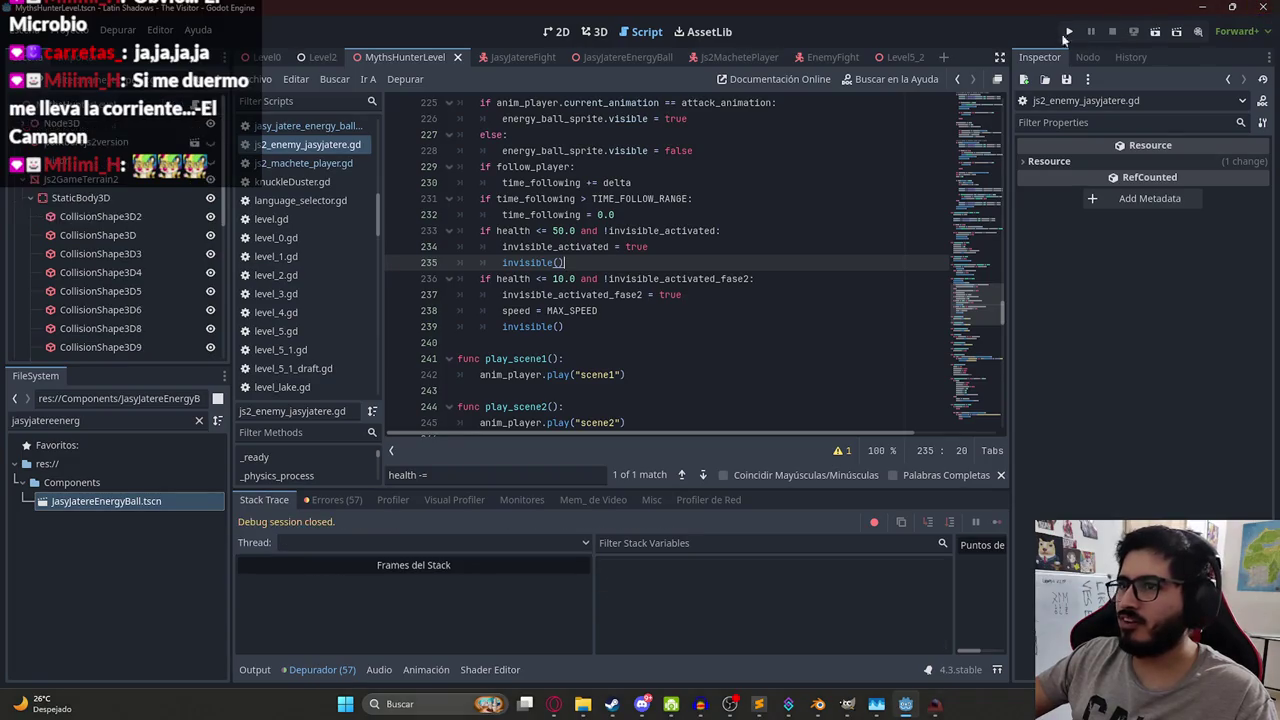
pyautogui.click(572, 198)
pyautogui.scroll(1, 576, 263)
pyautogui.scroll(1, 590, 330)
pyautogui.scroll(-1, 602, 397)
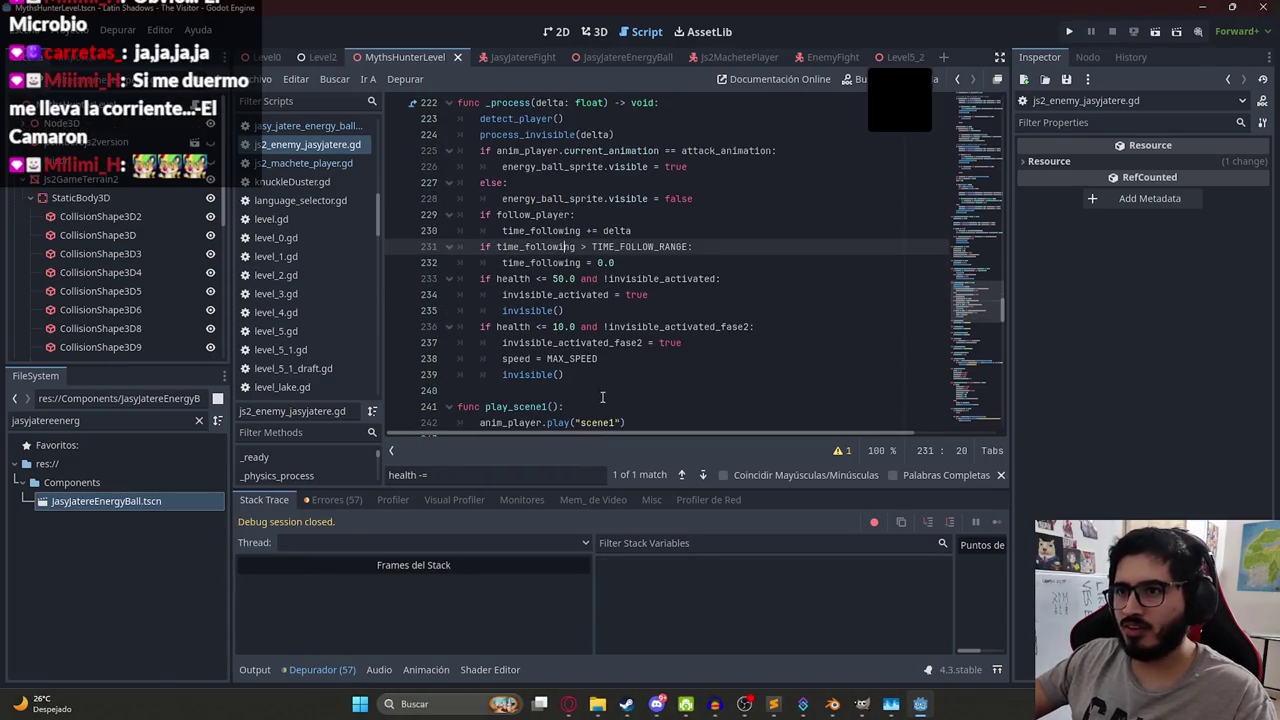
# - Comment out lines 233–239, both health-triggered invisibility blocks in _process
pyautogui.click(480, 277)
pyautogui.write('#')
pyautogui.press('Down')
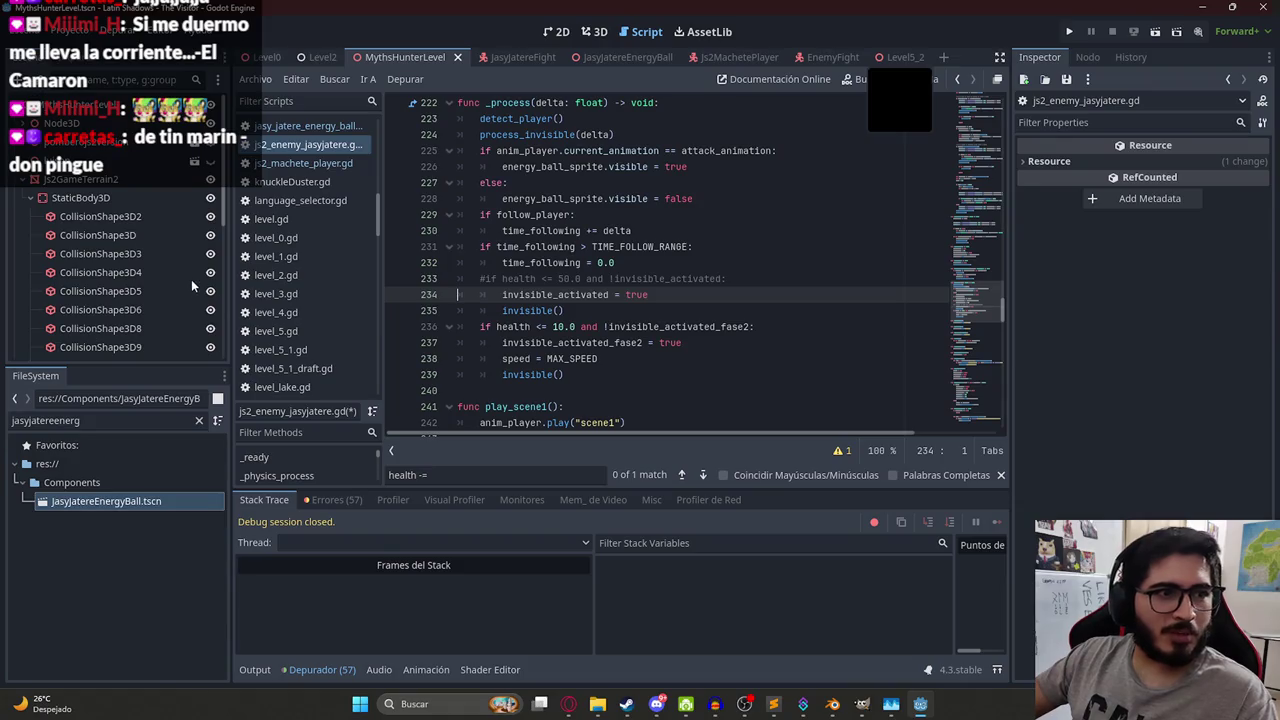
pyautogui.click(504, 281)
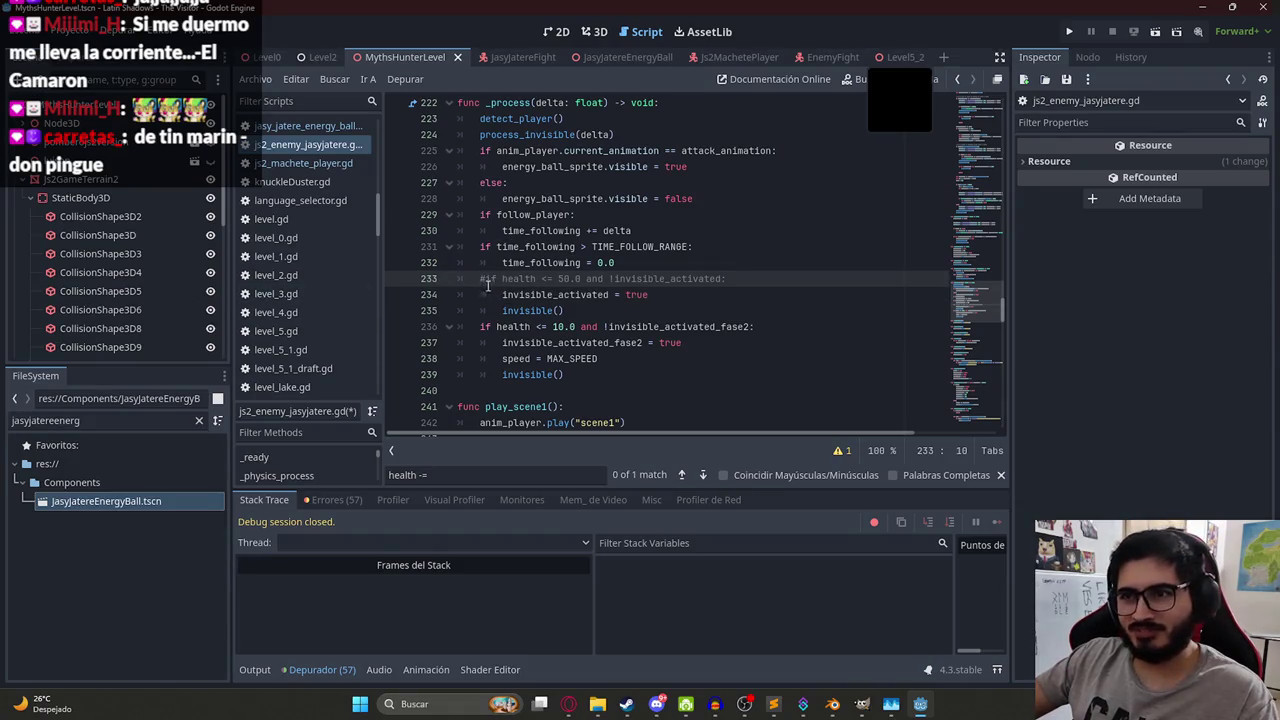
pyautogui.click(481, 295)
pyautogui.hotkey('ctrl', 'k')
pyautogui.click(481, 311)
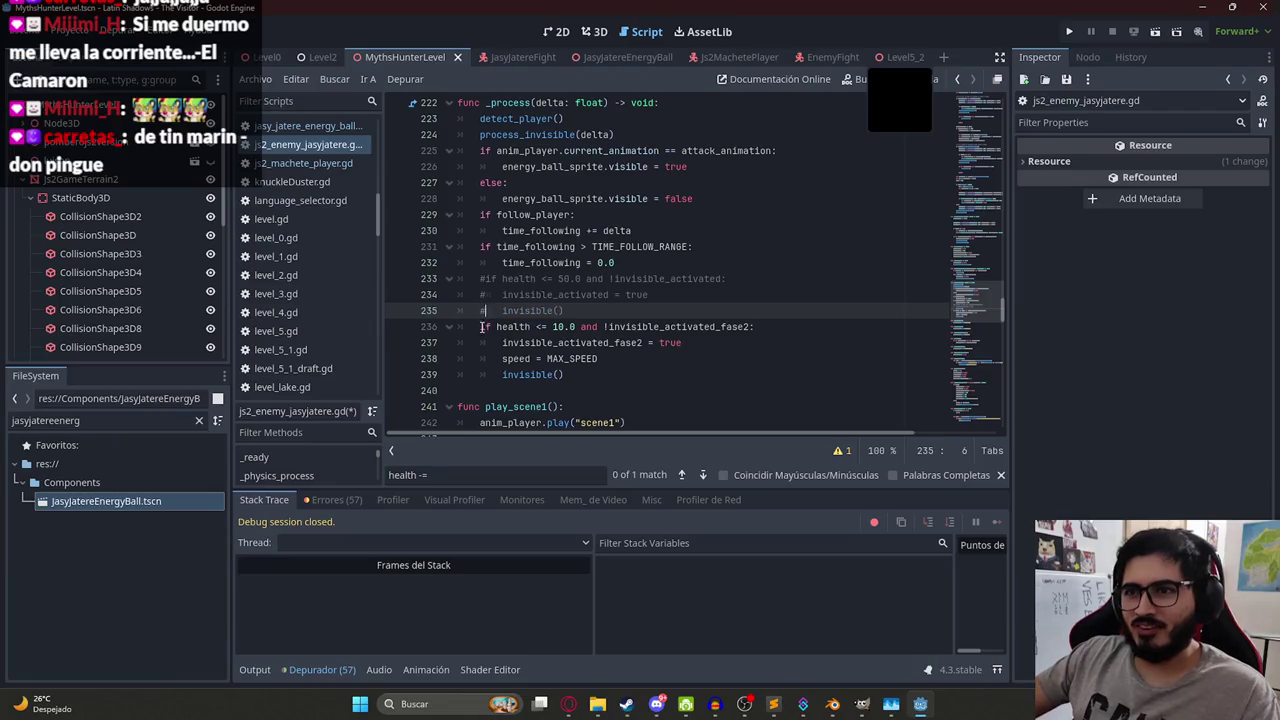
pyautogui.click(481, 327)
pyautogui.hotkey('ctrl', 'k')
pyautogui.click(481, 343)
pyautogui.hotkey('ctrl', 'k')
pyautogui.click(481, 359)
pyautogui.hotkey('ctrl', 'k')
pyautogui.click(482, 375)
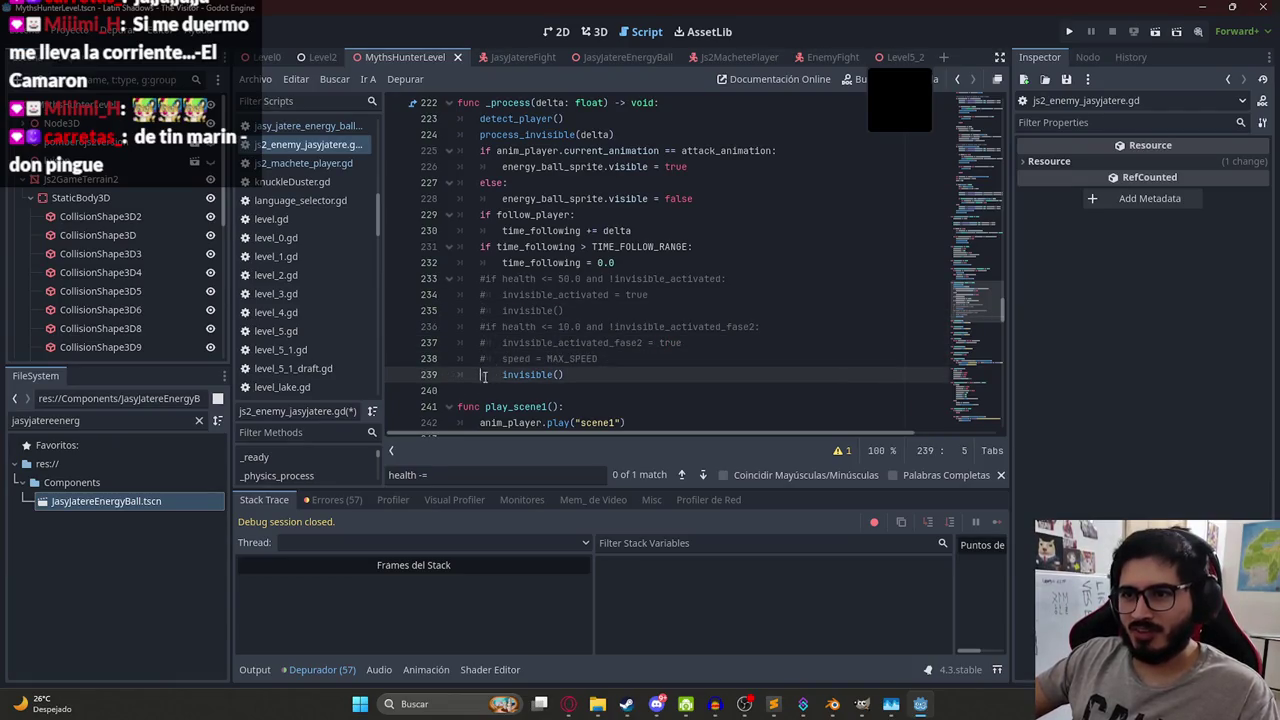
pyautogui.hotkey('ctrl', 'k')
# - Launch the game with F5 to test the change
pyautogui.rightClick(408, 63)
pyautogui.press('Escape')
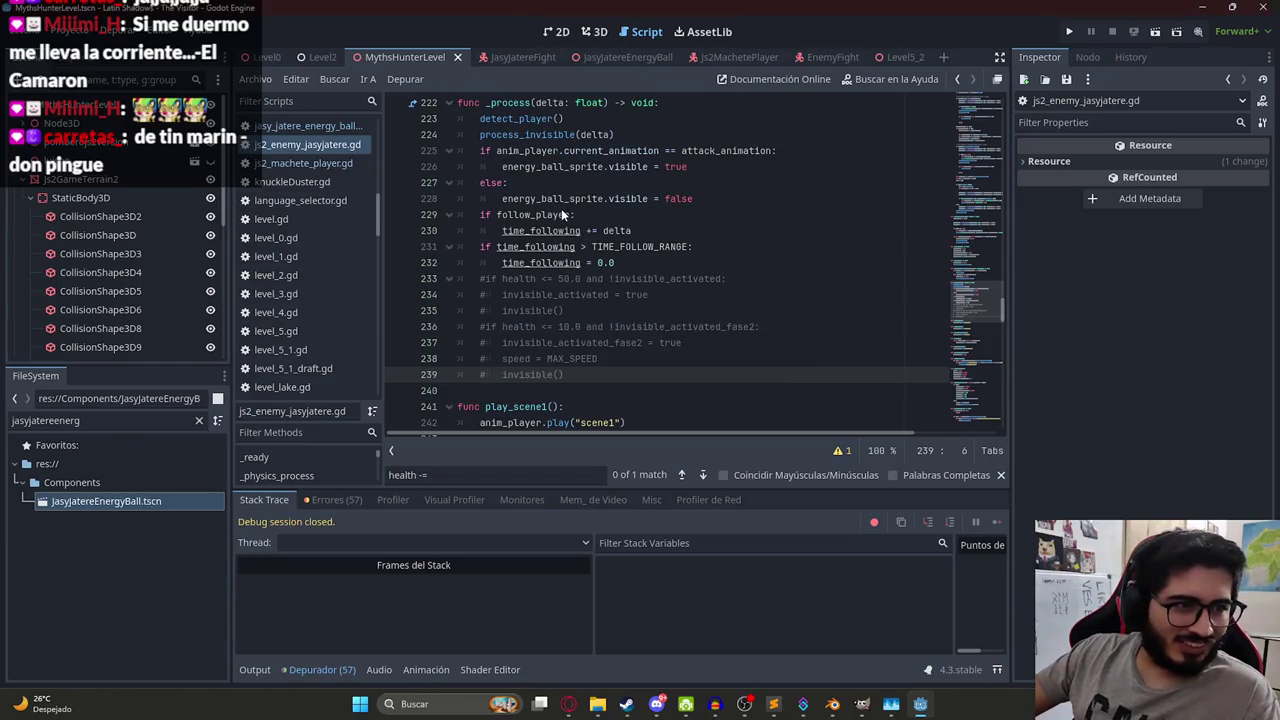
pyautogui.press('F5')
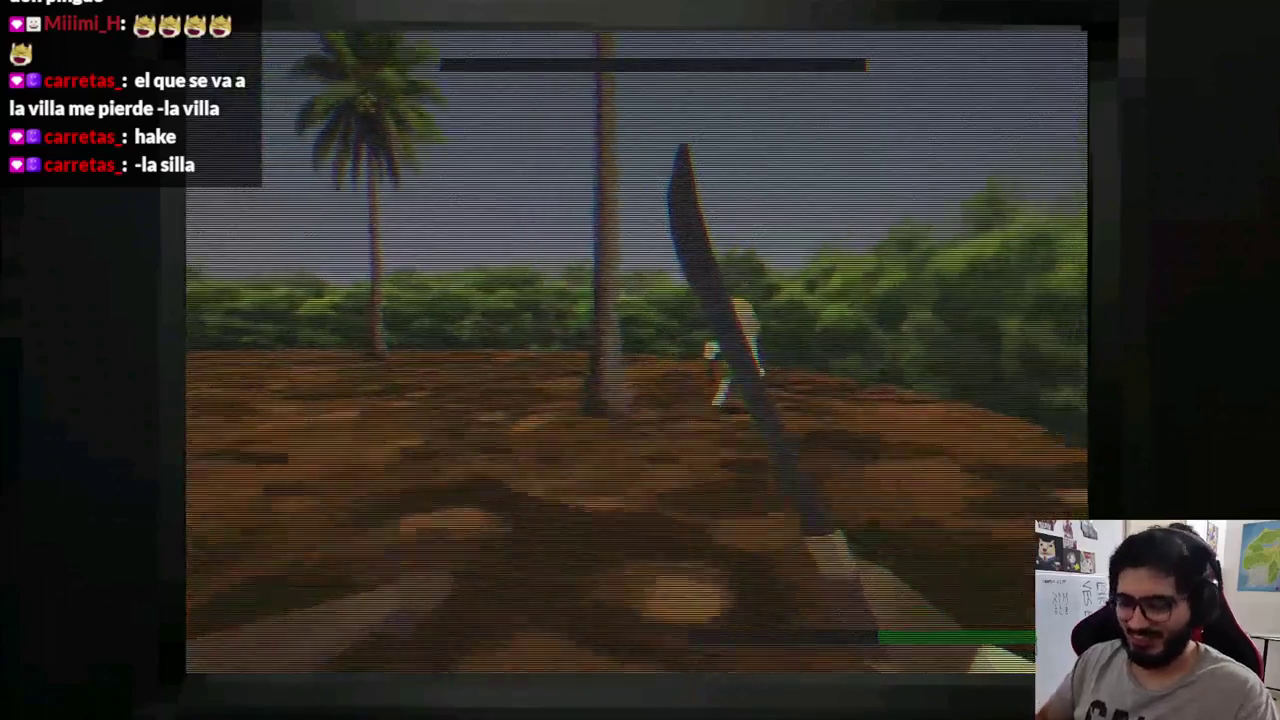
# - Stop the play-test with F8 after fighting the enemy
pyautogui.press('F8')
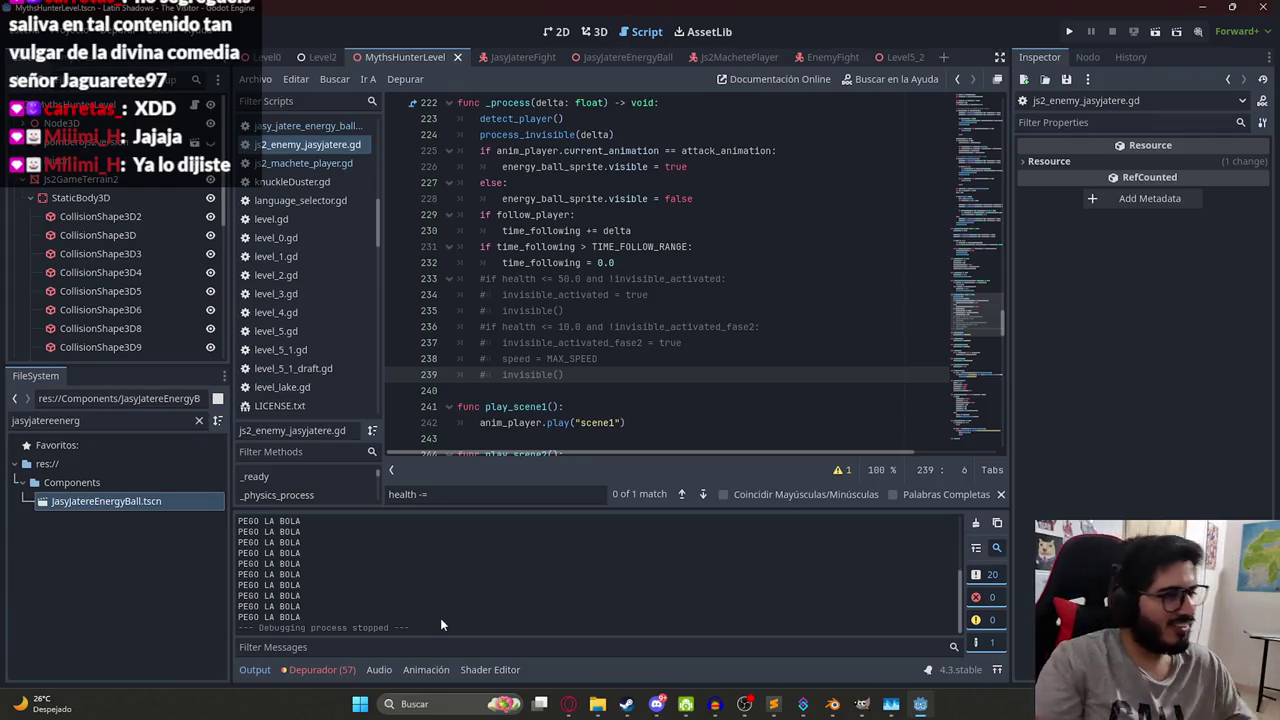
# - Search Google Images for 'ejercicio de agarre' and preview the hand-grip image
pyautogui.click(568, 704)
pyautogui.click(1098, 12)
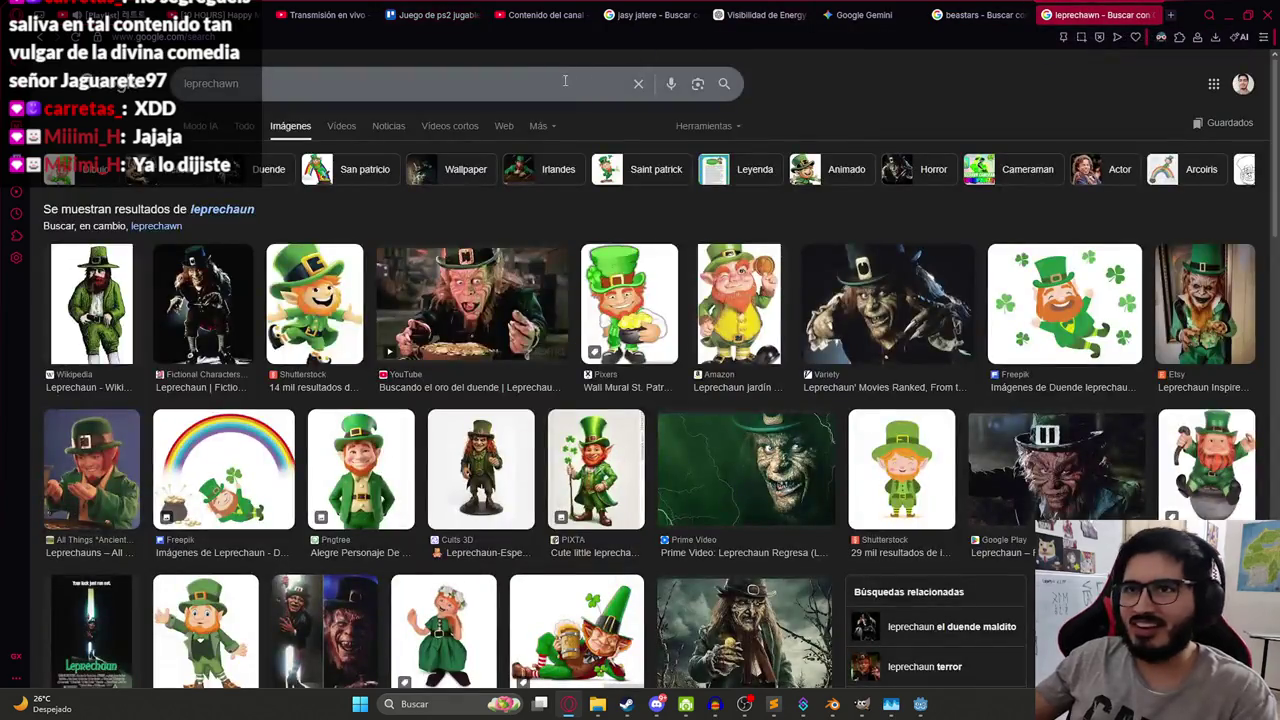
pyautogui.click(534, 81)
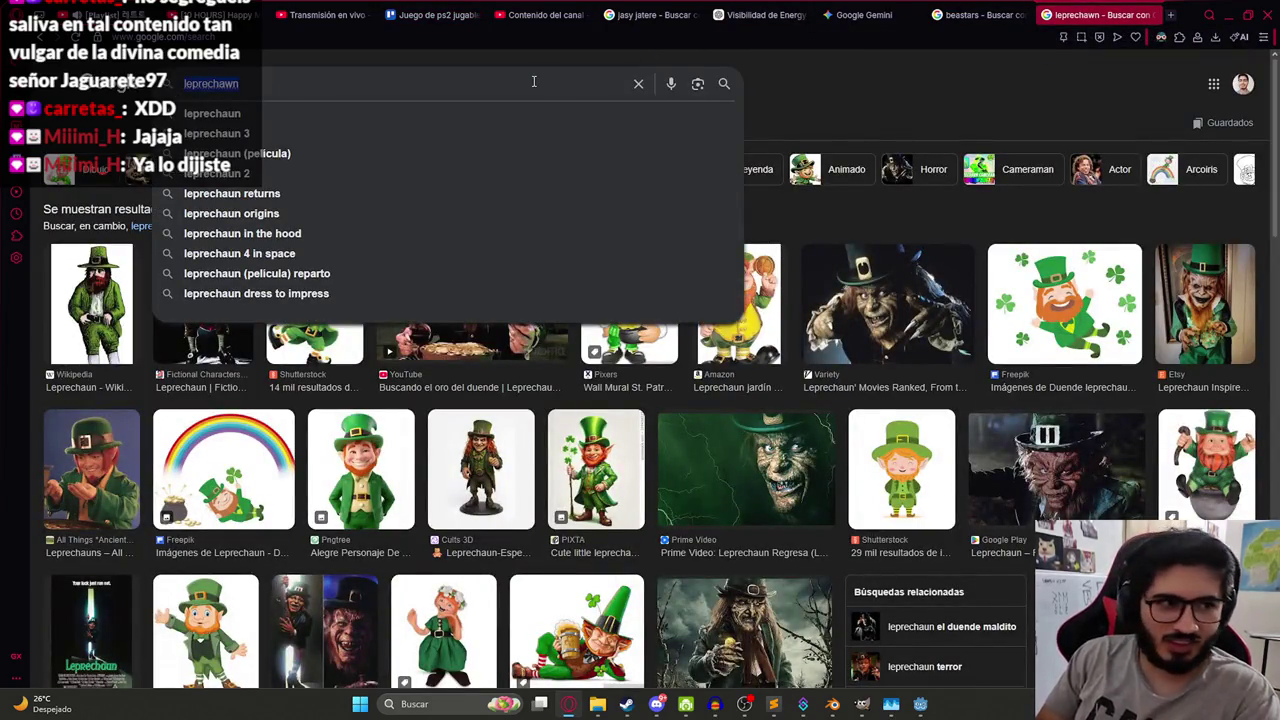
pyautogui.write('ejercicio de a')
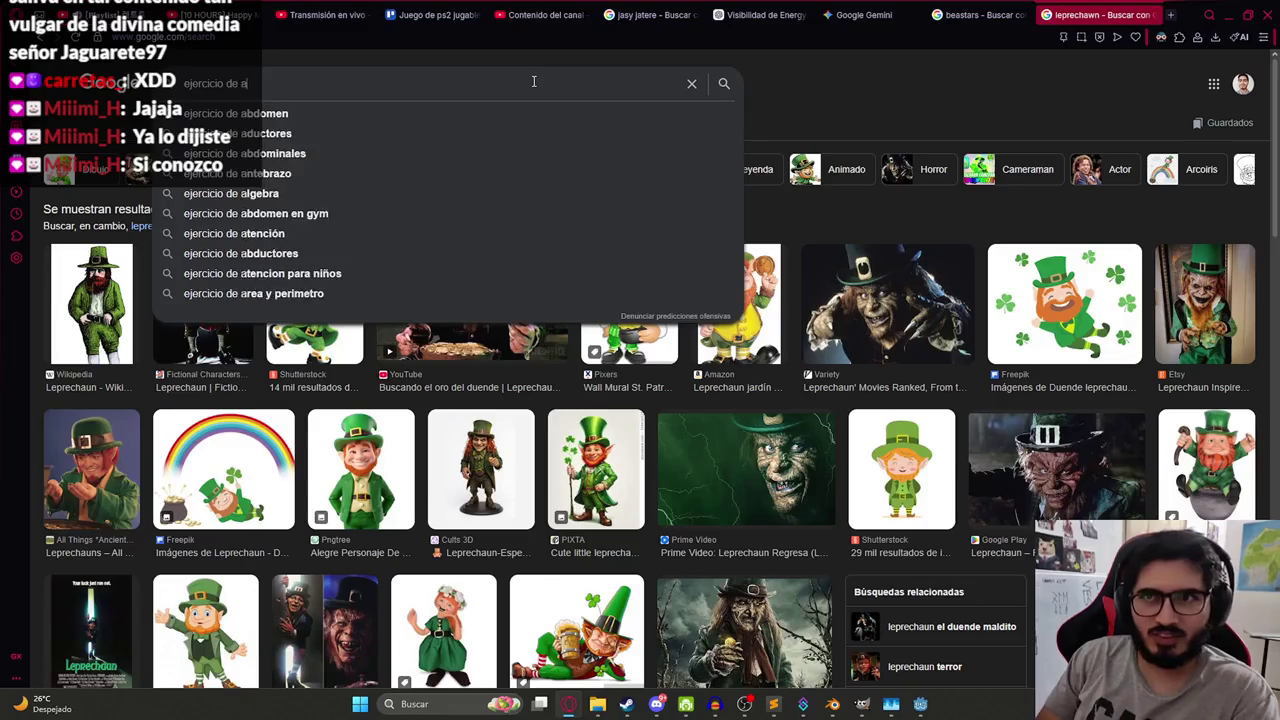
pyautogui.write('garre')
pyautogui.press('Return')
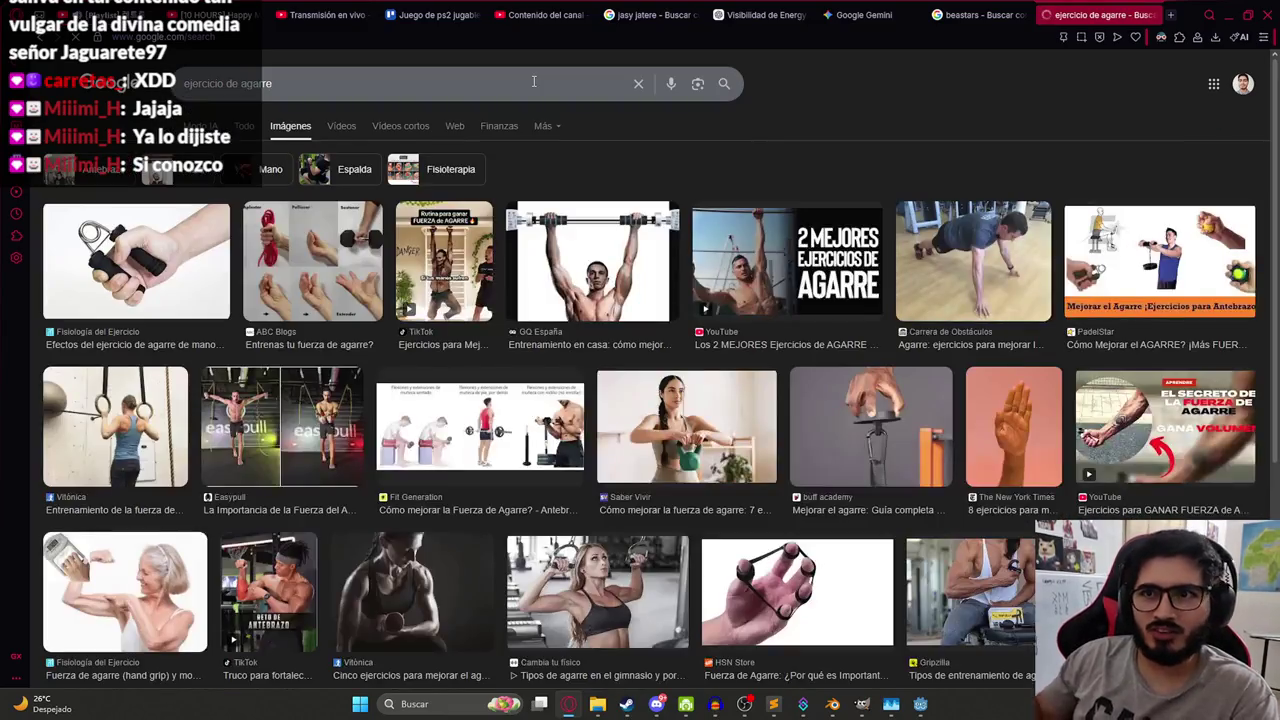
pyautogui.click(186, 277)
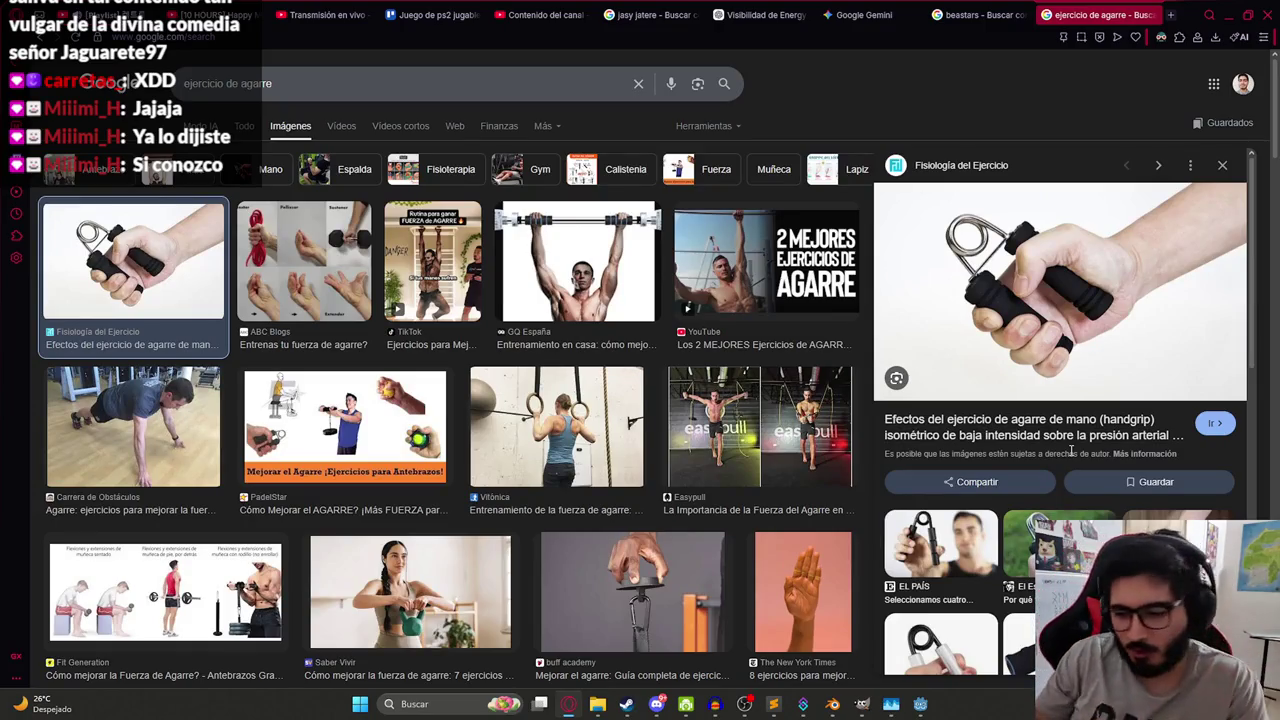
# - Move the grip exercise tab beside Contenido del canal, then return to Godot at line 243
pyautogui.hotkey('ctrl', 'Tab')
pyautogui.moveTo(1112, 14); pyautogui.dragTo(676, 7)
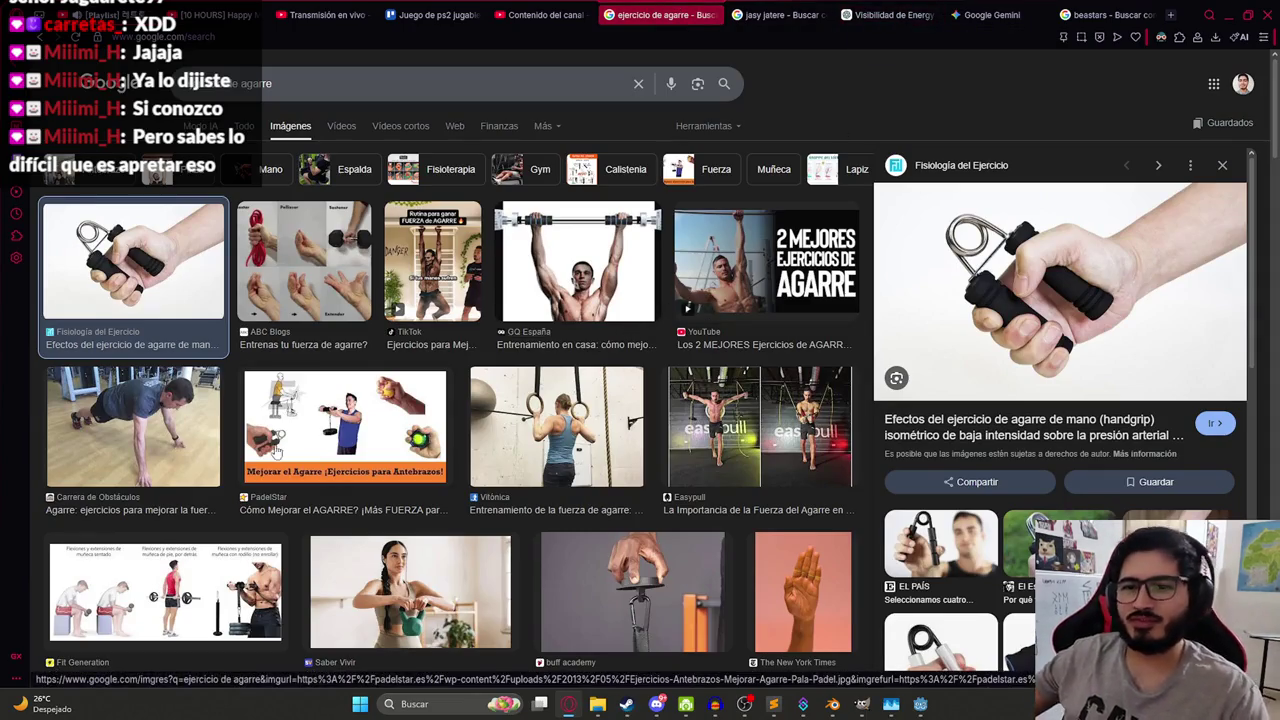
pyautogui.scroll(-2, 440, 523)
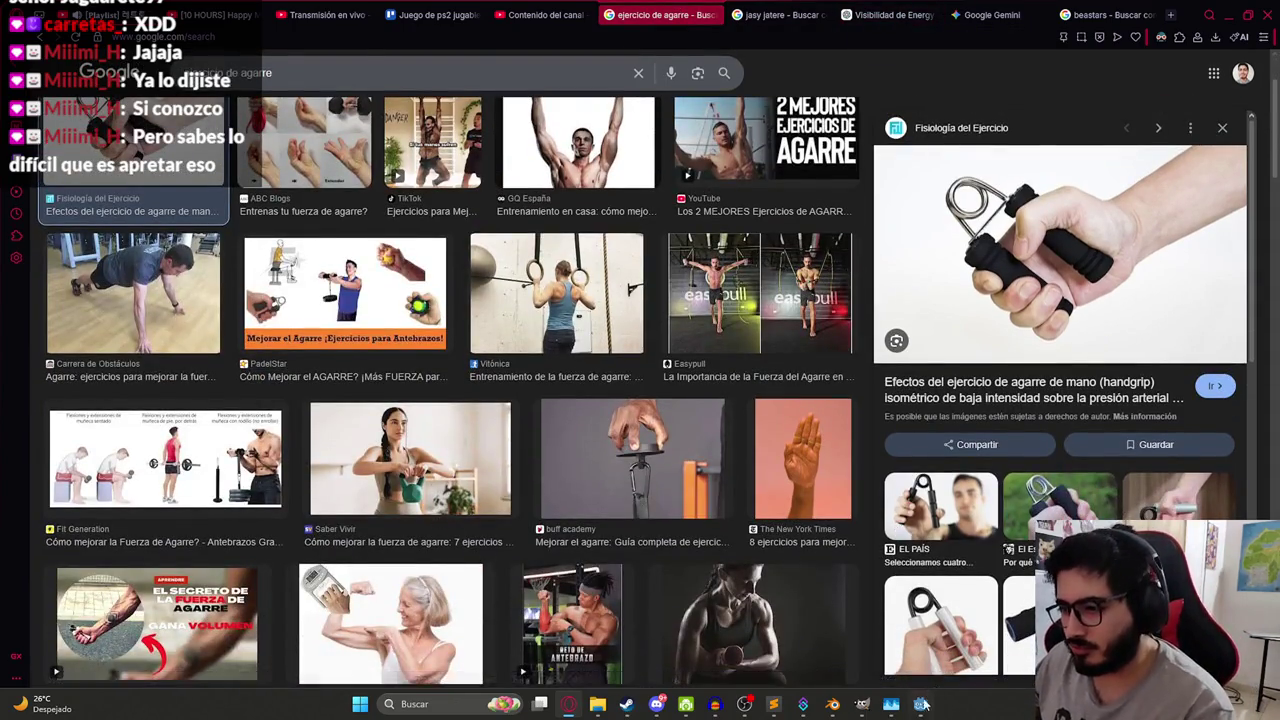
pyautogui.click(920, 704)
pyautogui.click(753, 434)
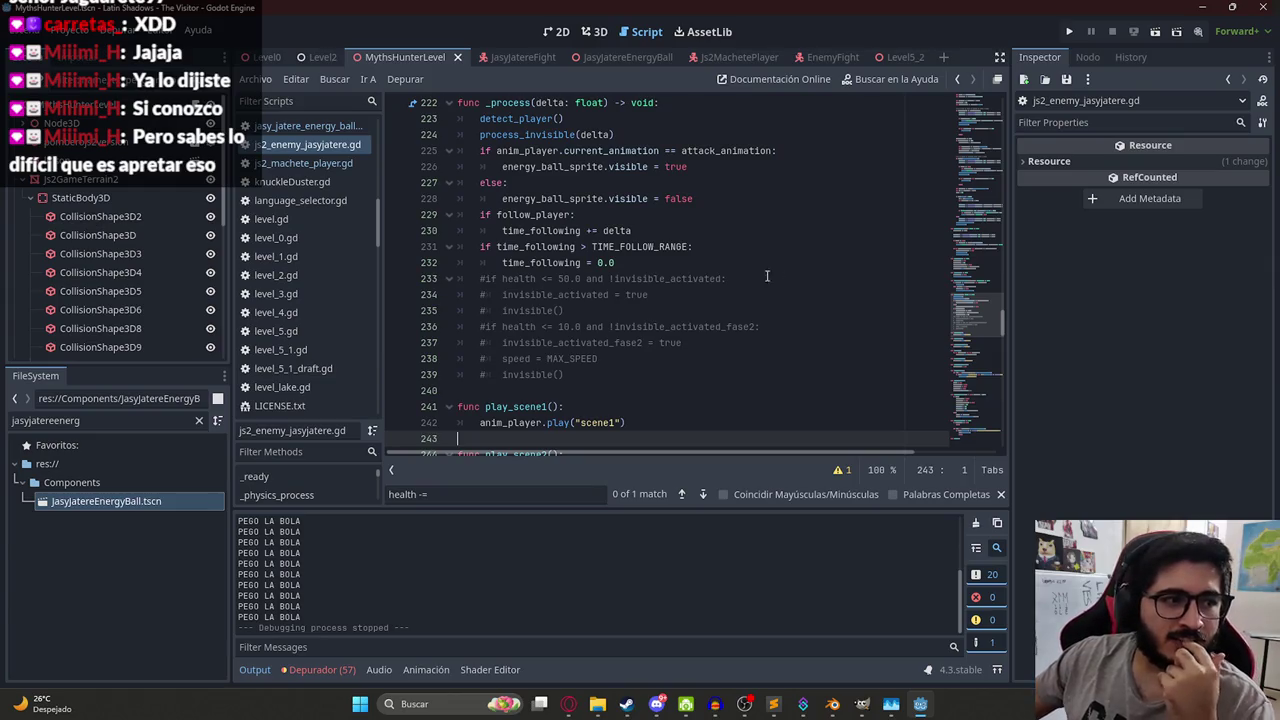
# - Show the MythsHunterLevel scene in Godot's 3D workspace
pyautogui.click(594, 31)
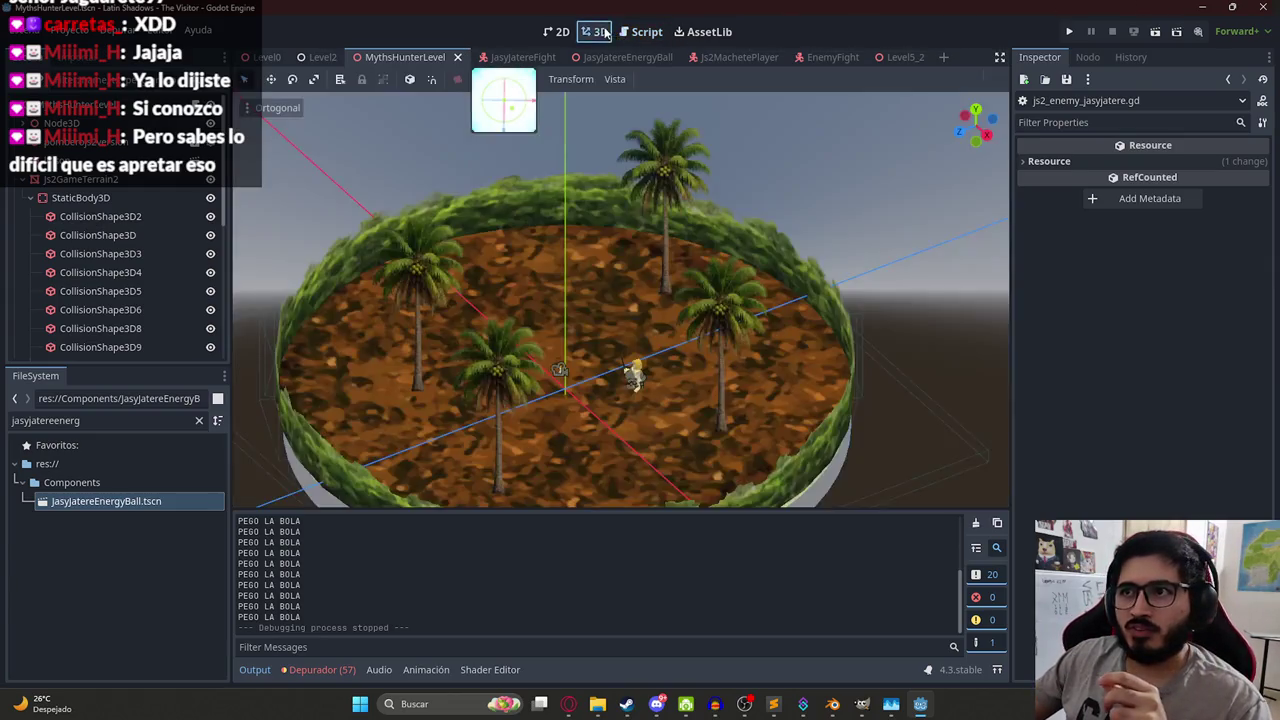
# - Orbit the island and select the Js2GameTerrain2, WorldEnvironment and root MythsHunterLevel nodes
pyautogui.moveTo(630, 218); pyautogui.dragTo(571, 241)
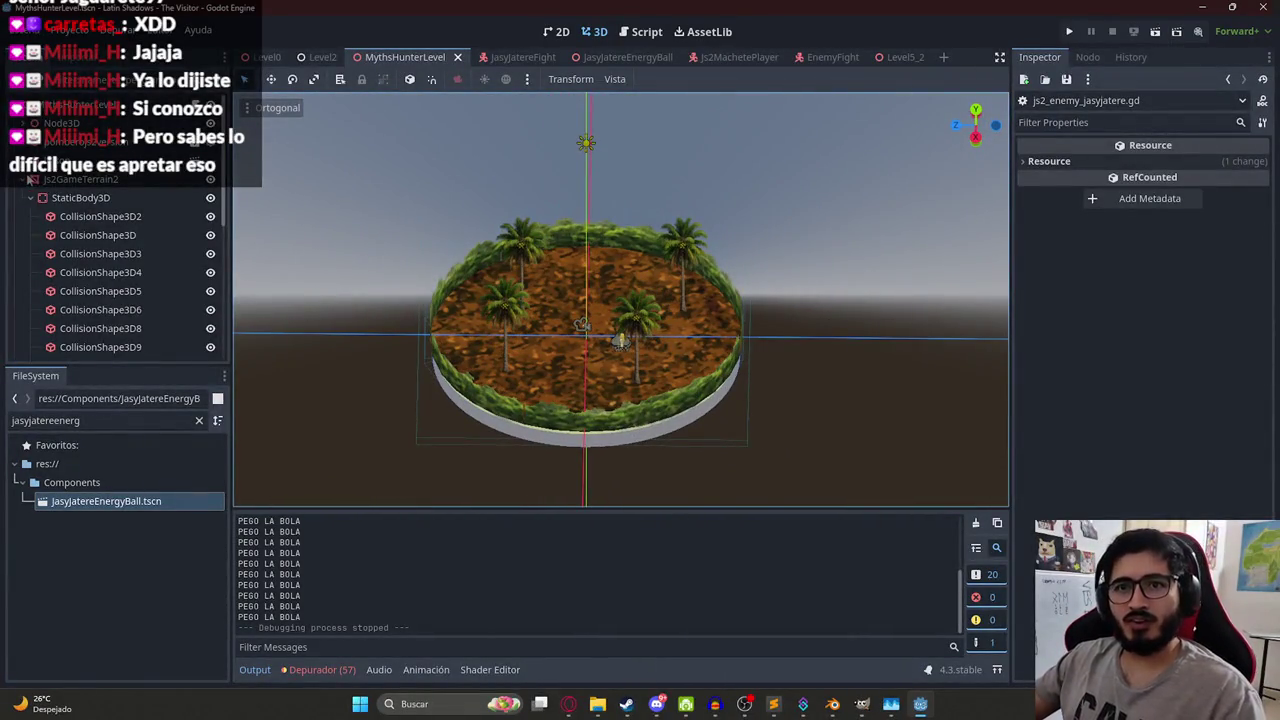
pyautogui.click(25, 183)
pyautogui.click(25, 183)
pyautogui.click(110, 197)
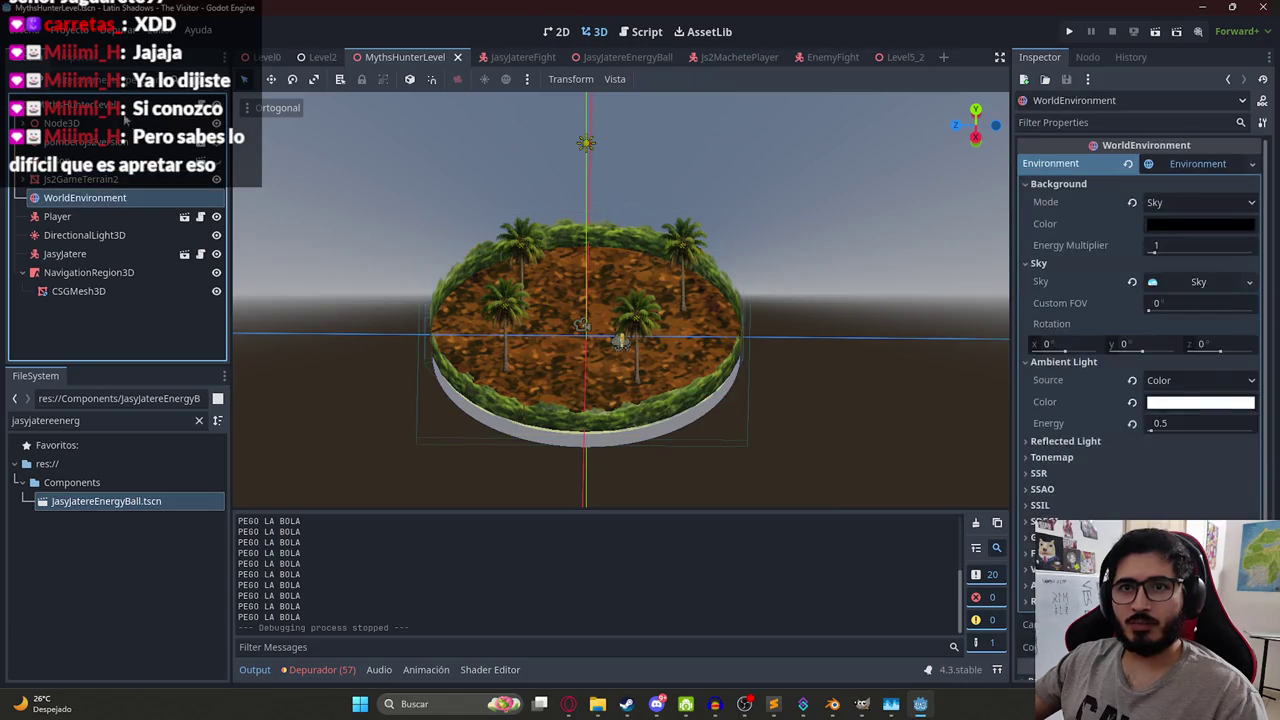
pyautogui.click(126, 106)
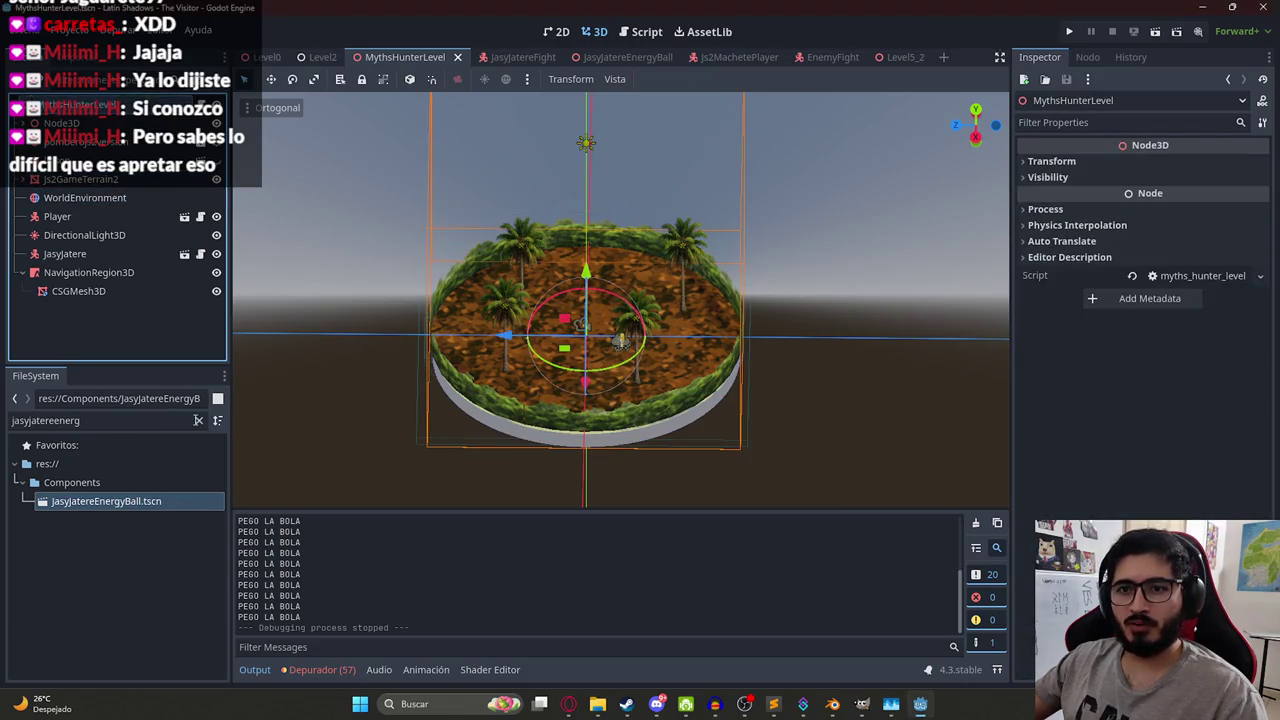
# - Clear the FileSystem search filter and bring up the MythsHunterLevel scene's context menu
pyautogui.click(199, 420)
pyautogui.rightClick(408, 57)
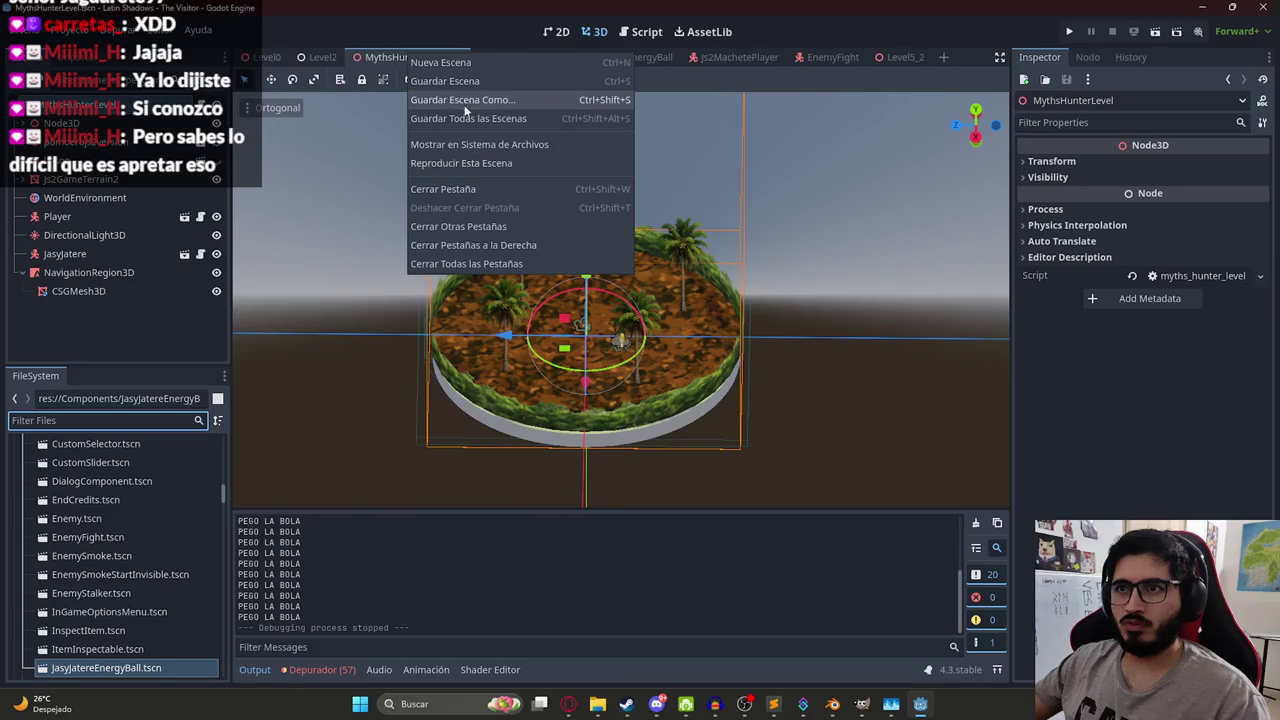
pyautogui.rightClick(108, 667)
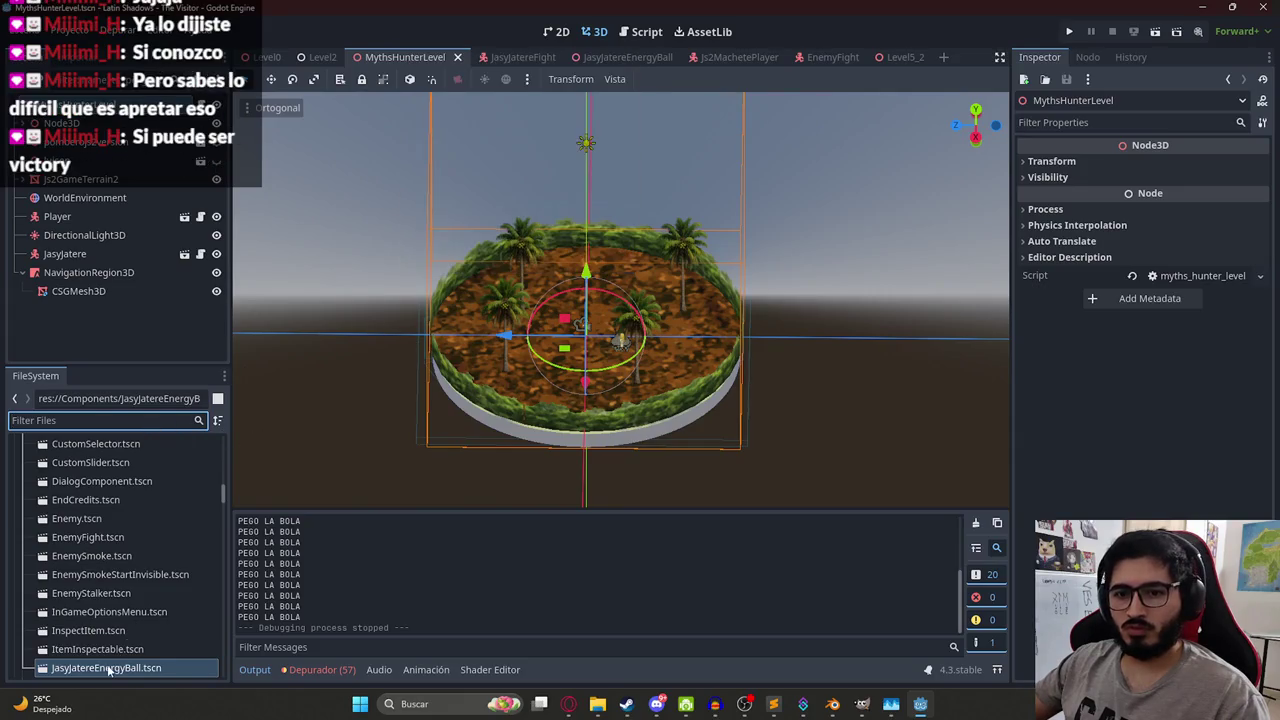
pyautogui.rightClick(108, 667)
pyautogui.rightClick(426, 56)
pyautogui.rightClick(426, 56)
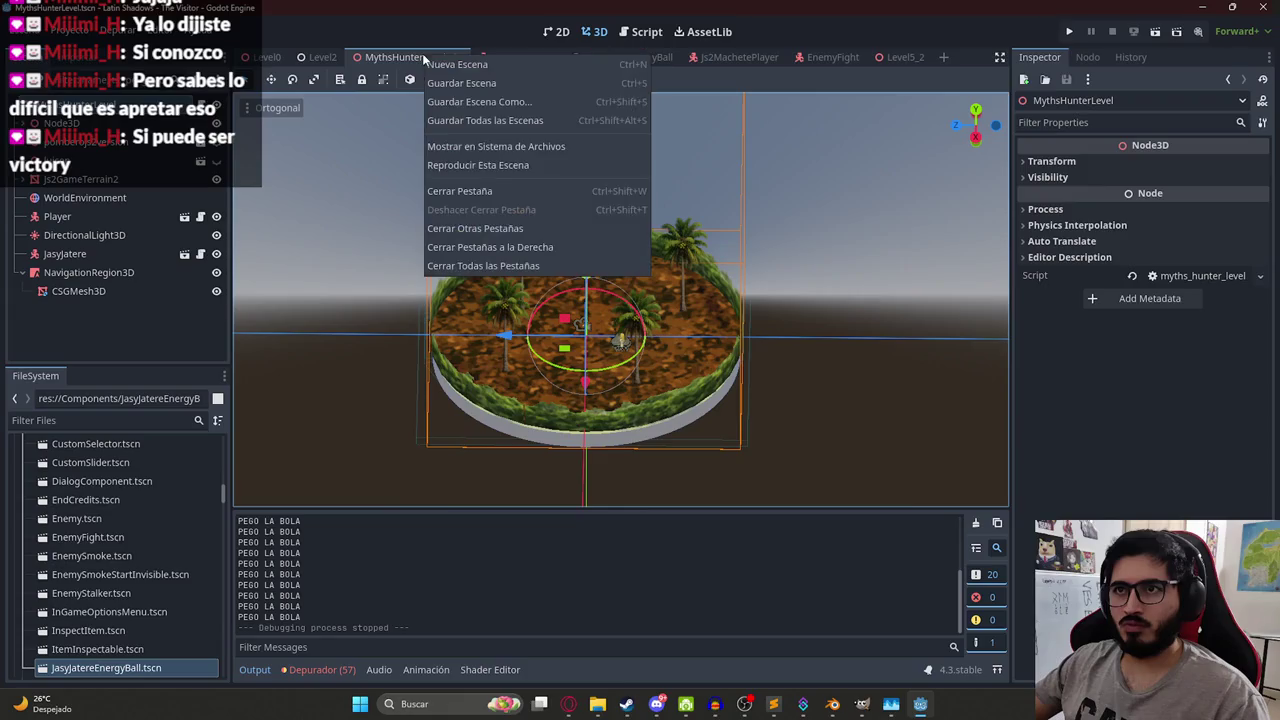
# - Rename MythsHunterLevel.tscn to LevelMythsHunterPart1.tscn in the FileSystem dock
pyautogui.click(519, 147)
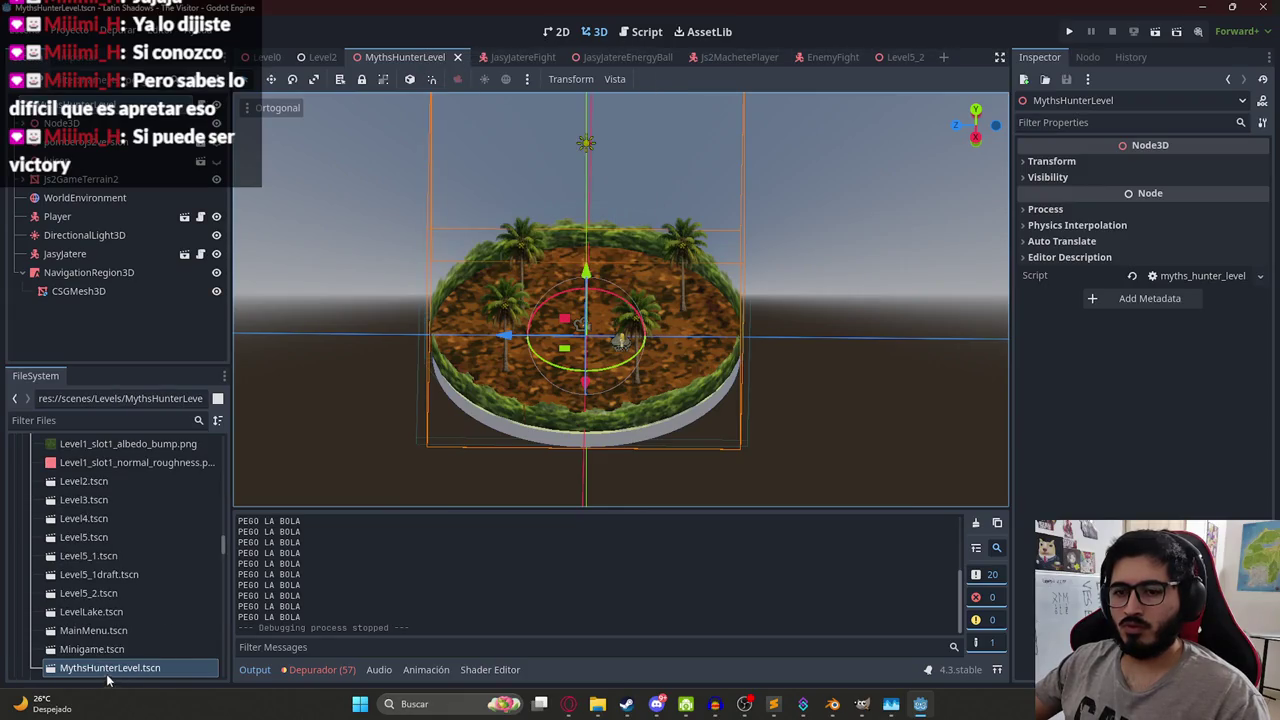
pyautogui.rightClick(110, 676)
pyautogui.click(171, 533)
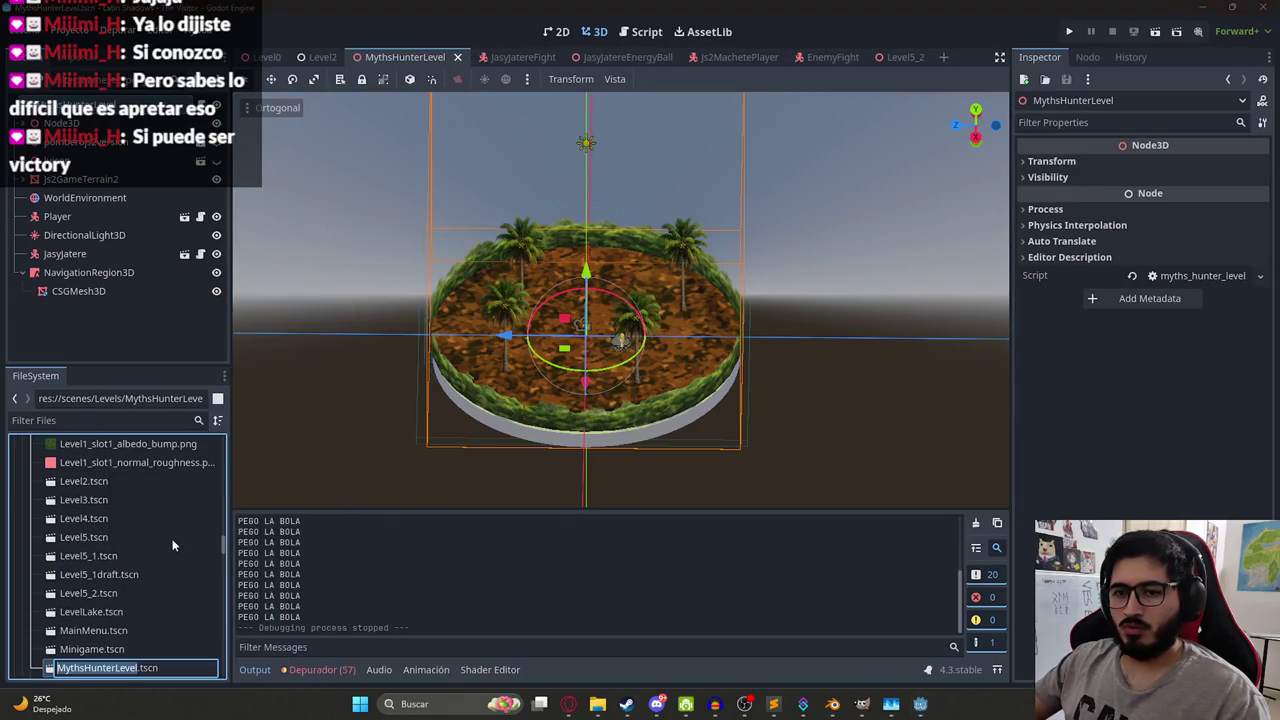
pyautogui.press('Left')
pyautogui.press('Right')
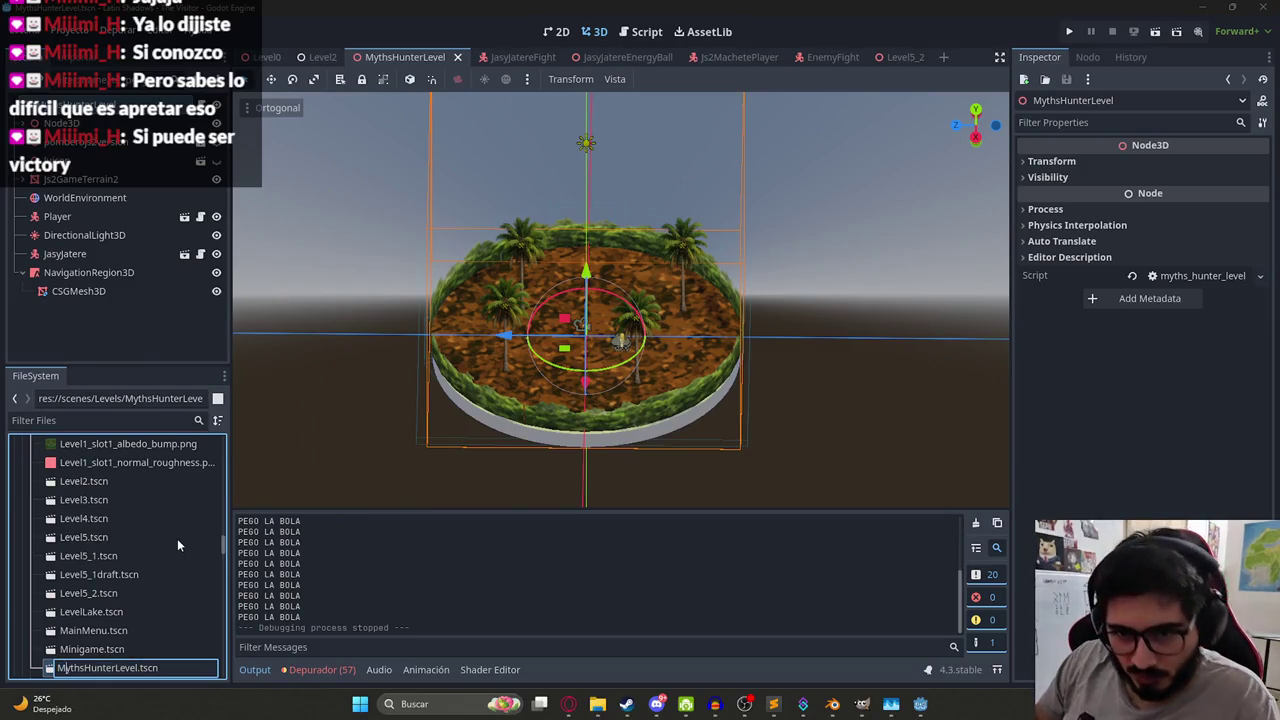
pyautogui.press('BackSpace')
pyautogui.press('BackSpace')
pyautogui.press('BackSpace')
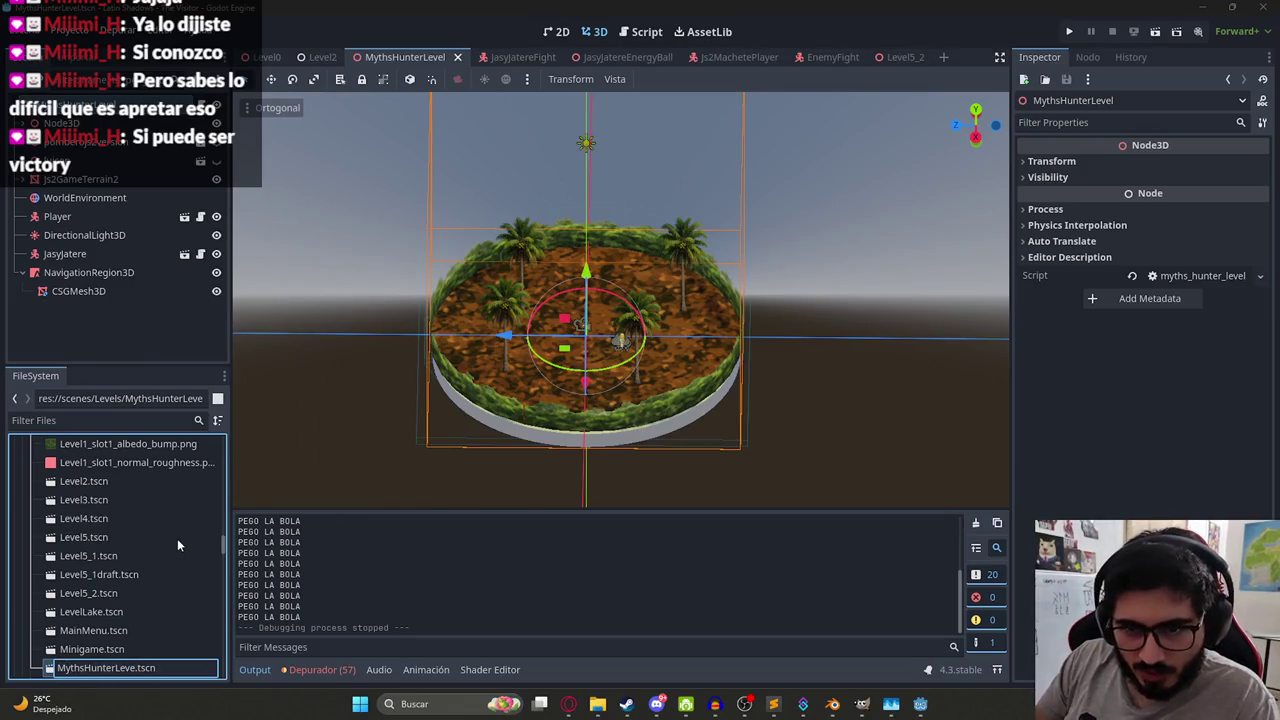
pyautogui.press('BackSpace')
pyautogui.press('BackSpace')
pyautogui.press('Home')
pyautogui.write('Level')
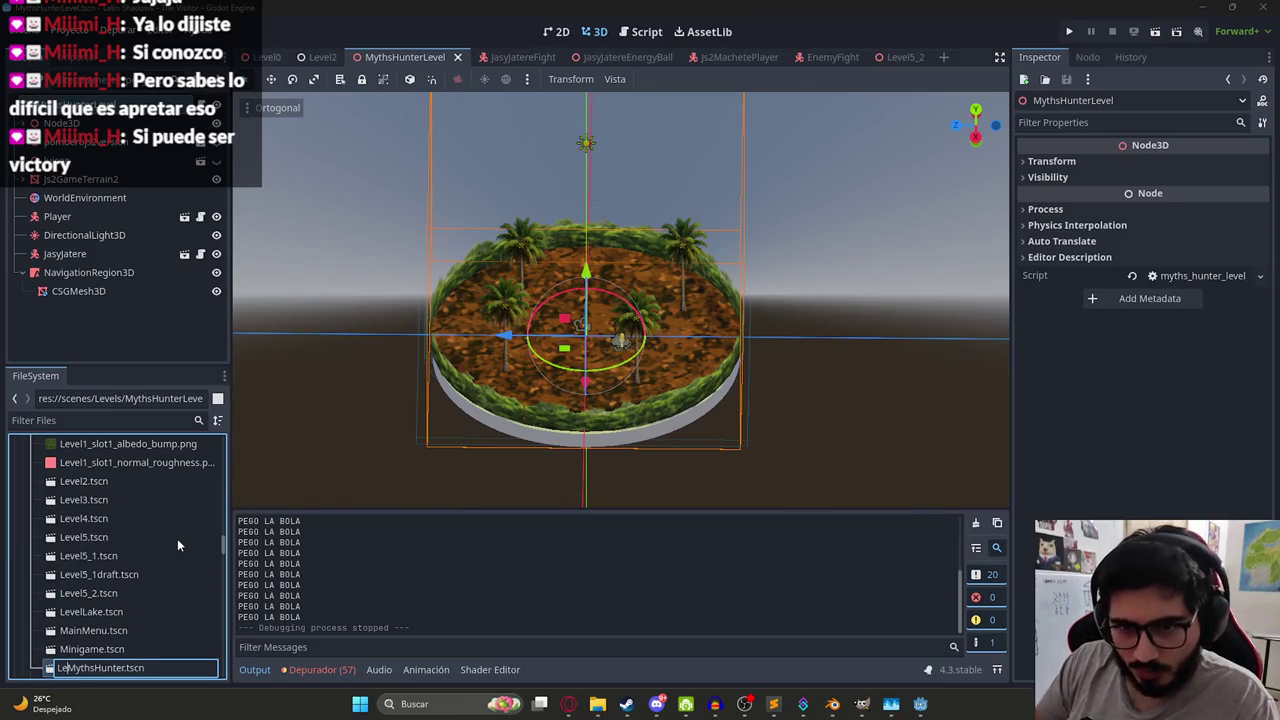
pyautogui.press('End')
pyautogui.press('Left')
pyautogui.press('Left')
pyautogui.press('Left')
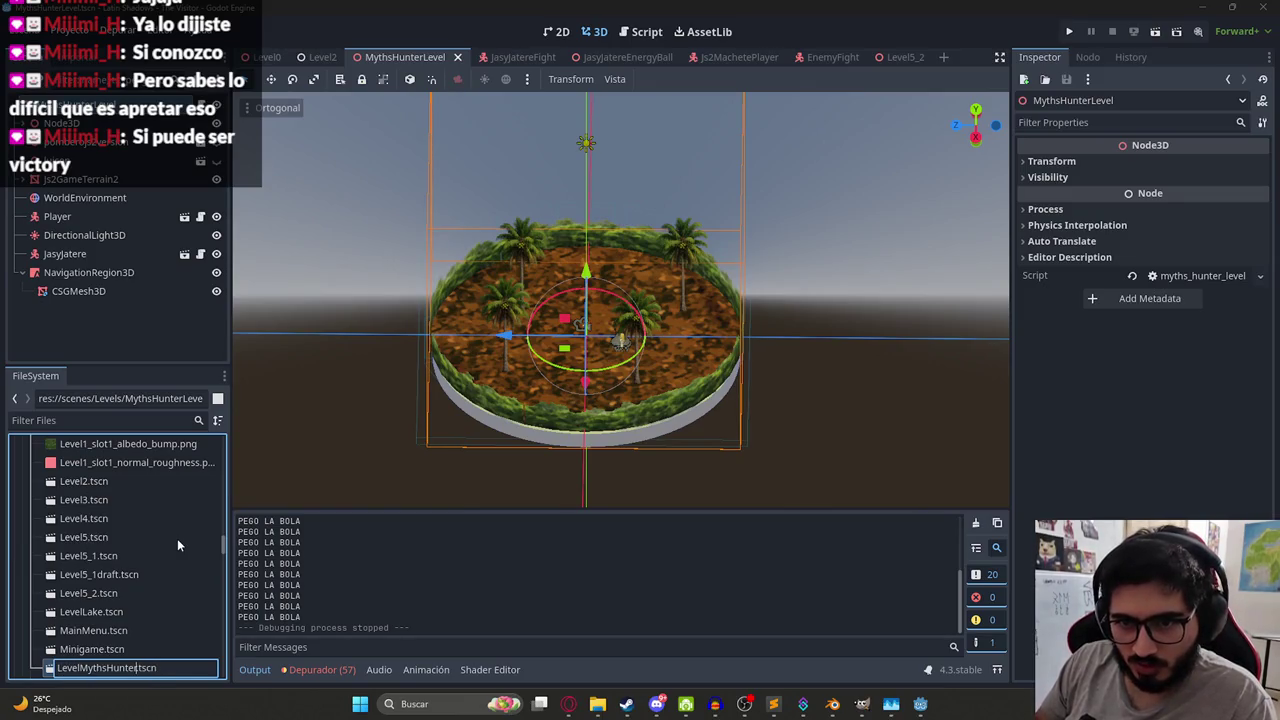
pyautogui.write('Part1')
pyautogui.press('Return')
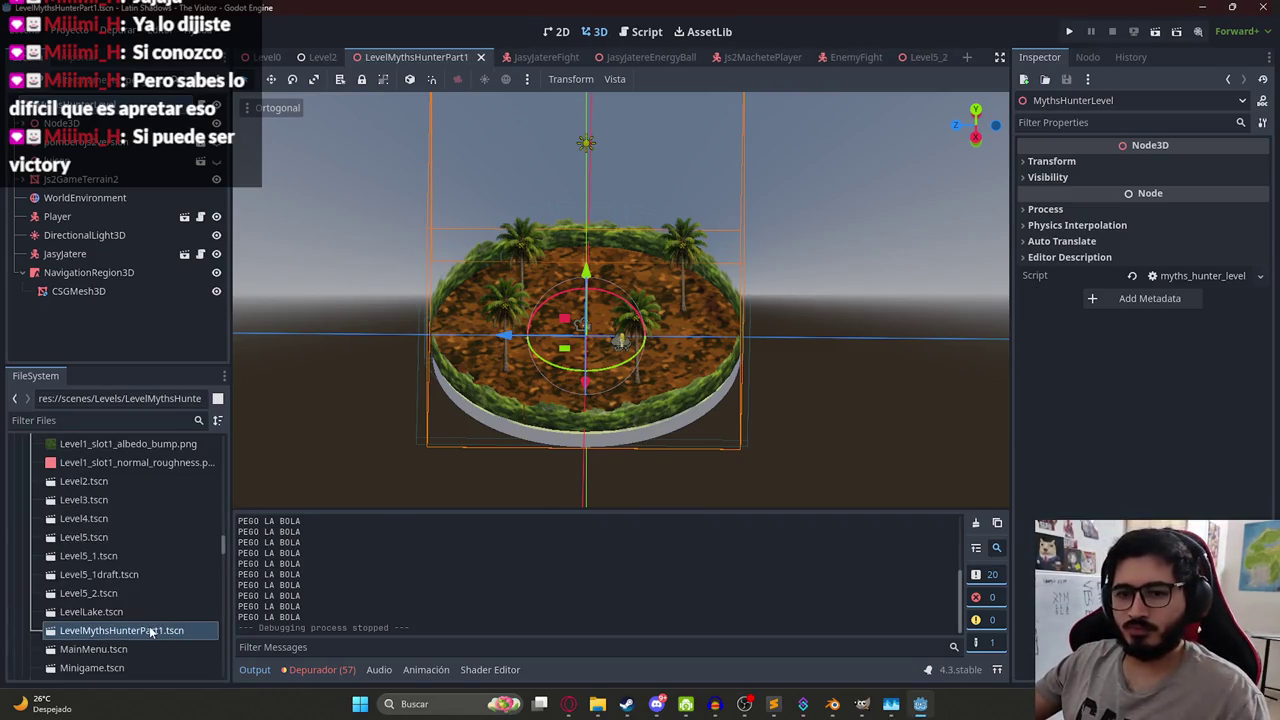
# - Save the current scene and switch to the Level2 scene
pyautogui.rightClick(154, 631)
pyautogui.click(417, 539)
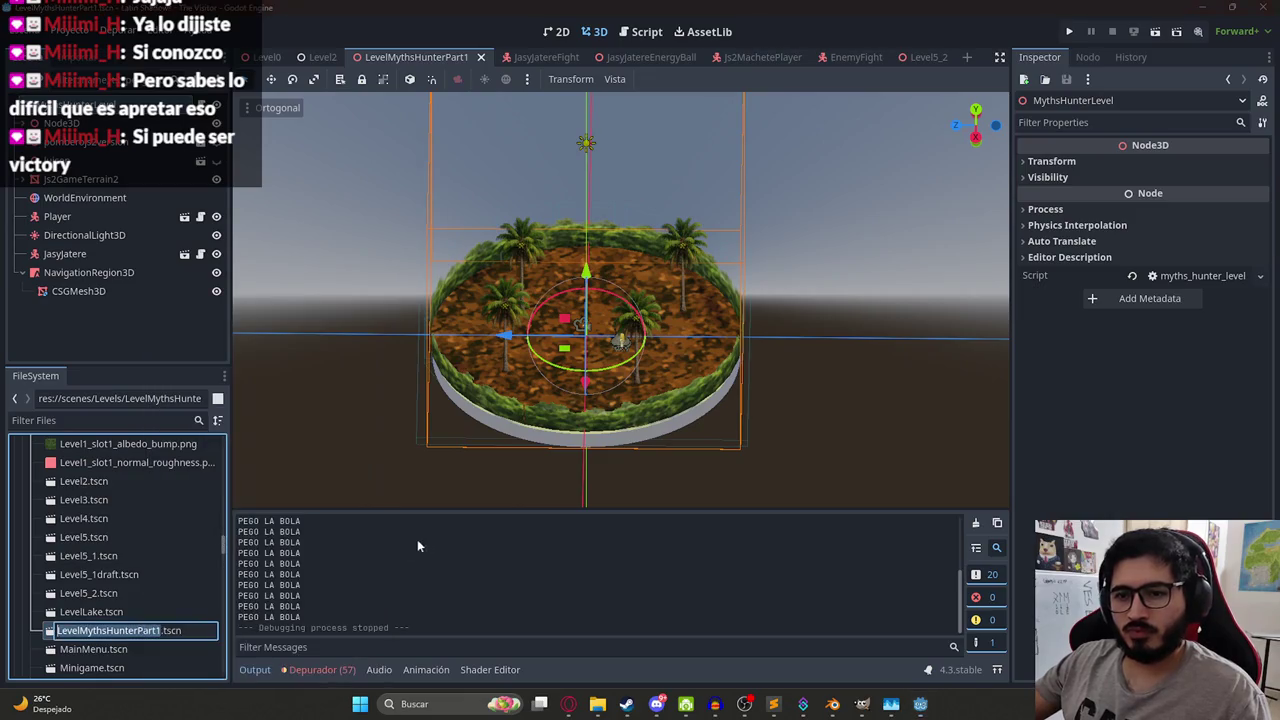
pyautogui.hotkey('ctrl', 's')
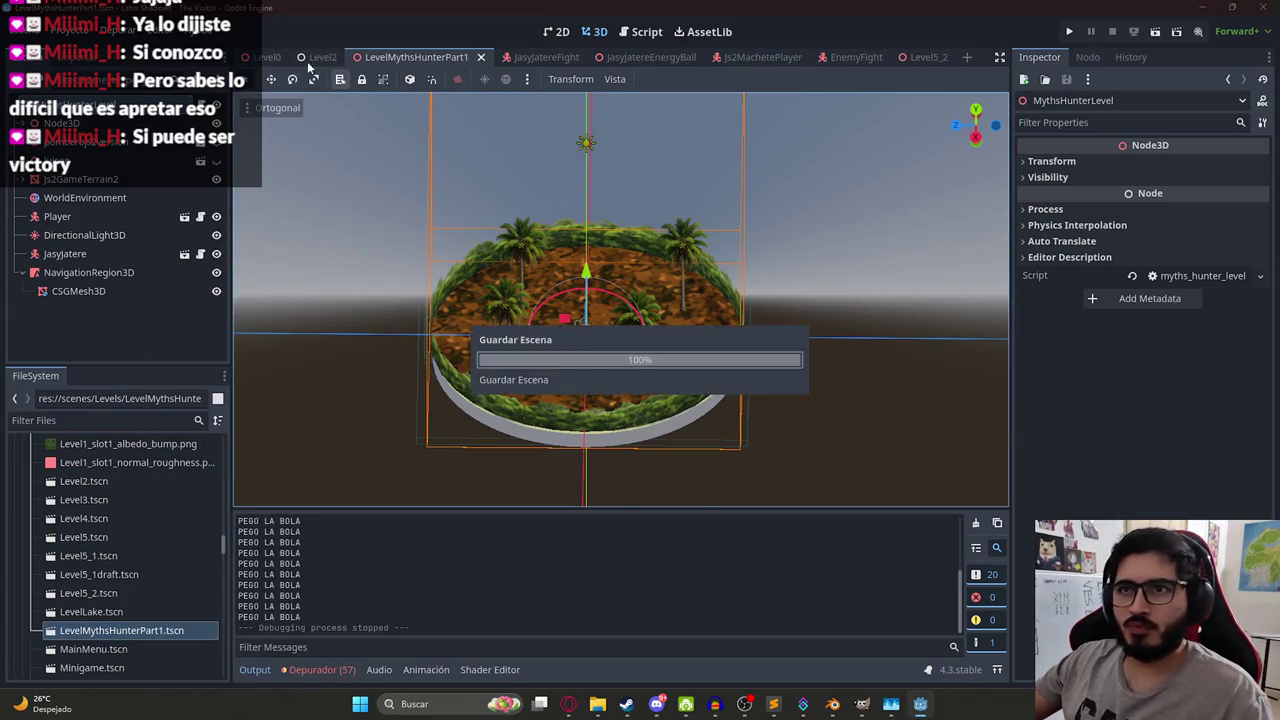
pyautogui.click(320, 57)
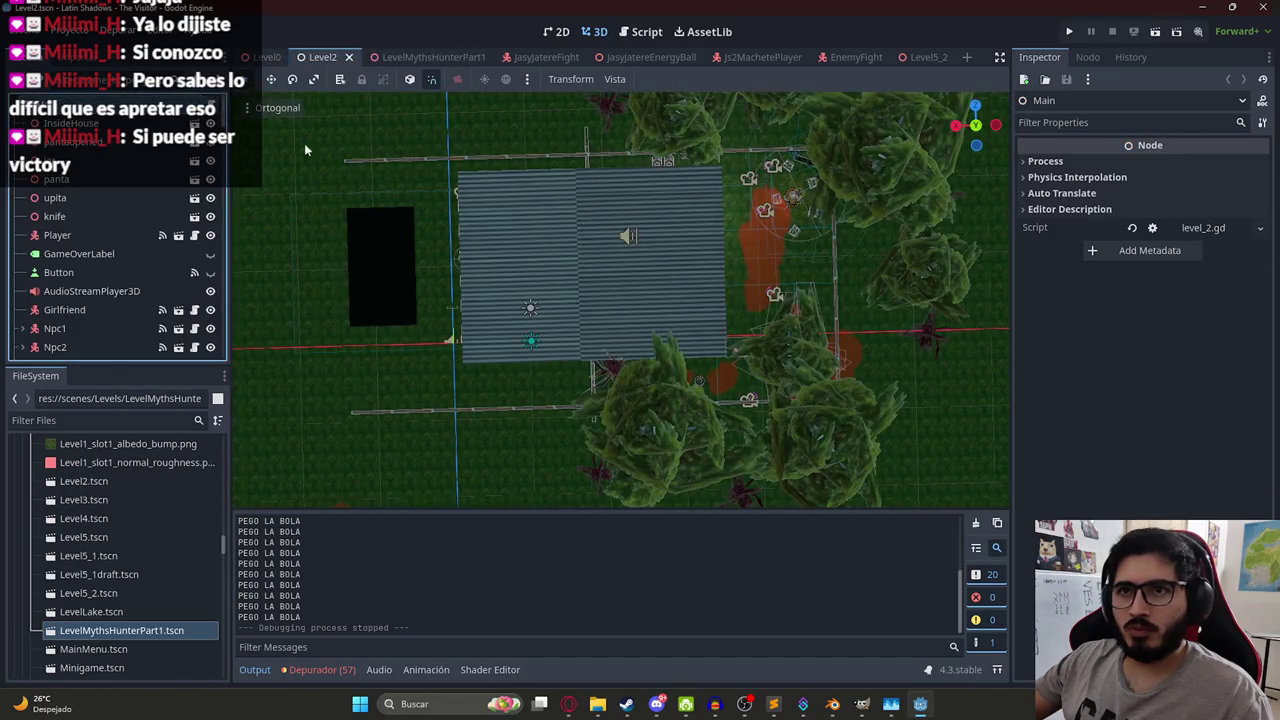
# - In level_2.gd, change the scene path on line 1015 to LevelMythsHunterPart1.tscn and save
pyautogui.hotkey('ctrl', 'F3')
pyautogui.hotkey('ctrl', 'f')
pyautogui.write('m')
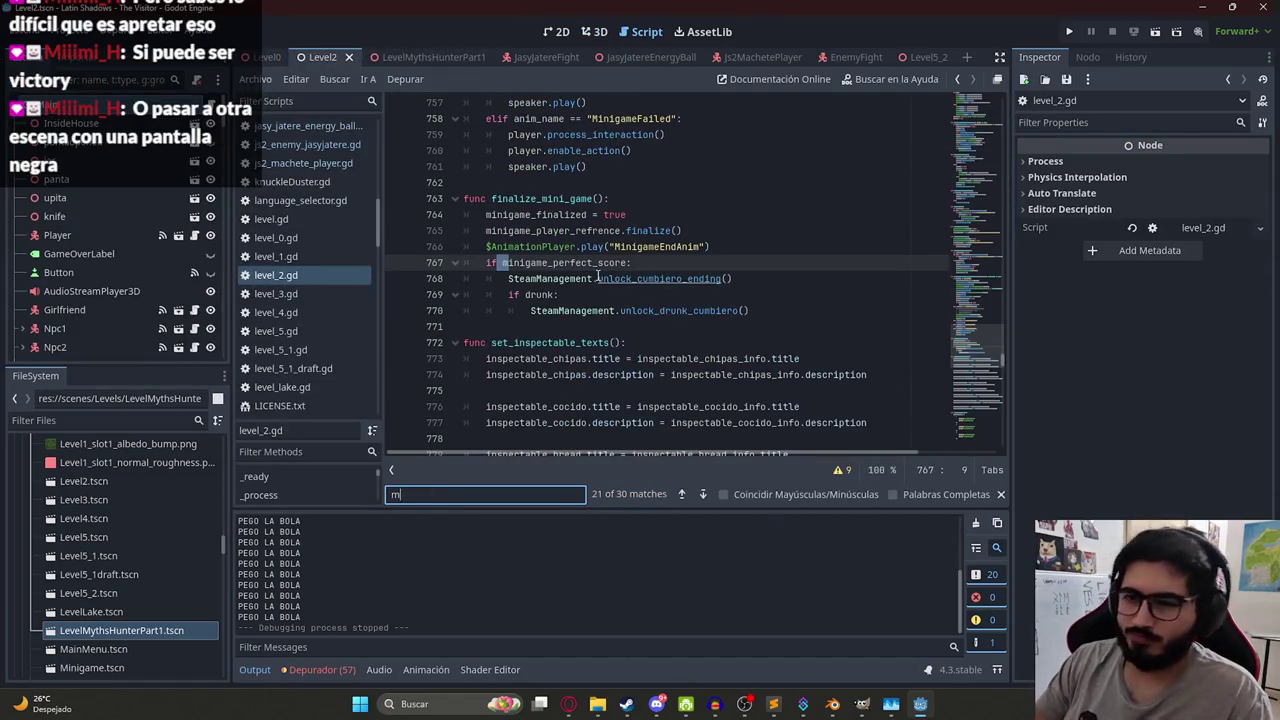
pyautogui.write('yths')
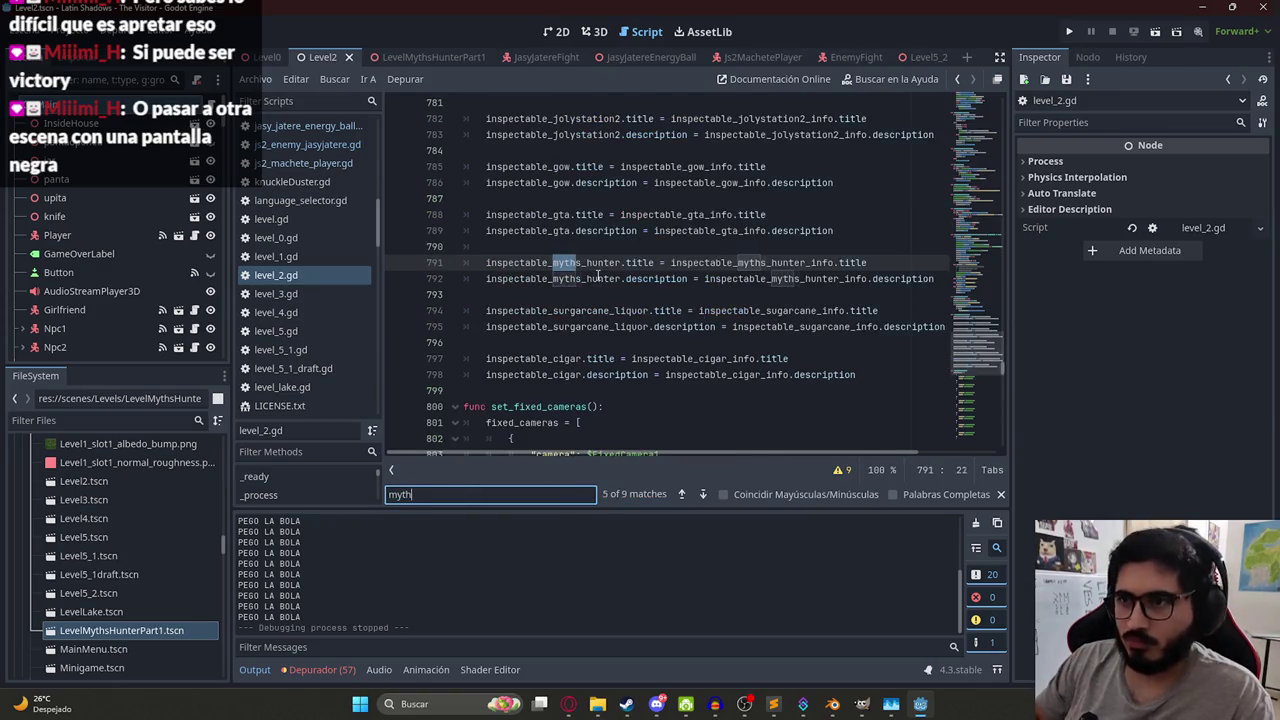
pyautogui.press('Return')
pyautogui.press('Return')
pyautogui.press('Return')
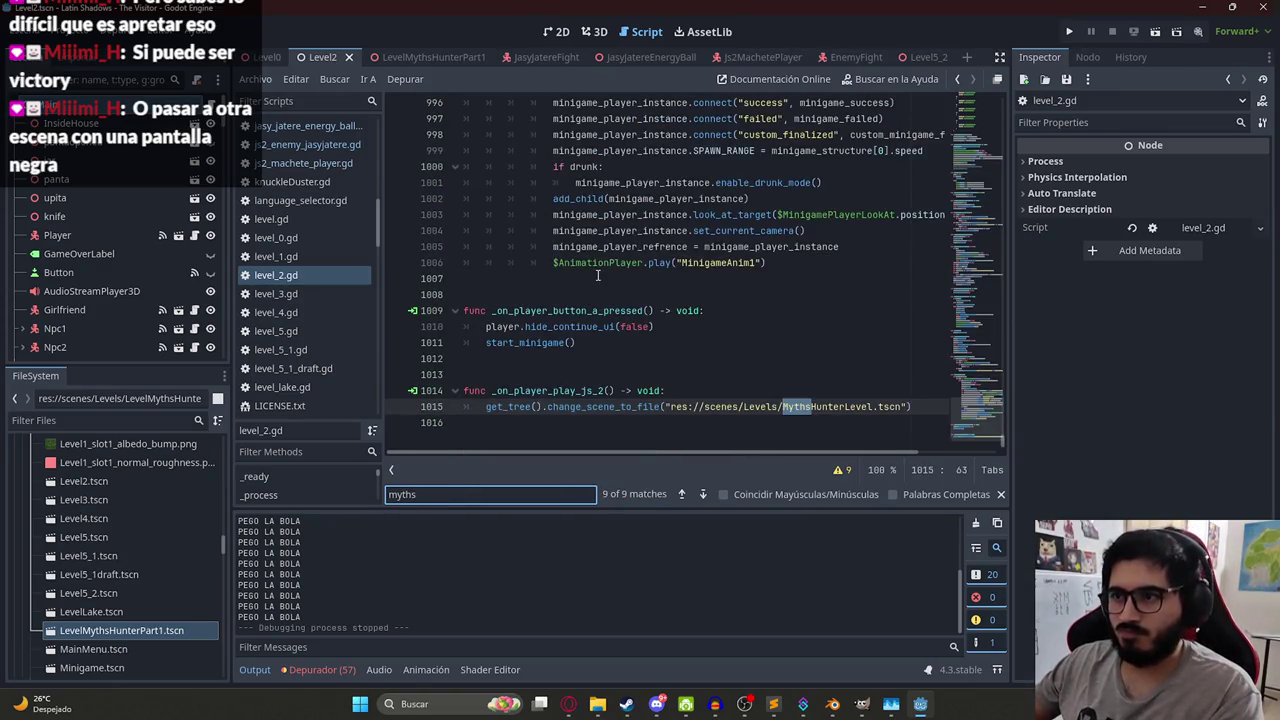
pyautogui.doubleClick(860, 406)
pyautogui.write('LevelMythsHunterPart1.tscn')
pyautogui.press('BackSpace')
pyautogui.press('BackSpace')
pyautogui.press('BackSpace')
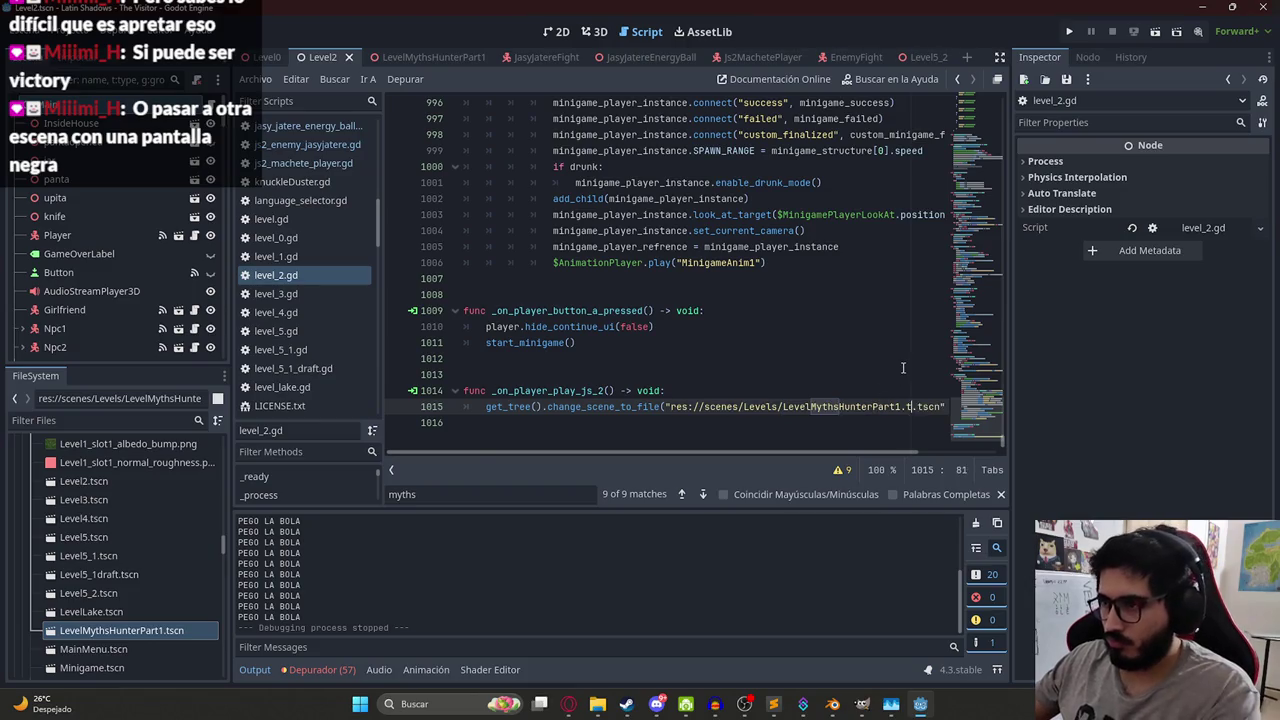
pyautogui.click(870, 374)
pyautogui.hotkey('ctrl', 's')
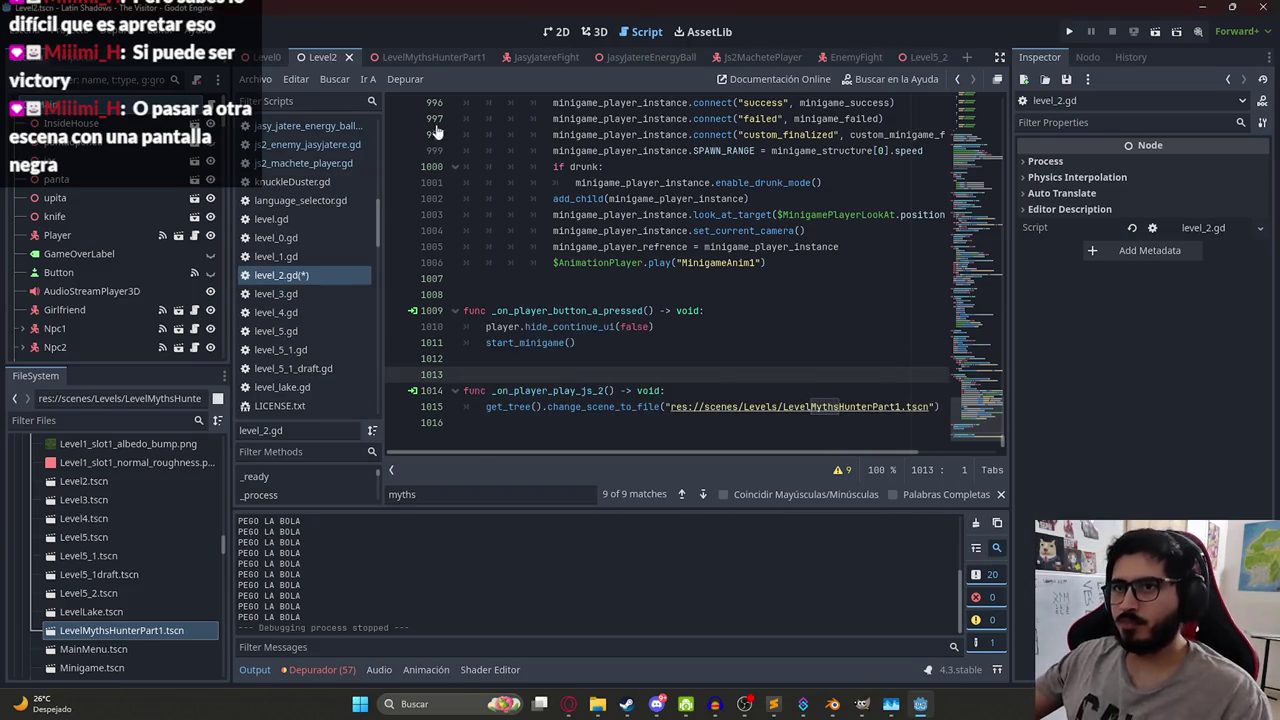
# - Show the LevelMythsHunterPart1 scene in 3D from the top view
pyautogui.keyDown('ctrl'); pyautogui.click(803, 406); pyautogui.keyUp('ctrl')
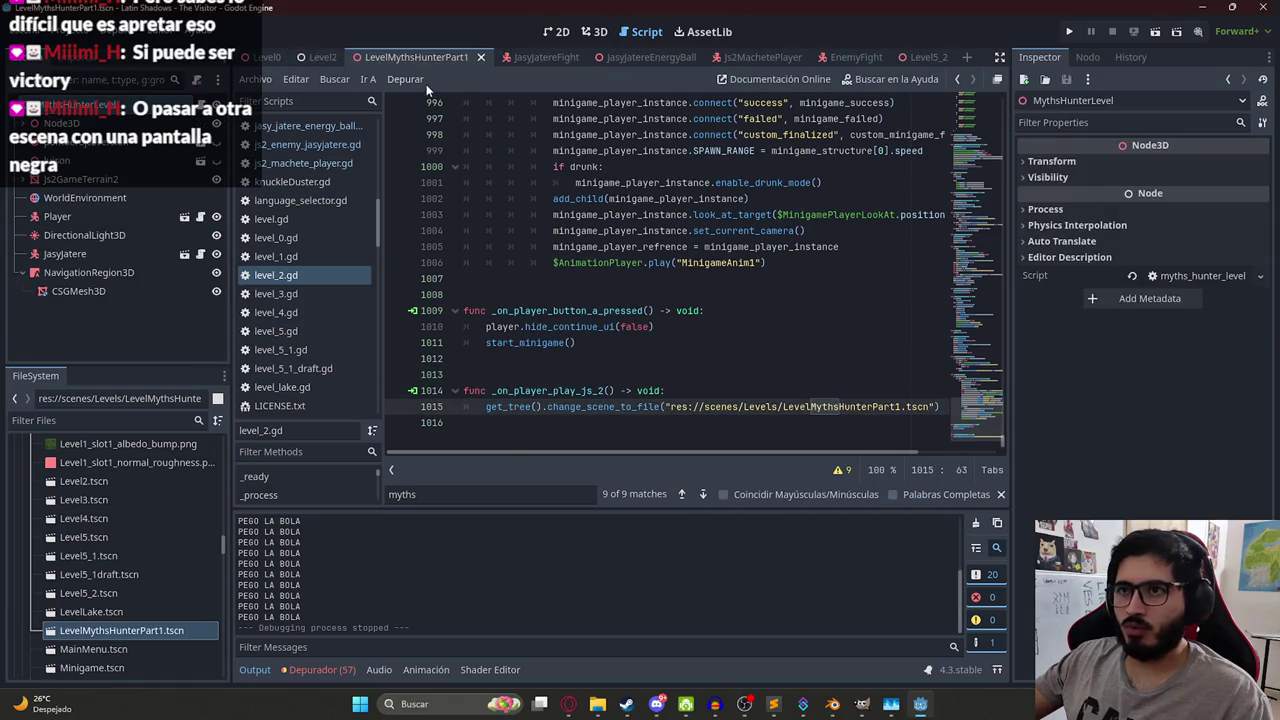
pyautogui.click(593, 31)
pyautogui.press('KP_7')
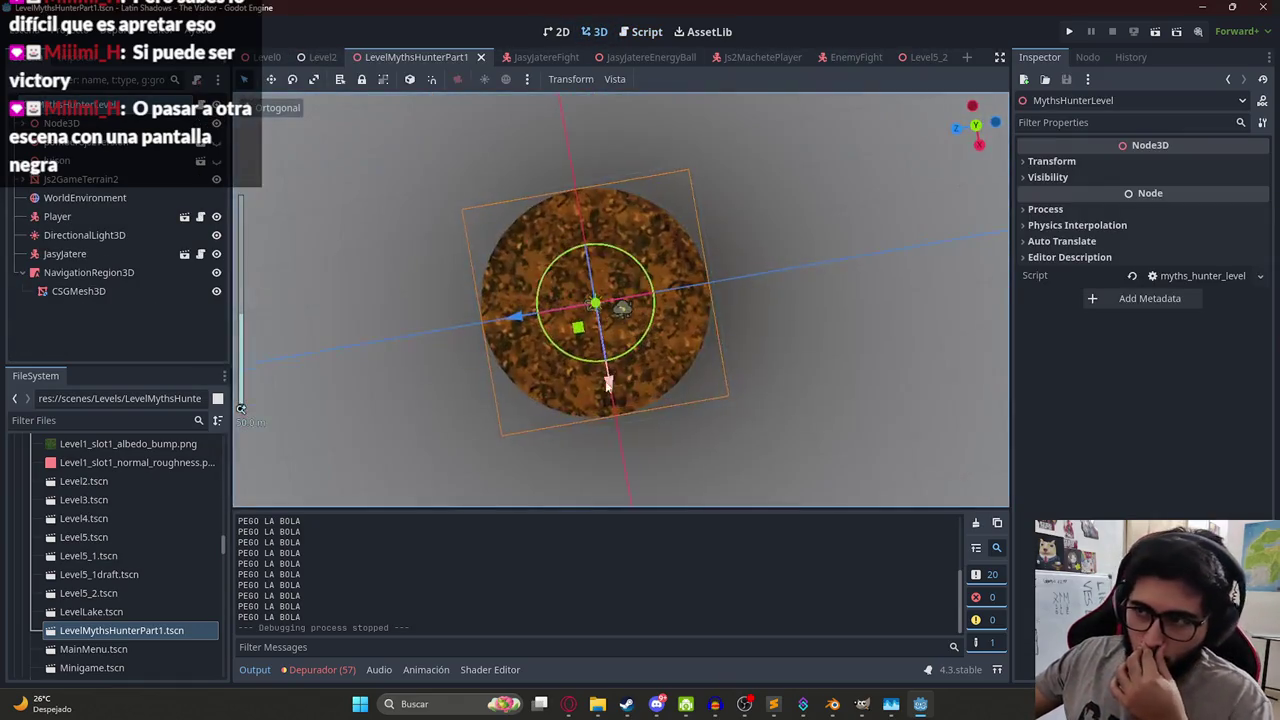
# - Orbit and zoom around the island to inspect palms and player, then move to Blender
pyautogui.scroll(6, 585, 372)
pyautogui.moveTo(629, 398)
pyautogui.mouseDown()
pyautogui.moveTo(629, 198)
pyautogui.moveTo(480, 260)
pyautogui.mouseUp()
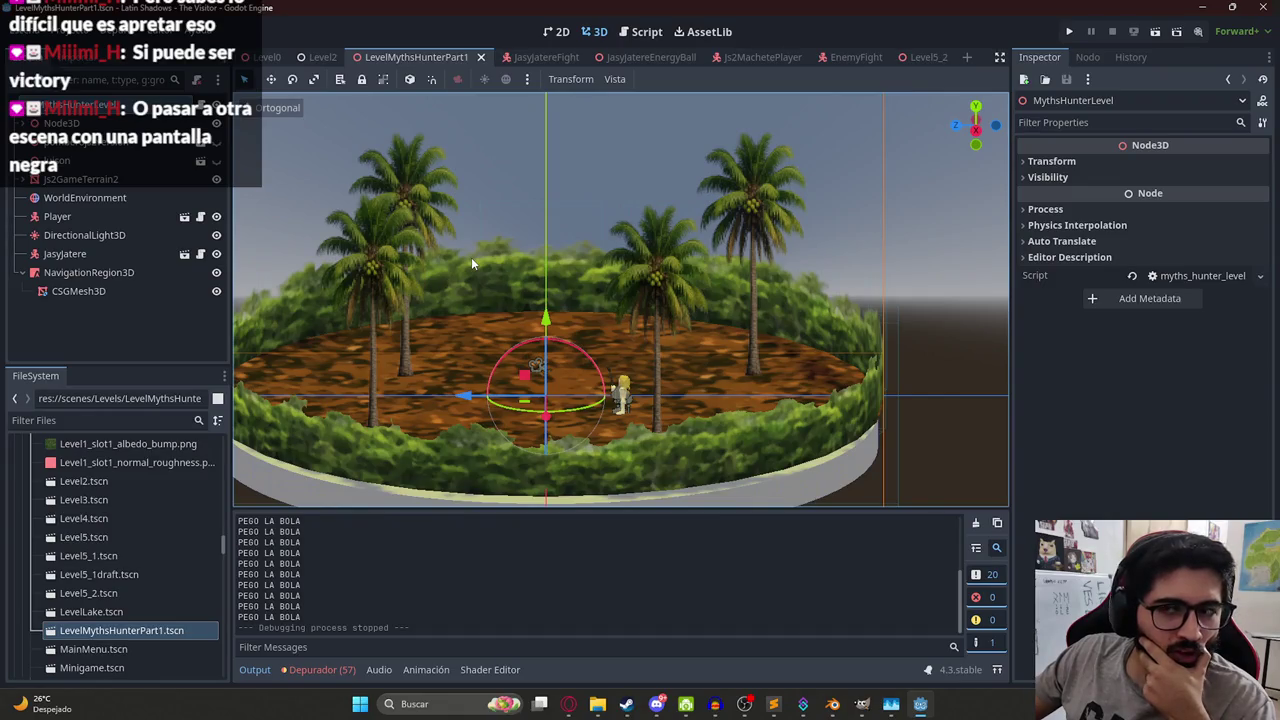
pyautogui.moveTo(437, 210)
pyautogui.mouseDown()
pyautogui.moveTo(442, 244)
pyautogui.moveTo(520, 255)
pyautogui.moveTo(524, 366)
pyautogui.moveTo(497, 236)
pyautogui.moveTo(516, 238)
pyautogui.mouseUp()
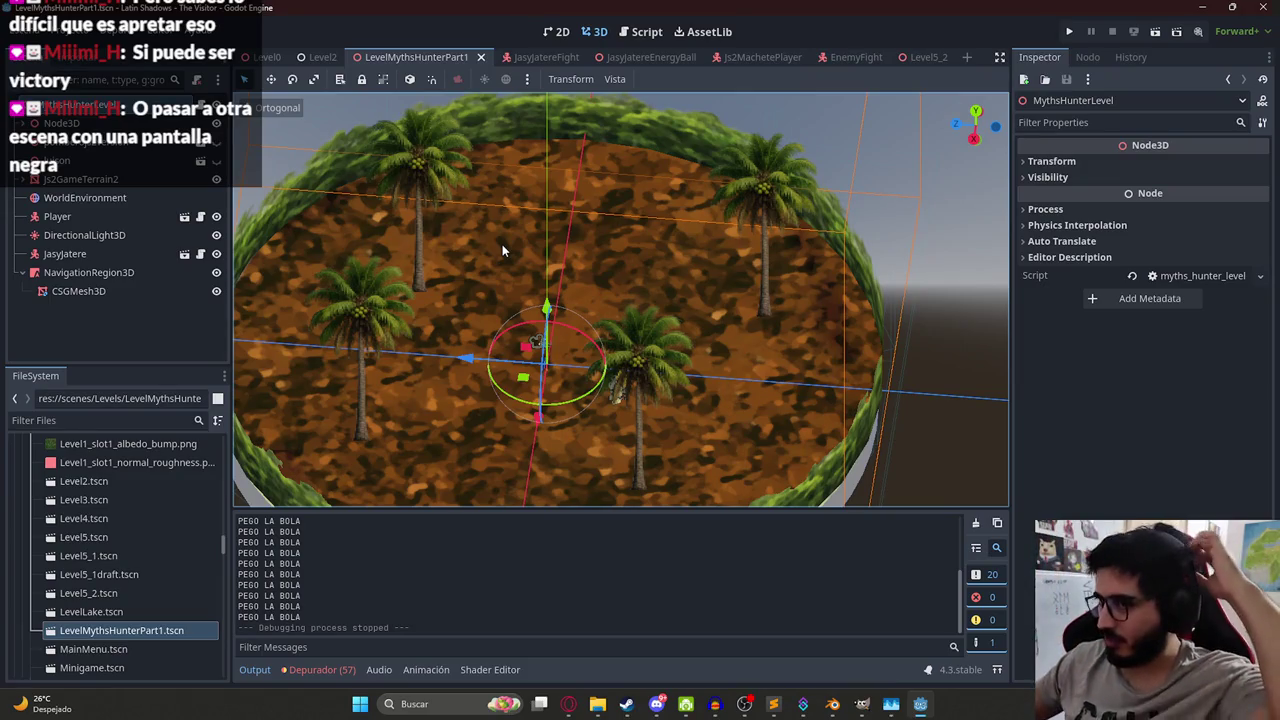
pyautogui.scroll(-4, 503, 248)
pyautogui.moveTo(530, 254)
pyautogui.mouseDown()
pyautogui.moveTo(557, 178)
pyautogui.moveTo(540, 198)
pyautogui.moveTo(565, 340)
pyautogui.moveTo(570, 300)
pyautogui.moveTo(573, 344)
pyautogui.moveTo(651, 349)
pyautogui.moveTo(898, 597)
pyautogui.mouseUp()
pyautogui.scroll(2, 540, 198)
pyautogui.scroll(3, 573, 344)
pyautogui.click(832, 704)
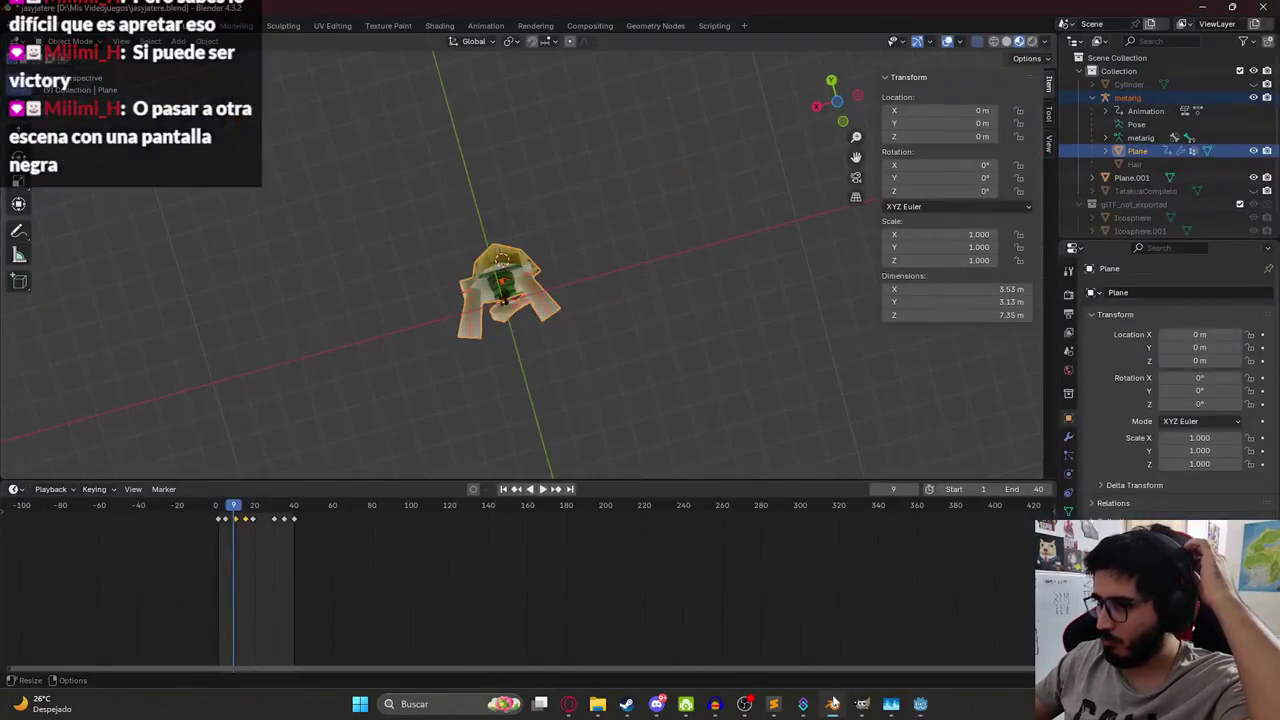
# - Orbit to a front view of the character, deselect it, and enter the Animation workspace
pyautogui.scroll(-3, 659, 184)
pyautogui.moveTo(659, 184)
pyautogui.mouseDown()
pyautogui.moveTo(543, 220)
pyautogui.moveTo(531, 363)
pyautogui.moveTo(580, 194)
pyautogui.moveTo(522, 254)
pyautogui.mouseUp()
pyautogui.scroll(4, 522, 254)
pyautogui.click(684, 213)
pyautogui.scroll(2, 684, 213)
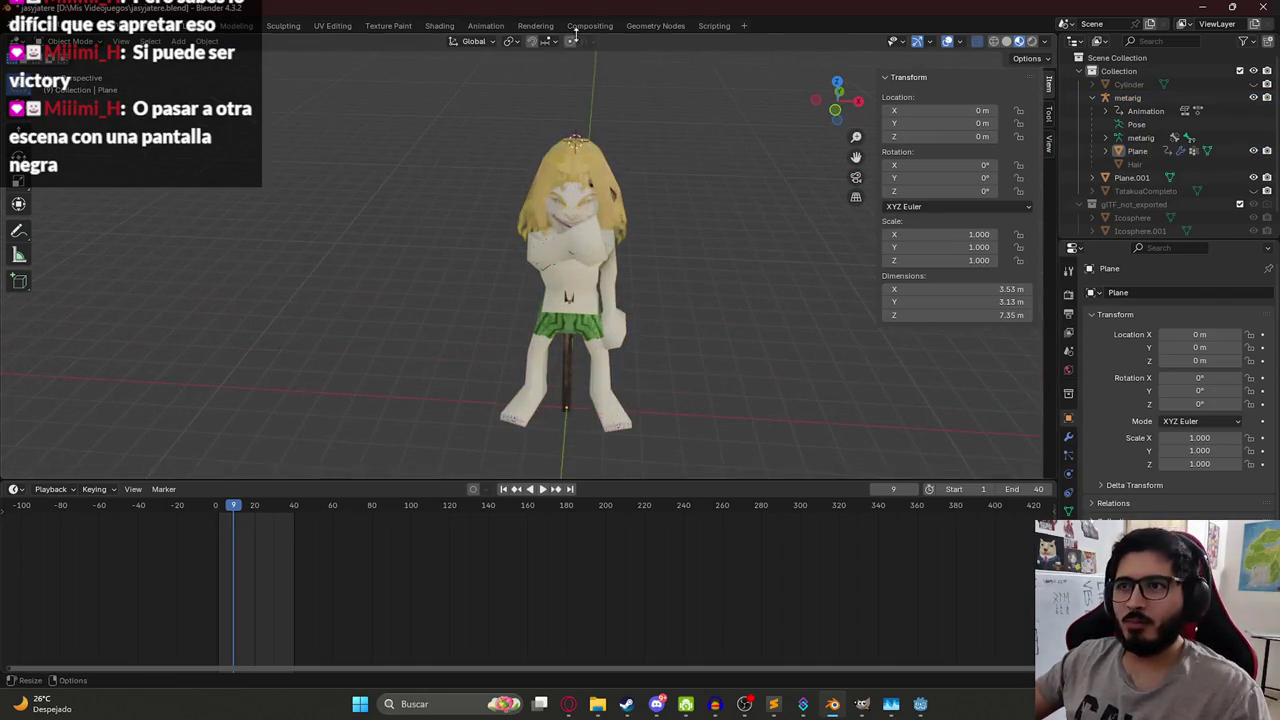
pyautogui.click(485, 25)
# - Select the metarig armature and put it into Pose Mode
pyautogui.click(820, 160)
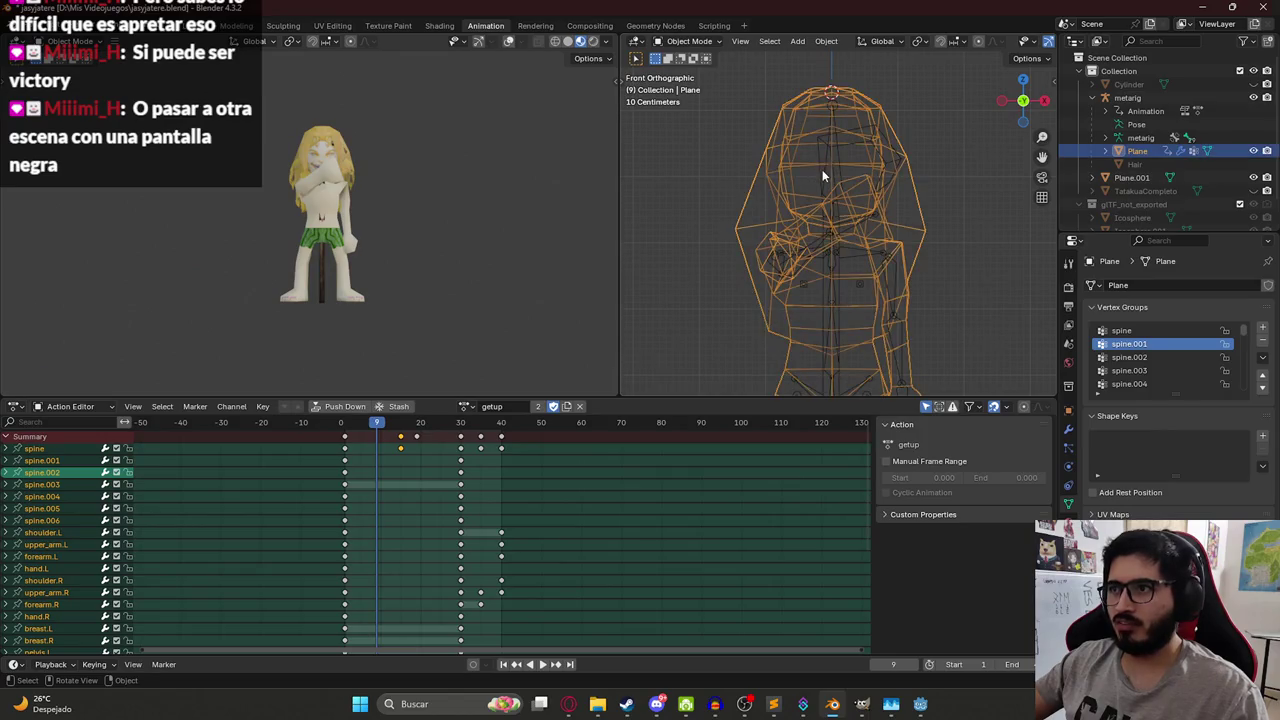
pyautogui.click(822, 169)
pyautogui.click(836, 112)
pyautogui.click(836, 112)
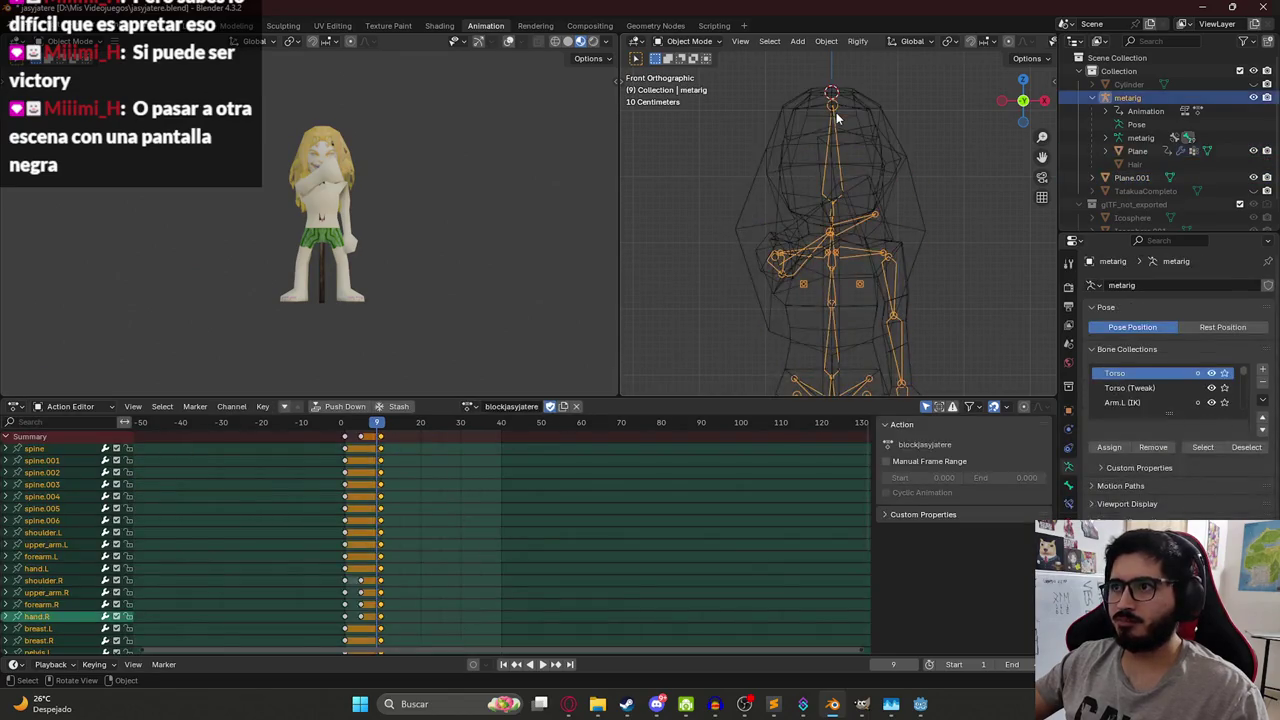
pyautogui.click(688, 41)
pyautogui.click(697, 86)
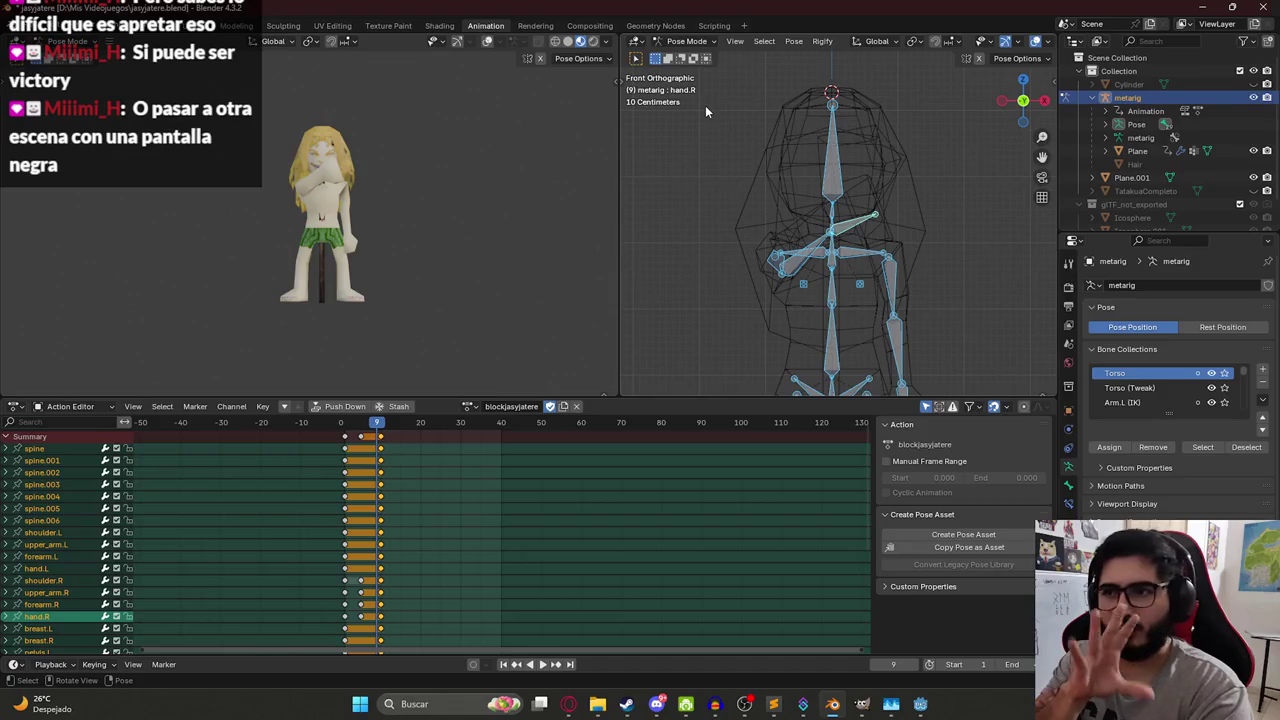
# - Create a deathjasyjatere action copied from blockjasyjatere and delete all its copied keyframes
pyautogui.click(563, 410)
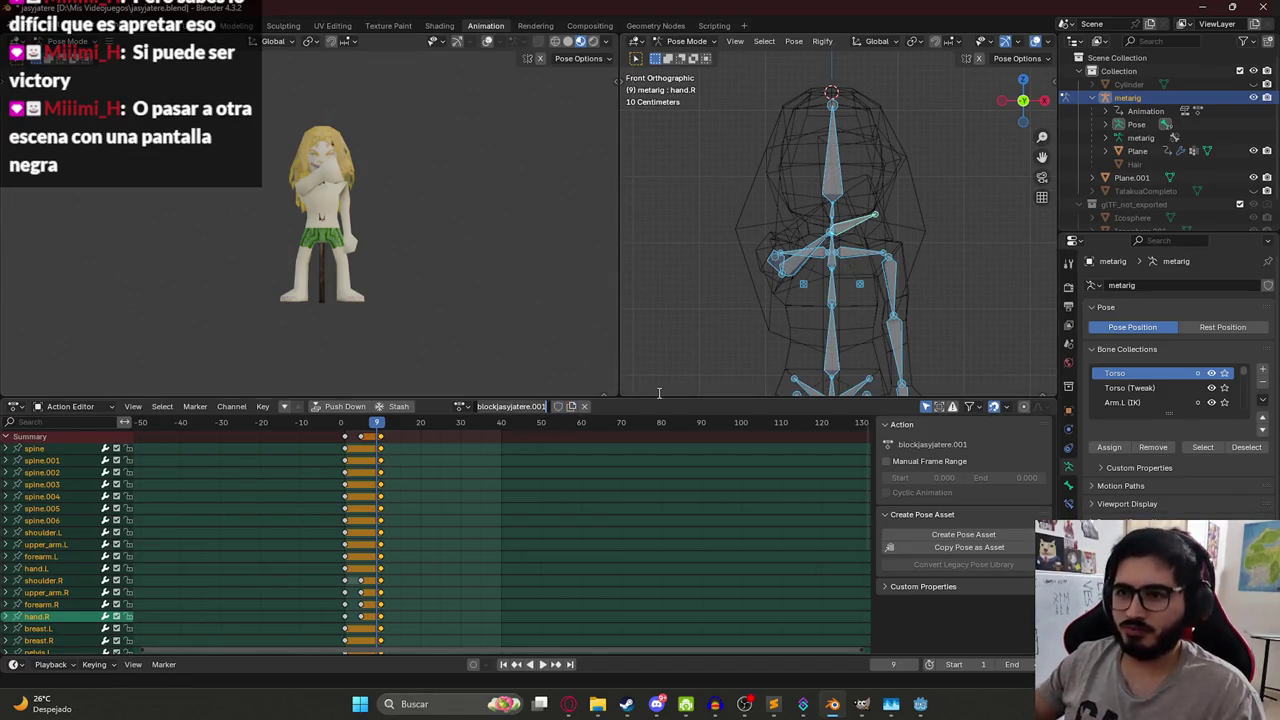
pyautogui.write('deathjas')
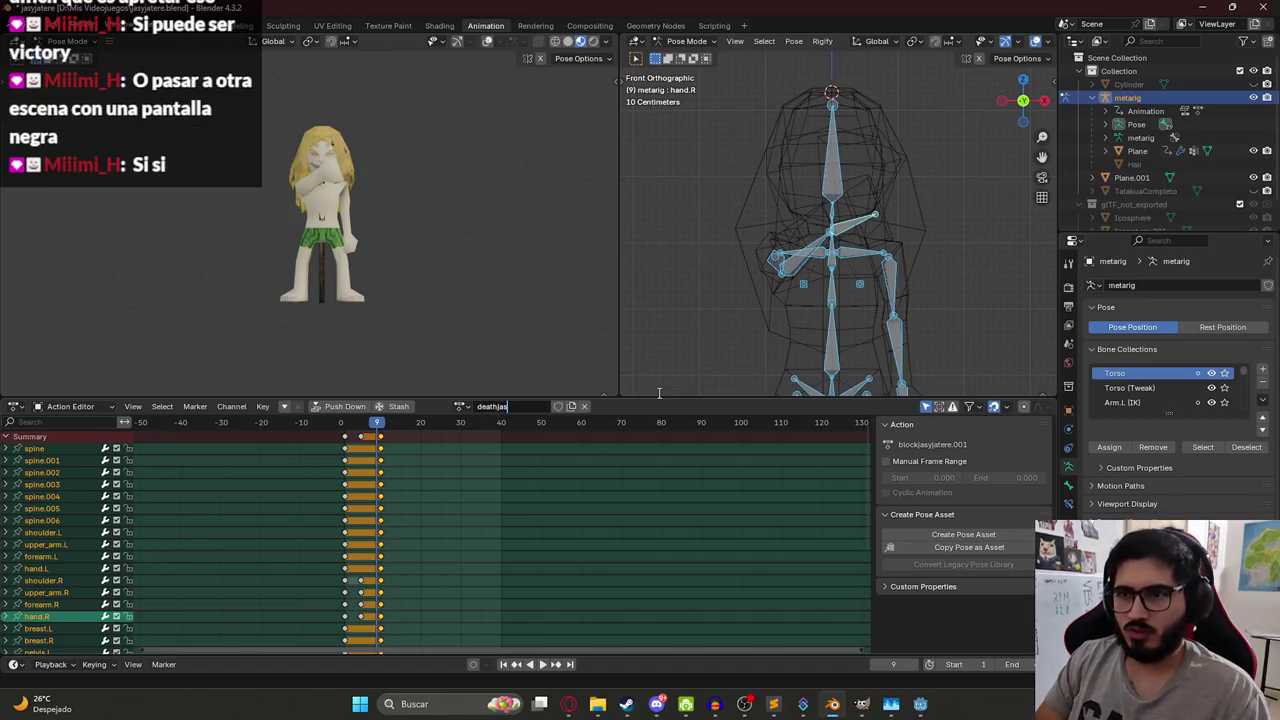
pyautogui.write('yjatere')
pyautogui.press('Return')
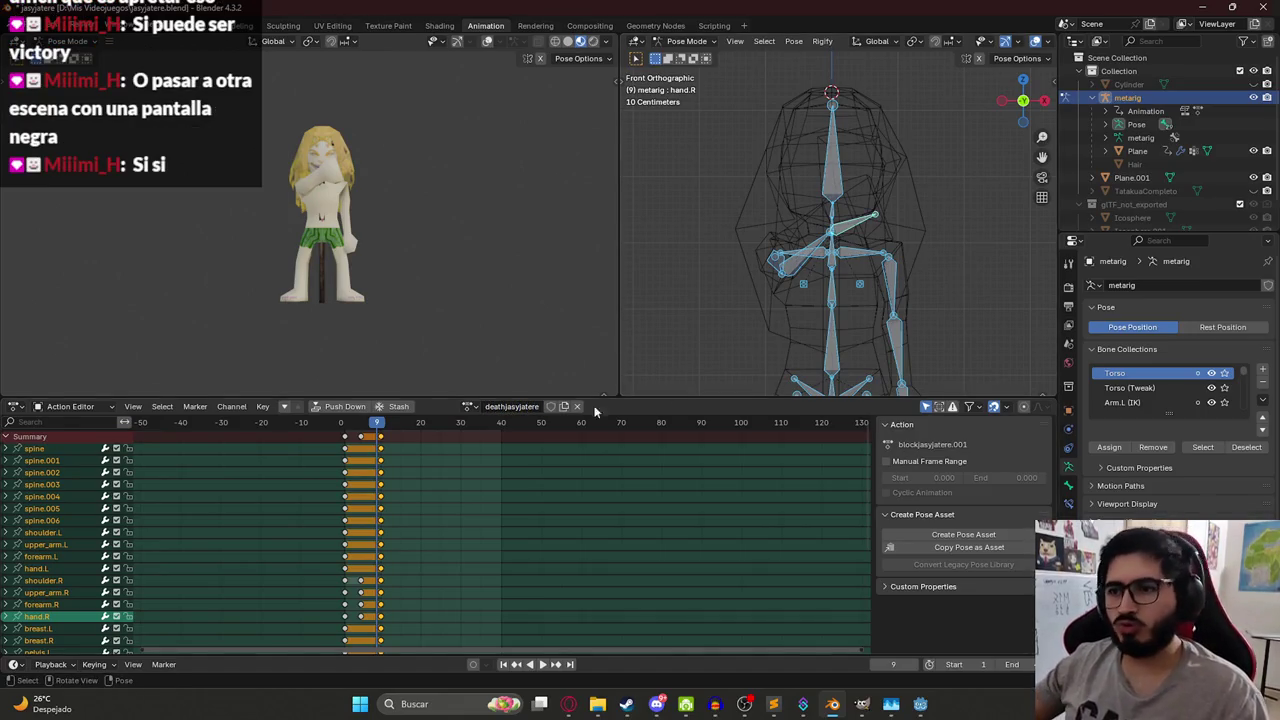
pyautogui.click(374, 438)
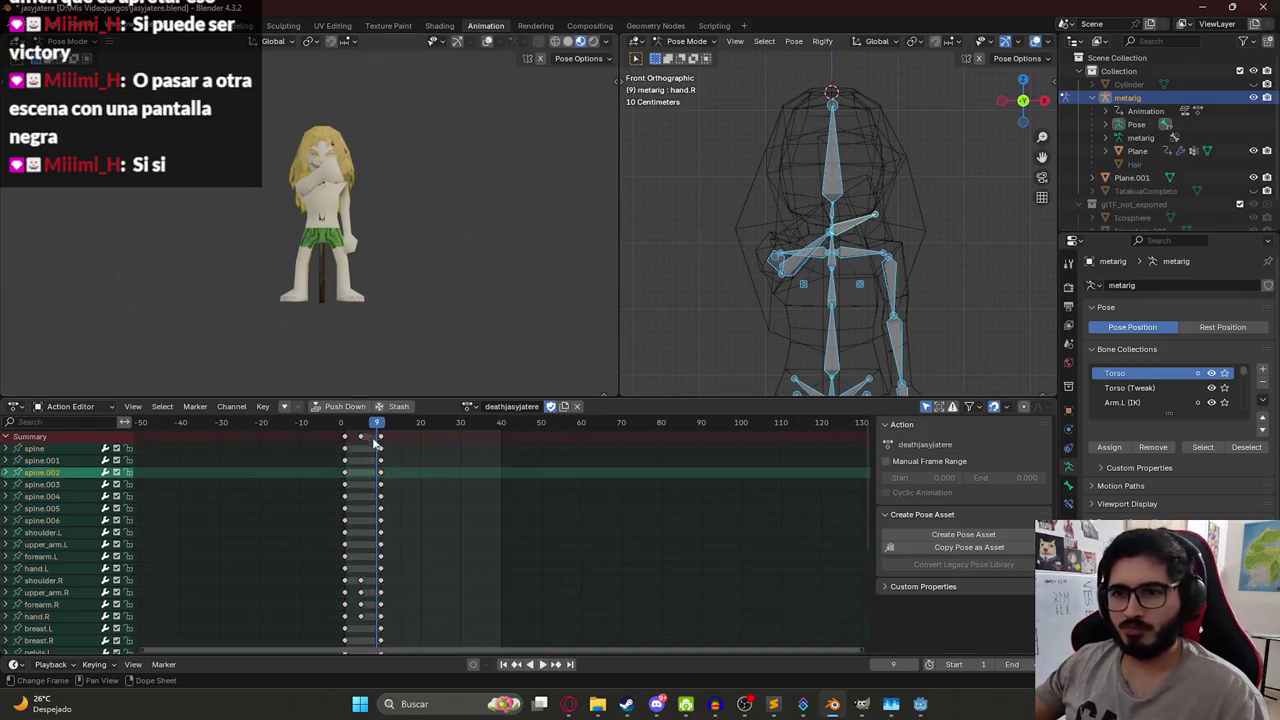
pyautogui.press('a')
pyautogui.press('Delete')
pyautogui.click(346, 423)
pyautogui.press('space')
pyautogui.press('Escape')
# - At frame 5, copy the left arm's pose and paste it mirrored onto the right arm
pyautogui.scroll(-5, 815, 240)
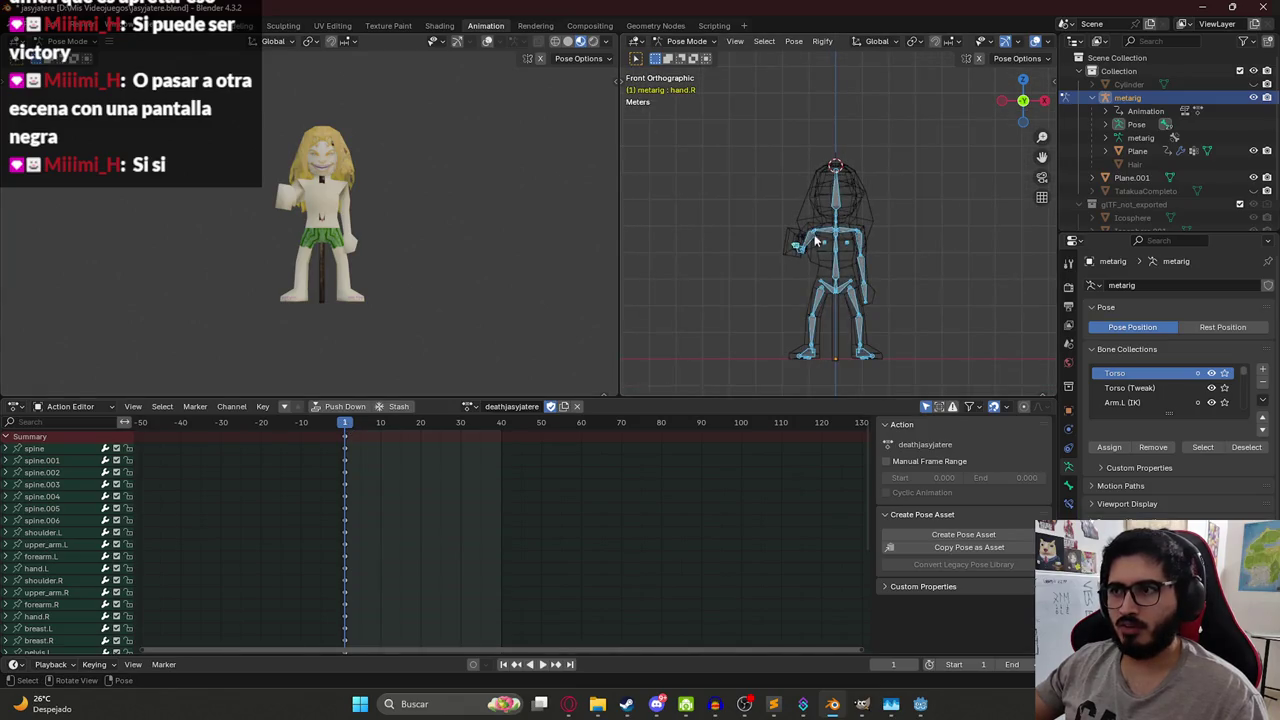
pyautogui.press('space')
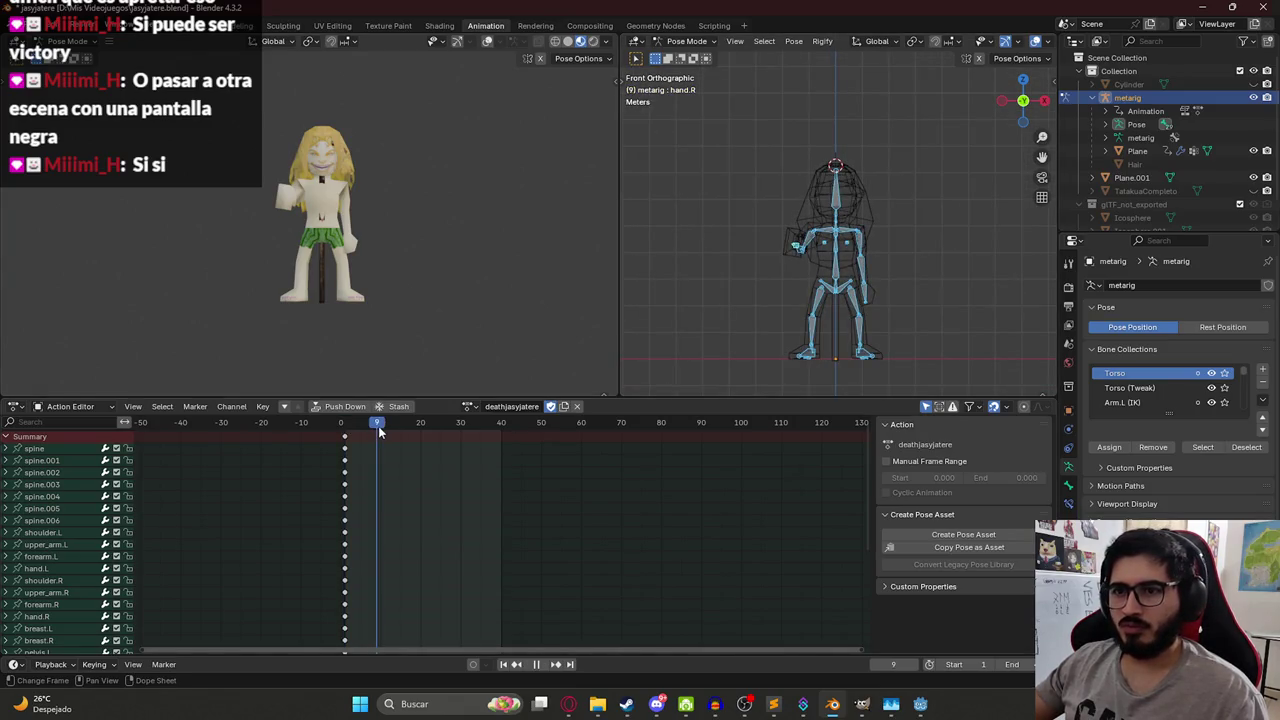
pyautogui.press('space')
pyautogui.scroll(3, 815, 213)
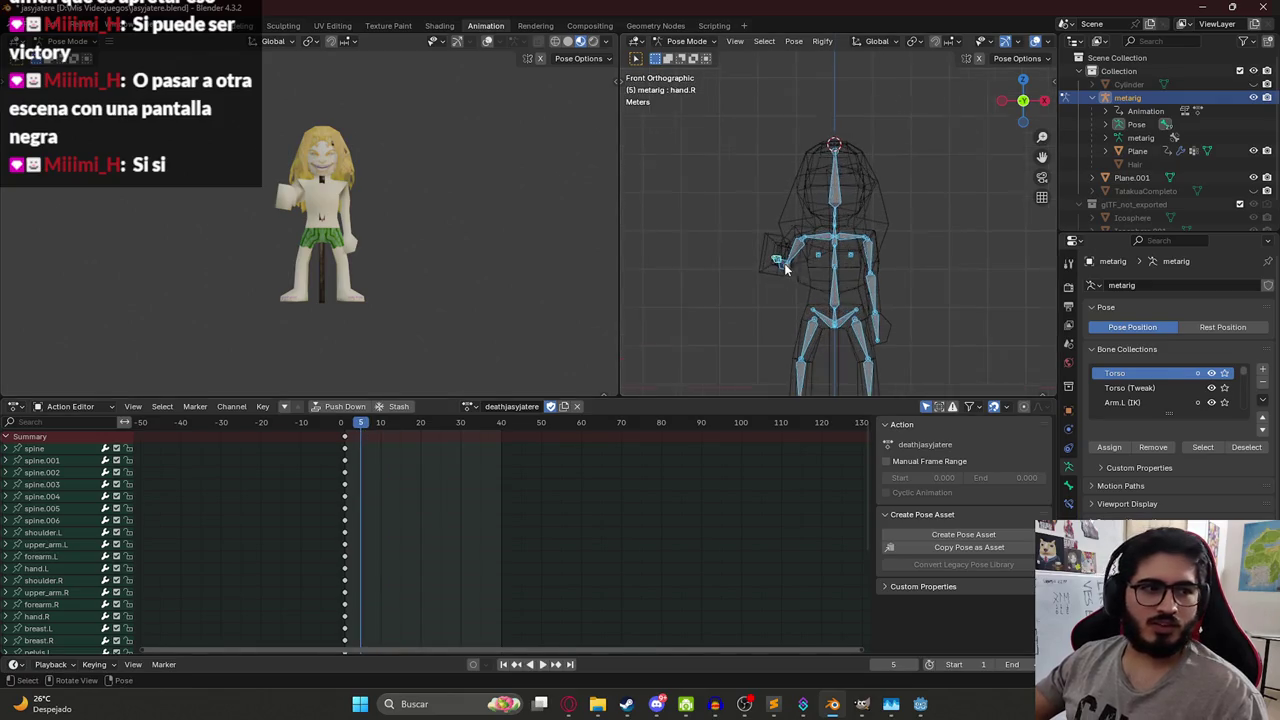
pyautogui.click(800, 203)
pyautogui.moveTo(787, 207)
pyautogui.mouseDown()
pyautogui.moveTo(1000, 257)
pyautogui.moveTo(682, 199)
pyautogui.mouseUp()
pyautogui.click(861, 220)
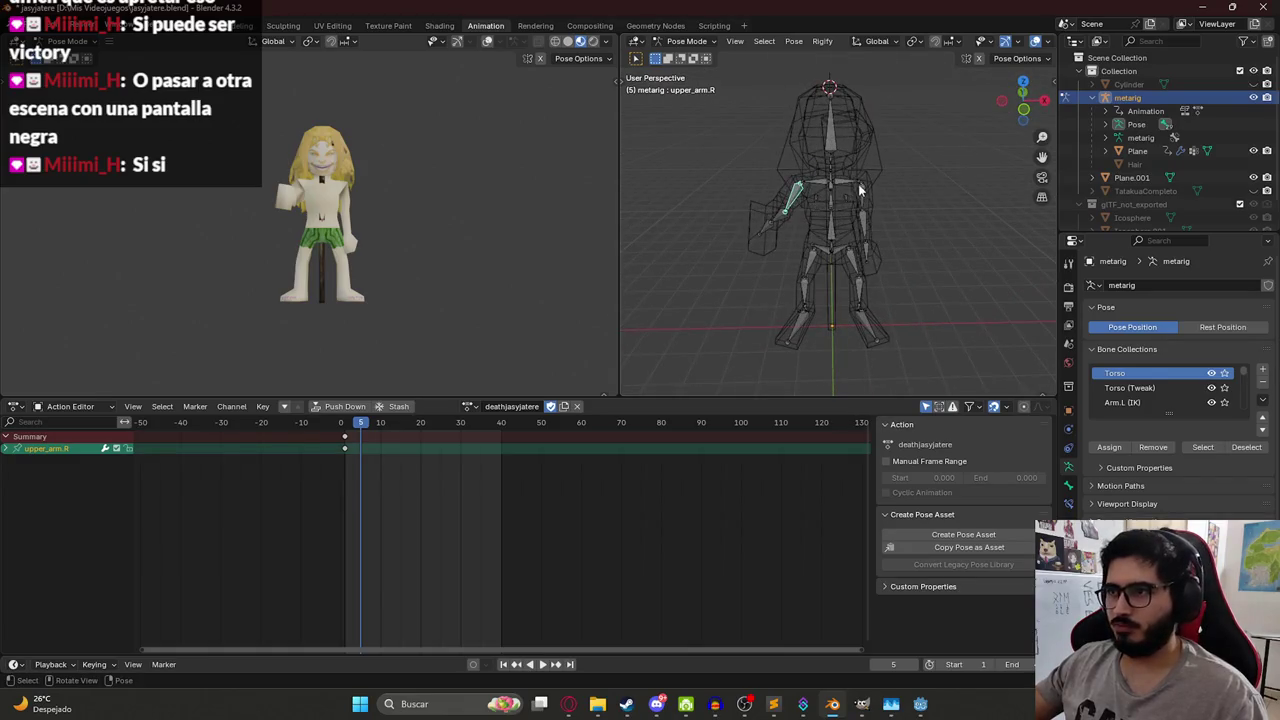
pyautogui.hotkey('shift', ']')
pyautogui.hotkey('shift', ']')
pyautogui.hotkey('ctrl', 'c')
pyautogui.hotkey('ctrl', 'shift', 'v')
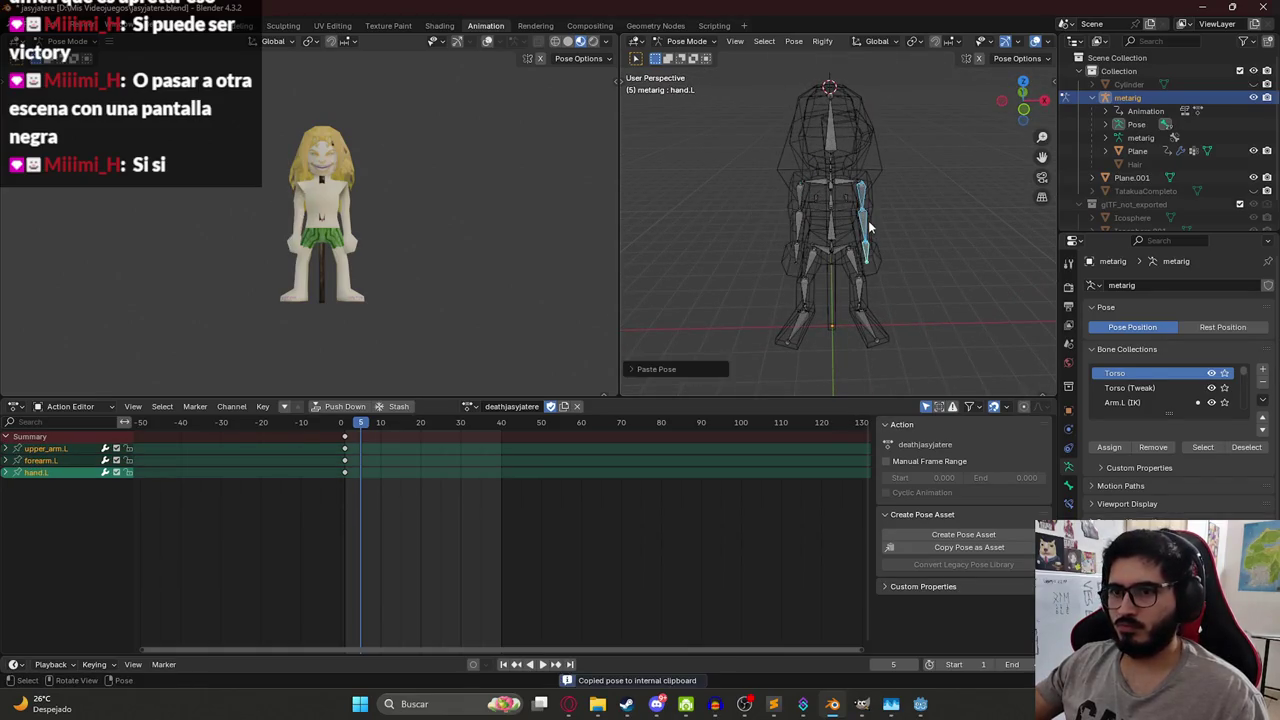
pyautogui.press('a')
pyautogui.press('space')
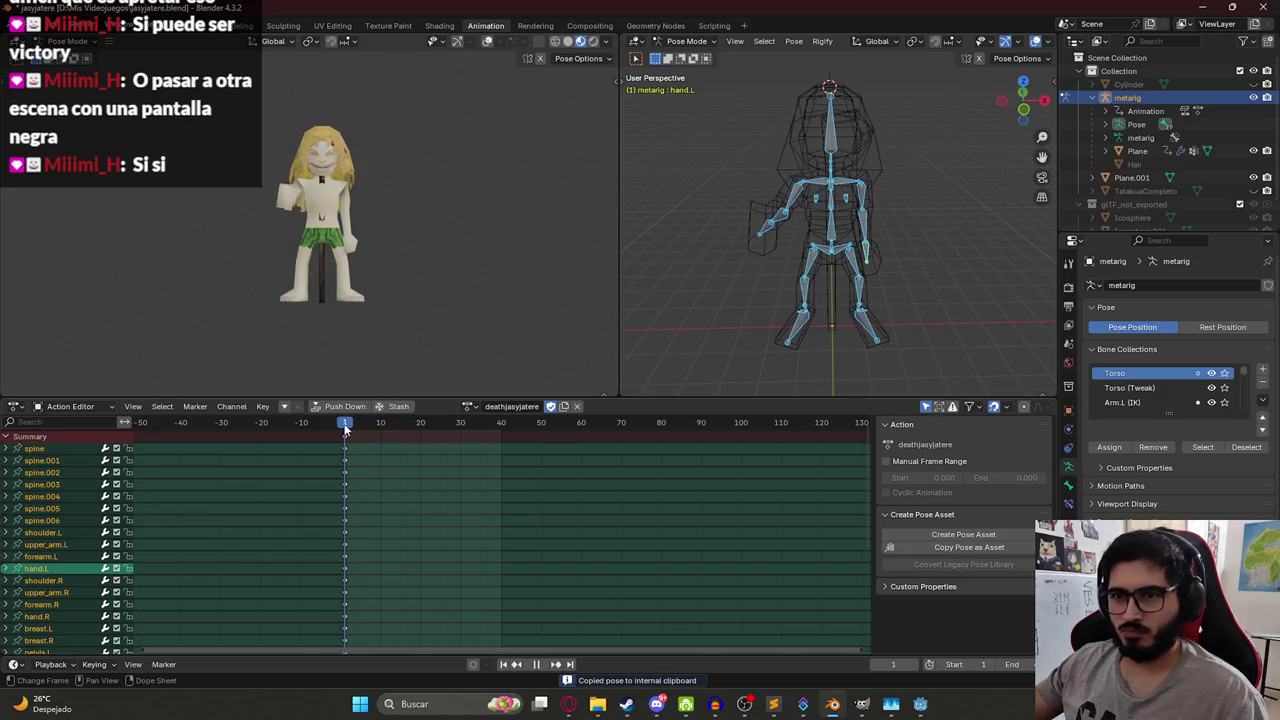
pyautogui.moveTo(345, 427); pyautogui.dragTo(364, 427)
# - Swing the right upper arm down and paste the stored pose onto the right forearm
pyautogui.click(802, 200)
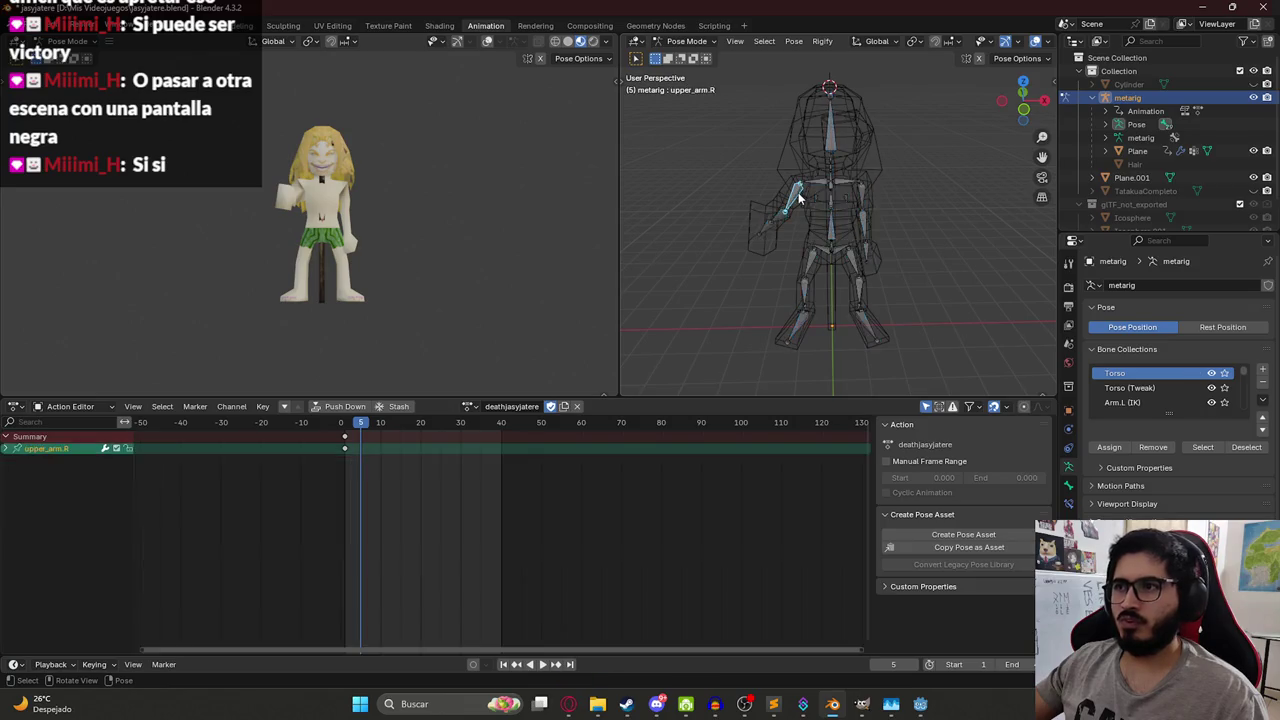
pyautogui.press('KP_1')
pyautogui.scroll(2, 789, 110)
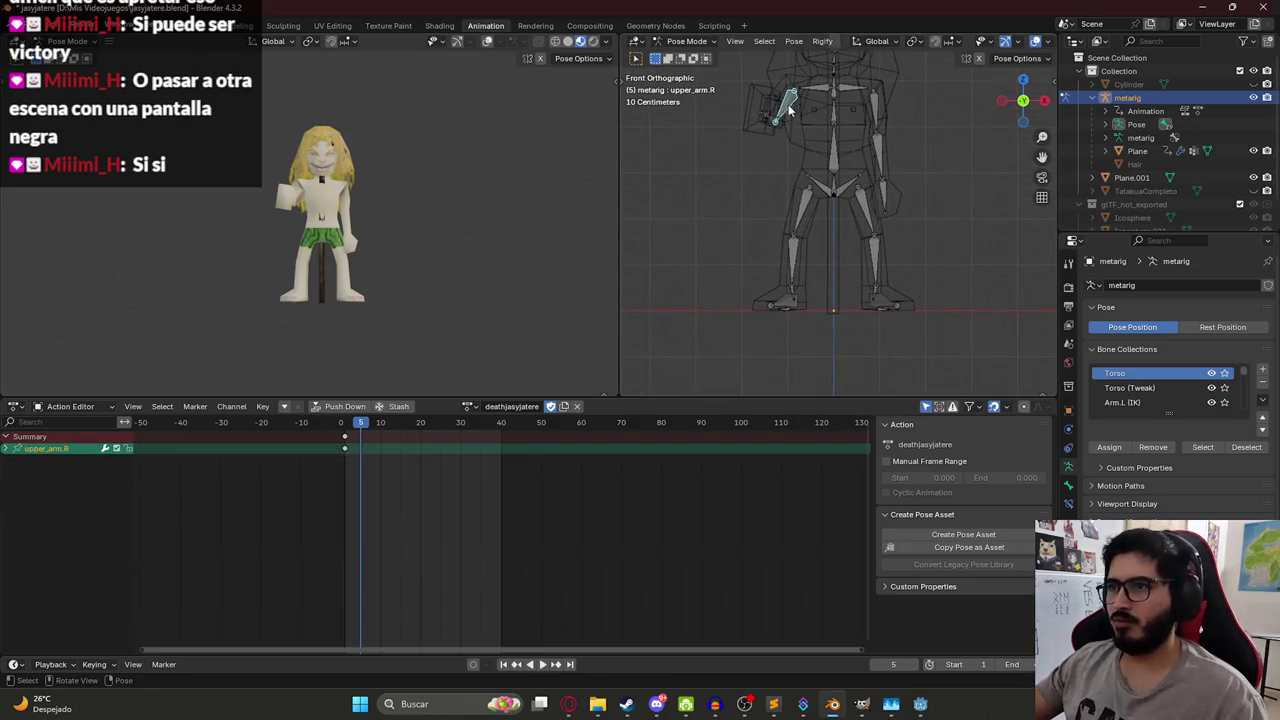
pyautogui.moveTo(779, 113); pyautogui.dragTo(753, 148)
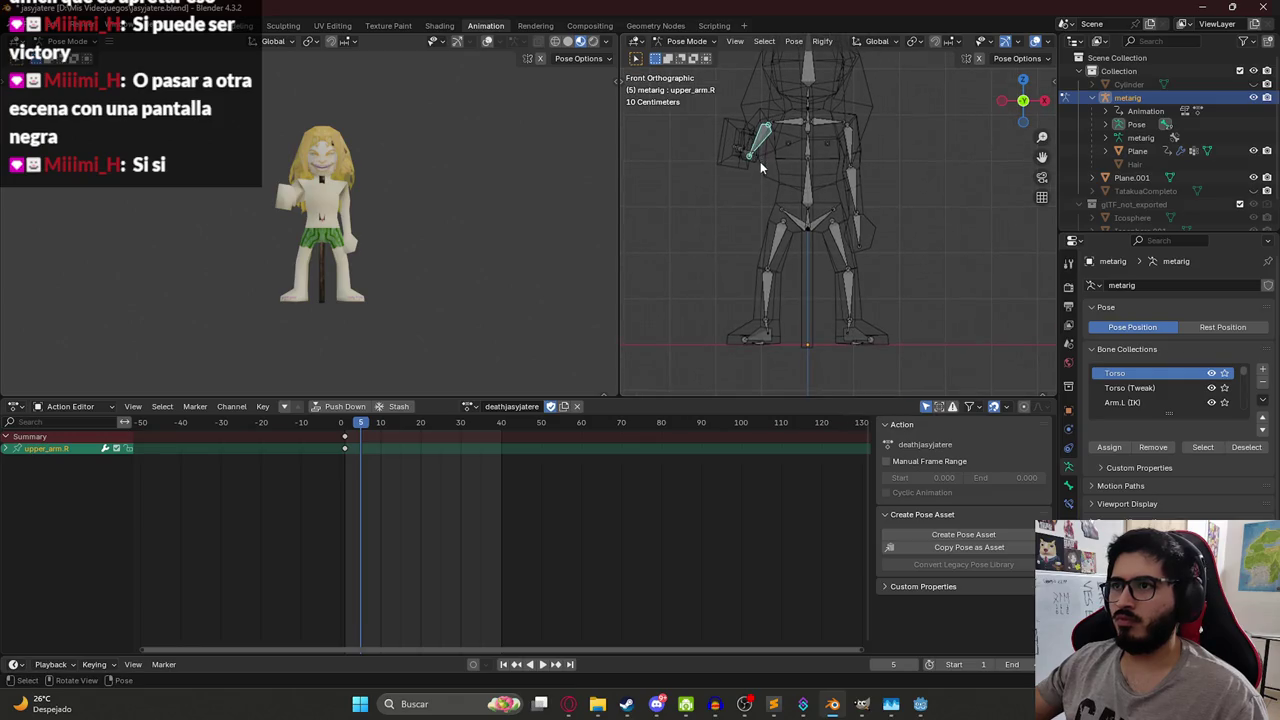
pyautogui.hotkey('alt', 'r')
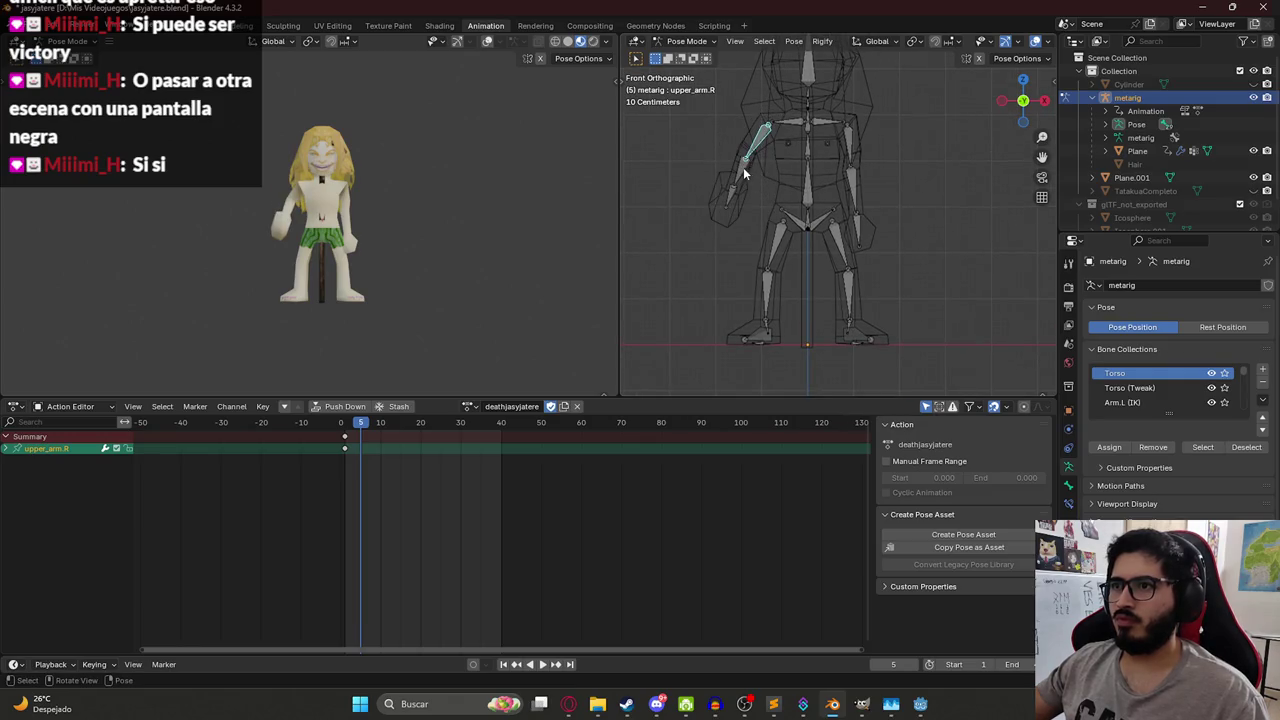
pyautogui.click(743, 167)
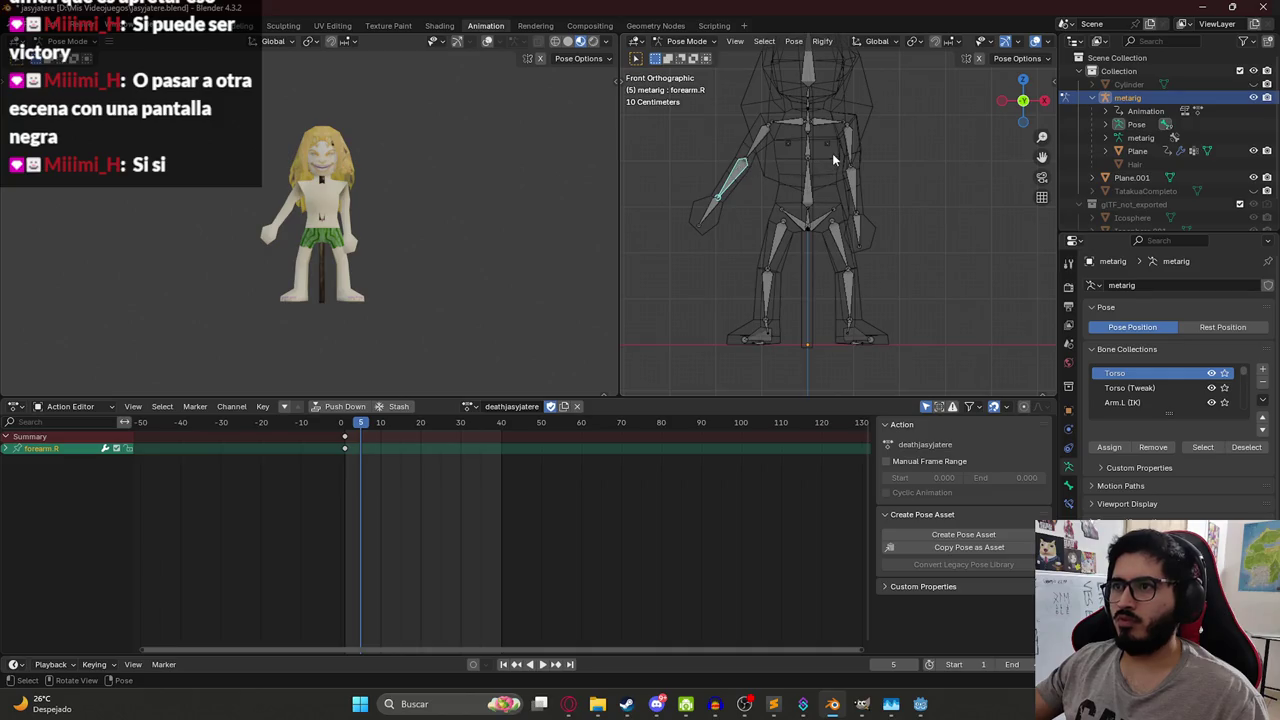
pyautogui.hotkey('ctrl', 'v')
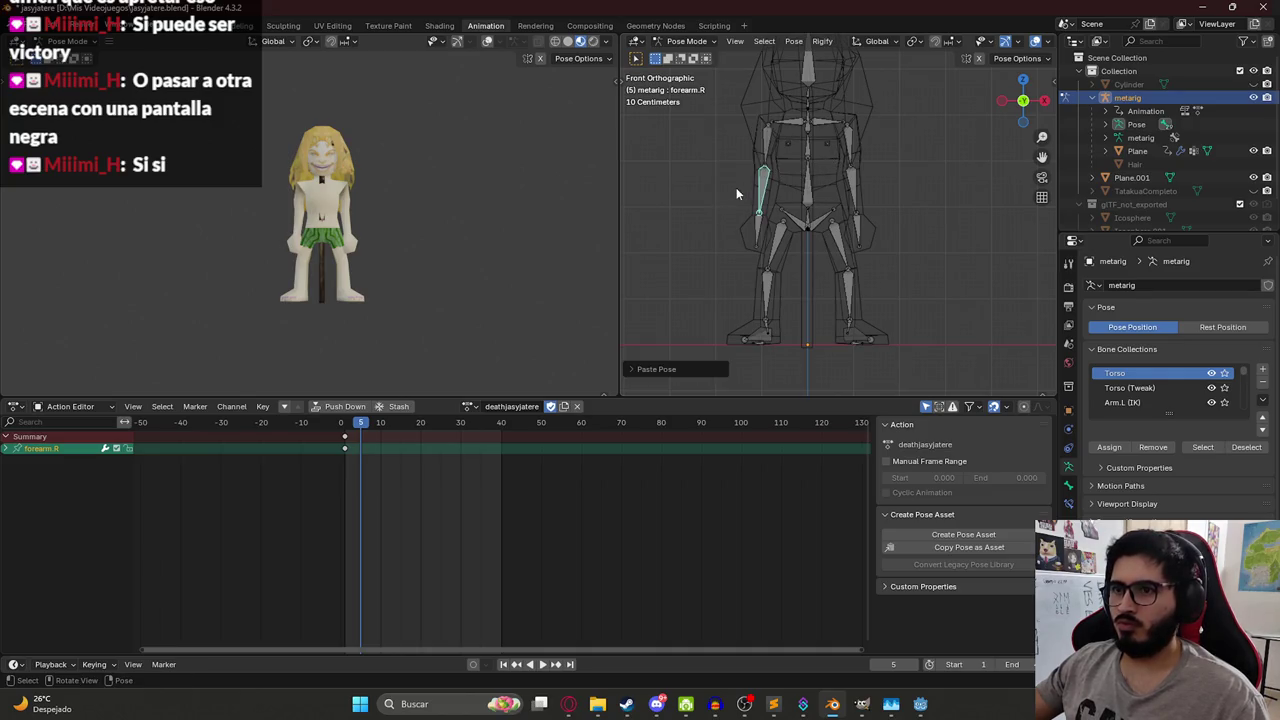
pyautogui.press('a')
pyautogui.press('space')
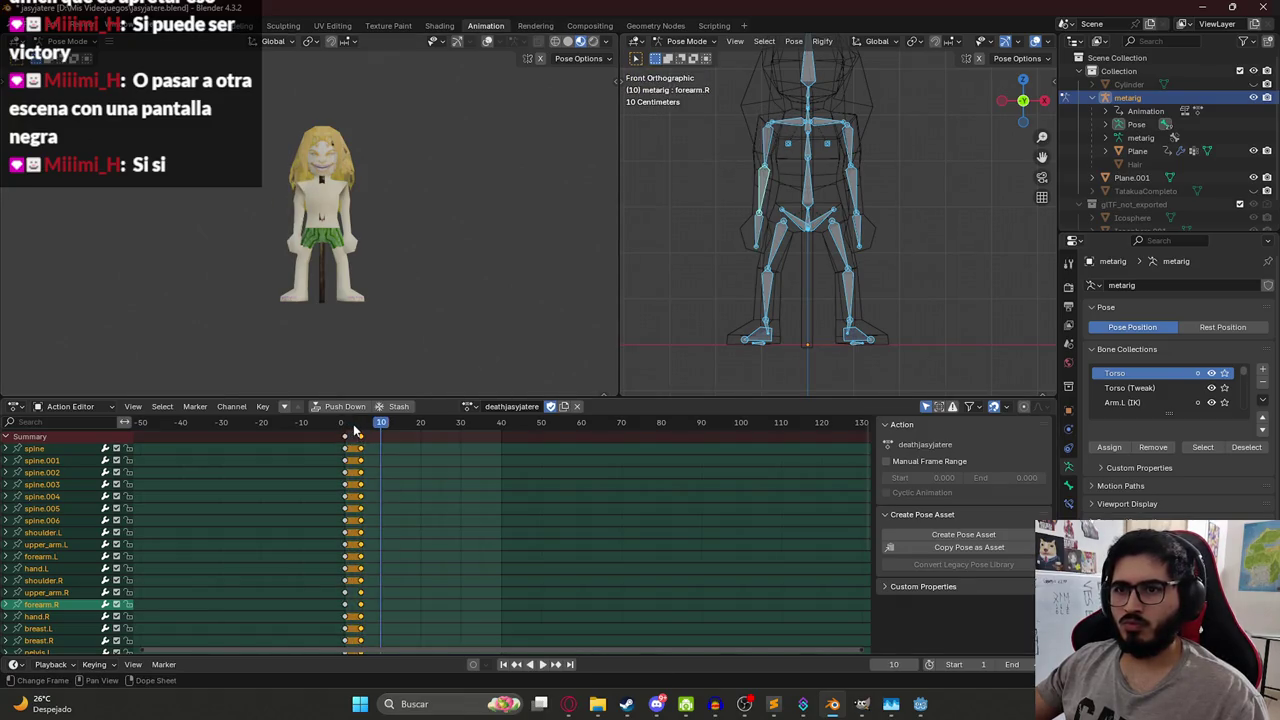
pyautogui.press('space')
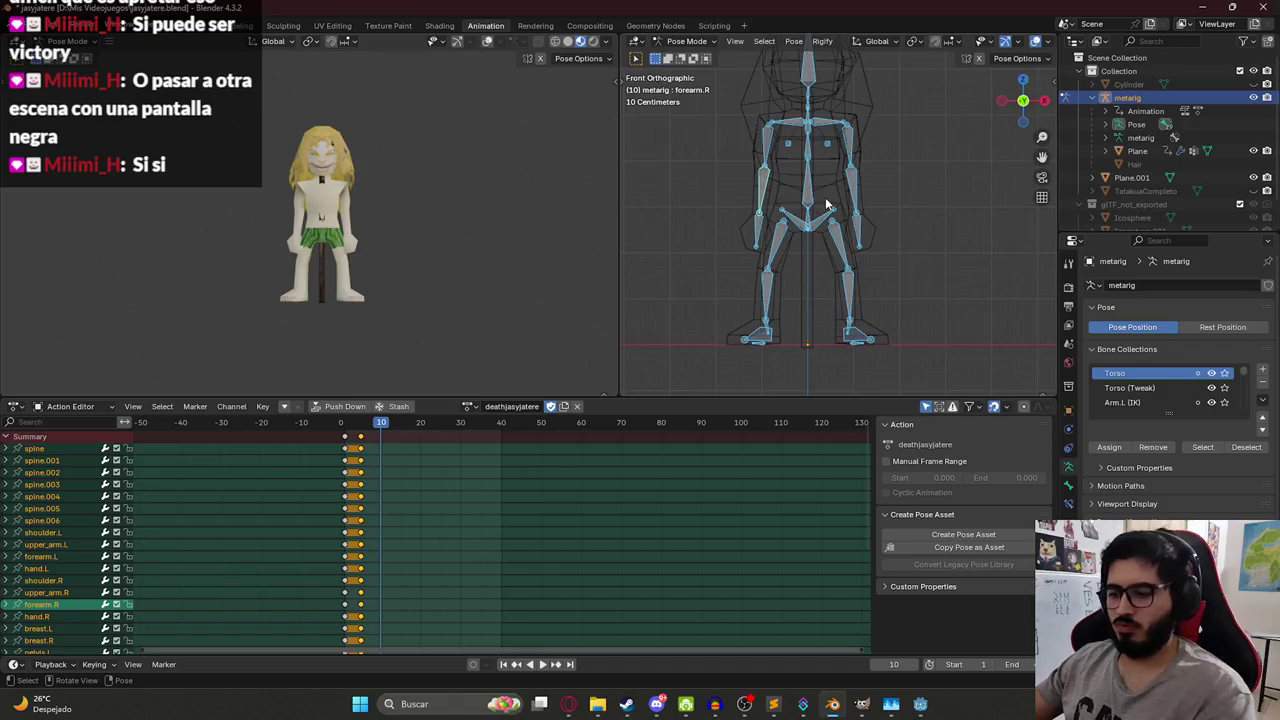
# - At frame 10, rotate both shins and lower the whole rig along Z
pyautogui.press('KP_3')
pyautogui.click(880, 238)
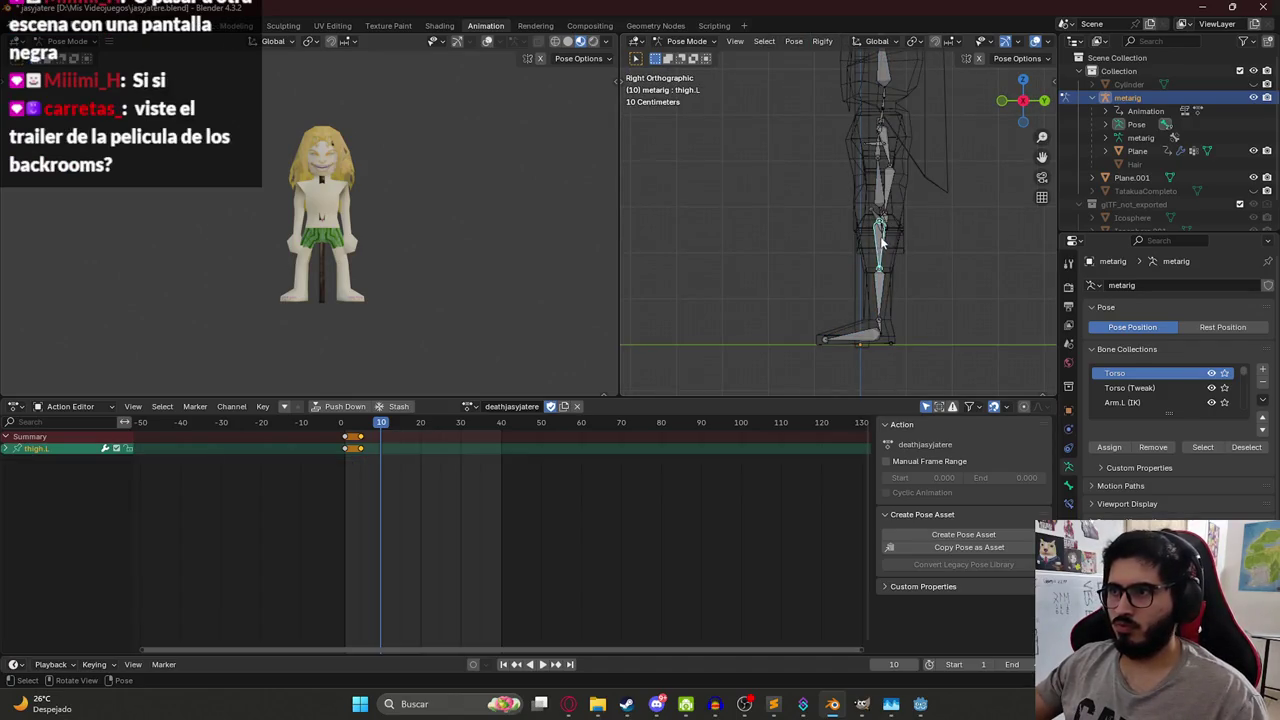
pyautogui.moveTo(858, 241); pyautogui.dragTo(843, 180)
pyautogui.keyDown('shift'); pyautogui.click(842, 176); pyautogui.keyUp('shift')
pyautogui.press('KP_3')
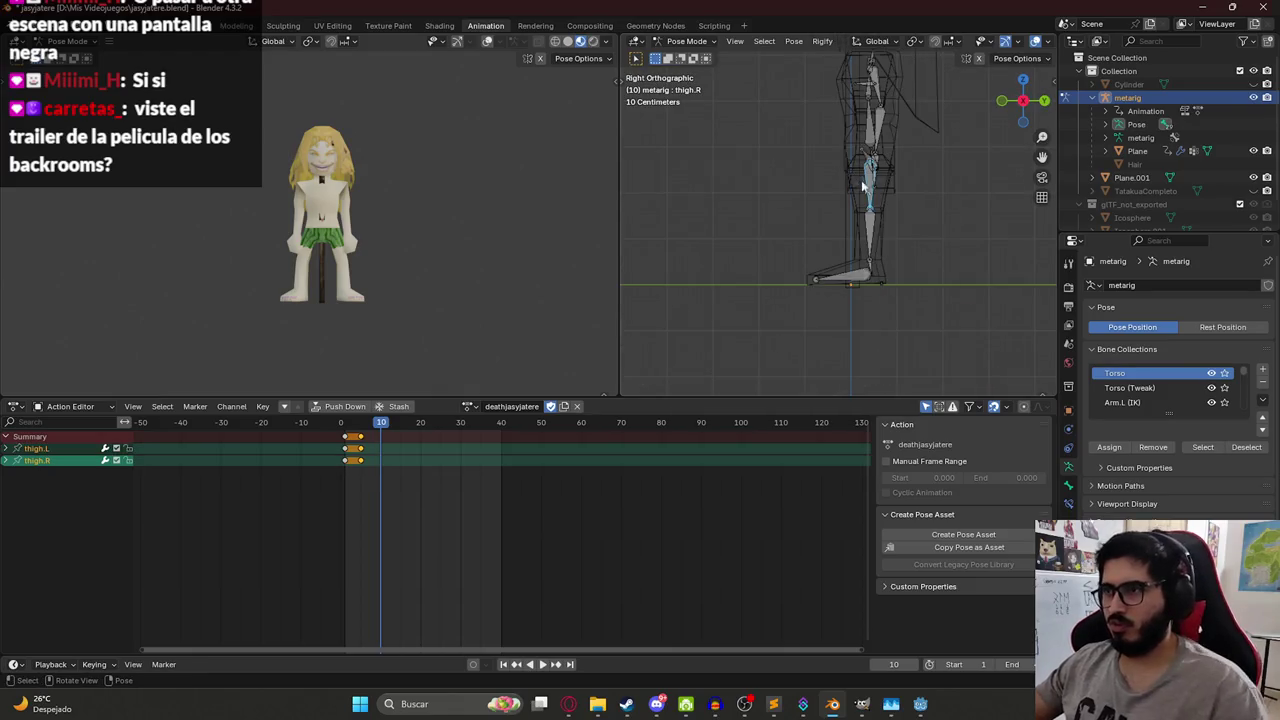
pyautogui.click(870, 238)
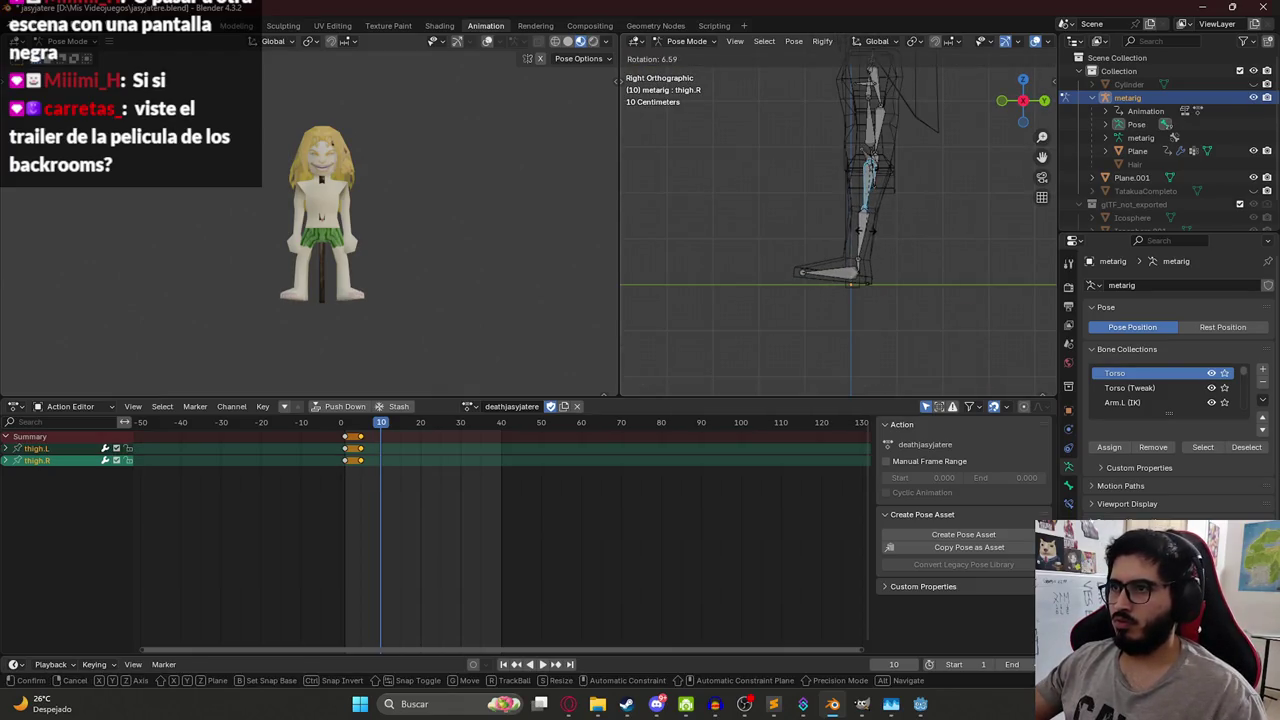
pyautogui.click(870, 243)
pyautogui.press('r')
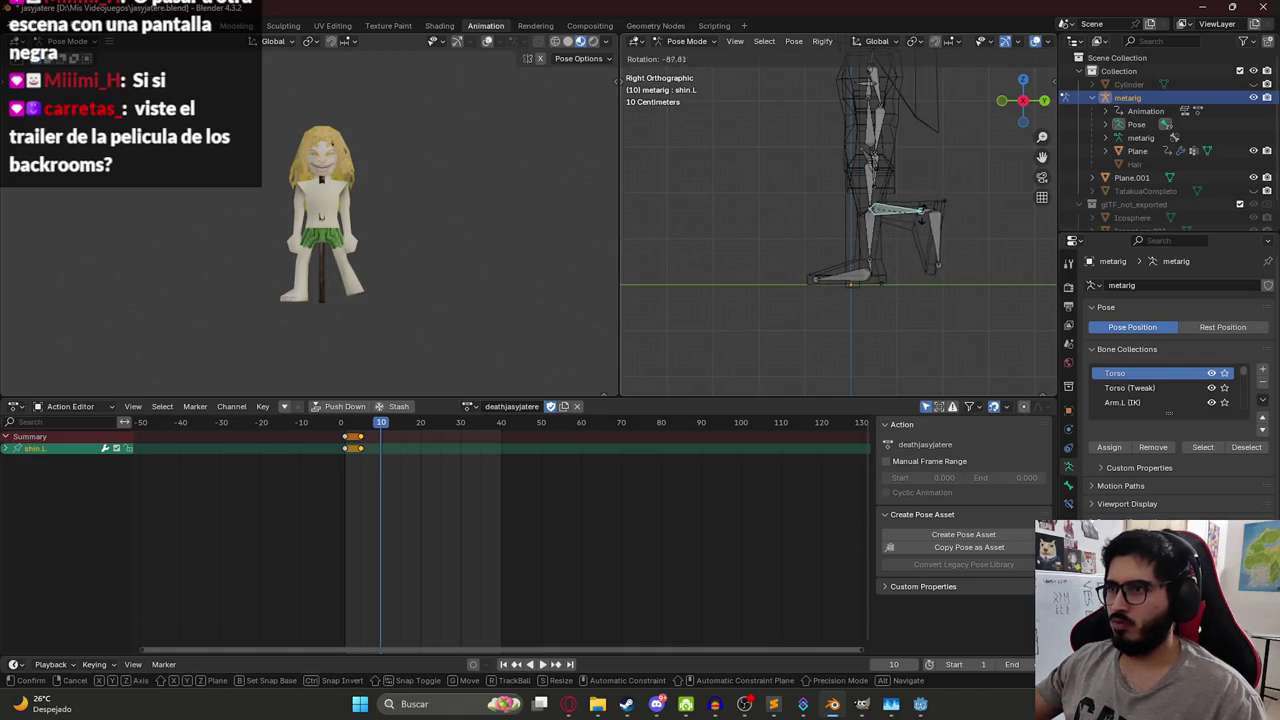
pyautogui.click(918, 193)
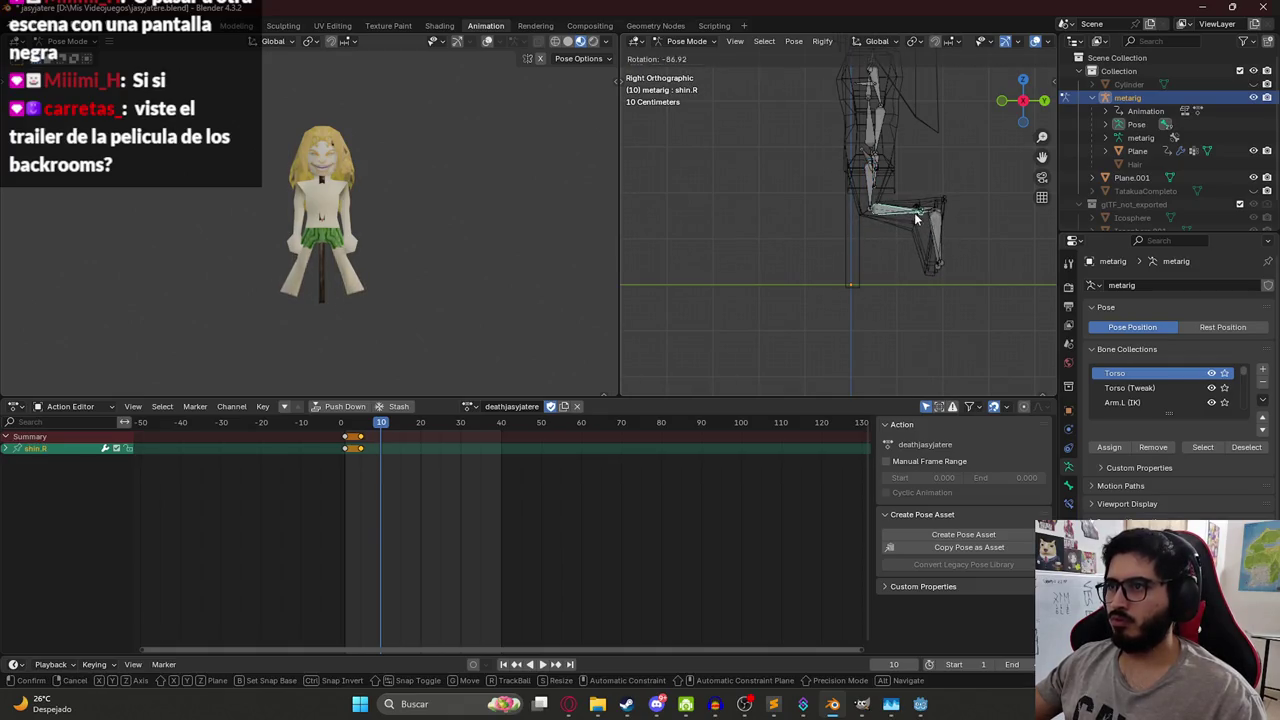
pyautogui.press('a')
pyautogui.press('g')
pyautogui.press('z')
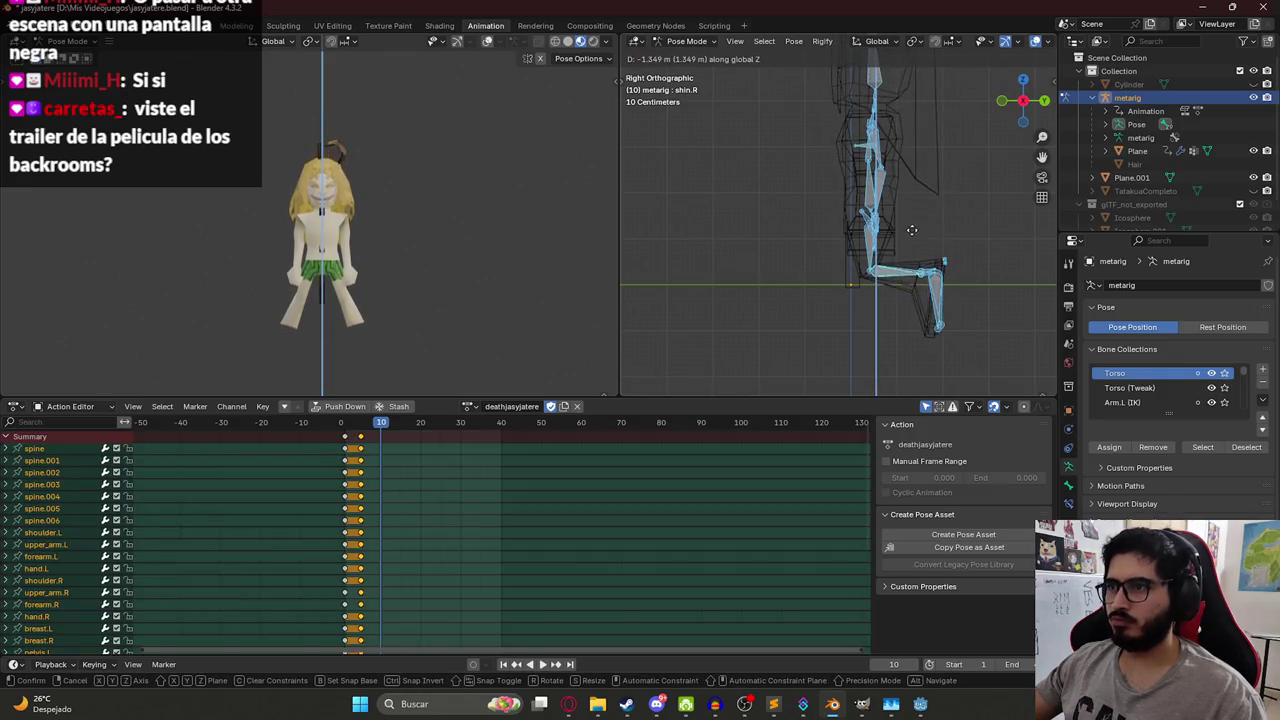
pyautogui.click(913, 215)
# - Bend both knees into a kneel, drop the rig onto its knees and key frame 10
pyautogui.click(908, 265)
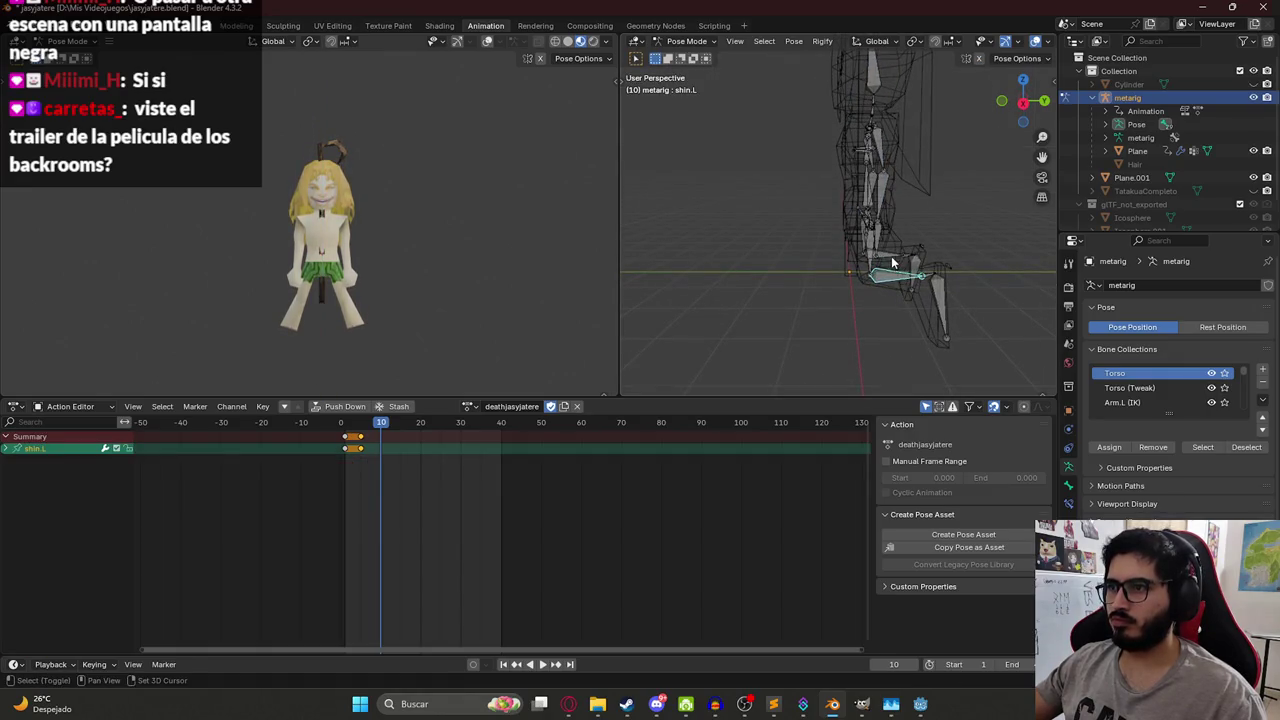
pyautogui.keyDown('shift'); pyautogui.click(893, 262); pyautogui.keyUp('shift')
pyautogui.press('KP_1')
pyautogui.press('KP_3')
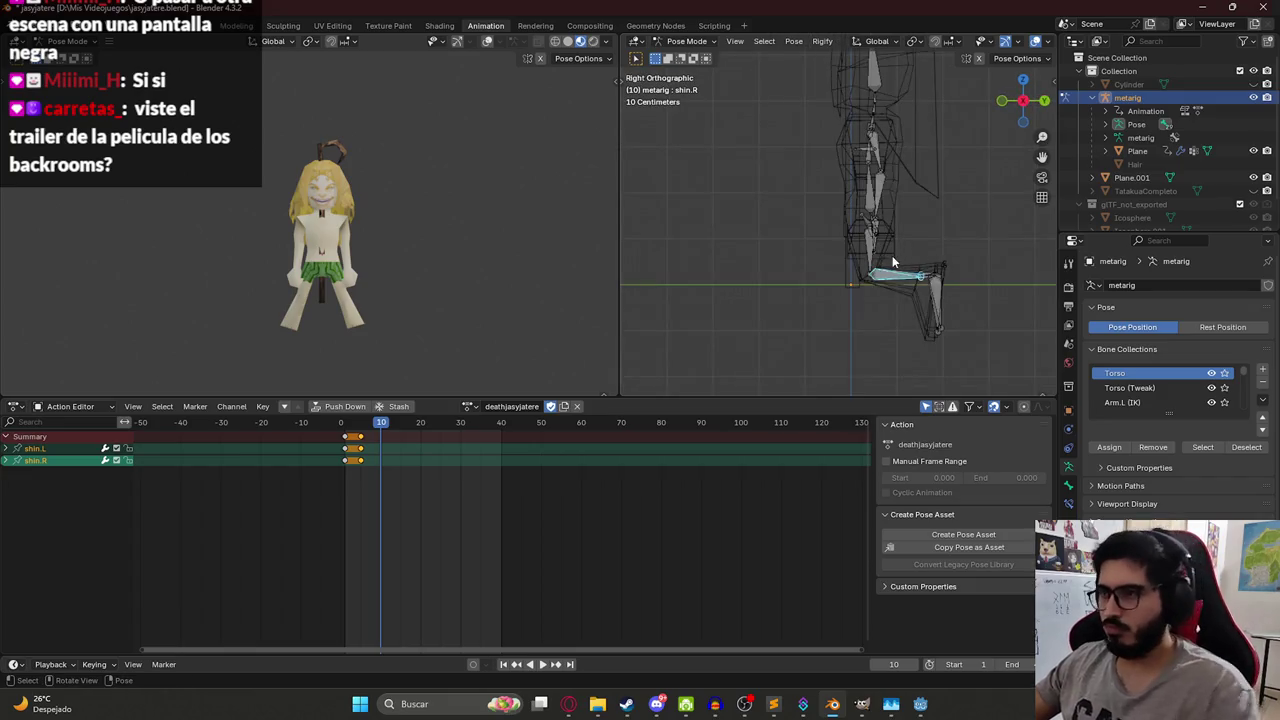
pyautogui.press('r')
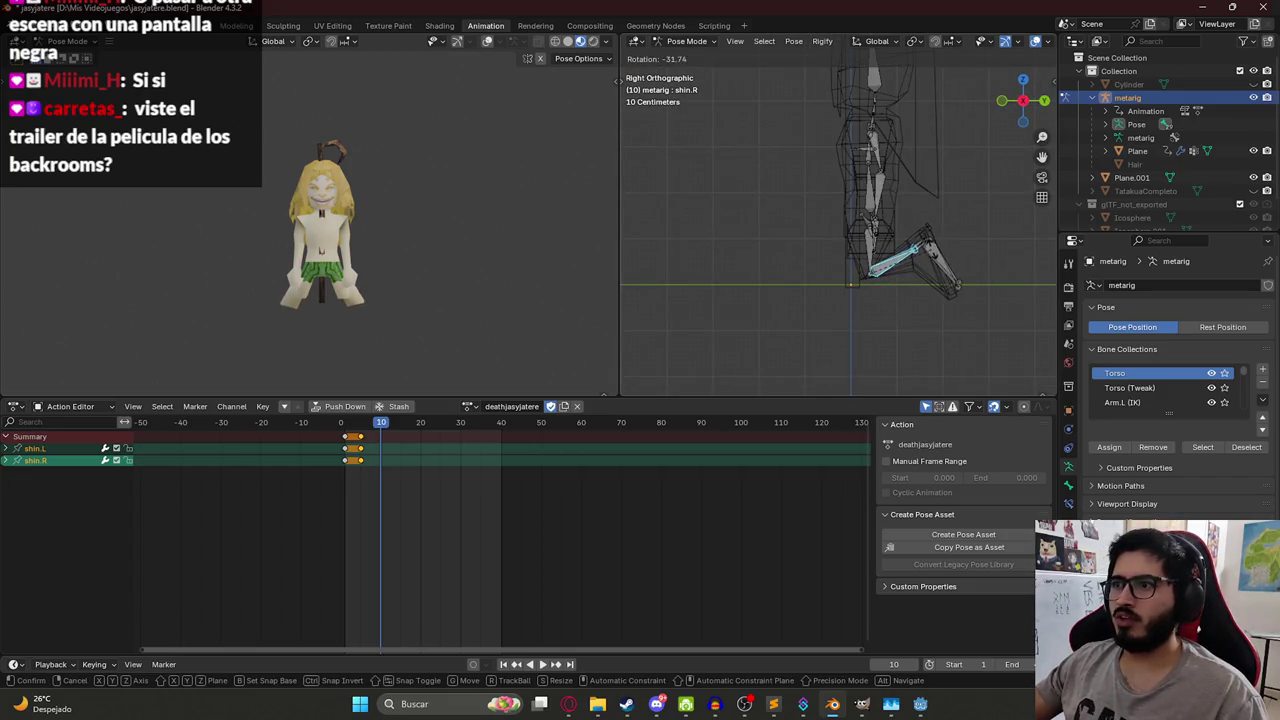
pyautogui.click(935, 245)
pyautogui.press('a')
pyautogui.press('g')
pyautogui.press('z')
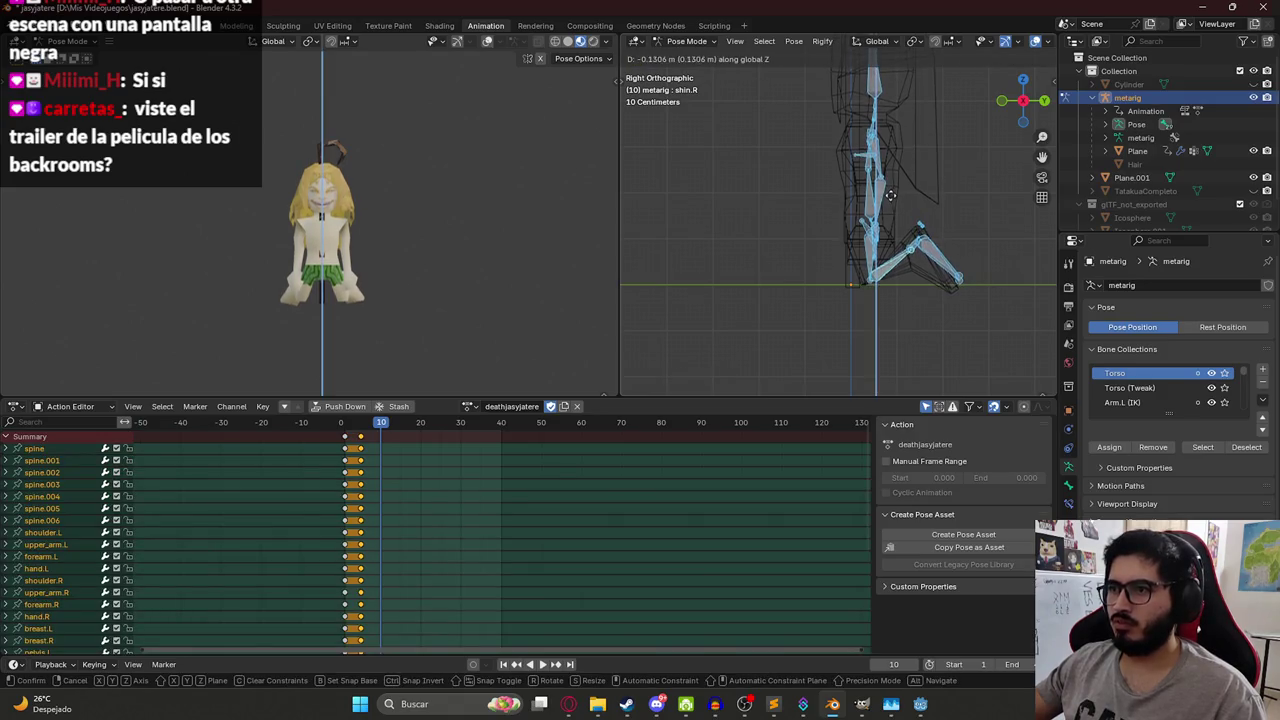
pyautogui.click(889, 195)
pyautogui.press('i')
pyautogui.press('space')
pyautogui.moveTo(362, 428)
pyautogui.mouseDown()
pyautogui.moveTo(380, 428)
pyautogui.moveTo(352, 428)
pyautogui.moveTo(380, 428)
pyautogui.moveTo(354, 428)
pyautogui.moveTo(369, 428)
pyautogui.mouseUp()
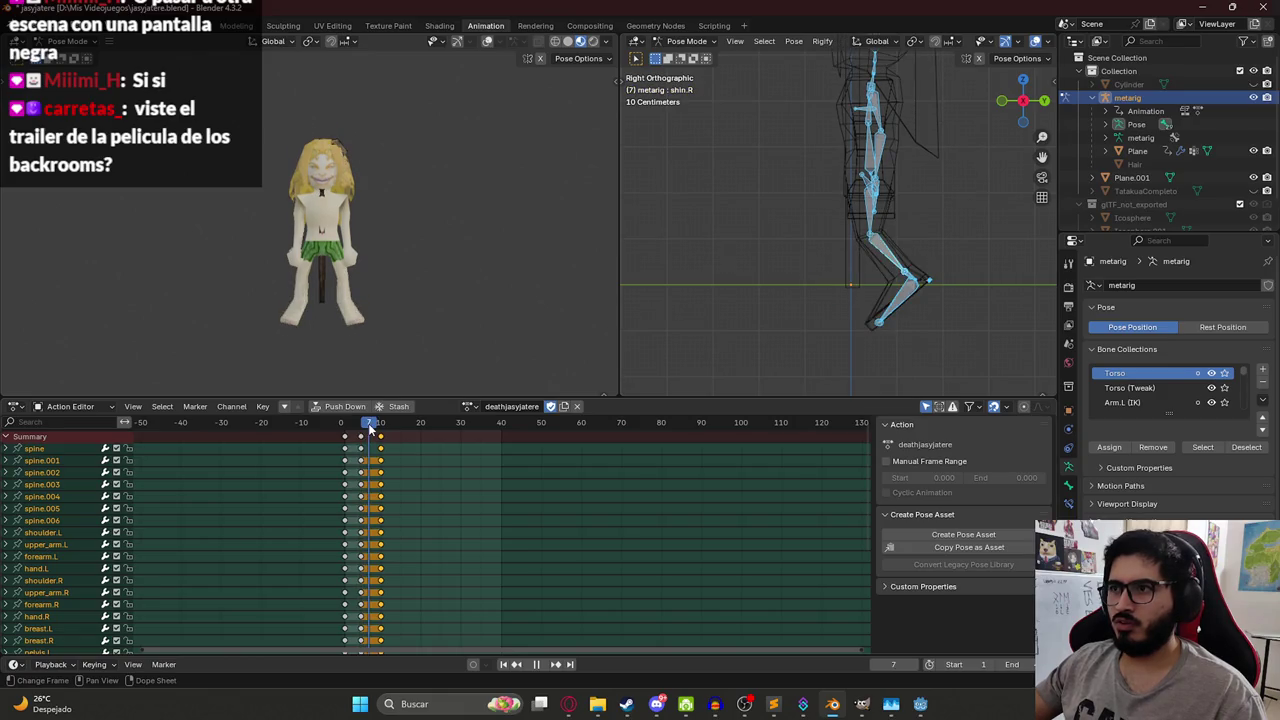
# - Rotate the leg for an in-between pose and key it at frame 7
pyautogui.moveTo(370, 428)
pyautogui.mouseDown()
pyautogui.moveTo(383, 428)
pyautogui.moveTo(369, 428)
pyautogui.mouseUp()
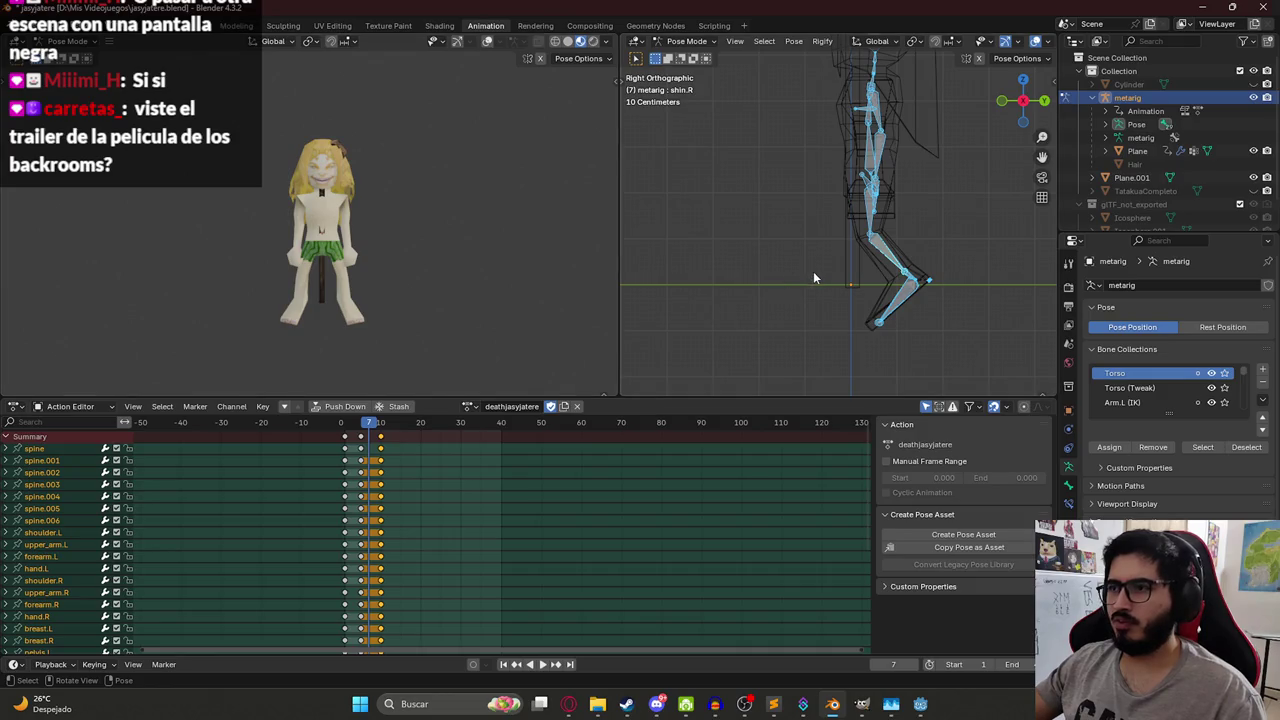
pyautogui.press('r')
pyautogui.click(837, 222)
pyautogui.press('i')
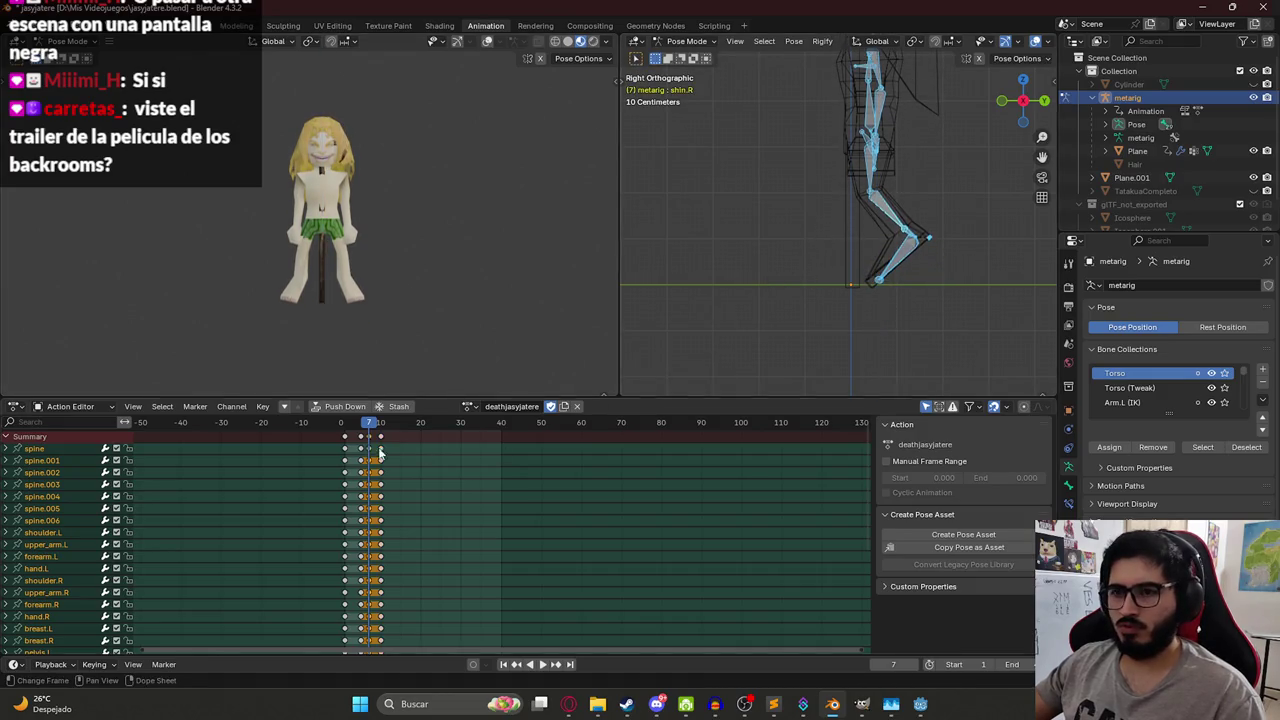
pyautogui.press('space')
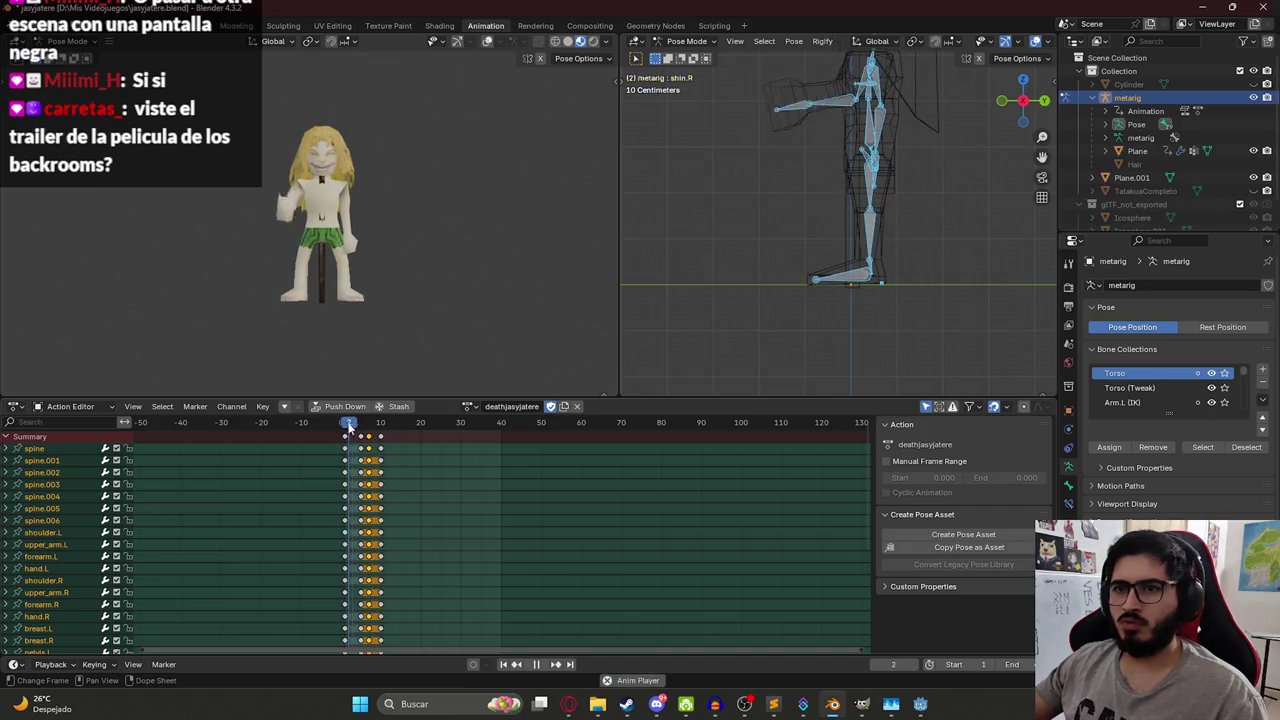
pyautogui.press('space')
# - Move the kneeling keyframes 3 frames later and preview the retimed fall
pyautogui.click(362, 428)
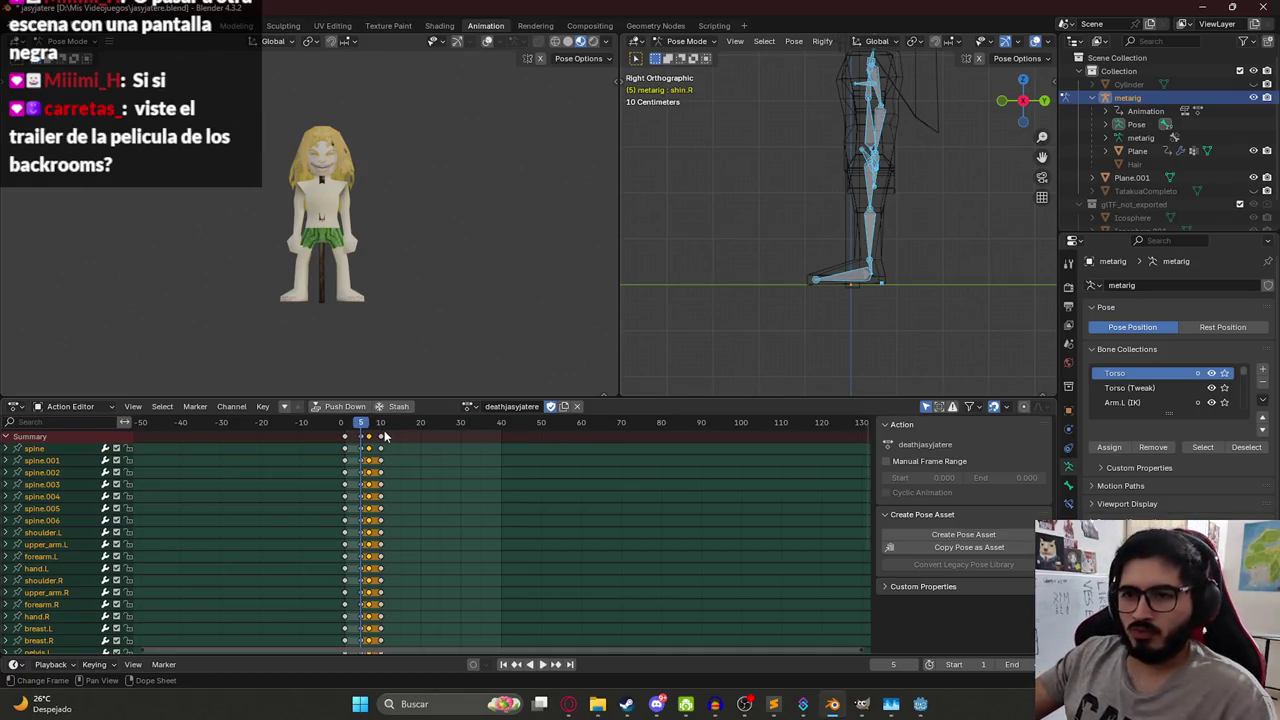
pyautogui.moveTo(381, 436)
pyautogui.mouseDown()
pyautogui.moveTo(402, 436)
pyautogui.moveTo(380, 437)
pyautogui.mouseUp()
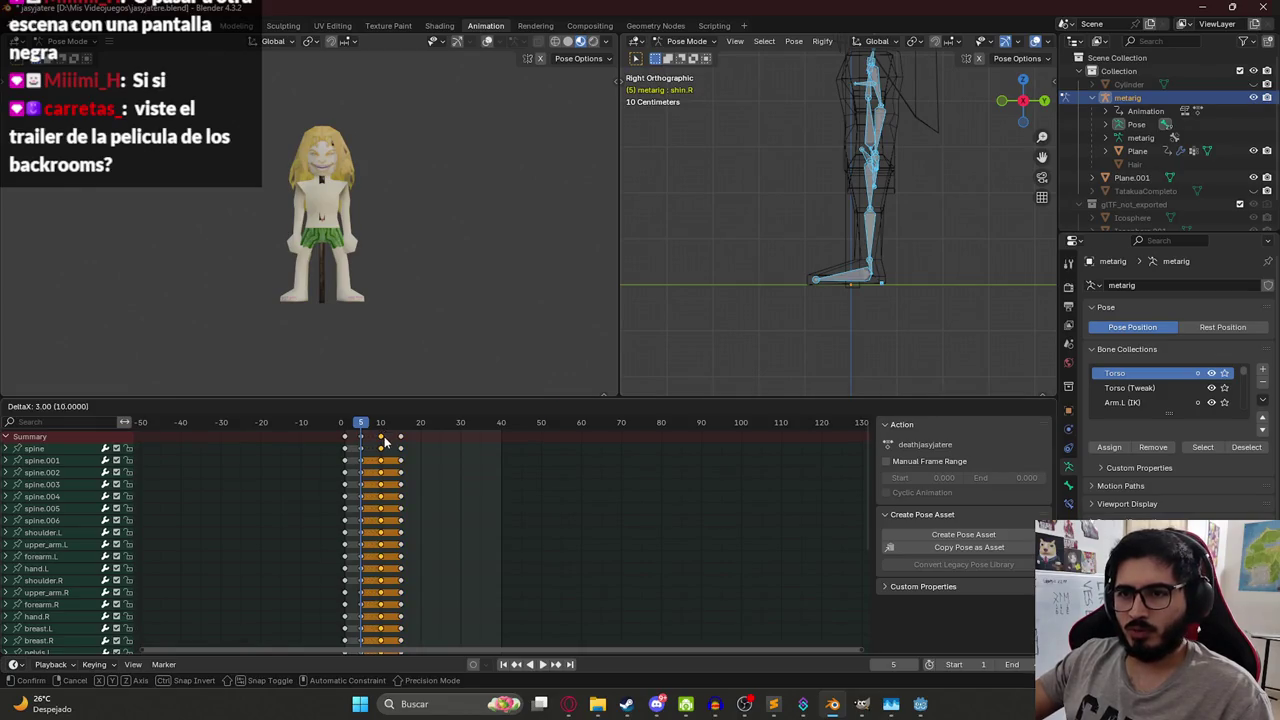
pyautogui.click(383, 441)
pyautogui.press('space')
pyautogui.press('space')
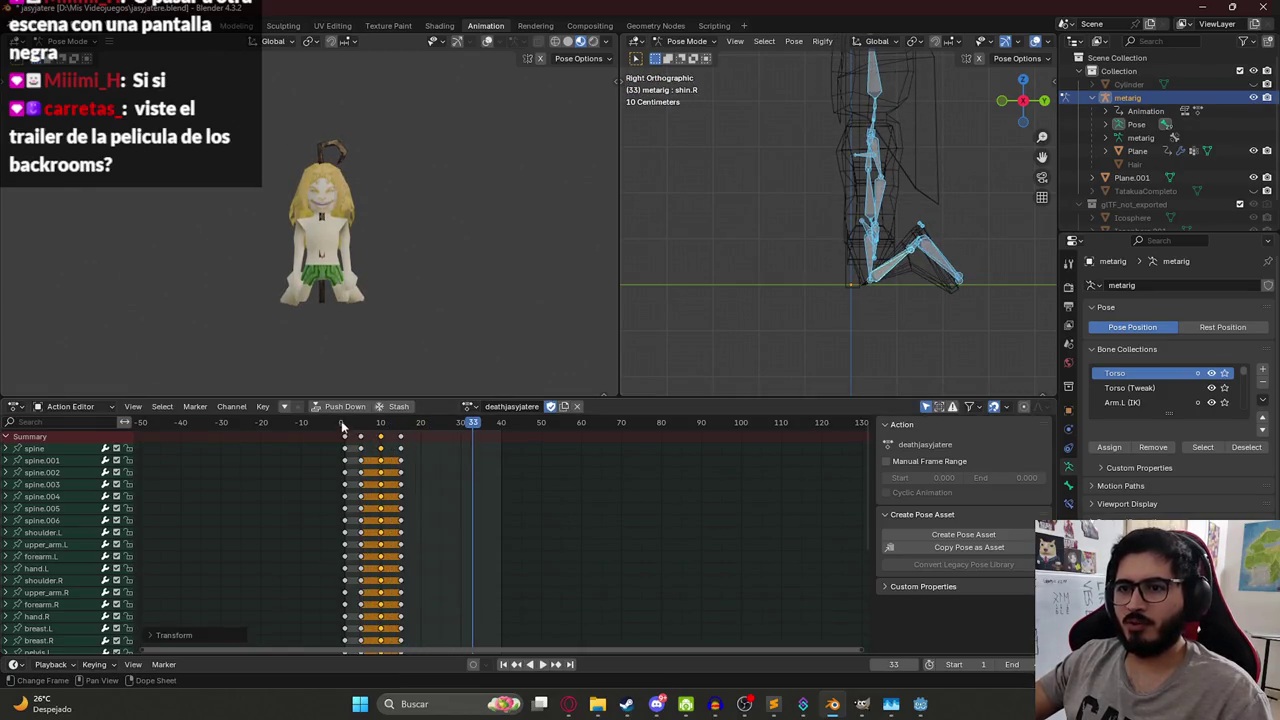
pyautogui.press('space')
pyautogui.press('space')
pyautogui.press('space')
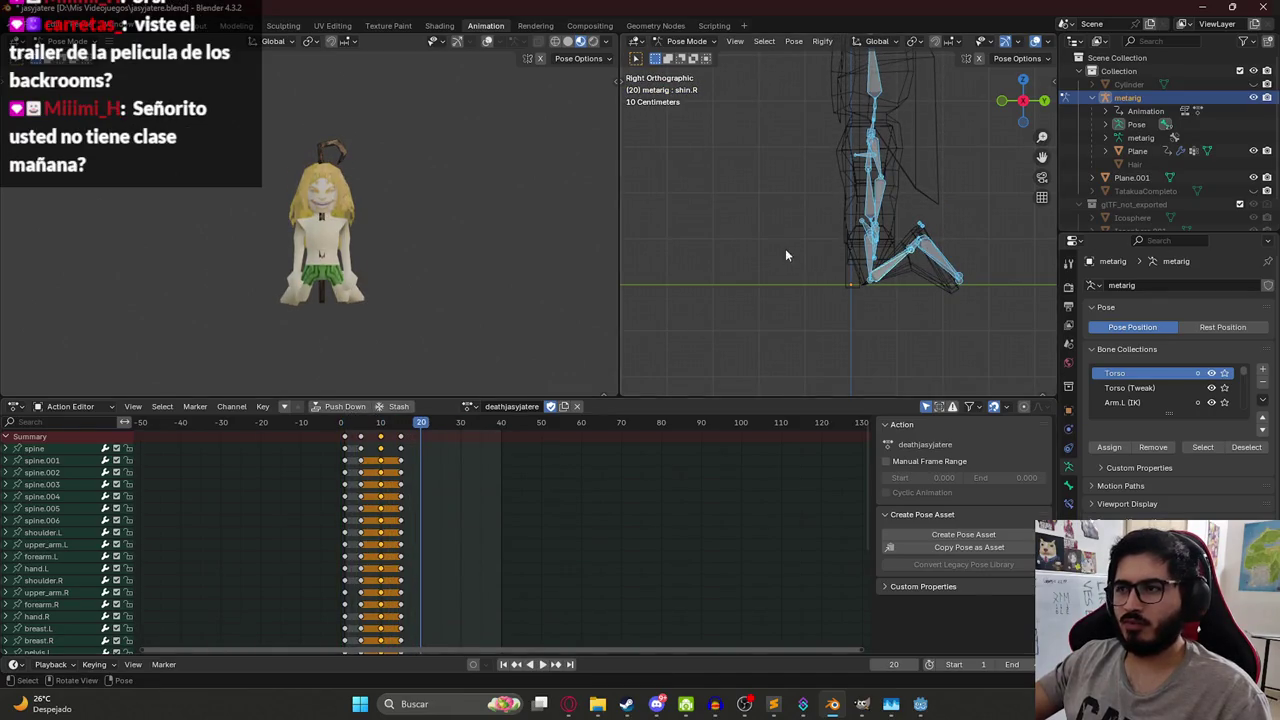
# - Key the current pose at frame 20, then try tilting the spine.002 torso forward and undo it
pyautogui.press('i')
pyautogui.moveTo(440, 424); pyautogui.dragTo(461, 424)
pyautogui.click(867, 176)
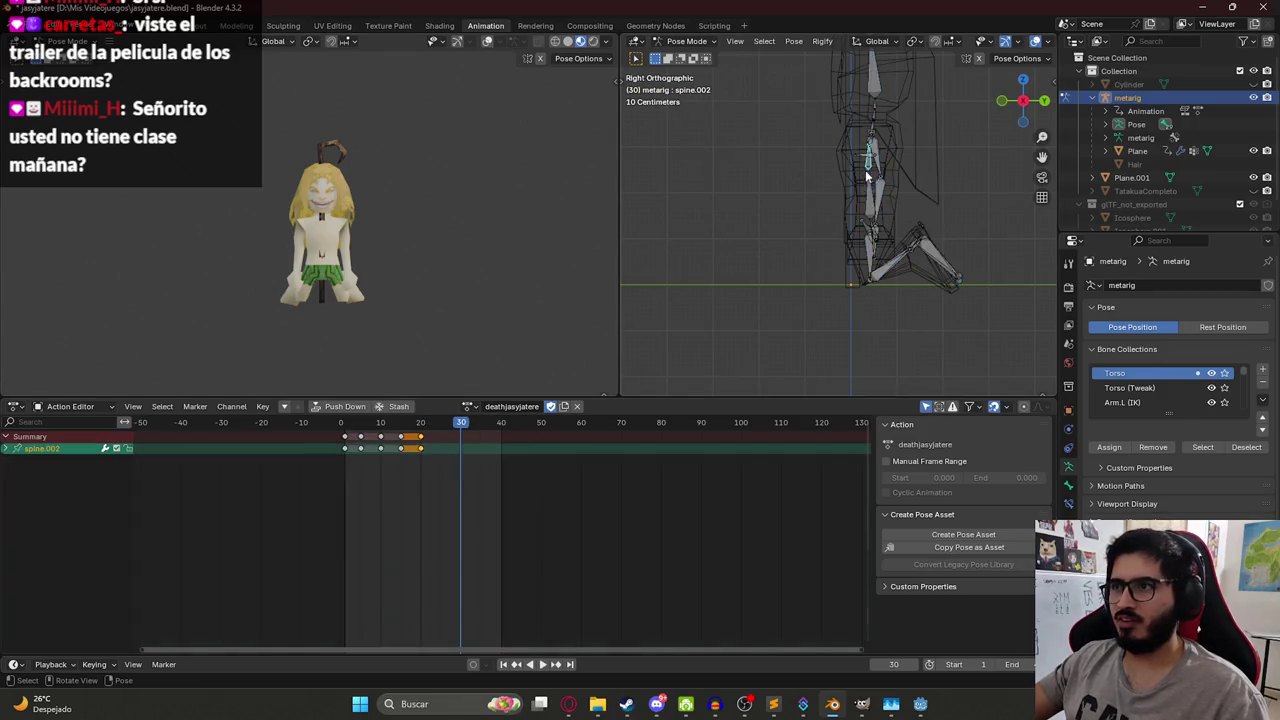
pyautogui.press('r')
pyautogui.click(853, 199)
pyautogui.hotkey('ctrl', 'a')
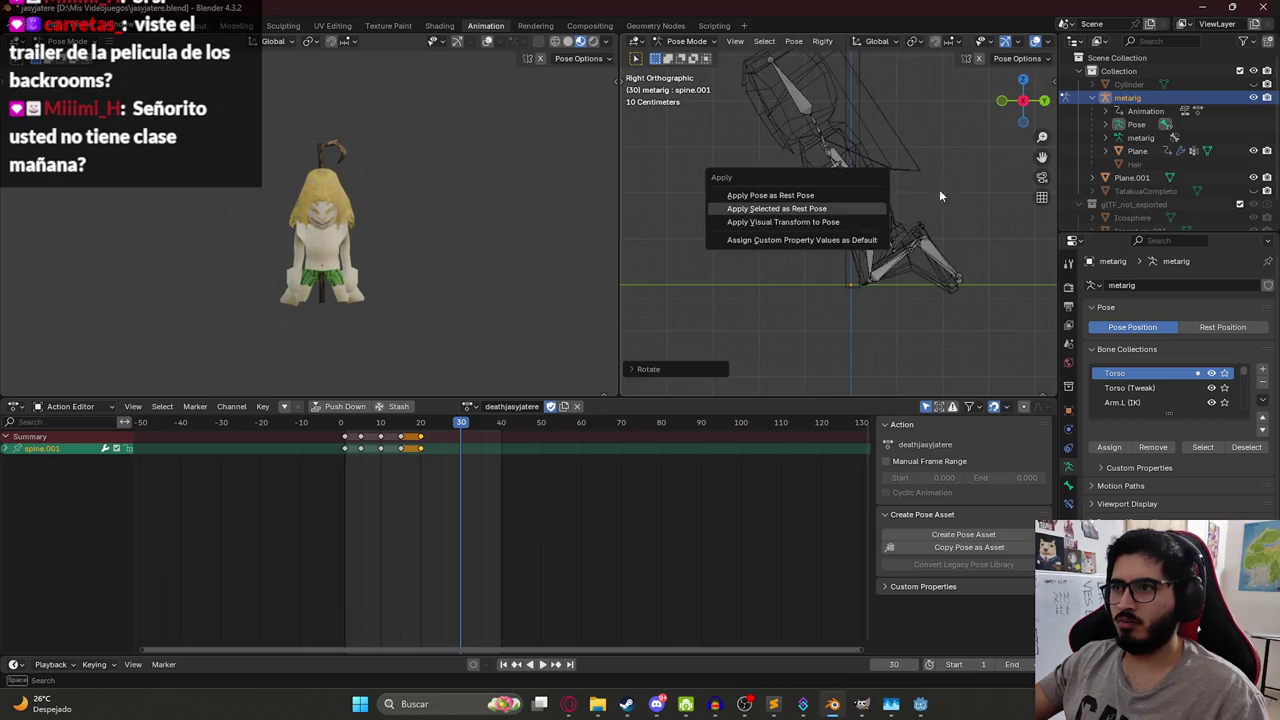
pyautogui.click(880, 208)
pyautogui.hotkey('ctrl', 'z')
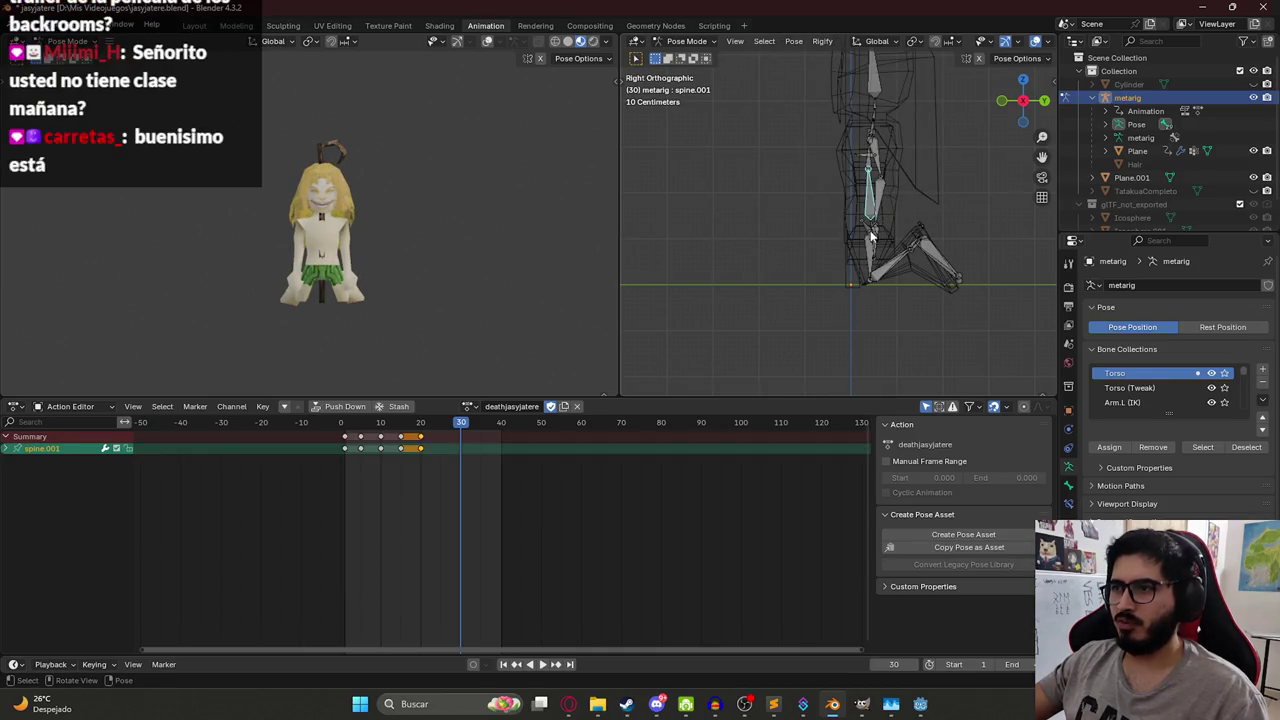
# - Rotate the whole rig until it lies horizontal and key that flat pose at frame 30
pyautogui.press('a')
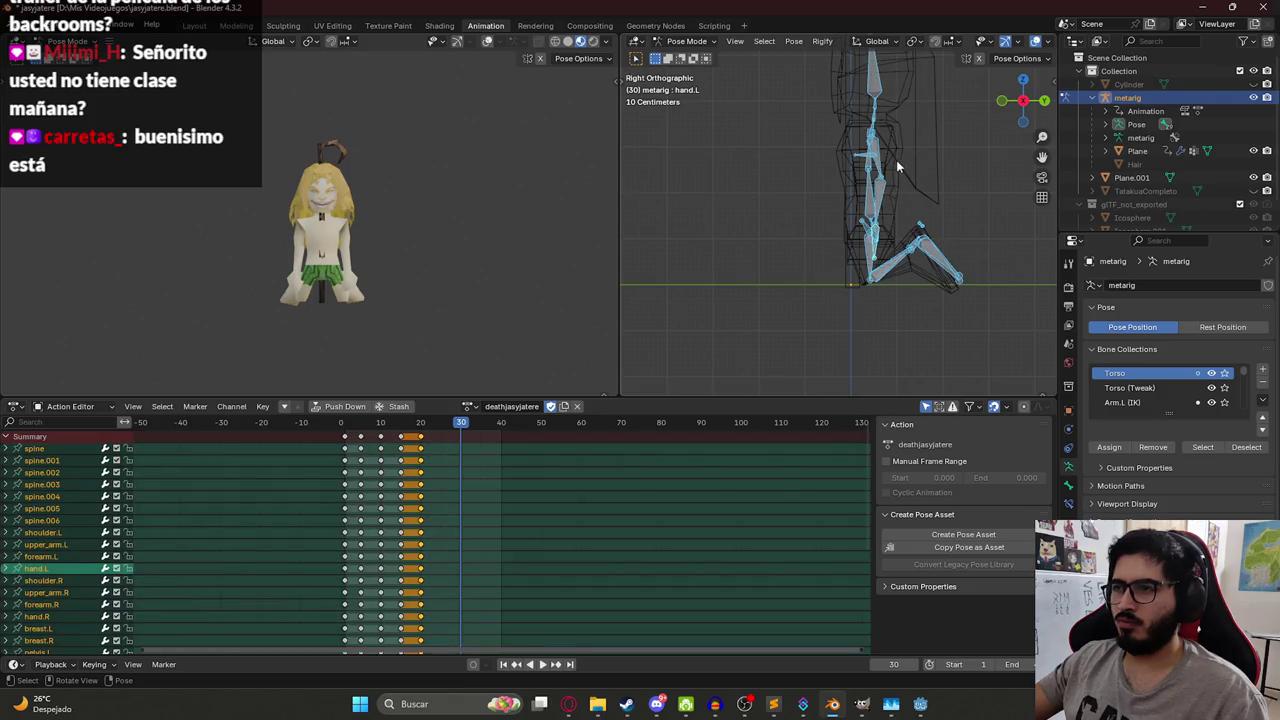
pyautogui.press('r')
pyautogui.click(899, 124)
pyautogui.moveTo(899, 124)
pyautogui.mouseDown()
pyautogui.moveTo(886, 167)
pyautogui.moveTo(890, 287)
pyautogui.moveTo(905, 210)
pyautogui.moveTo(900, 120)
pyautogui.moveTo(901, 152)
pyautogui.mouseUp()
pyautogui.click(885, 298)
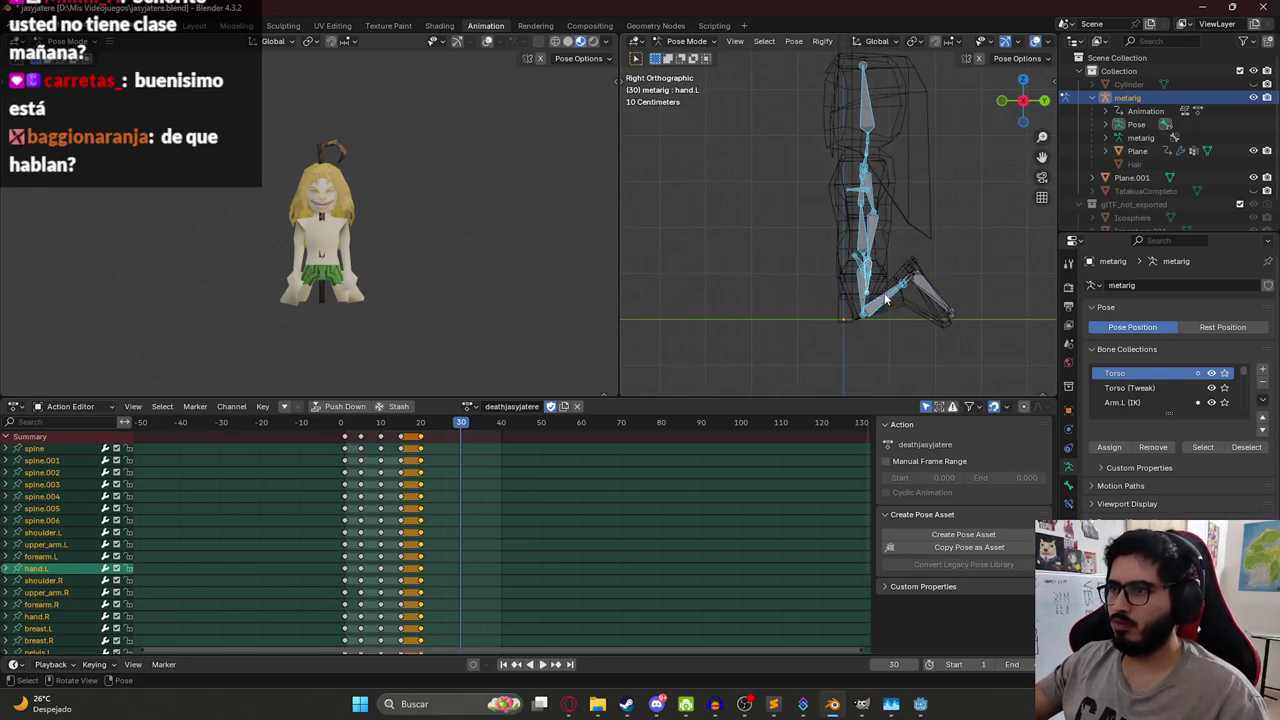
pyautogui.click(882, 312)
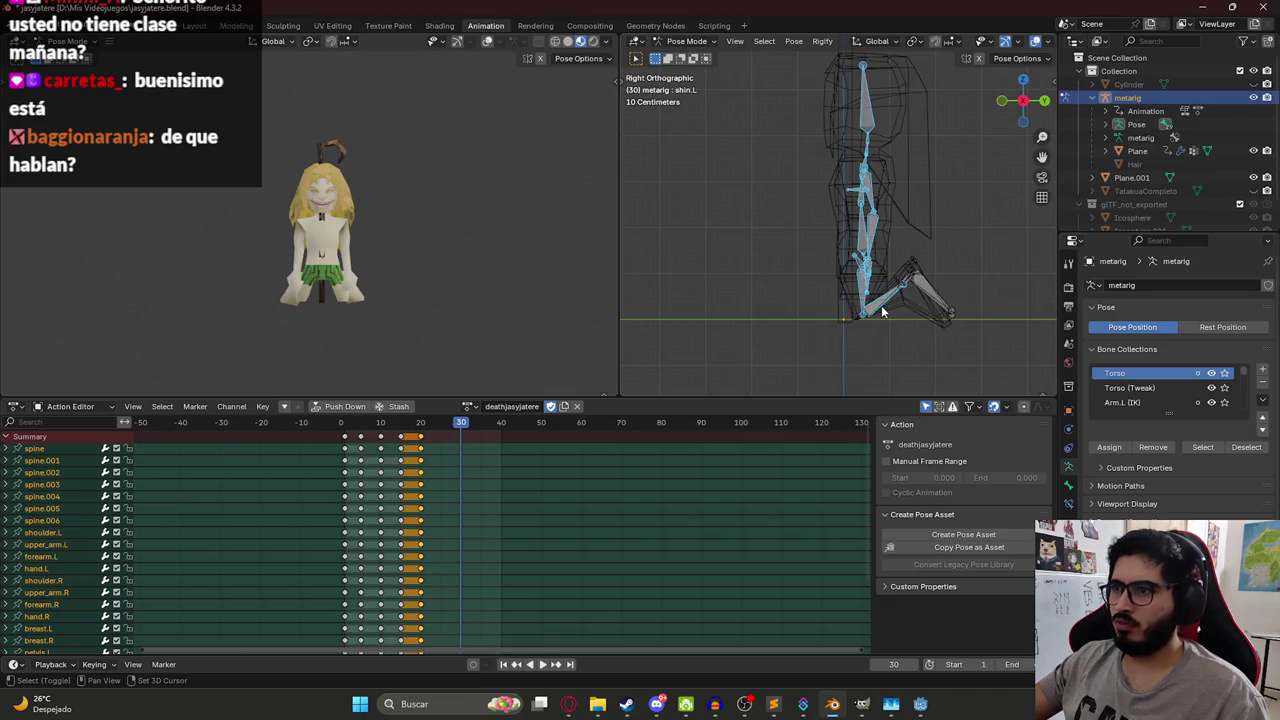
pyautogui.moveTo(882, 312); pyautogui.dragTo(882, 258)
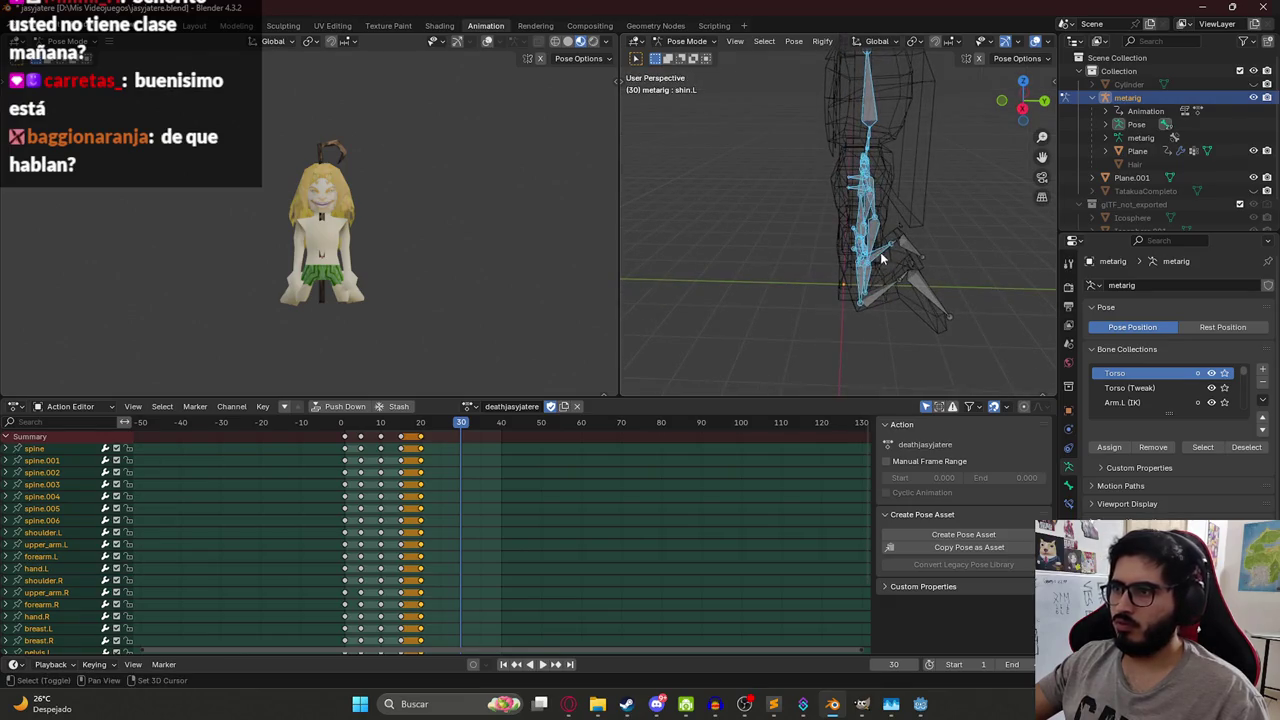
pyautogui.press('KP_3')
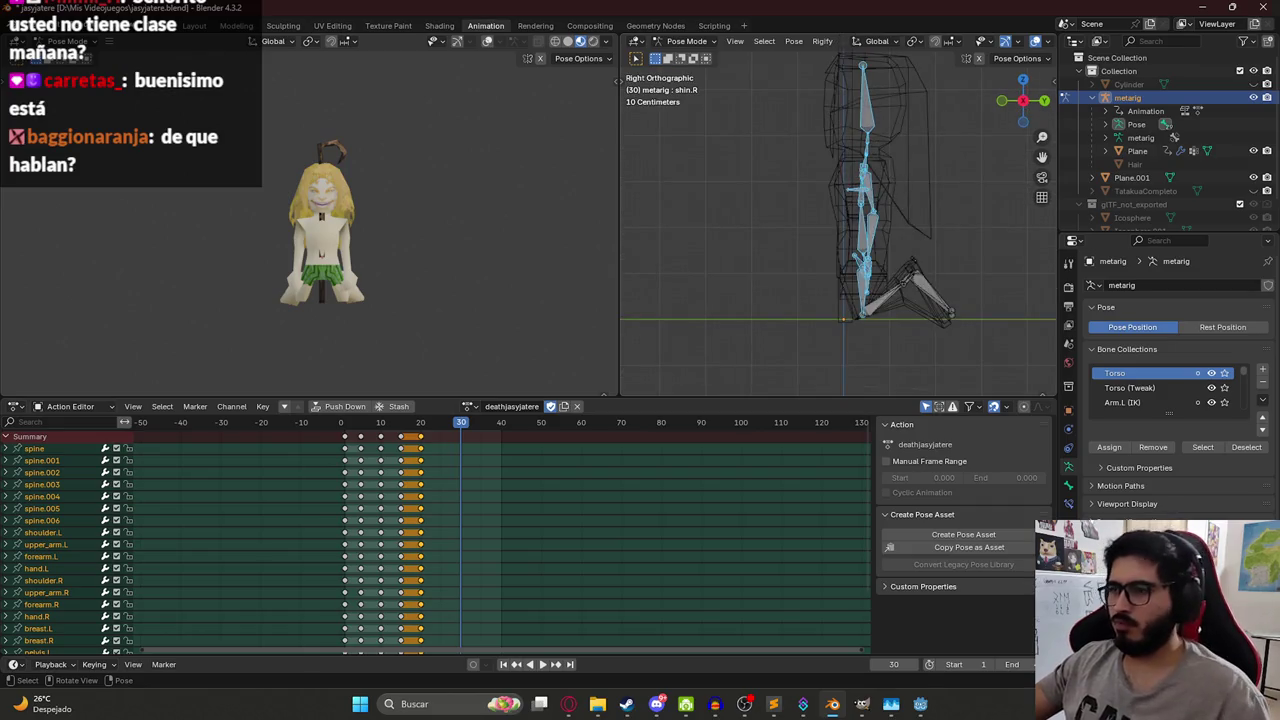
pyautogui.press('r')
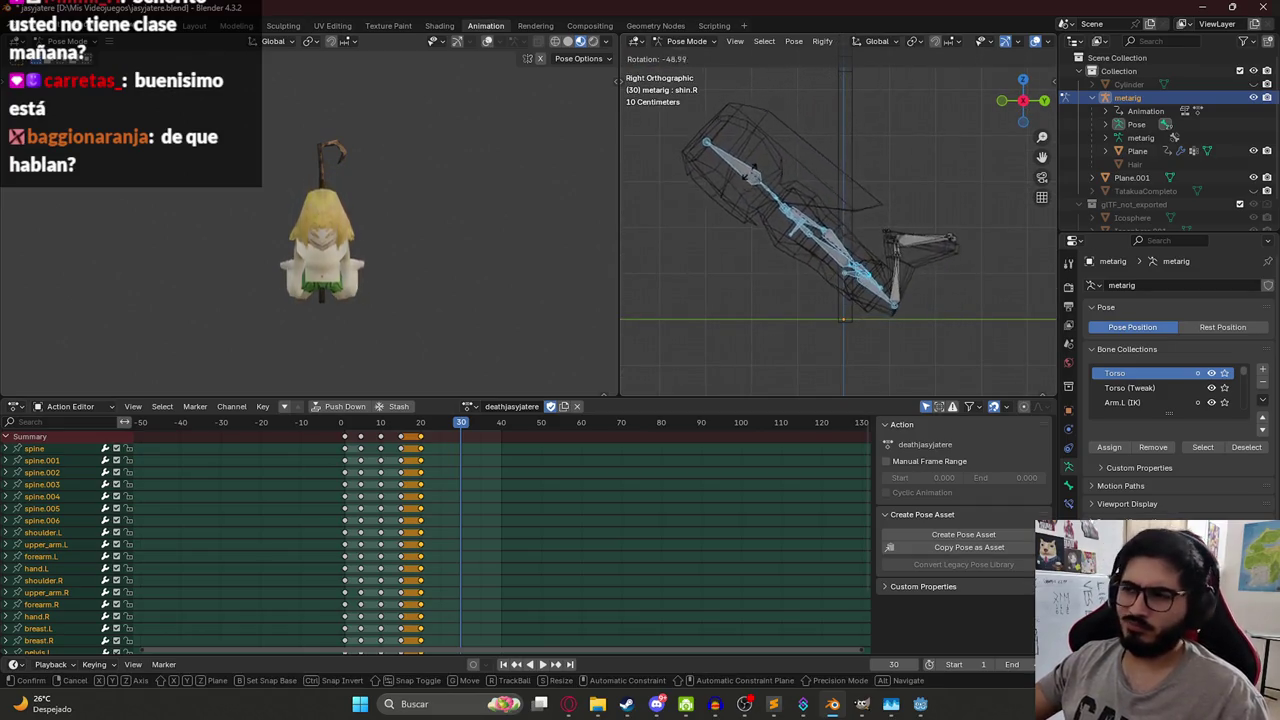
pyautogui.click(651, 281)
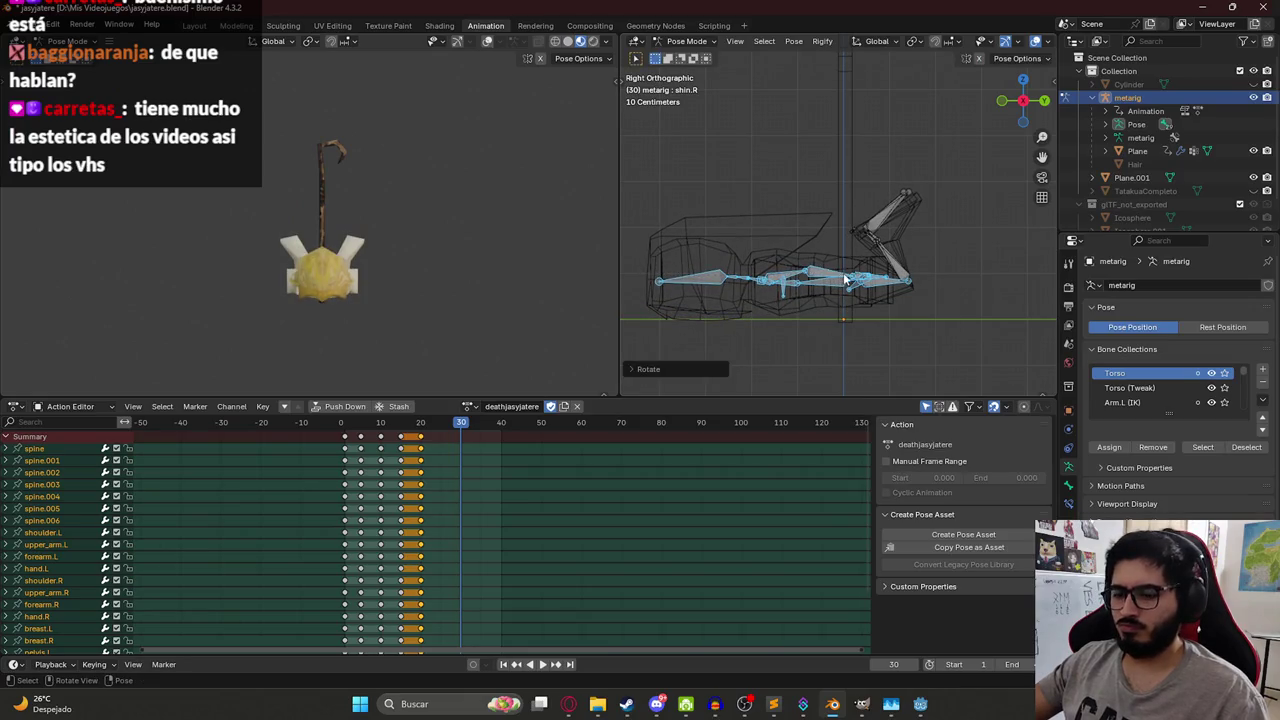
pyautogui.press('i')
pyautogui.moveTo(442, 422)
pyautogui.mouseDown()
pyautogui.moveTo(420, 428)
pyautogui.moveTo(461, 437)
pyautogui.mouseUp()
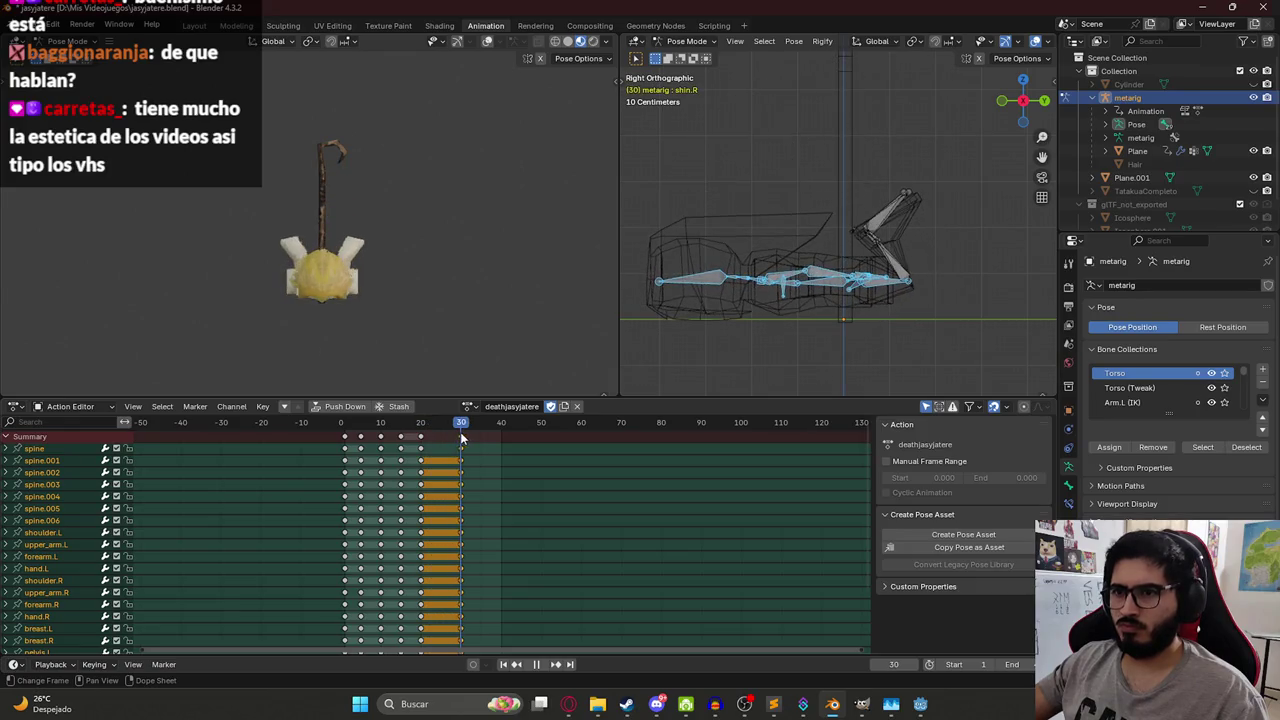
# - Straighten the legs by rotating the left and right shins and the right toe bone
pyautogui.click(885, 265)
pyautogui.press('r')
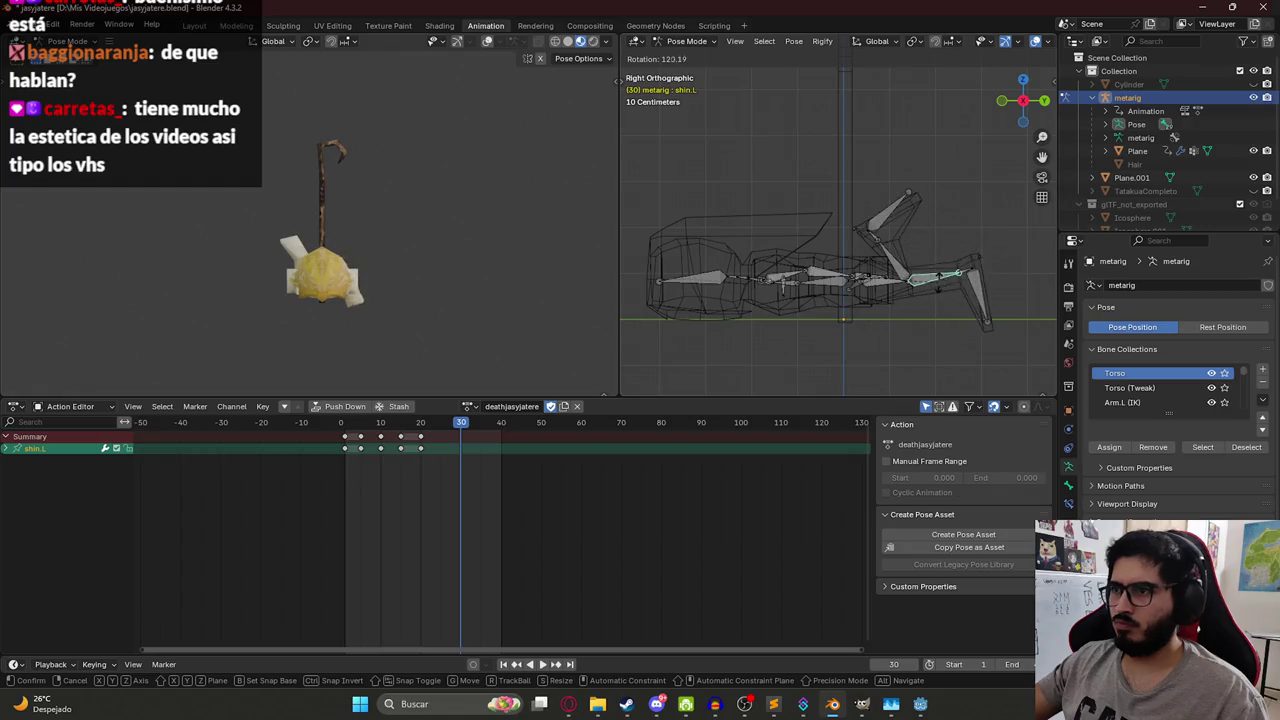
pyautogui.click(905, 272)
pyautogui.click(905, 272)
pyautogui.press('r')
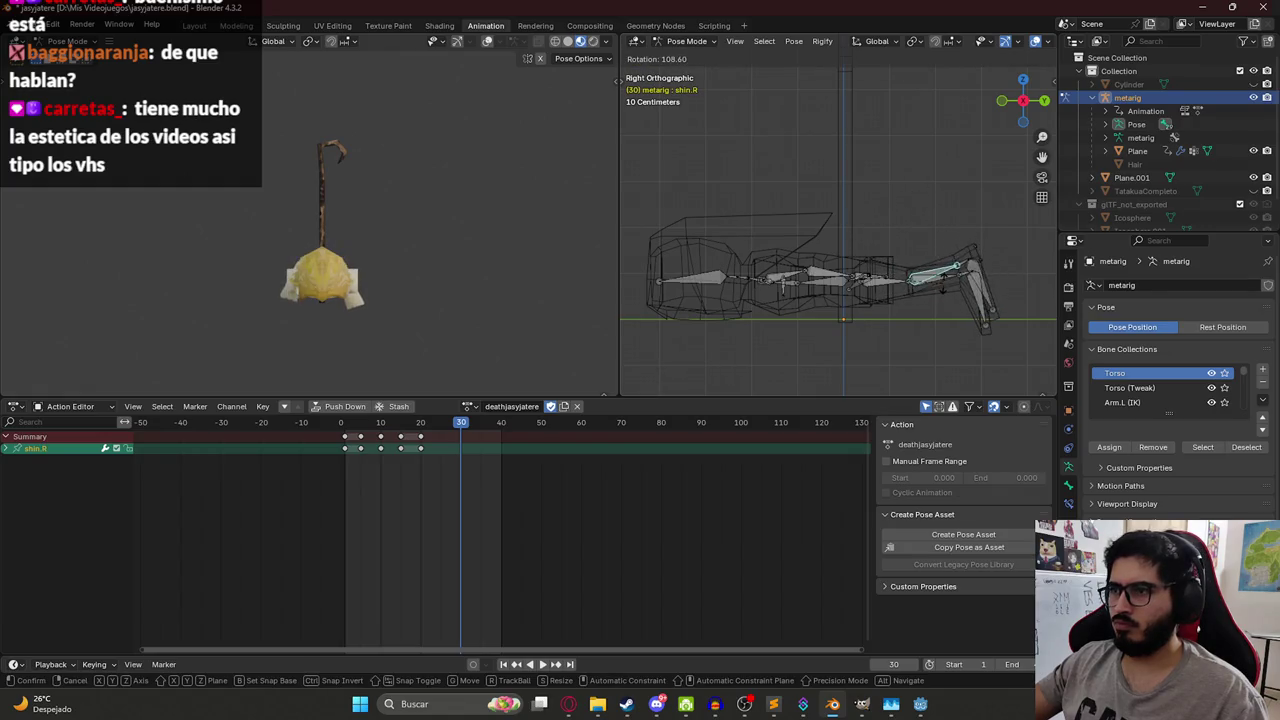
pyautogui.click(943, 296)
pyautogui.click(980, 308)
pyautogui.moveTo(1028, 261)
pyautogui.mouseDown()
pyautogui.moveTo(911, 235)
pyautogui.moveTo(900, 248)
pyautogui.mouseUp()
pyautogui.click(900, 248)
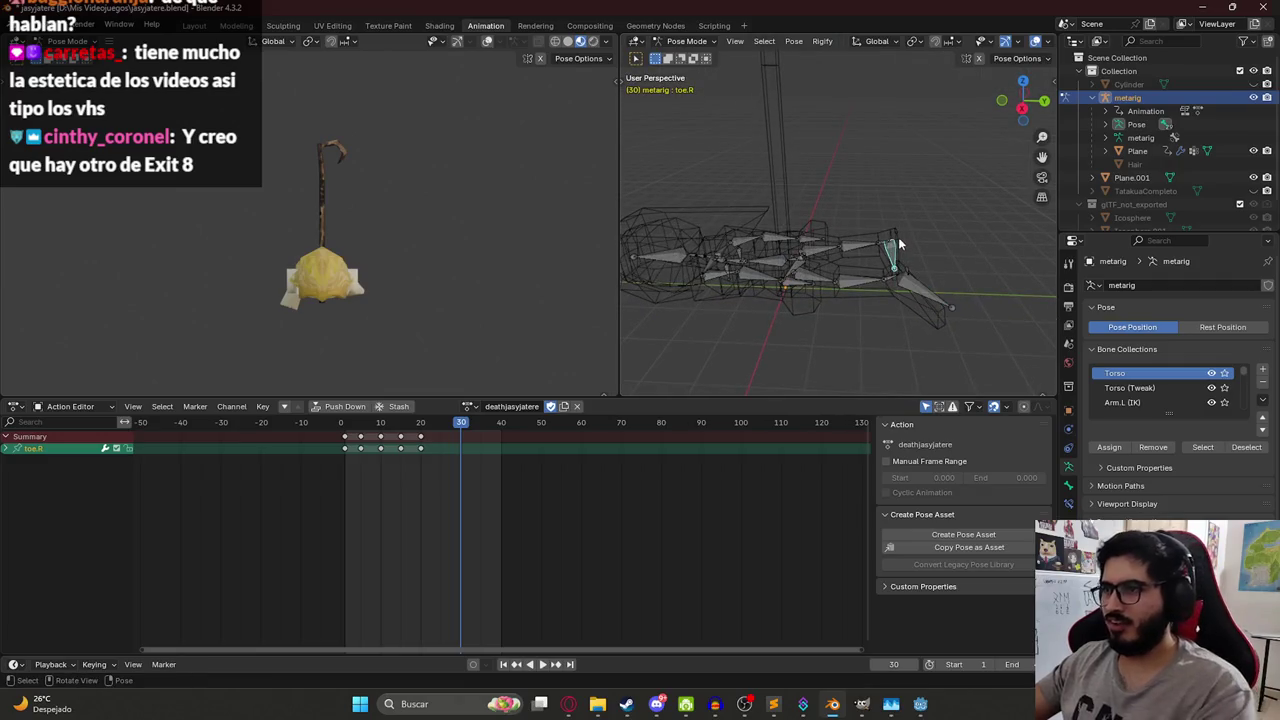
pyautogui.press('KP_3')
pyautogui.press('r')
pyautogui.click(984, 291)
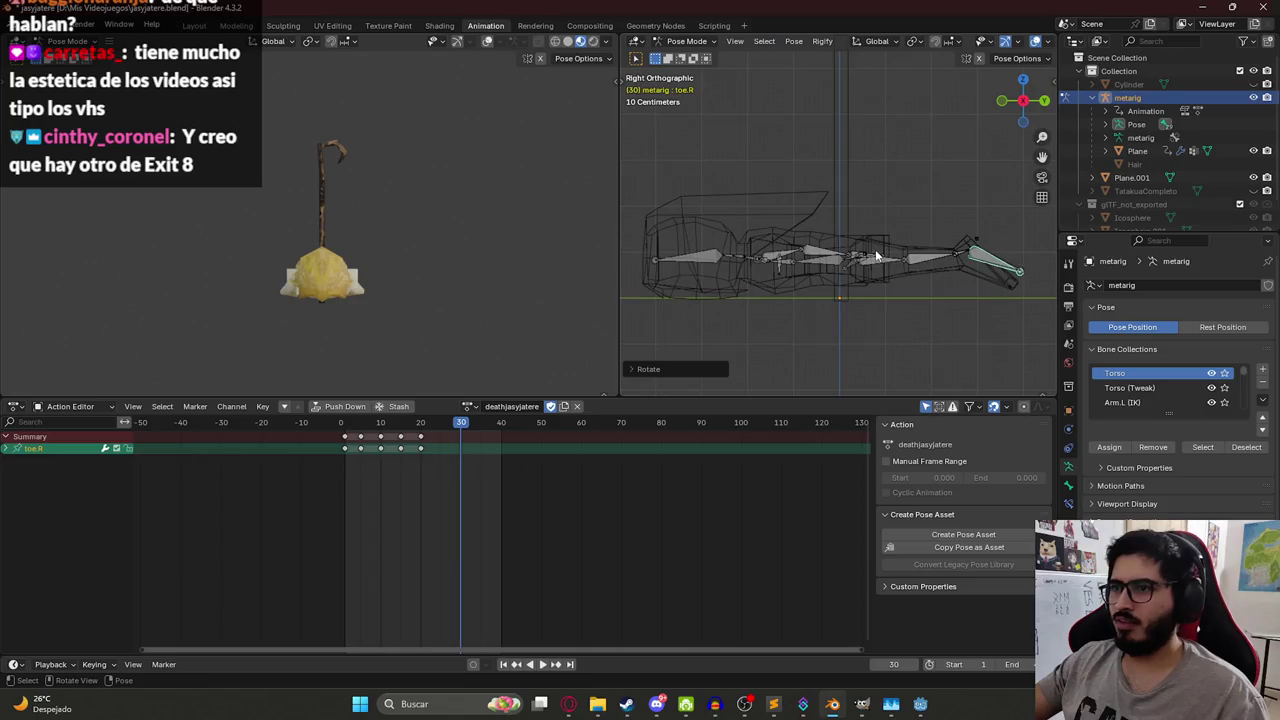
# - Lower the whole rig along Z to the ground and rotate the spine.006 head bone
pyautogui.press('a')
pyautogui.press('g')
pyautogui.press('z')
pyautogui.click(741, 257)
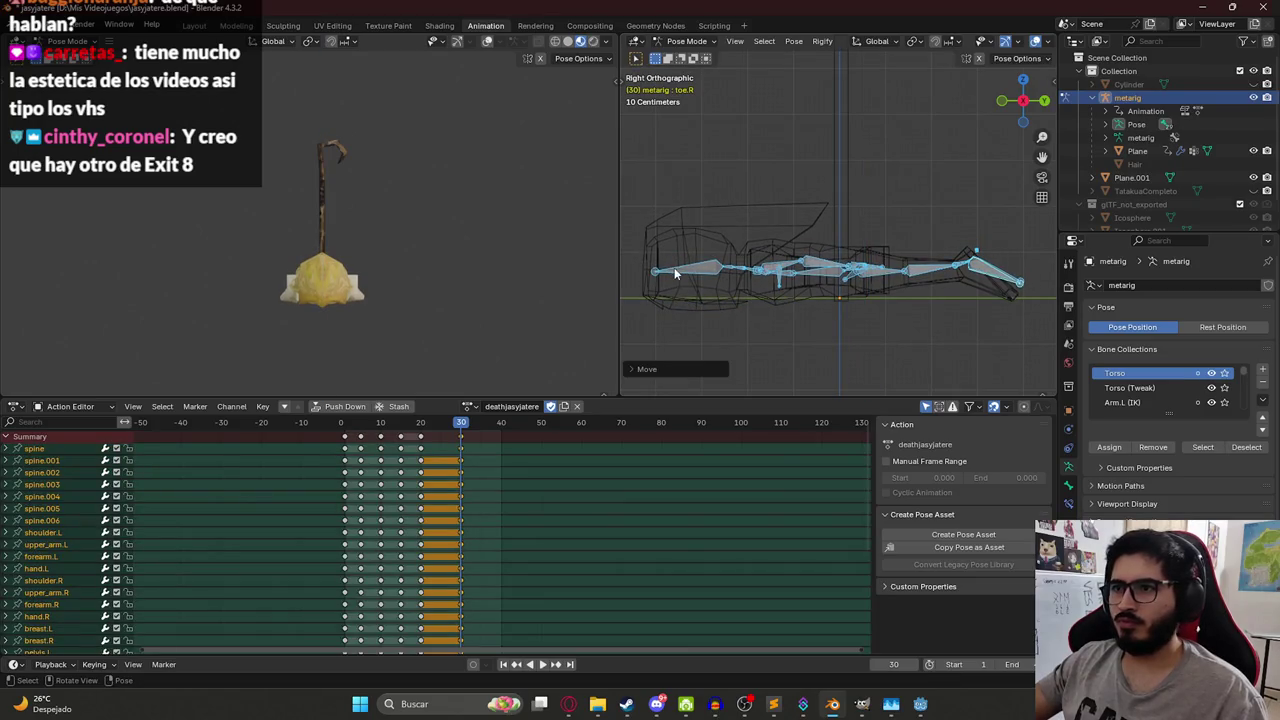
pyautogui.click(674, 267)
pyautogui.press('r')
pyautogui.click(685, 258)
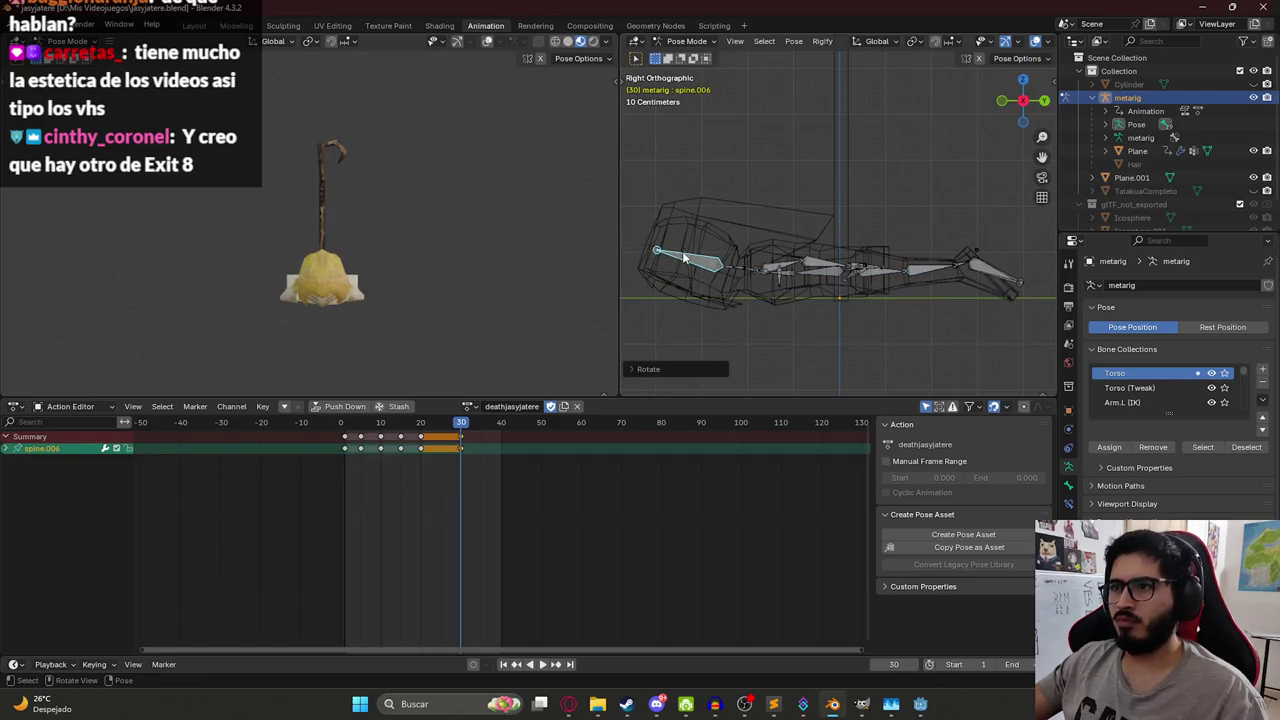
pyautogui.press('a')
pyautogui.press('space')
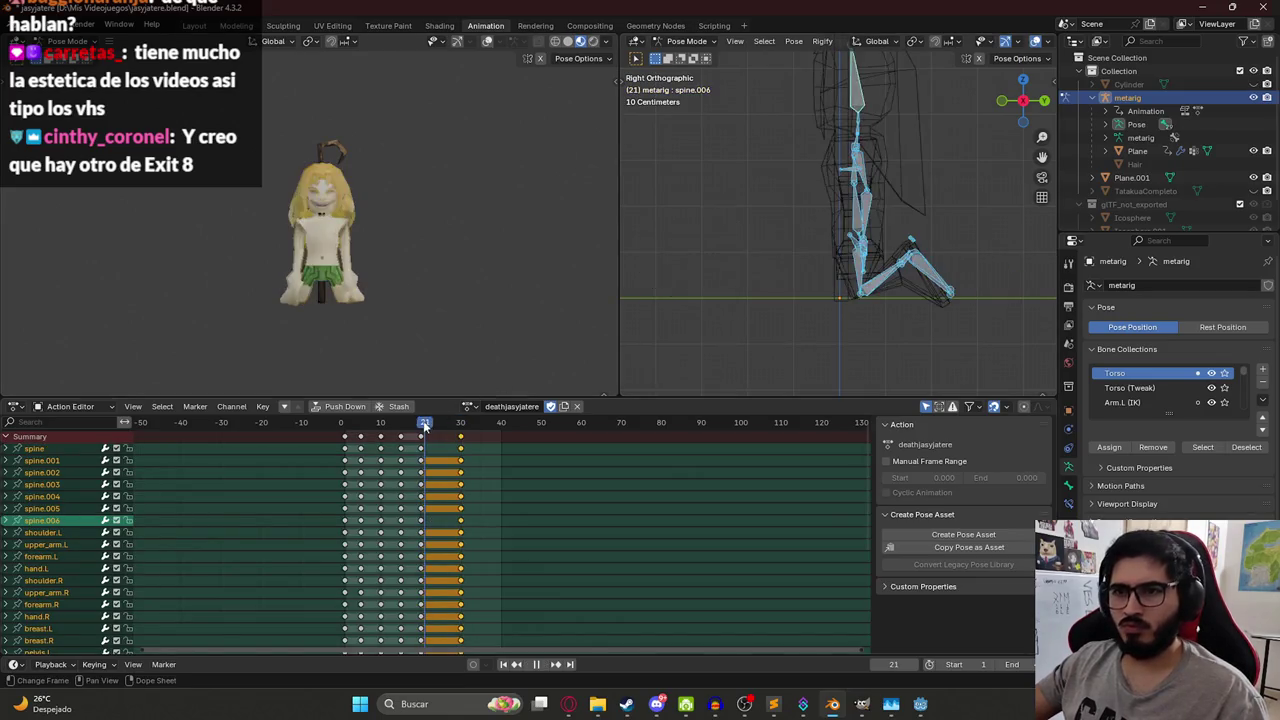
pyautogui.moveTo(444, 425)
pyautogui.mouseDown()
pyautogui.moveTo(474, 425)
pyautogui.moveTo(460, 425)
pyautogui.mouseUp()
# - Rotate spine.006 to lie flat, trying and cancelling a spine.003 rotation
pyautogui.click(677, 258)
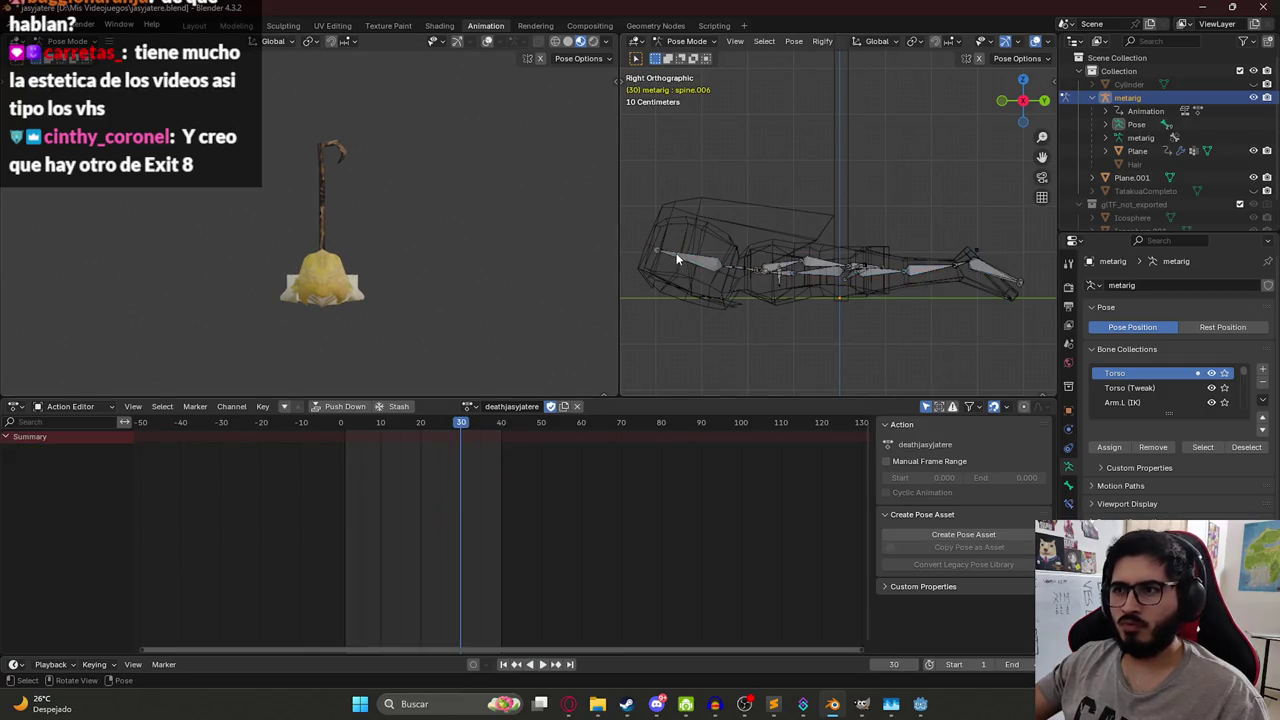
pyautogui.press('r')
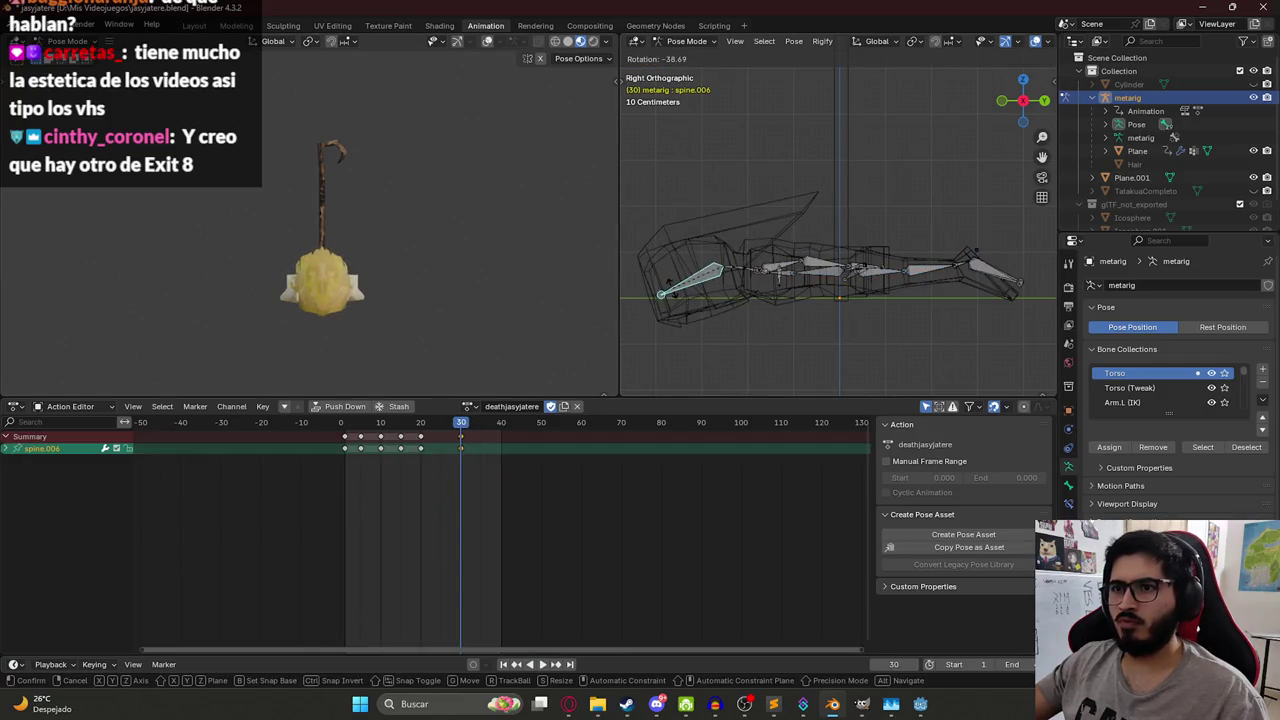
pyautogui.click(752, 269)
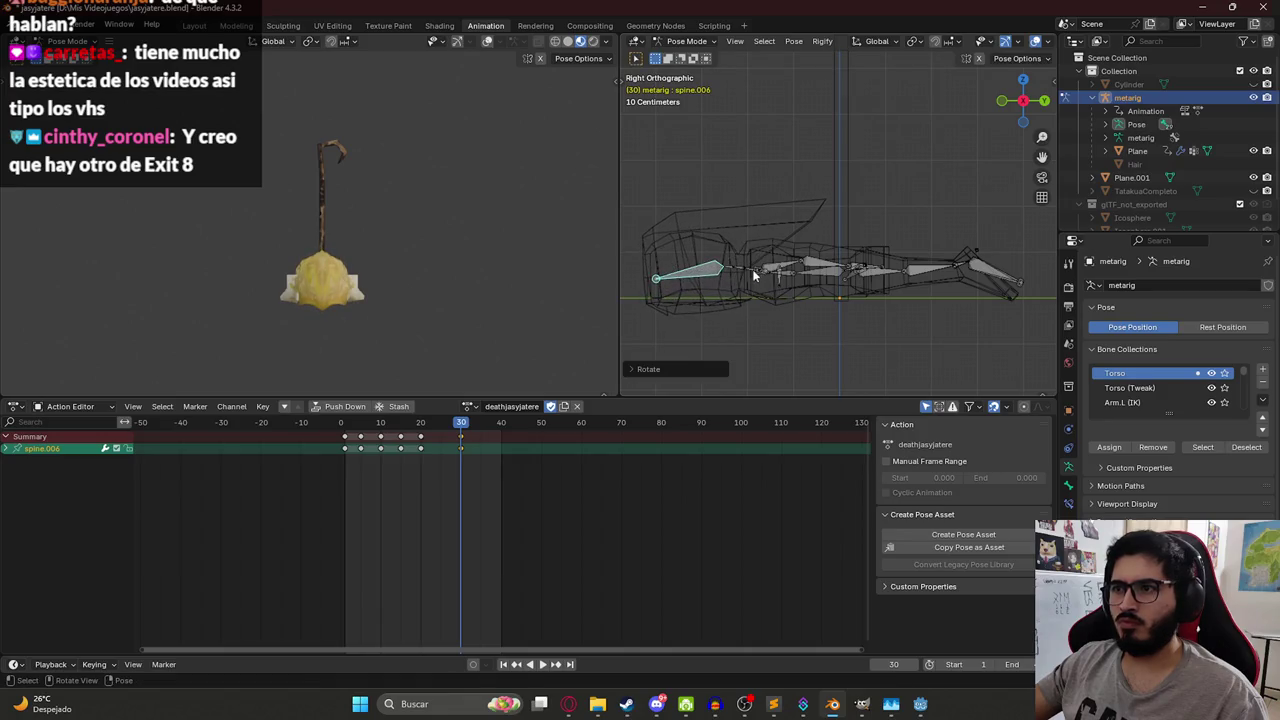
pyautogui.click(752, 269)
pyautogui.press('r')
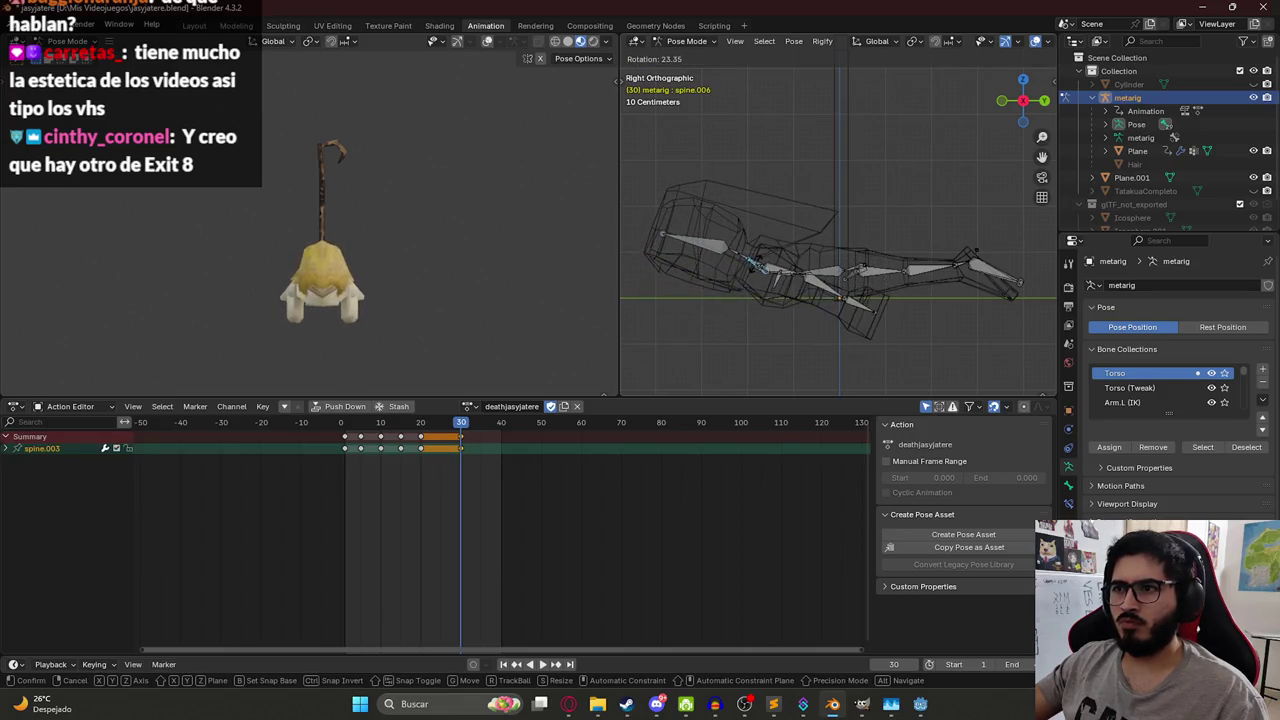
pyautogui.press('Escape')
pyautogui.click(828, 276)
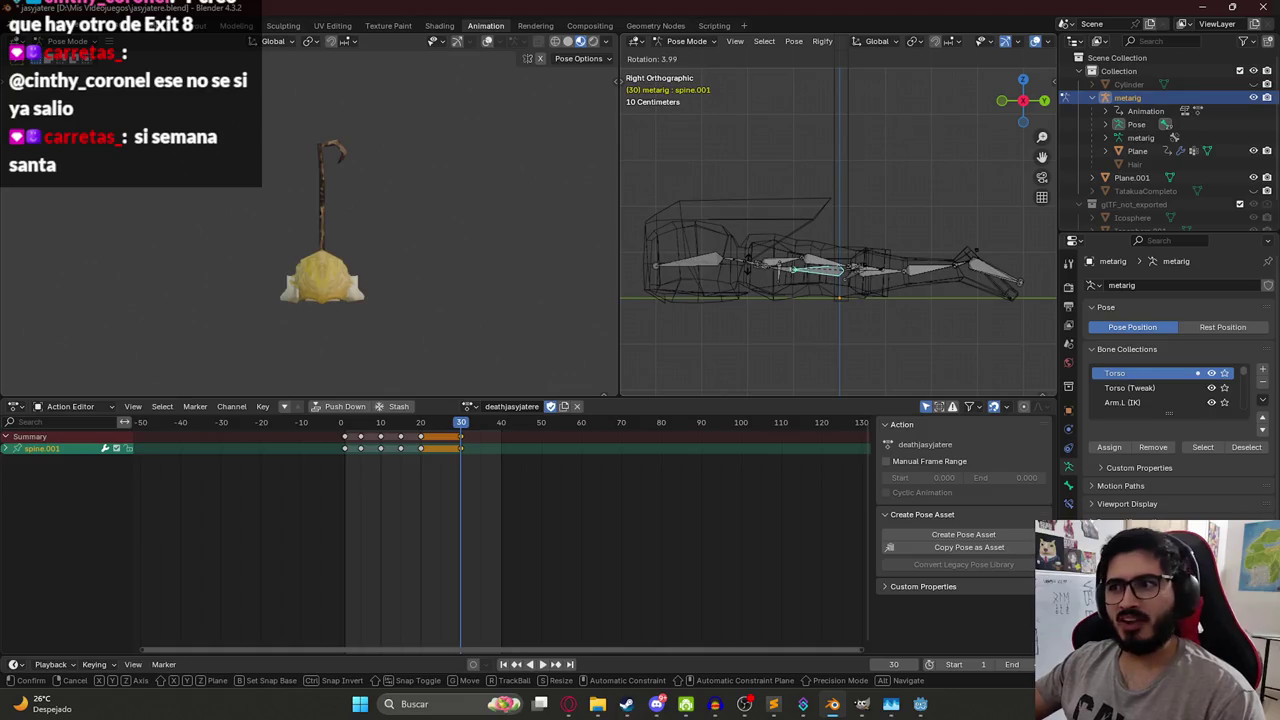
# - Slide the lying rig along the ground and replay the death animation from the start
pyautogui.press('a')
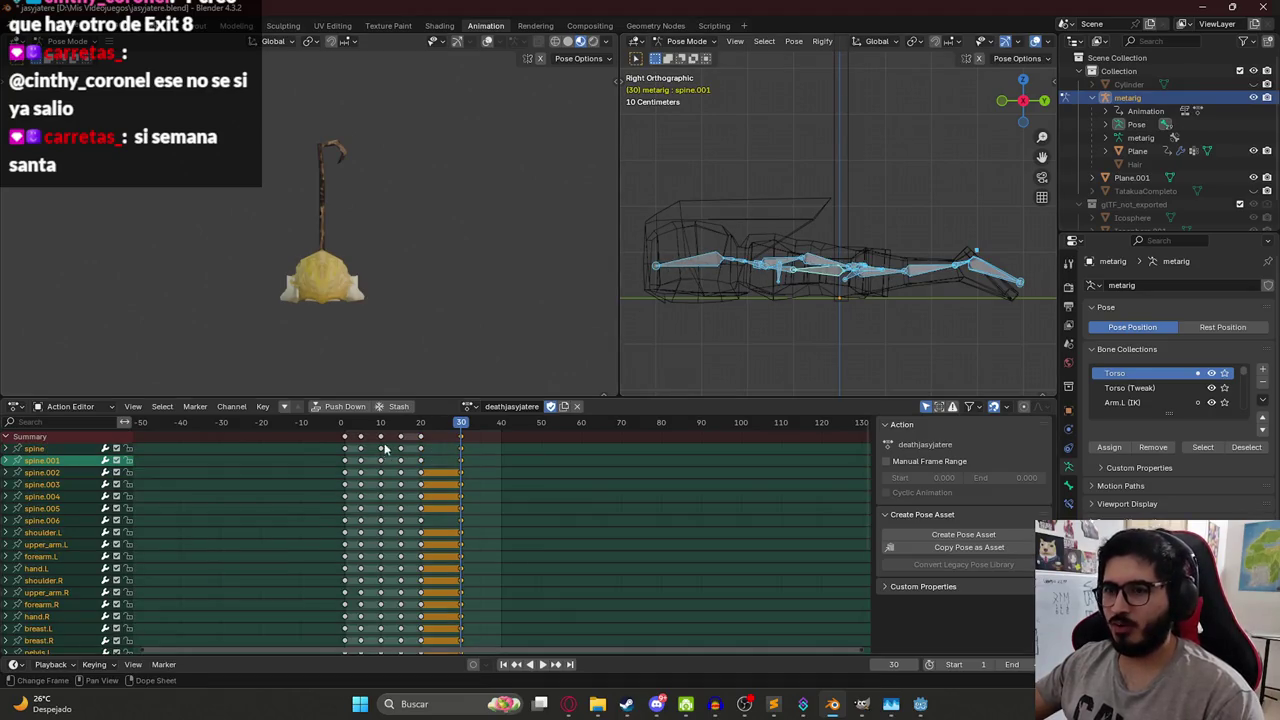
pyautogui.press('space')
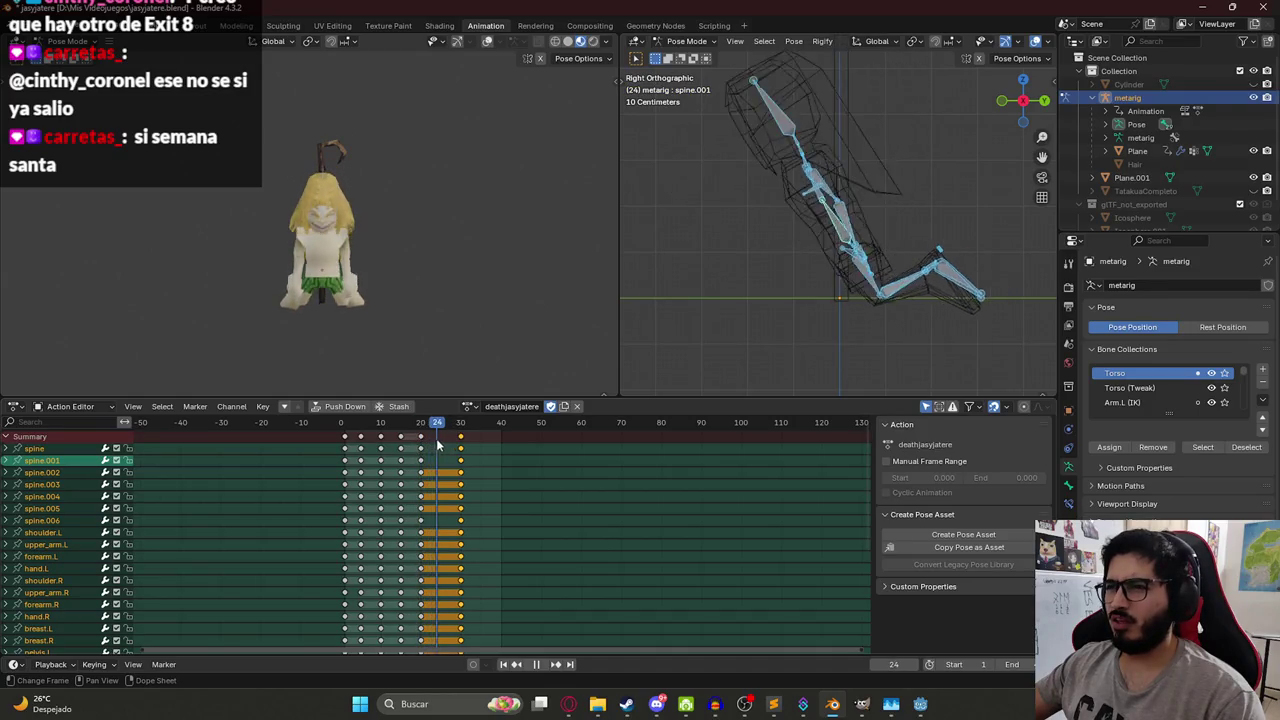
pyautogui.press('space')
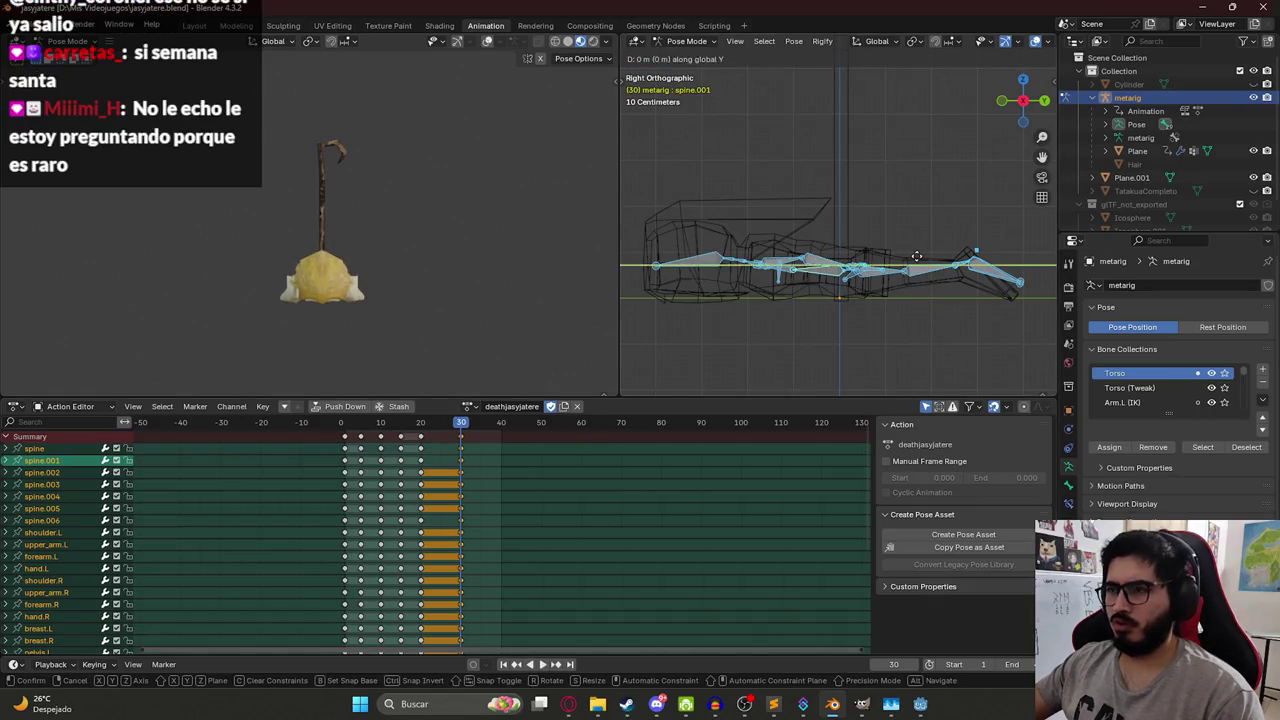
pyautogui.moveTo(918, 262); pyautogui.dragTo(893, 262)
pyautogui.press('space')
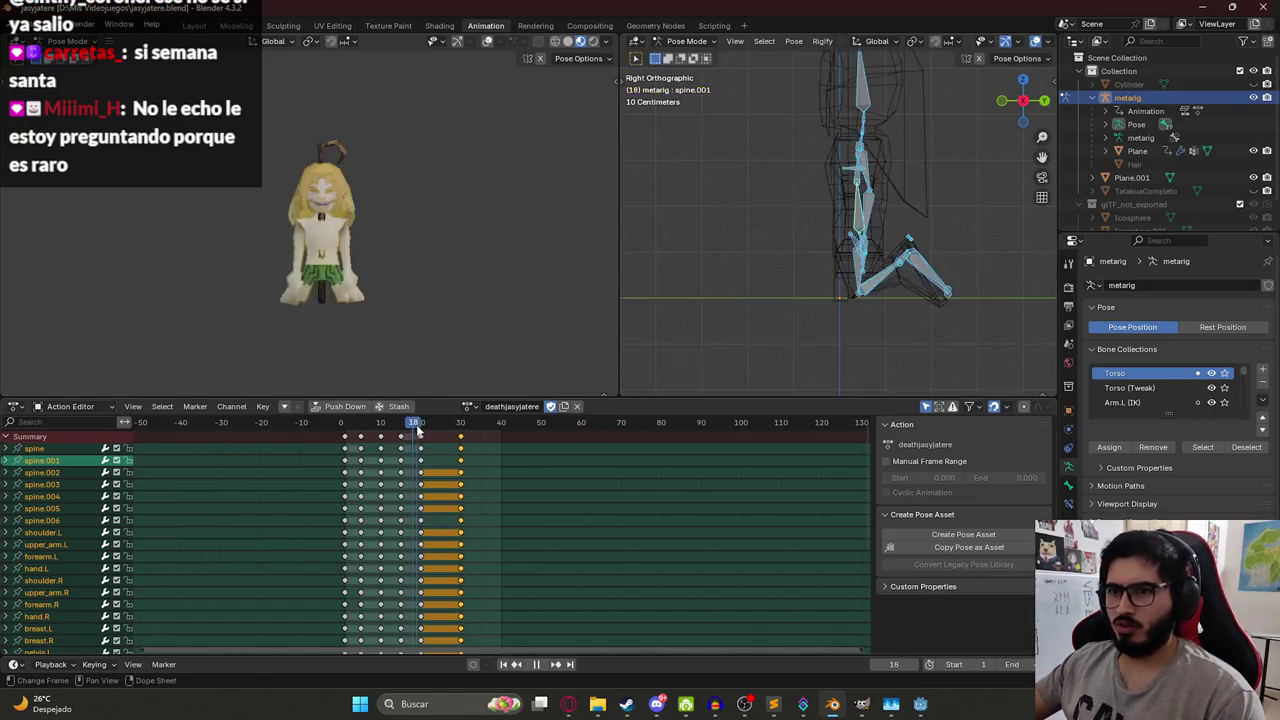
pyautogui.press('space')
pyautogui.press('r')
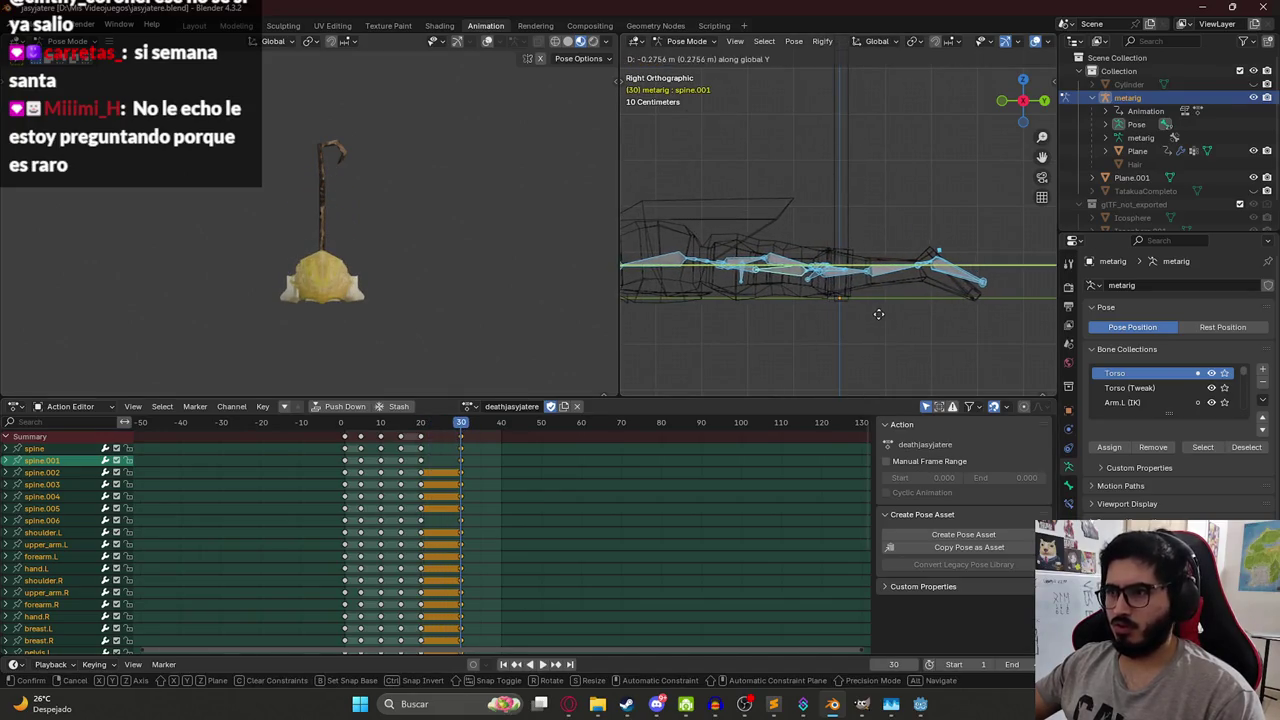
pyautogui.click(878, 311)
pyautogui.press('space')
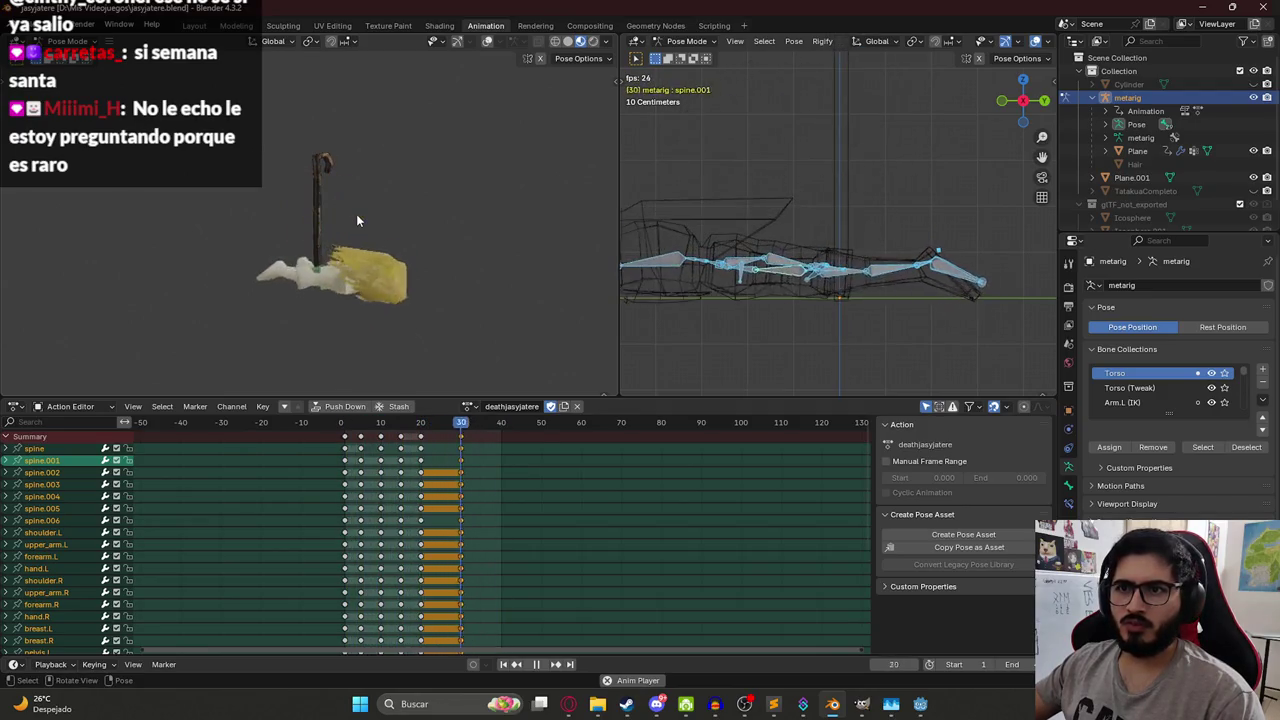
pyautogui.press('space')
pyautogui.hotkey('shift', 'Left')
pyautogui.press('space')
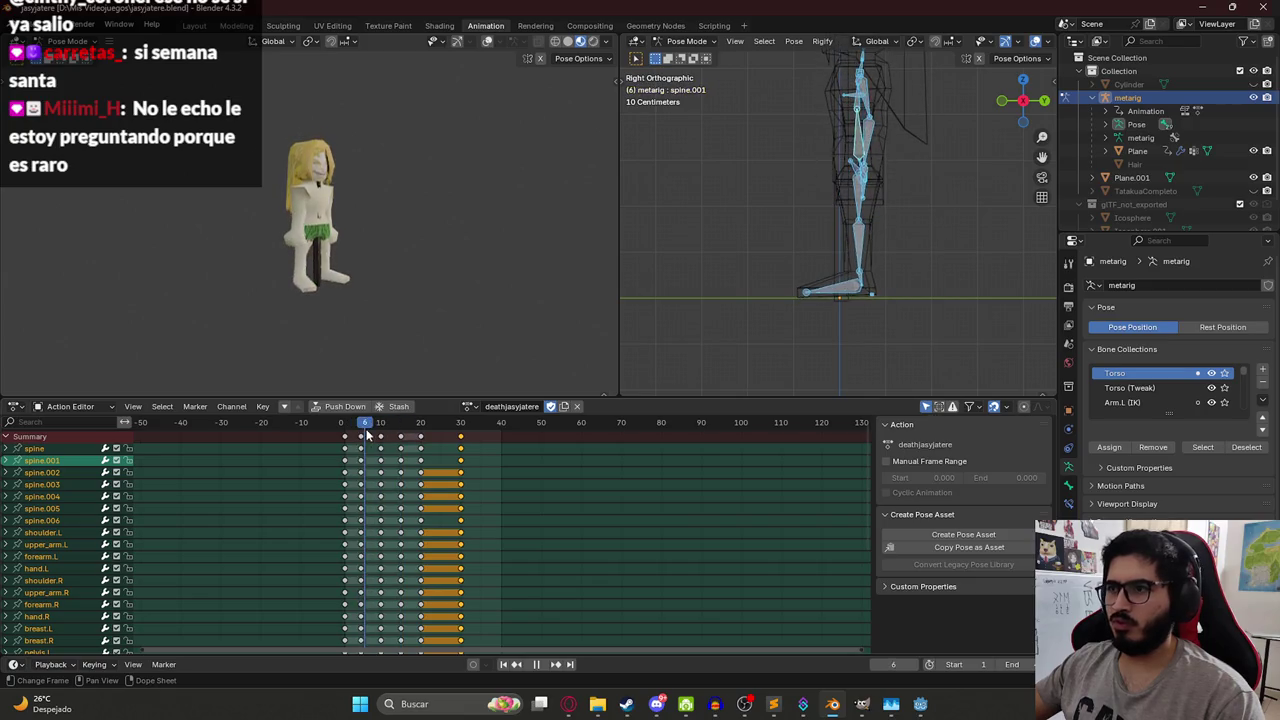
# - Shift the selected bones left, key them, and replay the animation to check frame 10
pyautogui.press('space')
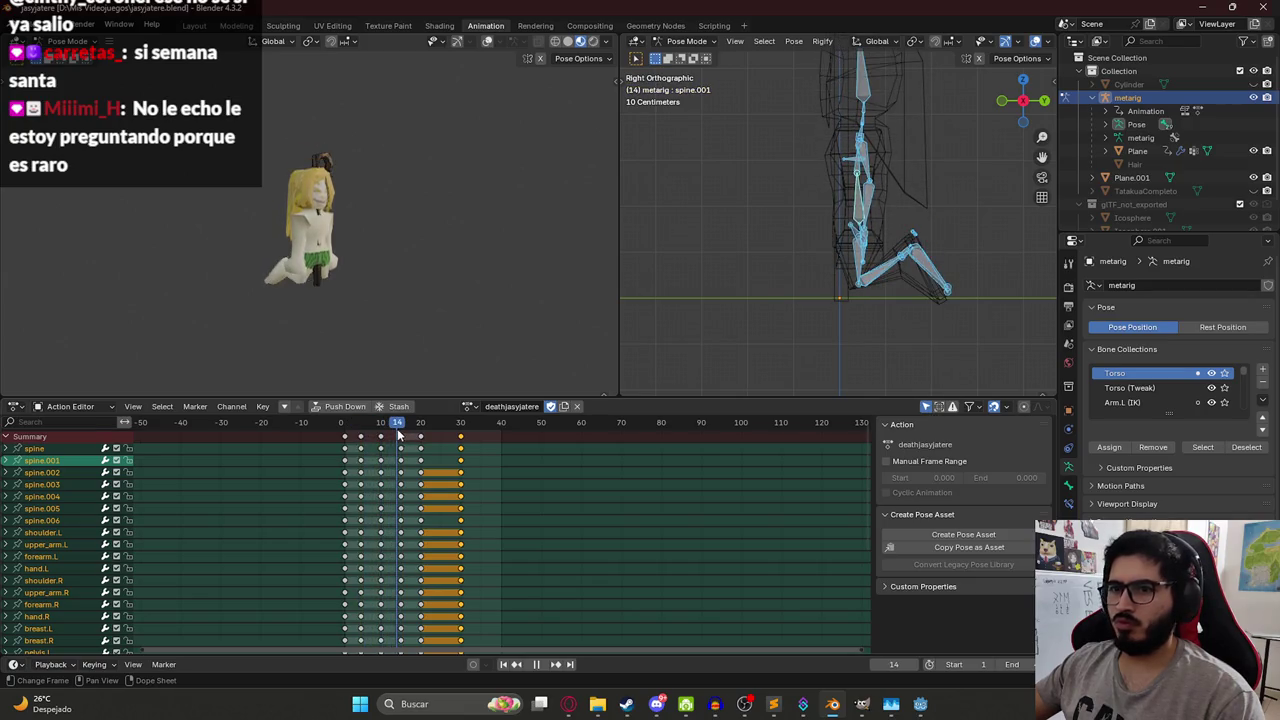
pyautogui.moveTo(843, 244); pyautogui.dragTo(773, 244)
pyautogui.press('i')
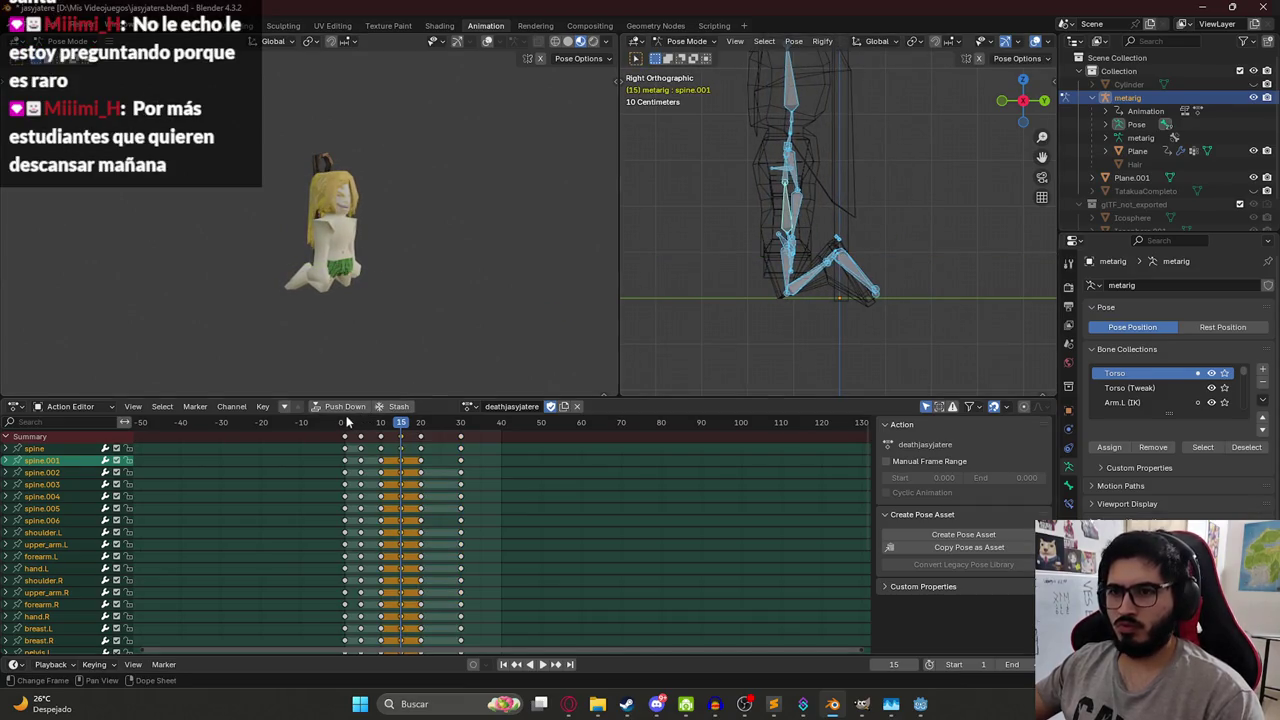
pyautogui.press('space')
pyautogui.click(374, 424)
pyautogui.moveTo(375, 425)
pyautogui.mouseDown()
pyautogui.moveTo(400, 425)
pyautogui.moveTo(362, 427)
pyautogui.mouseUp()
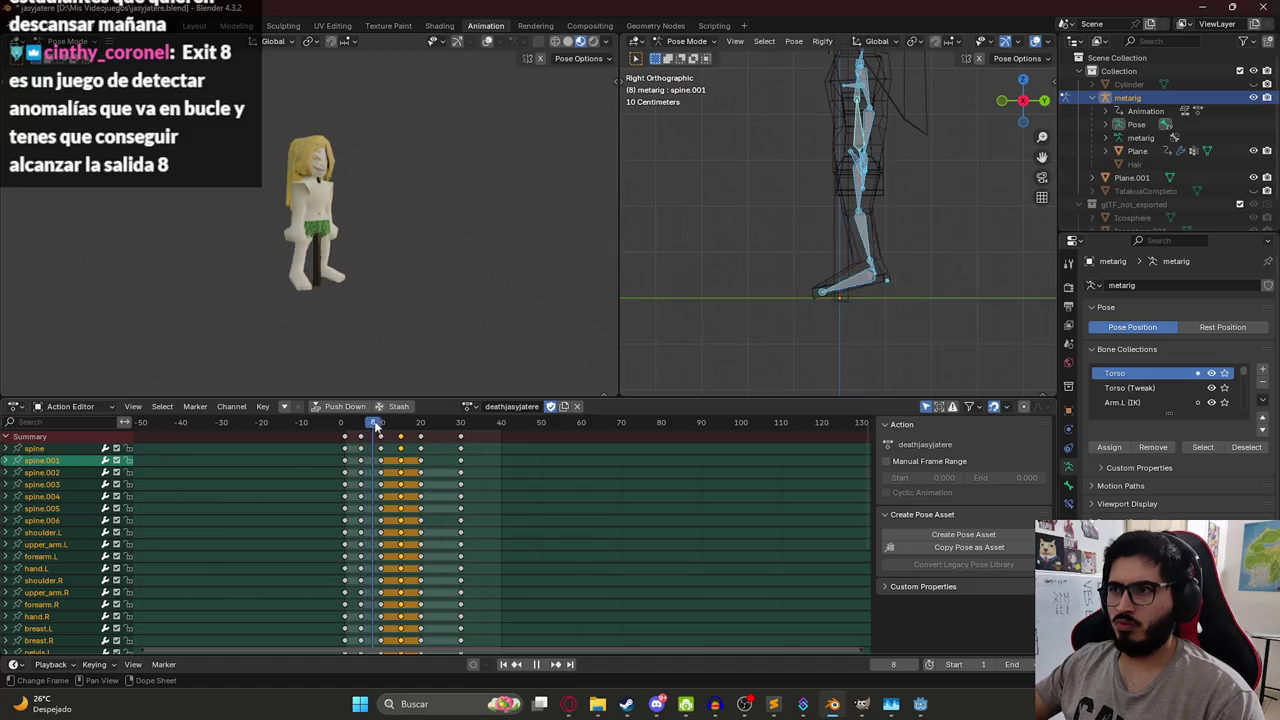
pyautogui.press('space')
# - Move the torso bones back along the Y axis and check the pose at frame 15
pyautogui.press('g')
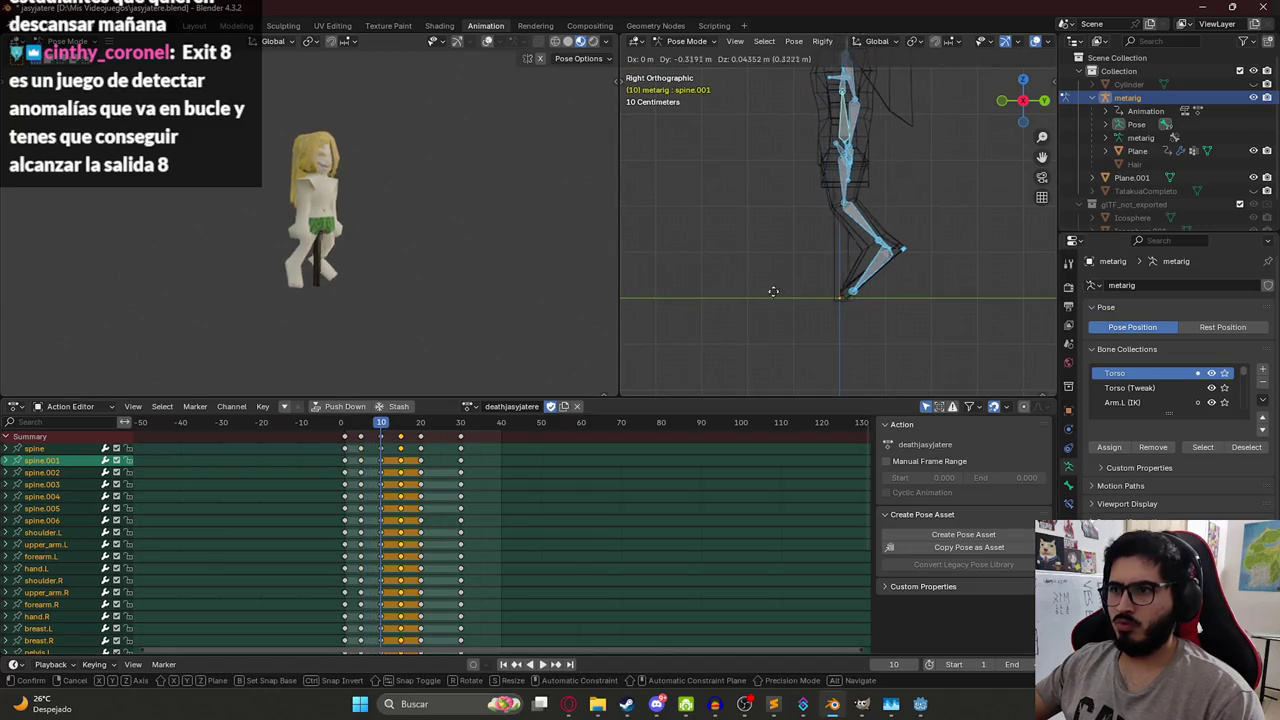
pyautogui.press('y')
pyautogui.click(758, 292)
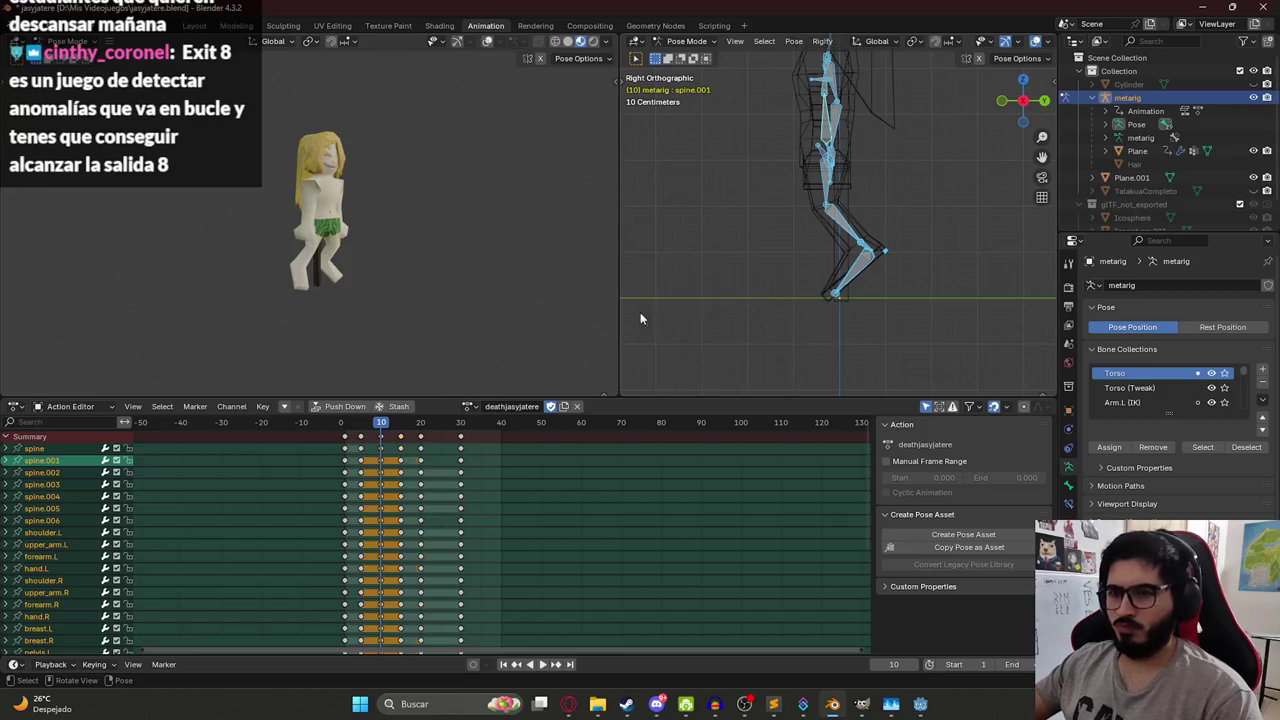
pyautogui.press('space')
pyautogui.click(403, 421)
pyautogui.moveTo(401, 427)
pyautogui.mouseDown()
pyautogui.moveTo(360, 423)
pyautogui.moveTo(400, 425)
pyautogui.mouseUp()
pyautogui.moveTo(859, 221)
pyautogui.mouseDown()
pyautogui.moveTo(754, 278)
pyautogui.moveTo(850, 228)
pyautogui.mouseUp()
pyautogui.click(810, 240)
pyautogui.scroll(5, 812, 250)
# - Copy the spine's pose, paste it at frame 20 and insert keyframes for it
pyautogui.hotkey('ctrl', 'c')
pyautogui.press('KP_3')
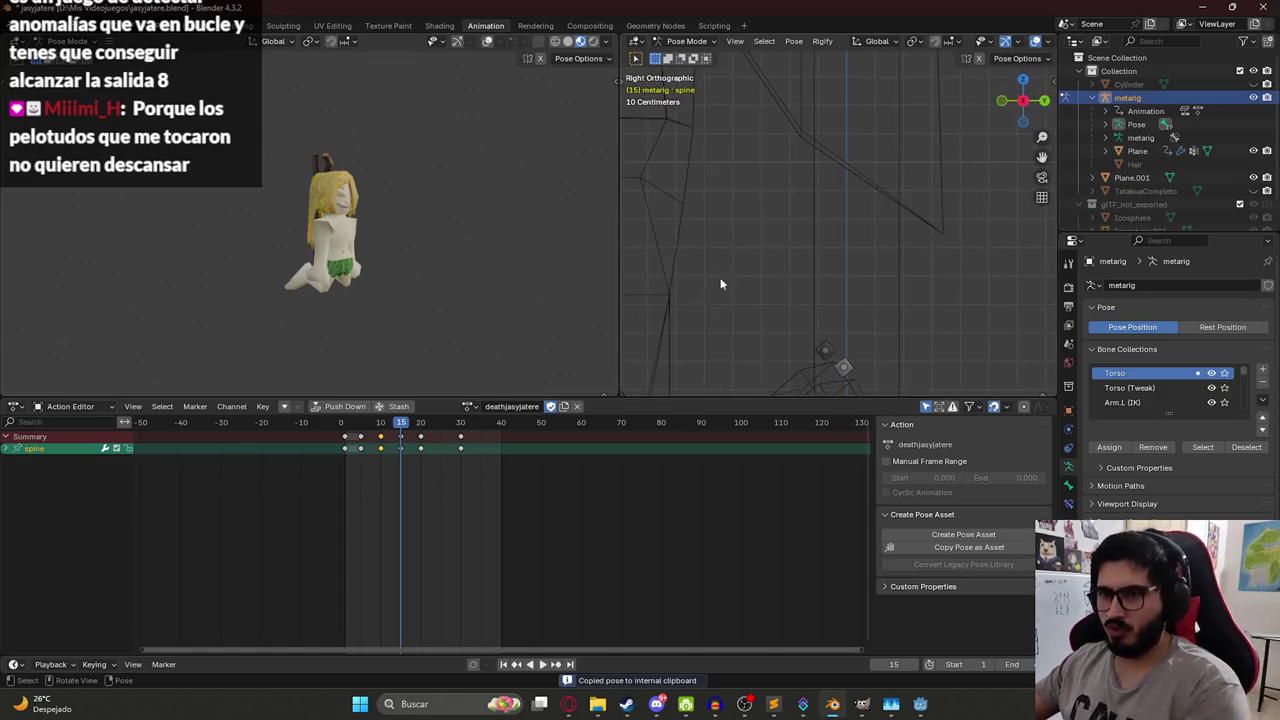
pyautogui.scroll(-5, 790, 255)
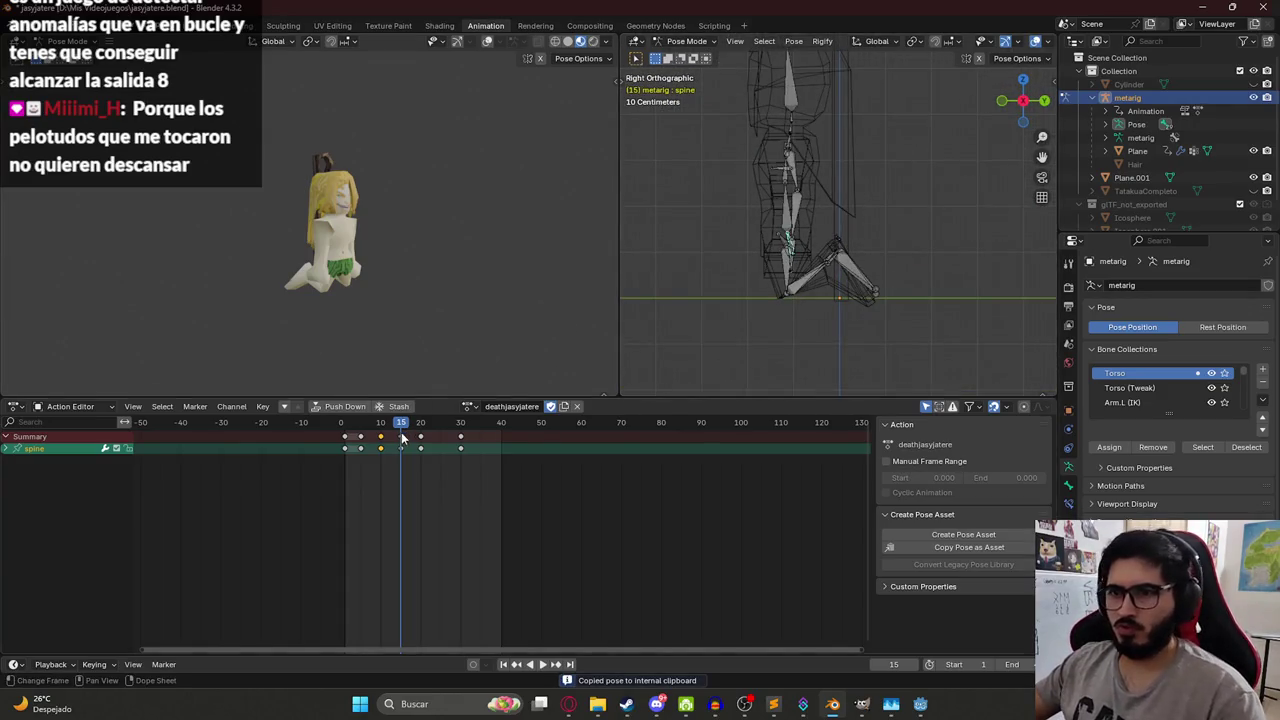
pyautogui.press('space')
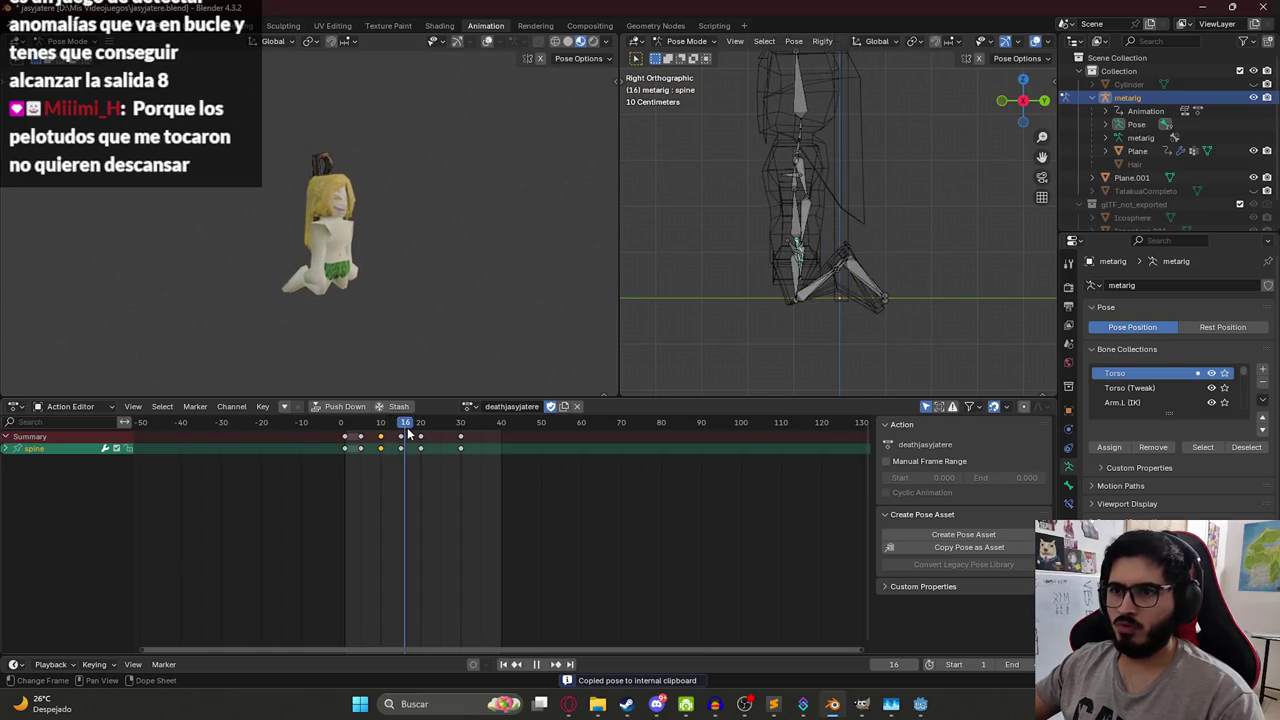
pyautogui.press('space')
pyautogui.hotkey('ctrl', 'v')
pyautogui.press('i')
# - Review the death animation from the beginning and save jasyjatere.blend
pyautogui.moveTo(389, 422); pyautogui.dragTo(461, 428)
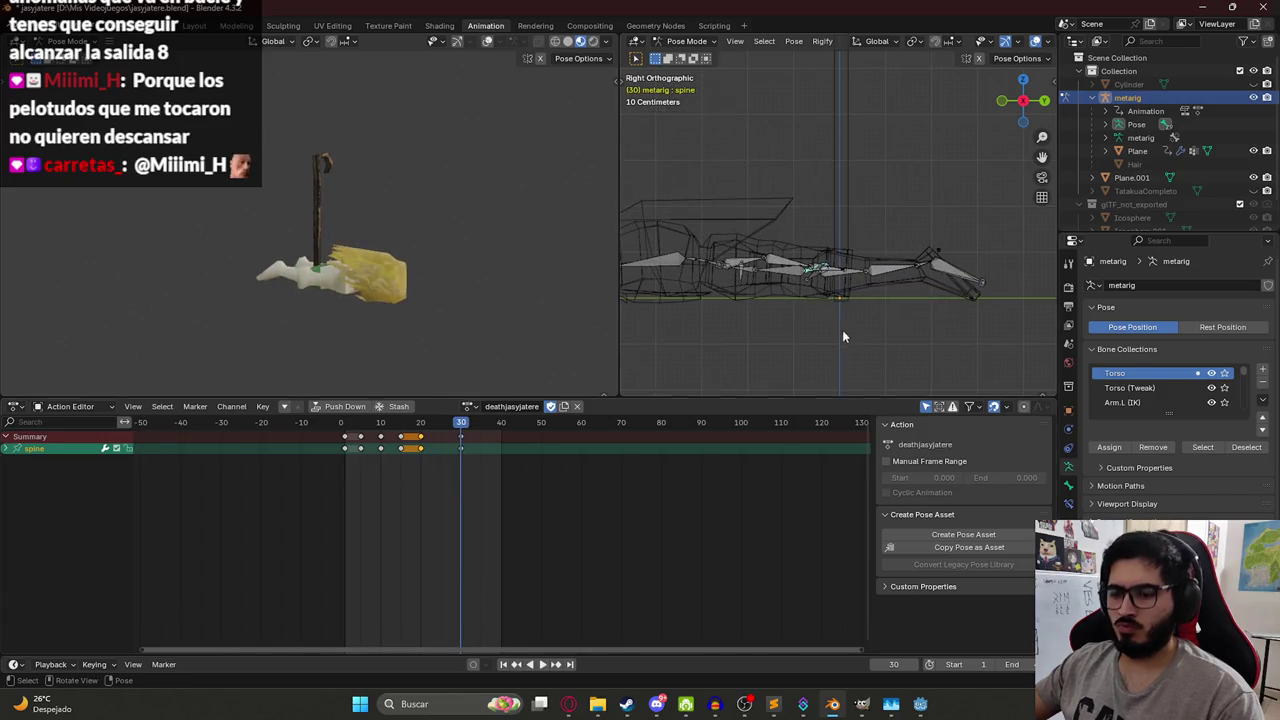
pyautogui.hotkey('ctrl', 'z')
pyautogui.hotkey('ctrl', 'z')
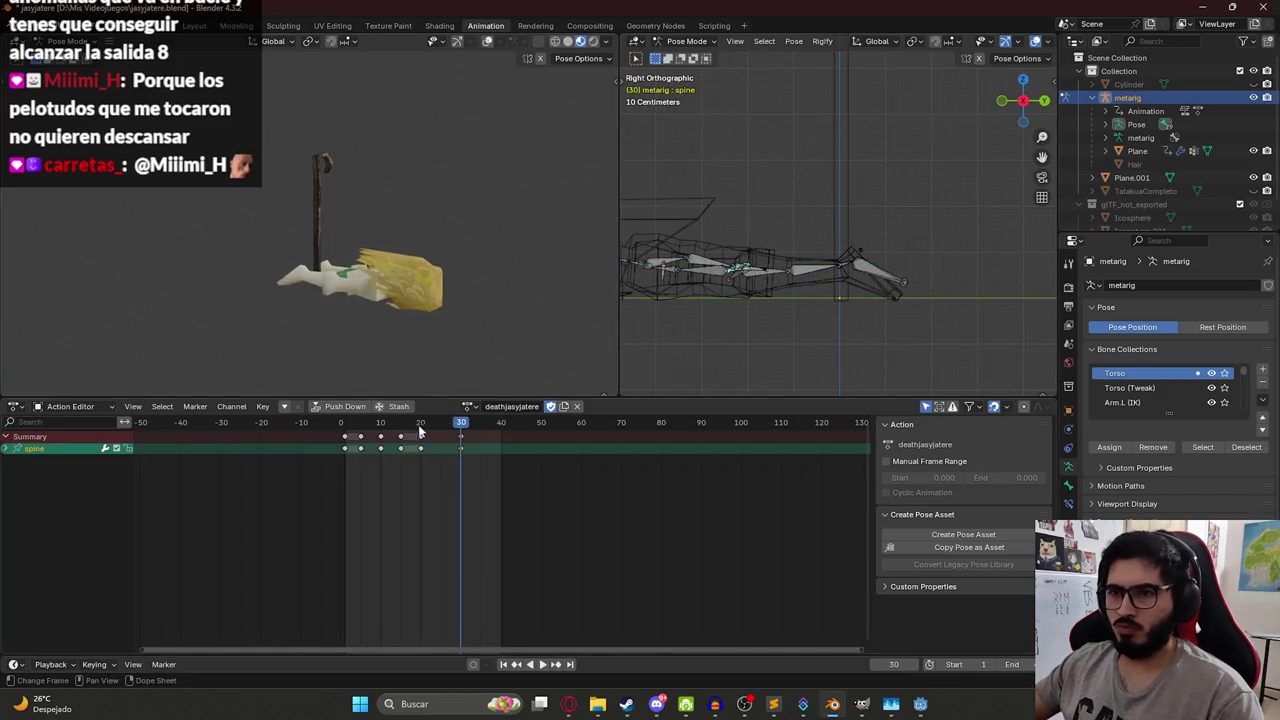
pyautogui.click(420, 430)
pyautogui.press('space')
pyautogui.click(403, 425)
pyautogui.click(344, 425)
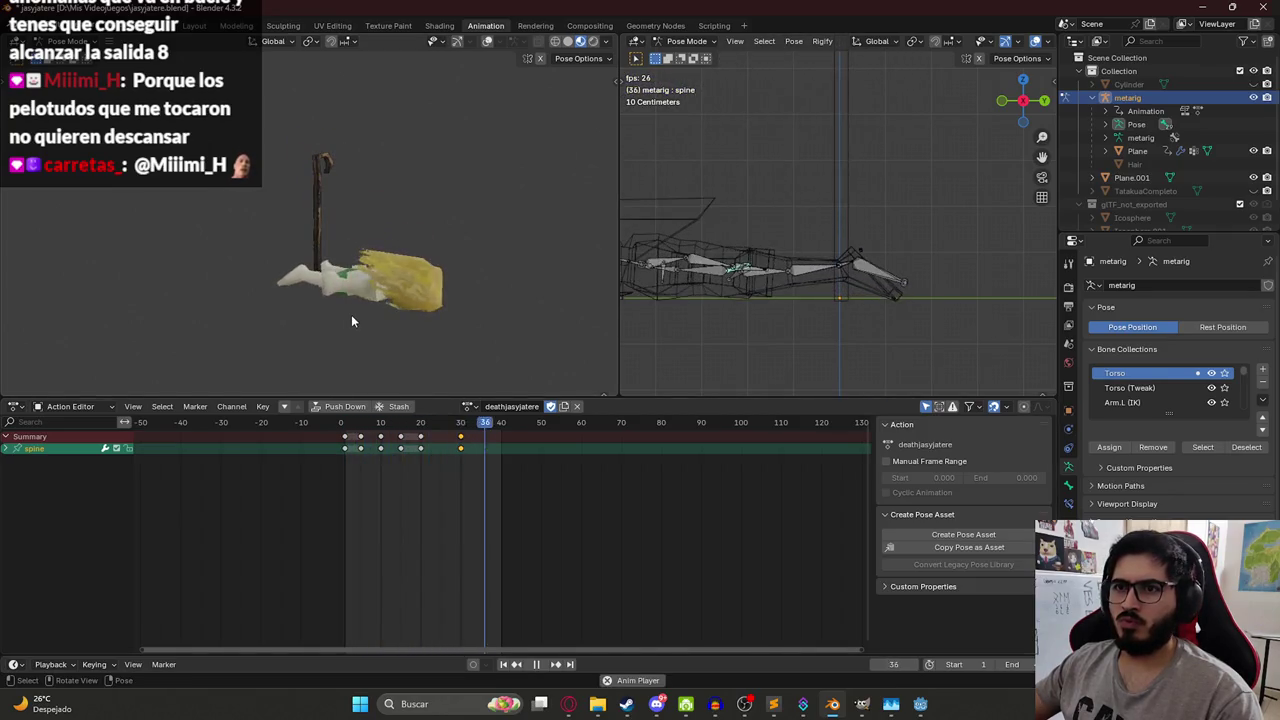
pyautogui.press('space')
pyautogui.hotkey('ctrl', 's')
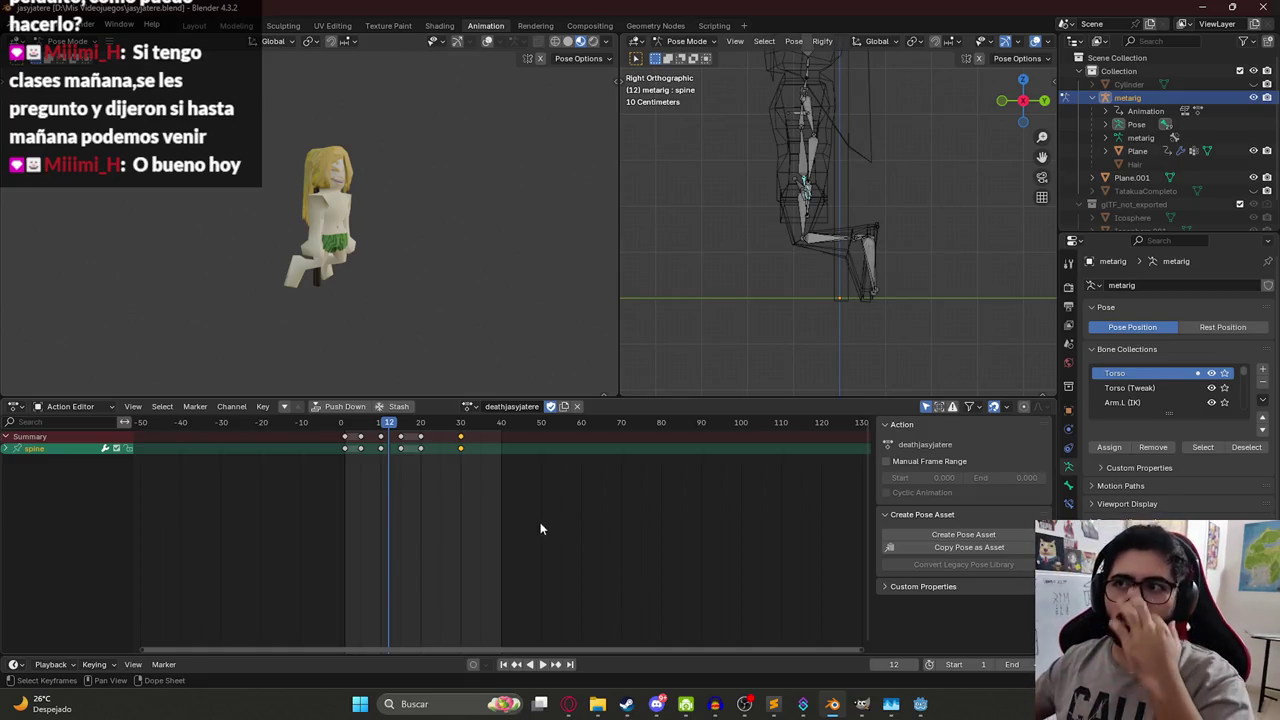
# - Switch to the Shading workspace to see the jasyjatere character in a lit material preview
pyautogui.click(439, 25)
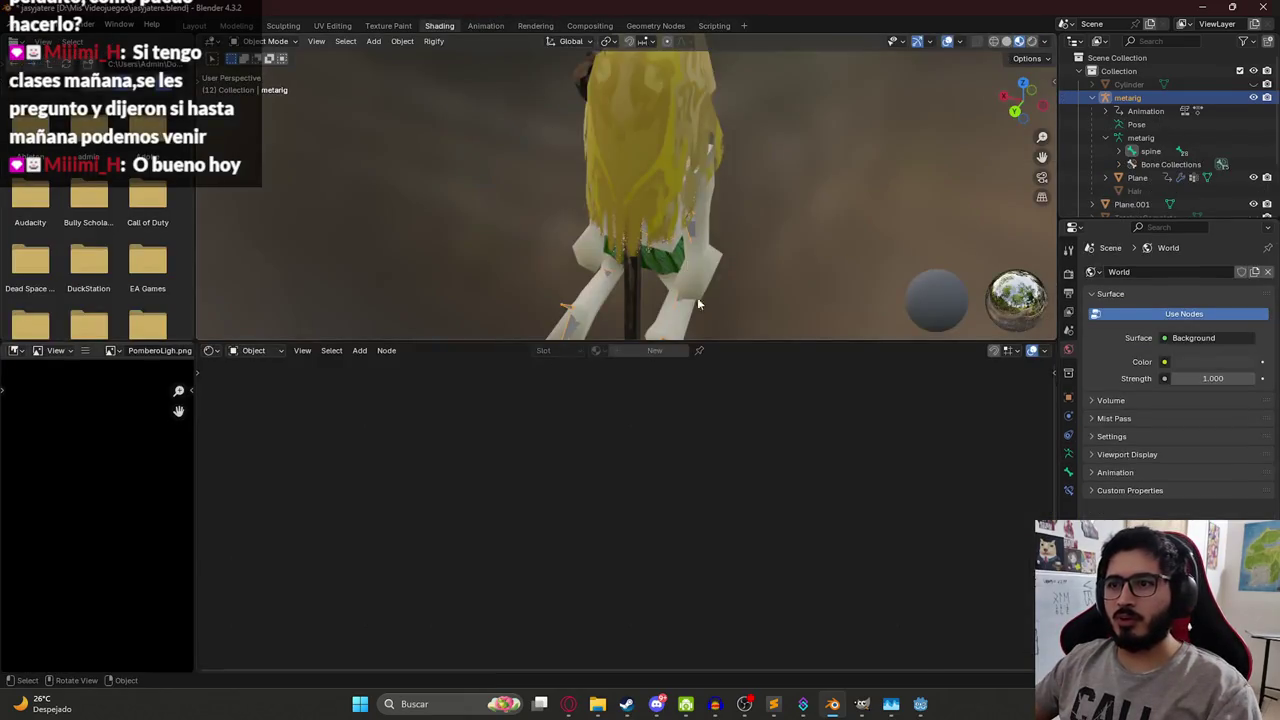
# - Select the hair Plane mesh, review its hair texture node tree, then return to Animation
pyautogui.click(690, 258)
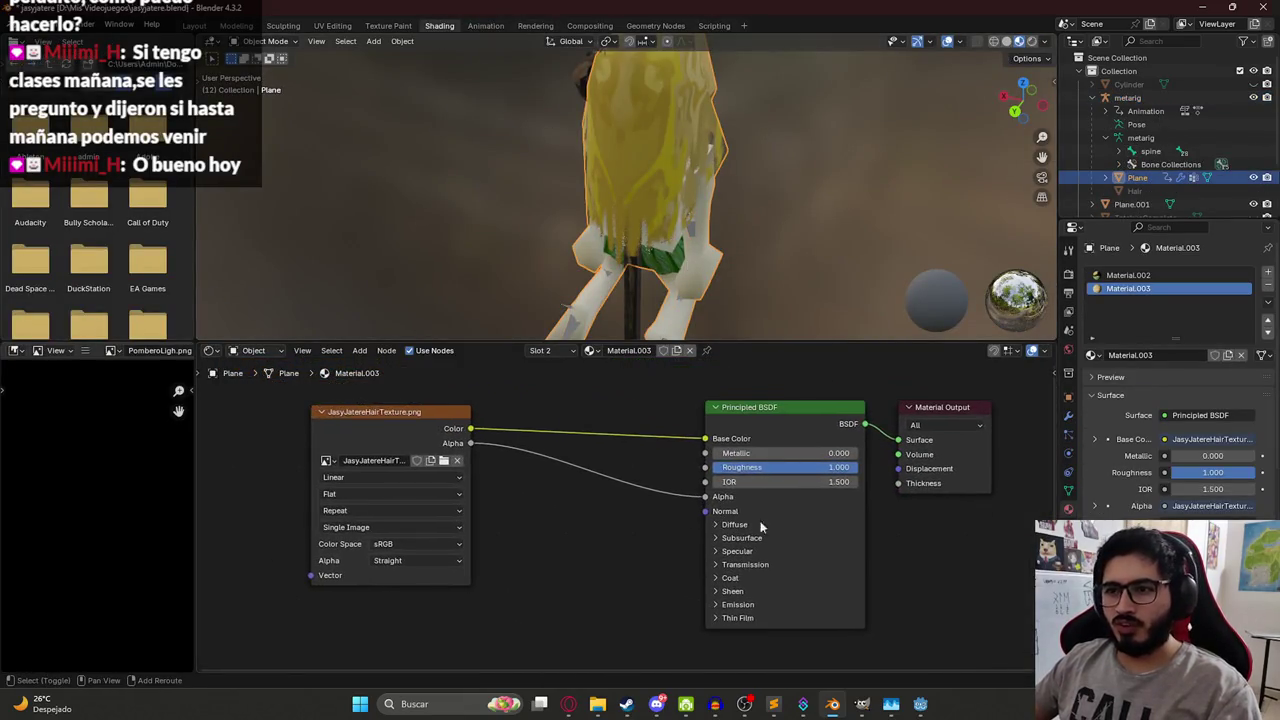
pyautogui.moveTo(264, 400); pyautogui.dragTo(485, 540)
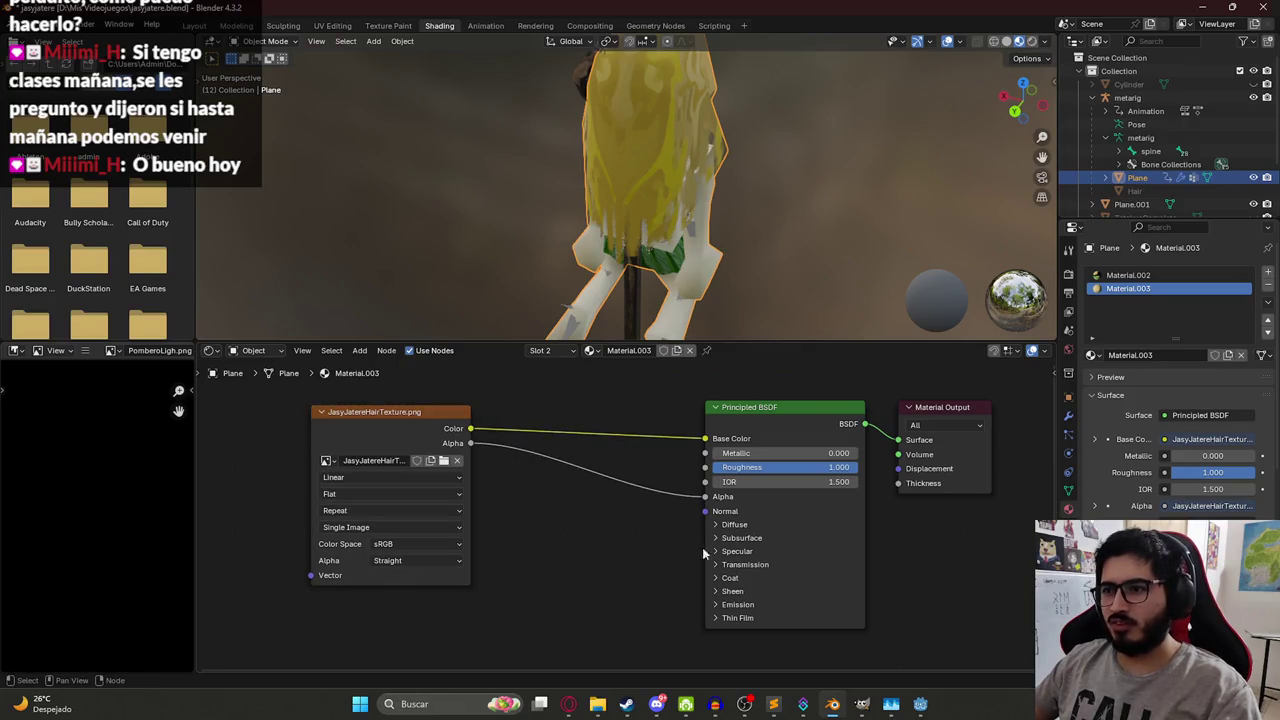
pyautogui.moveTo(705, 511)
pyautogui.mouseDown()
pyautogui.moveTo(551, 566)
pyautogui.moveTo(597, 563)
pyautogui.moveTo(588, 530)
pyautogui.mouseUp()
pyautogui.scroll(5, 745, 199)
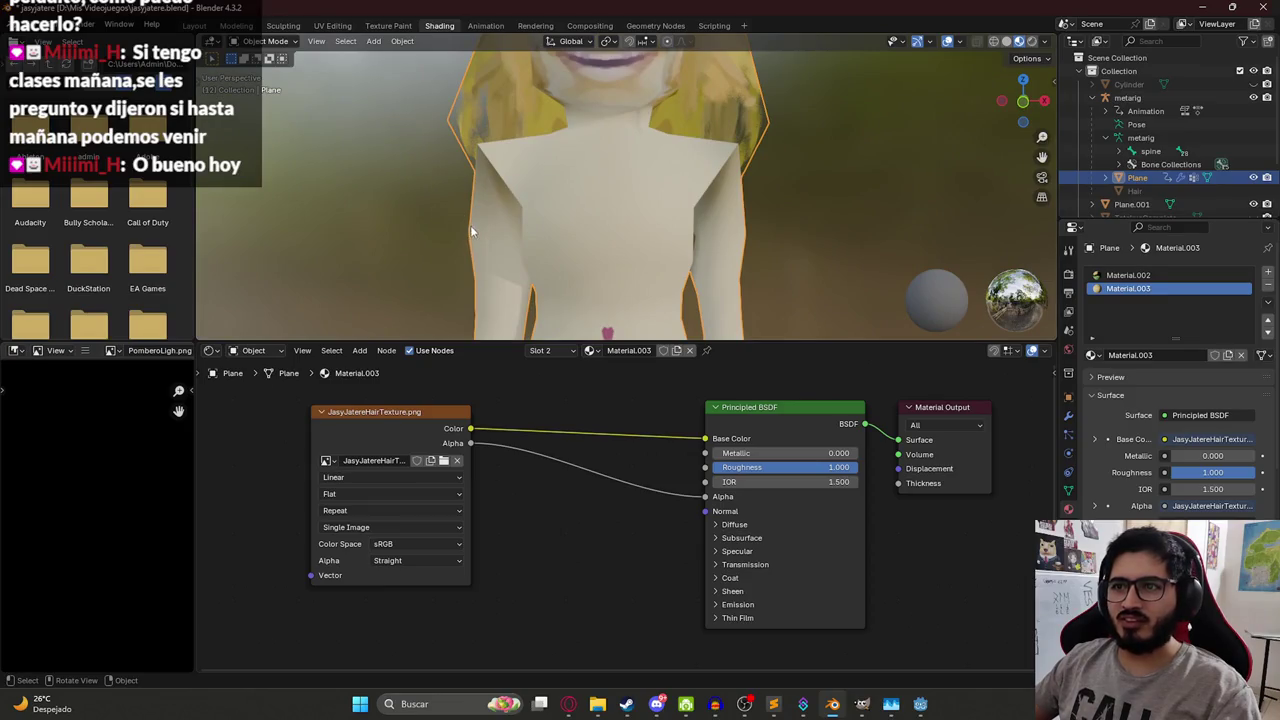
pyautogui.scroll(5, 542, 190)
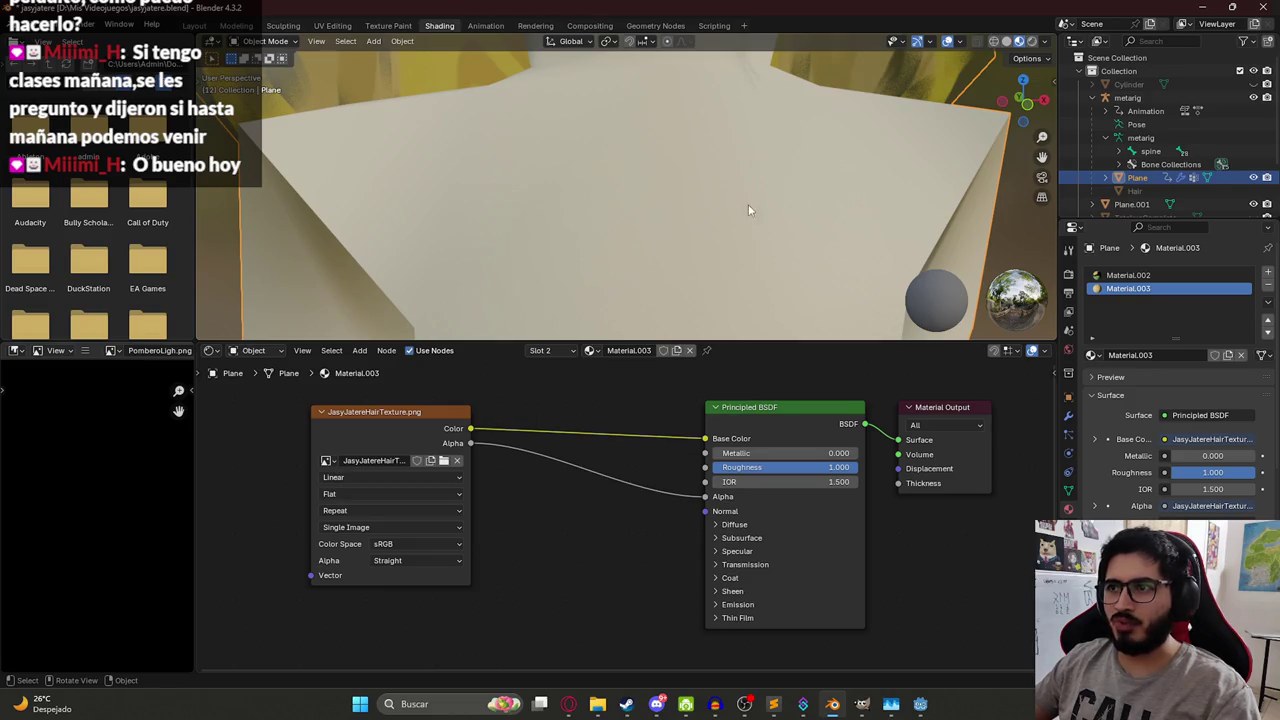
pyautogui.scroll(-8, 748, 210)
pyautogui.scroll(3, 565, 212)
pyautogui.scroll(-3, 621, 196)
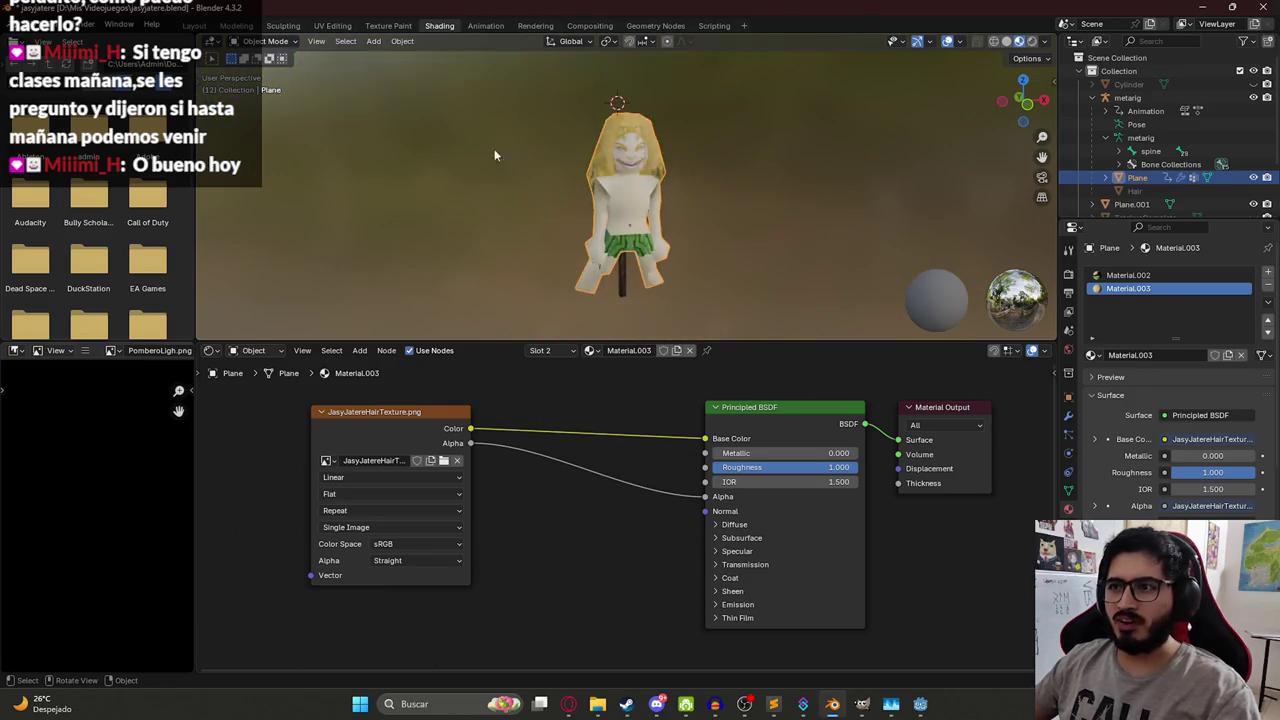
pyautogui.click(485, 25)
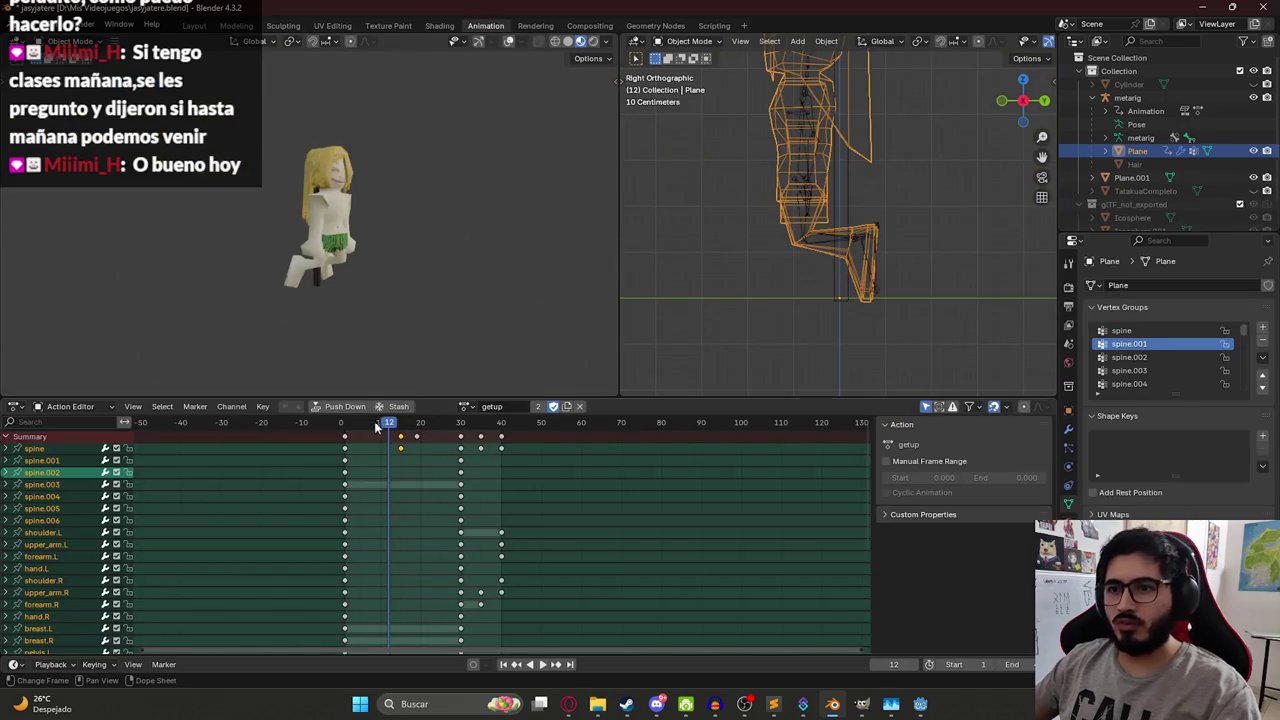
# - Play through the getup animation from the start, viewing the rig from the front
pyautogui.press('space')
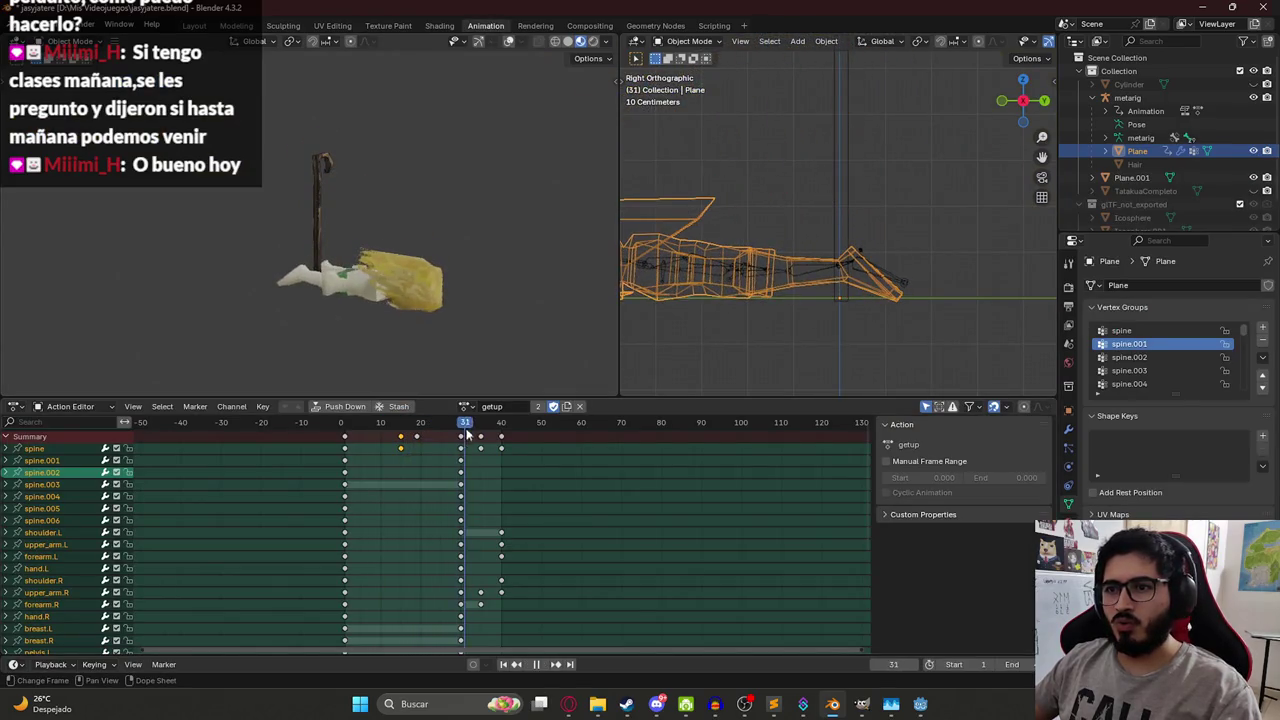
pyautogui.moveTo(467, 428); pyautogui.dragTo(402, 428)
pyautogui.press('space')
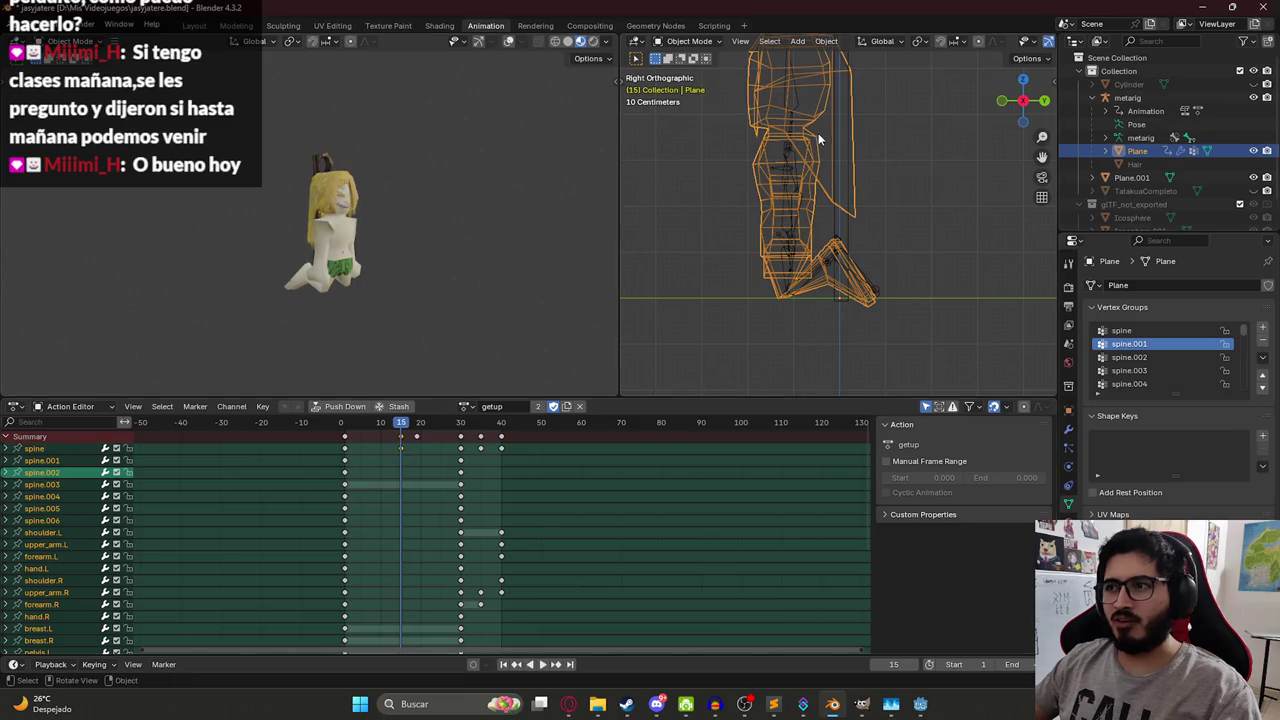
pyautogui.press('KP_1')
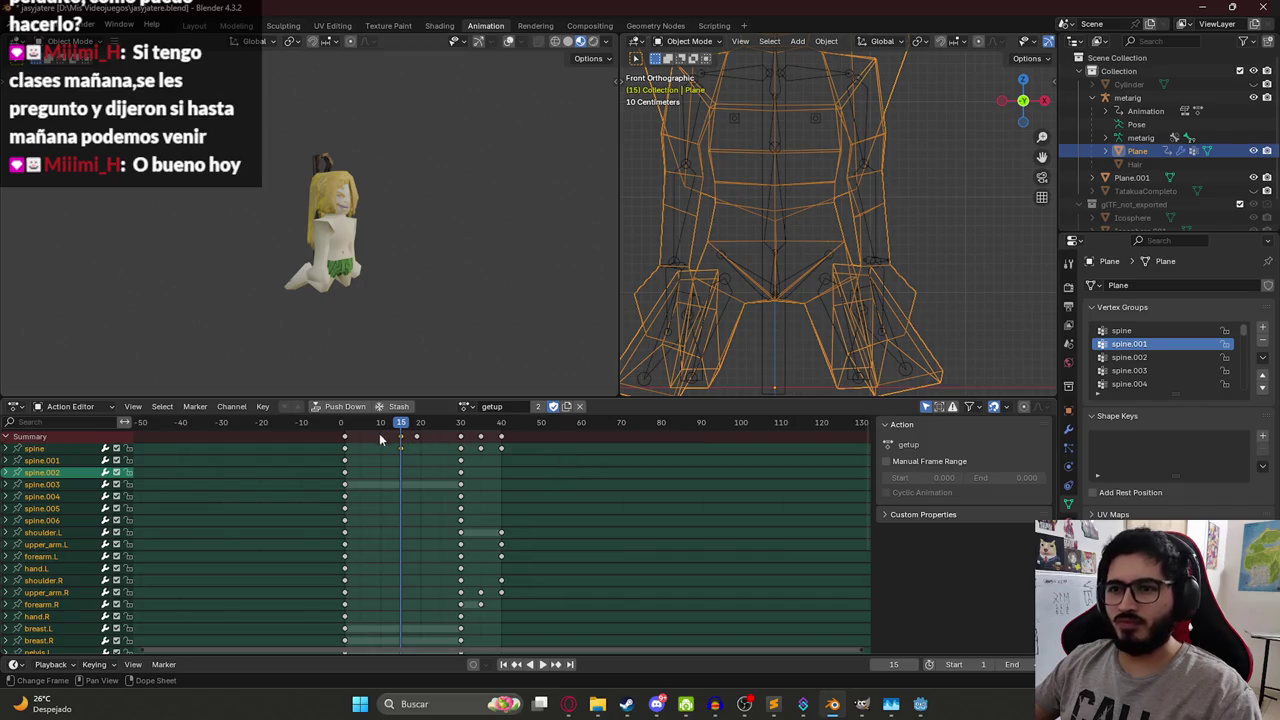
pyautogui.press('space')
pyautogui.moveTo(366, 428); pyautogui.dragTo(341, 437)
pyautogui.press('space')
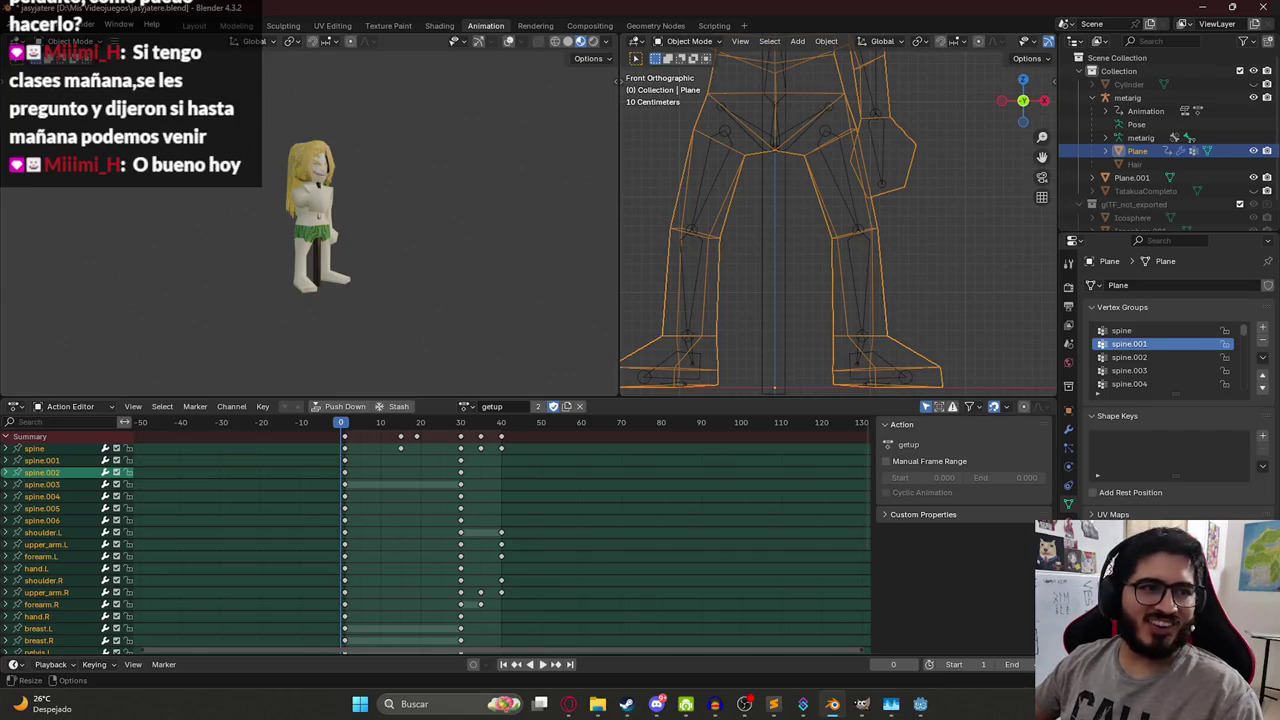
pyautogui.press('space')
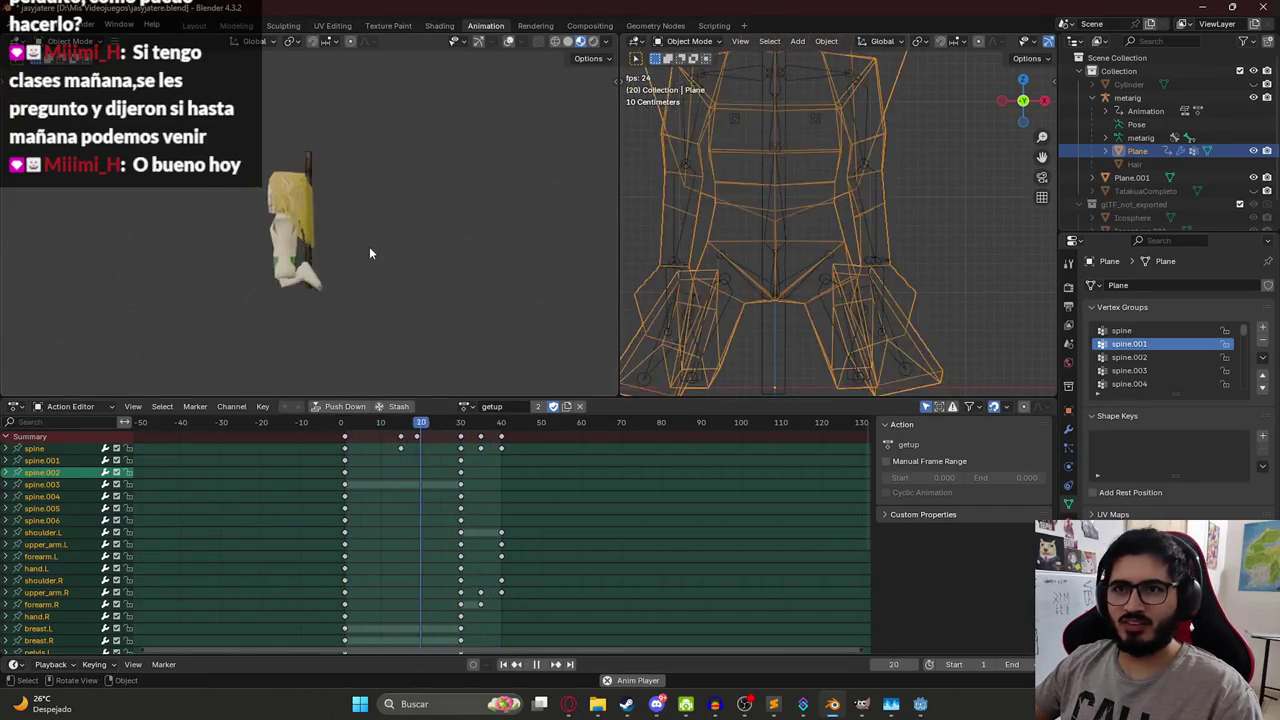
pyautogui.press('space')
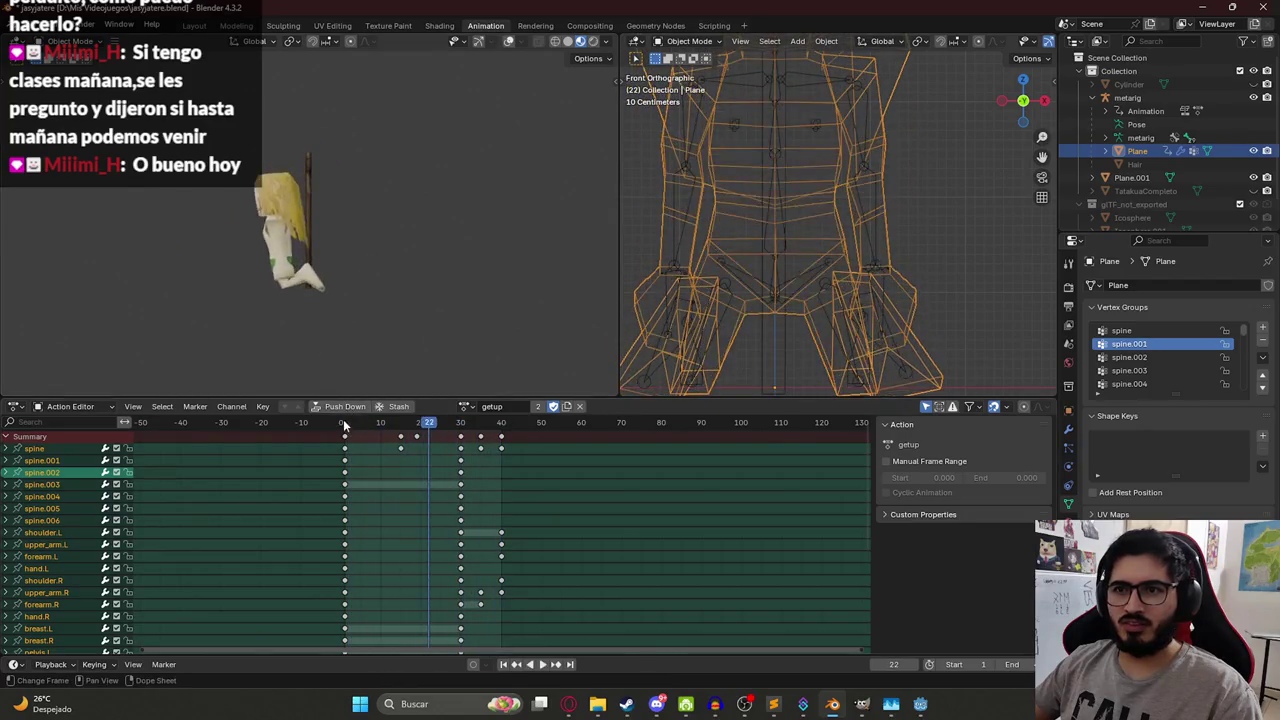
# - Select the metarig to bring its deathjasyjatere action back into the Action Editor
pyautogui.click(343, 419)
pyautogui.scroll(-4, 800, 200)
pyautogui.click(787, 212)
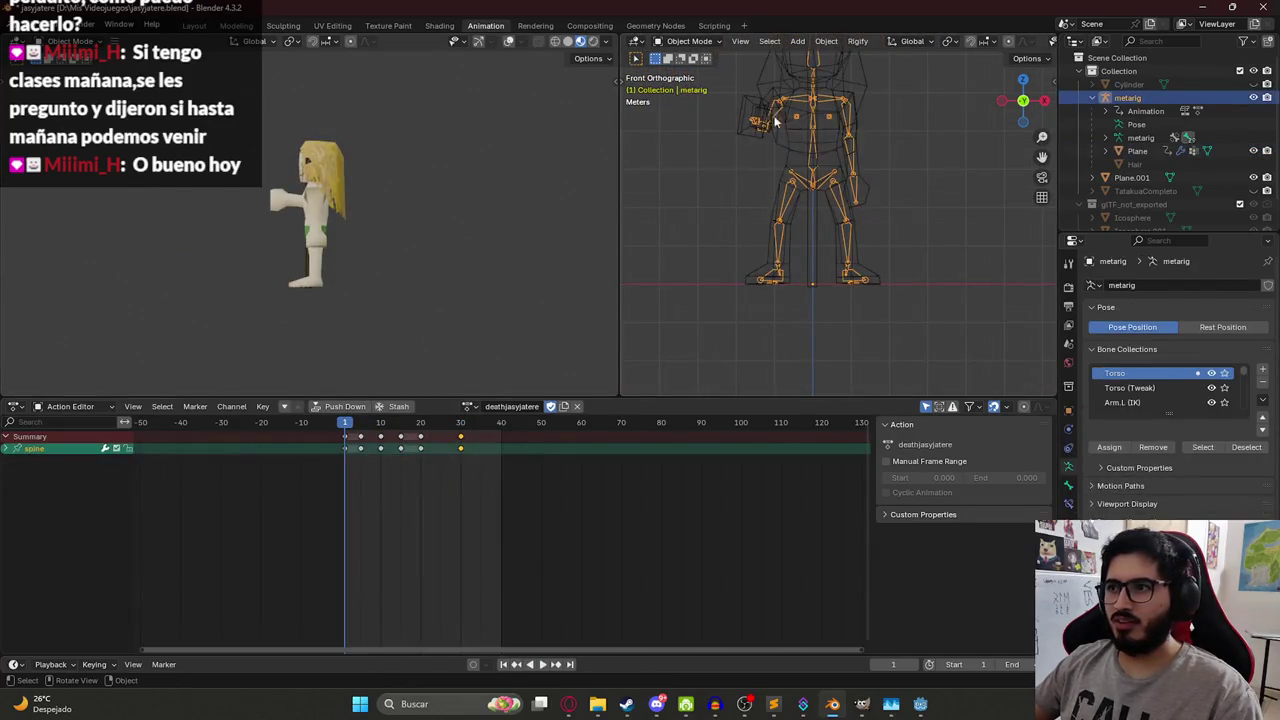
# - In Pose Mode, shift the death keyframes up to frame 30 five frames later
pyautogui.click(689, 41)
pyautogui.click(682, 87)
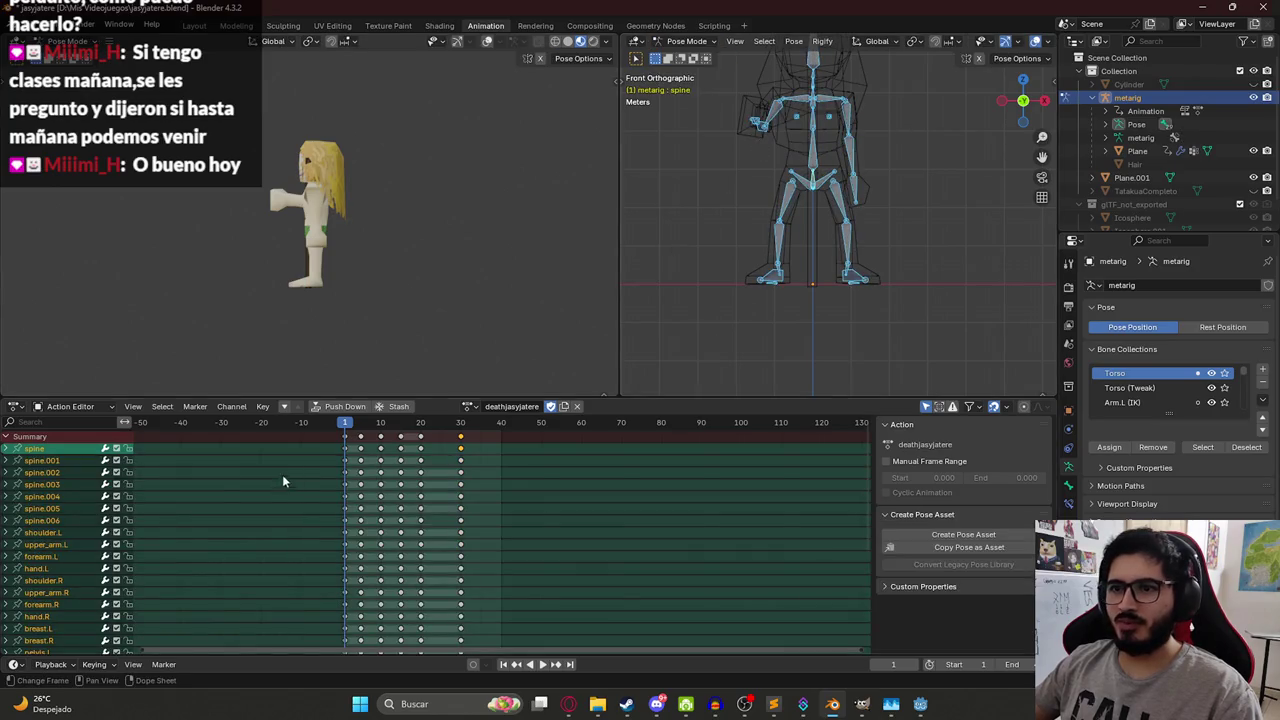
pyautogui.press('Right')
pyautogui.press('Right')
pyautogui.press('Right')
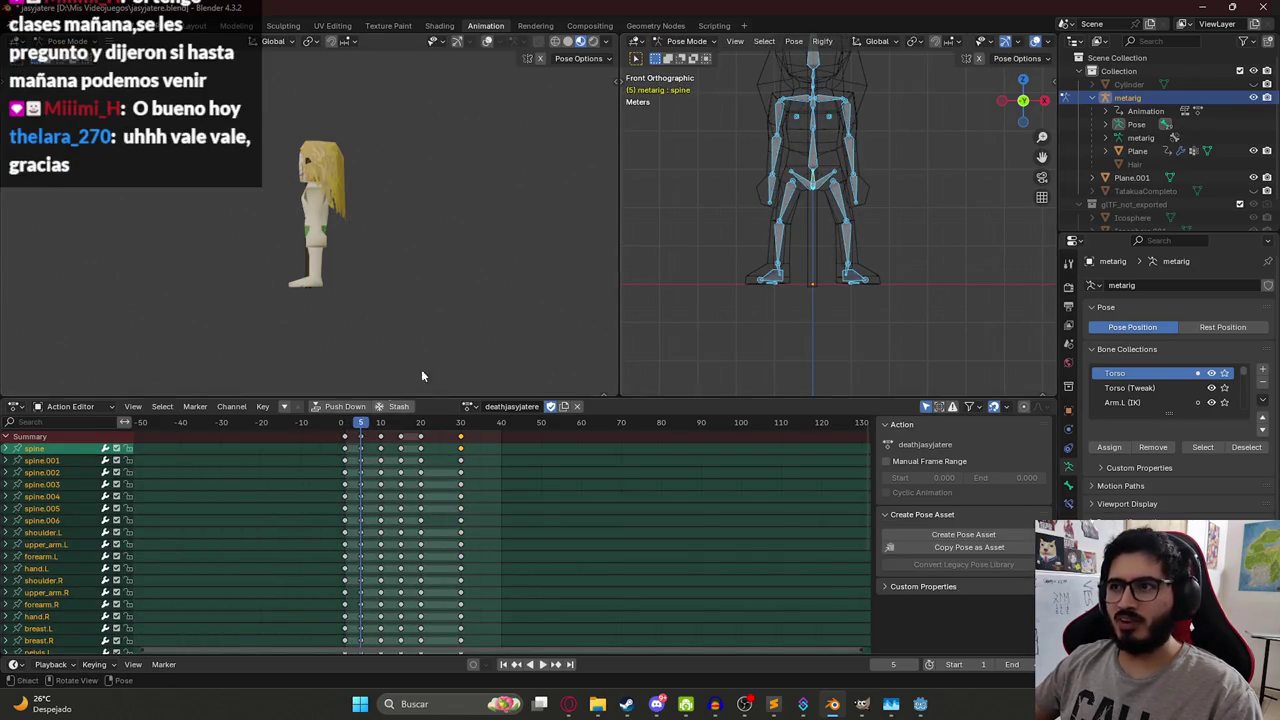
pyautogui.click(365, 438)
pyautogui.keyDown('shift'); pyautogui.click(460, 440); pyautogui.keyUp('shift')
pyautogui.keyDown('shift'); pyautogui.click(381, 440); pyautogui.keyUp('shift')
pyautogui.moveTo(529, 451); pyautogui.dragTo(372, 433)
pyautogui.press('g')
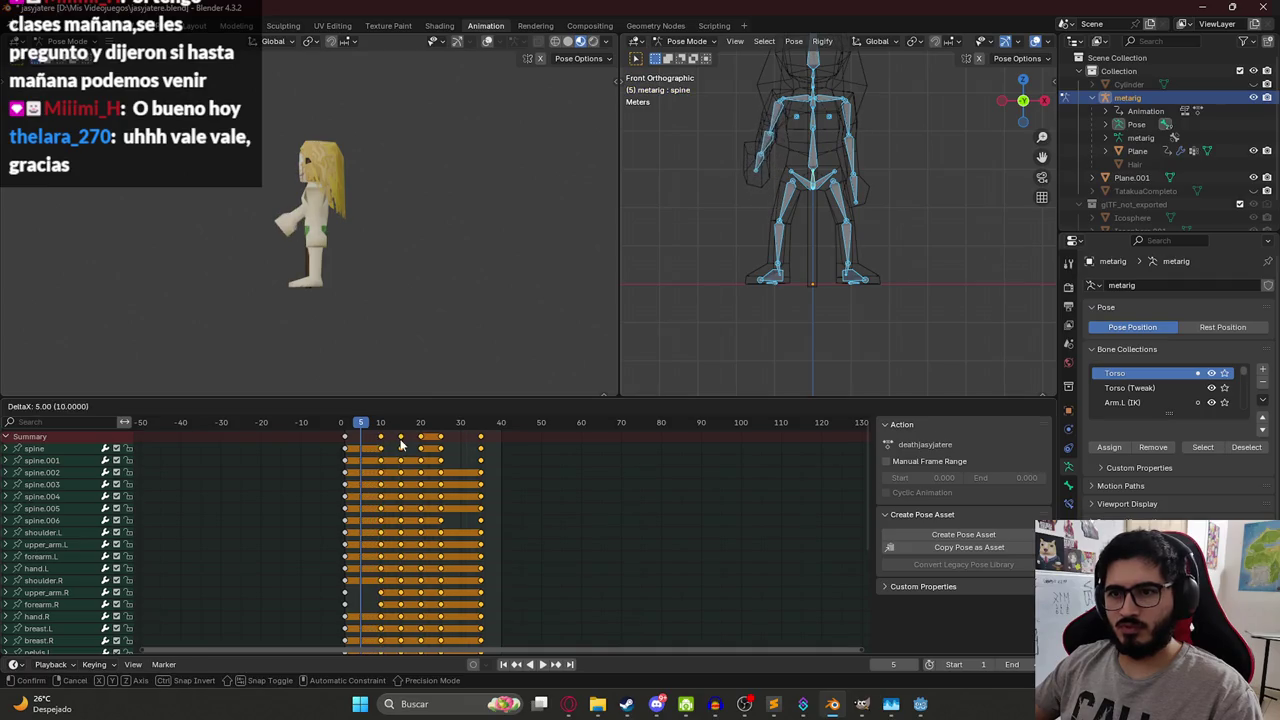
pyautogui.click(400, 443)
# - Preview the retimed death animation, save jasyjatere.blend and return to the Layout workspace
pyautogui.press('space')
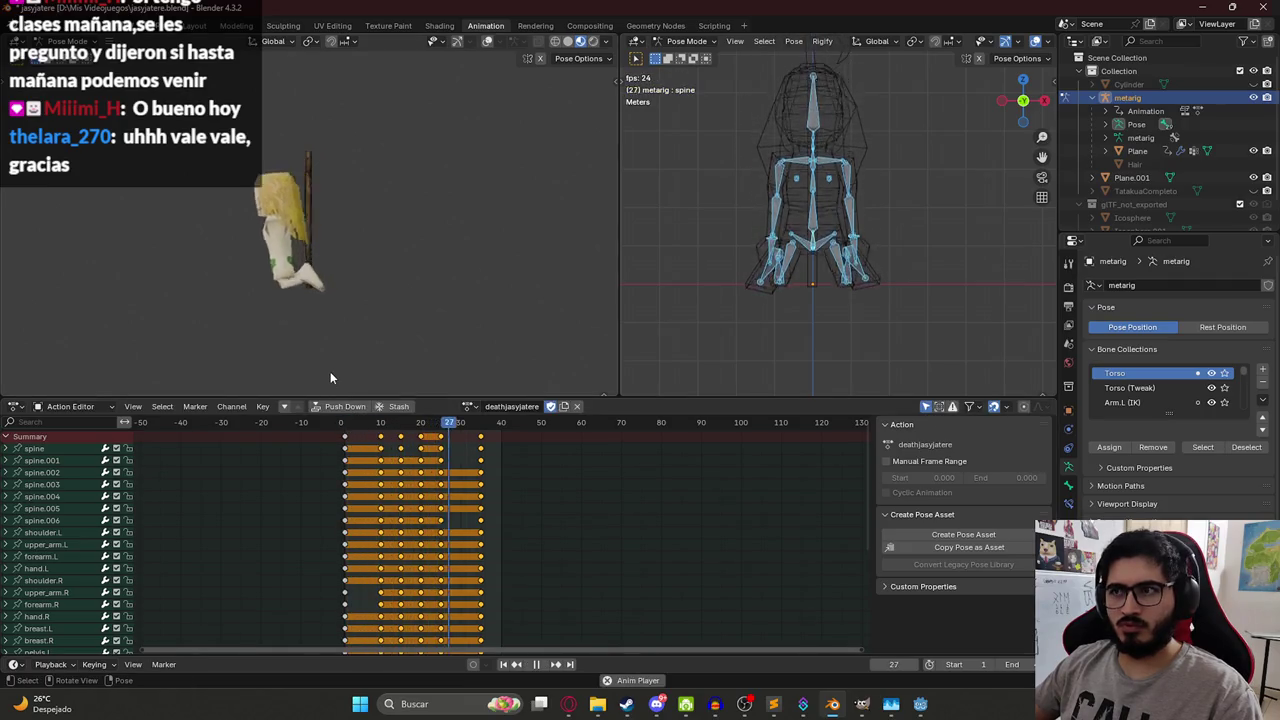
pyautogui.press('space')
pyautogui.moveTo(355, 422); pyautogui.dragTo(481, 450)
pyautogui.press('KP_7')
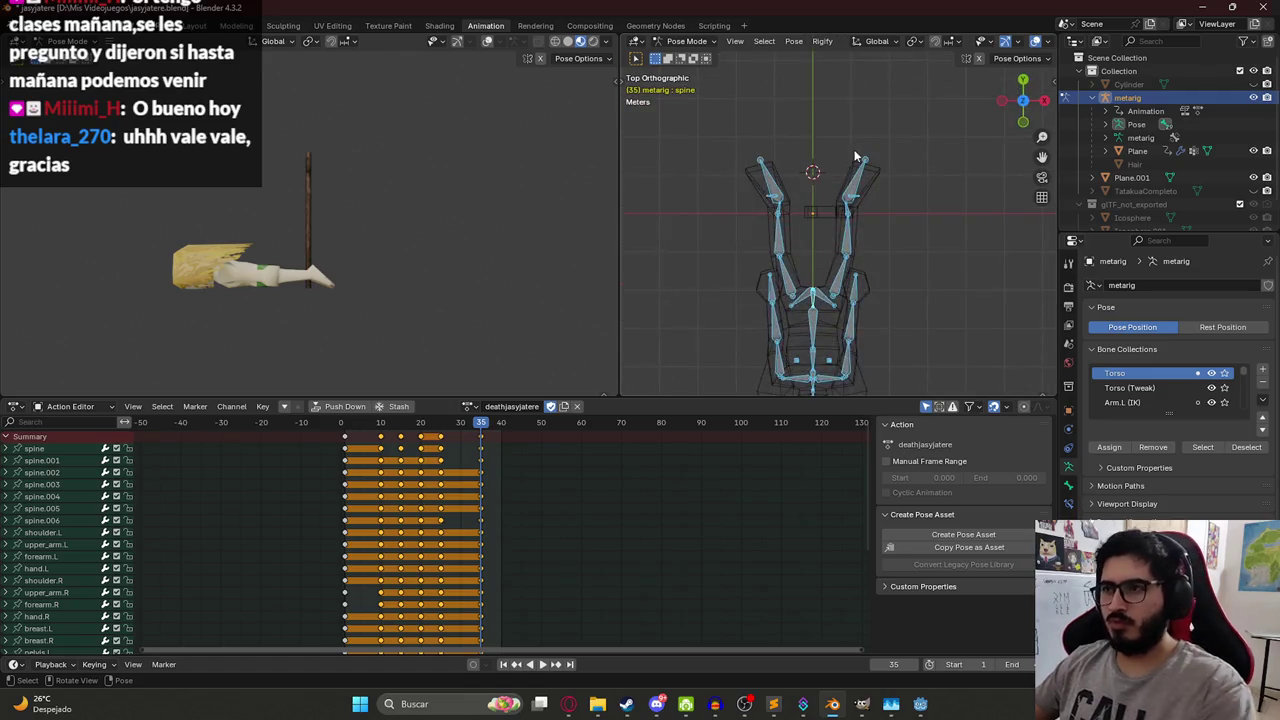
pyautogui.scroll(1, 855, 157)
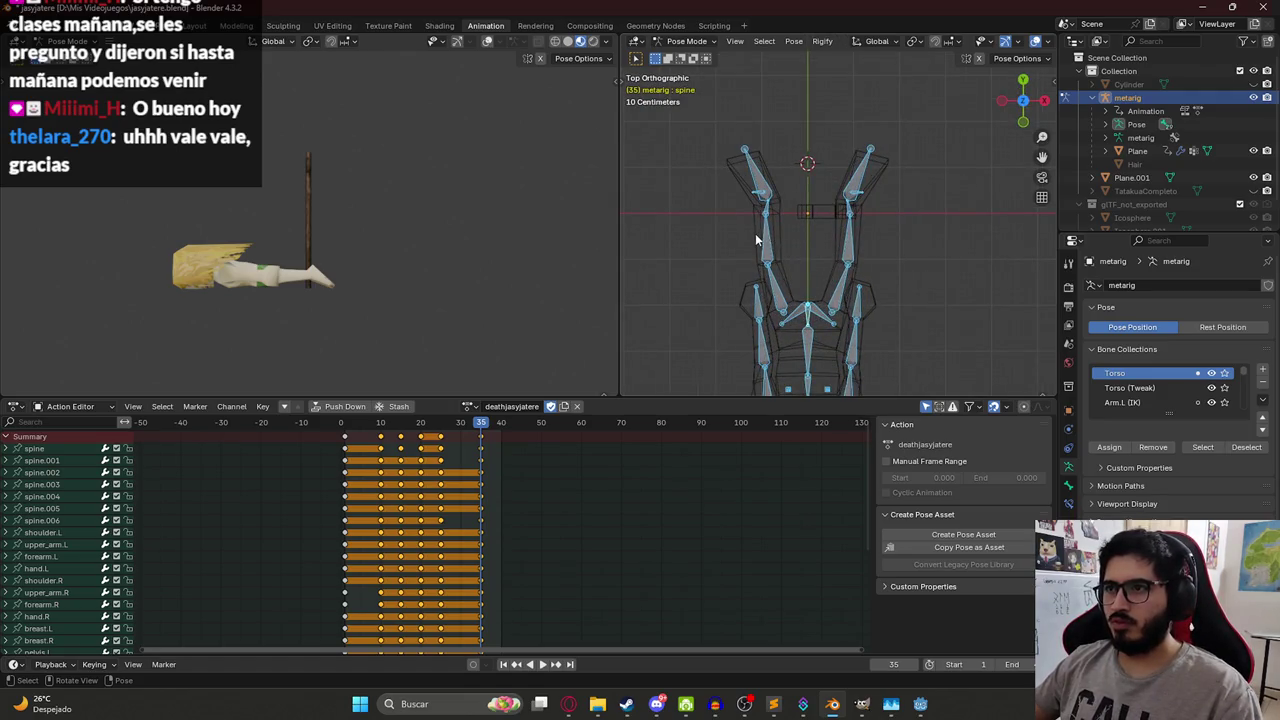
pyautogui.scroll(-2, 755, 235)
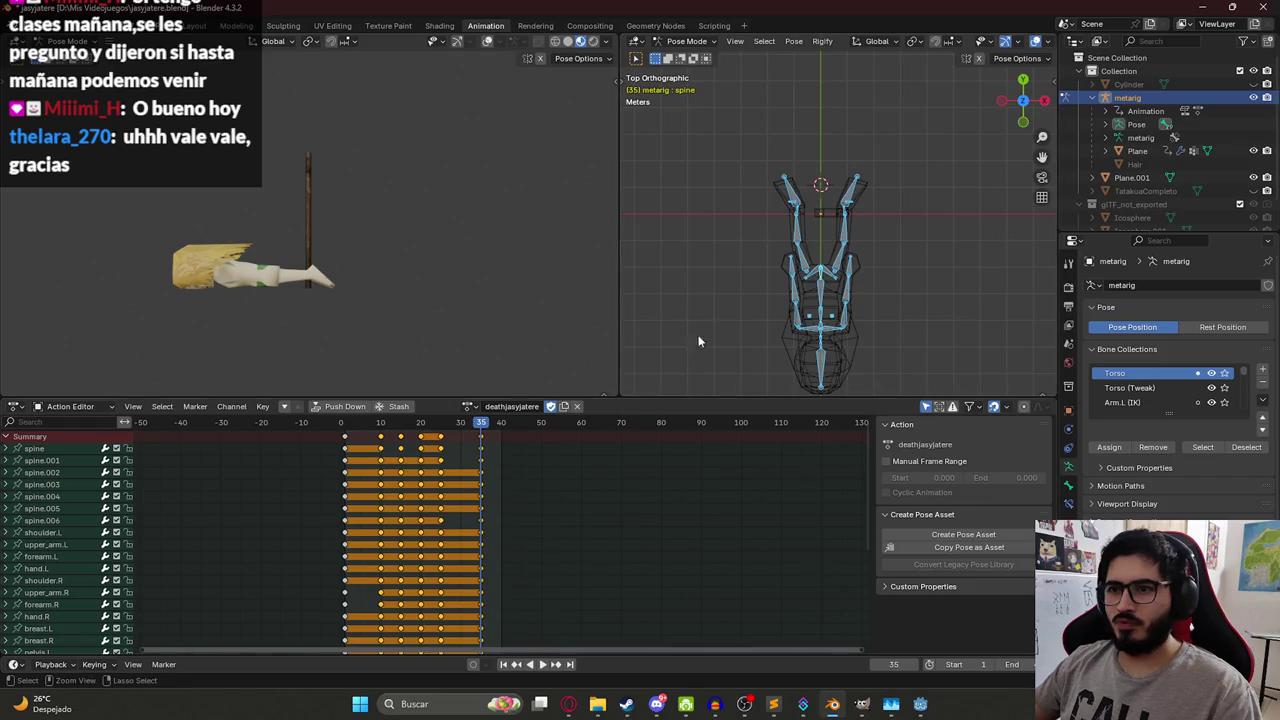
pyautogui.hotkey('ctrl', 's')
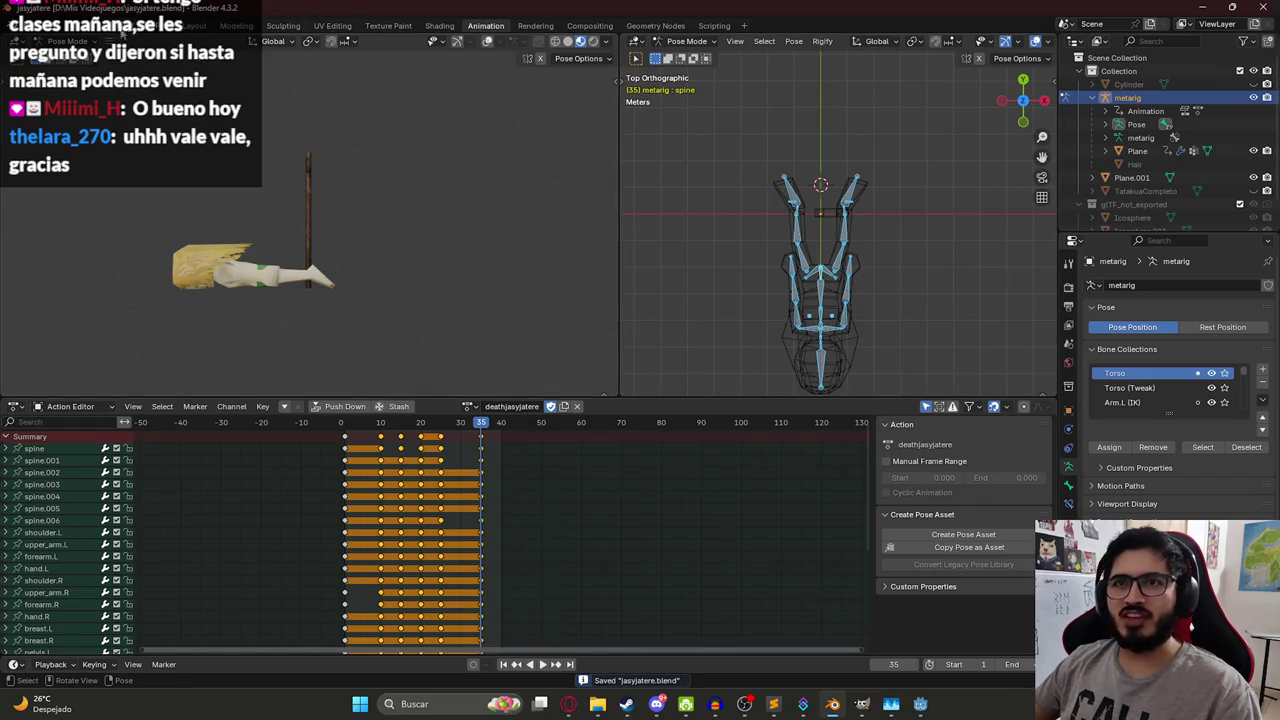
pyautogui.click(197, 27)
# - Export the character's body as glTF 2.0, overwriting jasyjatere.glb in the characters assets folder
pyautogui.scroll(-4, 568, 270)
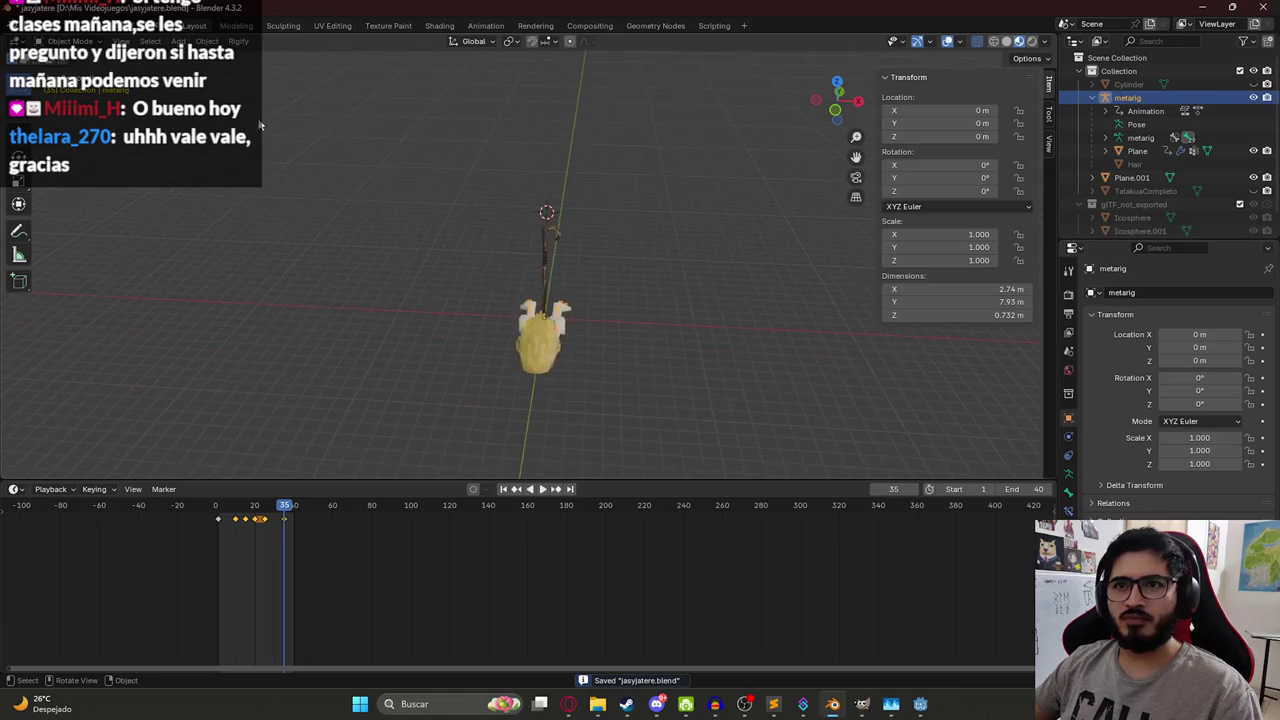
pyautogui.click(547, 262)
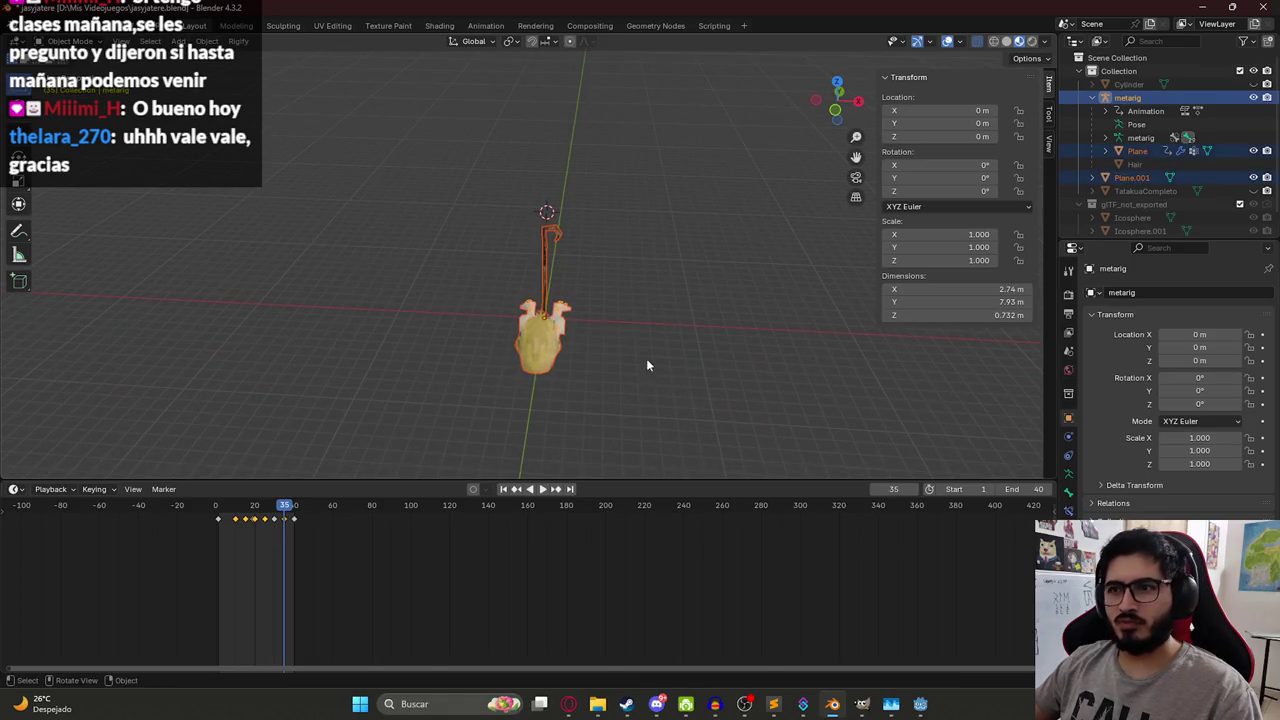
pyautogui.click(540, 340)
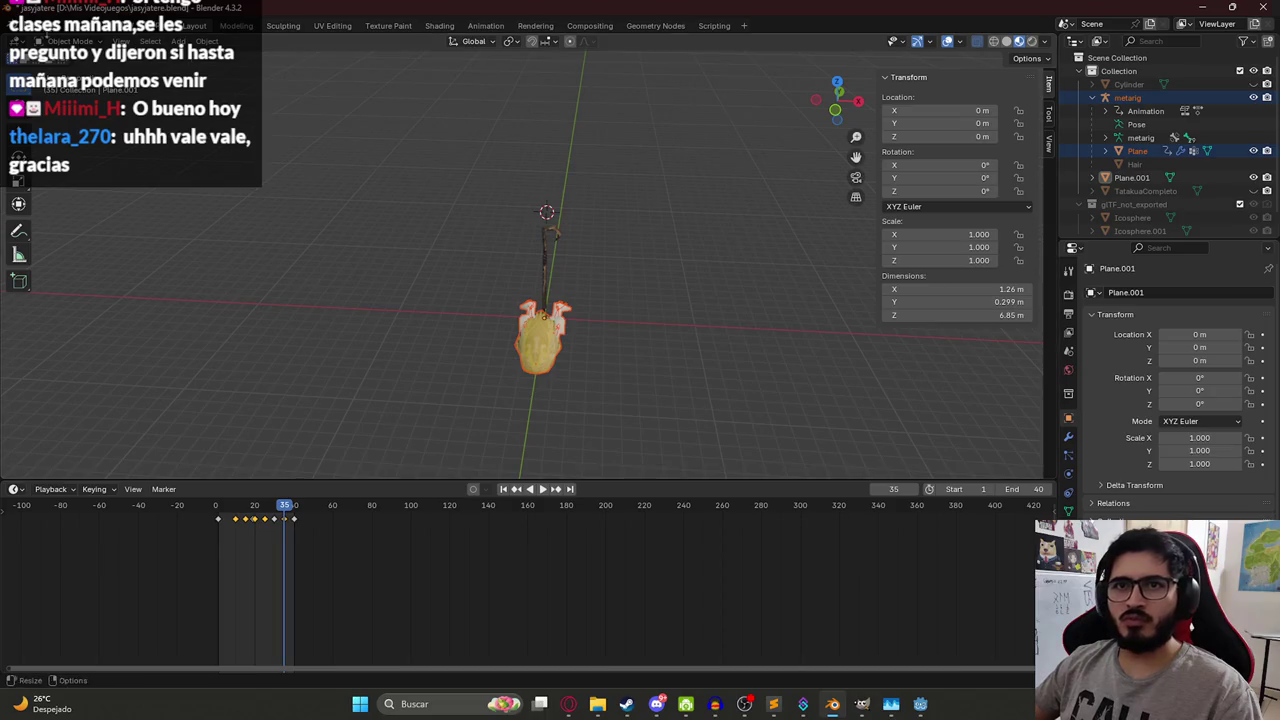
pyautogui.click(36, 25)
pyautogui.moveTo(106, 227)
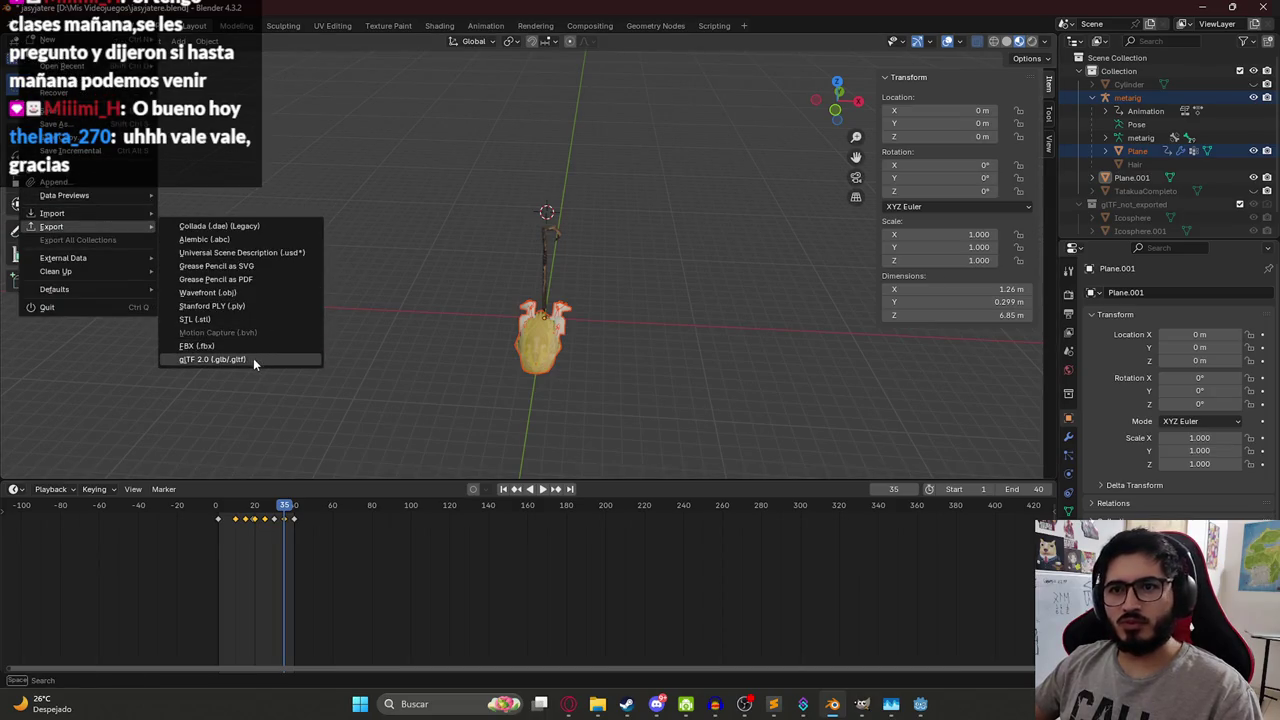
pyautogui.click(253, 358)
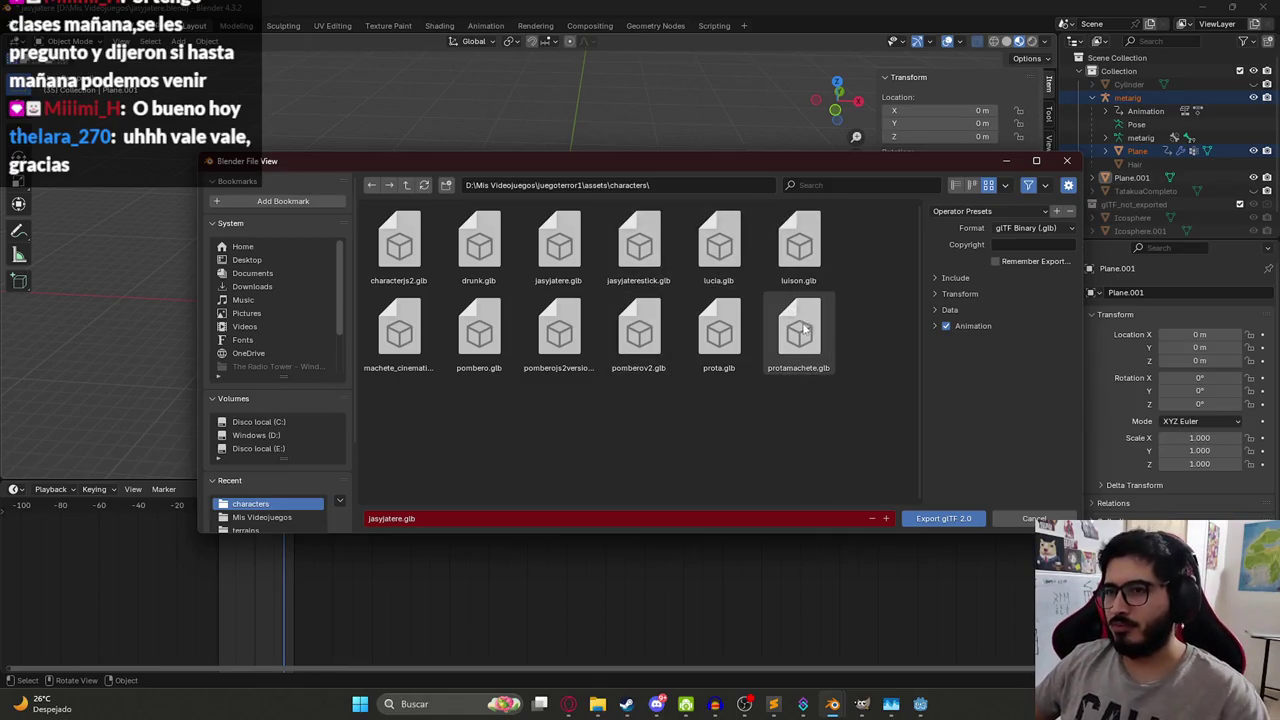
pyautogui.click(958, 279)
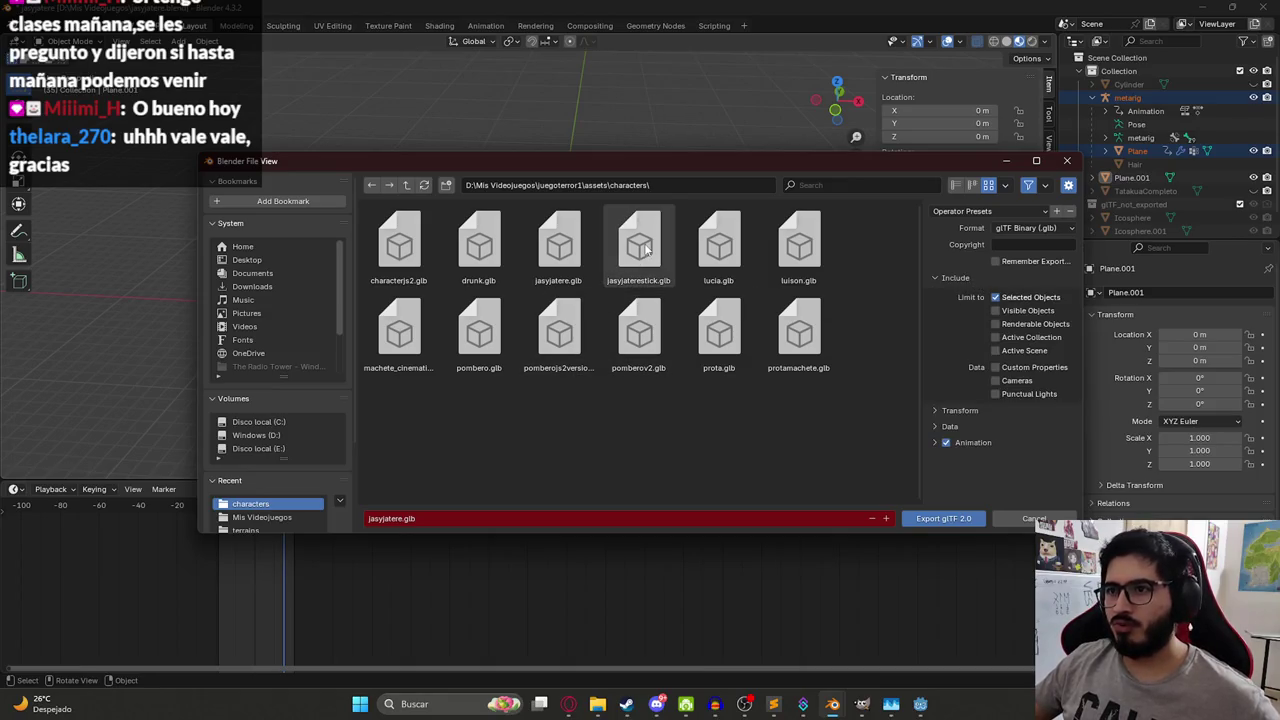
pyautogui.doubleClick(558, 245)
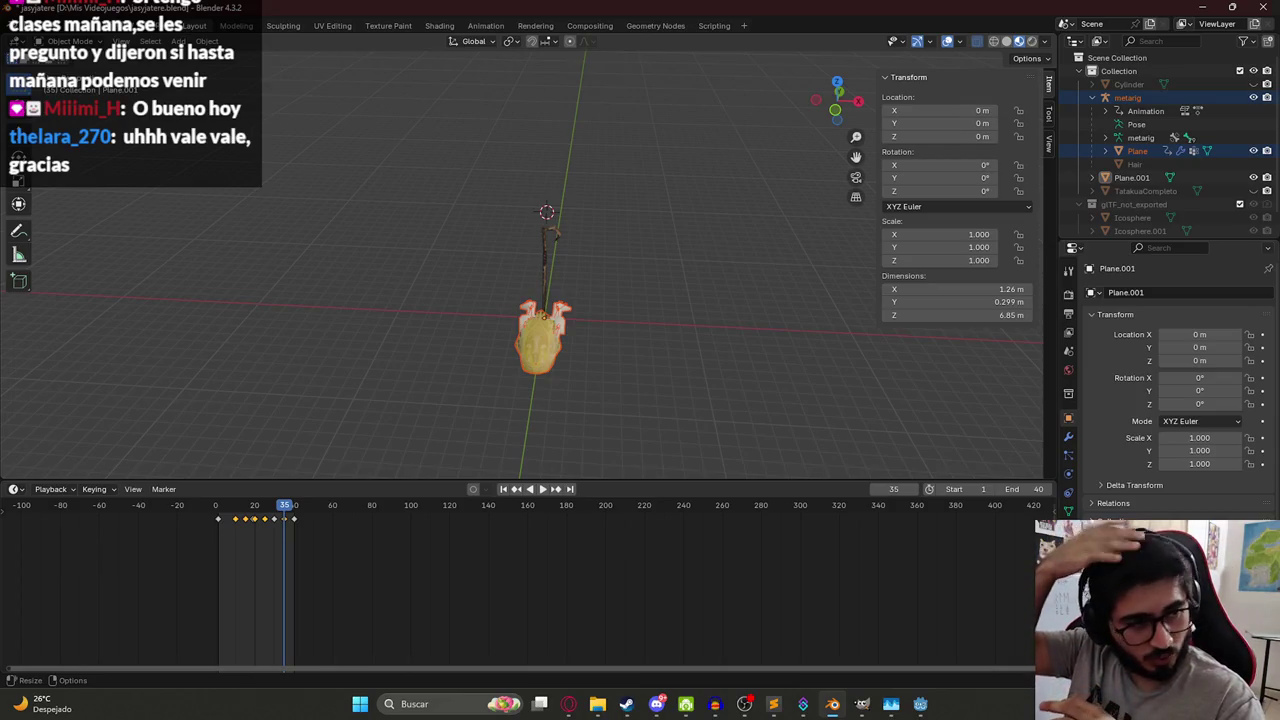
# - Save the Blender file and return to the Godot editor
pyautogui.scroll(4, 620, 312)
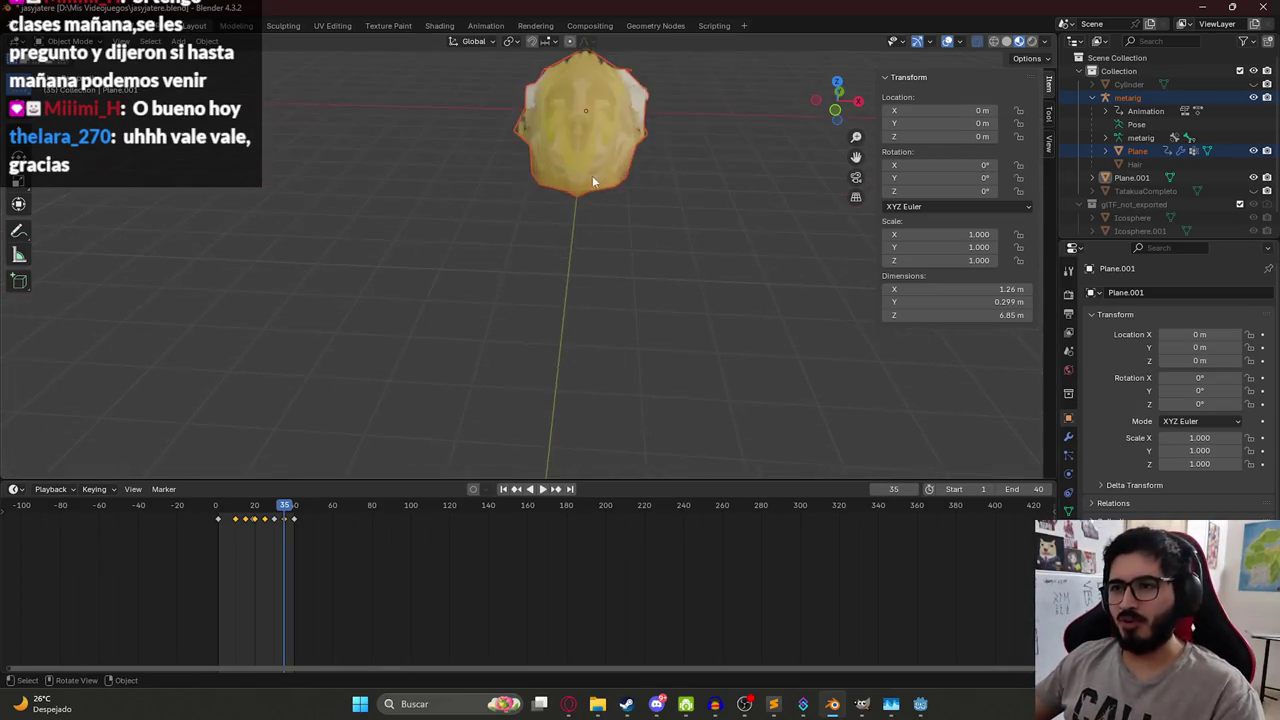
pyautogui.hotkey('ctrl', 's')
pyautogui.moveTo(545, 276); pyautogui.dragTo(582, 300)
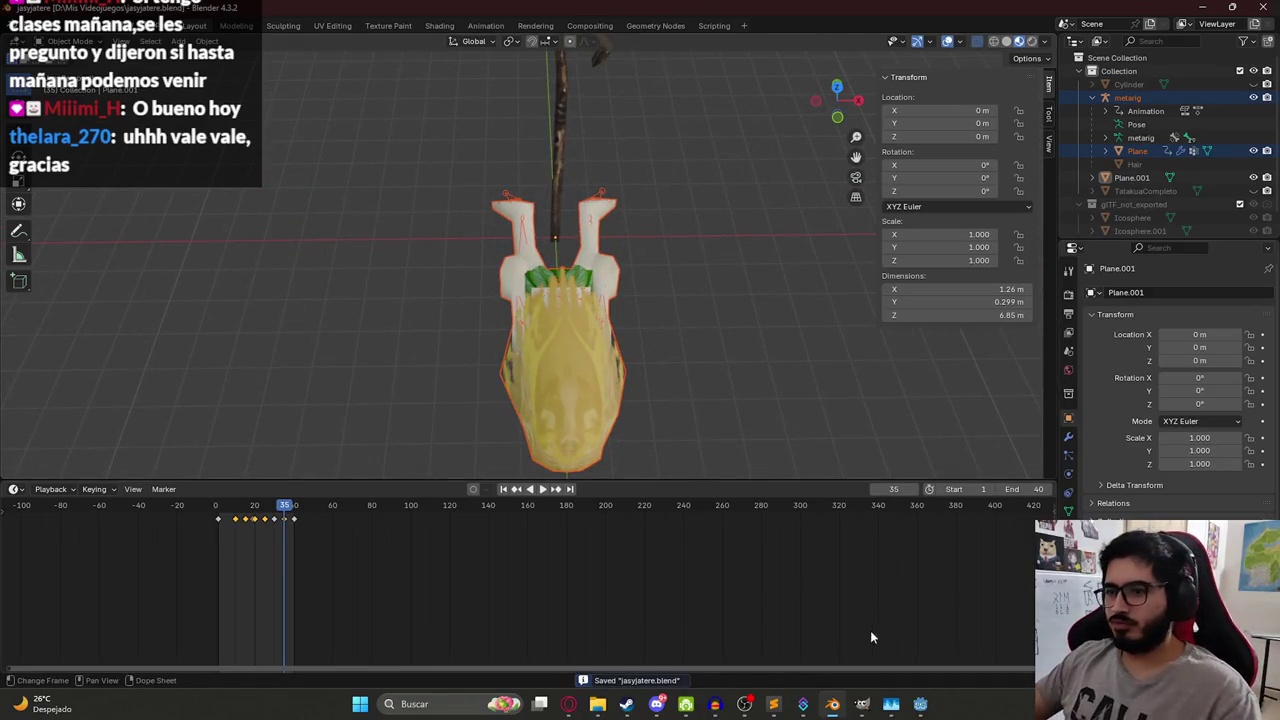
pyautogui.click(921, 704)
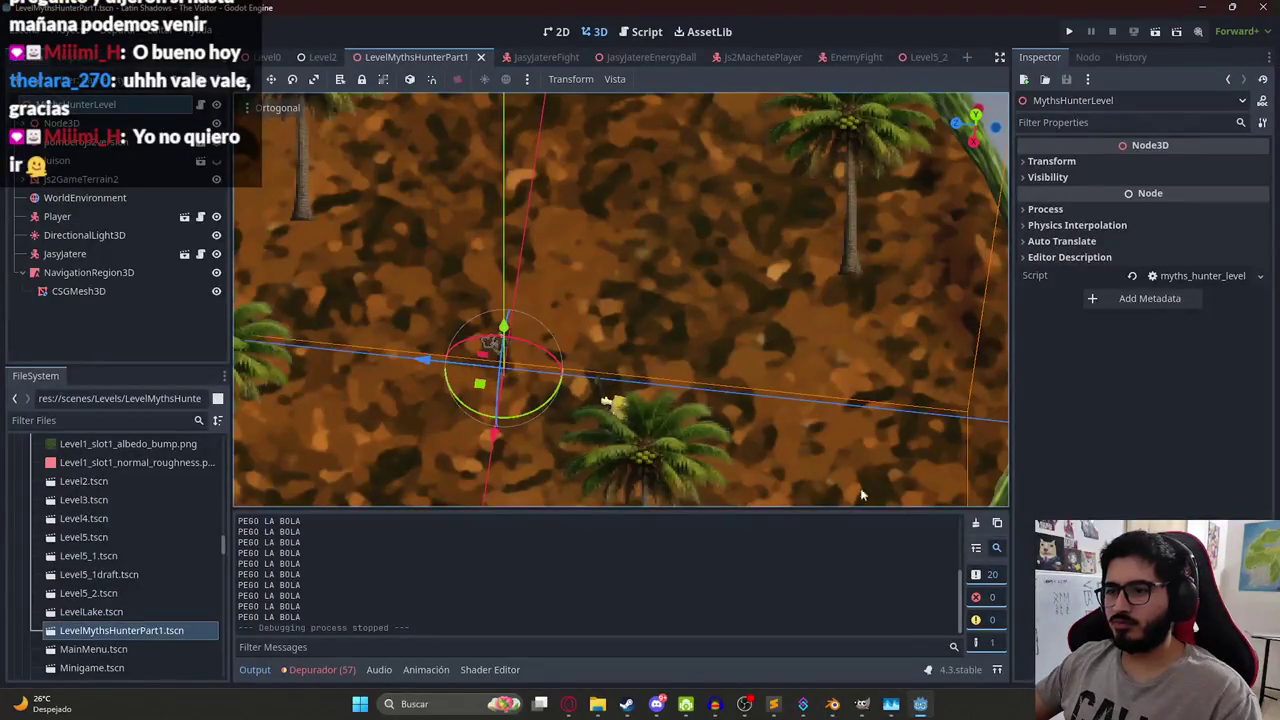
# - Orbit around the level's terrain disc and open its myths_hunter_level.gd script
pyautogui.scroll(-8, 652, 298)
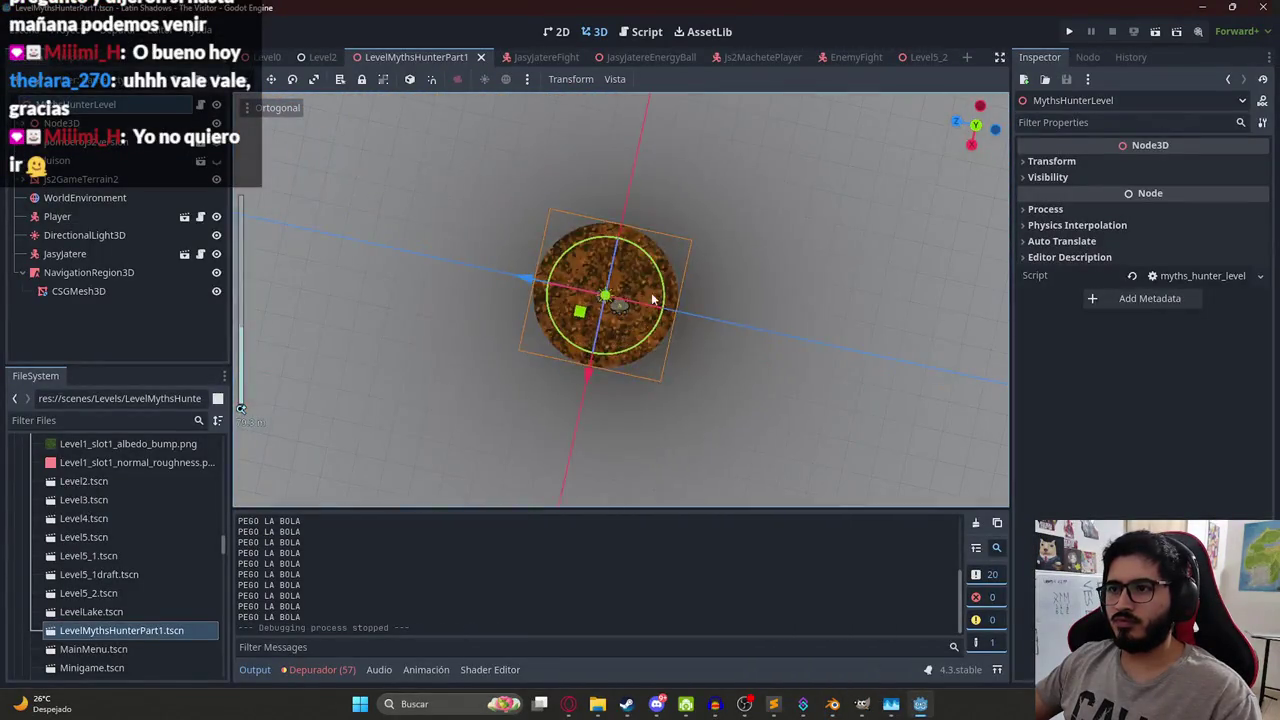
pyautogui.moveTo(652, 298); pyautogui.dragTo(457, 298)
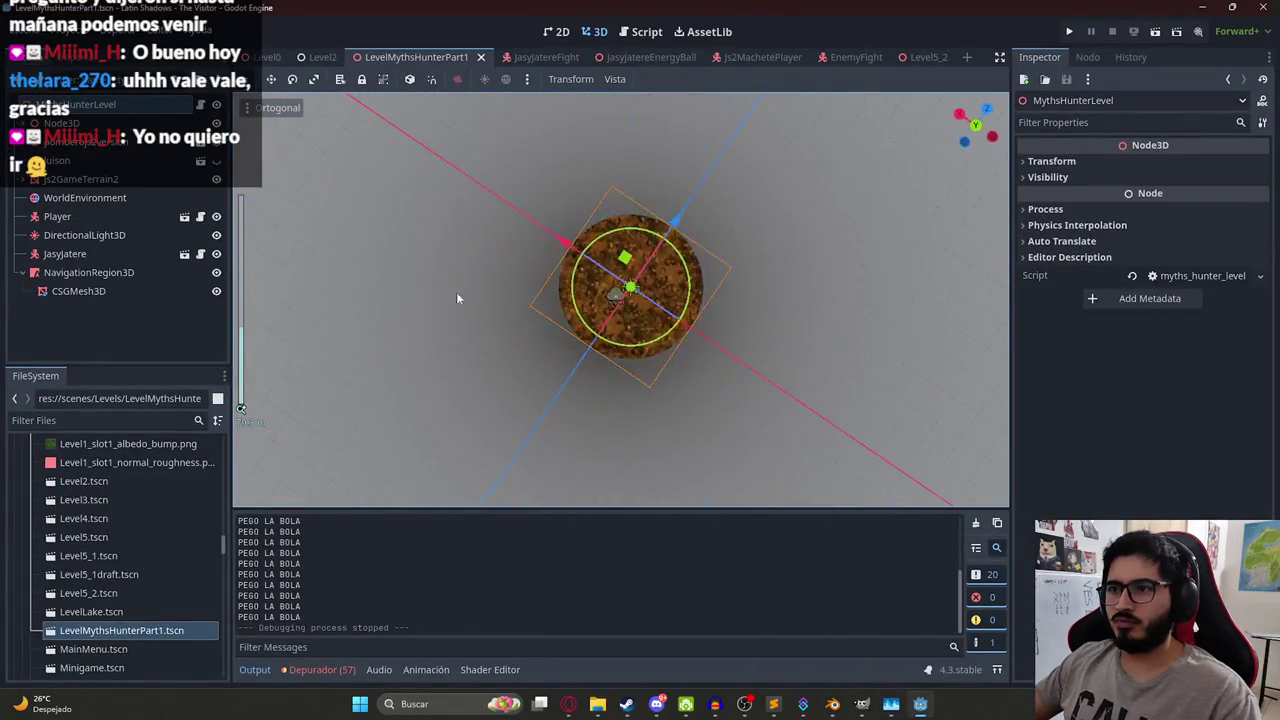
pyautogui.click(781, 208)
pyautogui.scroll(4, 781, 208)
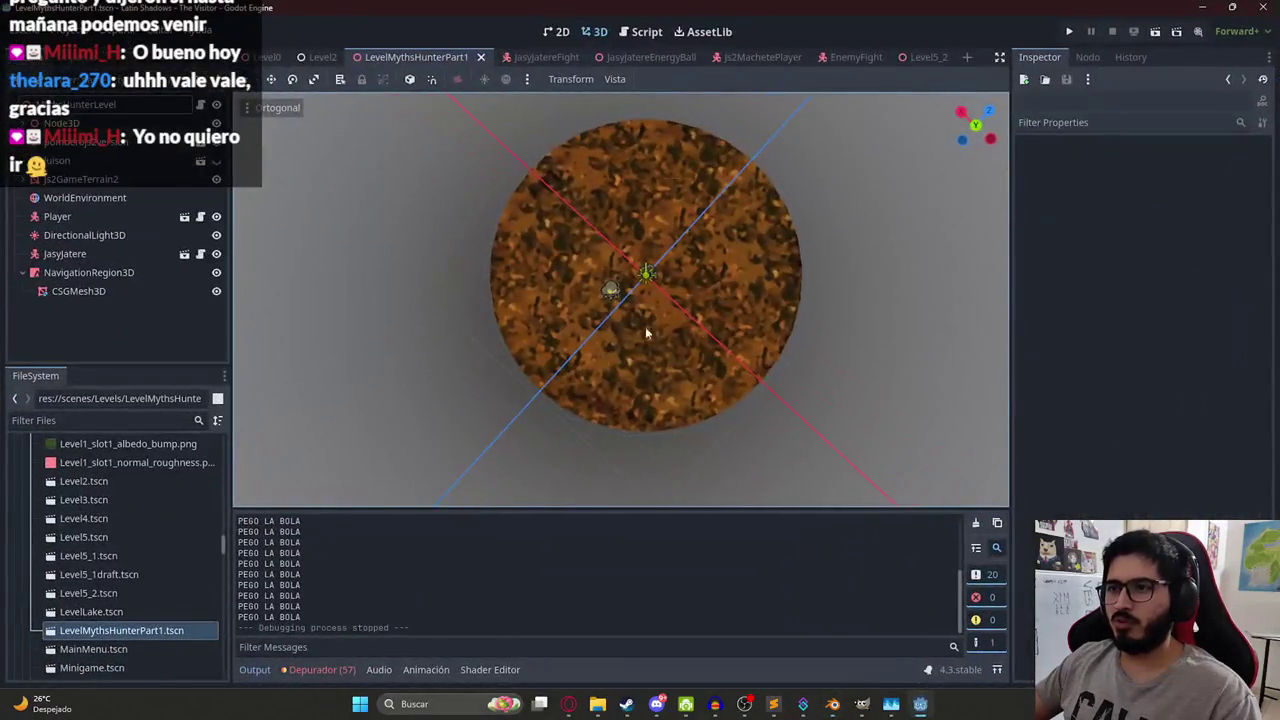
pyautogui.moveTo(646, 333); pyautogui.dragTo(695, 100)
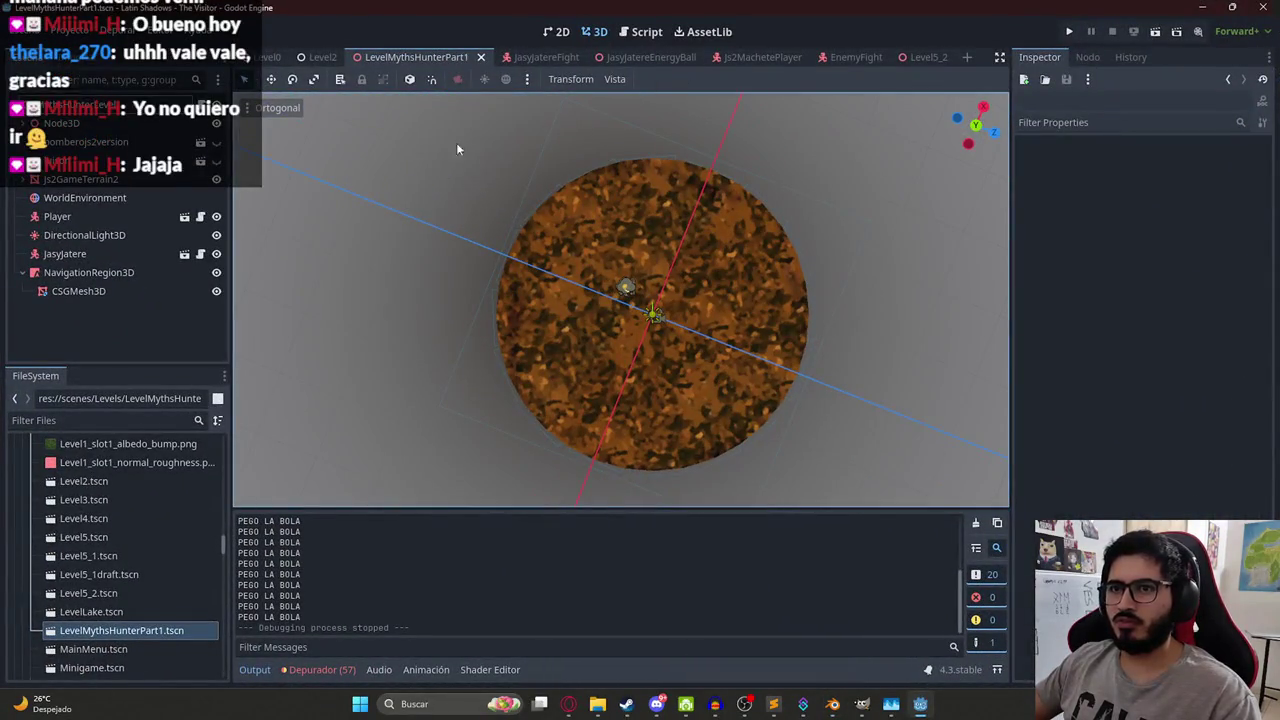
pyautogui.click(208, 108)
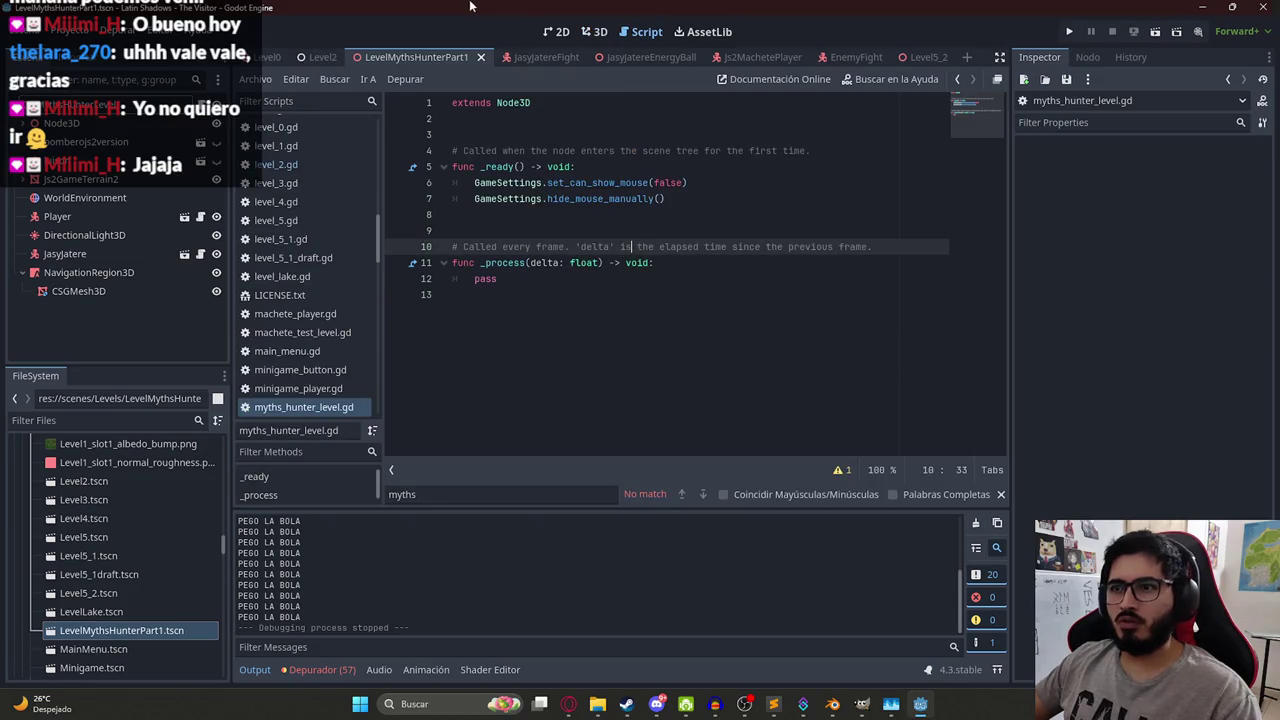
# - Open the JasyjatereFight scene in the 3D view
pyautogui.click(918, 706)
pyautogui.click(918, 706)
pyautogui.click(545, 57)
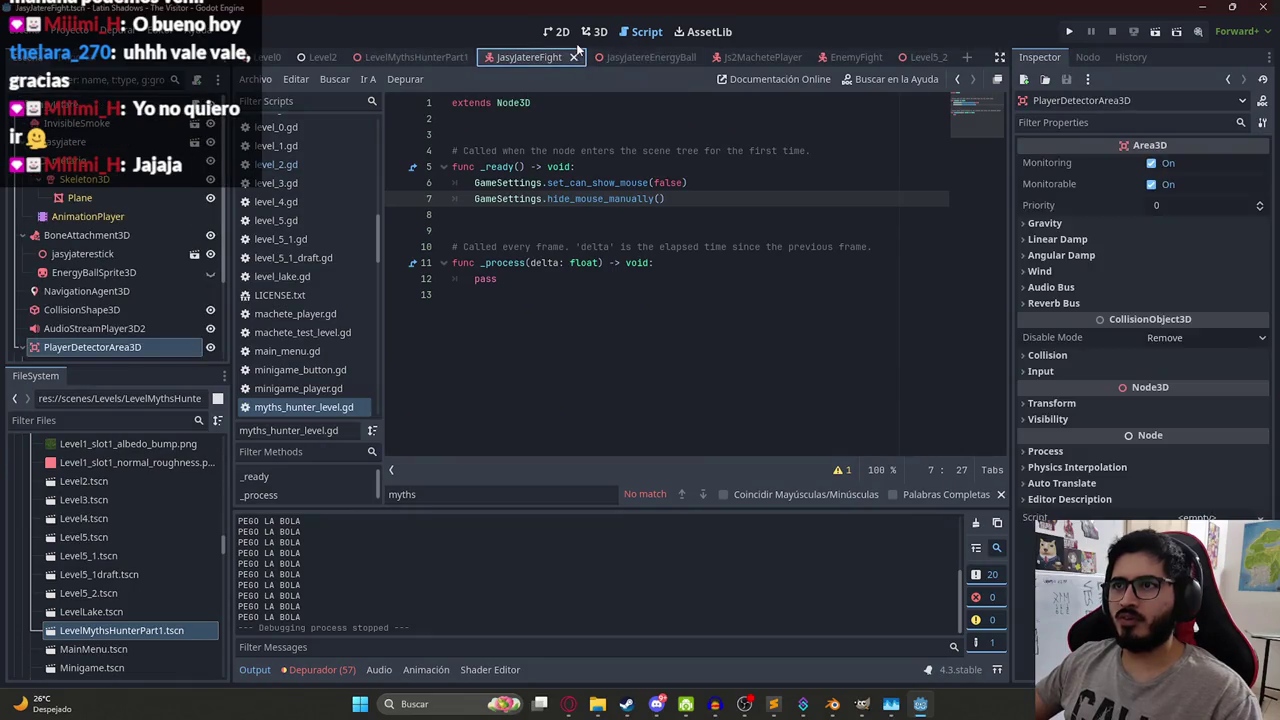
pyautogui.click(594, 31)
# - Filter the files for 'jasyj' and reimport jasyjatere.glb with its updated animations
pyautogui.click(117, 421)
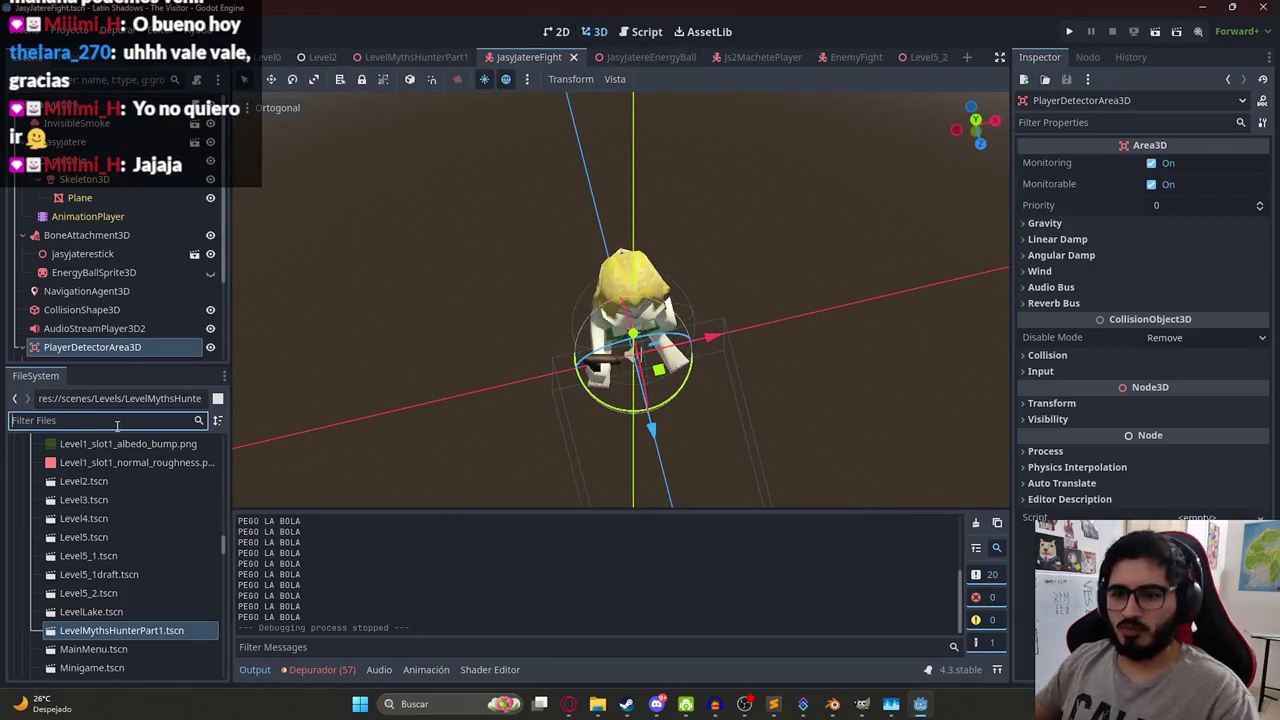
pyautogui.write('jasyj')
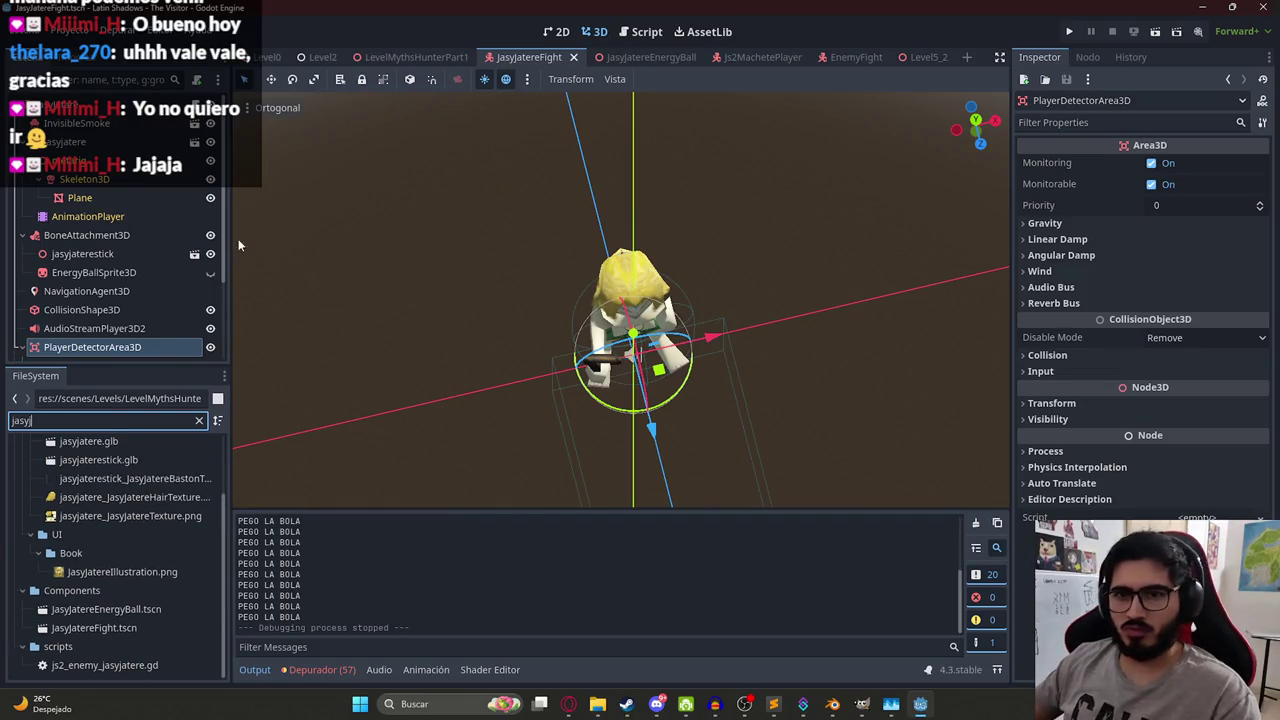
pyautogui.doubleClick(88, 441)
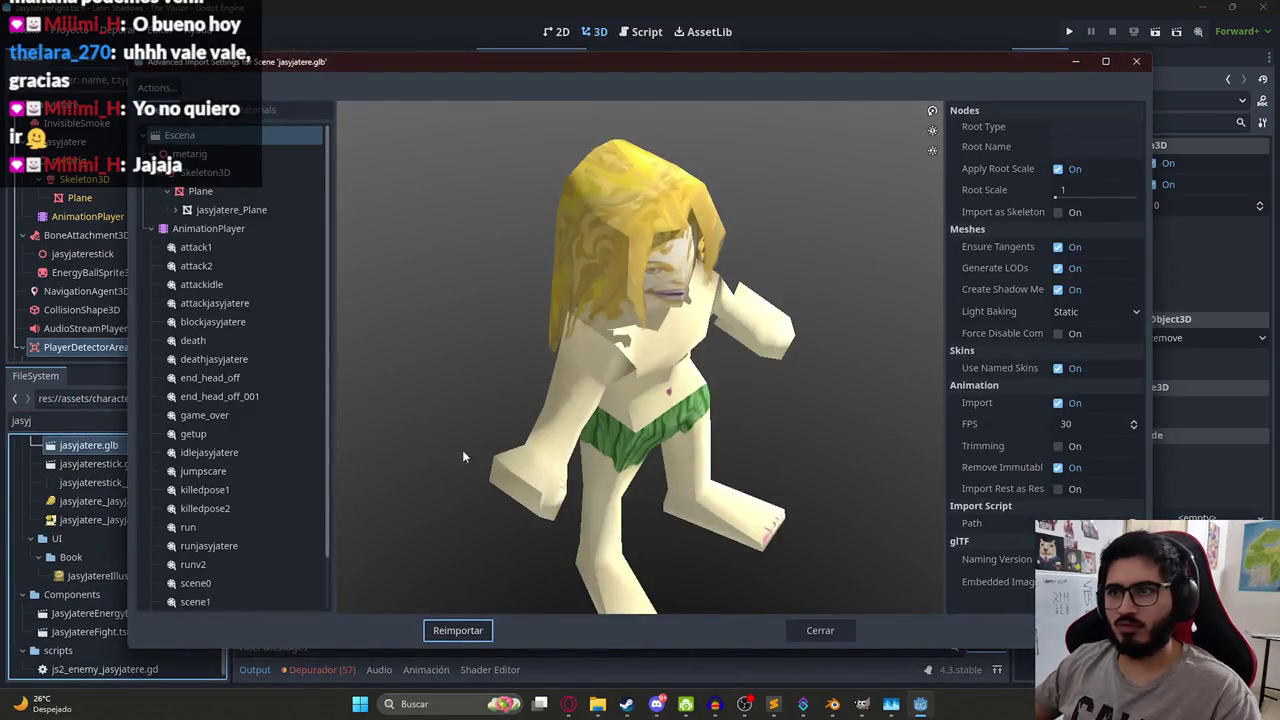
pyautogui.click(815, 630)
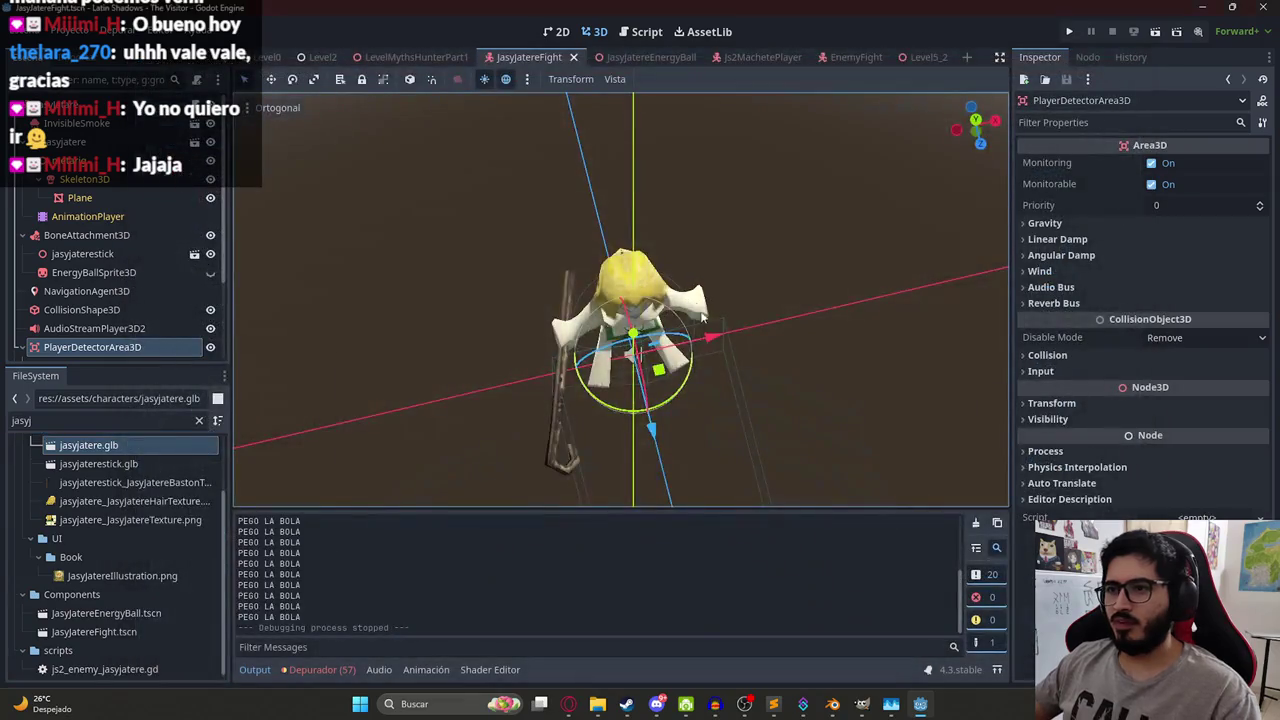
# - Bring up the js2_enemy_jasyjatere.gd script with its find bar ready
pyautogui.scroll(2, 703, 316)
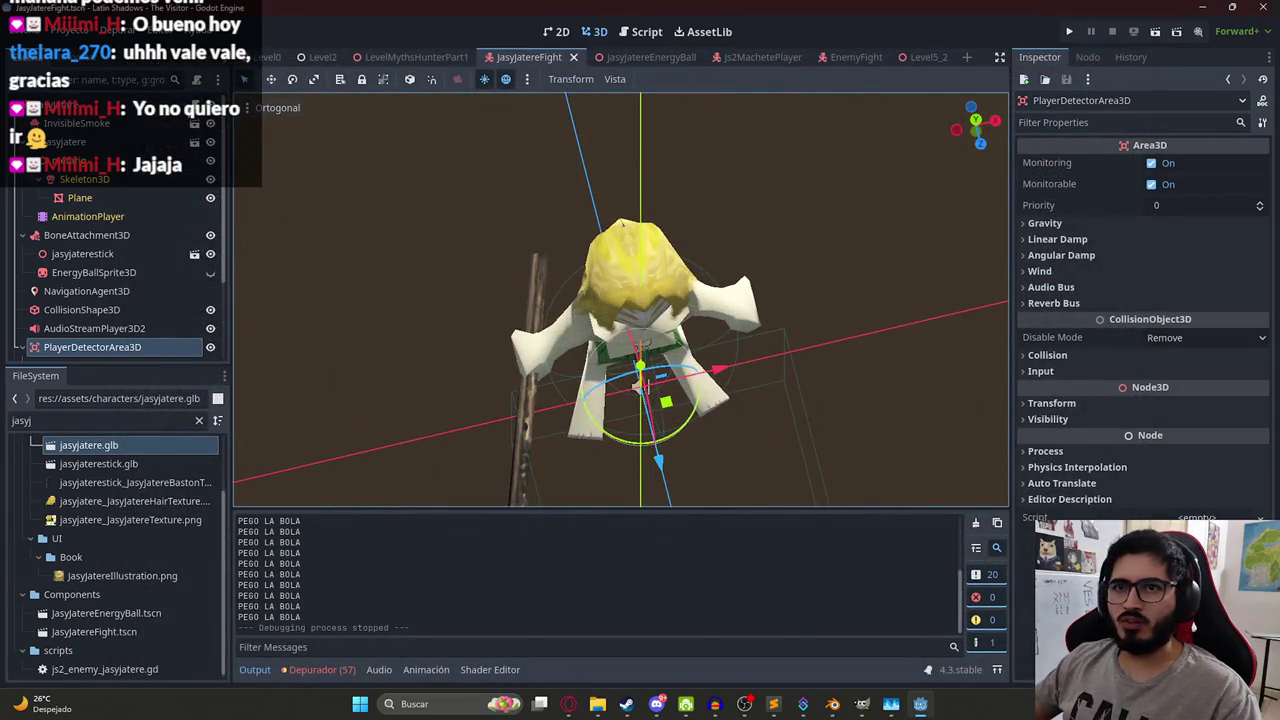
pyautogui.hotkey('ctrl', 'F3')
pyautogui.click(784, 326)
pyautogui.hotkey('ctrl', 'f')
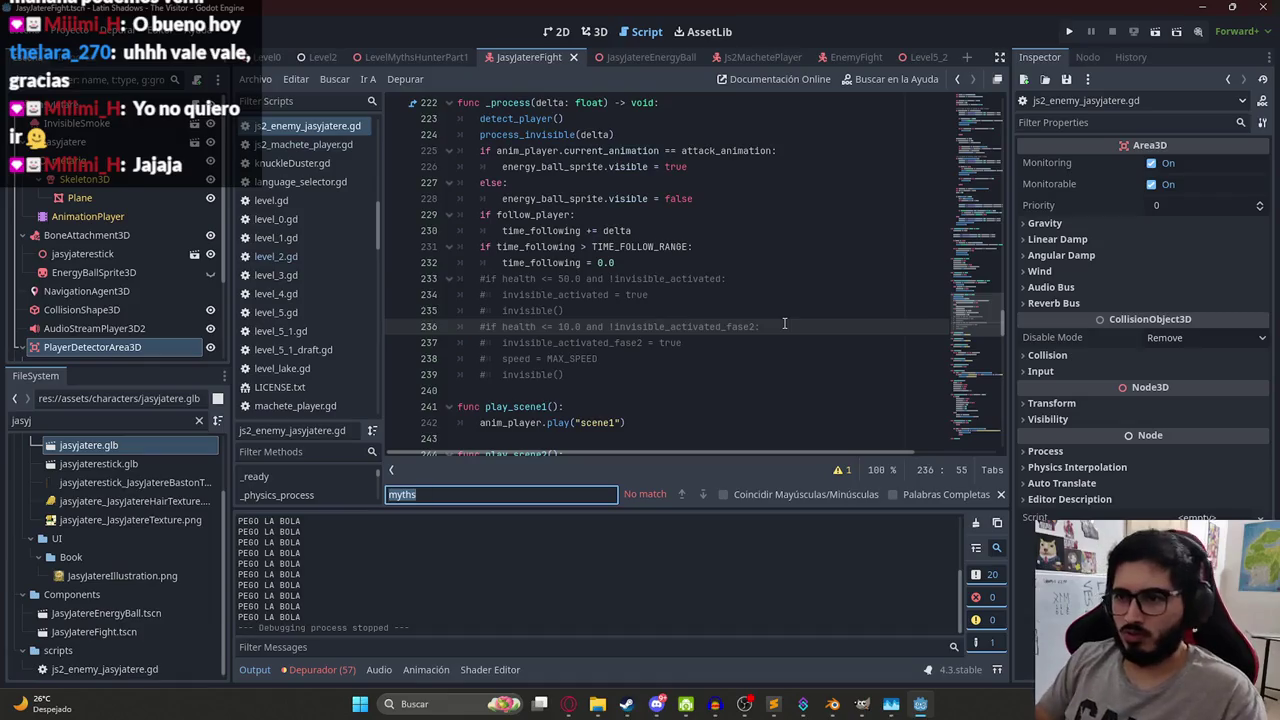
# - Search 'health' to reach the 'health -= hit_health' line and insert a blank line below it
pyautogui.write('vida')
pyautogui.hotkey('ctrl', 'a')
pyautogui.write('health')
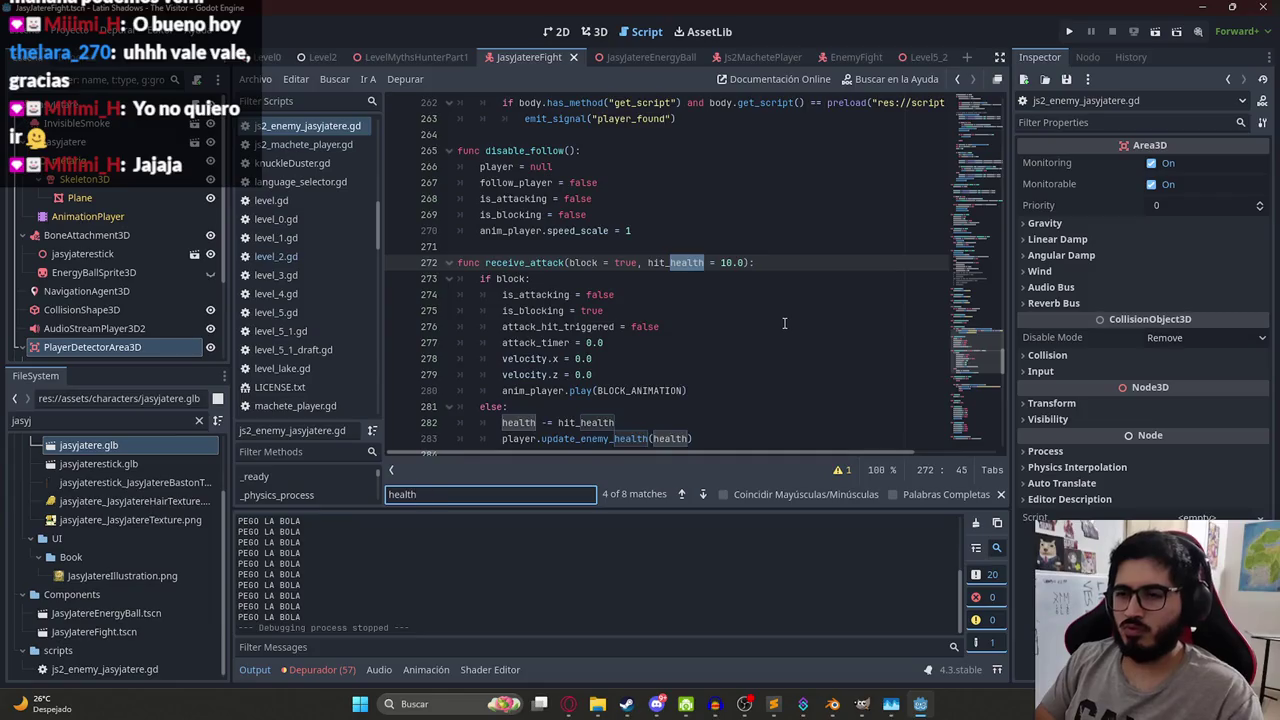
pyautogui.press('Return')
pyautogui.write('<=')
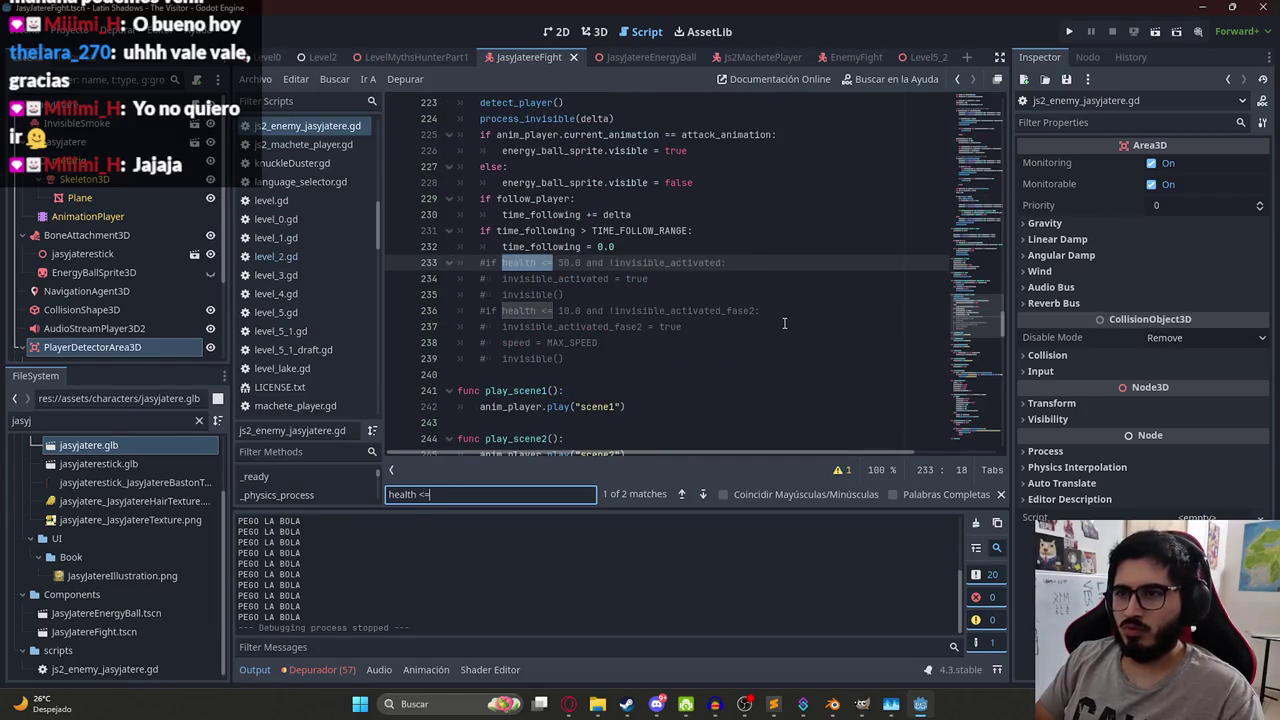
pyautogui.press('Return')
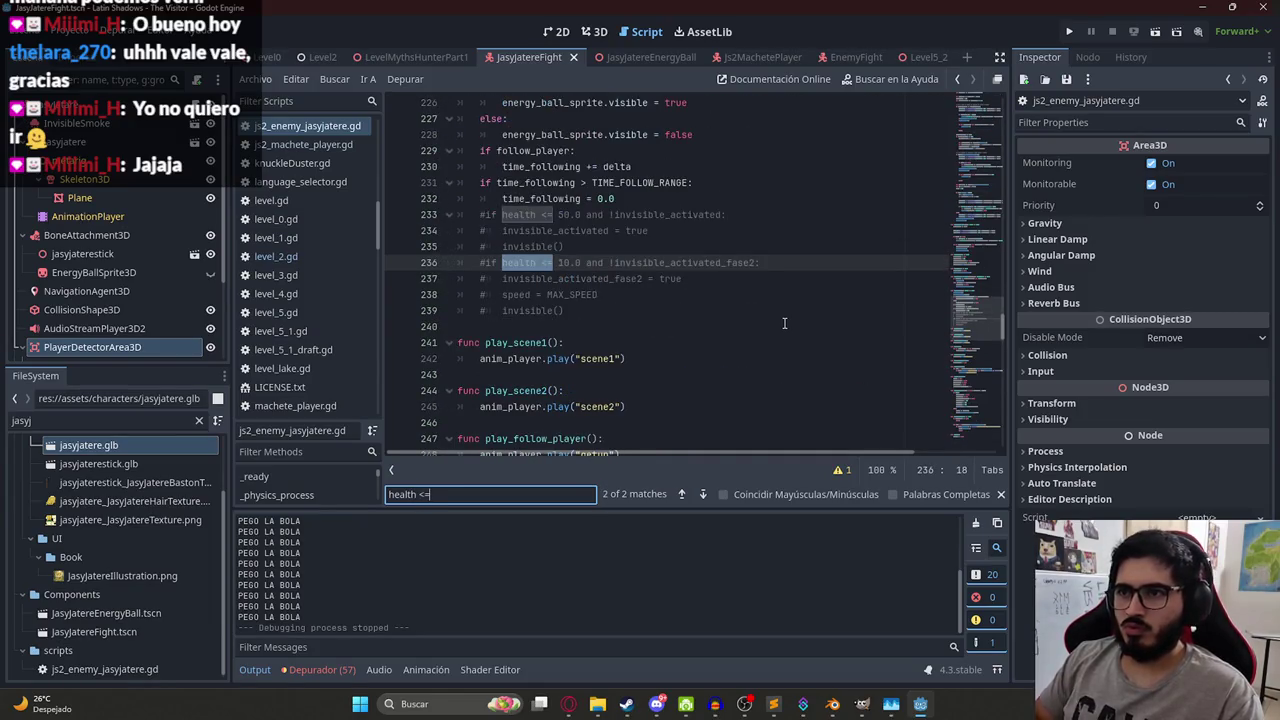
pyautogui.hotkey('ctrl', 'f')
pyautogui.write('health')
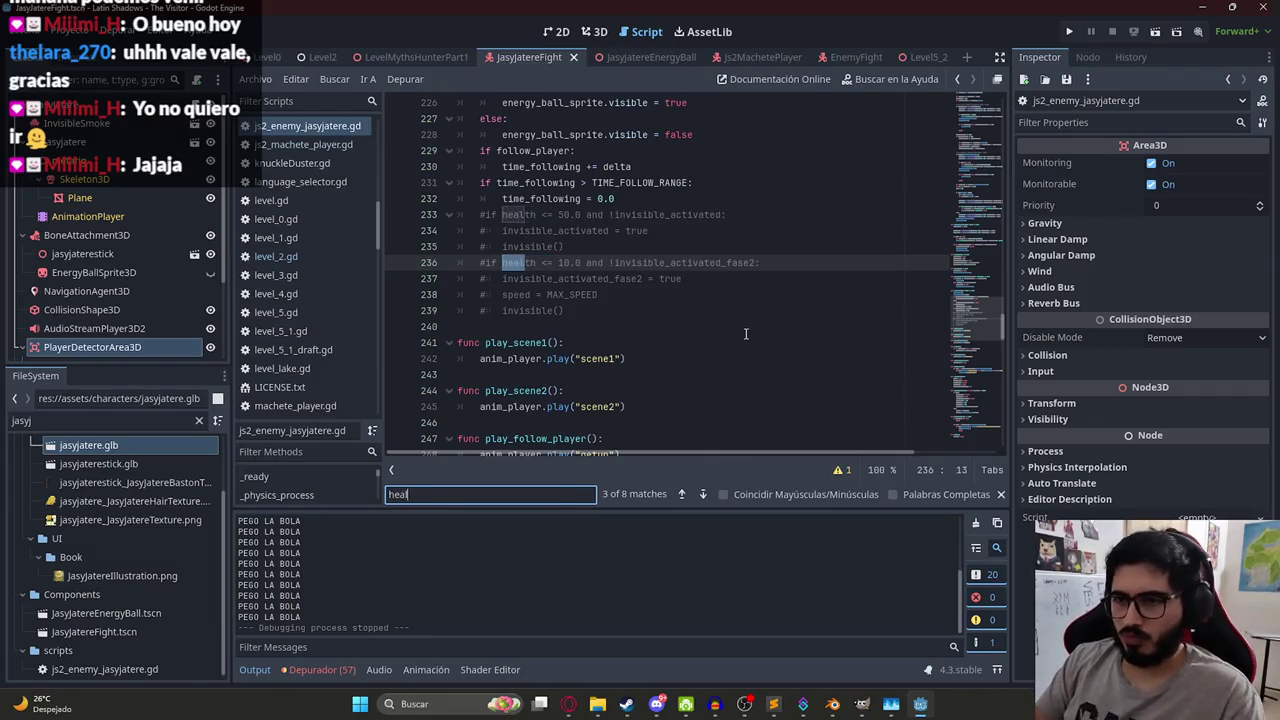
pyautogui.press('Return')
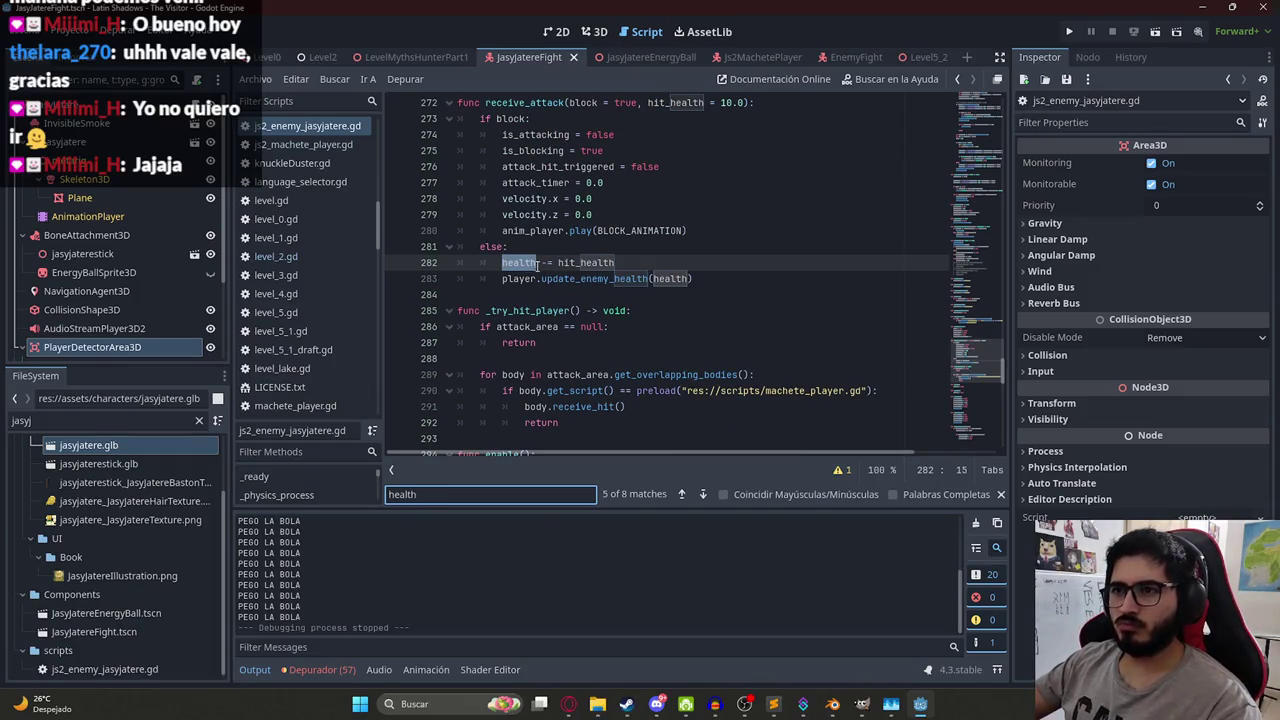
pyautogui.press('Return')
pyautogui.press('Return')
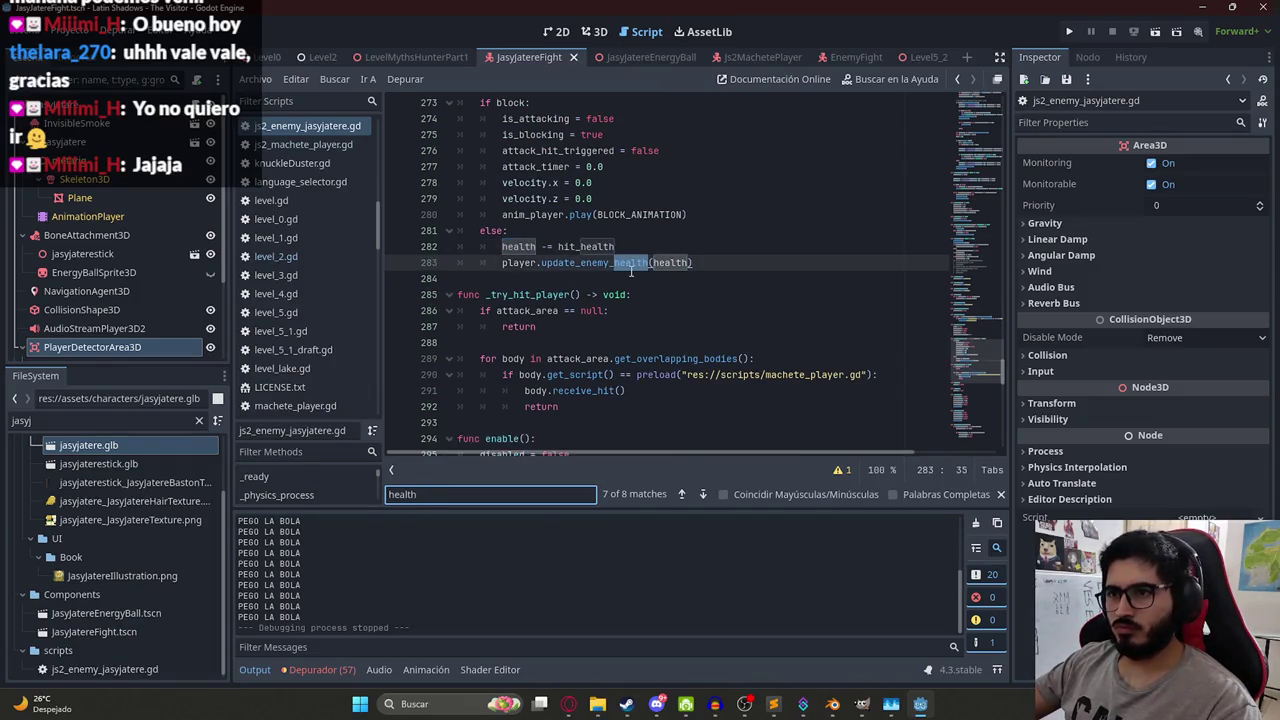
pyautogui.click(635, 246)
pyautogui.press('Return')
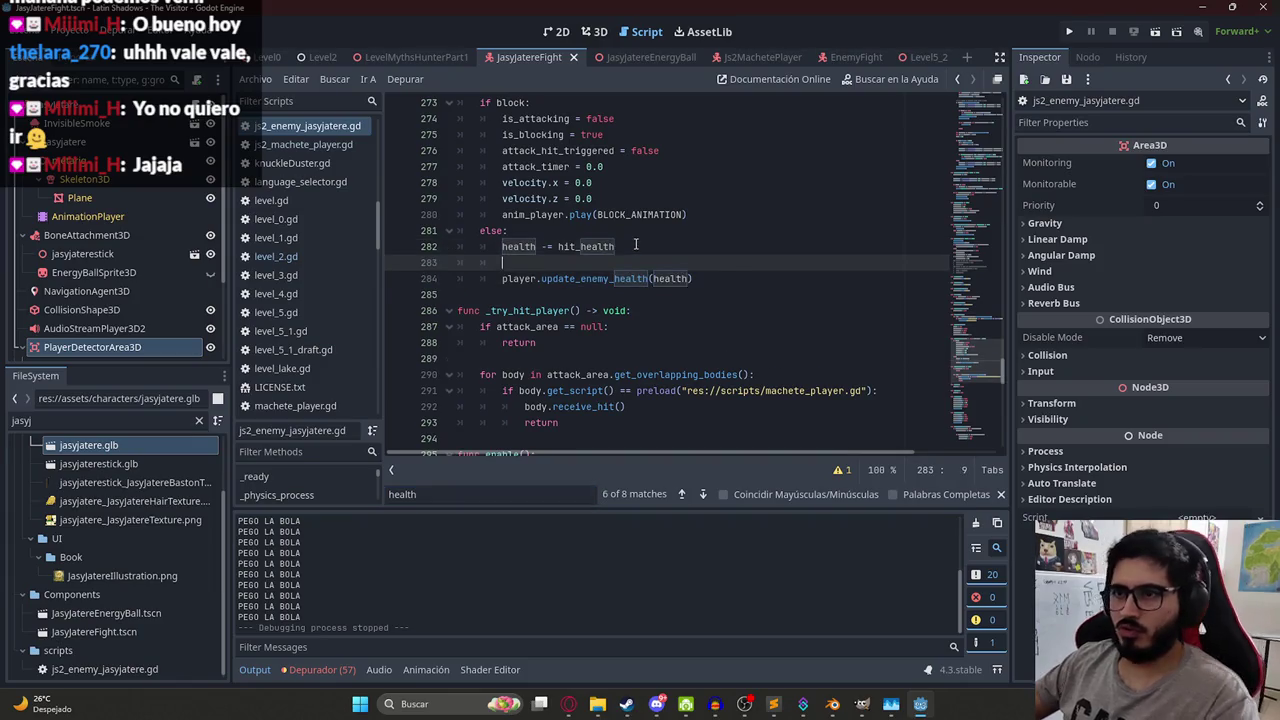
# - Delete the misplaced 'if health <= 0:' and open a new line after update_enemy_health
pyautogui.write('if health')
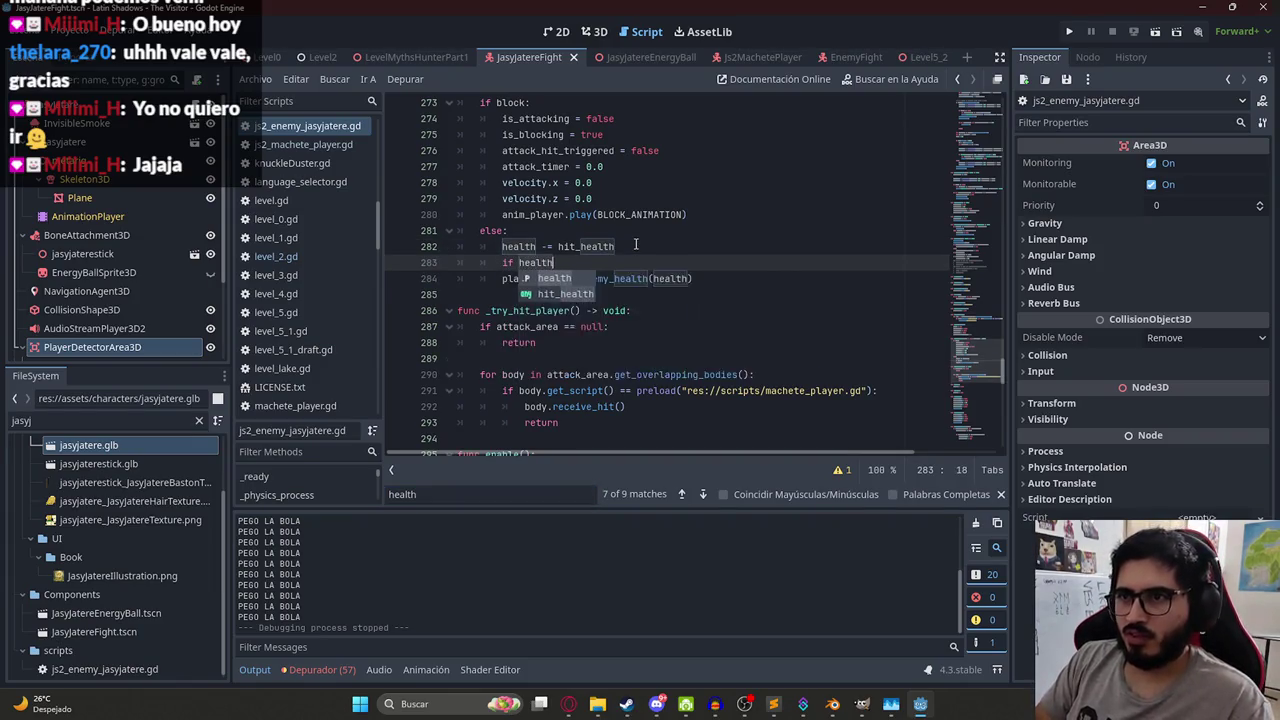
pyautogui.write(' <= 0:')
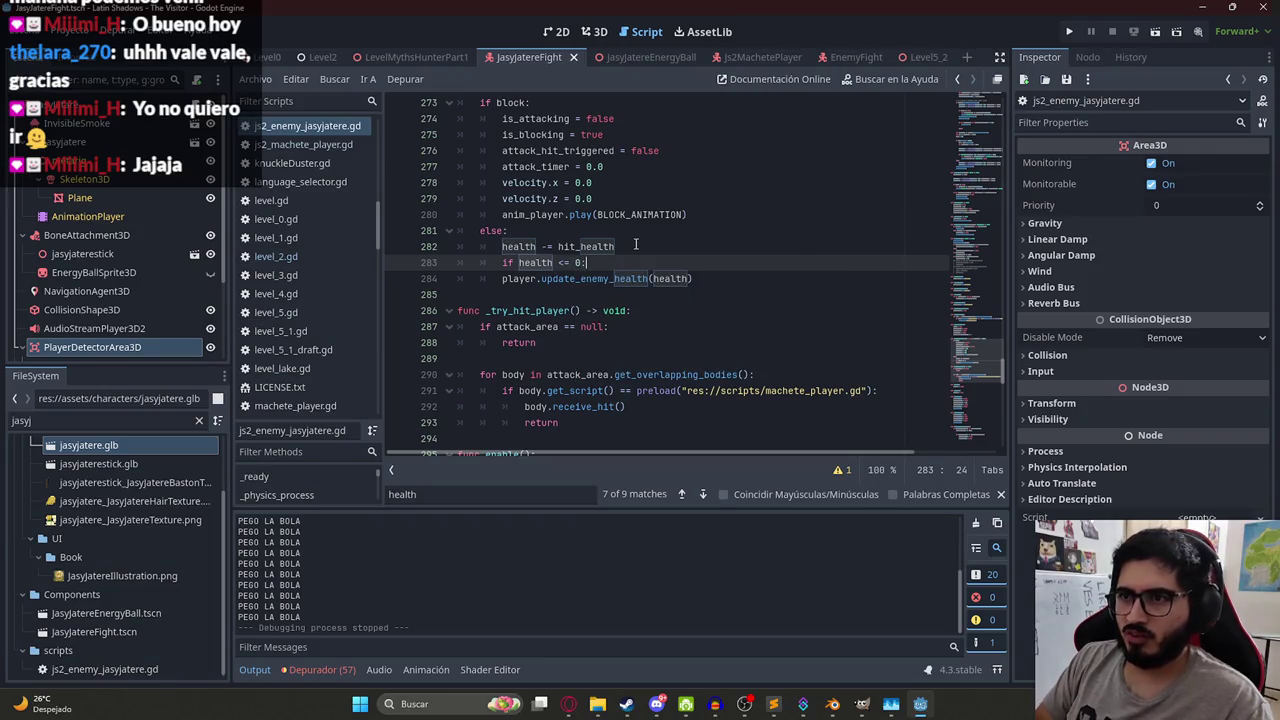
pyautogui.press('Return')
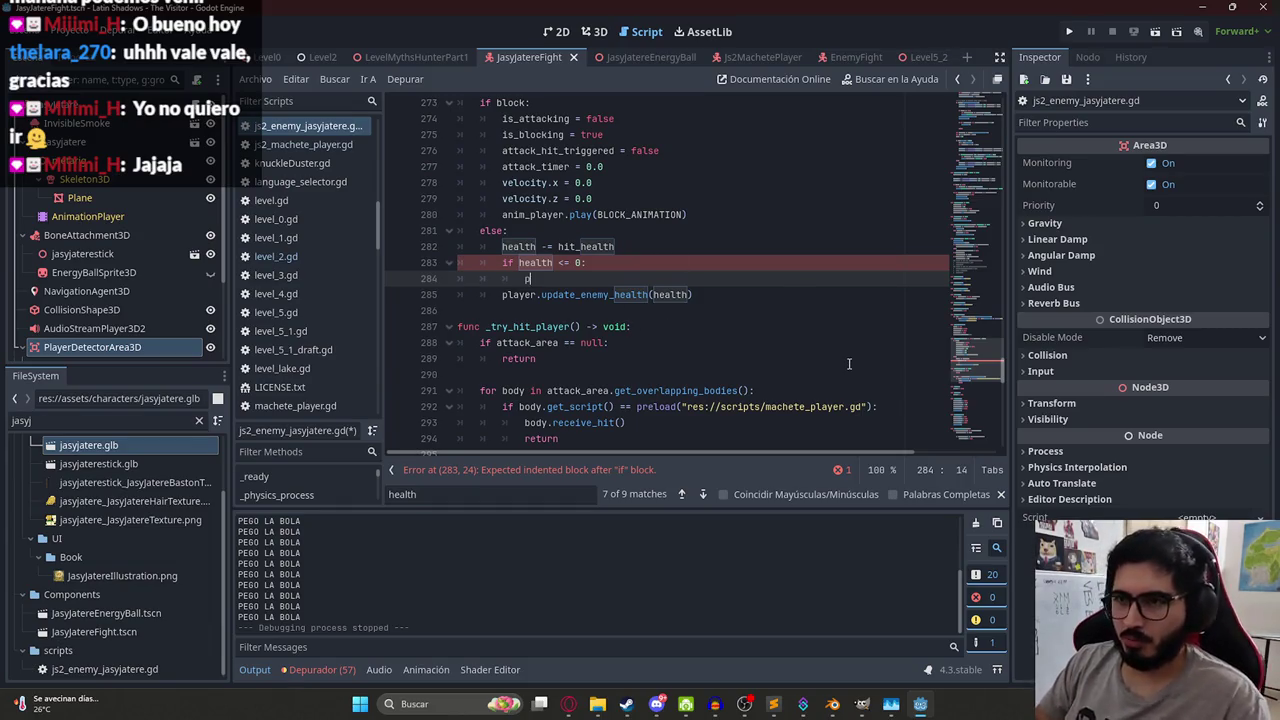
pyautogui.press('BackSpace')
pyautogui.moveTo(609, 262); pyautogui.dragTo(500, 262)
pyautogui.press('BackSpace')
pyautogui.hotkey('ctrl', 'shift', 'k')
pyautogui.click(713, 262)
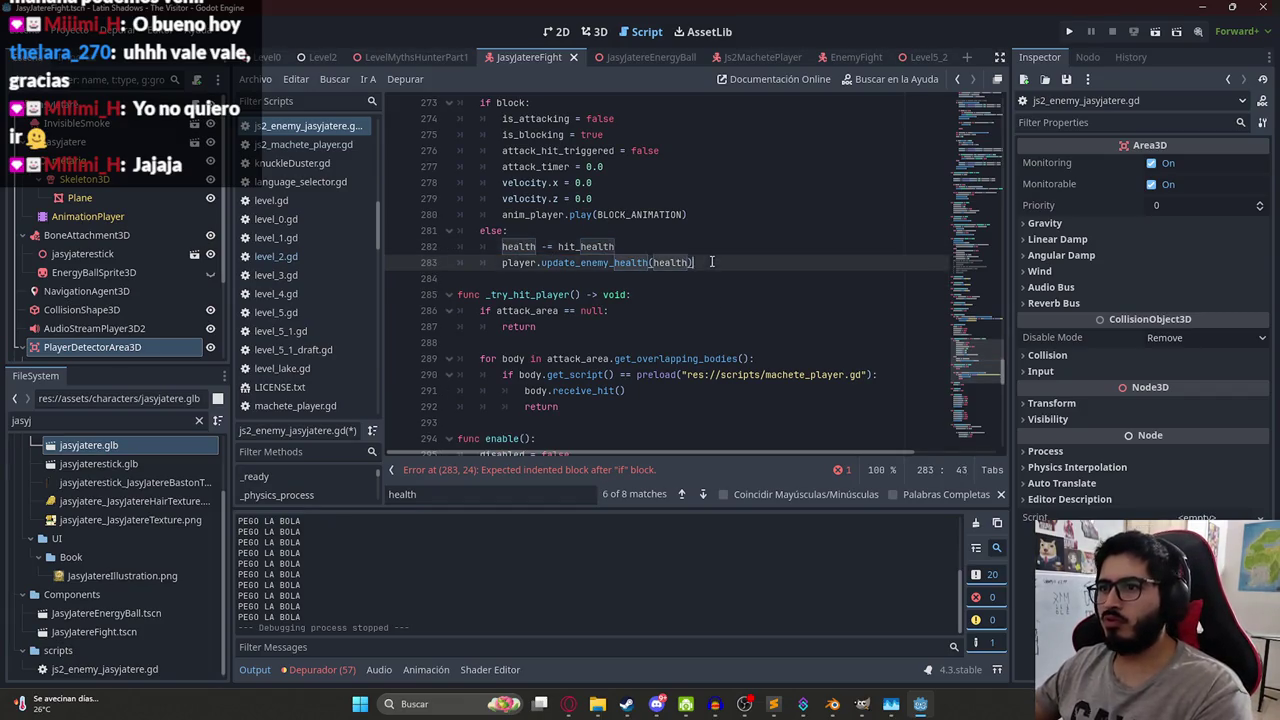
pyautogui.press('Return')
# - Add 'if health <= 0:' with player = null and anim_player.play("deathjasyjatere"), then save
pyautogui.write('if health <= 0:')
pyautogui.press('Return')
pyautogui.write('player = null')
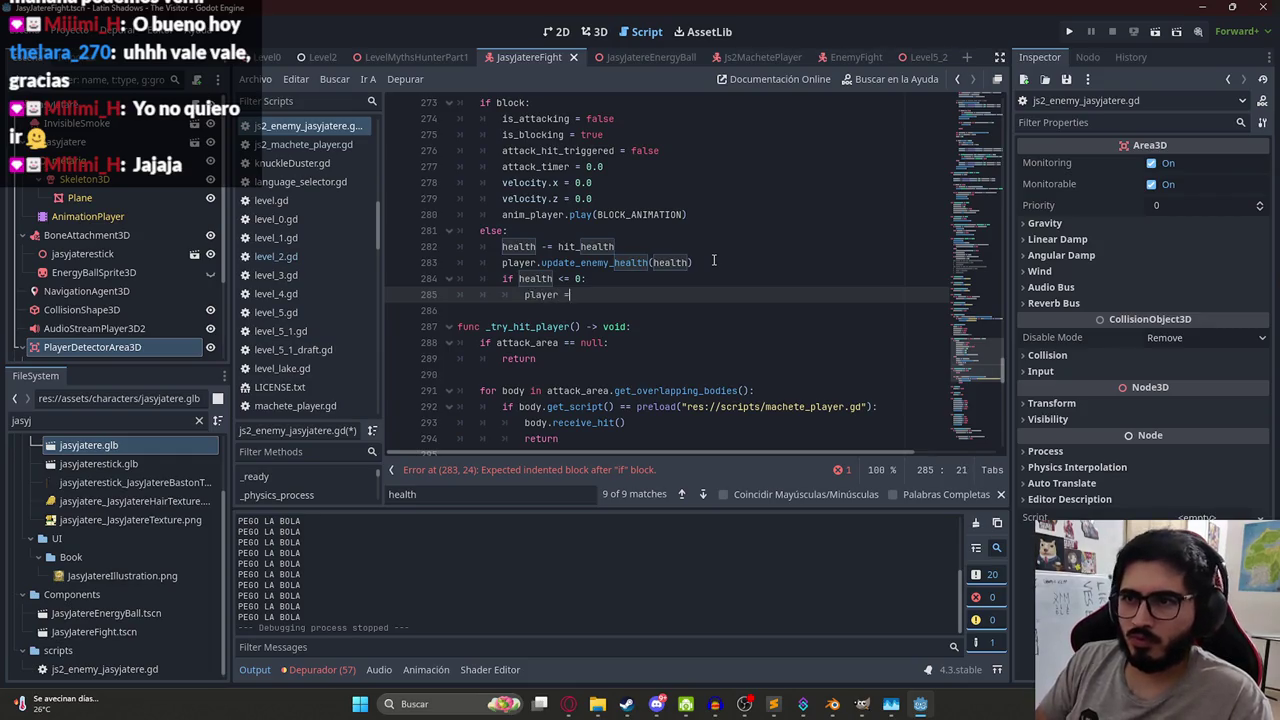
pyautogui.press('Return')
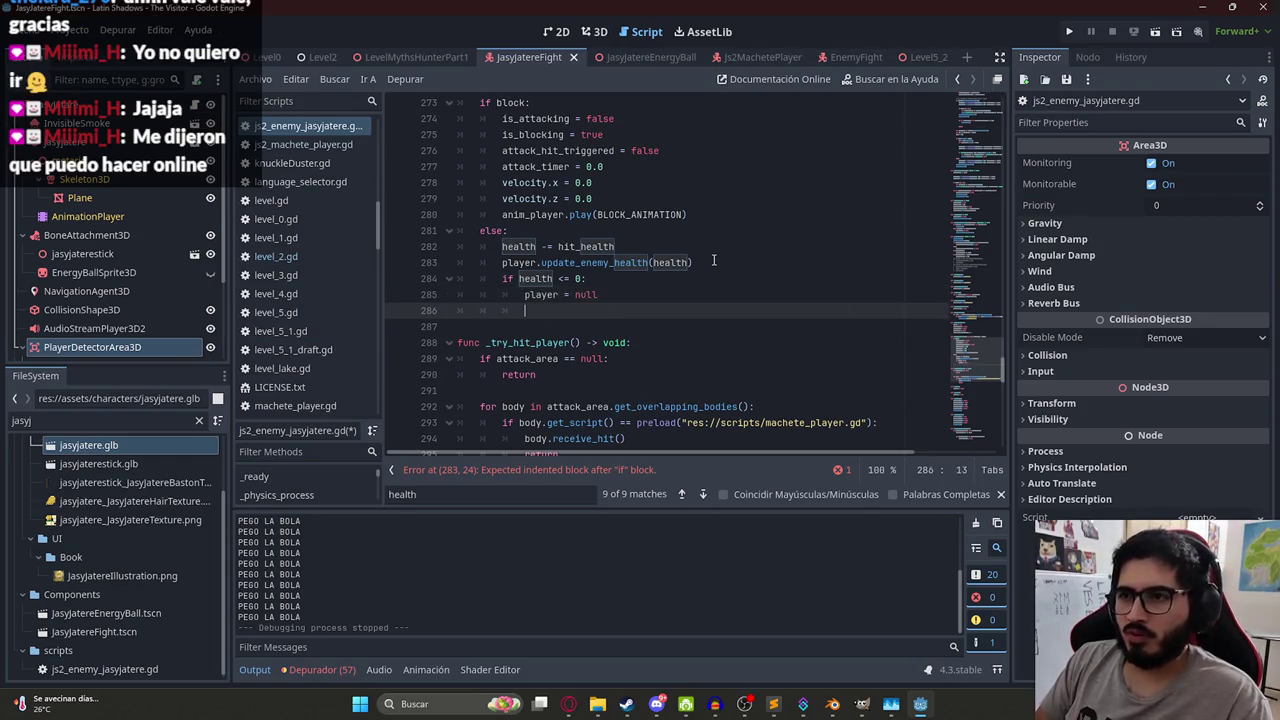
pyautogui.write('ani')
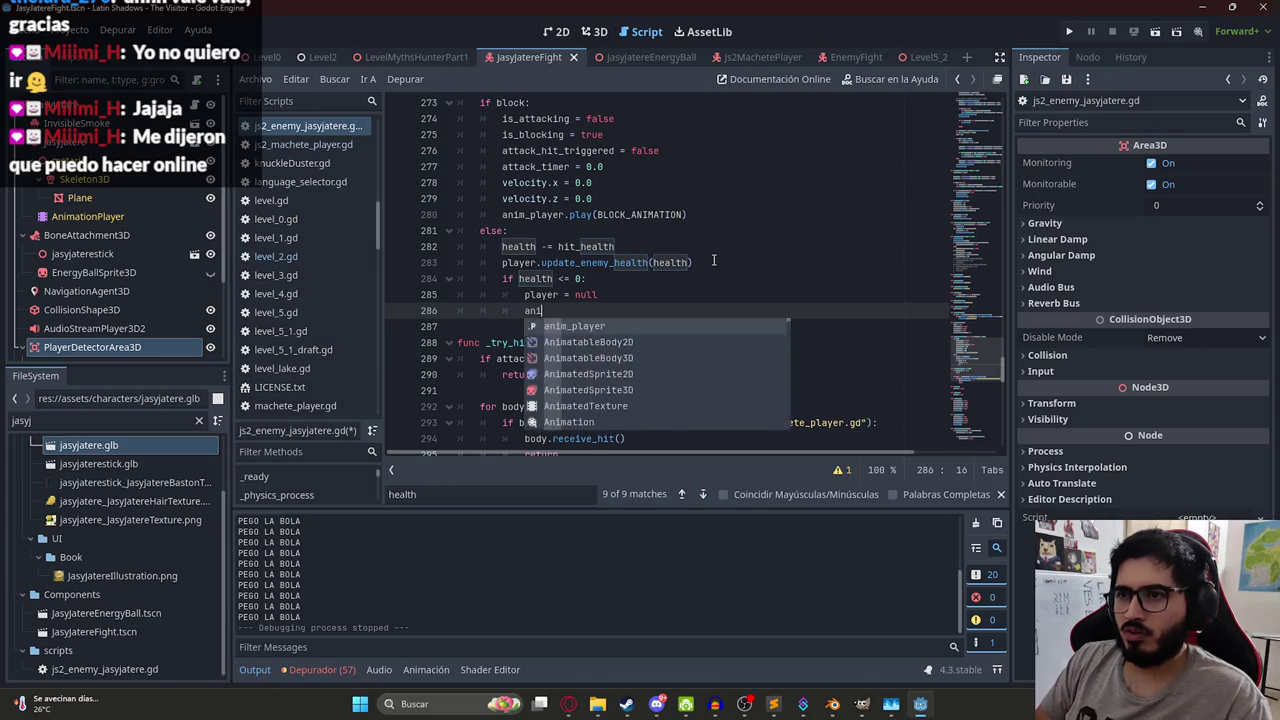
pyautogui.write('m_player.play(deat')
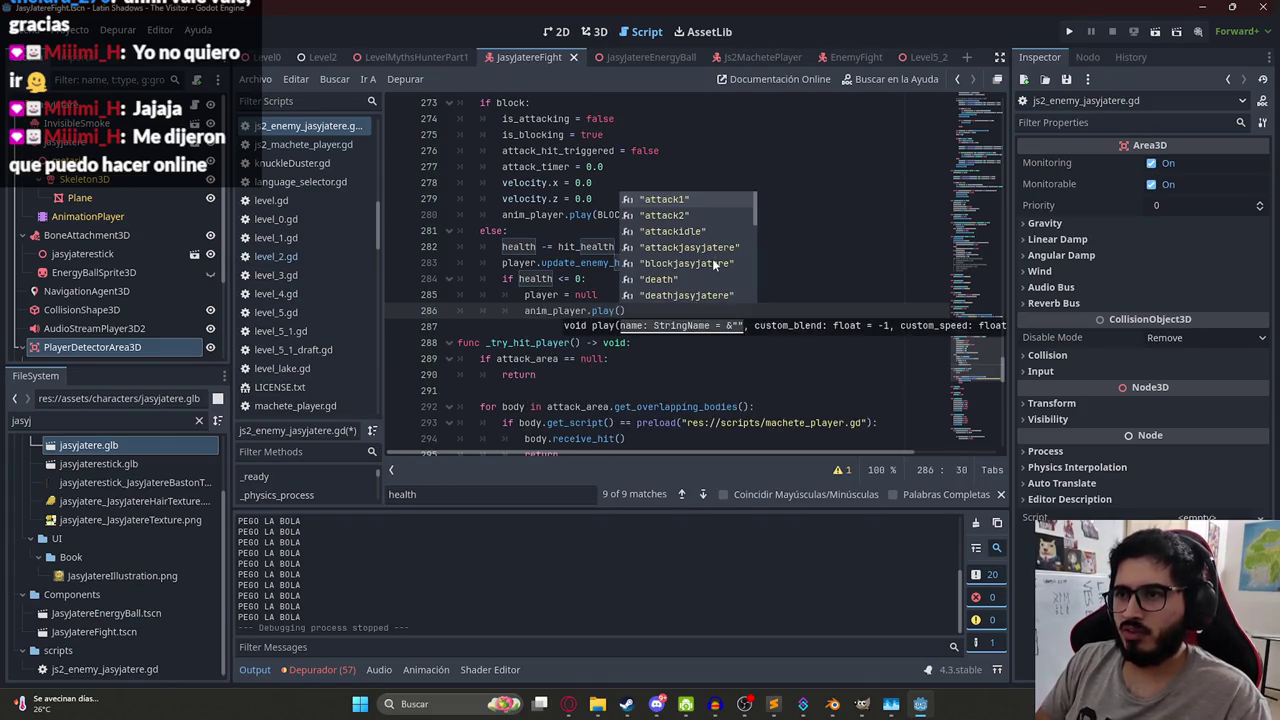
pyautogui.press('BackSpace')
pyautogui.press('BackSpace')
pyautogui.press('BackSpace')
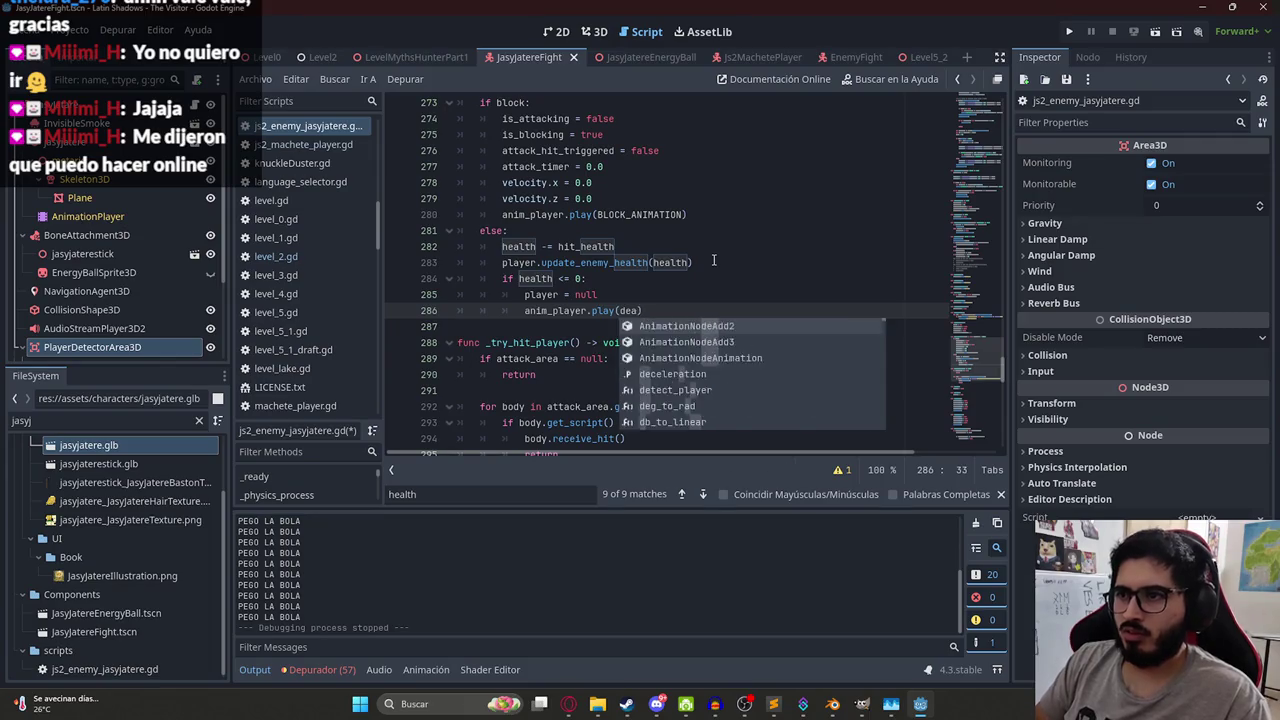
pyautogui.write('"death')
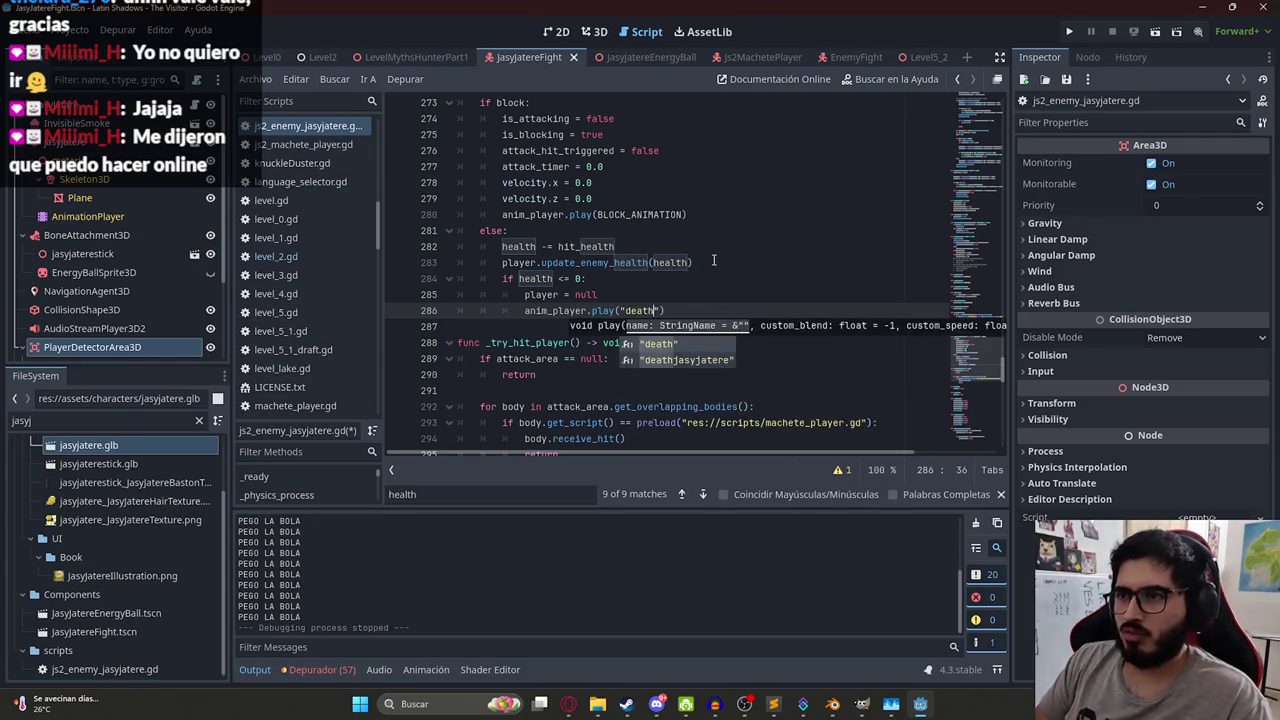
pyautogui.press('Return')
pyautogui.hotkey('ctrl', 's')
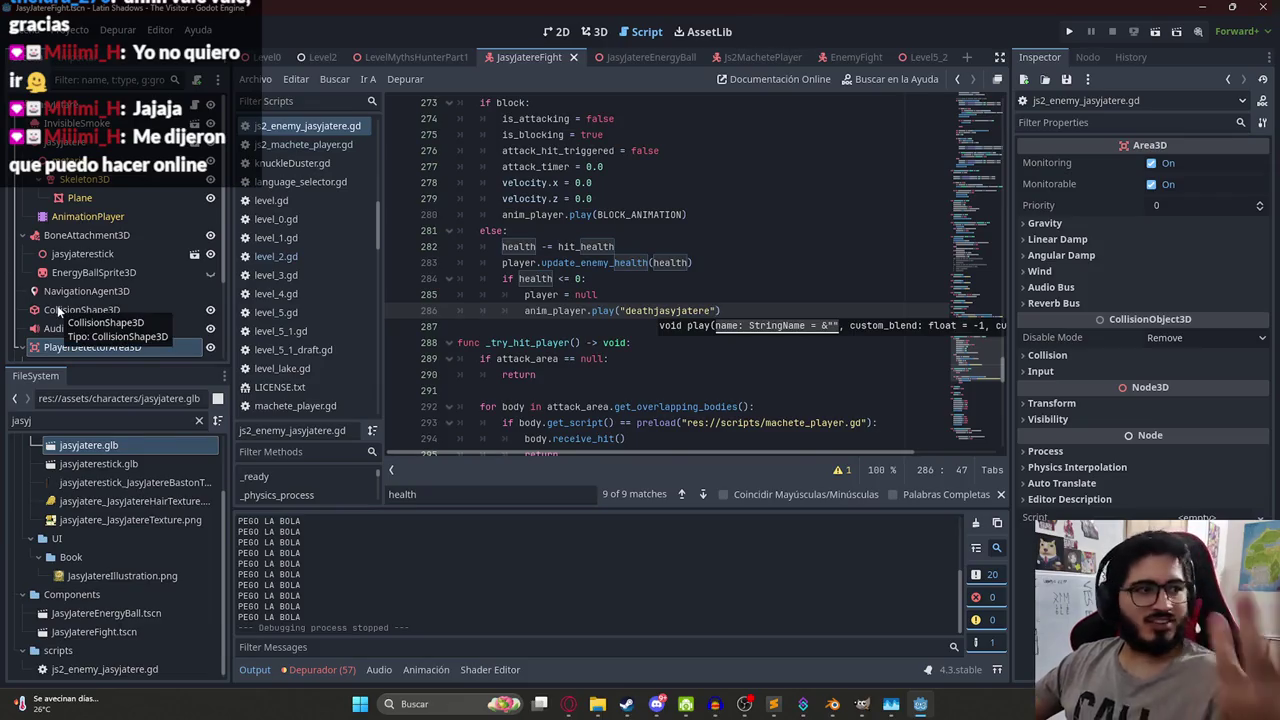
# - Replace the hard-coded "deathjasyjatere" argument with the DEATH_ANIMATION constant
pyautogui.click(605, 262)
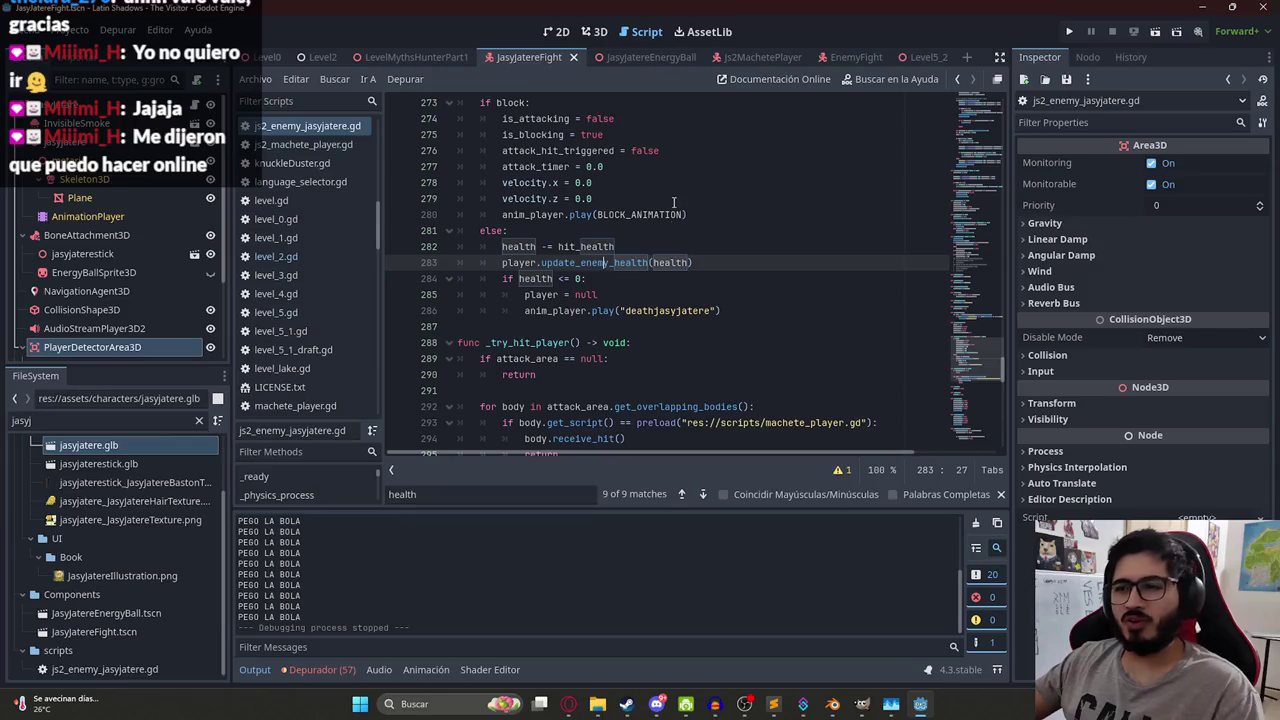
pyautogui.moveTo(714, 310); pyautogui.dragTo(619, 310)
pyautogui.hotkey('ctrl', 'c')
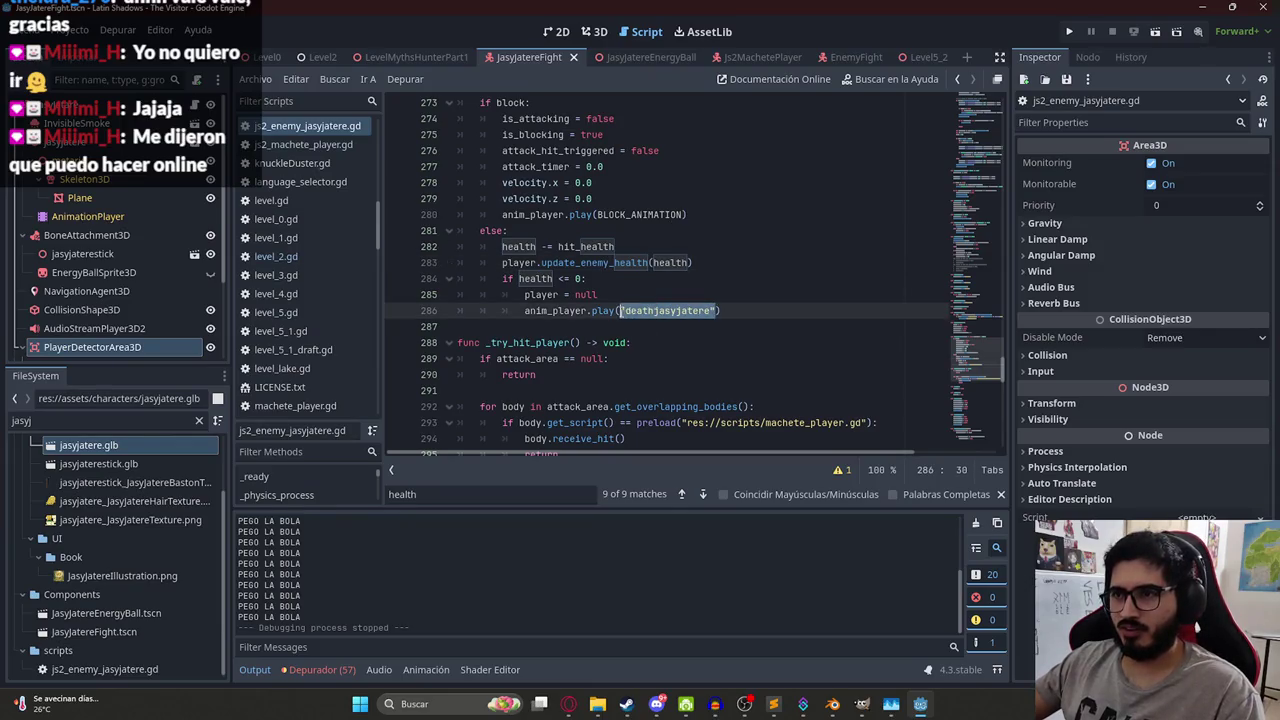
pyautogui.press('BackSpace')
pyautogui.write('DEATH_JASY')
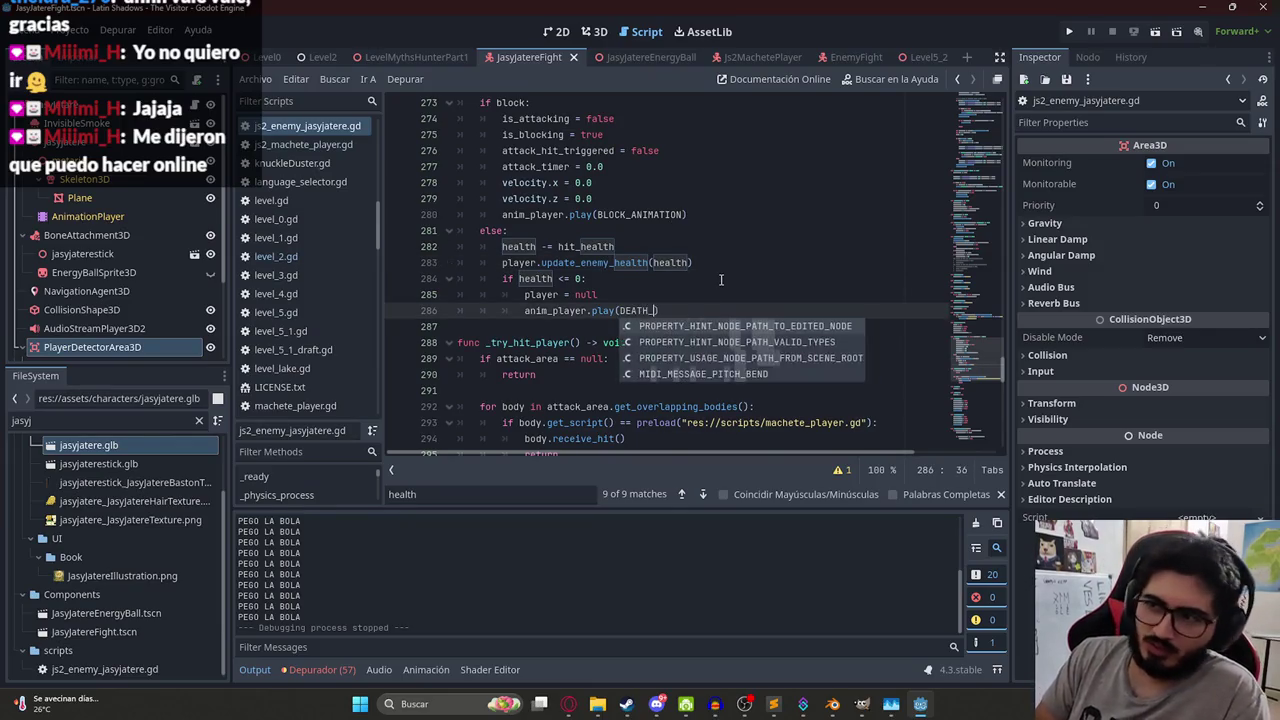
pyautogui.press('BackSpace')
pyautogui.press('BackSpace')
pyautogui.press('BackSpace')
pyautogui.press('BackSpace')
pyautogui.write('ANIMATION')
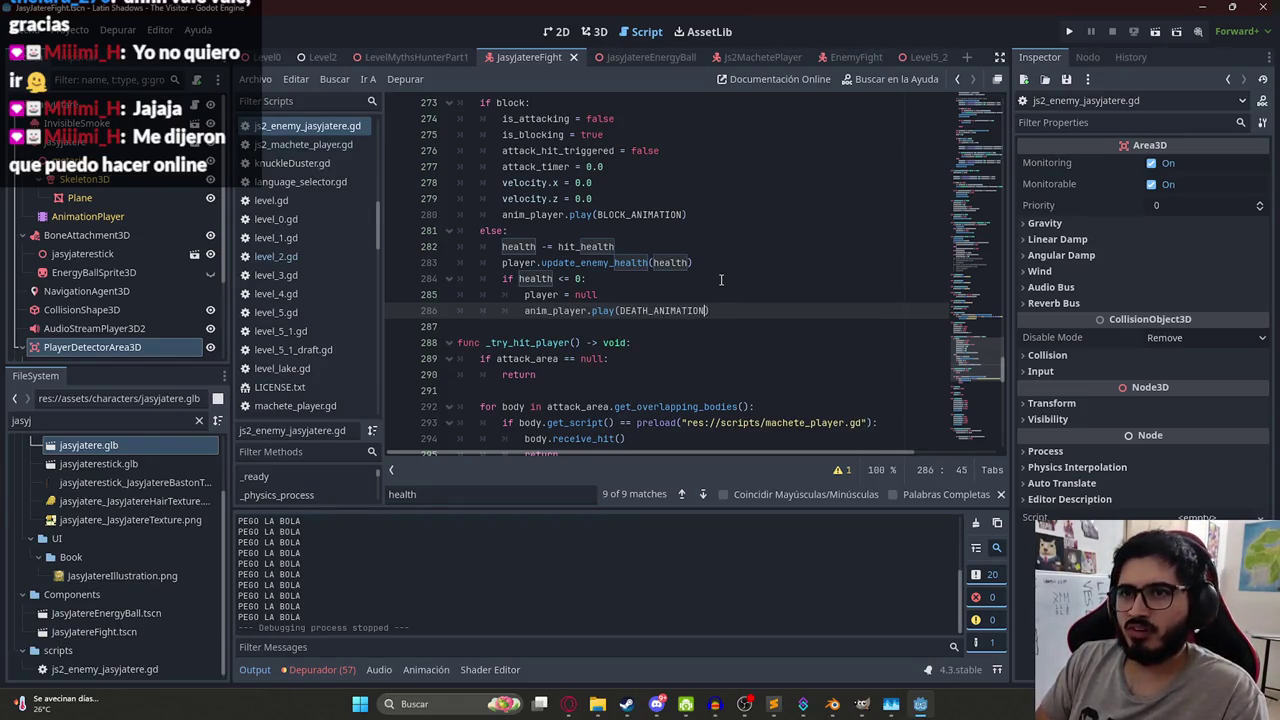
# - Declare const DEATH_ANIMATION = "deathjasyjatere" below the existing animation constant
pyautogui.moveTo(990, 365); pyautogui.dragTo(989, 103)
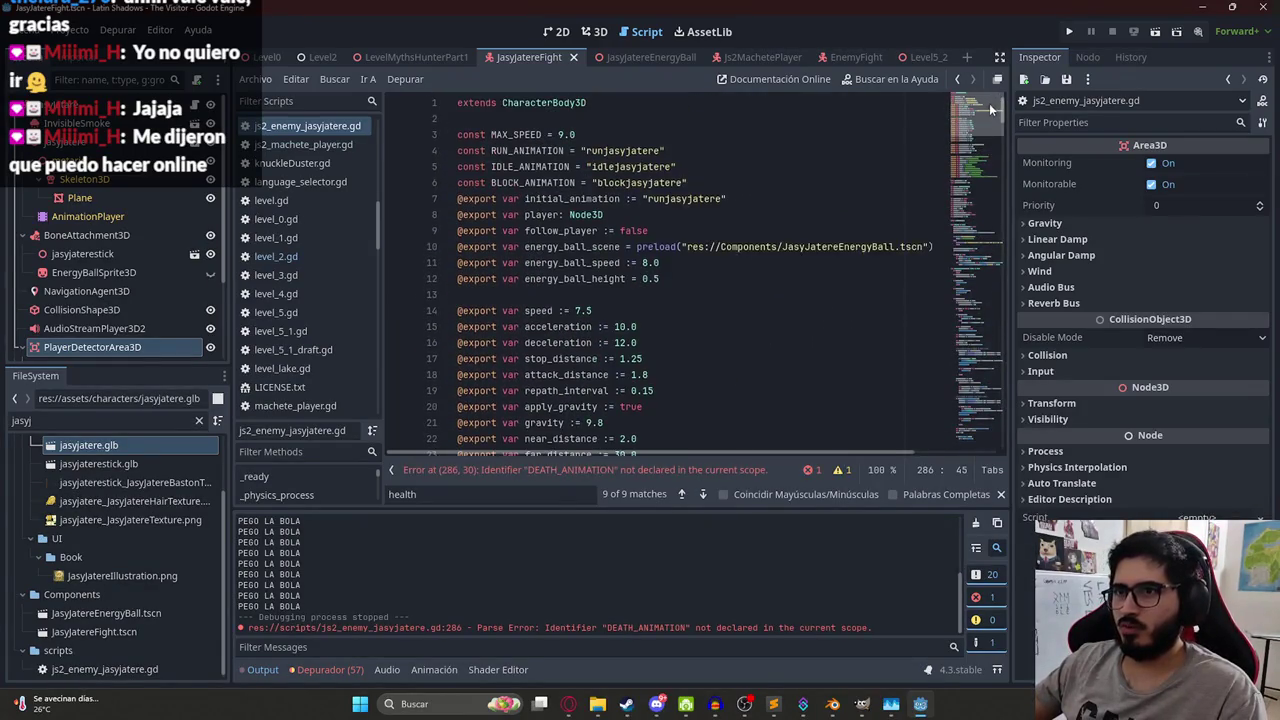
pyautogui.click(743, 183)
pyautogui.press('Return')
pyautogui.write('const A')
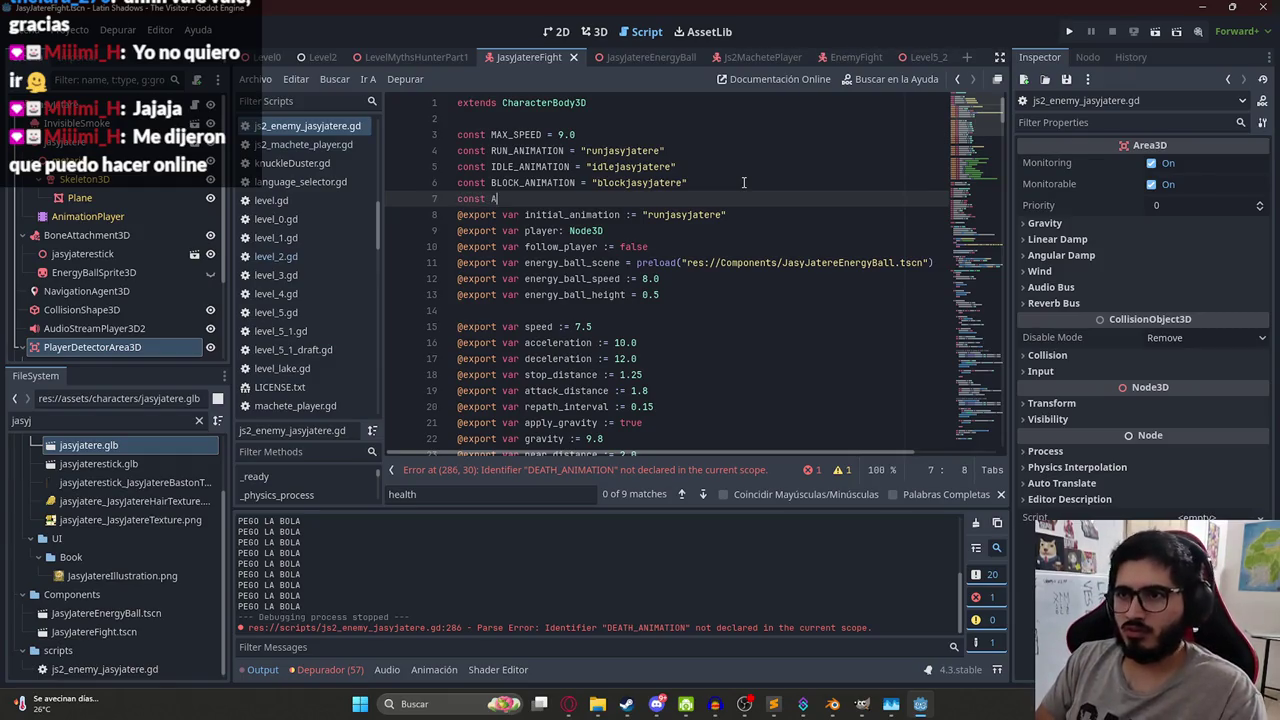
pyautogui.press('BackSpace')
pyautogui.write('DEATH')
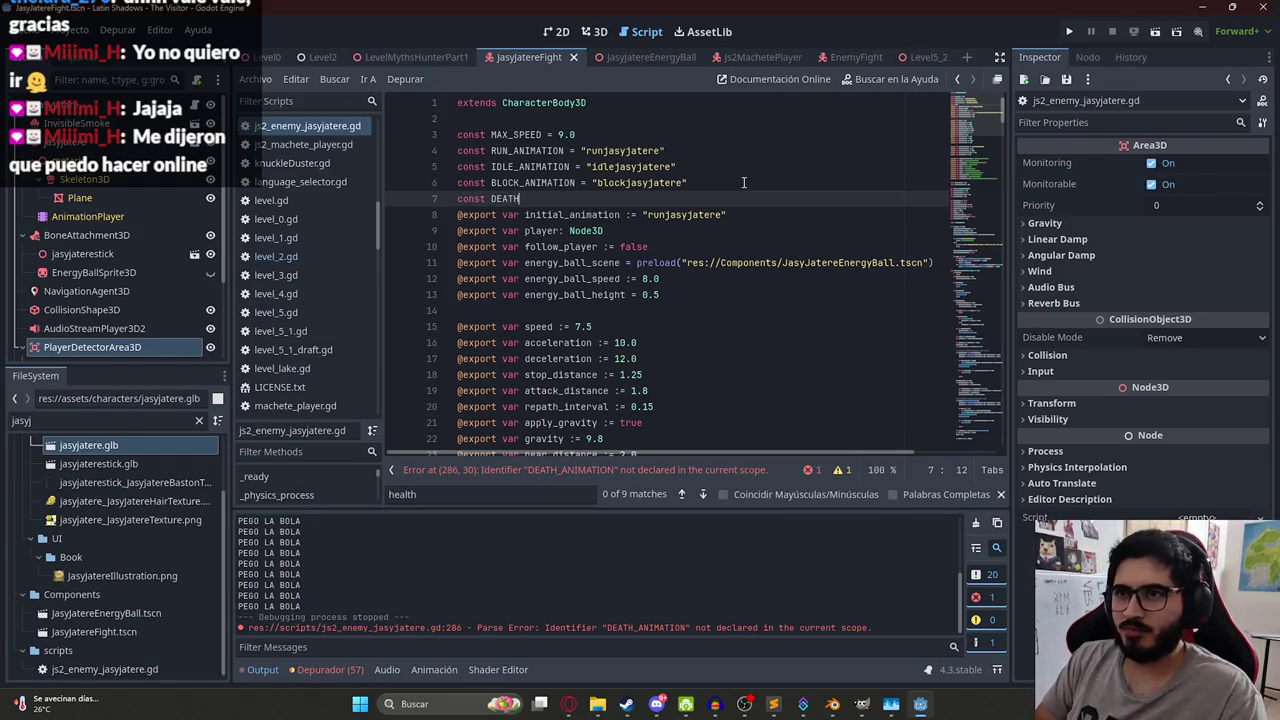
pyautogui.write('_ANIMATION = ""deathjasyjatere"')
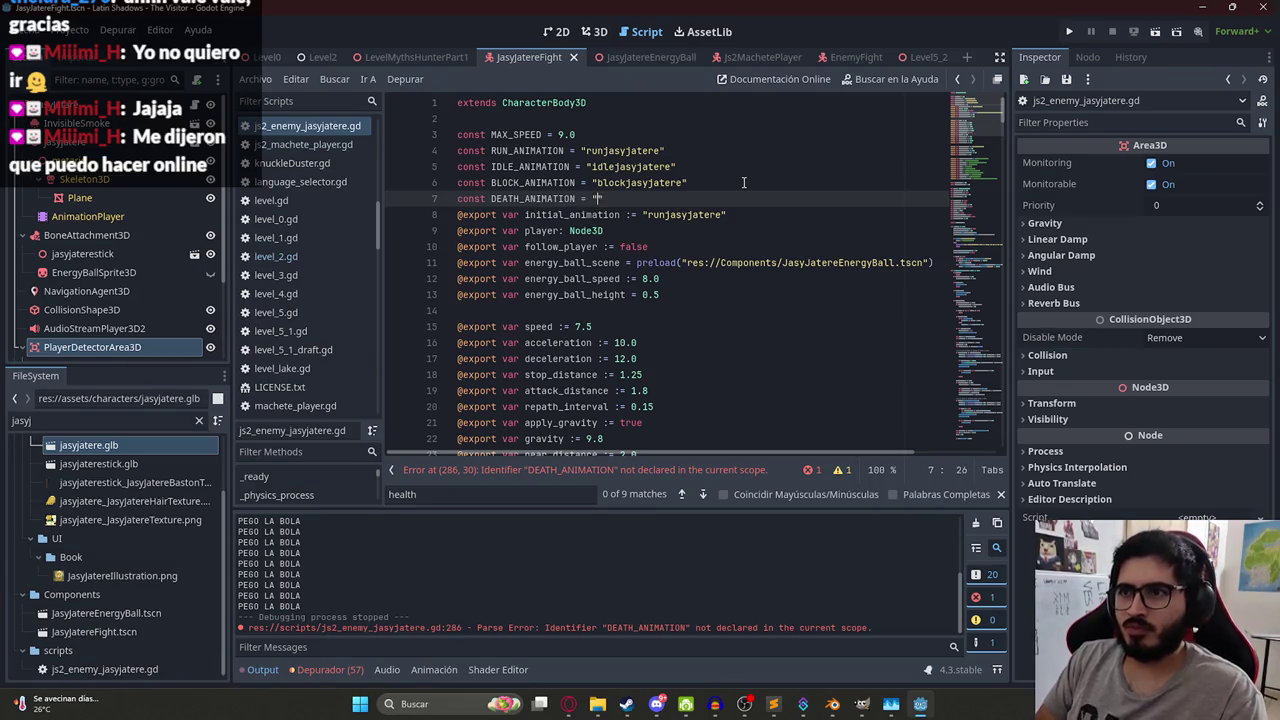
pyautogui.press('BackSpace')
pyautogui.press('BackSpace')
pyautogui.press('BackSpace')
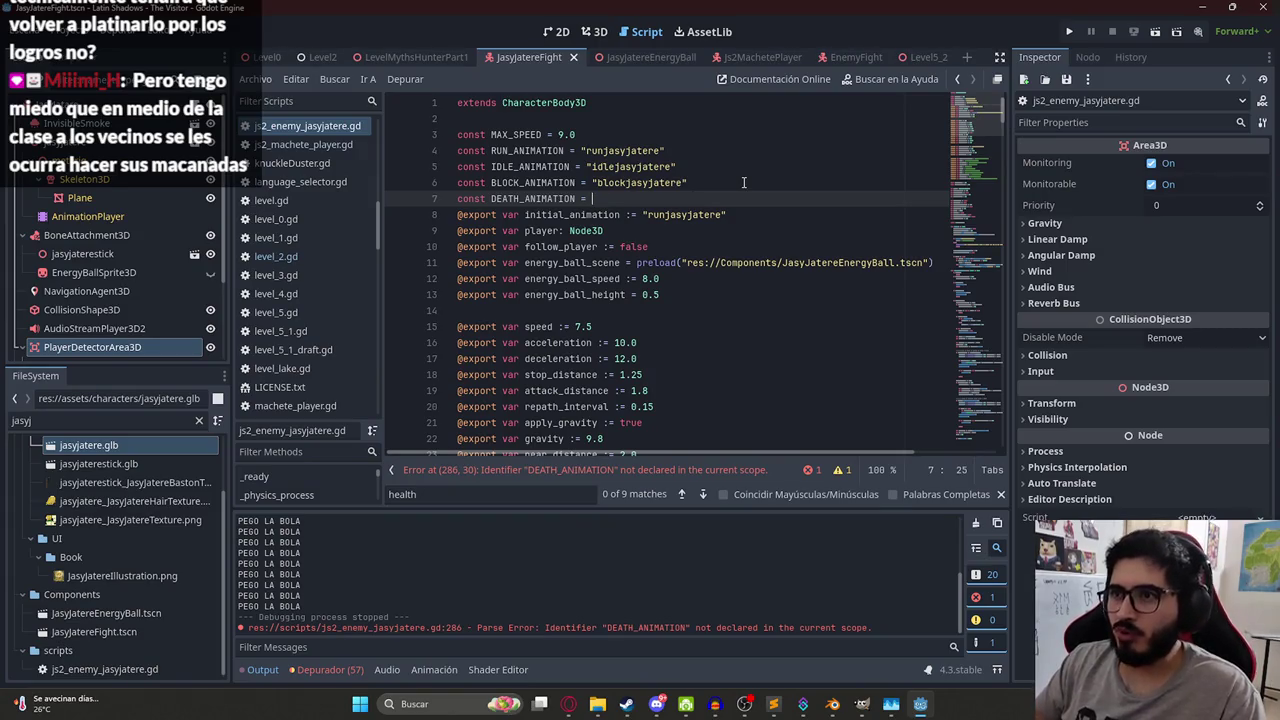
pyautogui.hotkey('ctrl', 'v')
pyautogui.doubleClick(535, 199)
pyautogui.hotkey('ctrl', 'f')
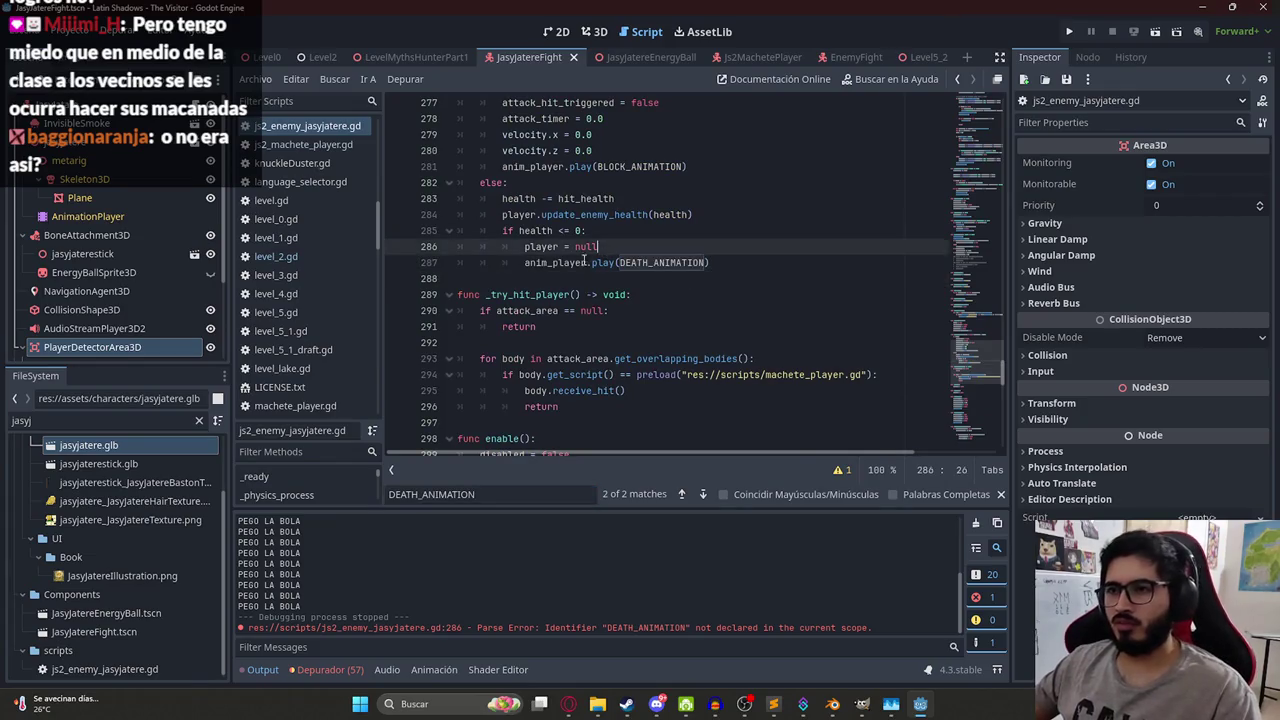
# - Highlight the DEATH_ANIMATION reference in the zero-health branch to inspect it
pyautogui.click(578, 263)
pyautogui.click(683, 262)
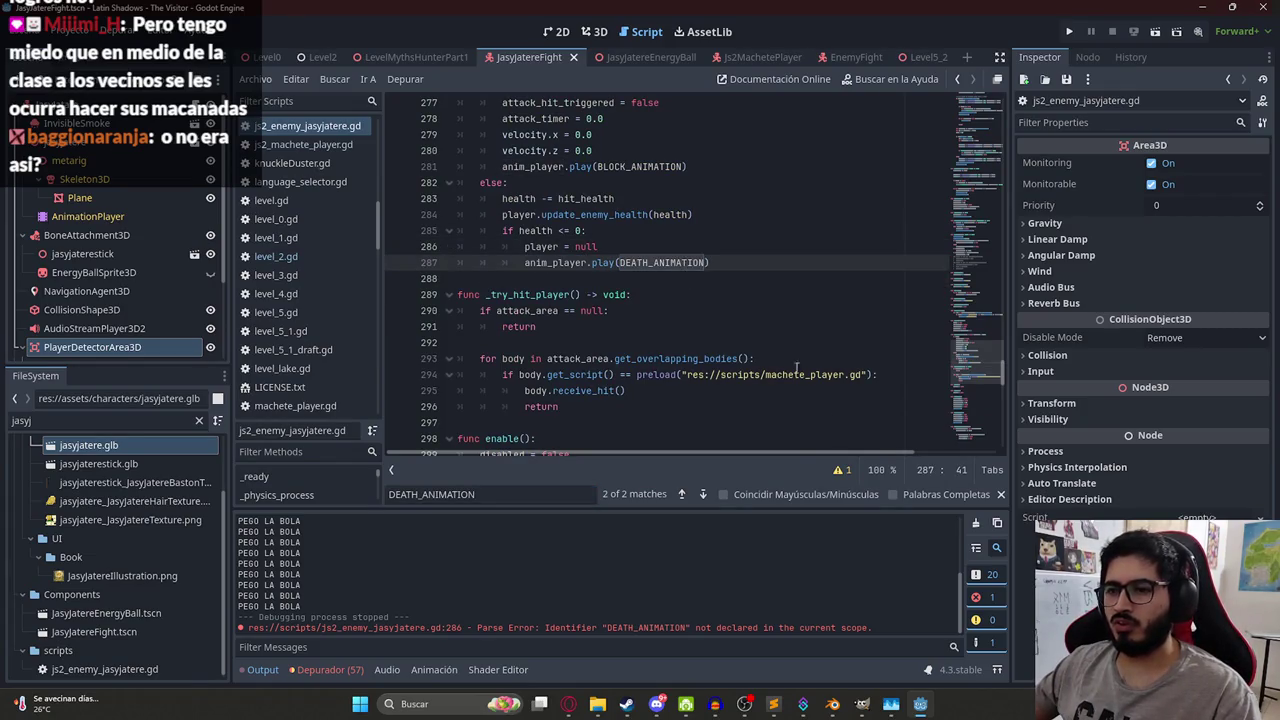
pyautogui.click(641, 262)
pyautogui.doubleClick(641, 262)
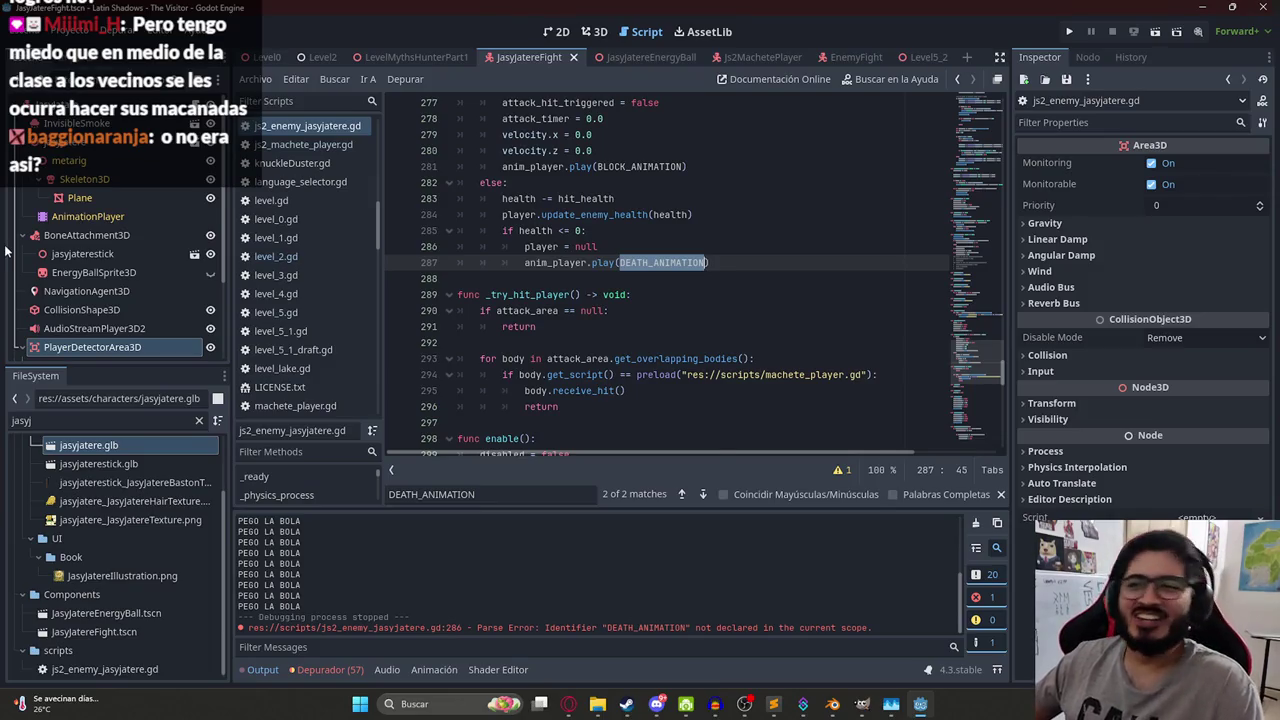
pyautogui.click(710, 243)
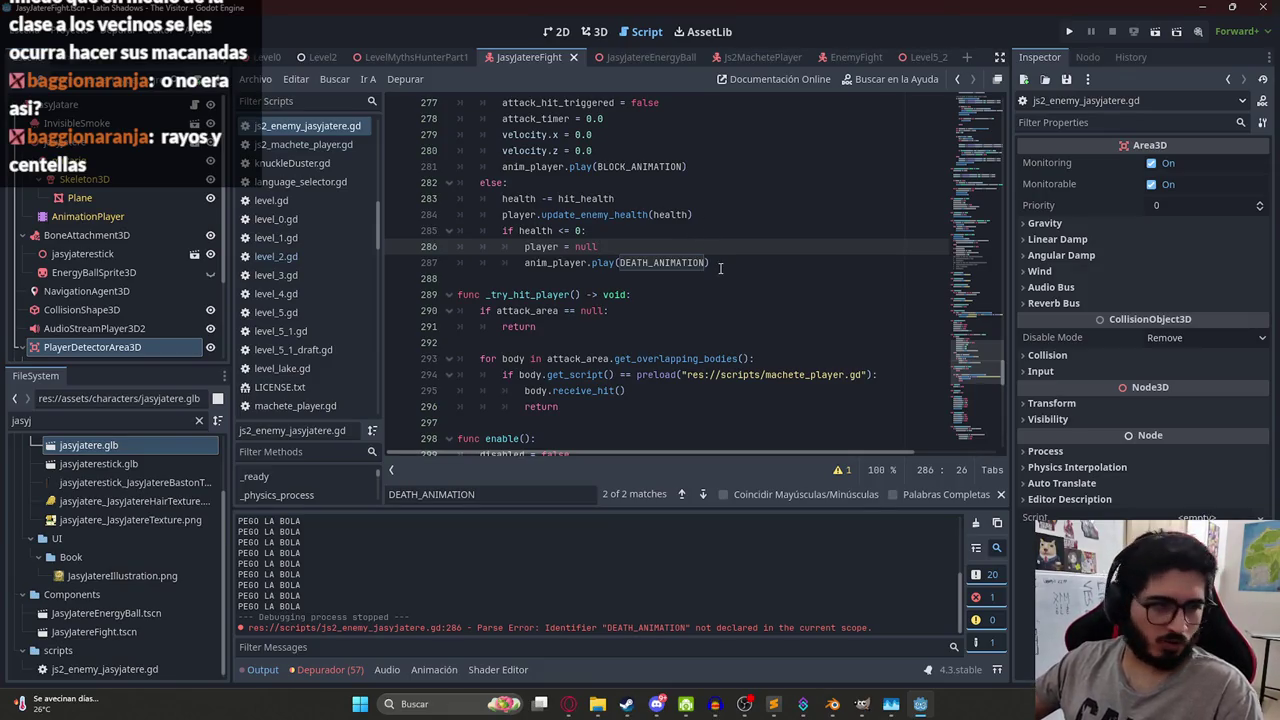
pyautogui.click(721, 266)
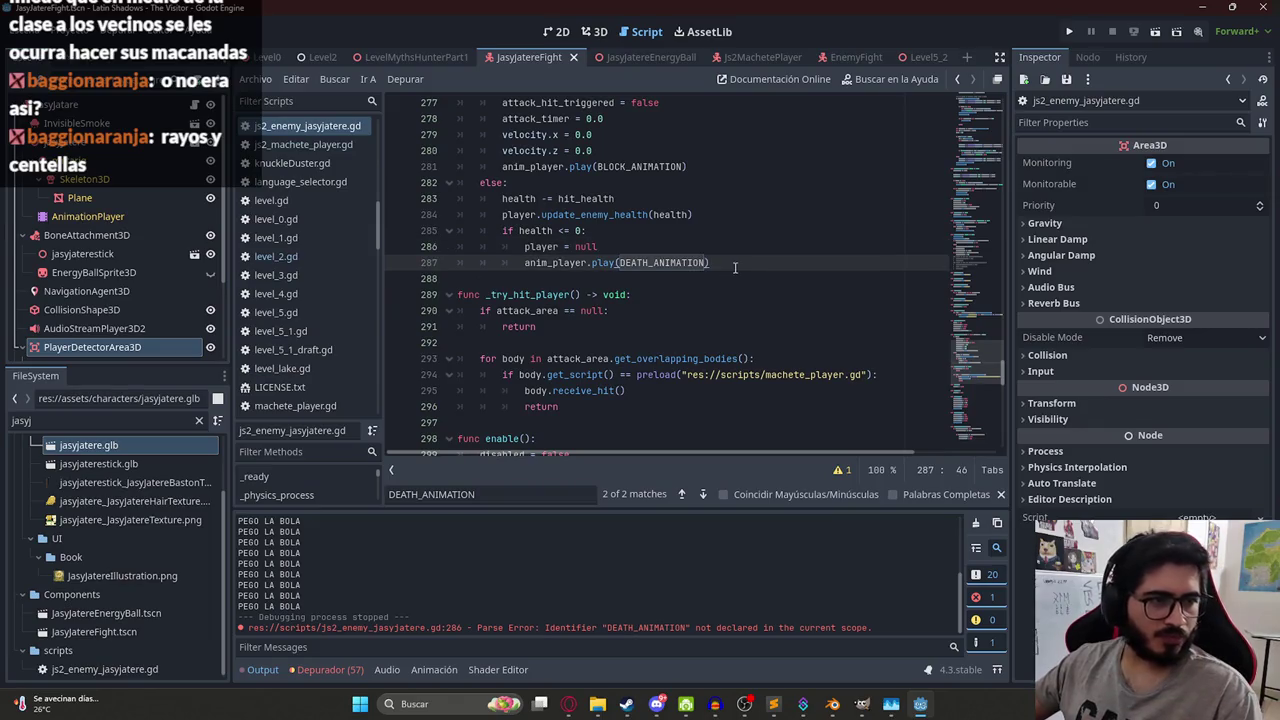
pyautogui.click(749, 314)
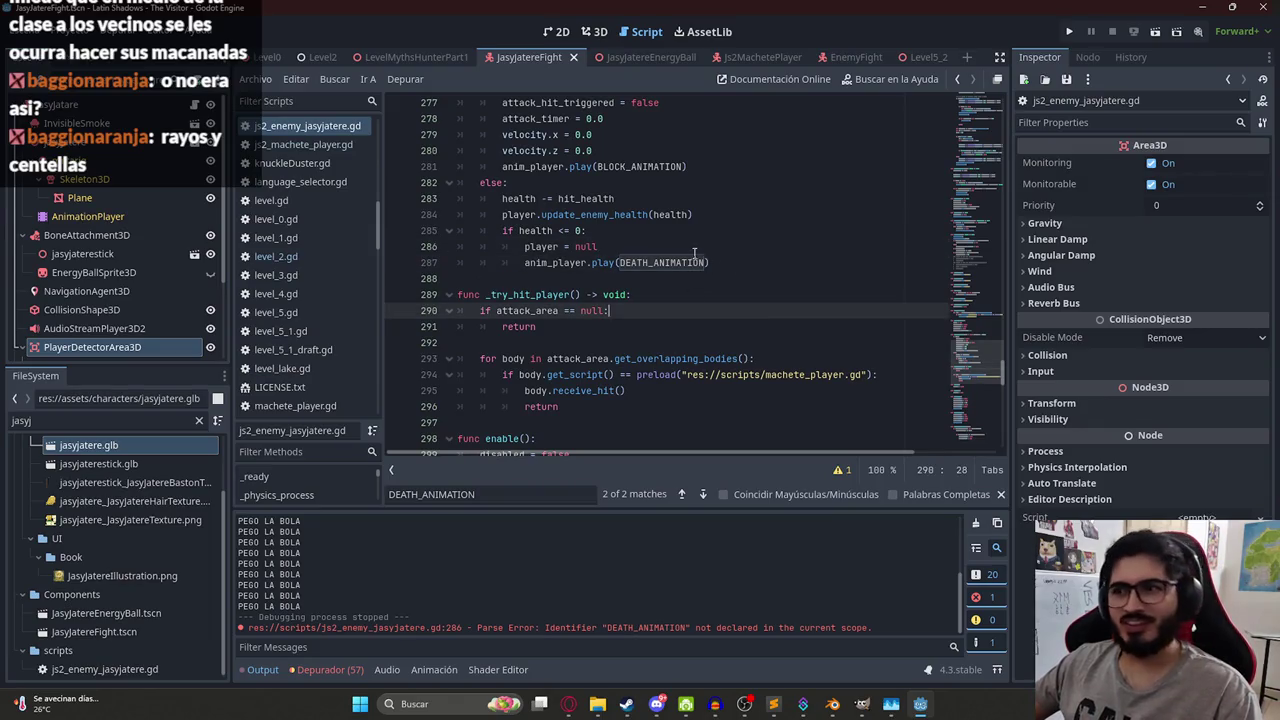
pyautogui.doubleClick(659, 264)
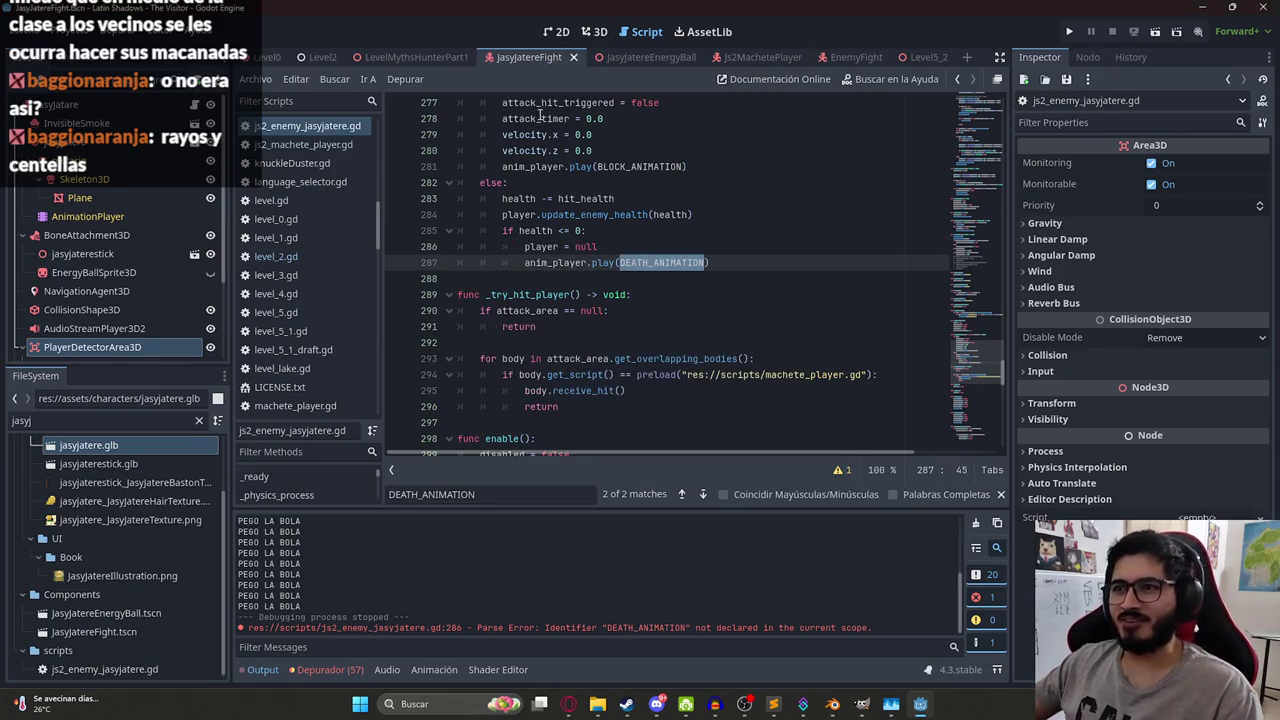
pyautogui.click(659, 263)
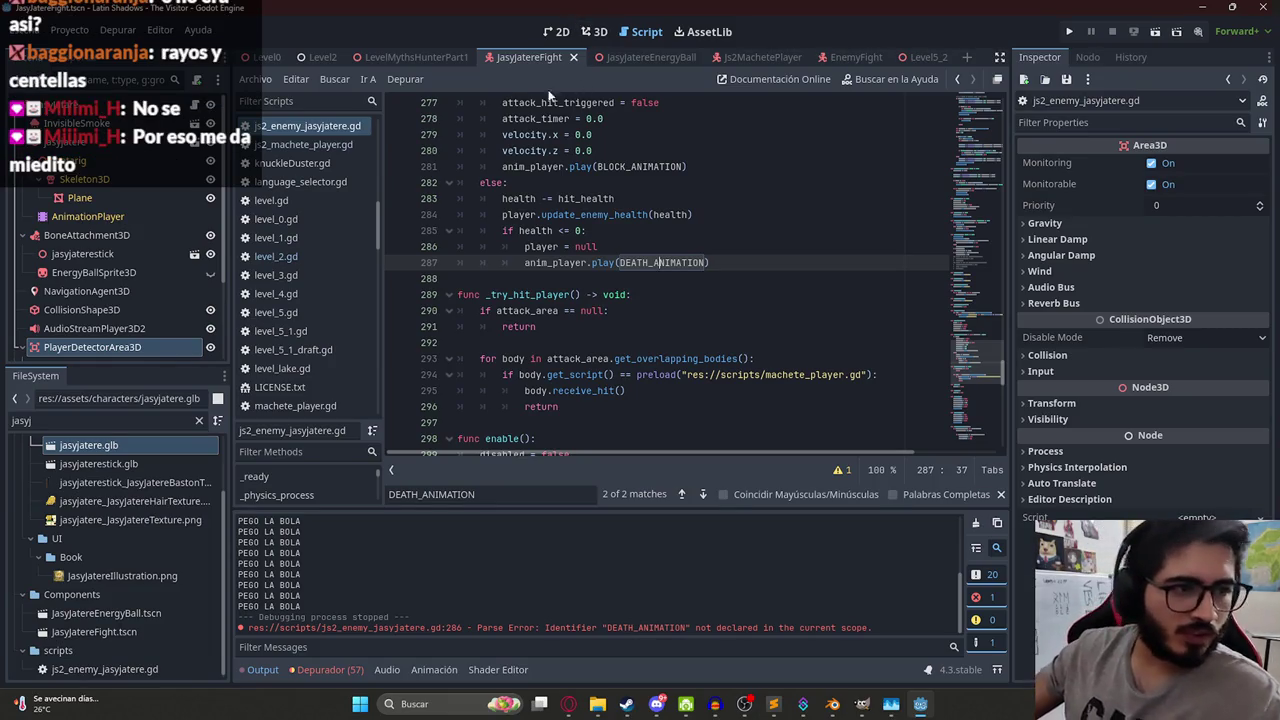
pyautogui.click(605, 214)
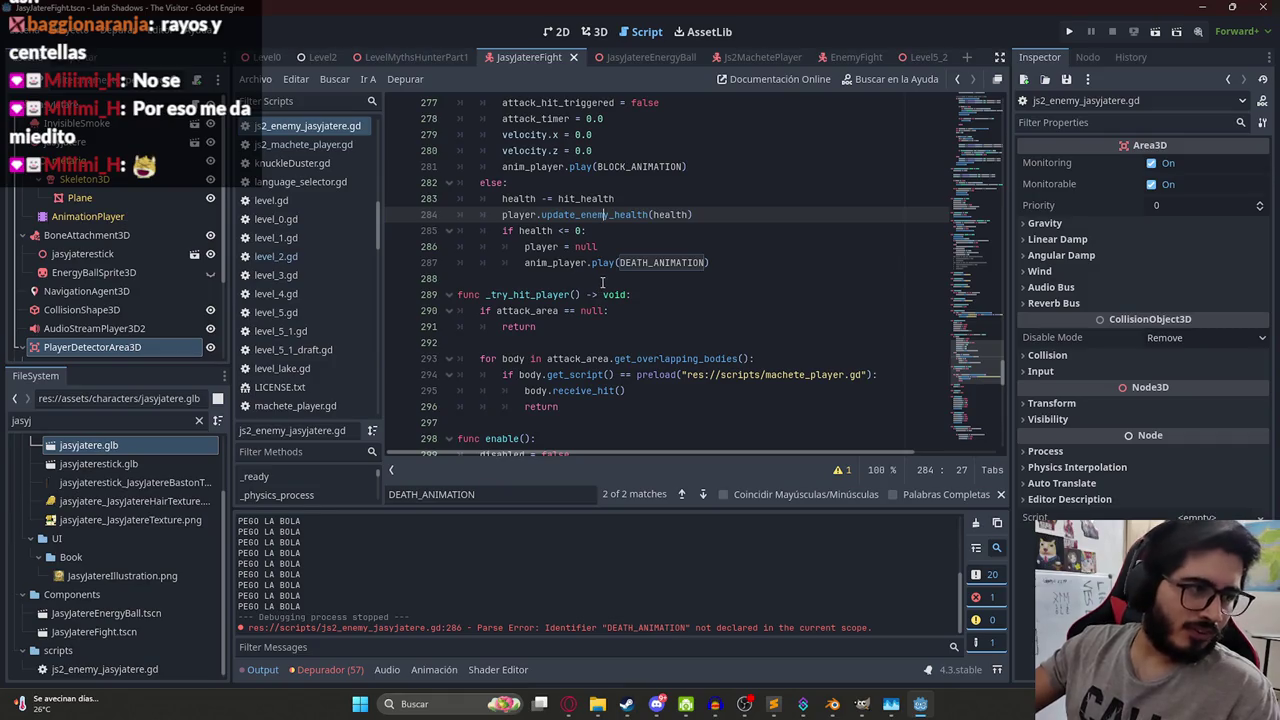
pyautogui.doubleClick(660, 262)
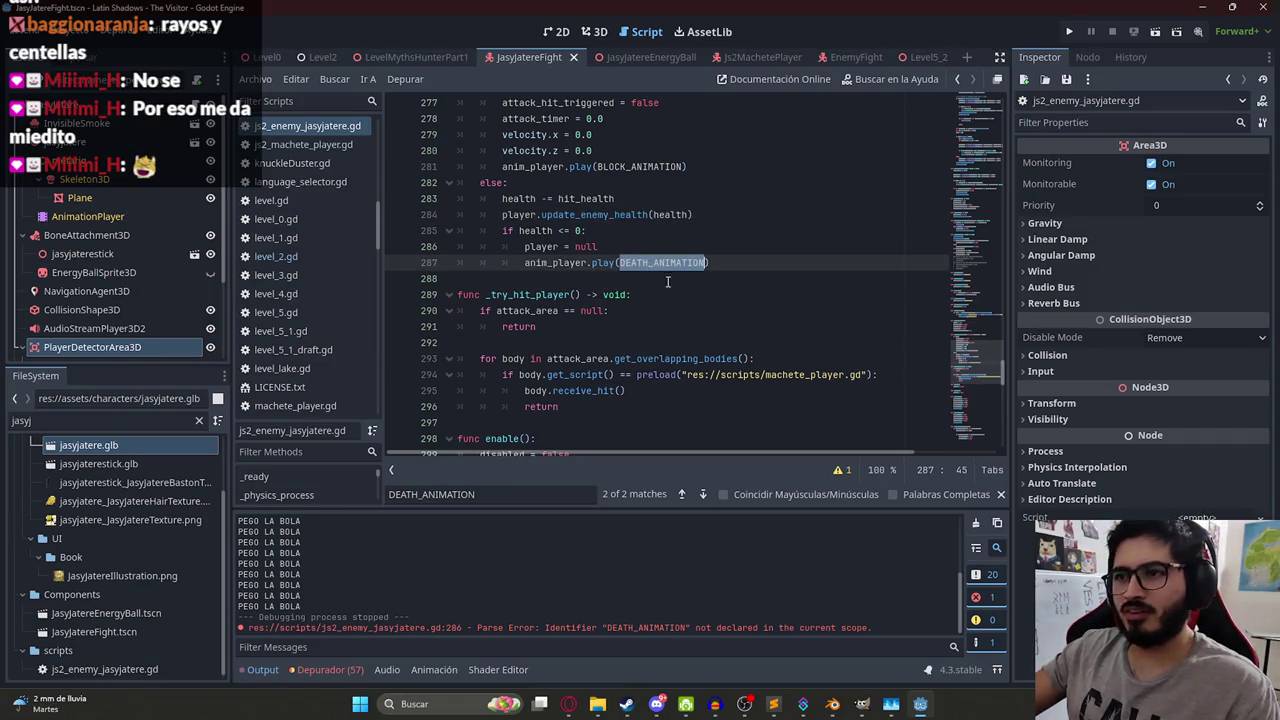
# - Close the search bar and review the player = null and DEATH_ANIMATION lines 286-287
pyautogui.click(1000, 494)
pyautogui.click(790, 263)
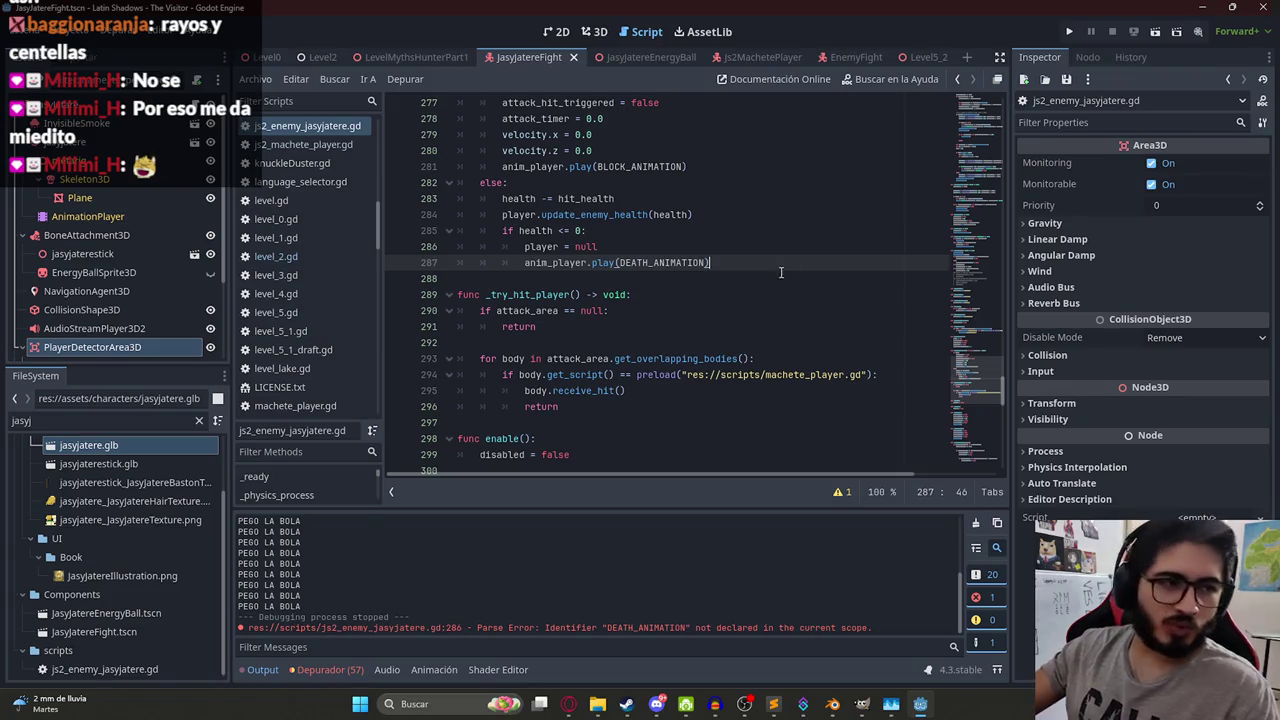
pyautogui.doubleClick(655, 262)
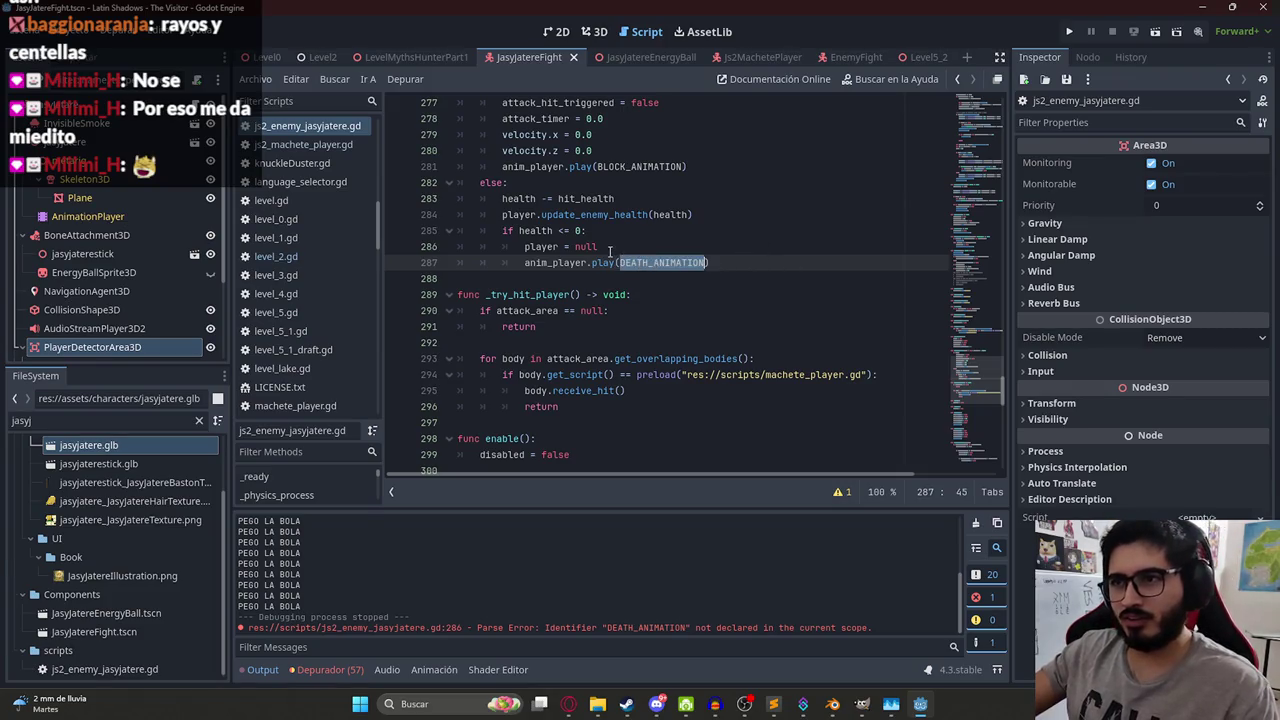
pyautogui.scroll(2, 605, 264)
pyautogui.click(607, 341)
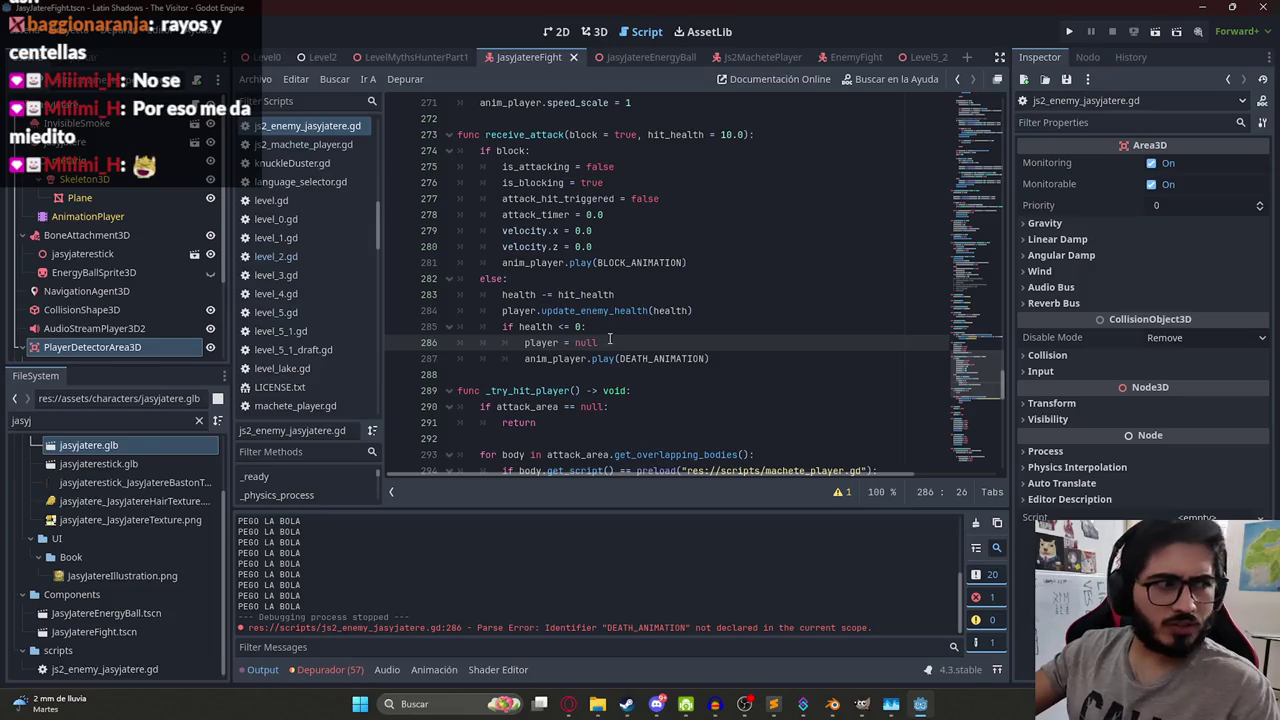
pyautogui.click(607, 360)
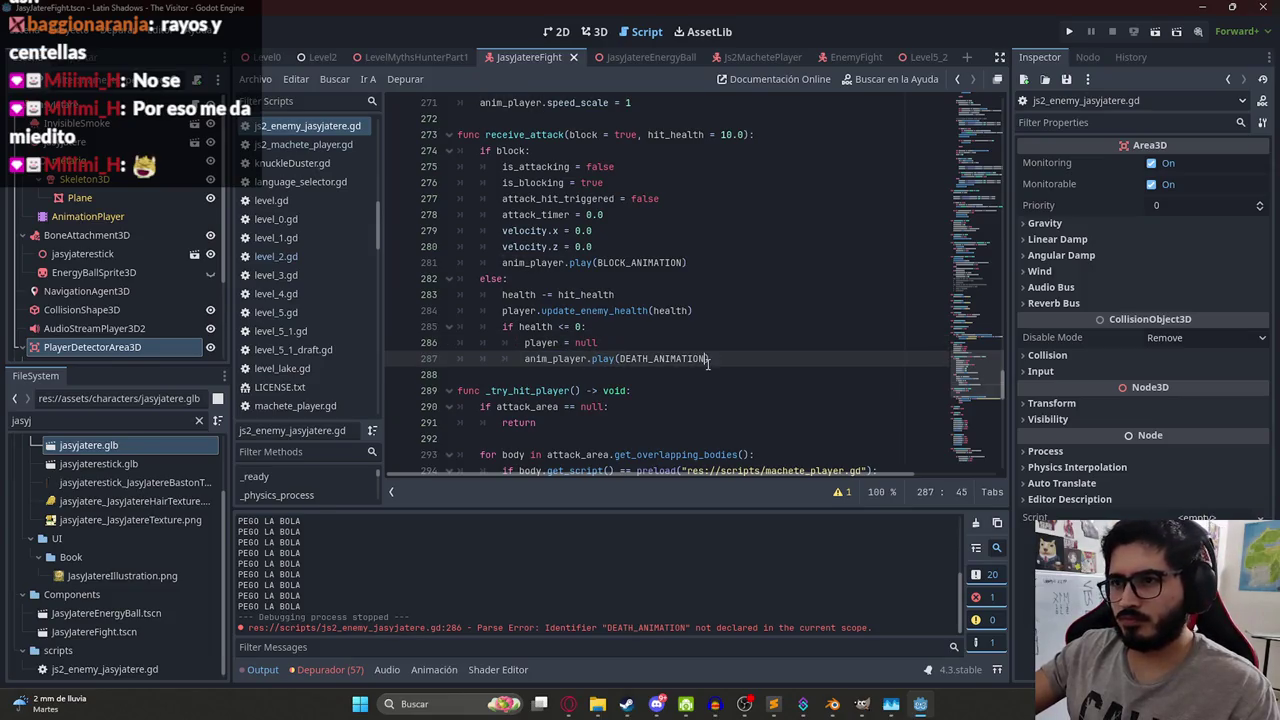
pyautogui.doubleClick(648, 360)
pyautogui.doubleClick(545, 343)
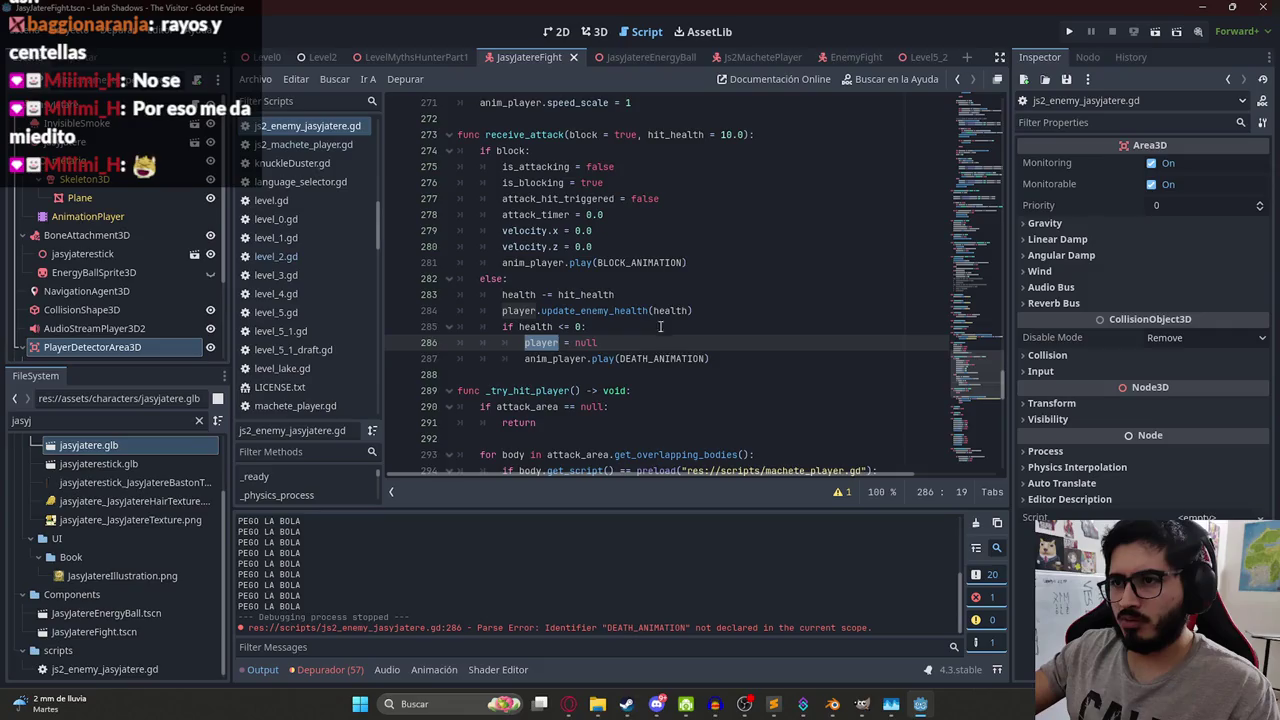
pyautogui.hotkey('ctrl', 'f')
# - Search for 'ATTACK' and jump to where _try_hit_player is called
pyautogui.write('ATTACJK')
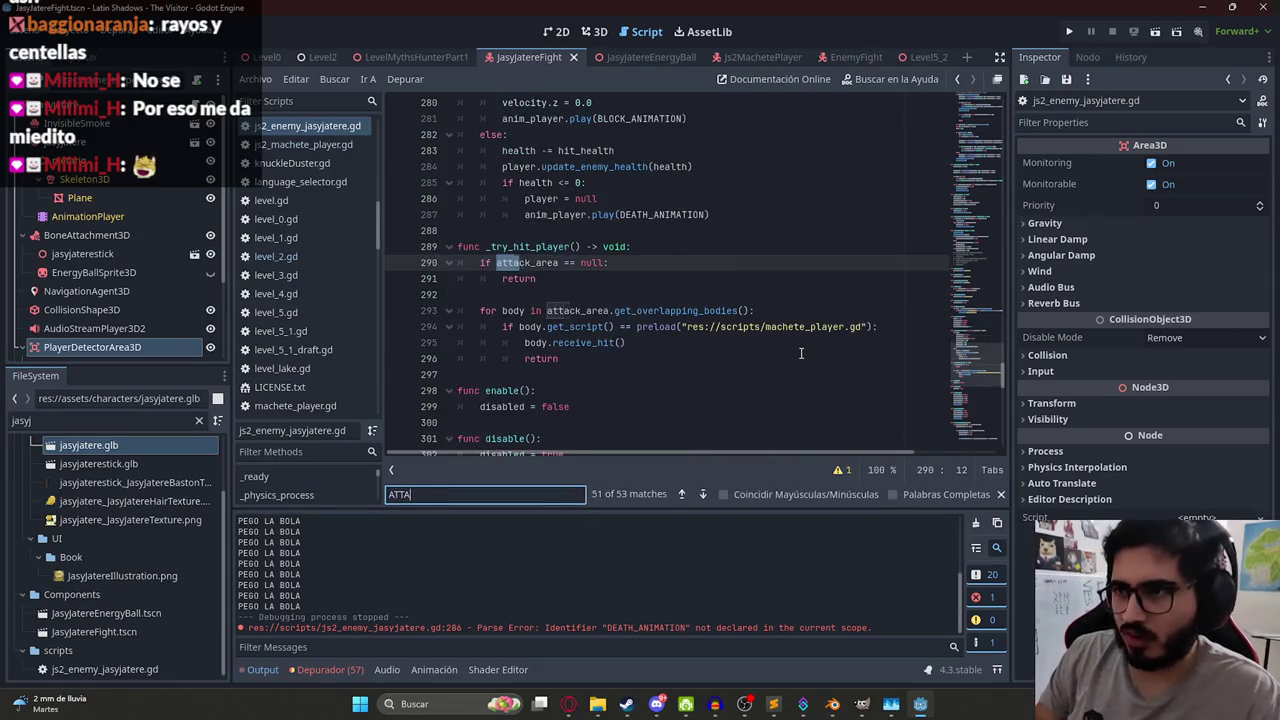
pyautogui.press('BackSpace')
pyautogui.press('BackSpace')
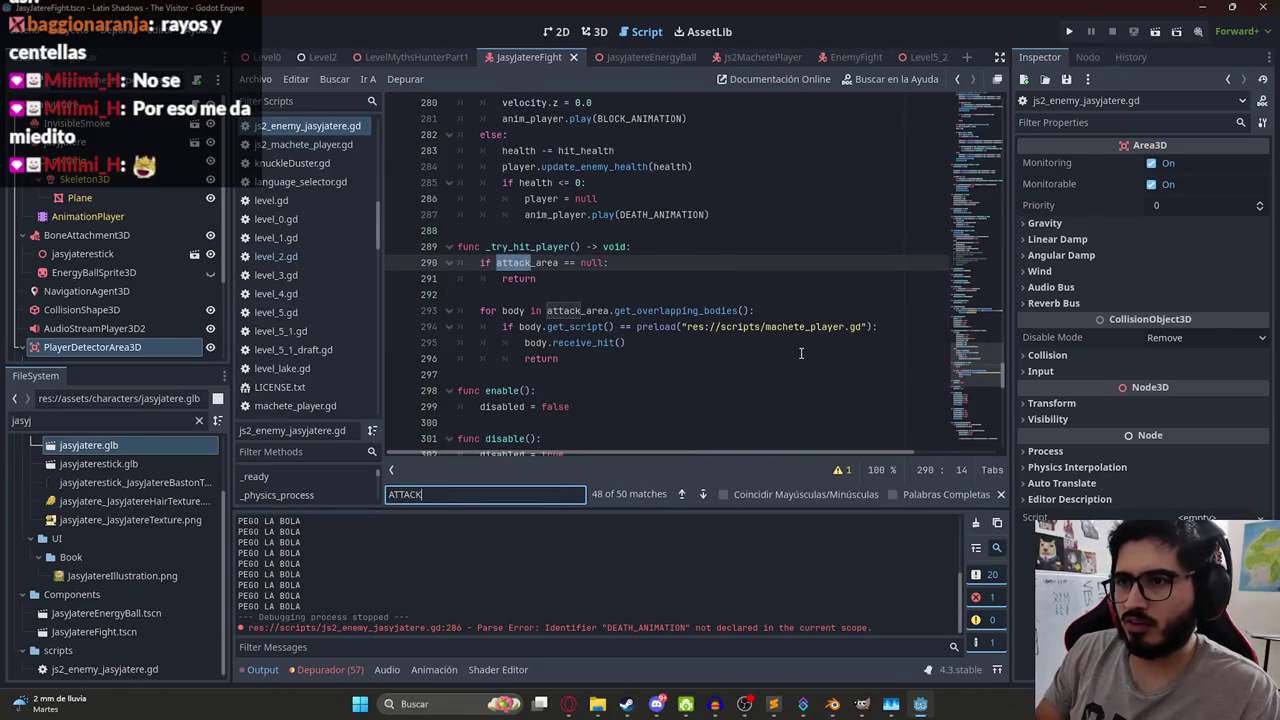
pyautogui.write('K')
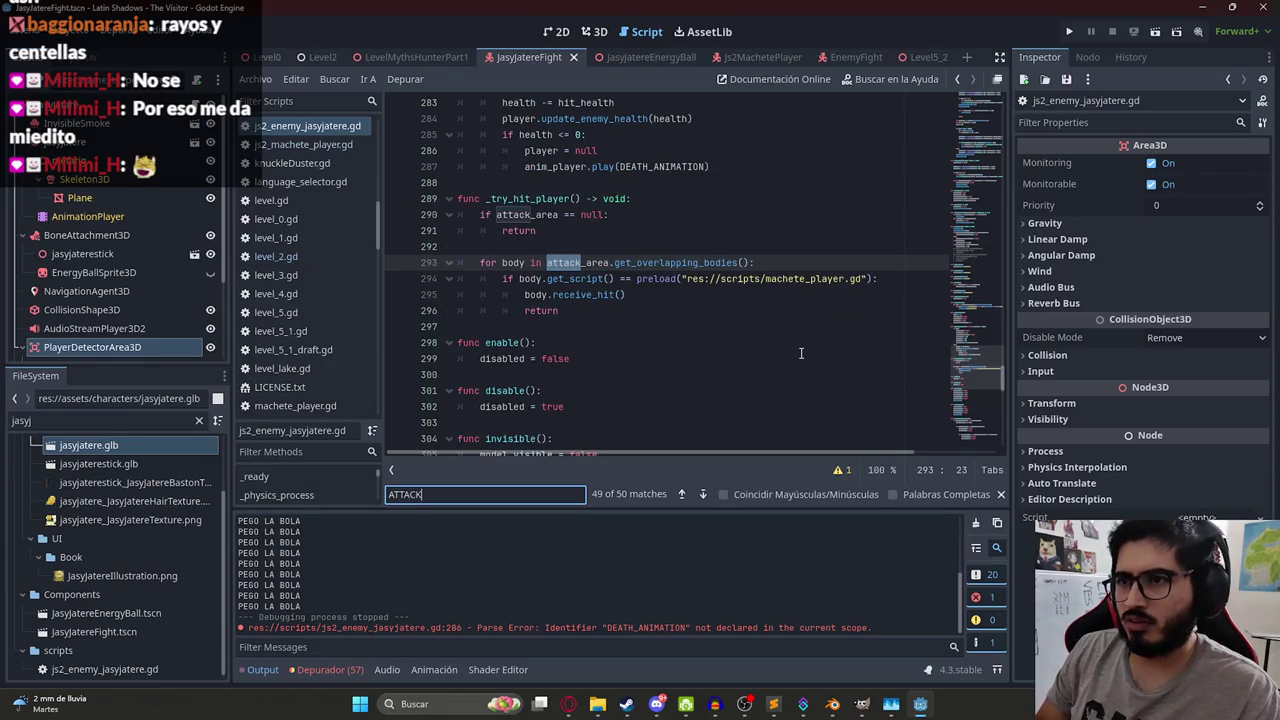
pyautogui.doubleClick(533, 198)
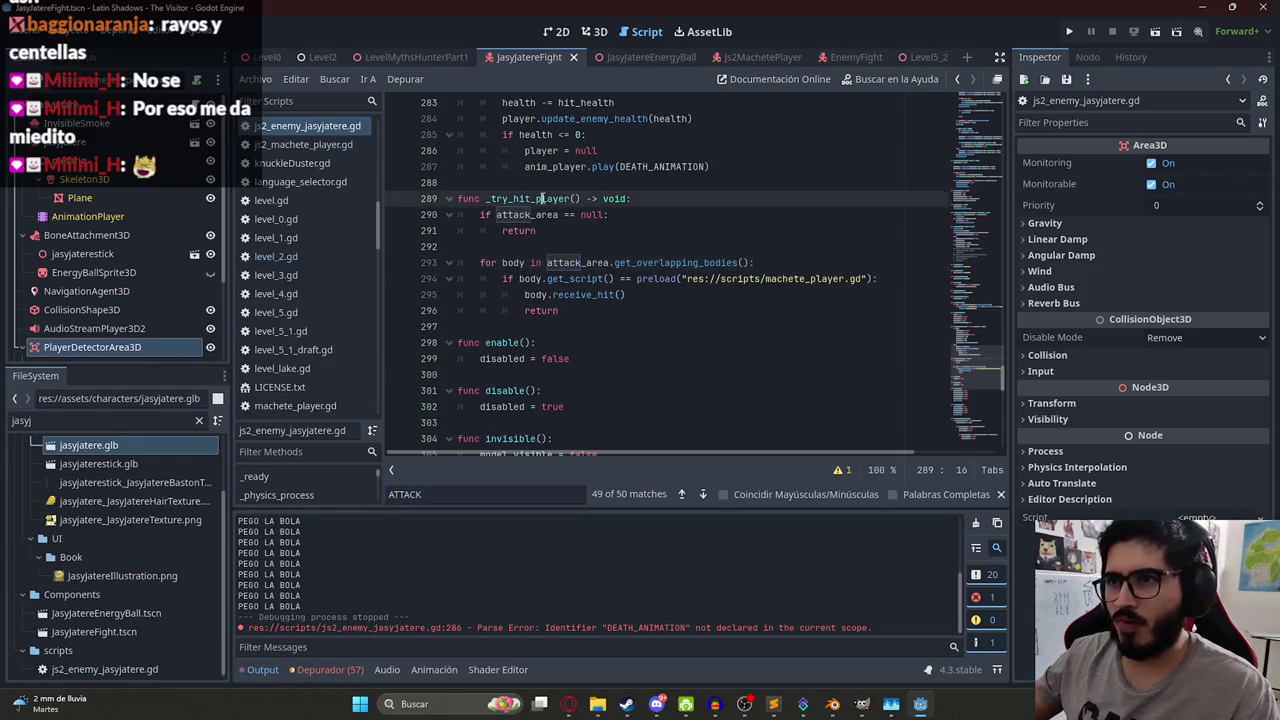
pyautogui.hotkey('ctrl', 'f')
pyautogui.press('Return')
pyautogui.scroll(4, 659, 277)
pyautogui.scroll(-2, 600, 250)
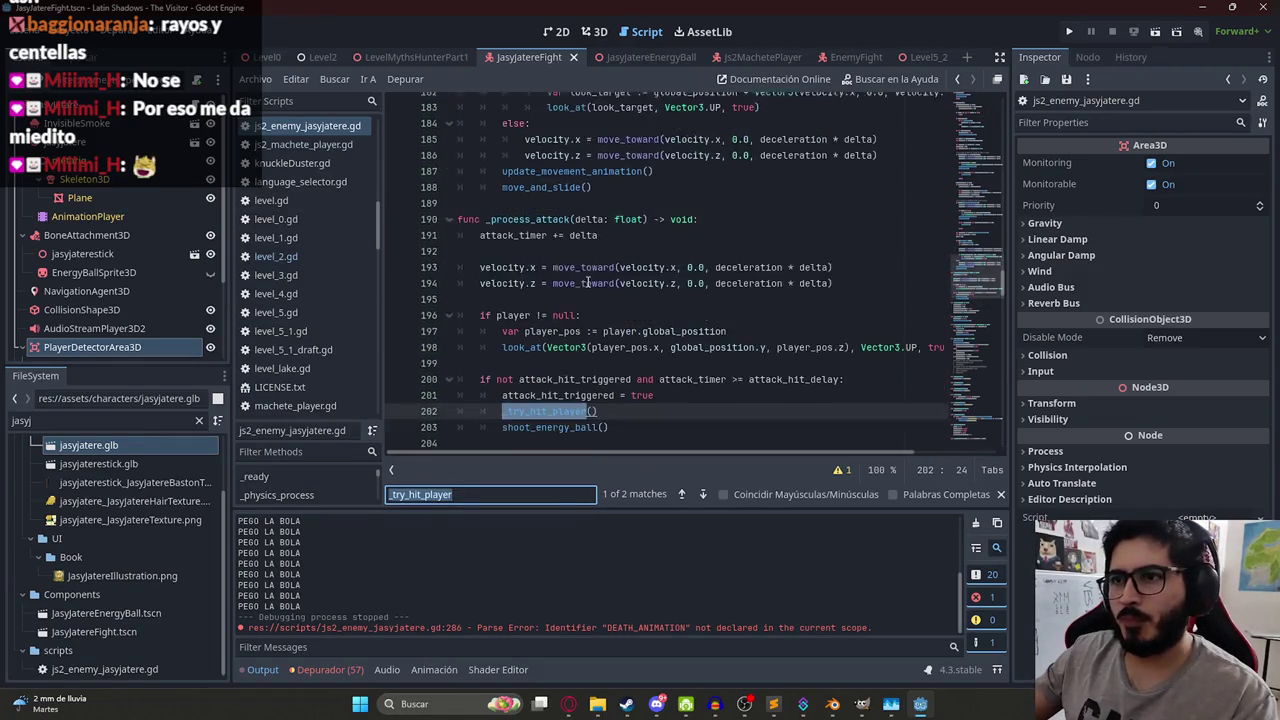
# - Find where _process_attack is called, undoing an accidental line break
pyautogui.click(537, 167)
pyautogui.doubleClick(537, 167)
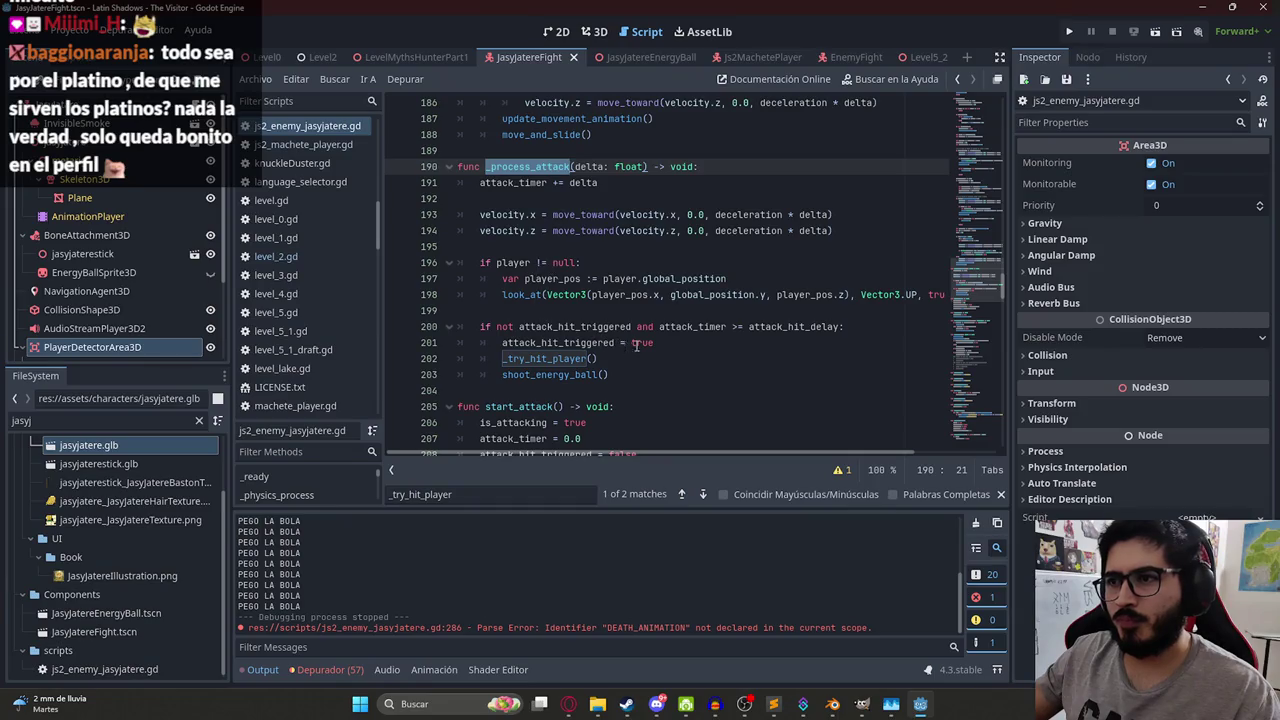
pyautogui.press('Return')
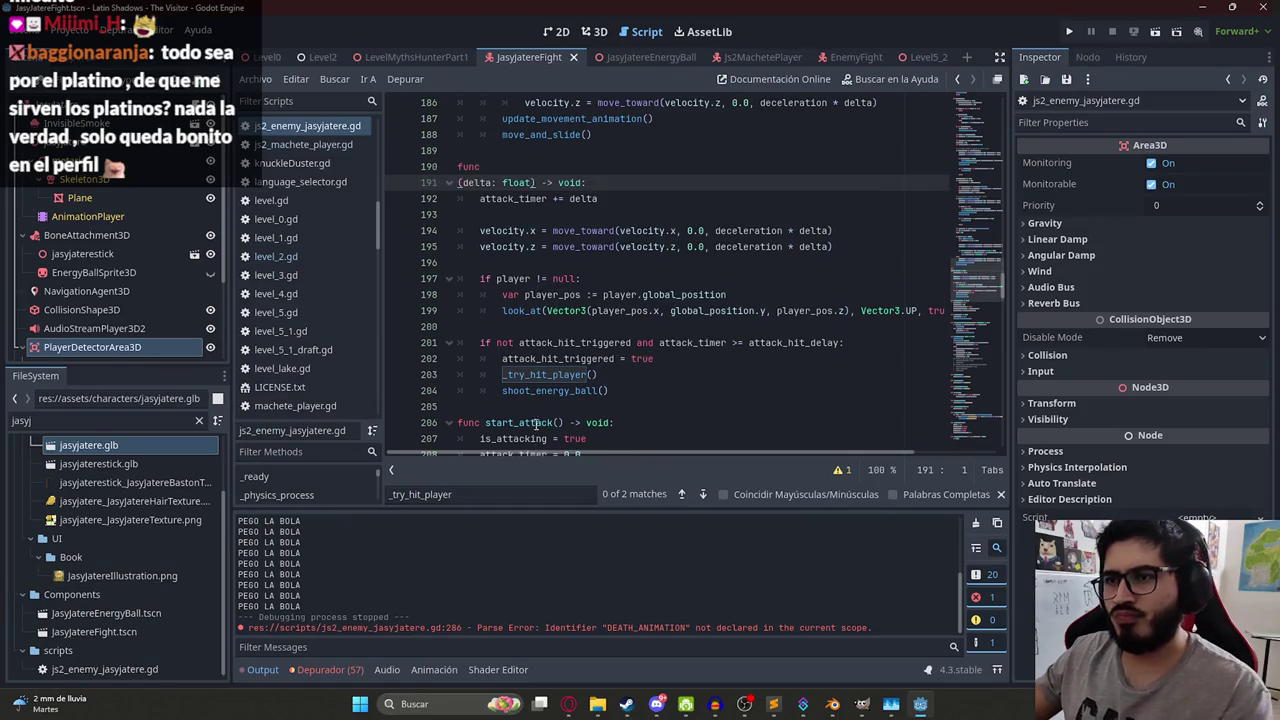
pyautogui.hotkey('ctrl', 'z')
pyautogui.hotkey('ctrl', 'f')
pyautogui.press('Return')
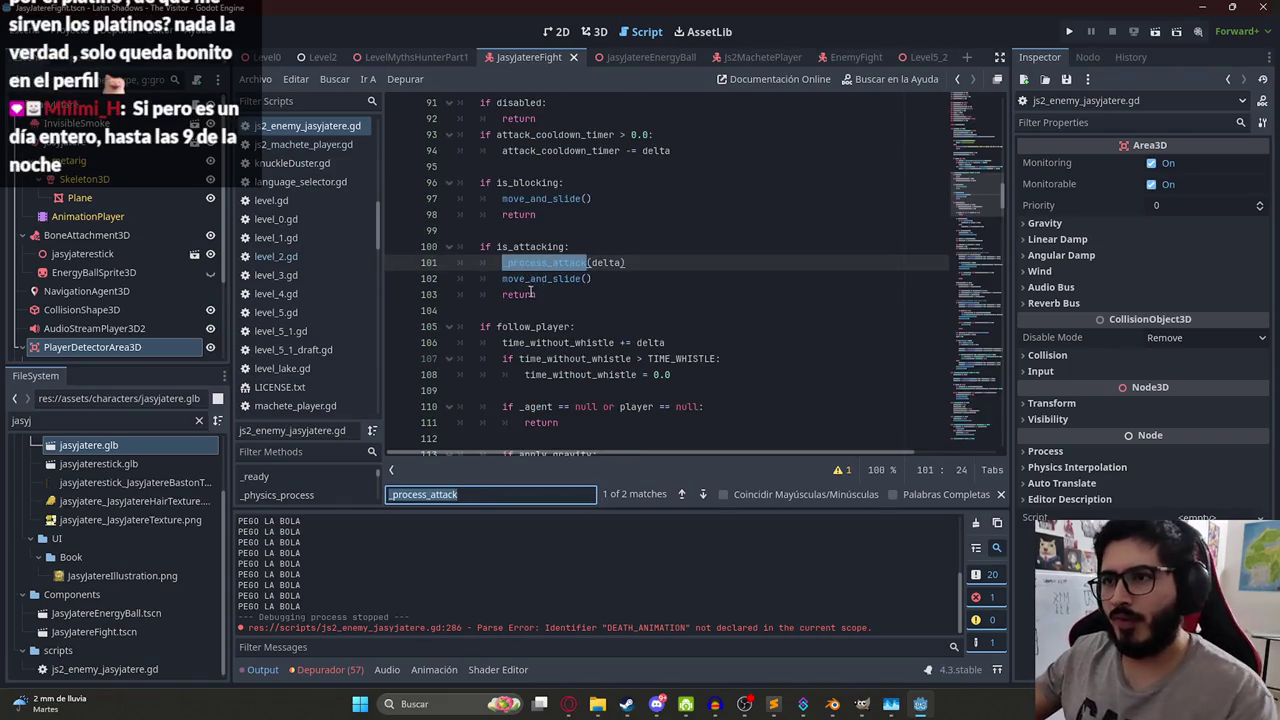
pyautogui.scroll(3, 538, 262)
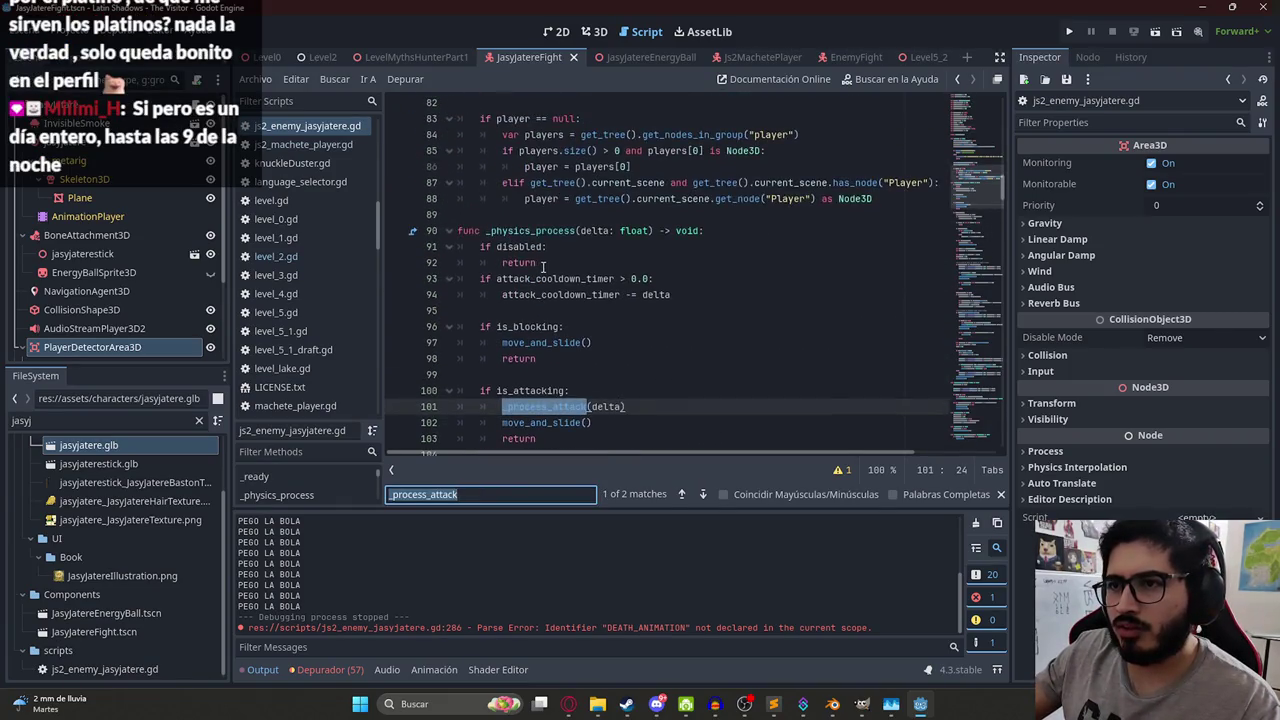
# - Return to the DEATH_ANIMATION constant declared on line 7
pyautogui.doubleClick(522, 248)
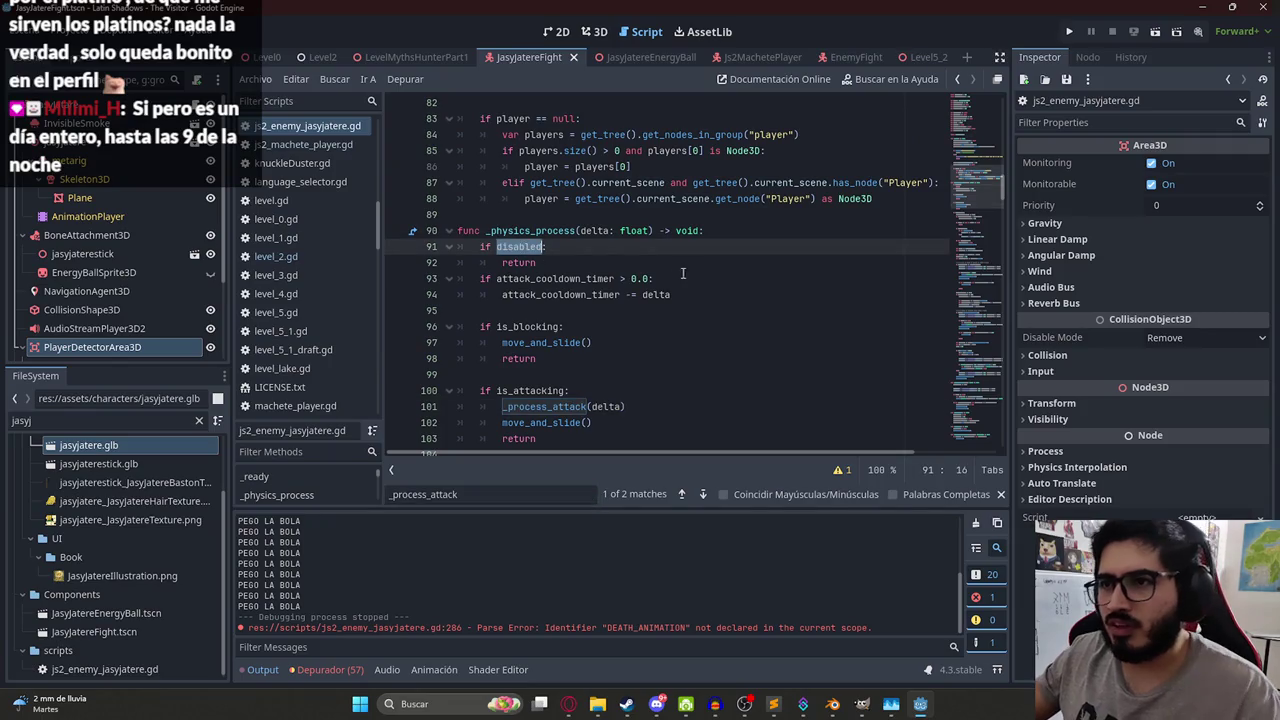
pyautogui.click(720, 280)
pyautogui.hotkey('ctrl', 'z')
pyautogui.hotkey('ctrl', 'z')
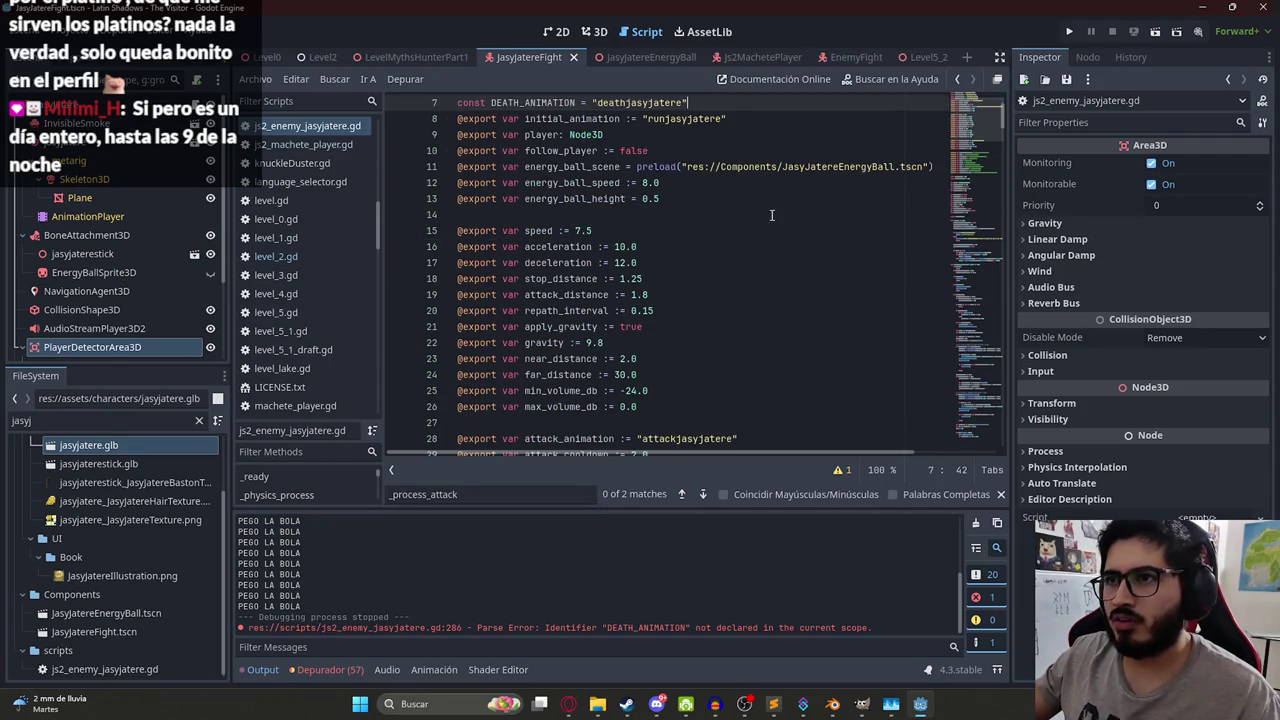
pyautogui.hotkey('ctrl', 'f')
# - Insert a disable() call after player = null and check its definition
pyautogui.write('death_ani')
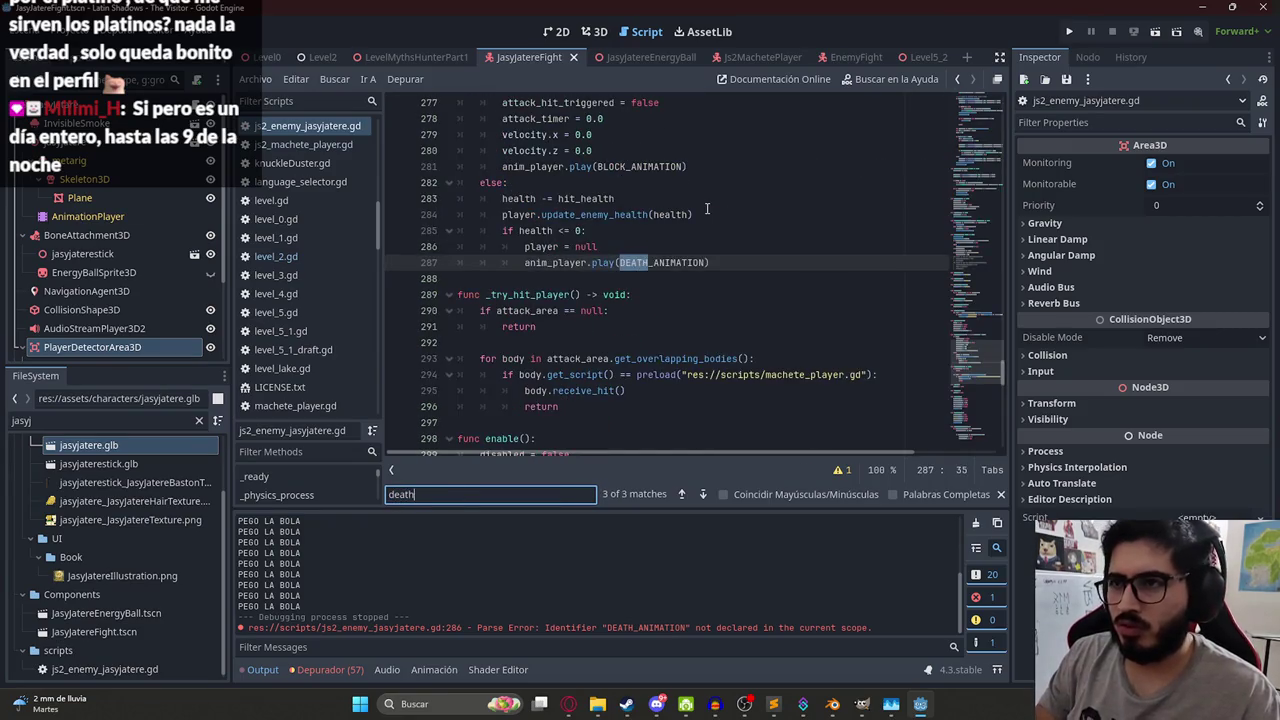
pyautogui.click(649, 244)
pyautogui.press('Return')
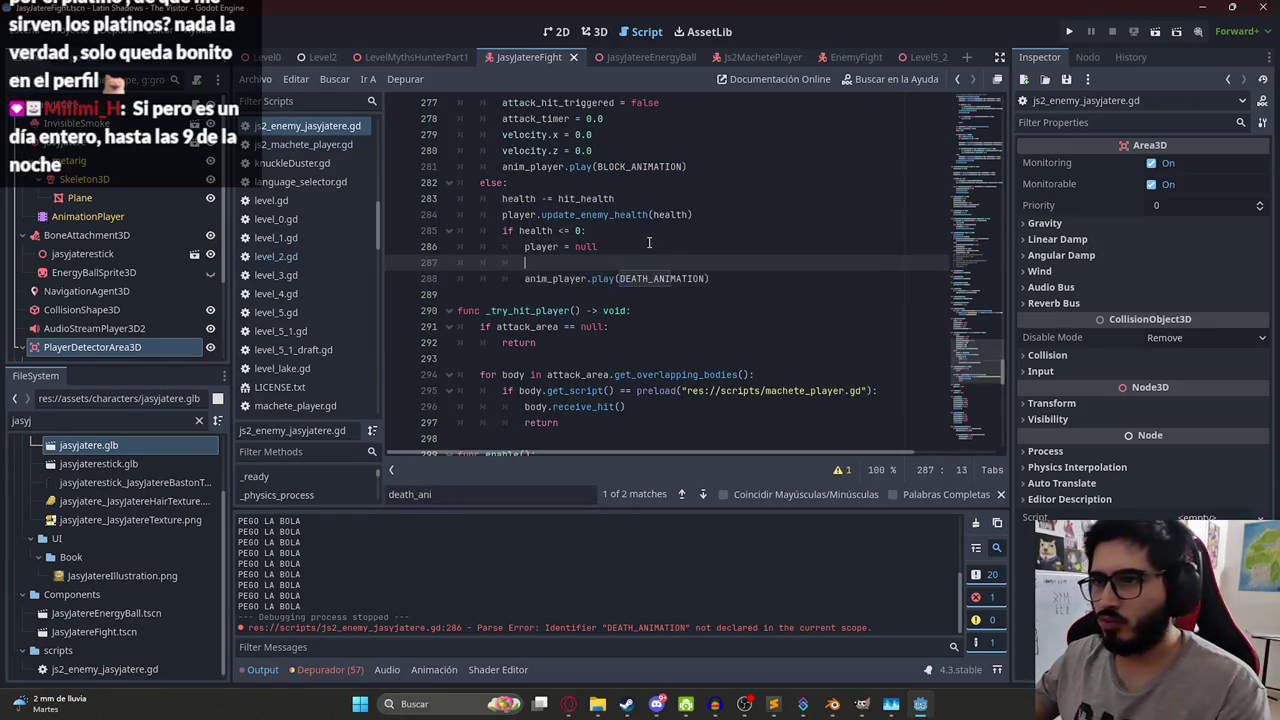
pyautogui.write('disabl')
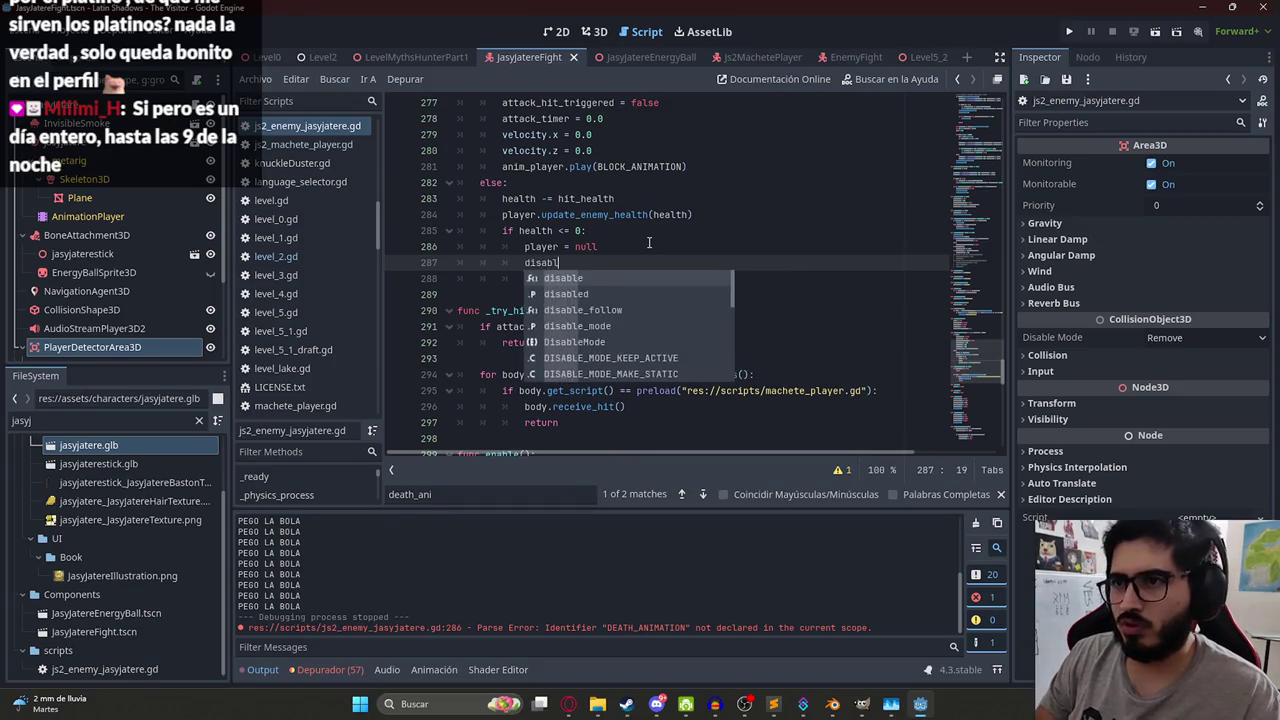
pyautogui.press('Return')
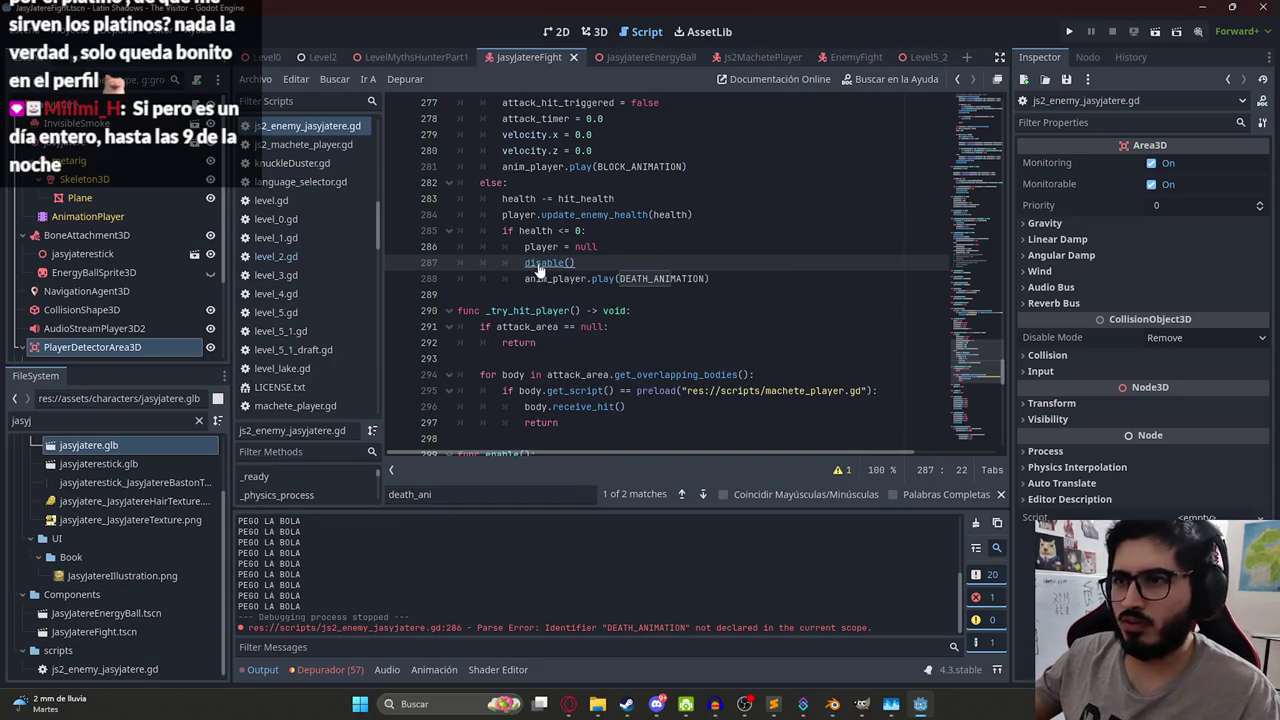
pyautogui.keyDown('ctrl'); pyautogui.click(537, 266); pyautogui.keyUp('ctrl')
pyautogui.hotkey('alt', 'Left')
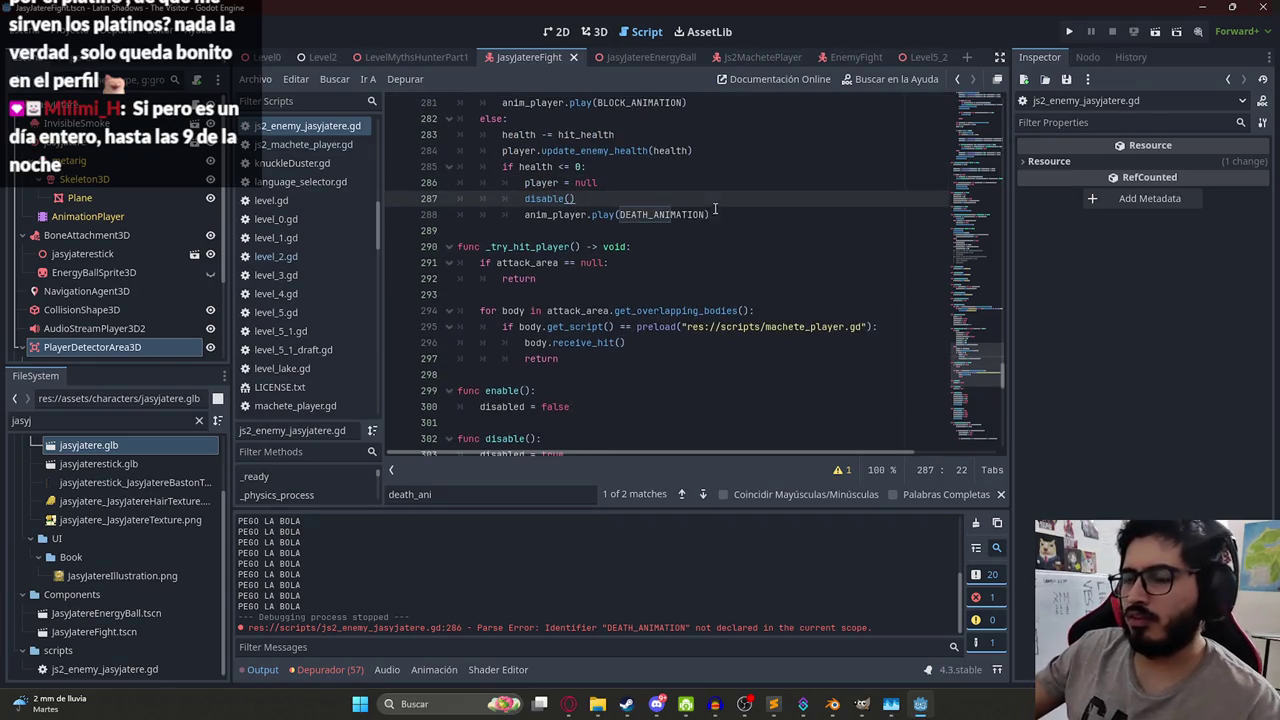
pyautogui.click(727, 212)
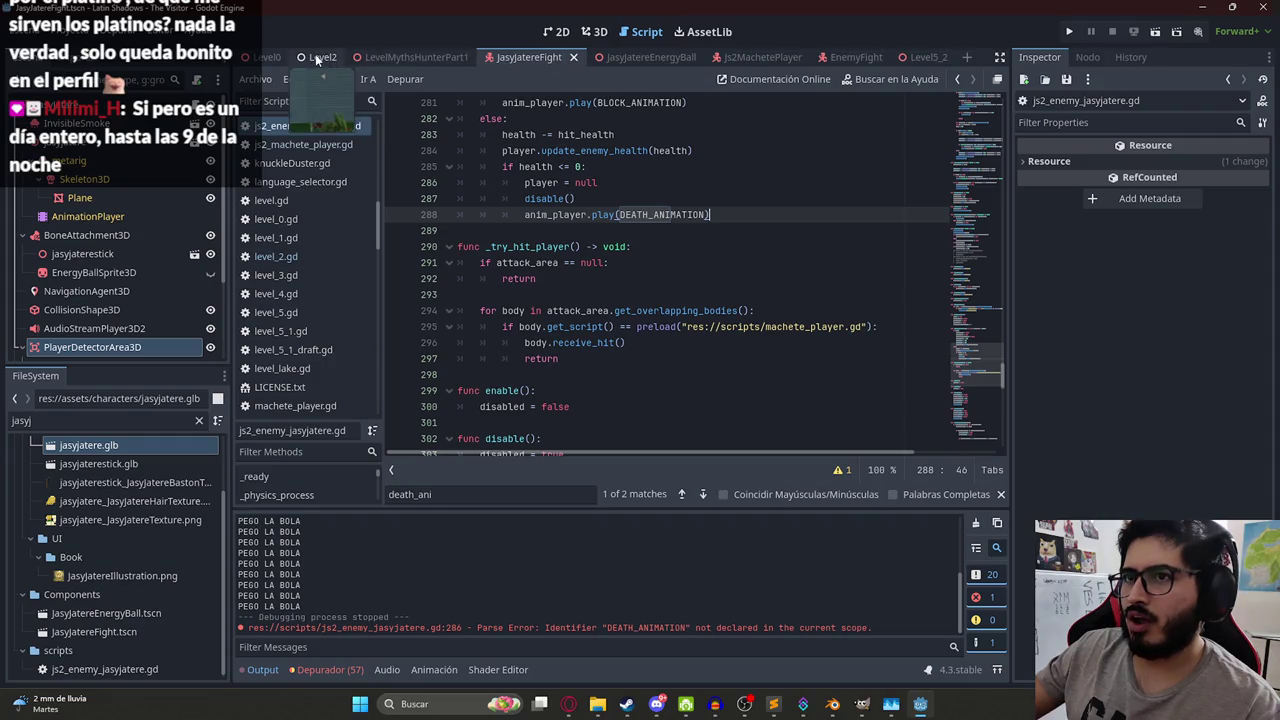
# - Open the LevelMythsHunterPart1 tab and view its tab menu without choosing anything
pyautogui.click(376, 57)
pyautogui.rightClick(400, 57)
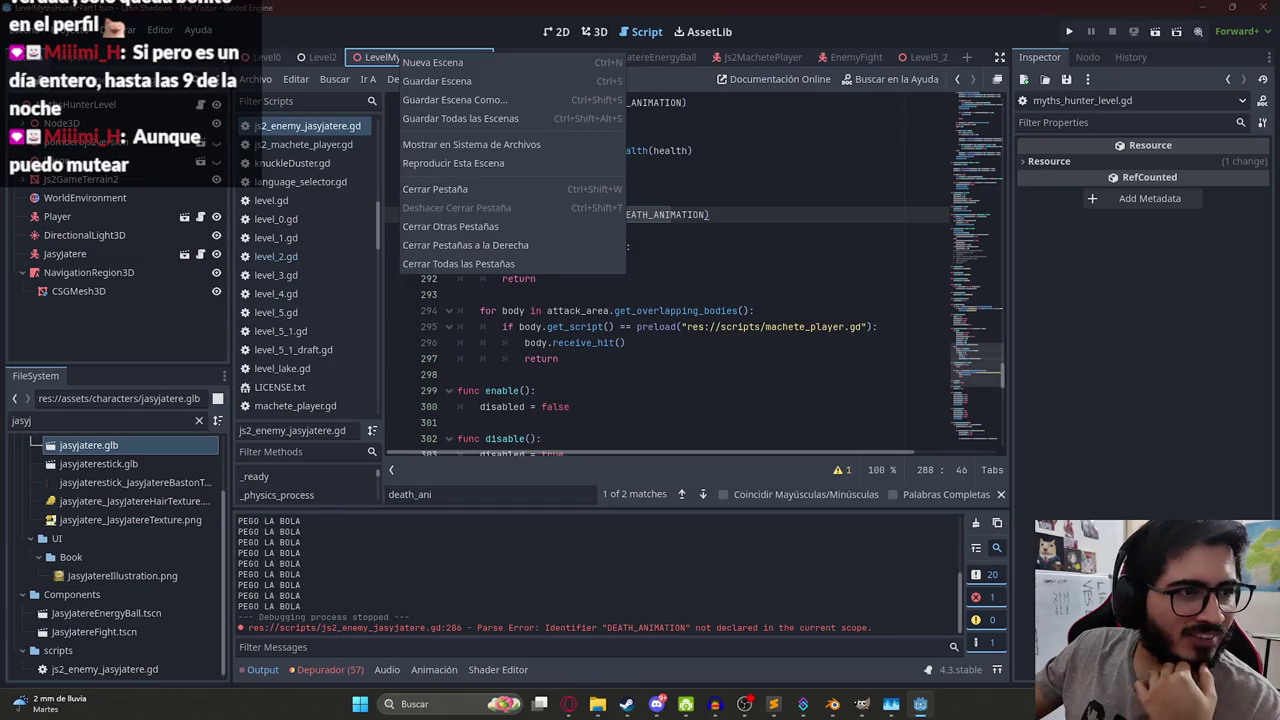
pyautogui.press('Escape')
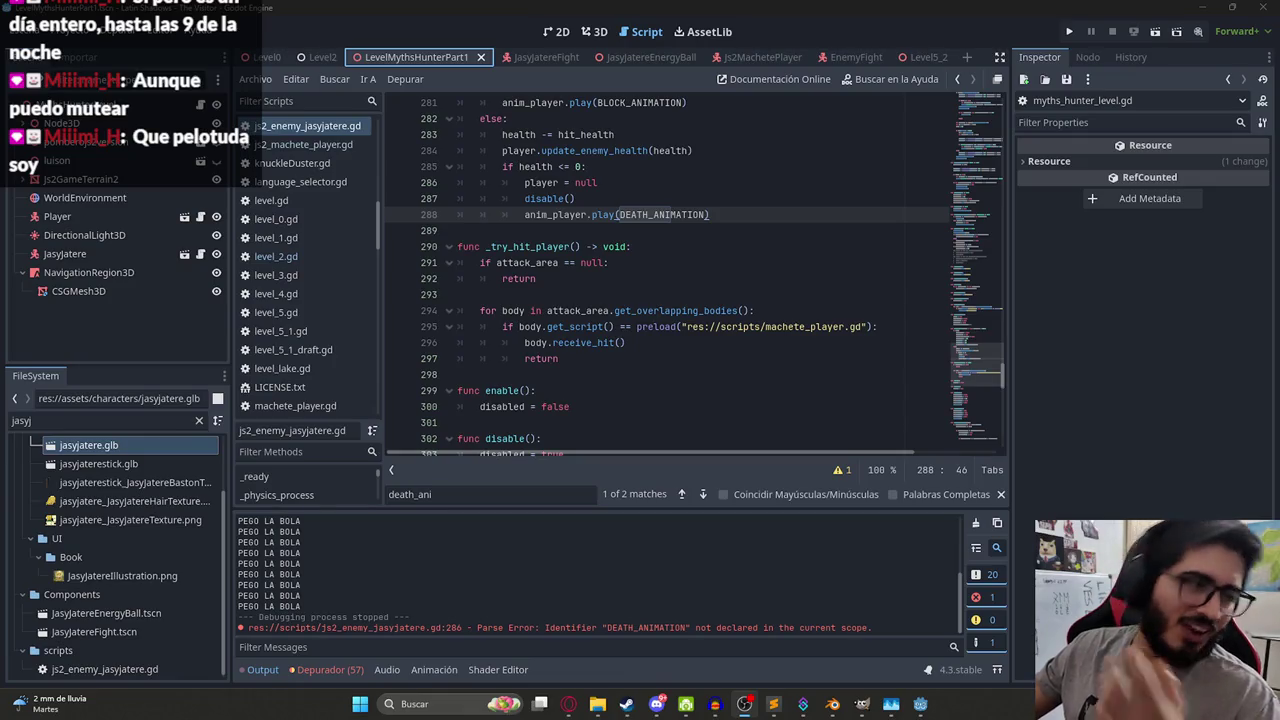
pyautogui.click(745, 326)
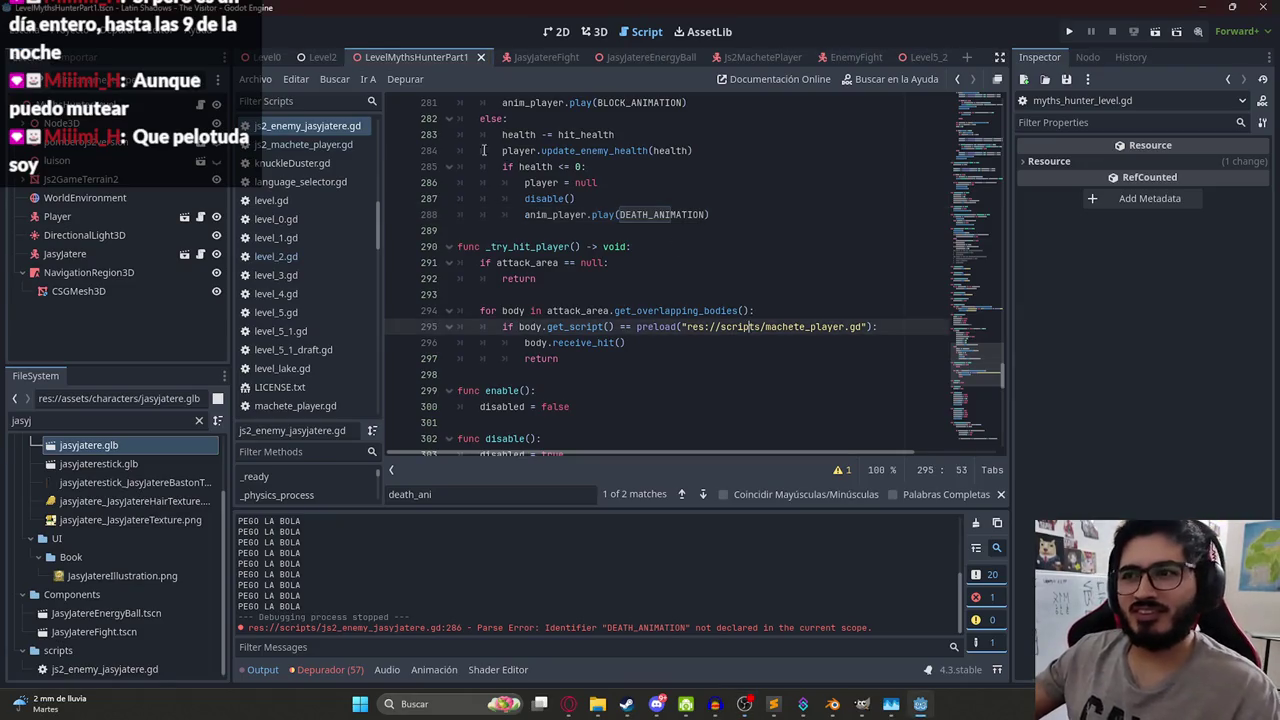
pyautogui.rightClick(410, 61)
pyautogui.click(430, 175)
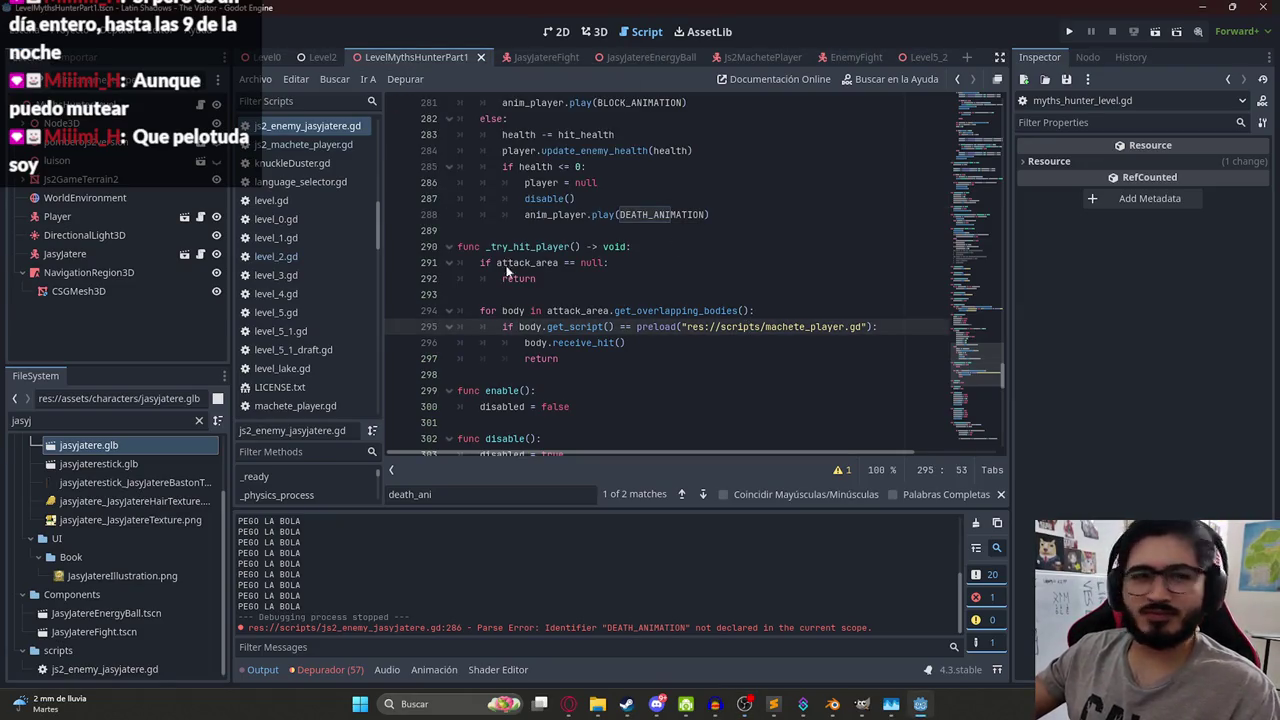